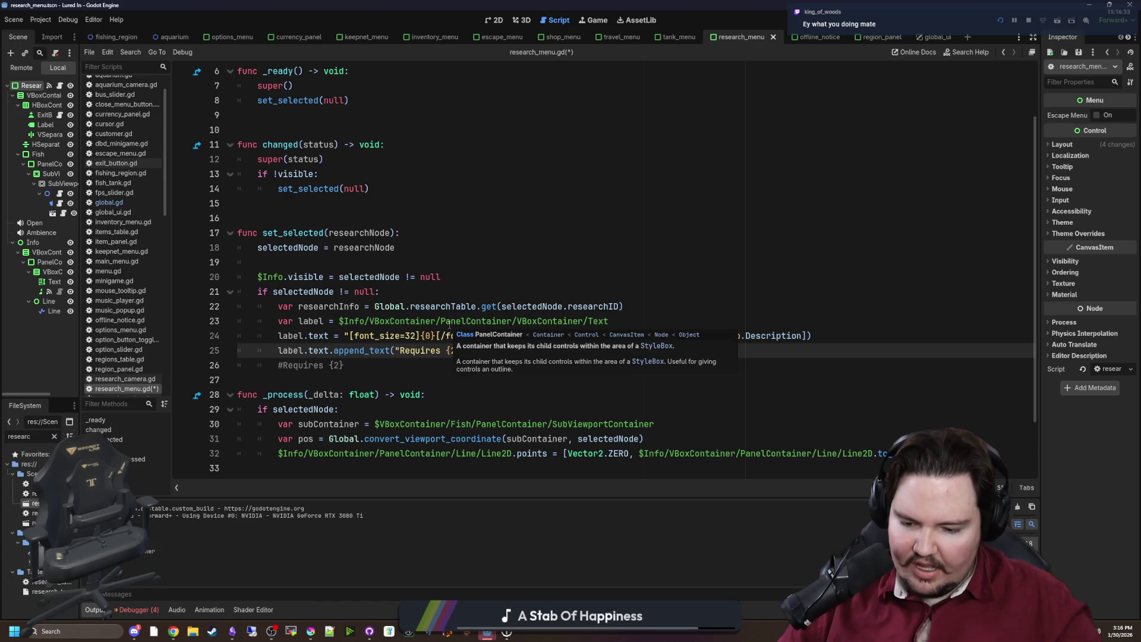
Step: Make line 25's call read .format([]), then open a new Chrome window for a search
{"action": "type", "text": "["}
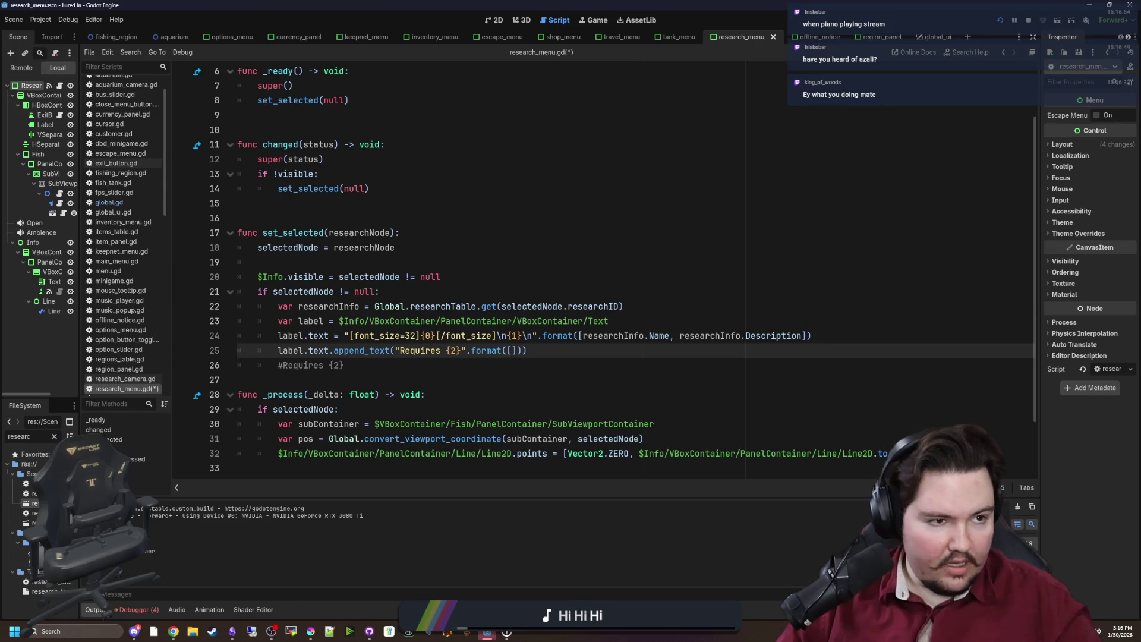
{"action": "key", "text": "super+3"}
Step: Search Google for 'azali', browse the results, then refine the query to 'azali 5/7'
{"action": "type", "text": "aza"}
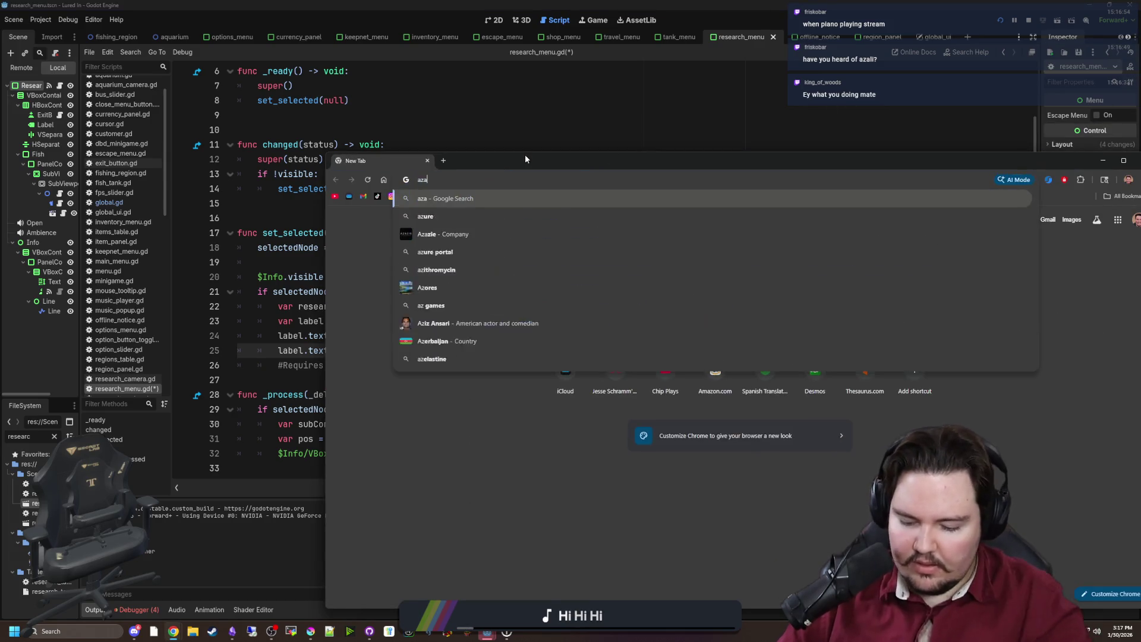
{"action": "type", "text": "li"}
{"action": "key", "text": "Return"}
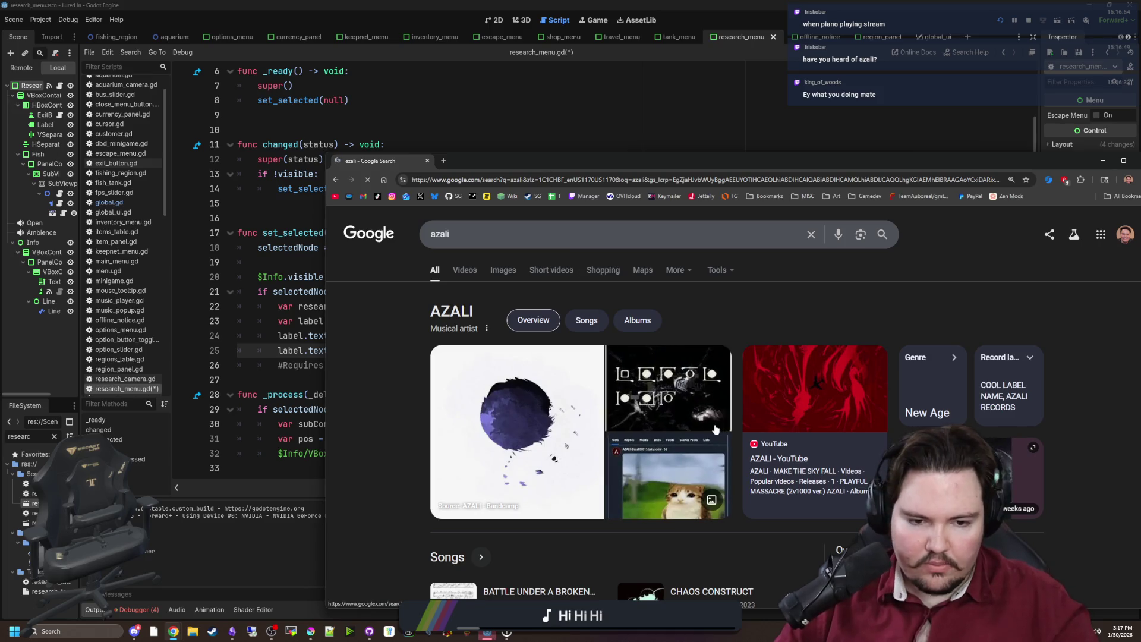
{"action": "scroll", "coordinate": [508, 378], "scroll_direction": "down", "scroll_amount": 4}
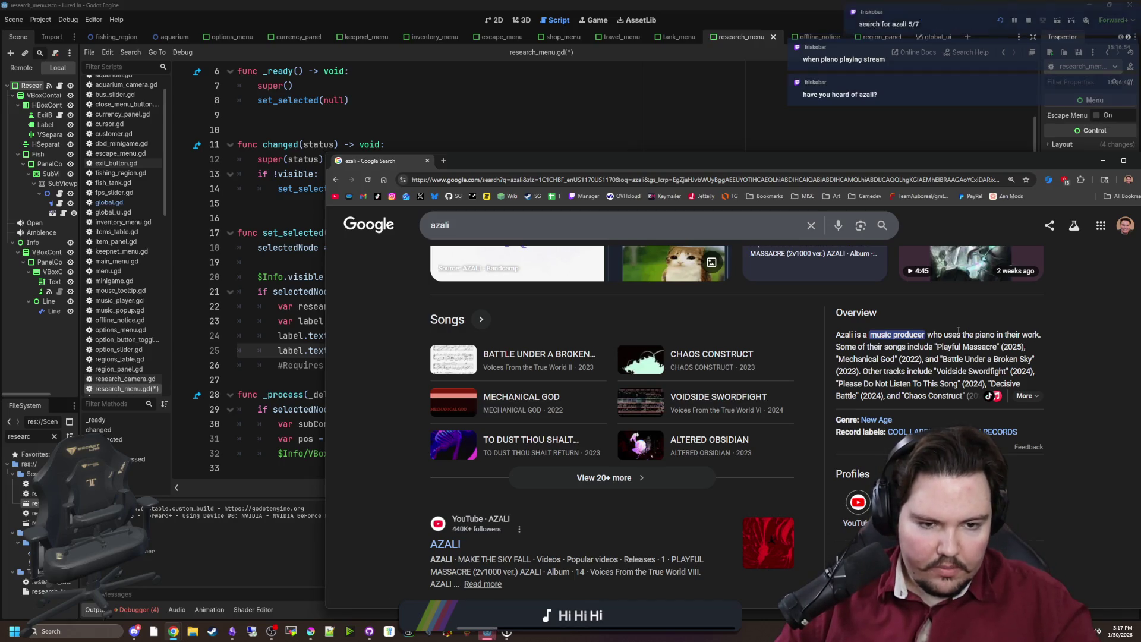
{"action": "scroll", "coordinate": [835, 467], "scroll_direction": "down", "scroll_amount": 3}
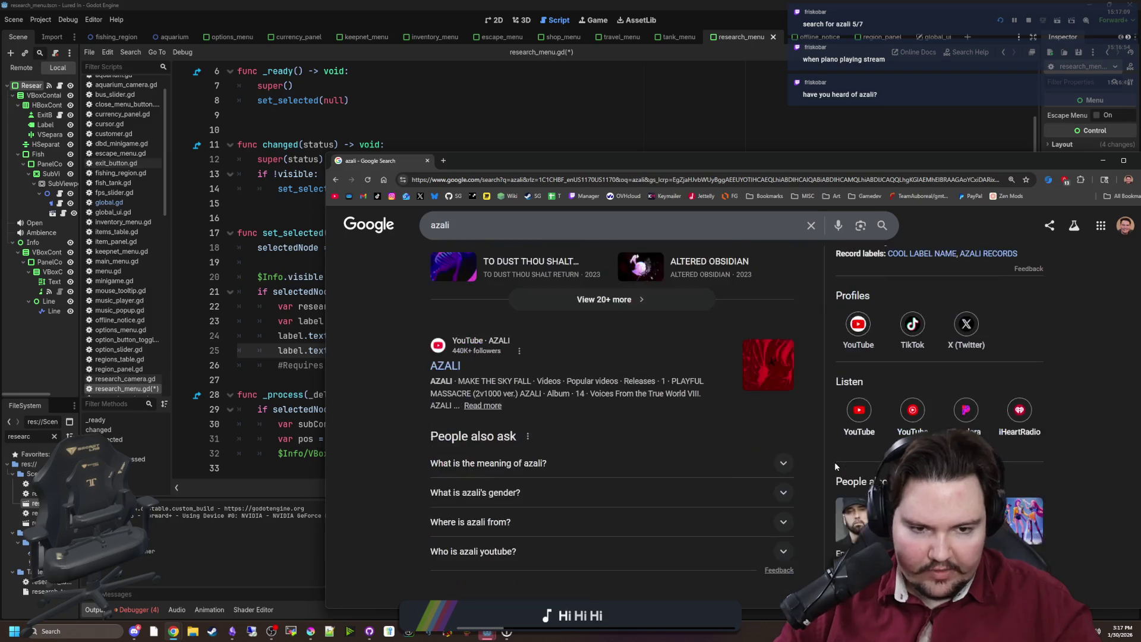
{"action": "scroll", "coordinate": [455, 333], "scroll_direction": "up", "scroll_amount": 5}
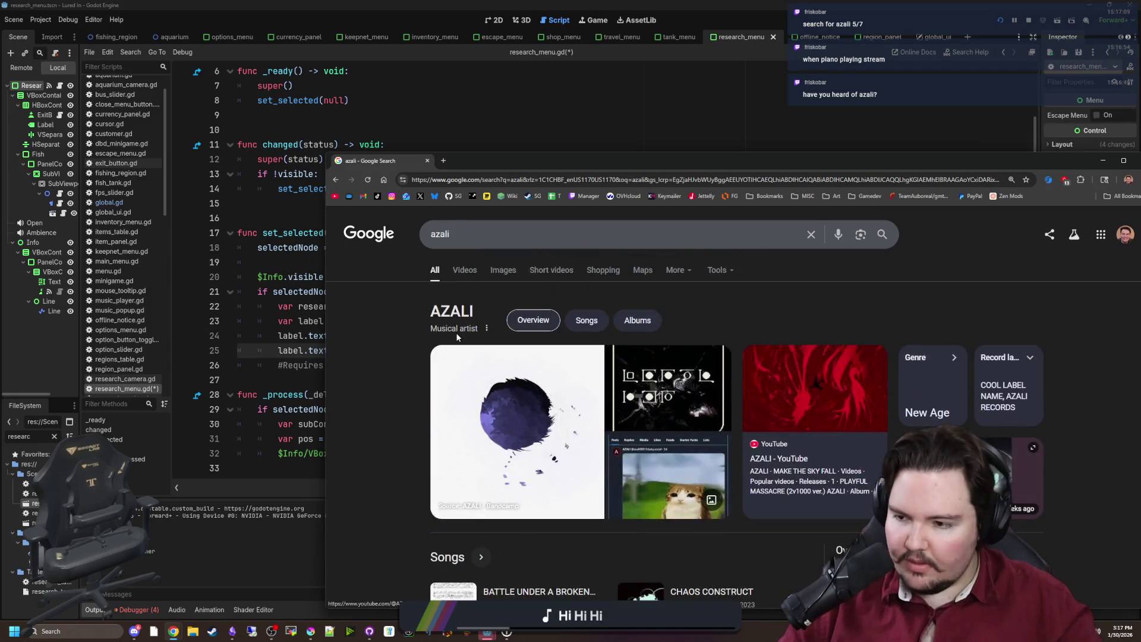
{"action": "left_click", "coordinate": [526, 235]}
{"action": "type", "text": "5/7"}
{"action": "key", "text": "Return"}
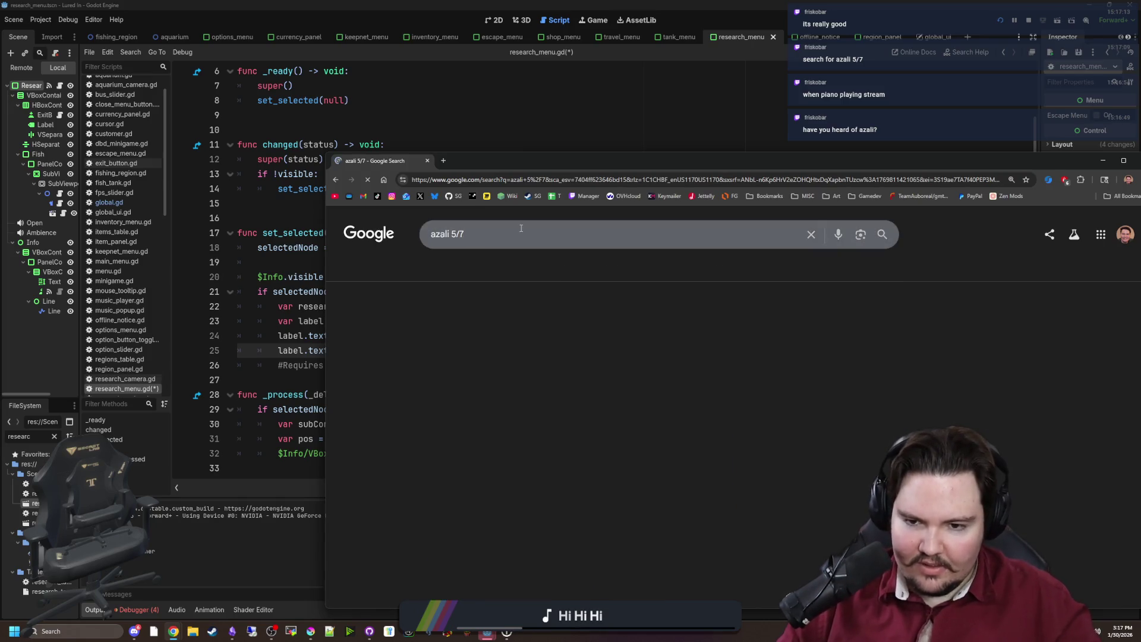
{"action": "key", "text": "alt+Tab"}
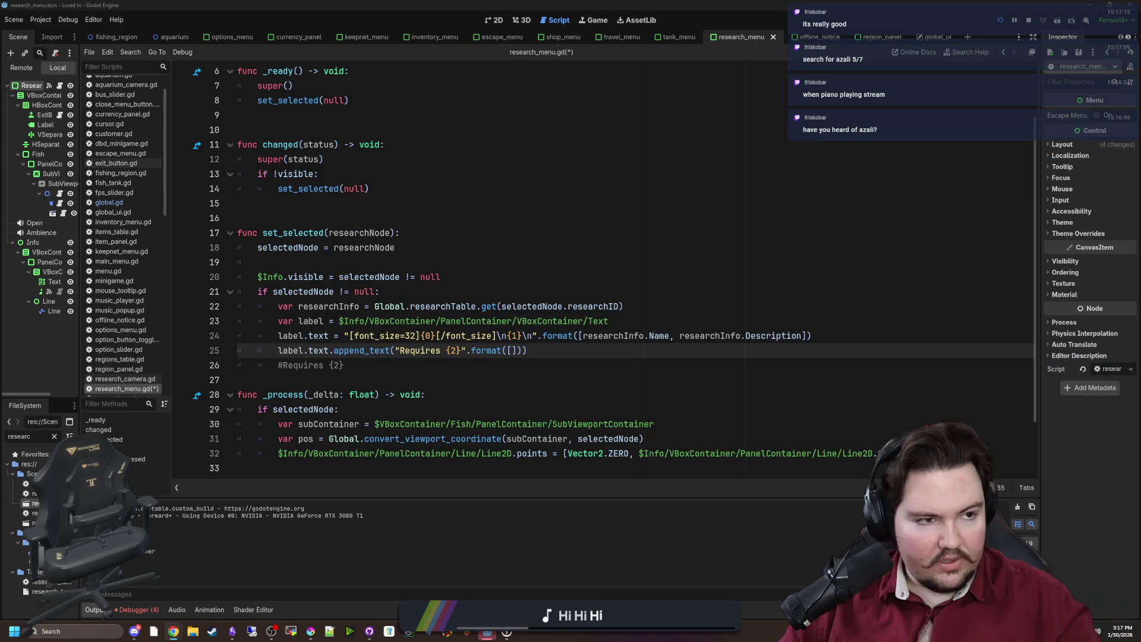
{"action": "left_click", "coordinate": [450, 306]}
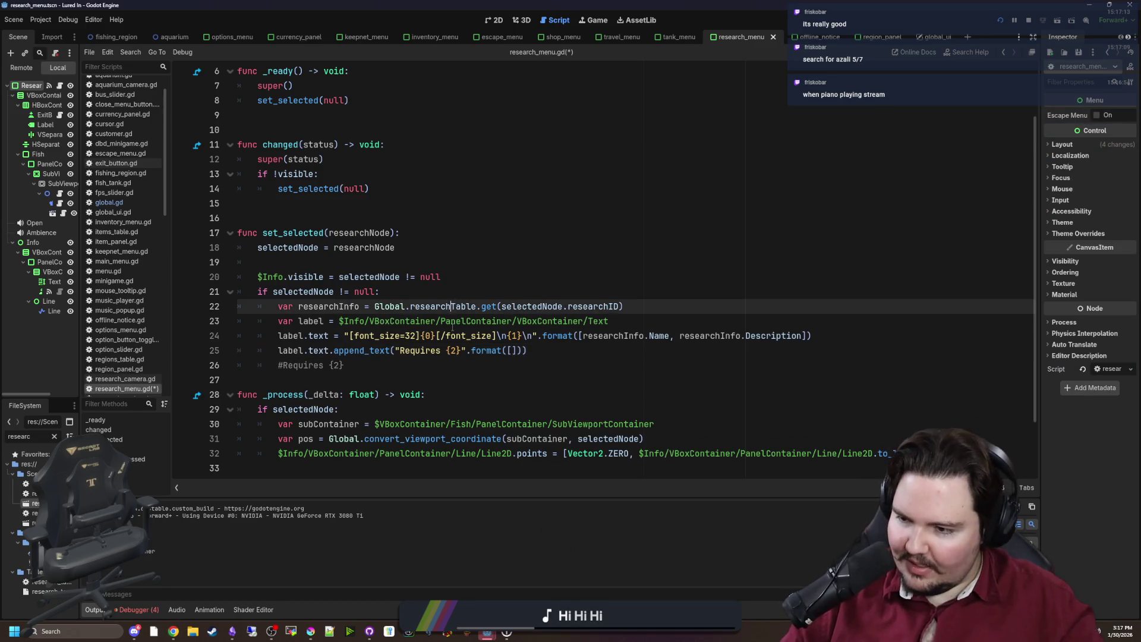
{"action": "left_click", "coordinate": [420, 351]}
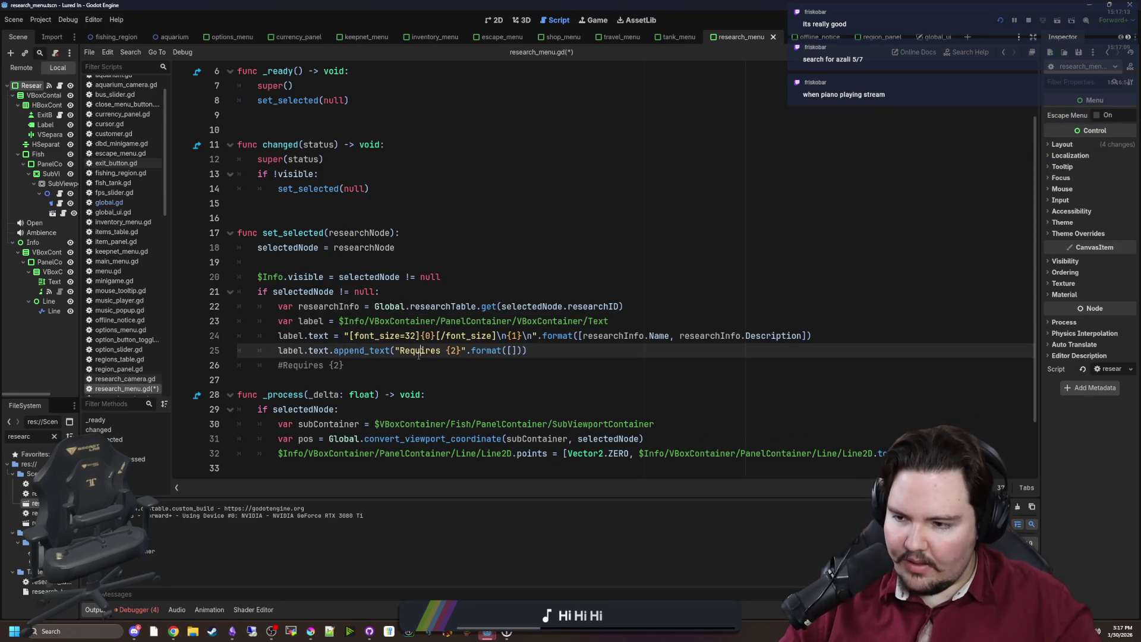
{"action": "key", "text": "Down"}
{"action": "key", "text": "Down"}
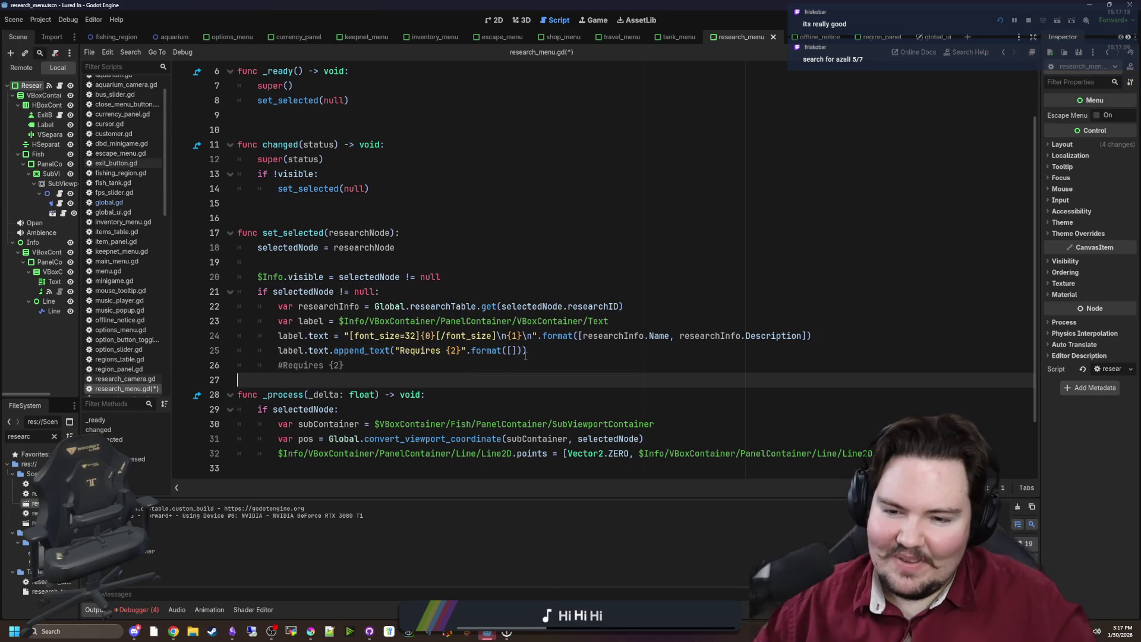
{"action": "left_click", "coordinate": [512, 351]}
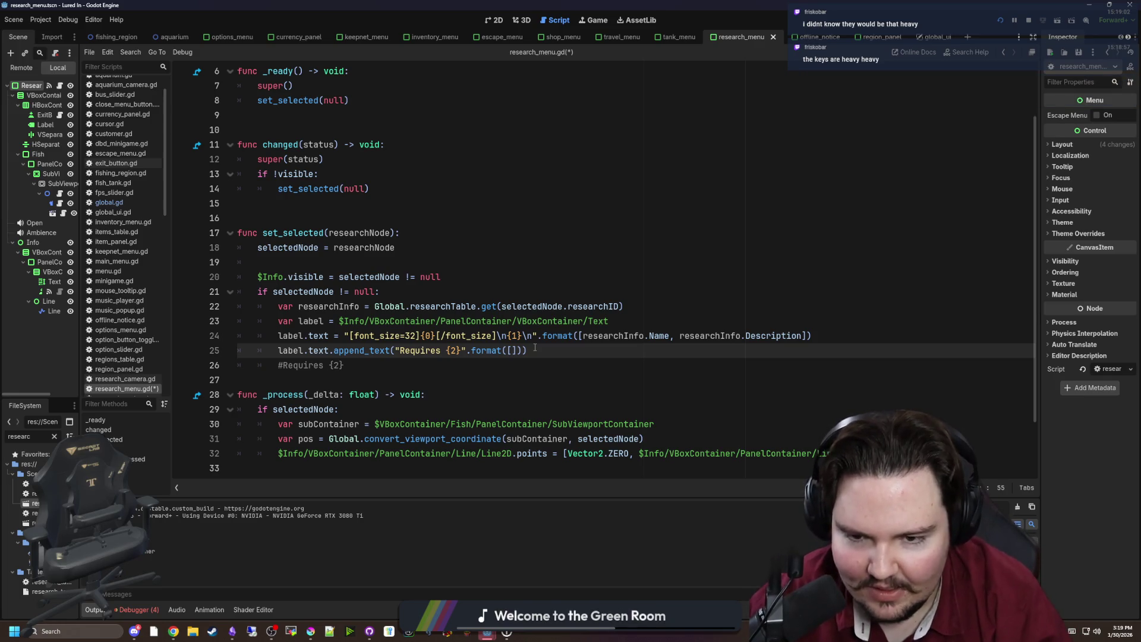
Step: Type an empty [img][/img] tag pair just before {2} in line 25's Requires text
{"action": "key", "text": "Left"}
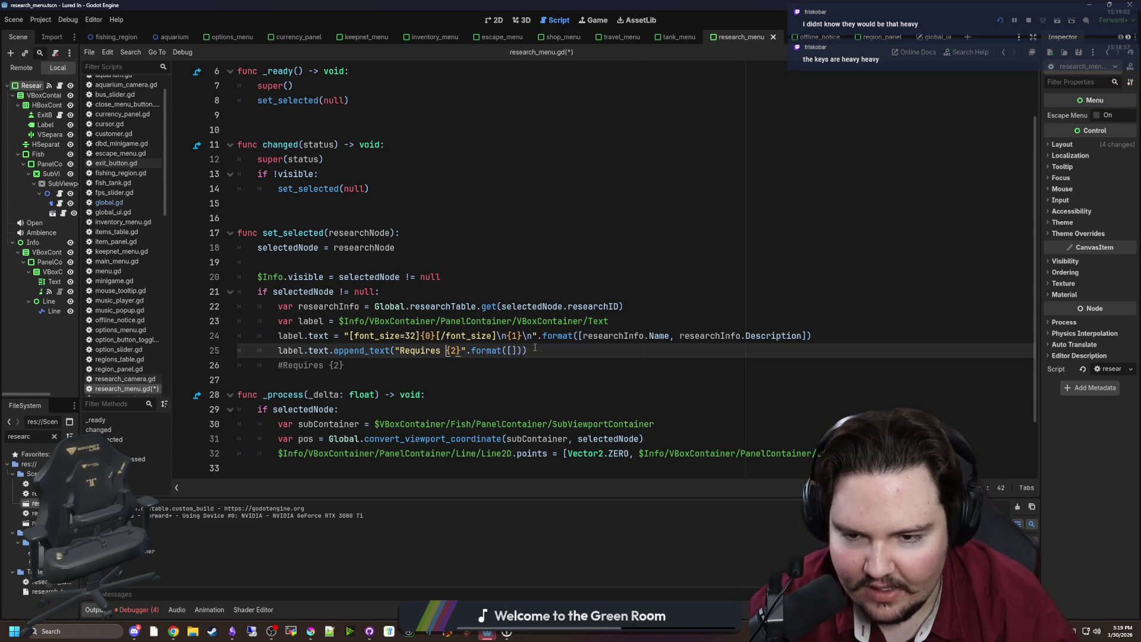
{"action": "type", "text": "[]["}
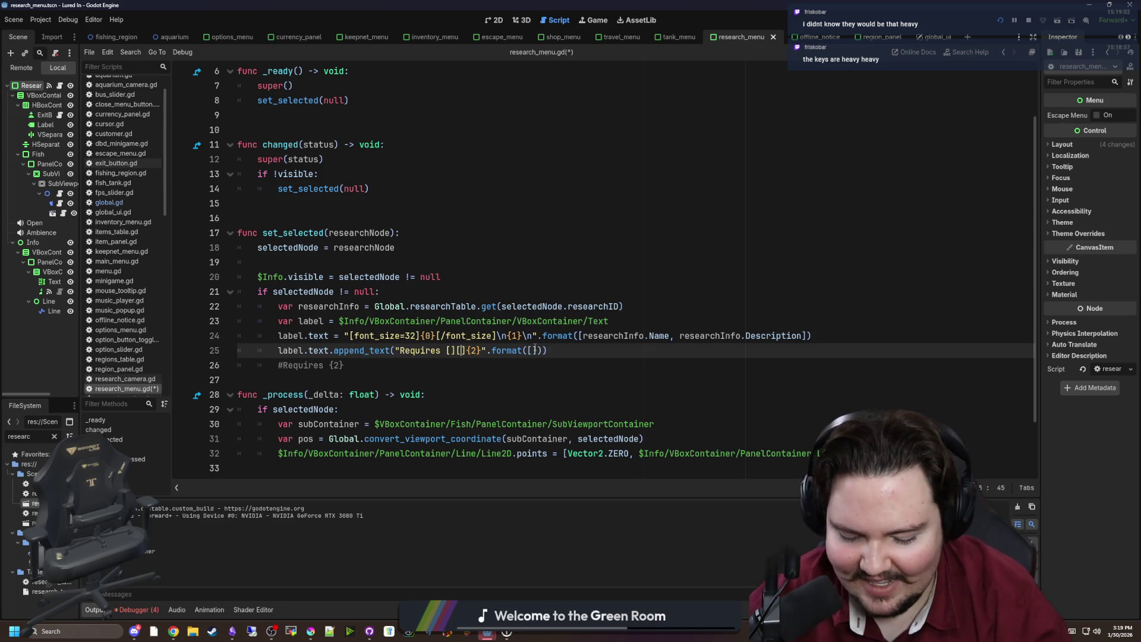
{"action": "type", "text": "/img"}
{"action": "key", "text": "Left"}
{"action": "key", "text": "Left"}
{"action": "key", "text": "Left"}
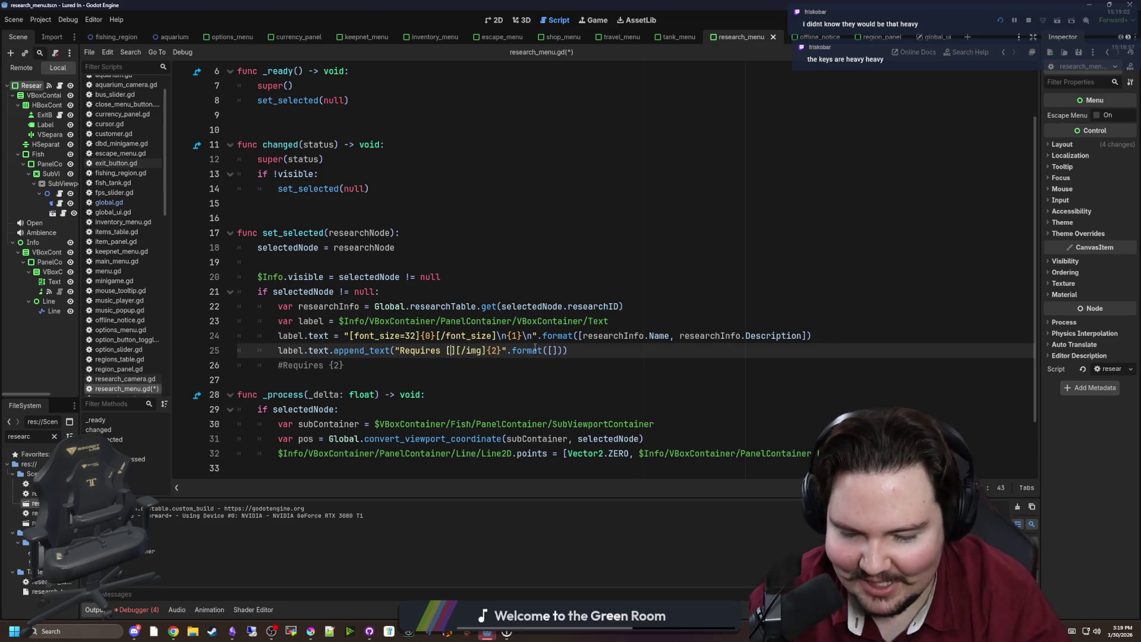
{"action": "type", "text": "img"}
{"action": "key", "text": "Right"}
{"action": "key", "text": "Right"}
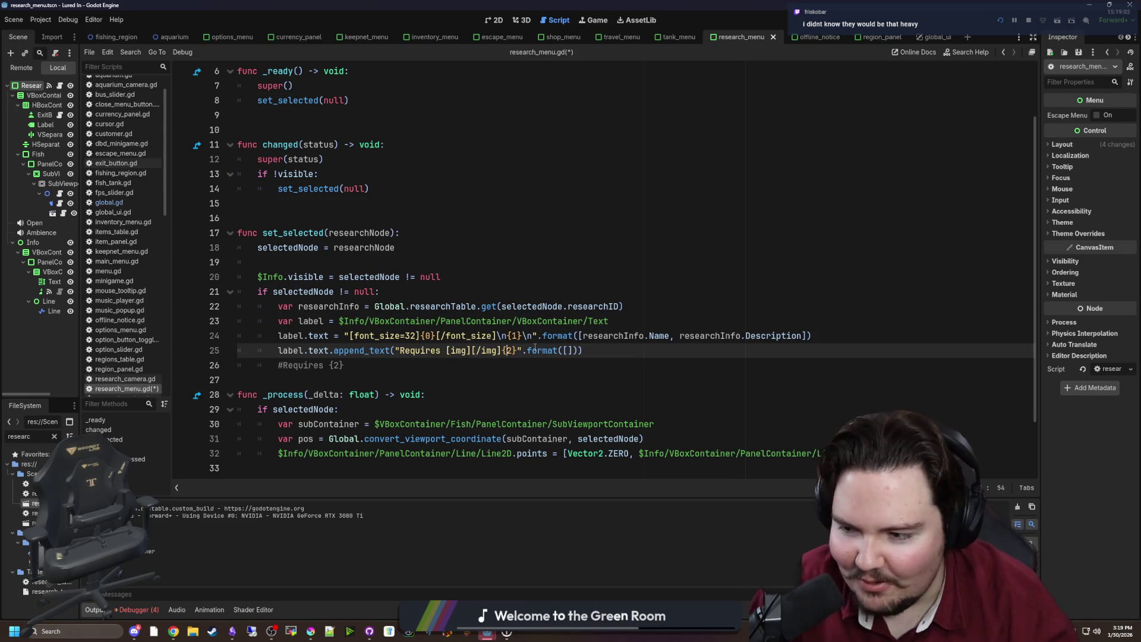
{"action": "key", "text": "End"}
{"action": "key", "text": "Left"}
{"action": "key", "text": "Left"}
{"action": "key", "text": "Left"}
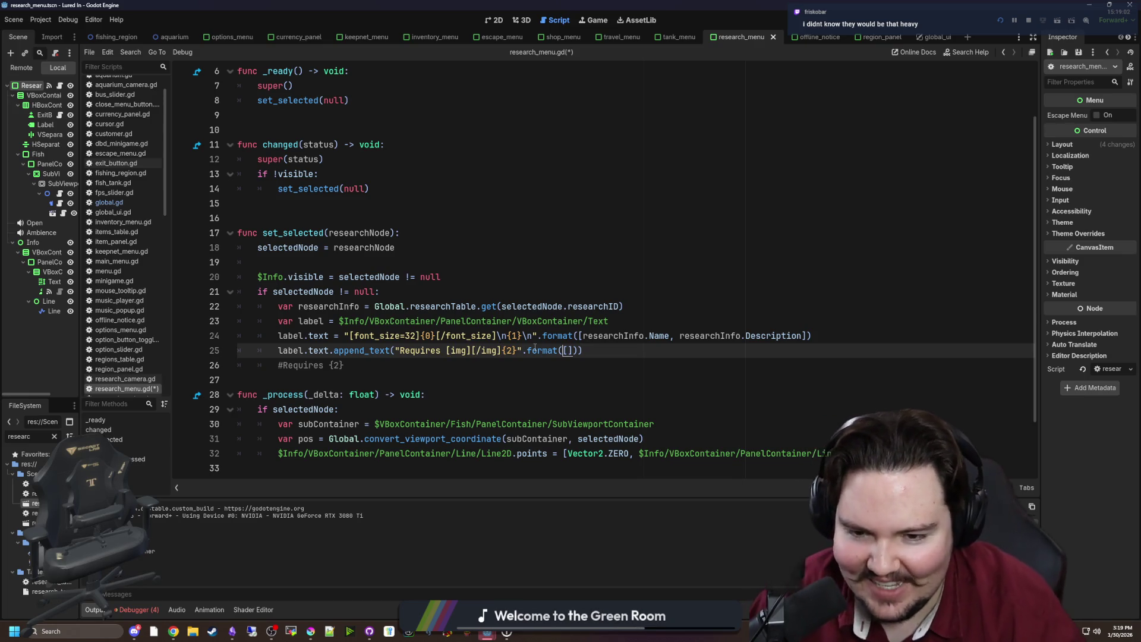
{"action": "key", "text": "Left"}
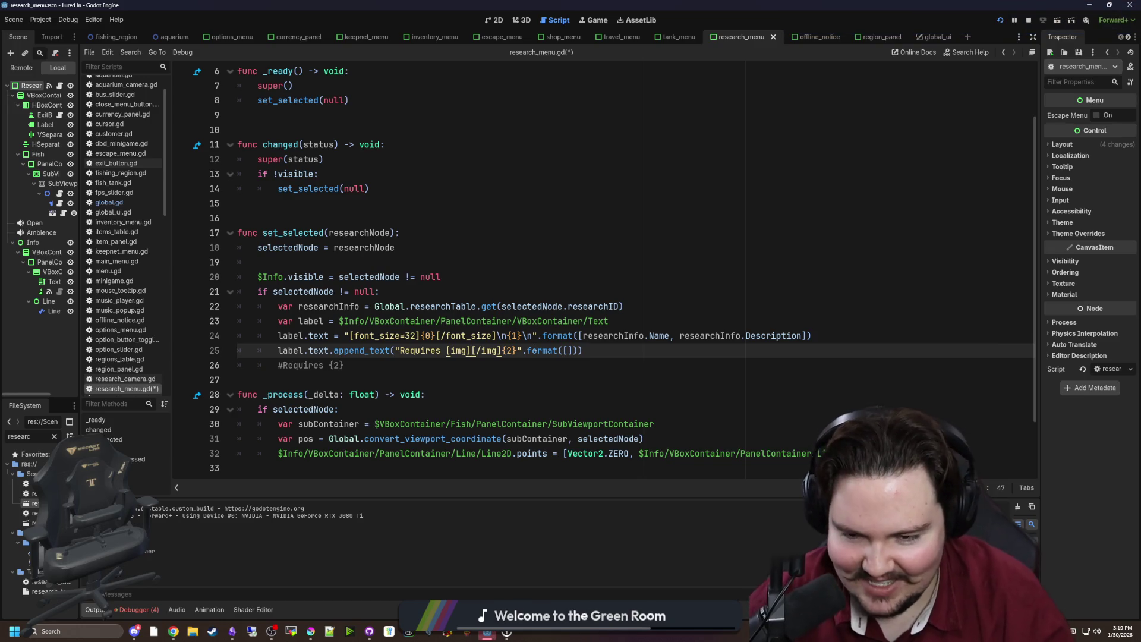
Step: Copy icon_research.png's path from FileSystem and paste it inside the img tag
{"action": "right_click", "coordinate": [54, 542]}
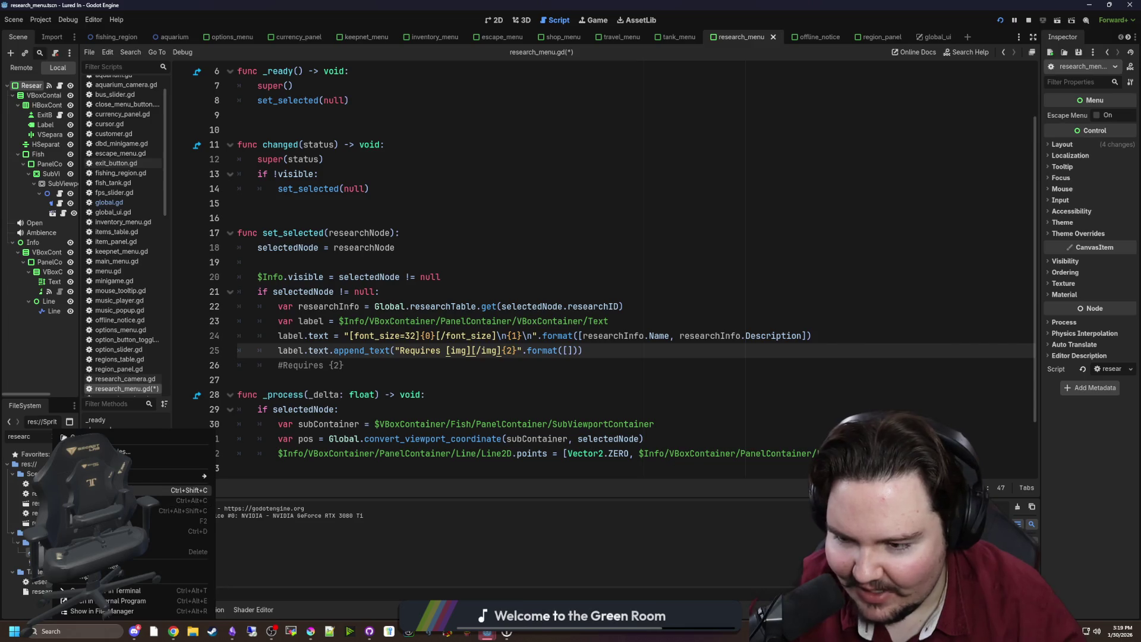
{"action": "left_click", "coordinate": [137, 490]}
{"action": "type", "text": "res://Sprites/Icons/icon_research.png"}
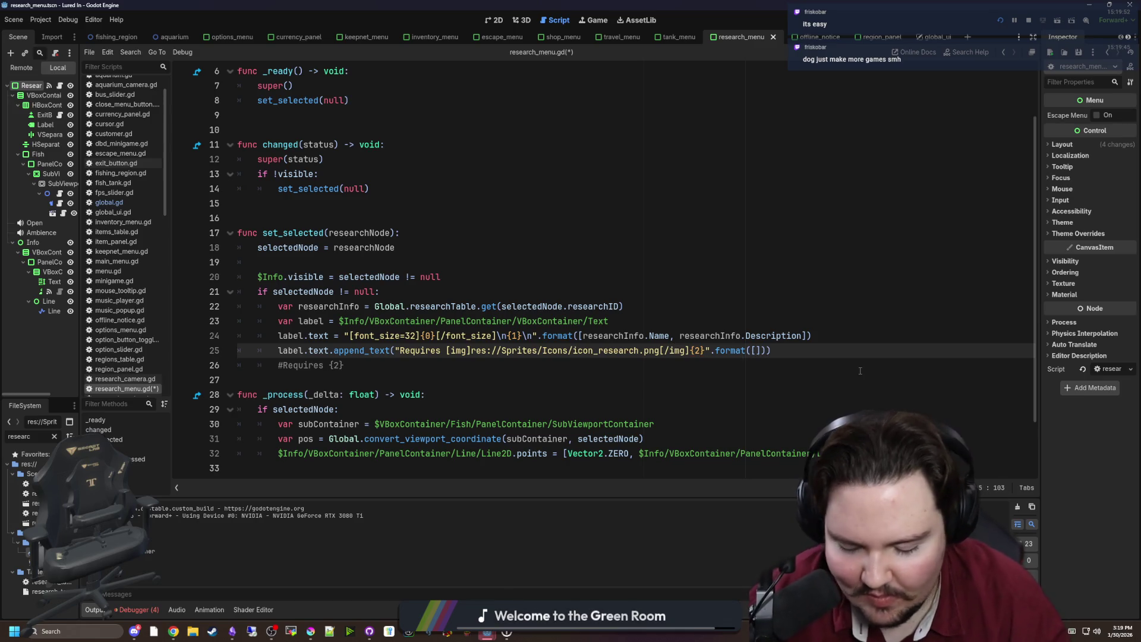
Step: Fill the format array with Global.saveData.Research and save research_menu.gd
{"action": "type", "text": ".saveData"}
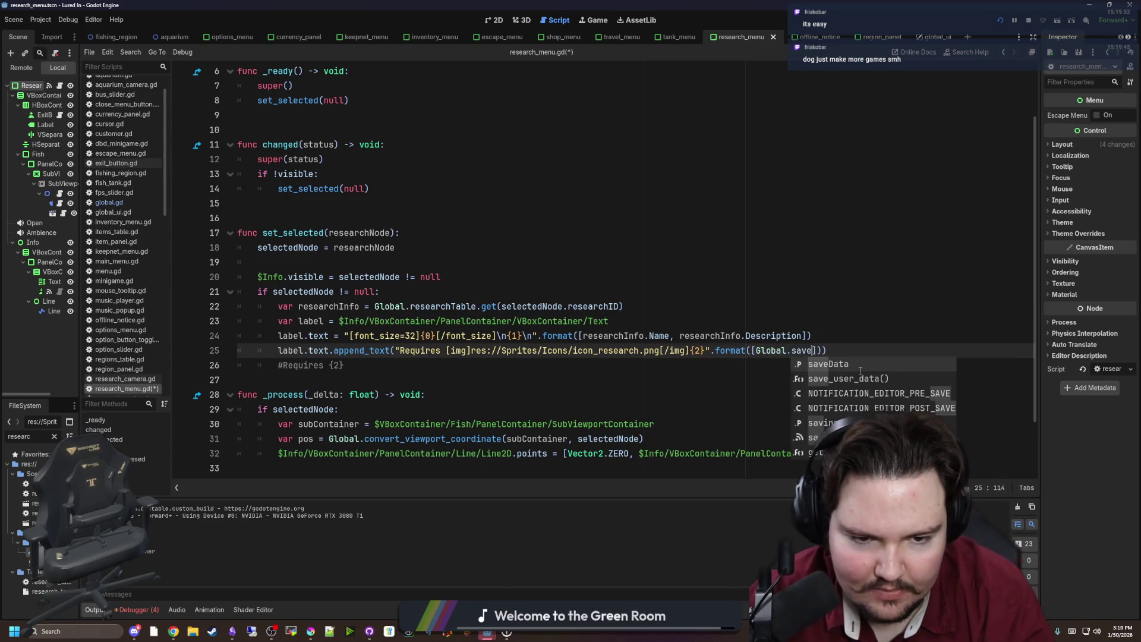
{"action": "type", "text": ".Research"}
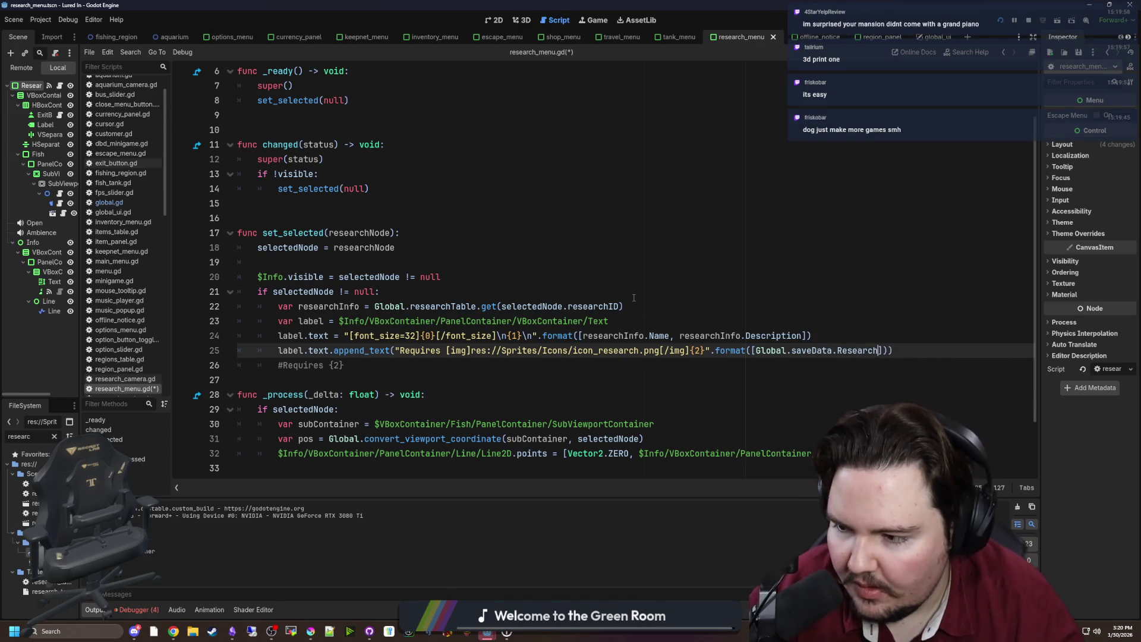
{"action": "left_click", "coordinate": [648, 275]}
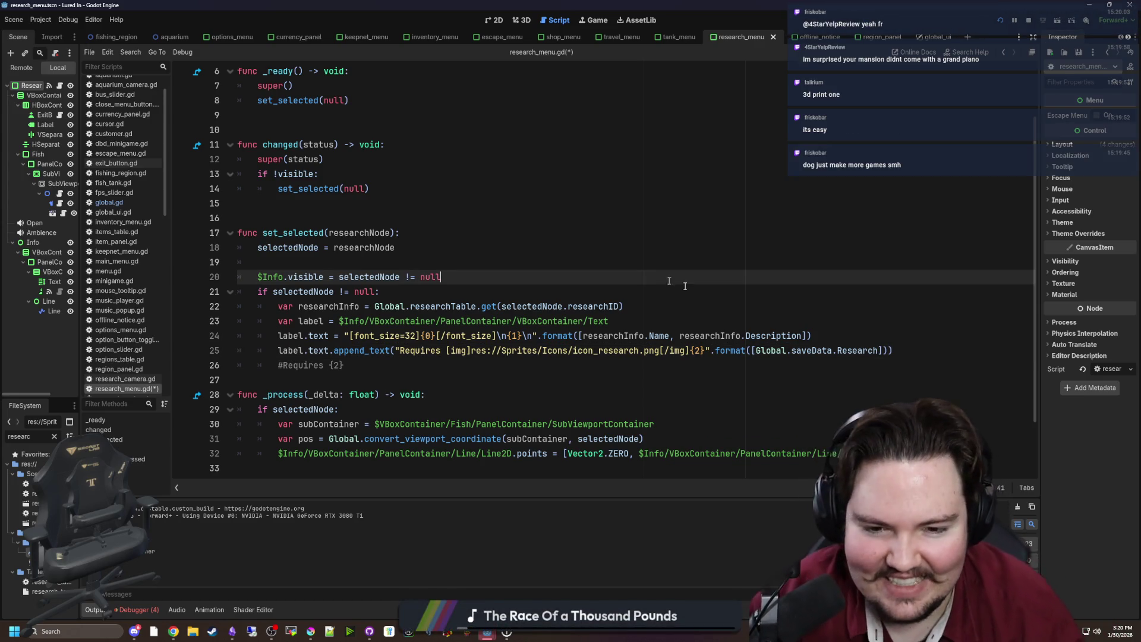
{"action": "left_click", "coordinate": [781, 324]}
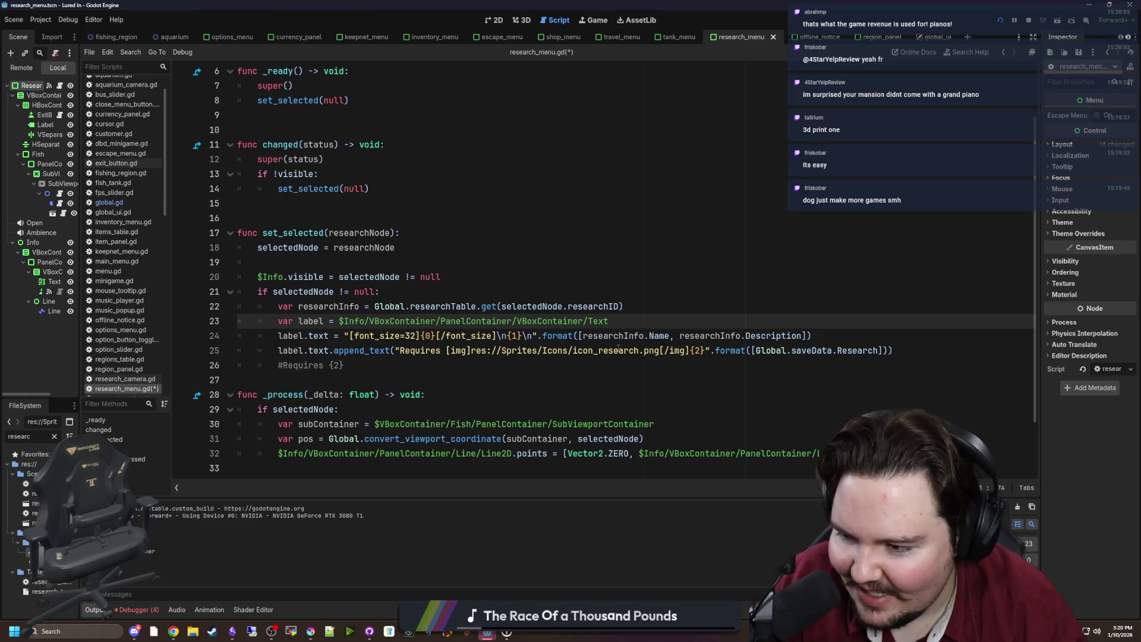
{"action": "left_click", "coordinate": [907, 352]}
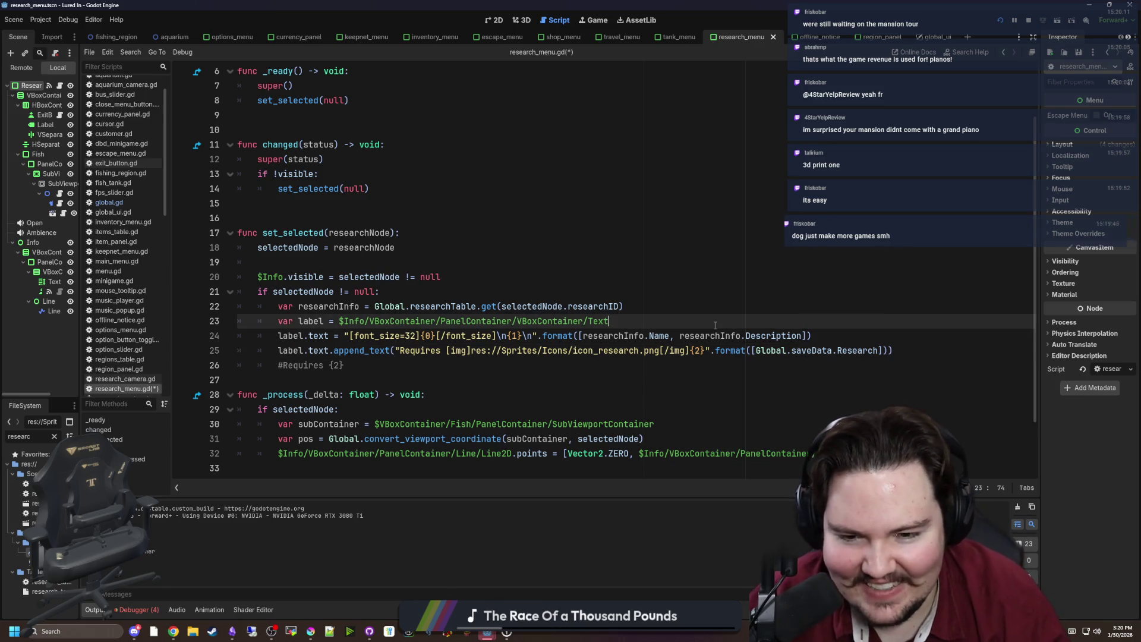
{"action": "key", "text": "ctrl+s"}
{"action": "left_click", "coordinate": [385, 365]}
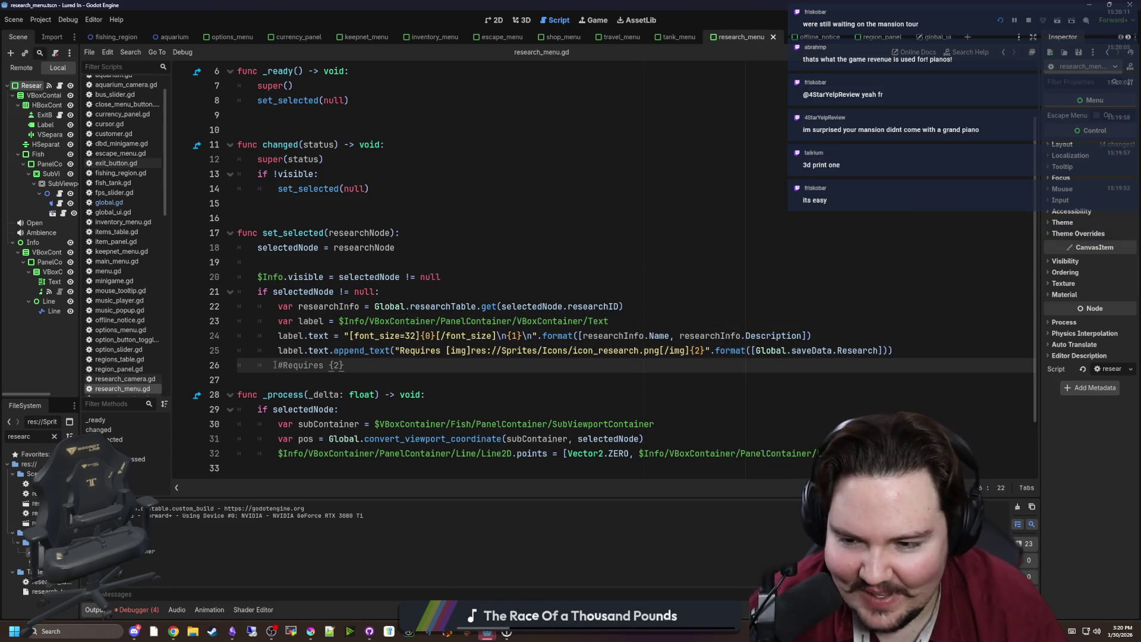
Step: Change the icon tag to [img=16x16], save, and add a blank line after line 25
{"action": "left_click_drag", "start_coordinate": [278, 365], "coordinate": [229, 367]}
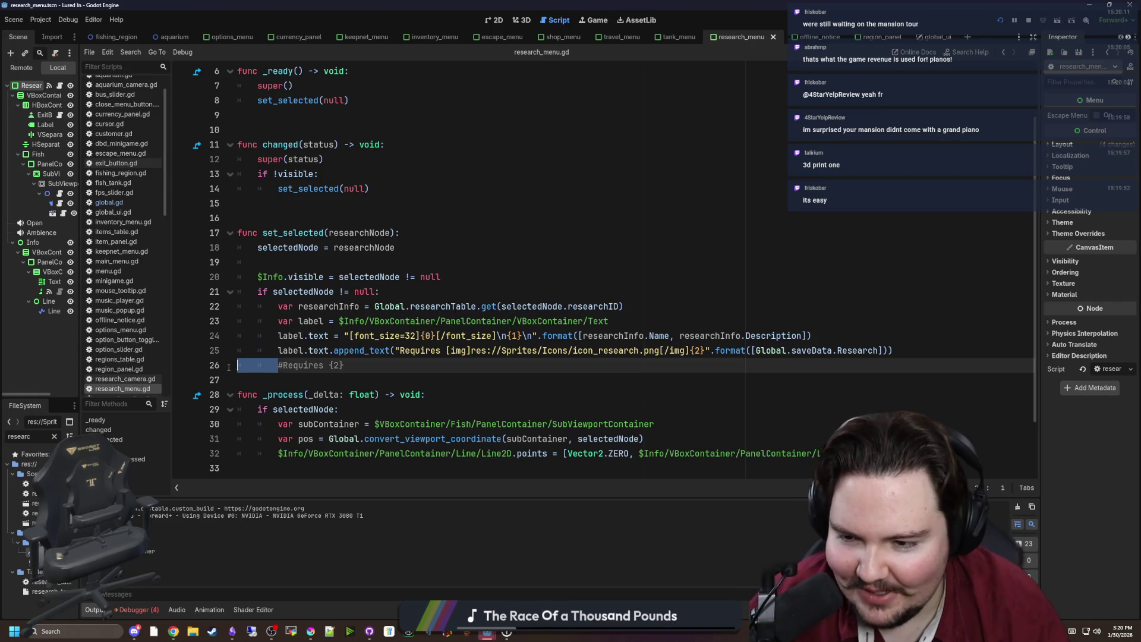
{"action": "left_click", "coordinate": [411, 354]}
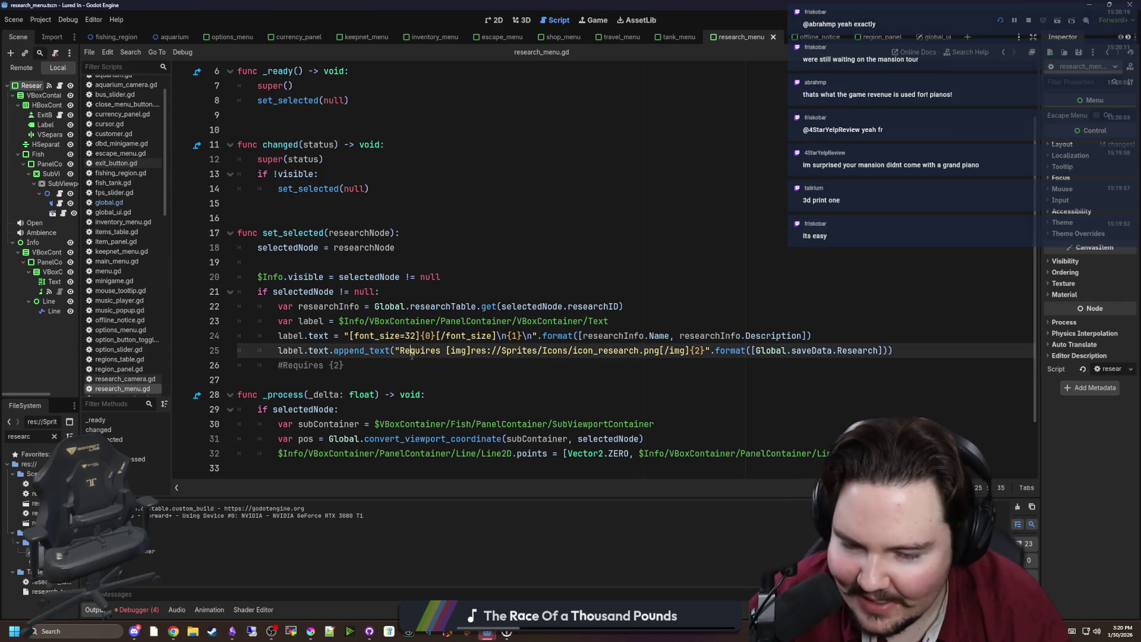
{"action": "left_click", "coordinate": [619, 369]}
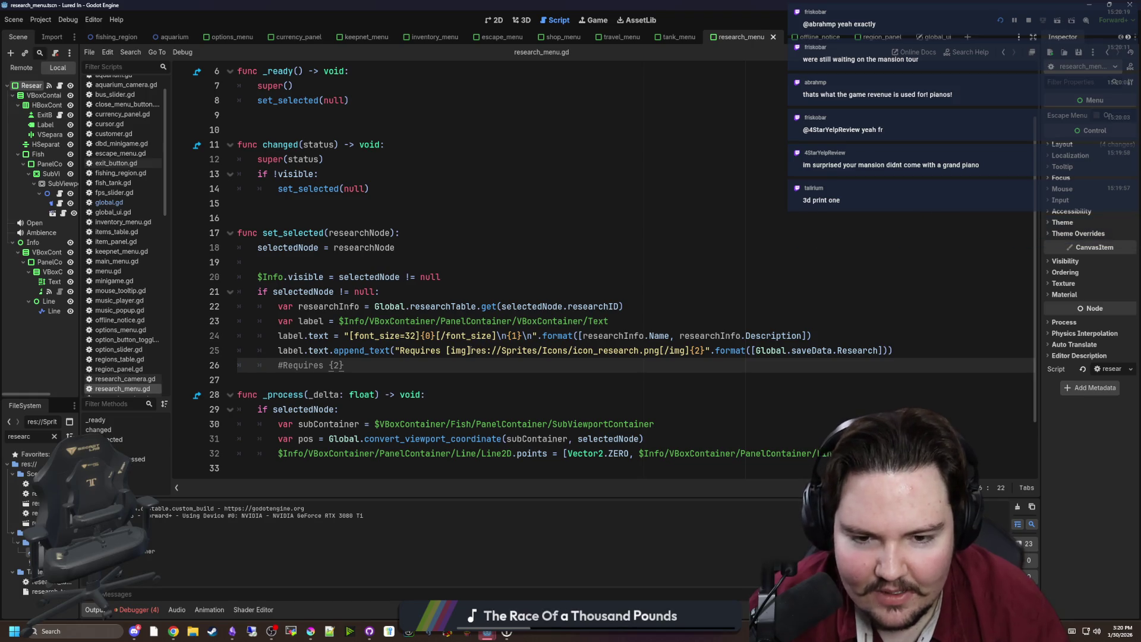
{"action": "left_click", "coordinate": [468, 351]}
{"action": "type", "text": "=16"}
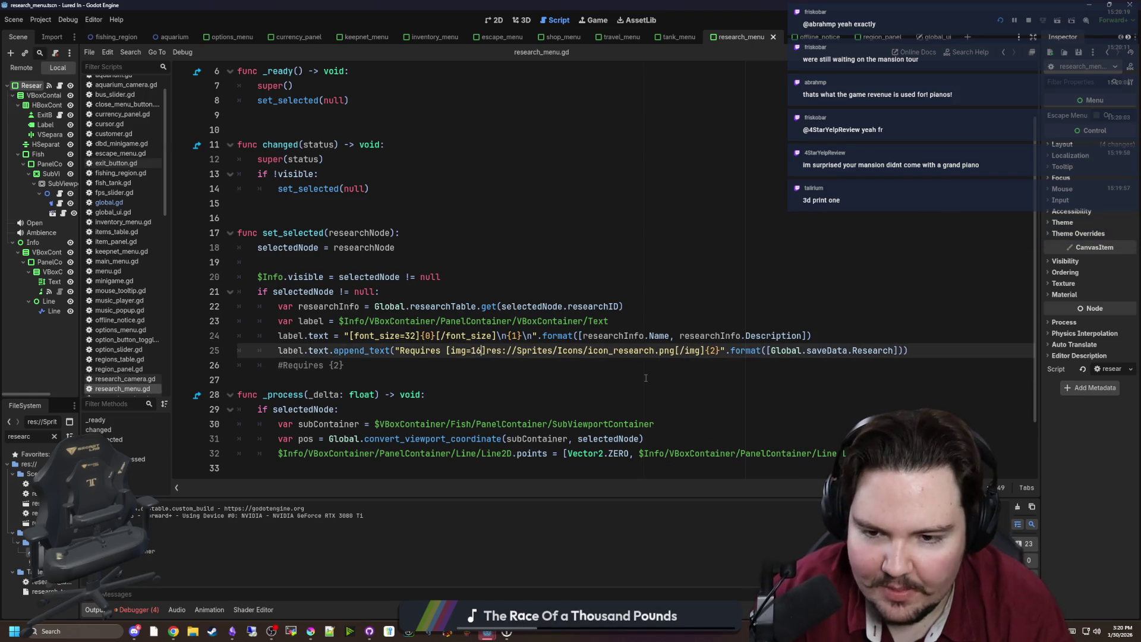
{"action": "type", "text": "x16"}
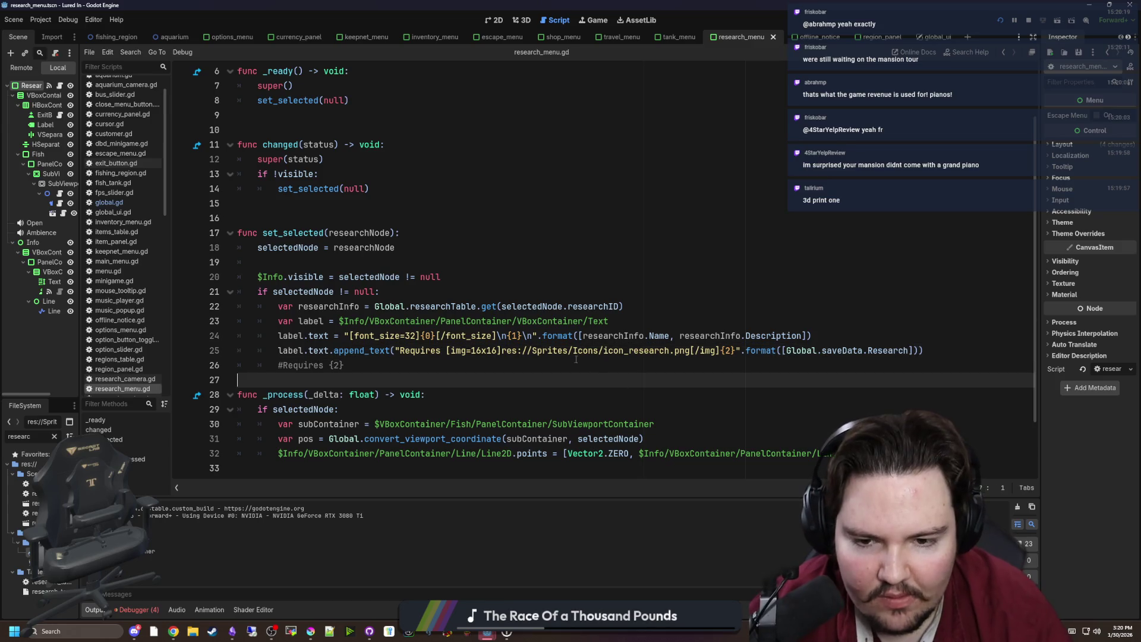
{"action": "left_click_drag", "start_coordinate": [553, 351], "coordinate": [932, 351]}
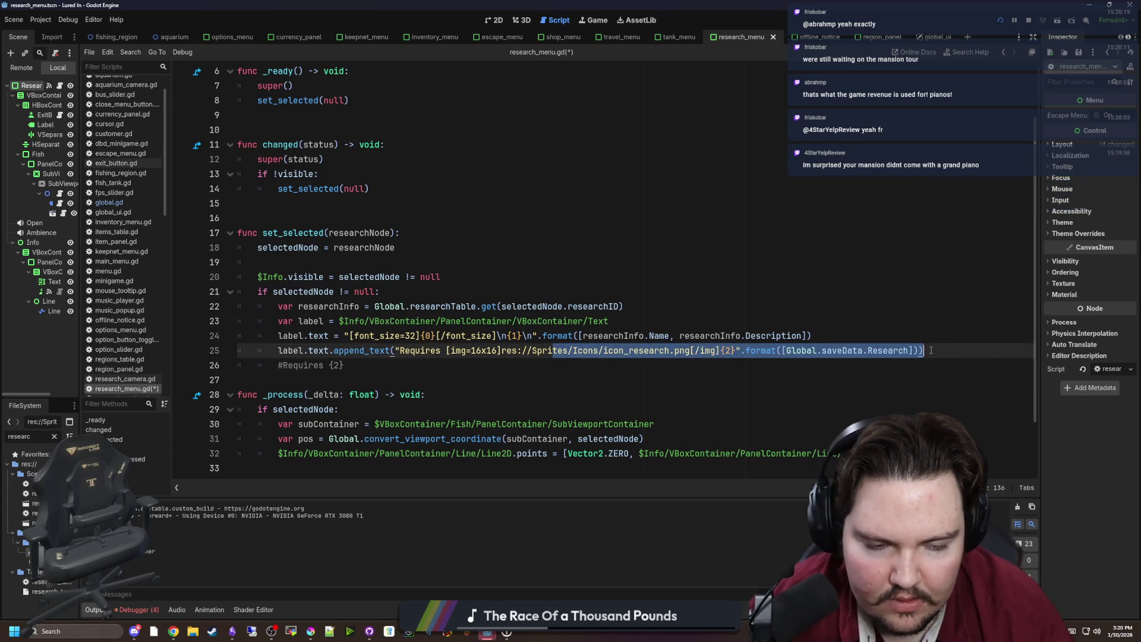
{"action": "left_click", "coordinate": [428, 362]}
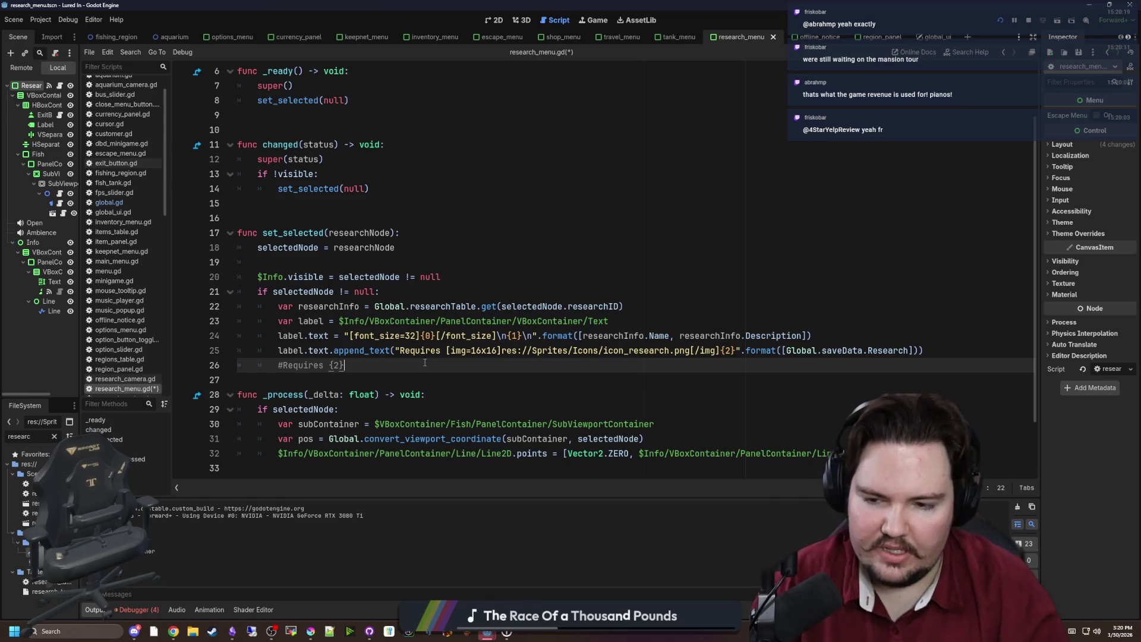
{"action": "key", "text": "ctrl+s"}
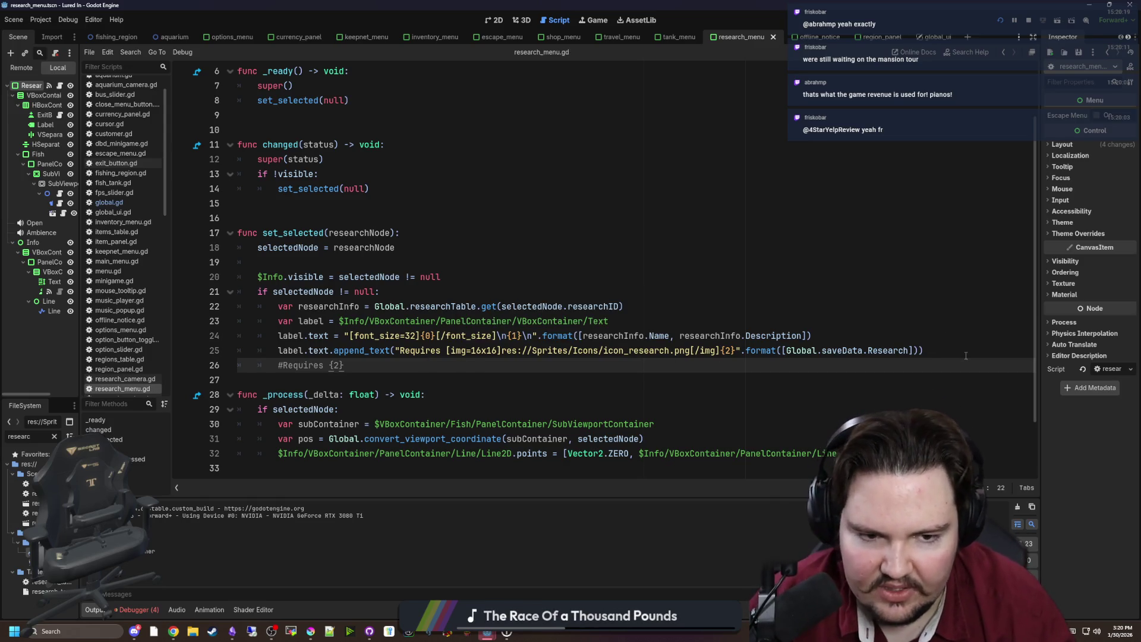
{"action": "left_click", "coordinate": [966, 352]}
{"action": "key", "text": "Return"}
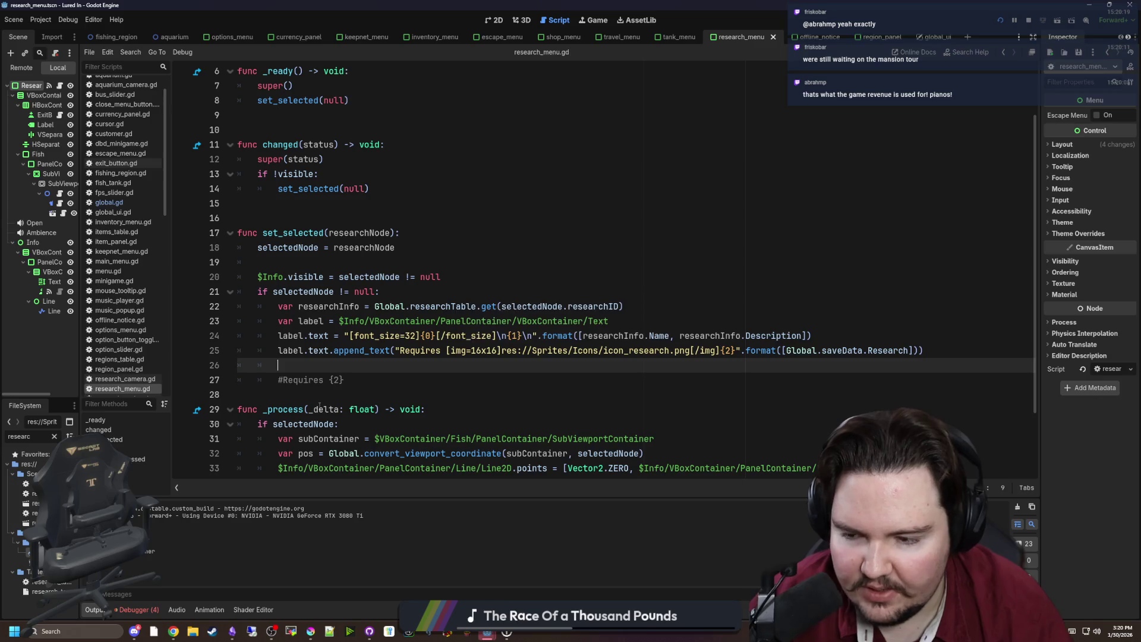
{"action": "scroll", "coordinate": [317, 363], "scroll_direction": "down", "scroll_amount": 2}
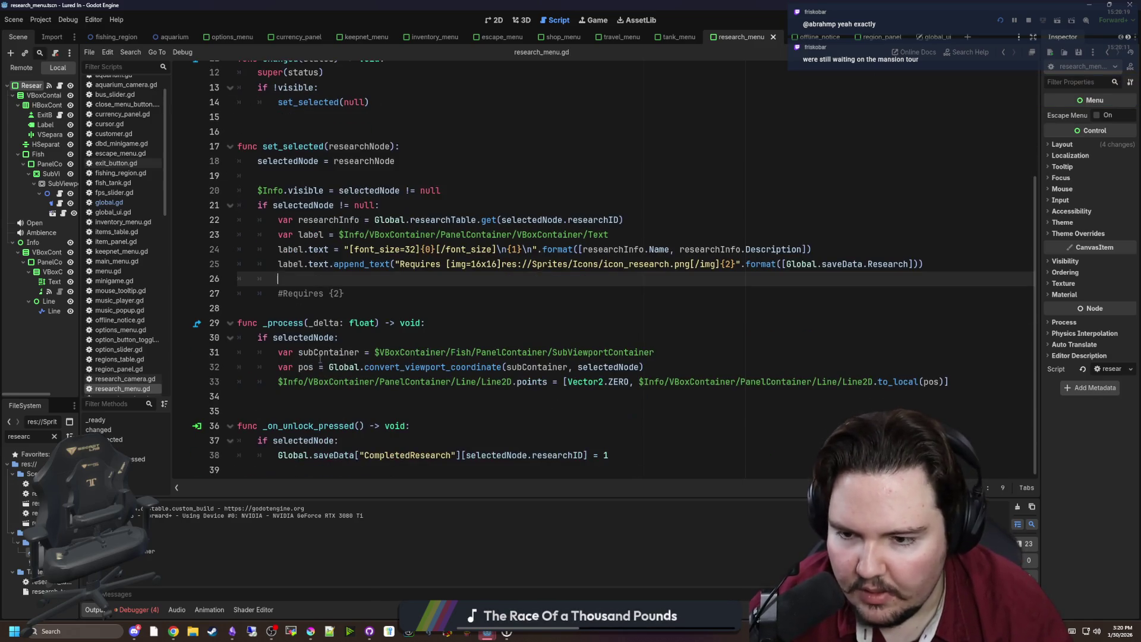
Step: Remove the empty line 26 and open a new indented line 33 in _process
{"action": "scroll", "coordinate": [370, 291], "scroll_direction": "up", "scroll_amount": 3}
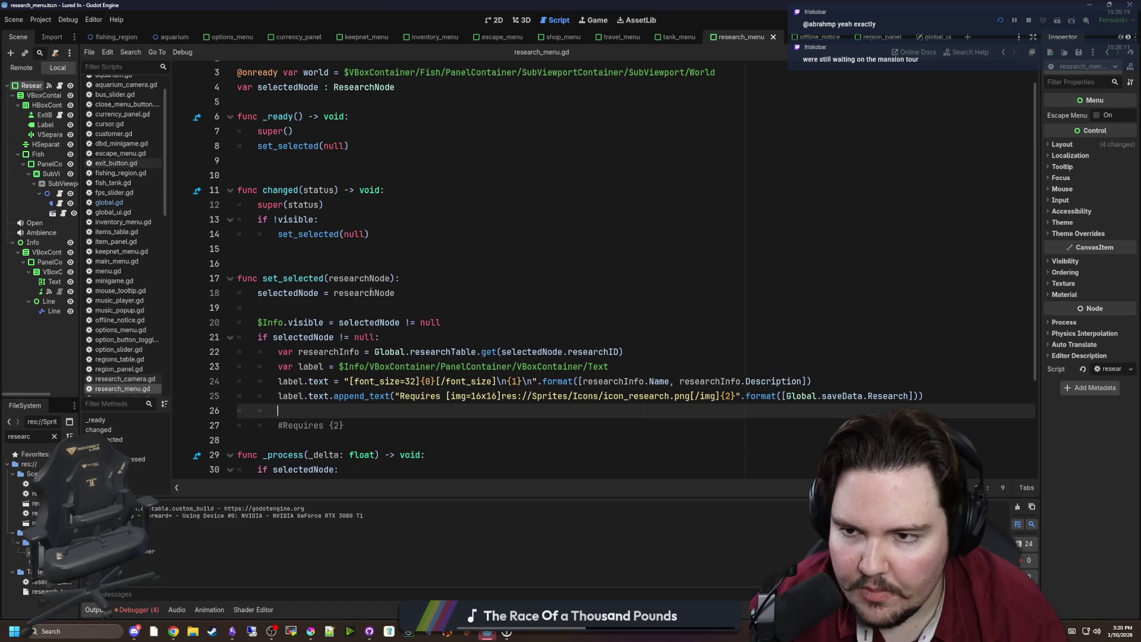
{"action": "key", "text": "BackSpace"}
{"action": "scroll", "coordinate": [360, 303], "scroll_direction": "down", "scroll_amount": 3}
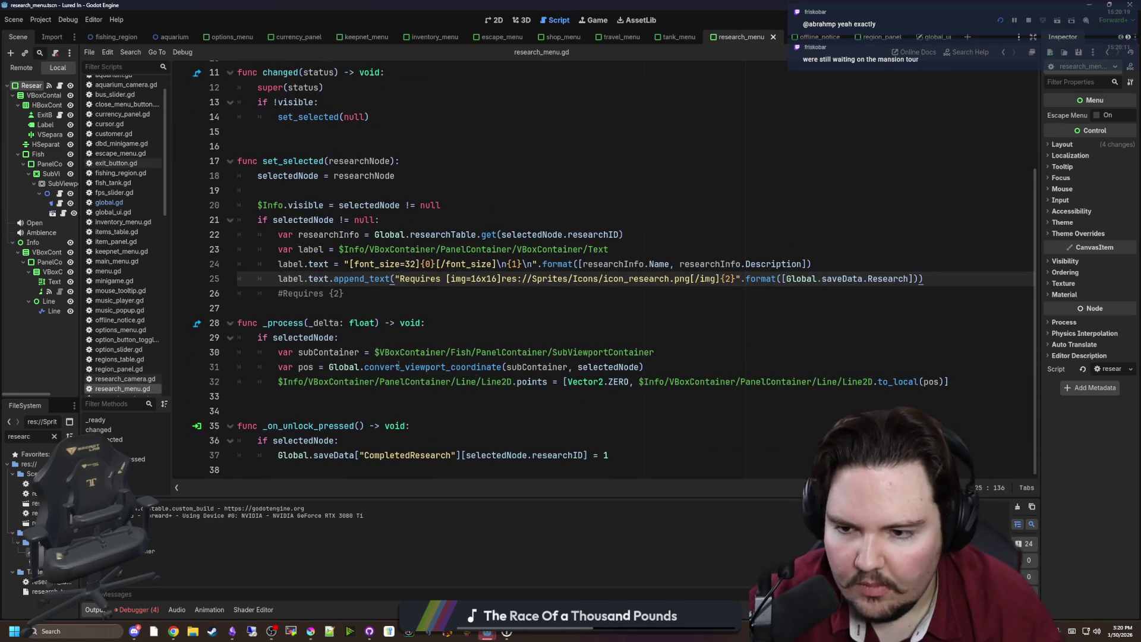
{"action": "key", "text": "Down"}
{"action": "key", "text": "Down"}
{"action": "key", "text": "Down"}
{"action": "key", "text": "Tab"}
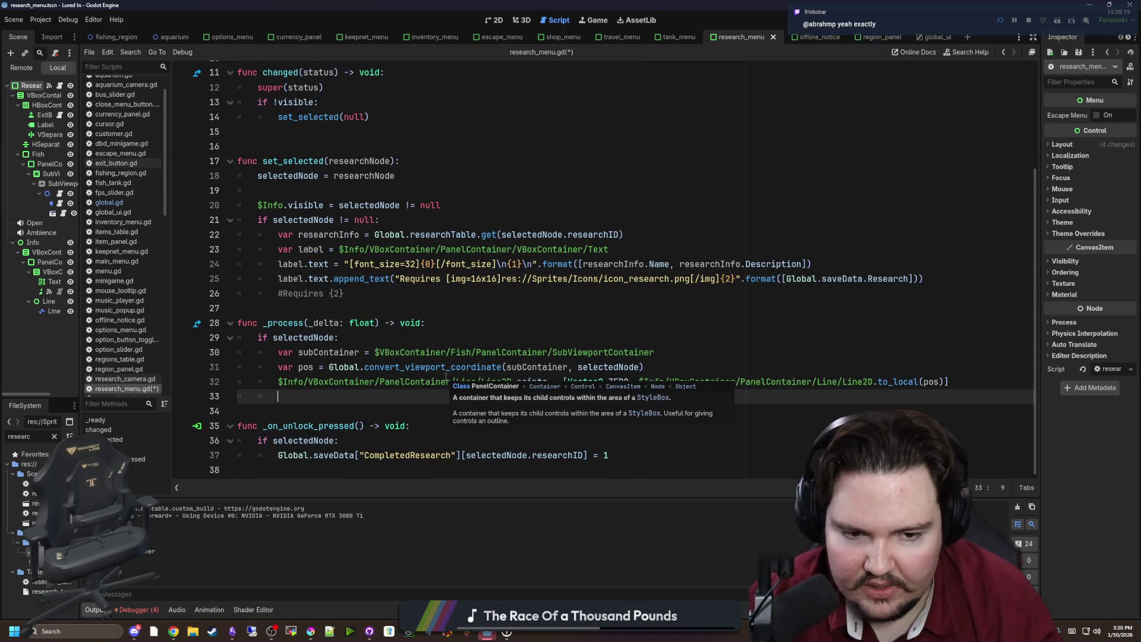
{"action": "key", "text": "Return"}
{"action": "key", "text": "Up"}
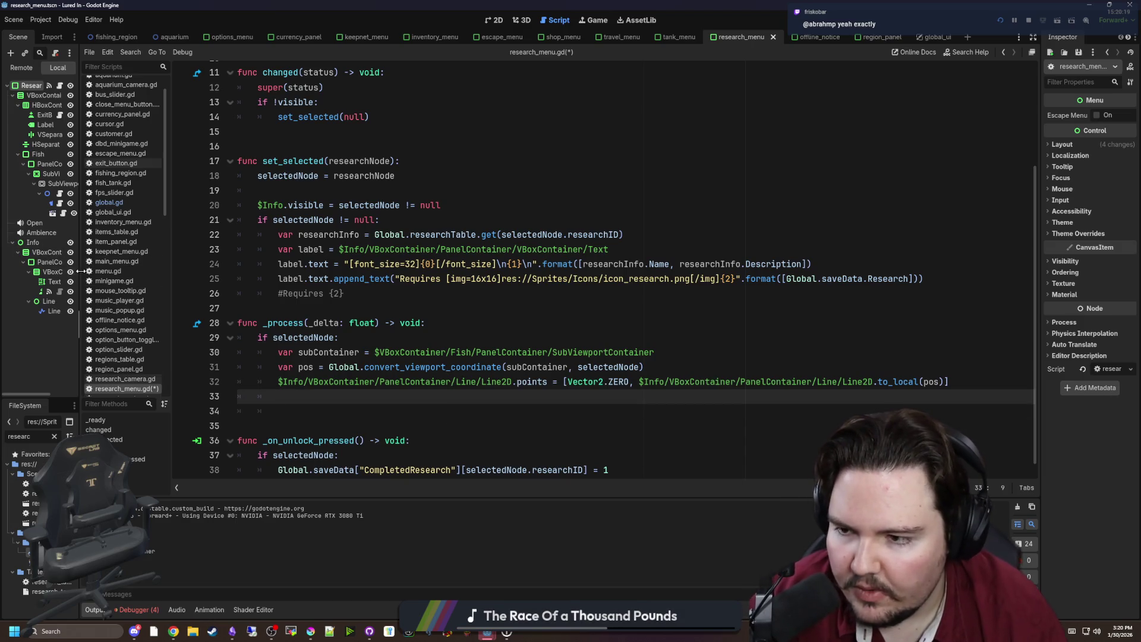
Step: Drop the Unlock node's path onto line 33 and begin its disabled = assignment
{"action": "left_click_drag", "start_coordinate": [82, 270], "coordinate": [134, 270]}
{"action": "mouse_move", "coordinate": [58, 291]}
{"action": "left_mouse_down"}
{"action": "mouse_move", "coordinate": [394, 412]}
{"action": "mouse_move", "coordinate": [647, 415]}
{"action": "left_mouse_up"}
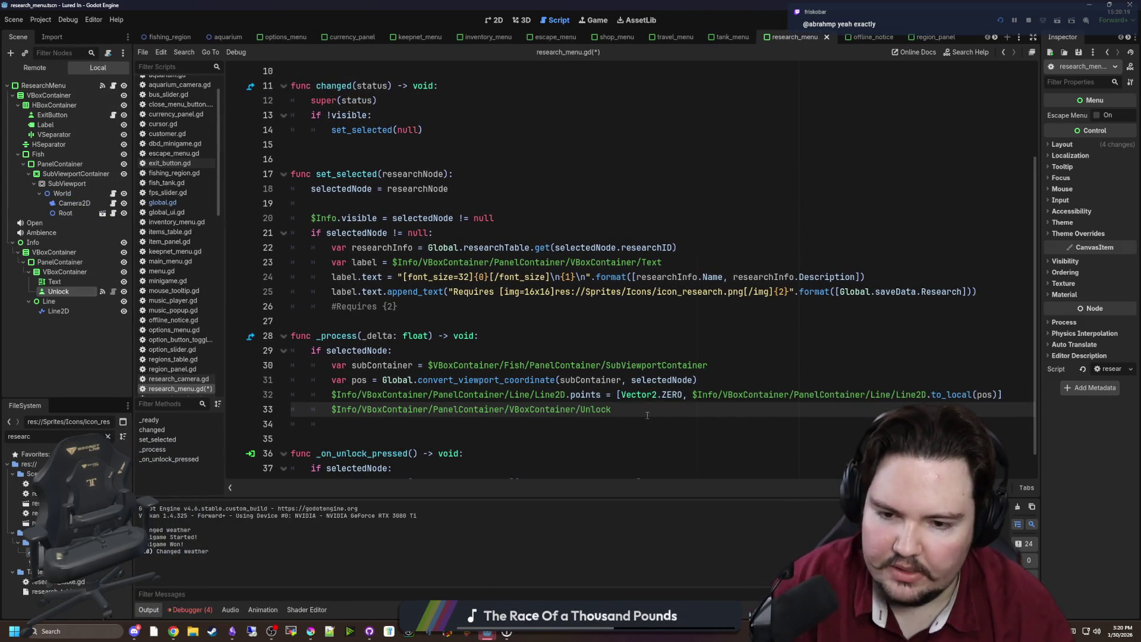
{"action": "type", "text": "nabled"}
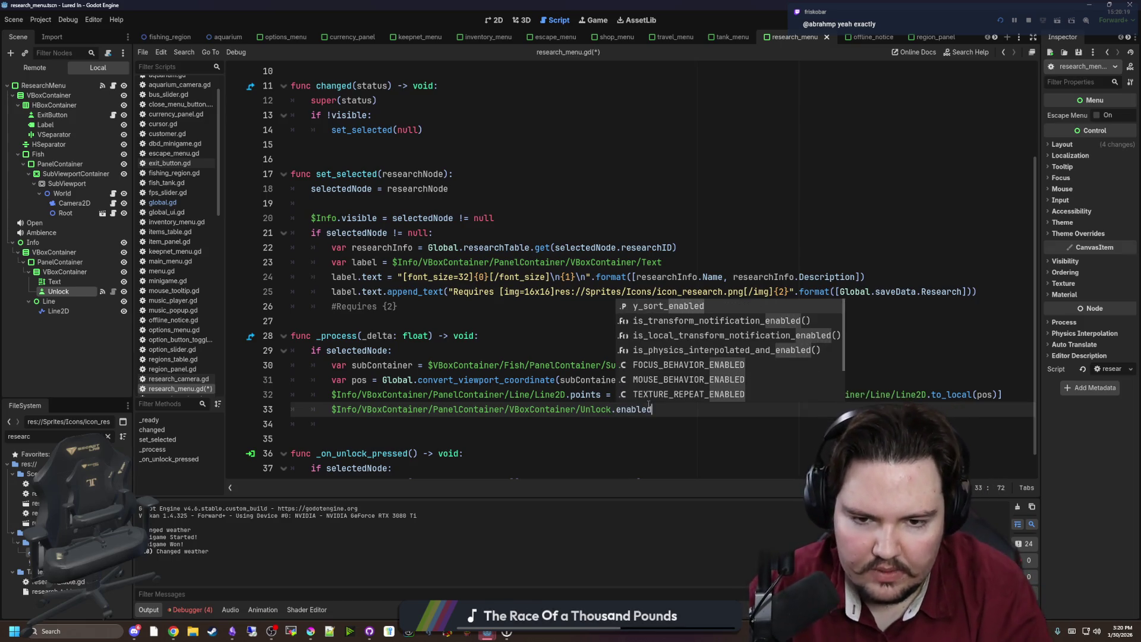
{"action": "key", "text": "BackSpace"}
{"action": "key", "text": "BackSpace"}
{"action": "type", "text": "disabled"}
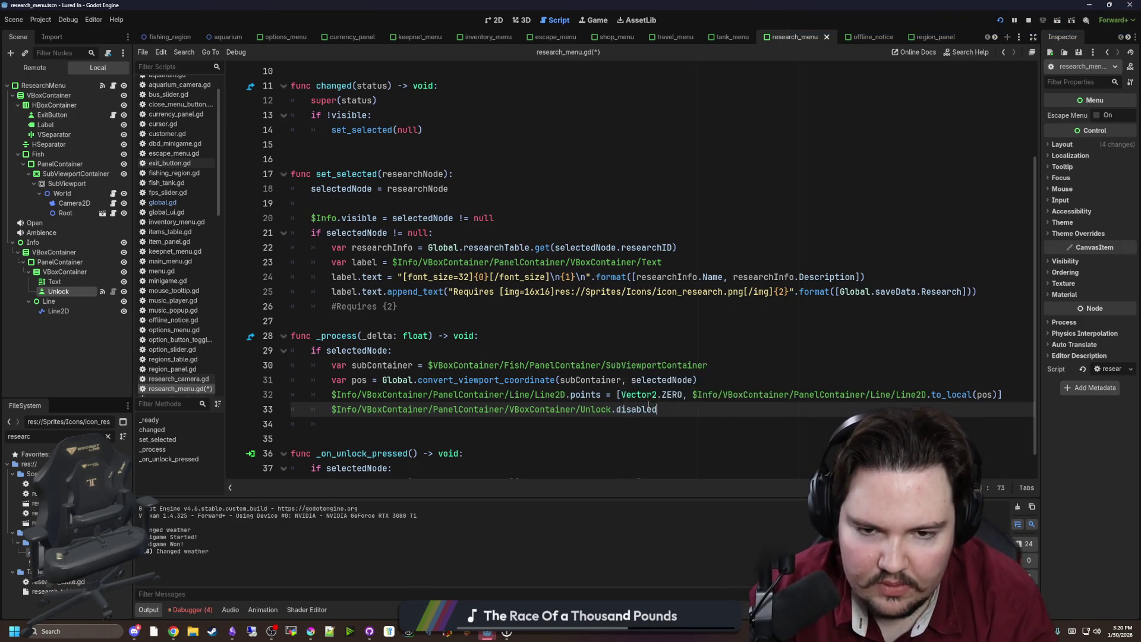
{"action": "key", "text": "Escape"}
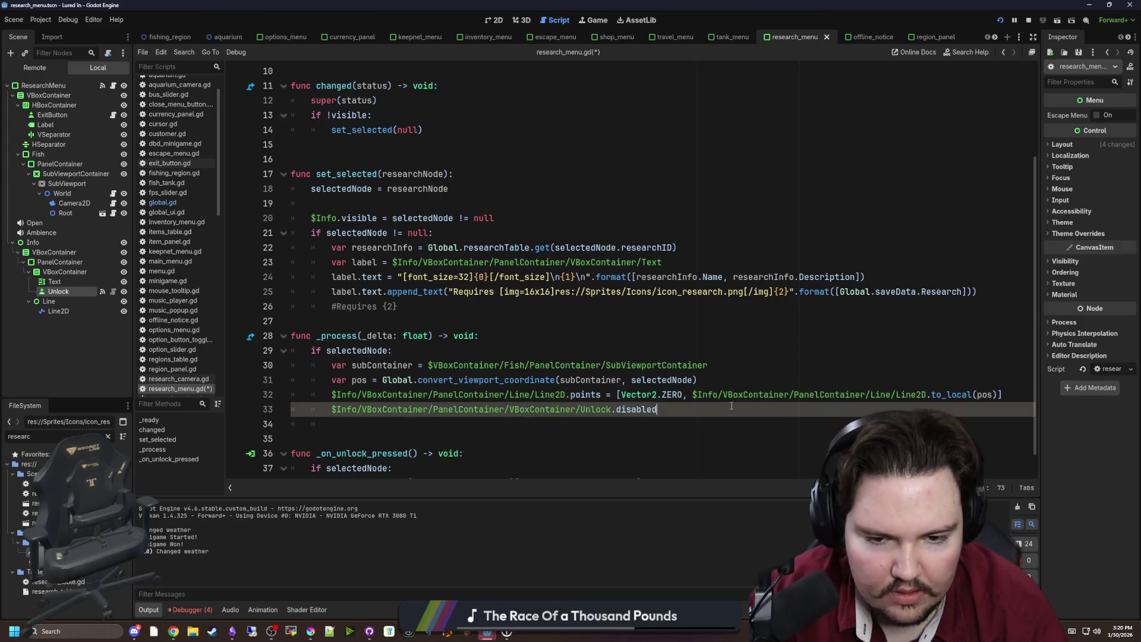
{"action": "type", "text": "="}
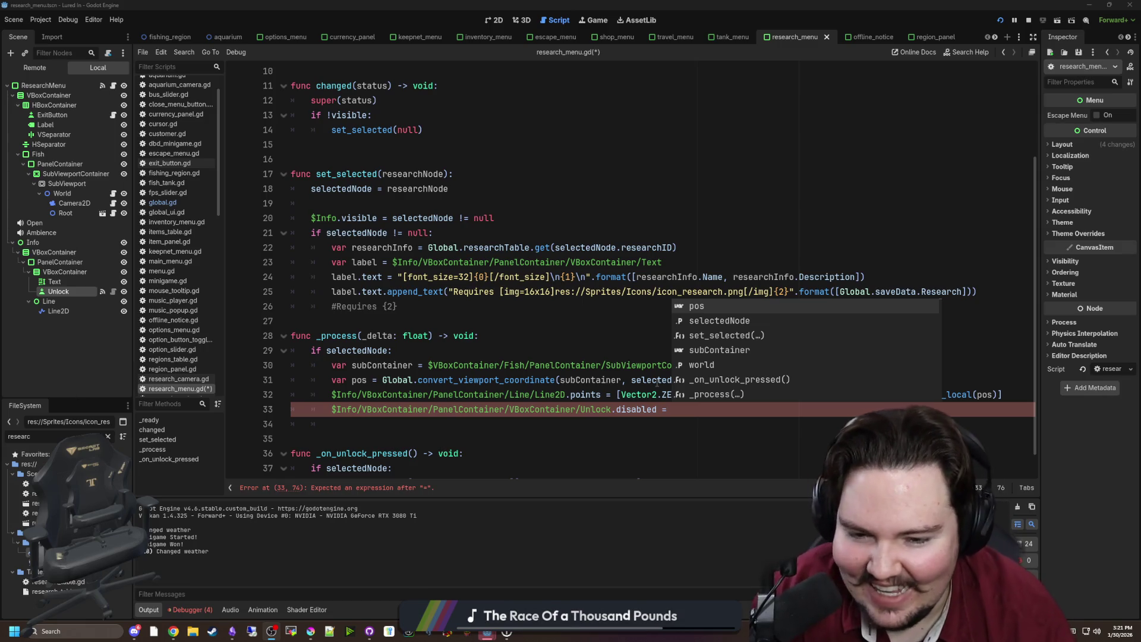
Step: Assign Global.saveData["ResearchLevels"] to the Unlock button's disabled property
{"action": "left_click", "coordinate": [682, 410]}
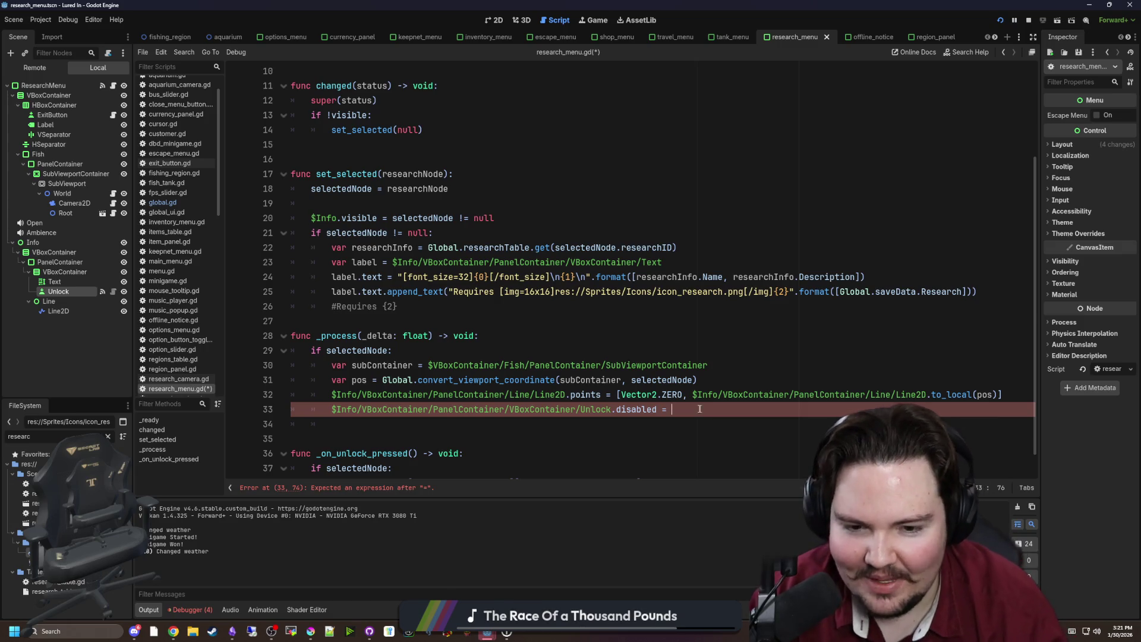
{"action": "key", "text": "BackSpace"}
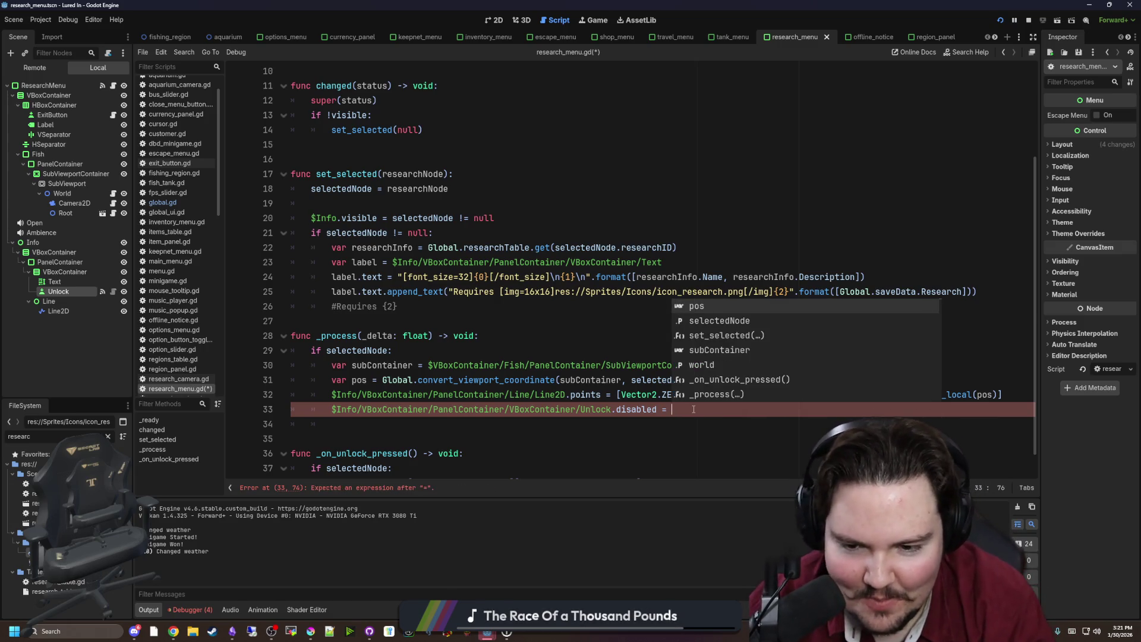
{"action": "type", "text": "d"}
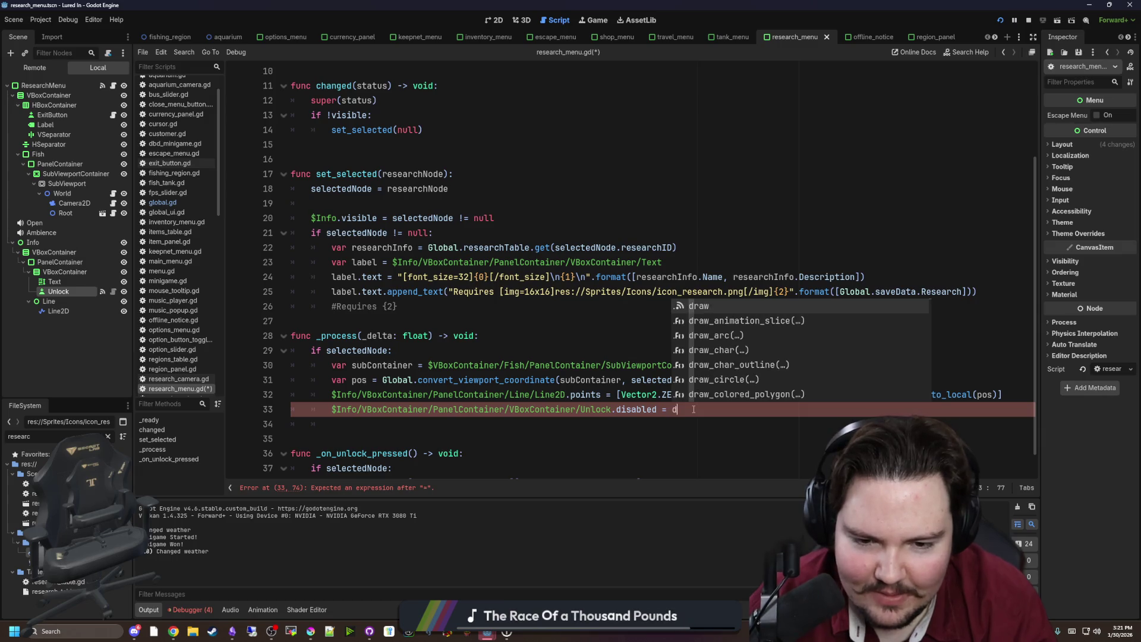
{"action": "key", "text": "BackSpace"}
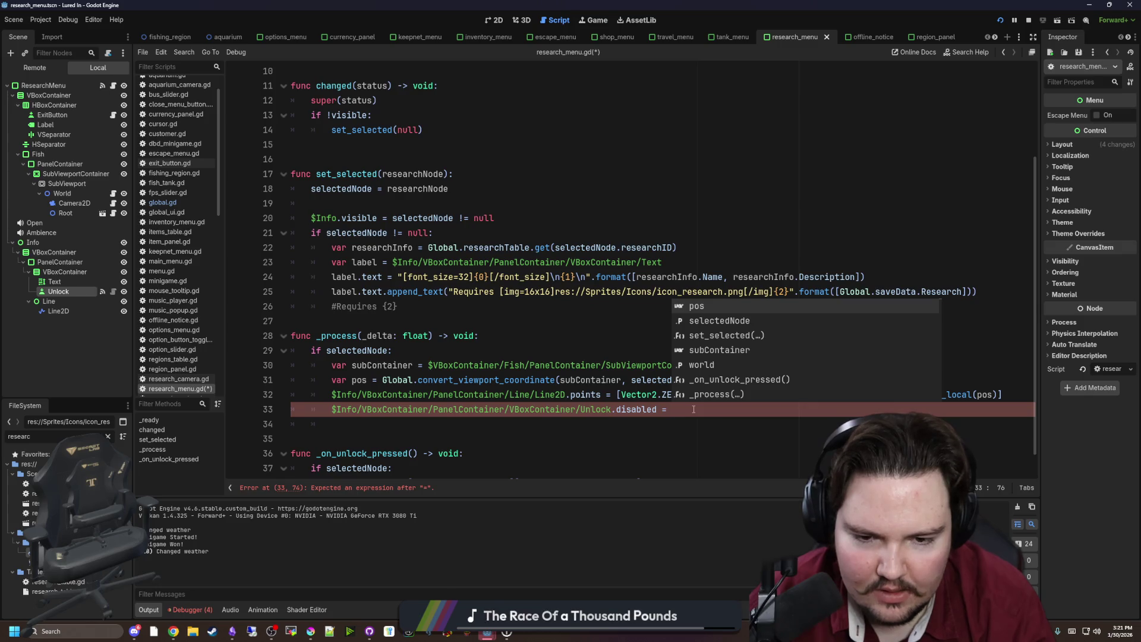
{"action": "type", "text": "Global.sav"}
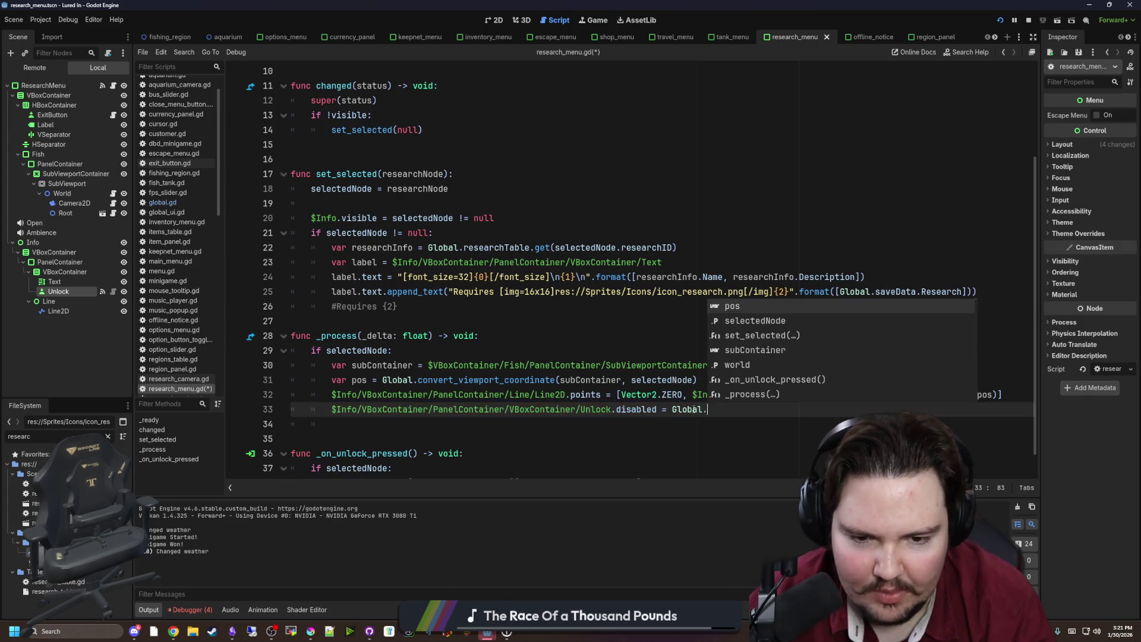
{"action": "type", "text": "eD"}
{"action": "key", "text": "Return"}
{"action": "type", "text": "."}
{"action": "key", "text": "BackSpace"}
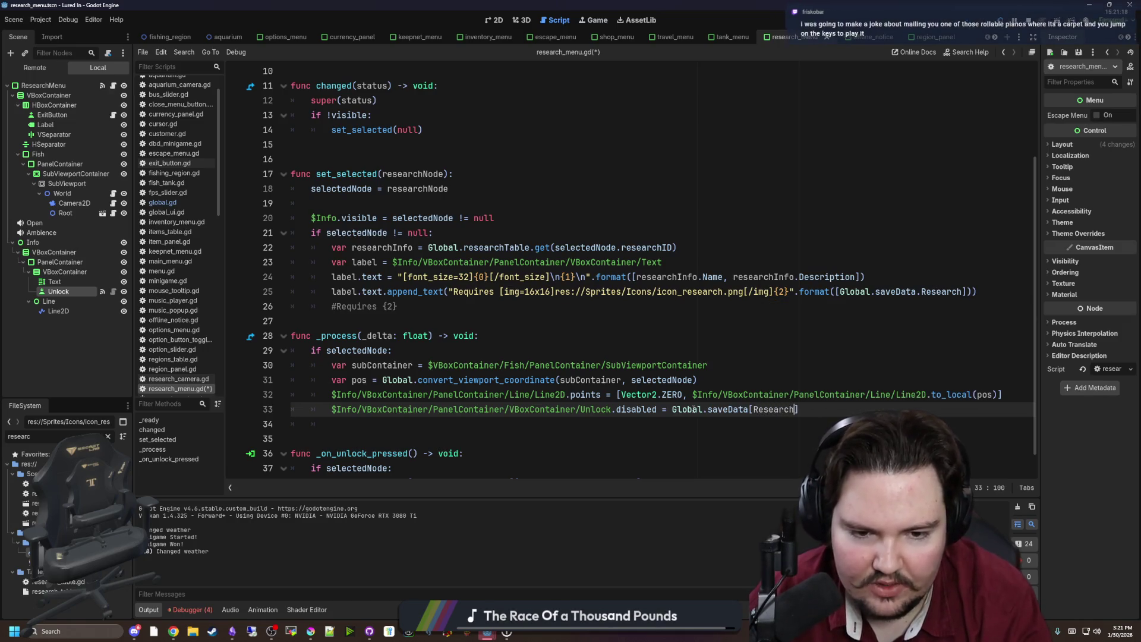
{"action": "key", "text": "BackSpace"}
{"action": "key", "text": "BackSpace"}
{"action": "key", "text": "BackSpace"}
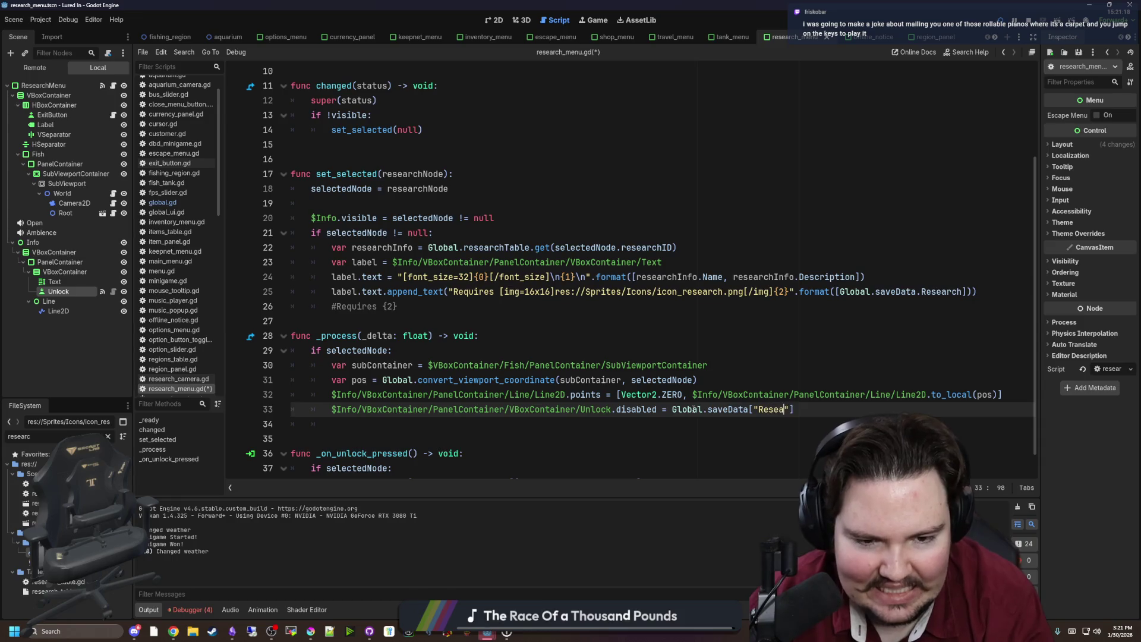
{"action": "type", "text": "evels\"]"}
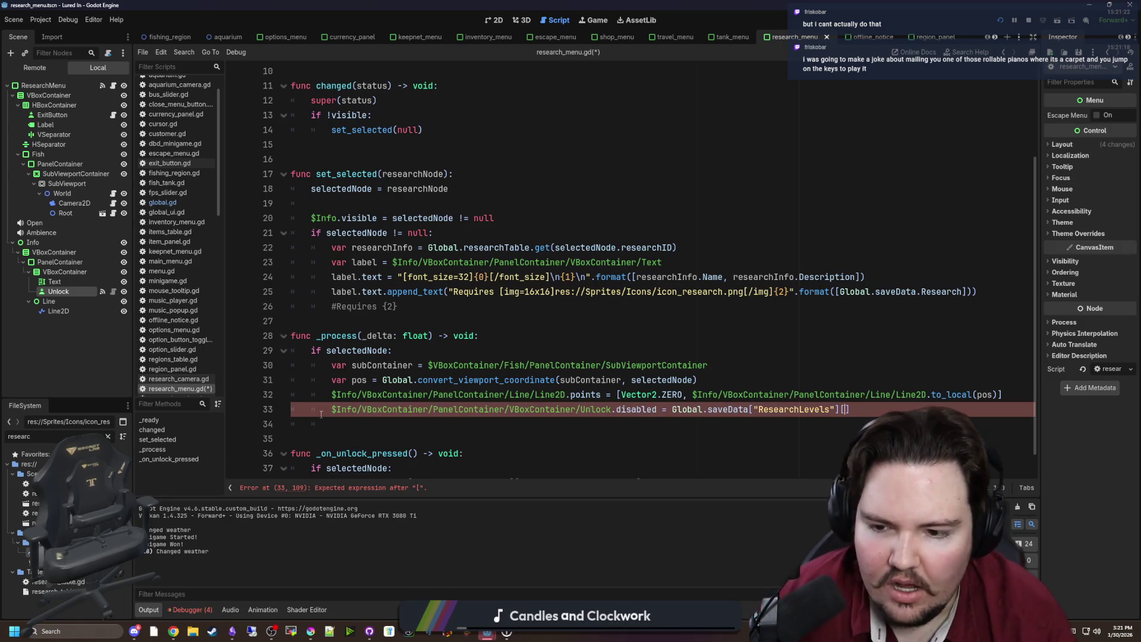
Step: Fix line 33's indentation and index ResearchLevels with selectedNode.researchID
{"action": "key", "text": "BackSpace"}
{"action": "key", "text": "Tab"}
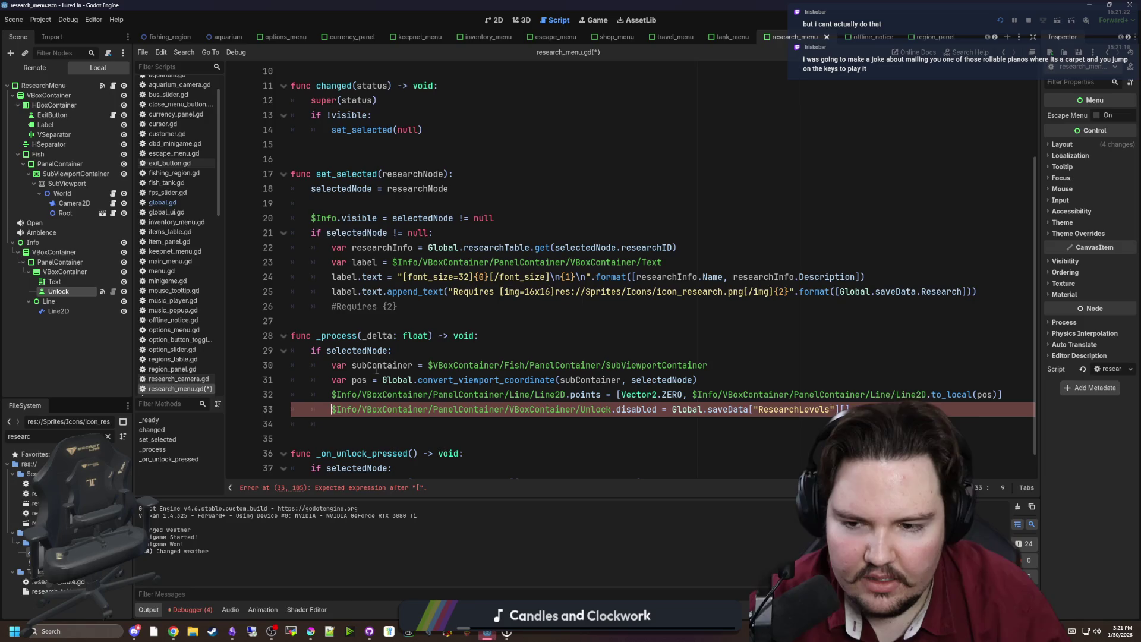
{"action": "left_click", "coordinate": [342, 429]}
{"action": "left_click", "coordinate": [845, 409]}
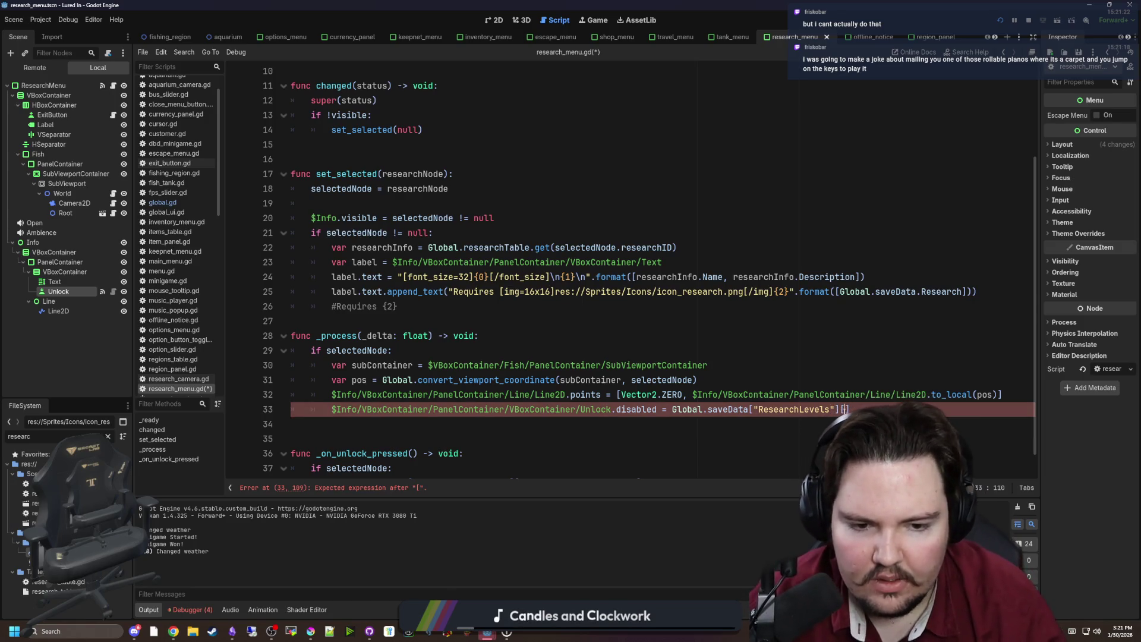
{"action": "left_click_drag", "start_coordinate": [390, 324], "coordinate": [300, 308]}
{"action": "left_click", "coordinate": [354, 321]}
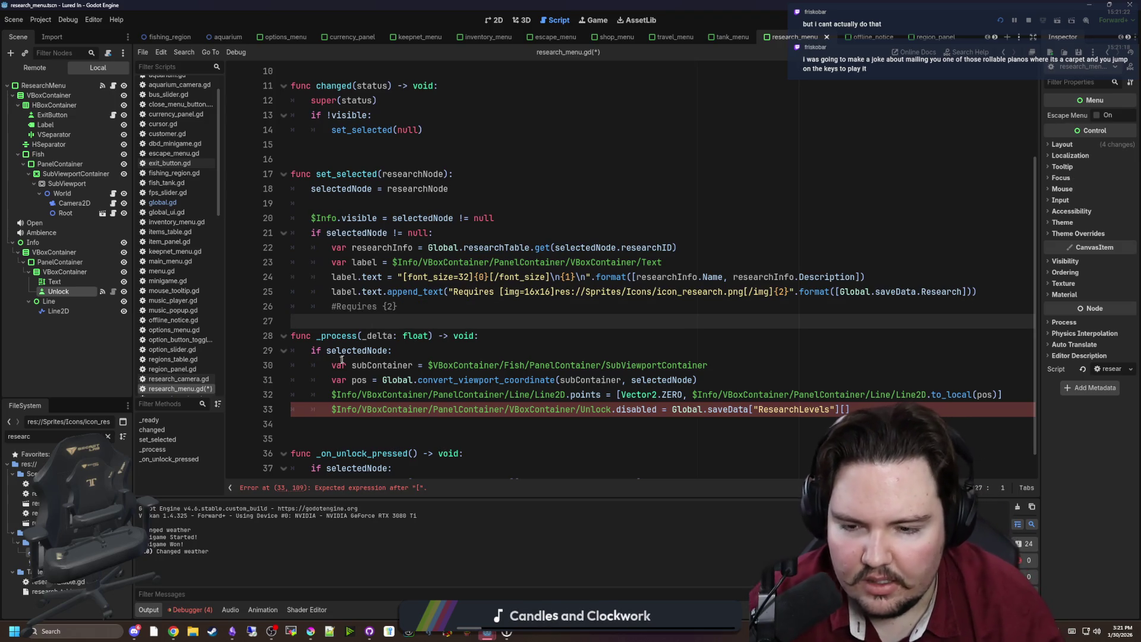
{"action": "left_click", "coordinate": [847, 410]}
{"action": "type", "text": "selecte"}
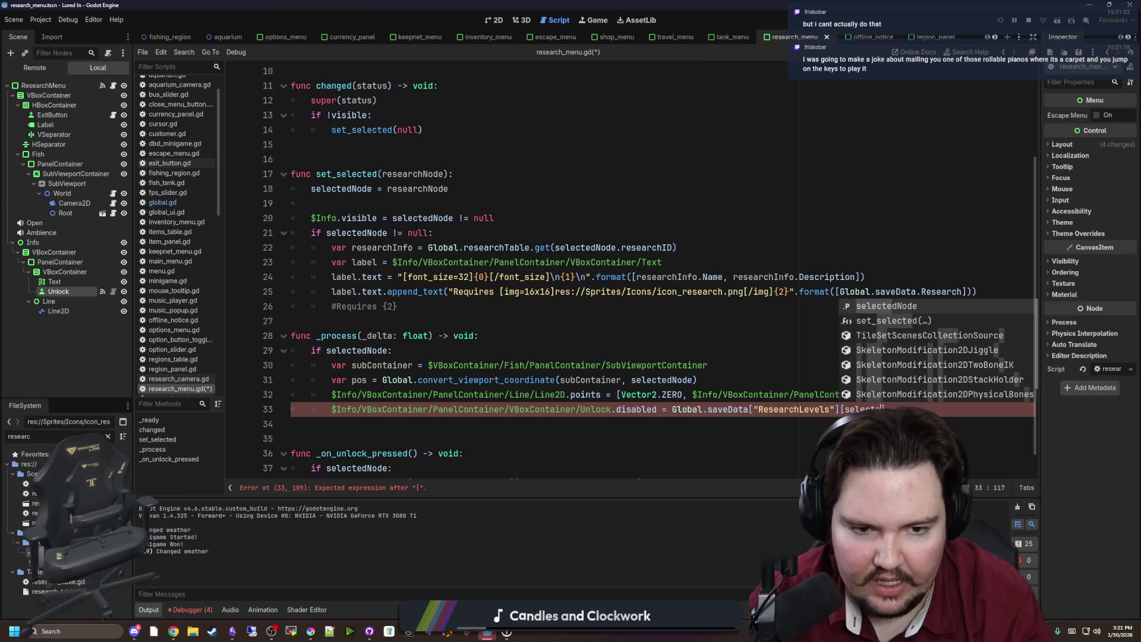
{"action": "key", "text": "Return"}
{"action": "type", "text": "."}
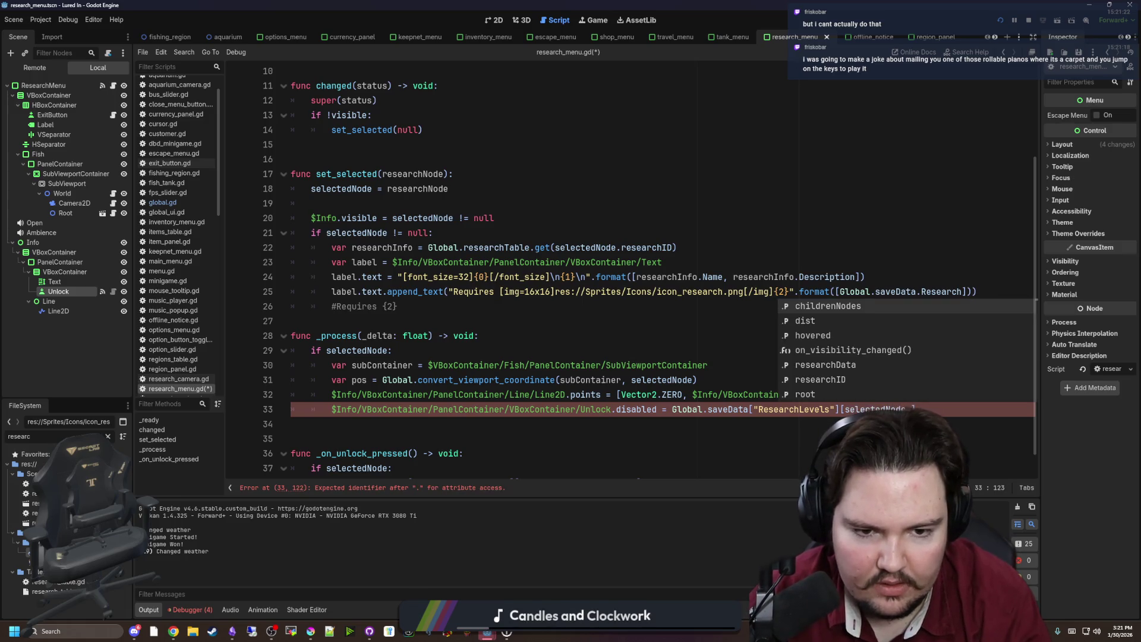
{"action": "type", "text": "resear"}
{"action": "key", "text": "Return"}
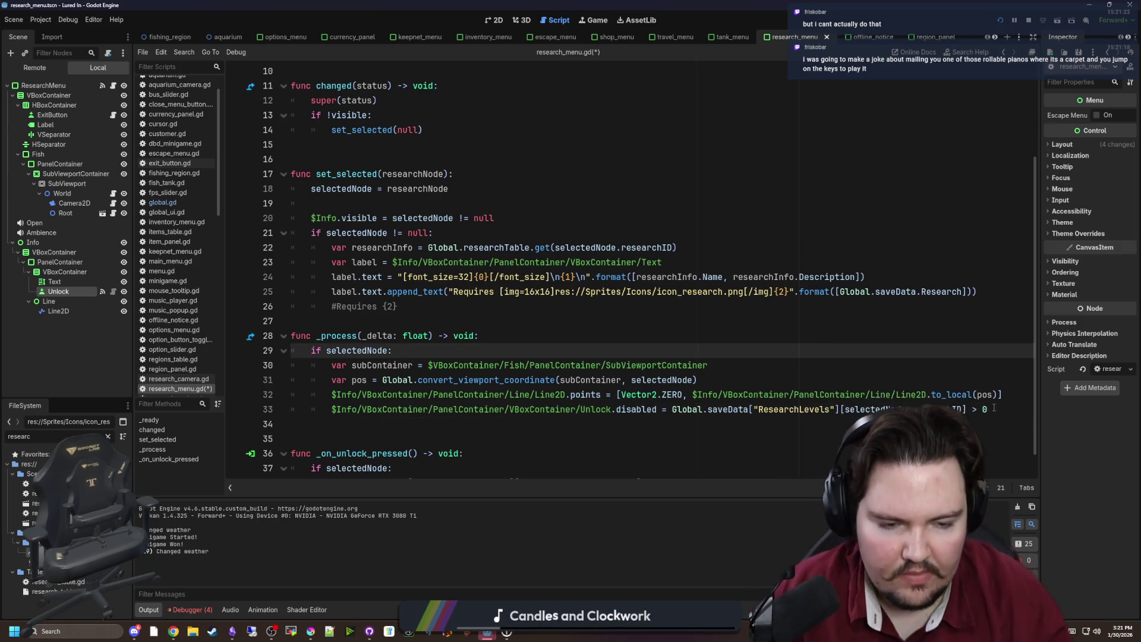
{"action": "left_click_drag", "start_coordinate": [987, 410], "coordinate": [970, 407]}
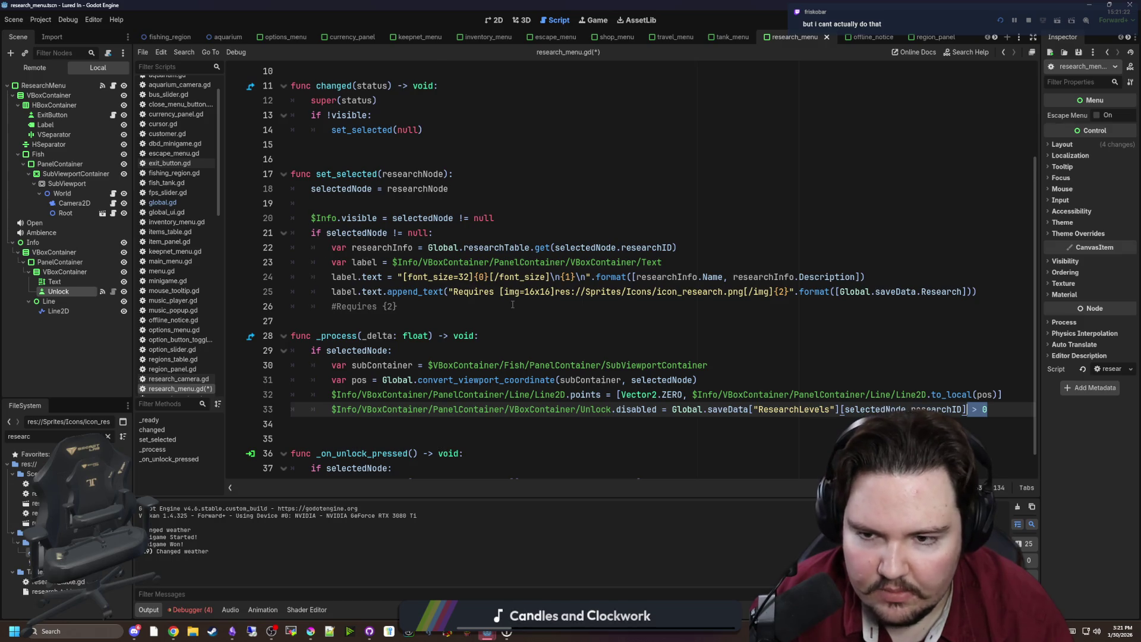
{"action": "scroll", "coordinate": [669, 460], "scroll_direction": "down", "scroll_amount": 1}
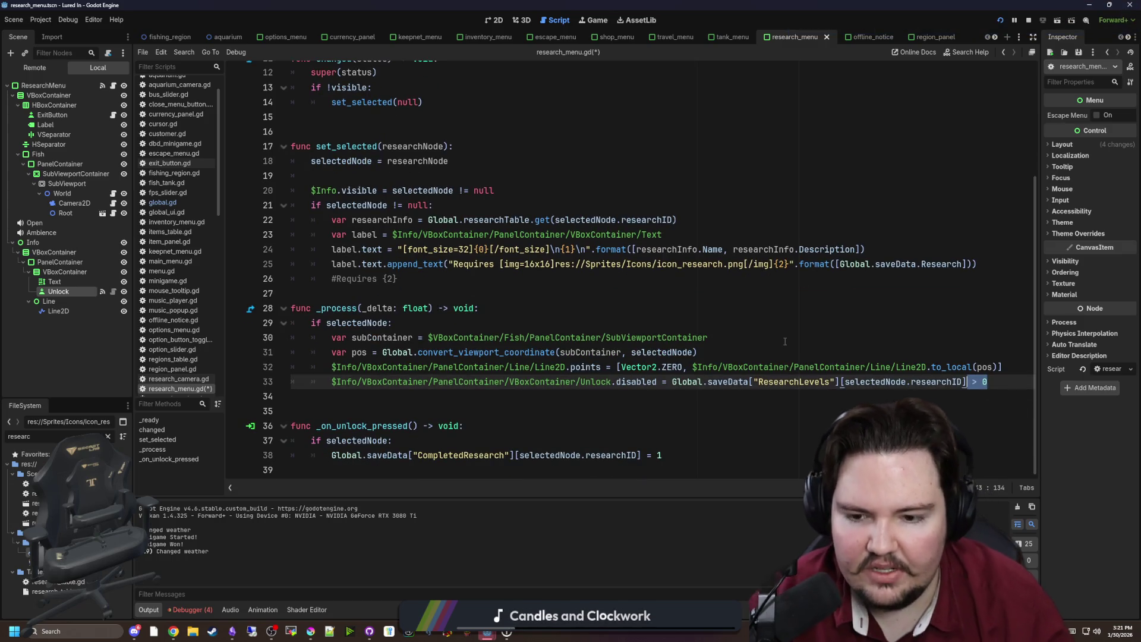
Step: Run the game, swap ResearchLevels for CompletedResearch on line 33, and select Equipment
{"action": "key", "text": "F5"}
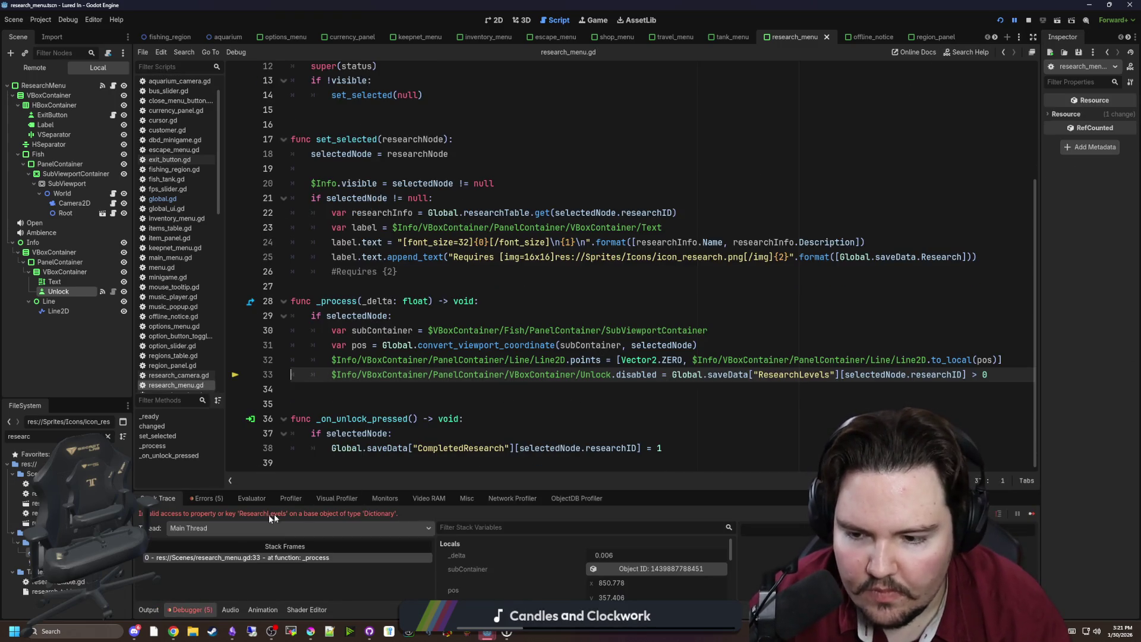
{"action": "double_click", "coordinate": [462, 448]}
{"action": "double_click", "coordinate": [803, 365]}
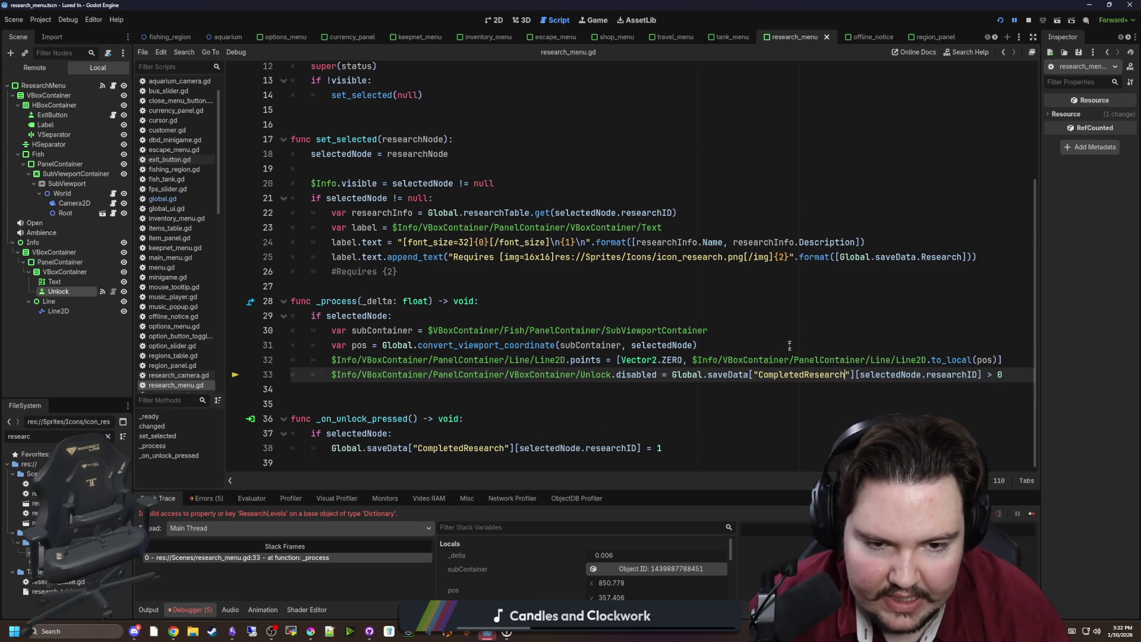
{"action": "left_click", "coordinate": [1031, 513]}
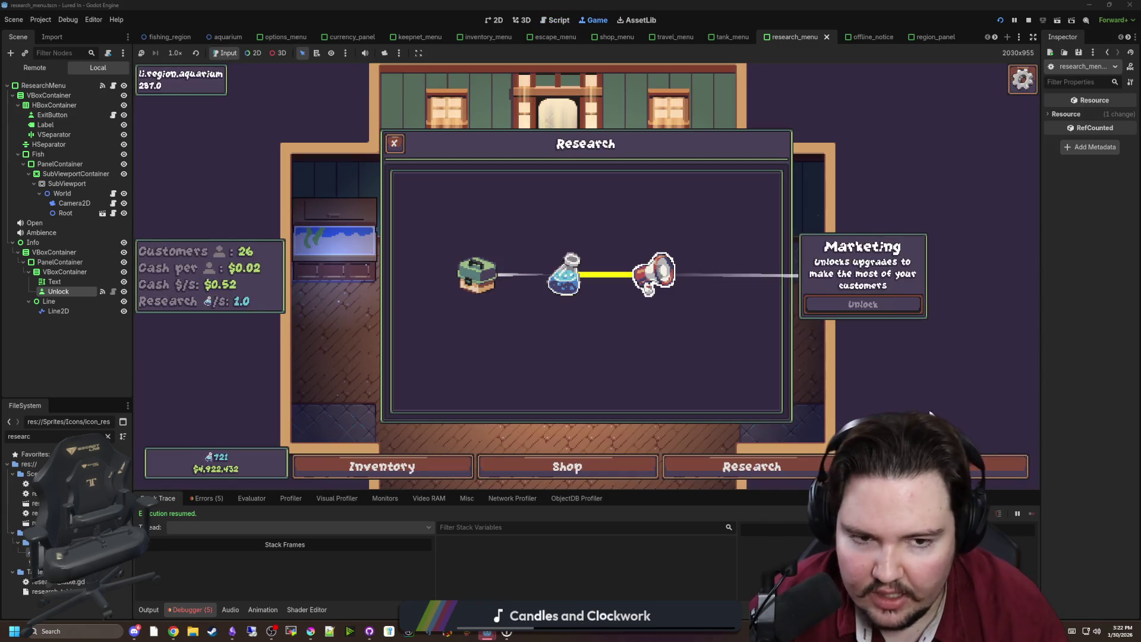
{"action": "left_click", "coordinate": [476, 274]}
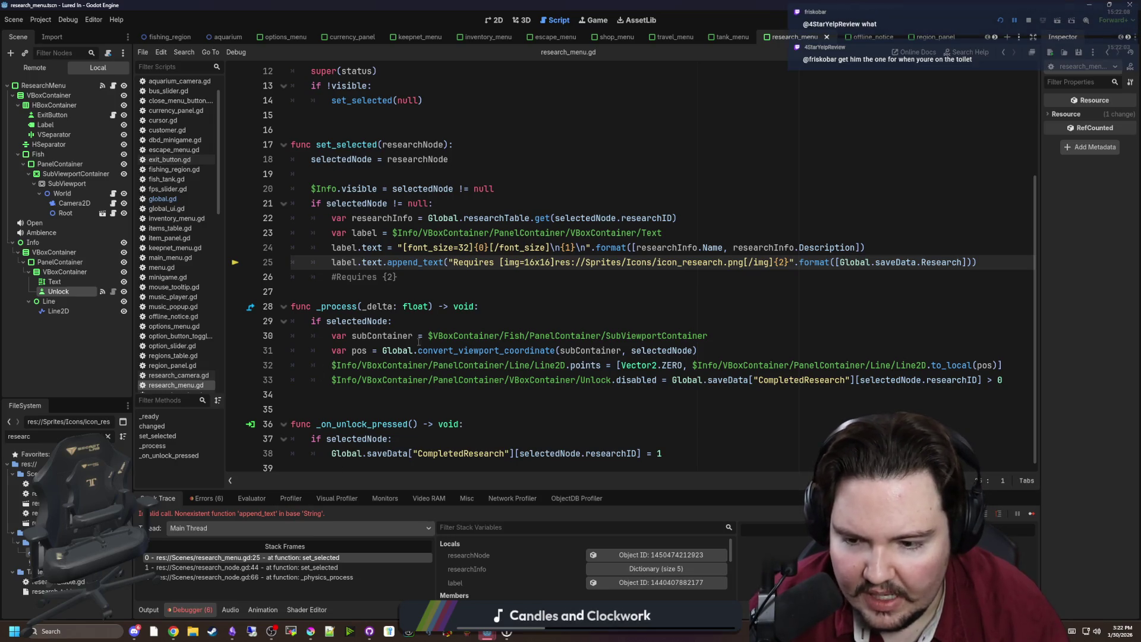
Step: Remove the stray .text from label.text.append_text on line 25 and resume the game
{"action": "scroll", "coordinate": [410, 288], "scroll_direction": "up", "scroll_amount": 1}
{"action": "double_click", "coordinate": [372, 306]}
{"action": "key", "text": "BackSpace"}
{"action": "key", "text": "BackSpace"}
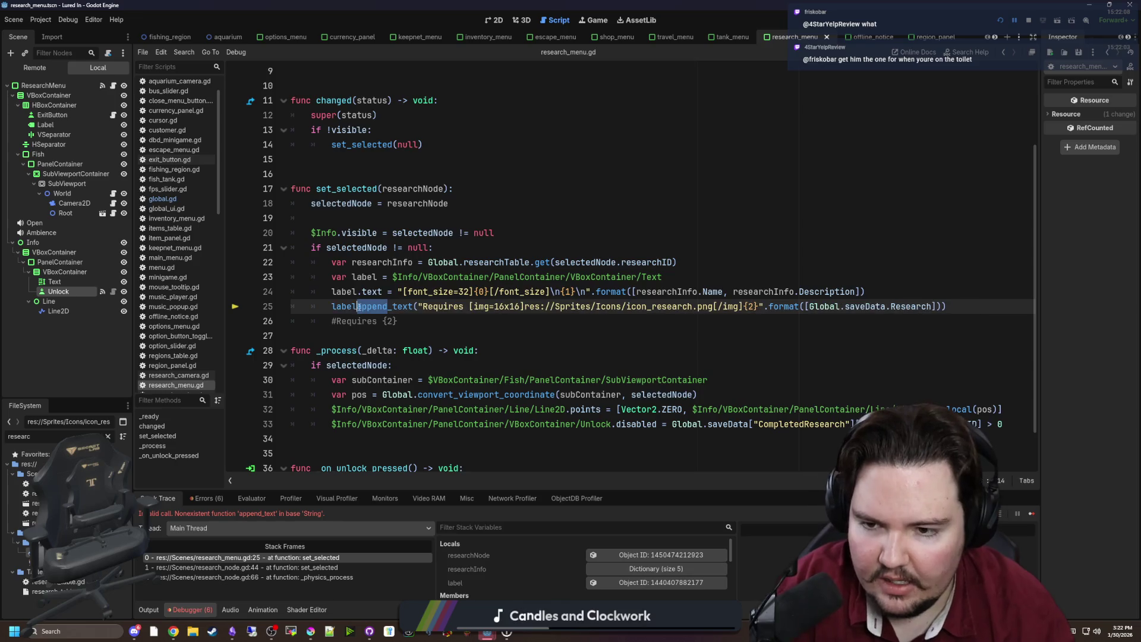
{"action": "left_click", "coordinate": [353, 307]}
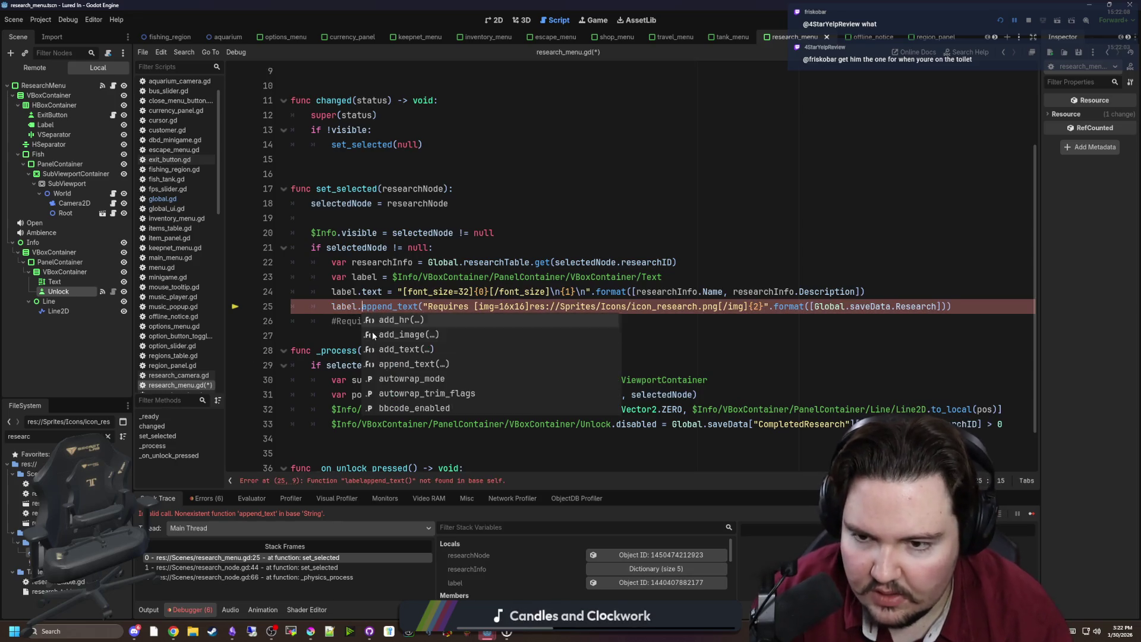
{"action": "left_click", "coordinate": [291, 336]}
{"action": "left_click", "coordinate": [1031, 512]}
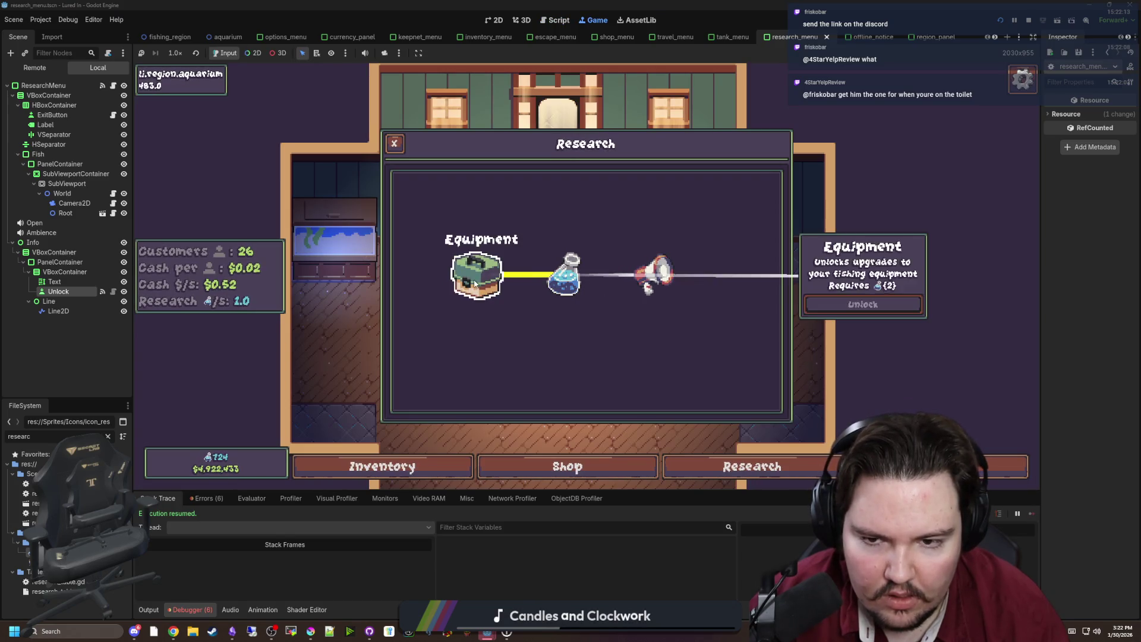
Step: Select Marketing in the running game to view its Requires line, then return to research_menu.gd
{"action": "left_click", "coordinate": [654, 275]}
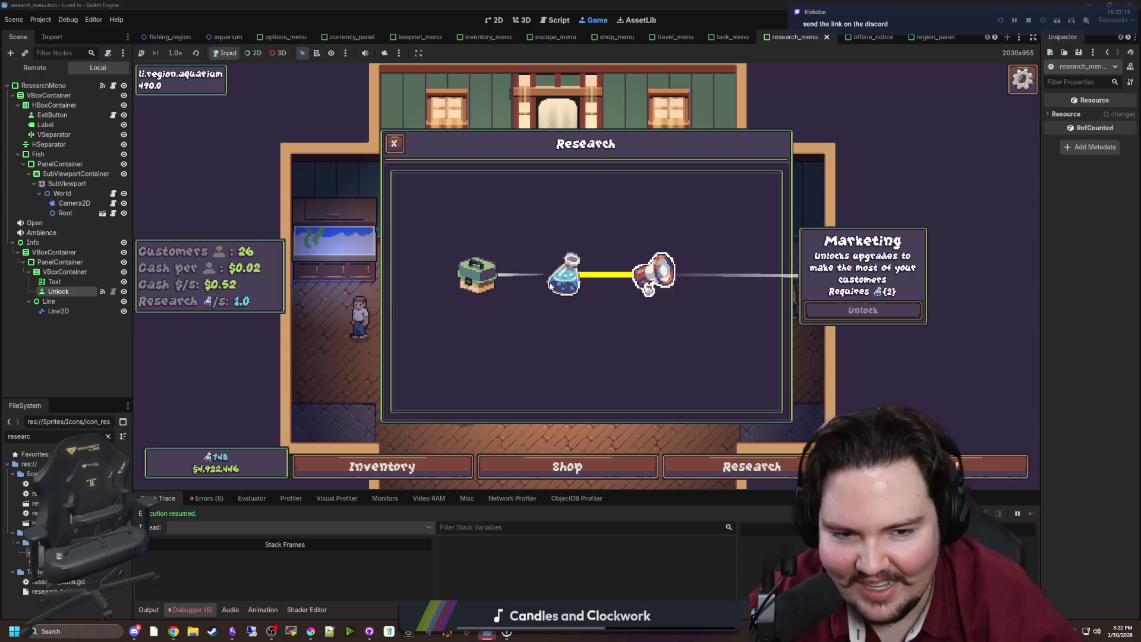
{"action": "left_click", "coordinate": [113, 85]}
{"action": "scroll", "coordinate": [593, 339], "scroll_direction": "down", "scroll_amount": 1}
Step: Copy the Unlock node path from line 33
{"action": "left_click", "coordinate": [814, 410]}
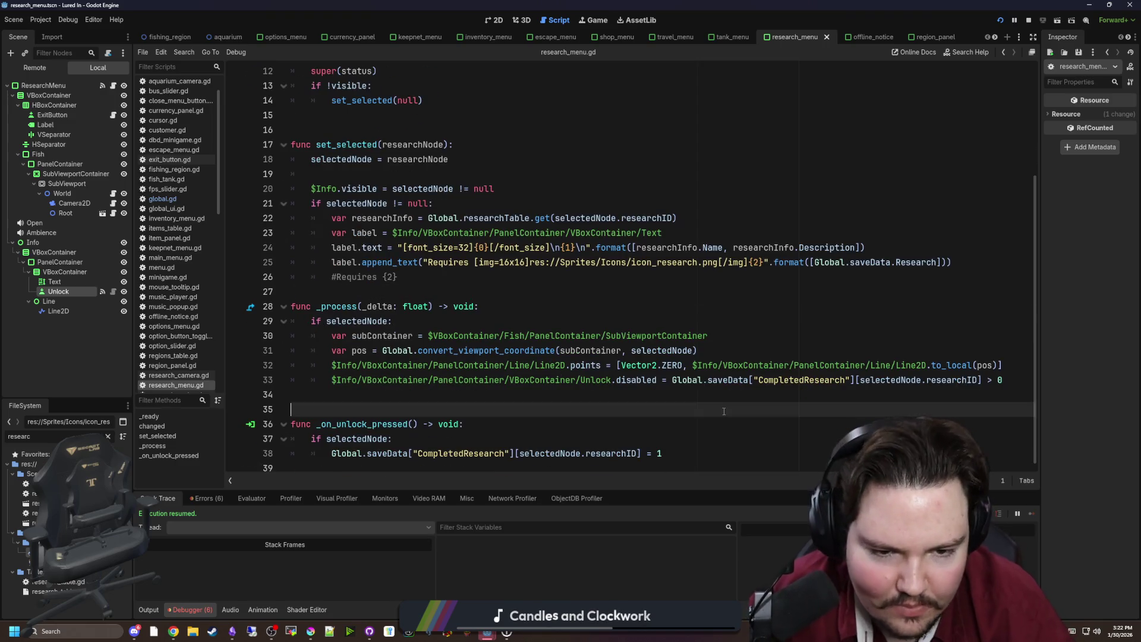
{"action": "left_click", "coordinate": [814, 399]}
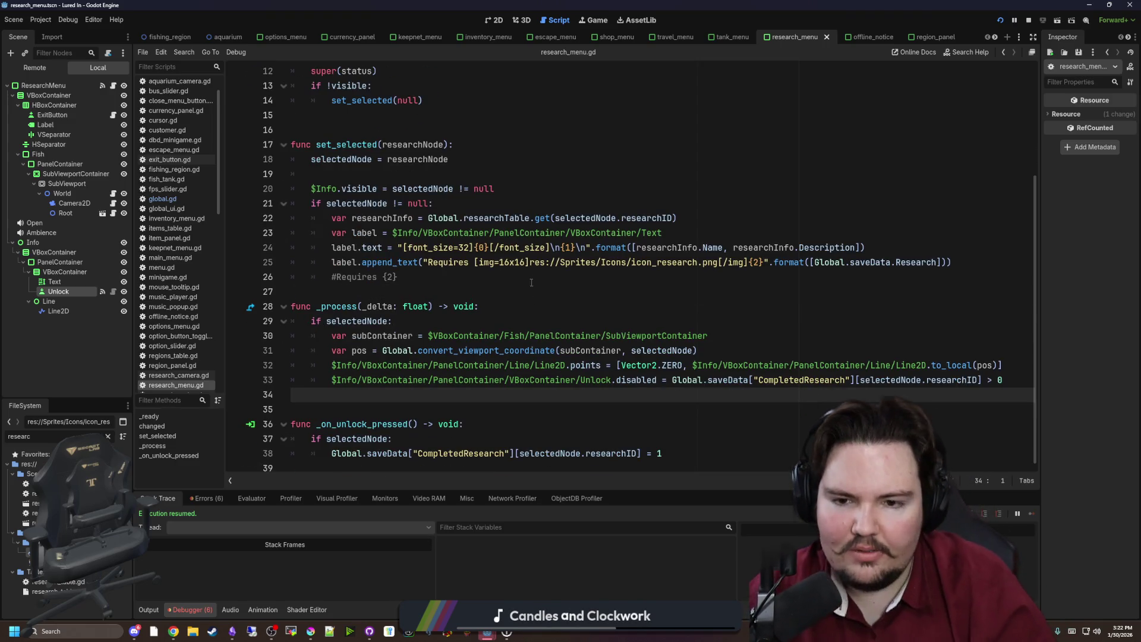
{"action": "left_click", "coordinate": [402, 277]}
{"action": "scroll", "coordinate": [402, 335], "scroll_direction": "up", "scroll_amount": 1}
{"action": "scroll", "coordinate": [402, 336], "scroll_direction": "down", "scroll_amount": 1}
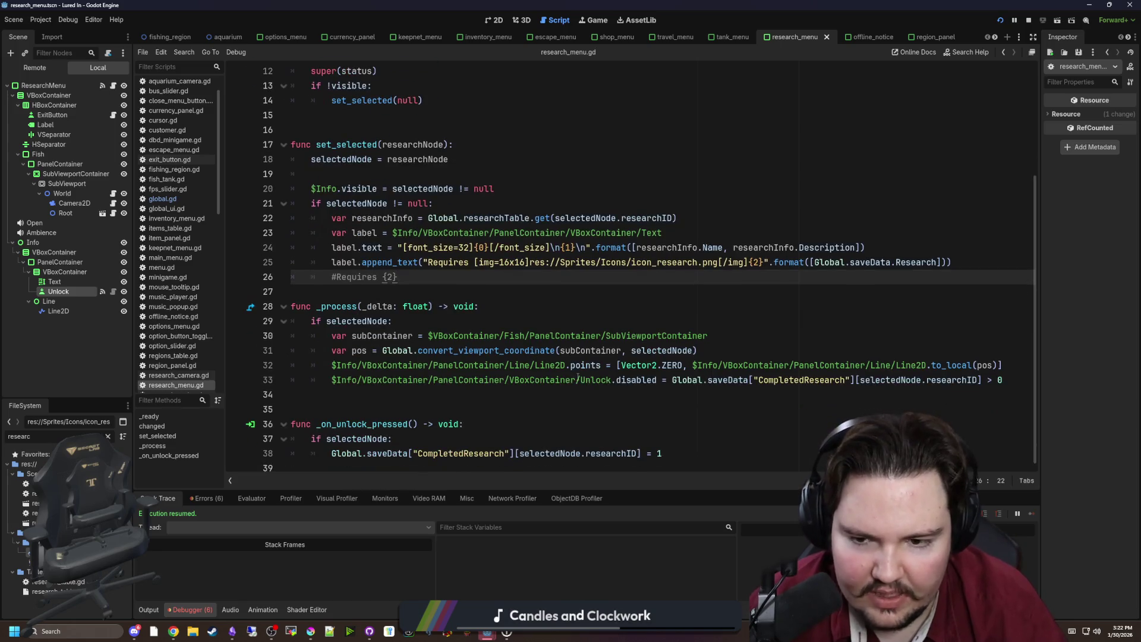
{"action": "left_click_drag", "start_coordinate": [612, 380], "coordinate": [332, 379]}
{"action": "key", "text": "ctrl+c"}
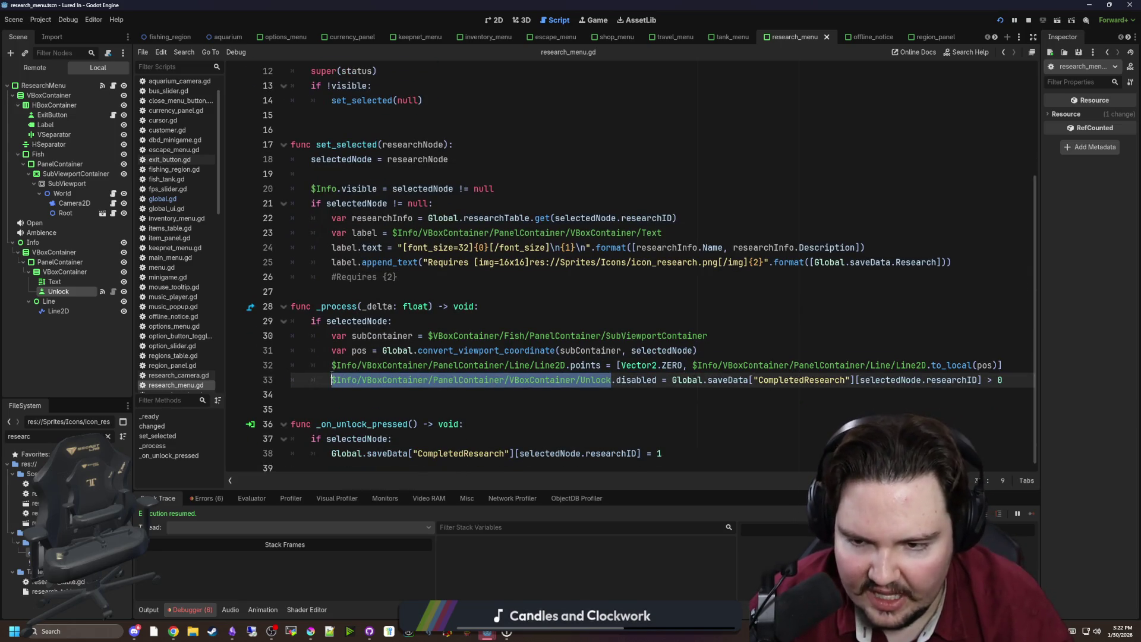
{"action": "left_click", "coordinate": [1031, 363]}
{"action": "scroll", "coordinate": [468, 210], "scroll_direction": "up", "scroll_amount": 4}
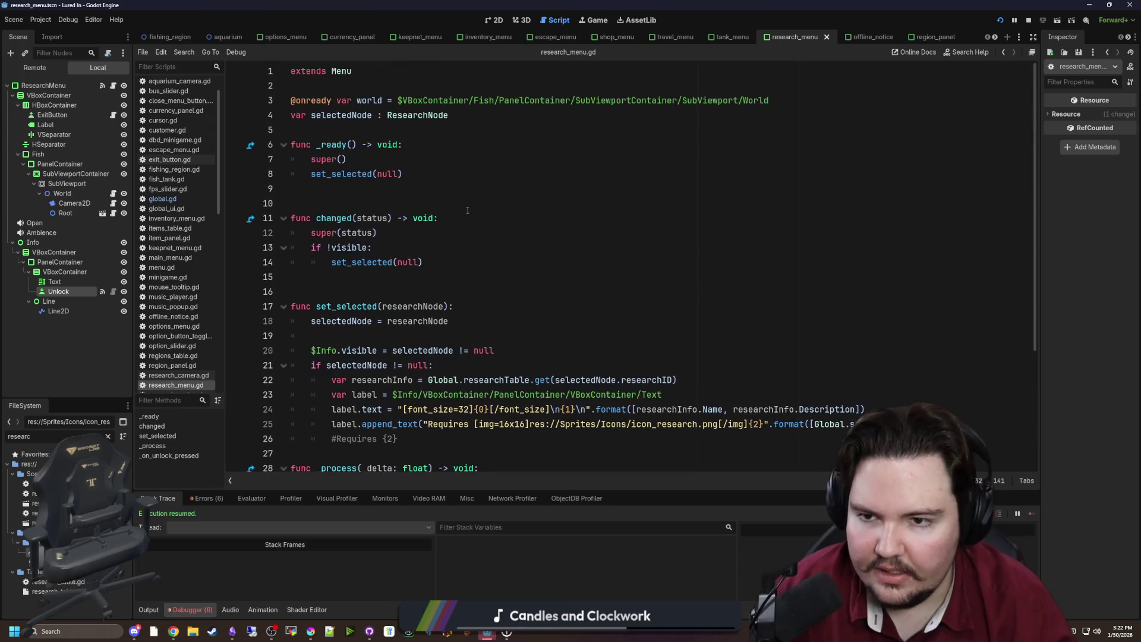
{"action": "left_click", "coordinate": [401, 130]}
{"action": "key", "text": "ctrl+shift+Return"}
{"action": "type", "text": "@onready var unlockButton : Animate"}
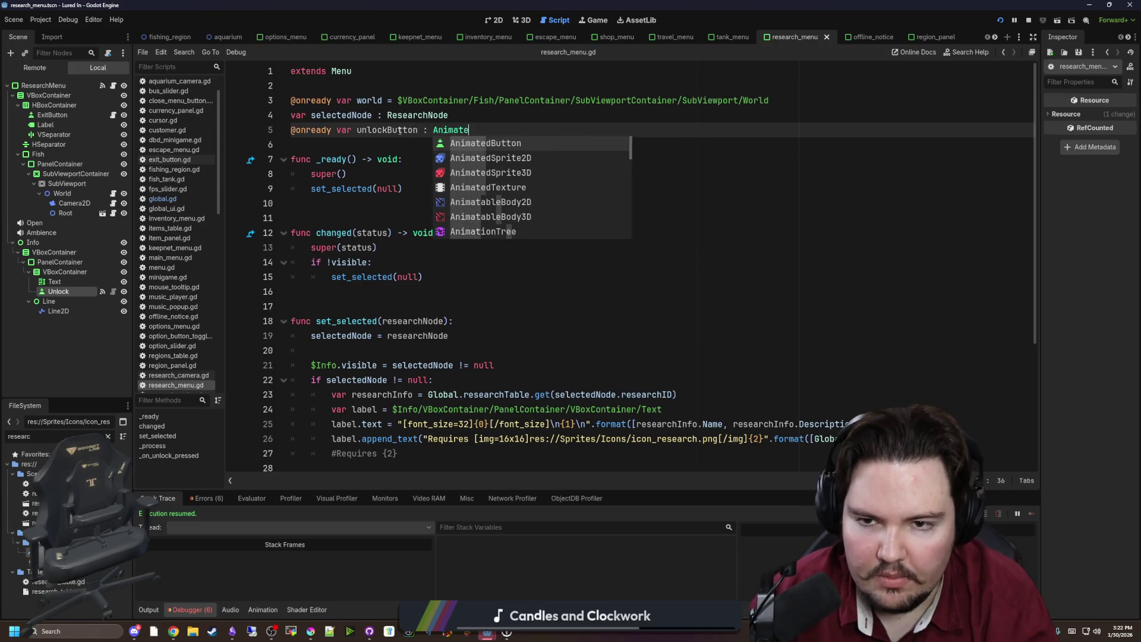
{"action": "key", "text": "Return"}
{"action": "type", "text": "="}
{"action": "key", "text": "ctrl+v"}
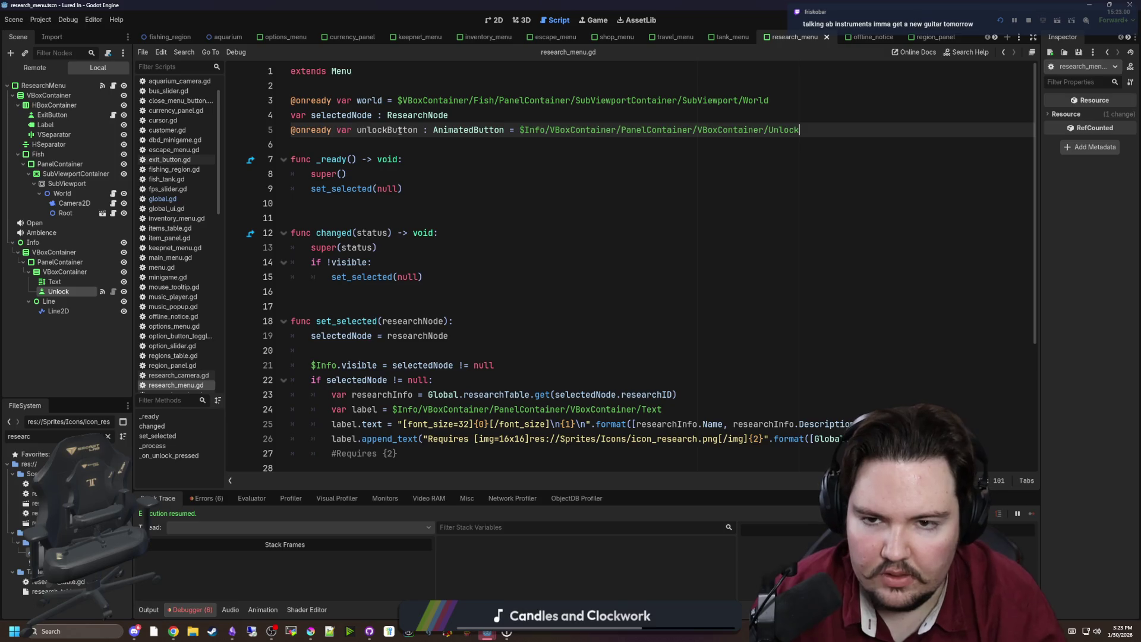
{"action": "double_click", "coordinate": [386, 130]}
{"action": "key", "text": "ctrl+c"}
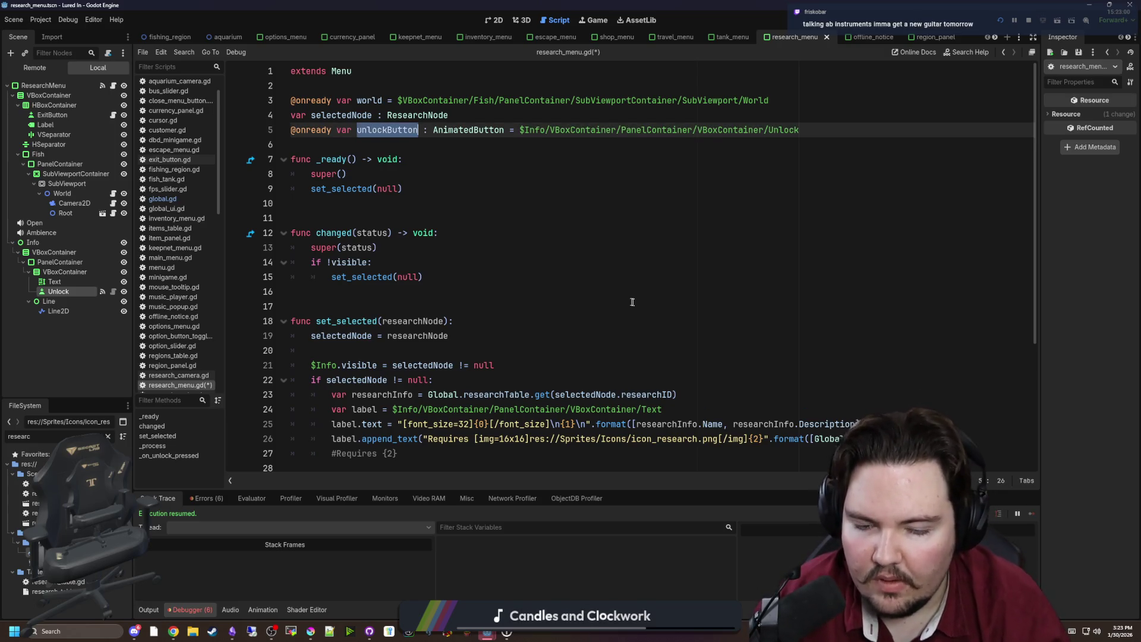
{"action": "scroll", "coordinate": [558, 349], "scroll_direction": "down", "scroll_amount": 4}
Step: Replace line 34's Unlock node path with unlockButton for the disabled assignment
{"action": "left_click_drag", "start_coordinate": [614, 380], "coordinate": [331, 380]}
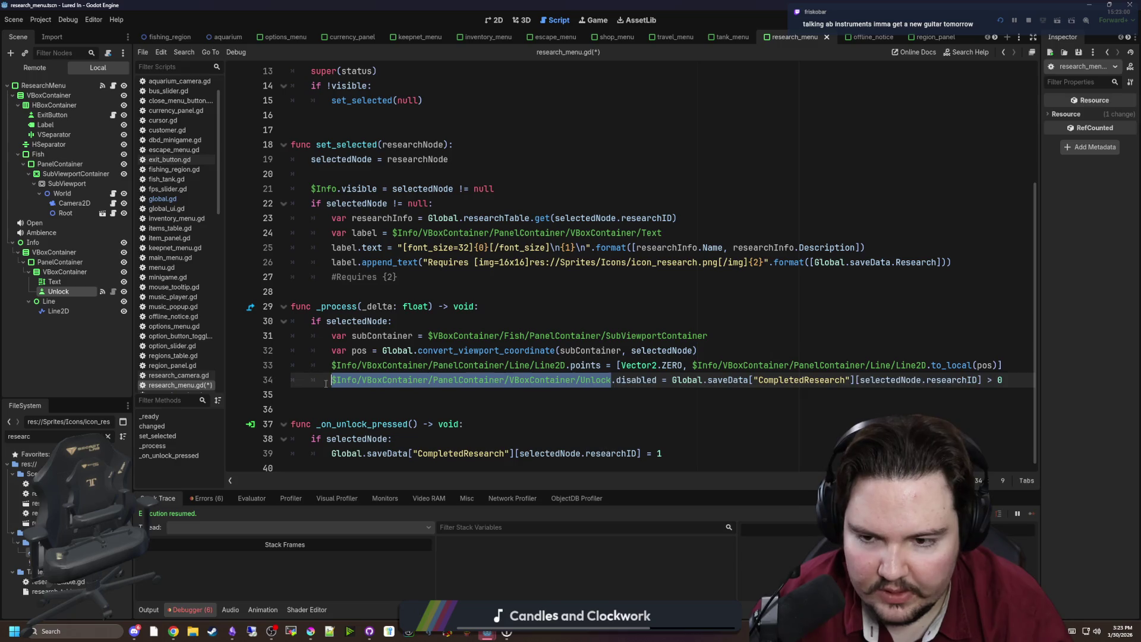
{"action": "key", "text": "ctrl+v"}
{"action": "left_click", "coordinate": [858, 386]}
{"action": "key", "text": "Return"}
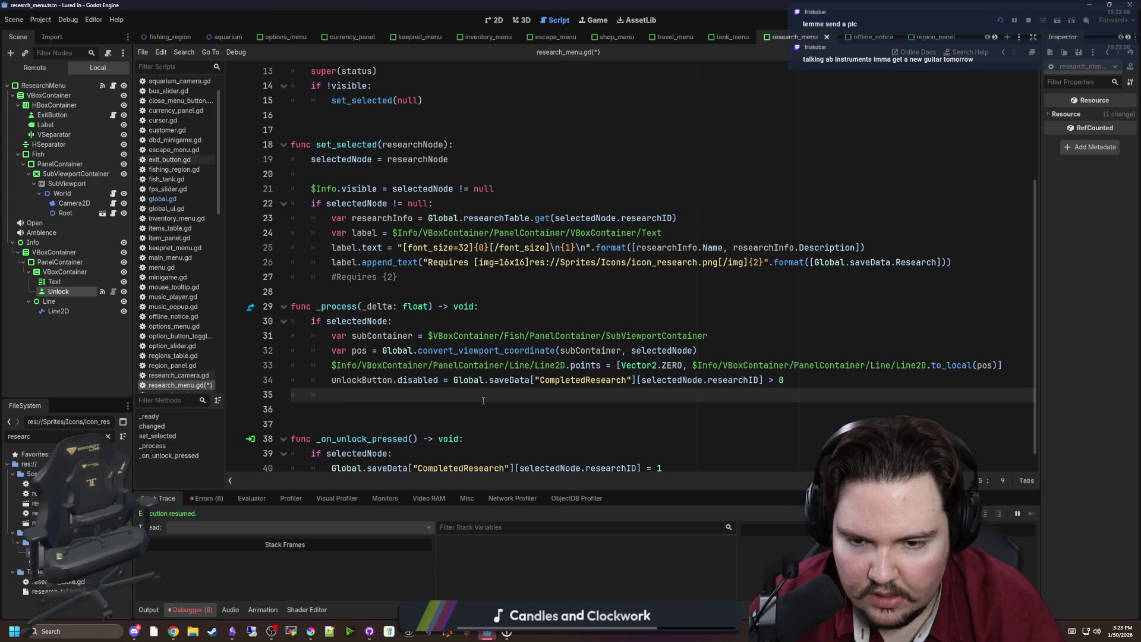
{"action": "left_click_drag", "start_coordinate": [784, 380], "coordinate": [441, 379]}
{"action": "left_click", "coordinate": [459, 393]}
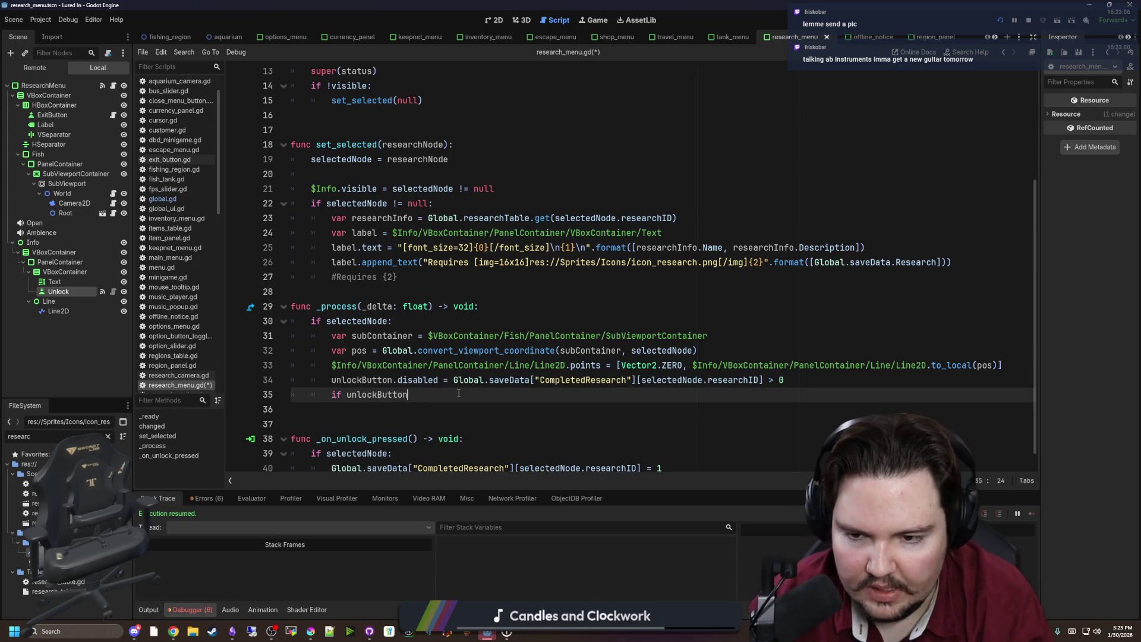
Step: Add an if unlockButton.disabled / else block setting text to "Unlocked" or "Unlock", and save
{"action": "key", "text": "Return"}
{"action": "key", "text": "Return"}
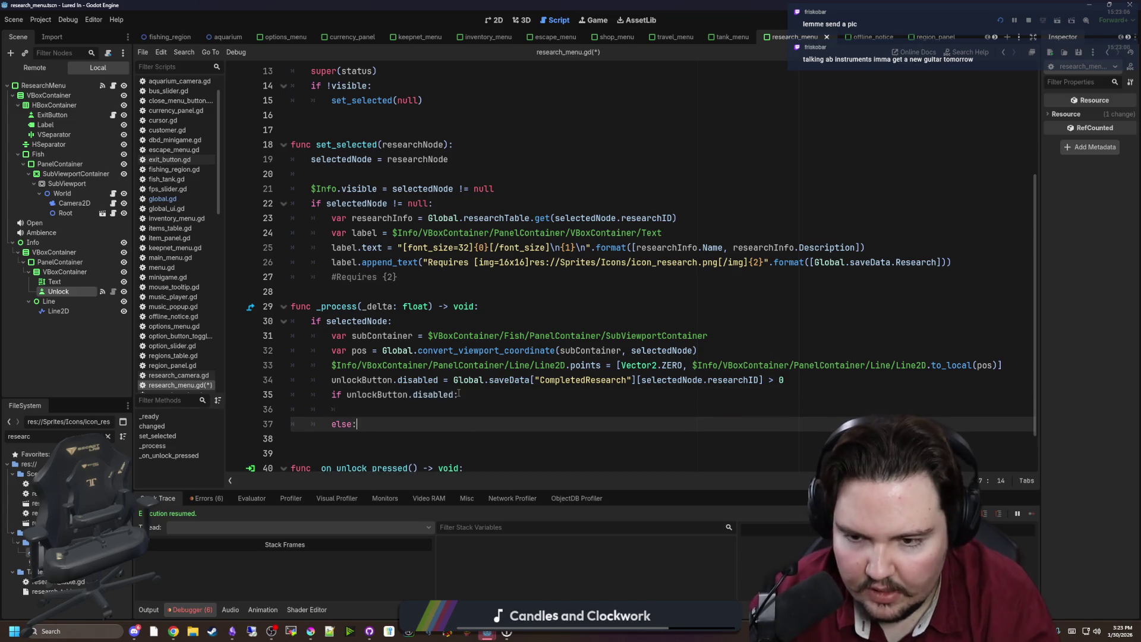
{"action": "key", "text": "Return"}
{"action": "key", "text": "Up"}
{"action": "key", "text": "Up"}
{"action": "type", "text": "u"}
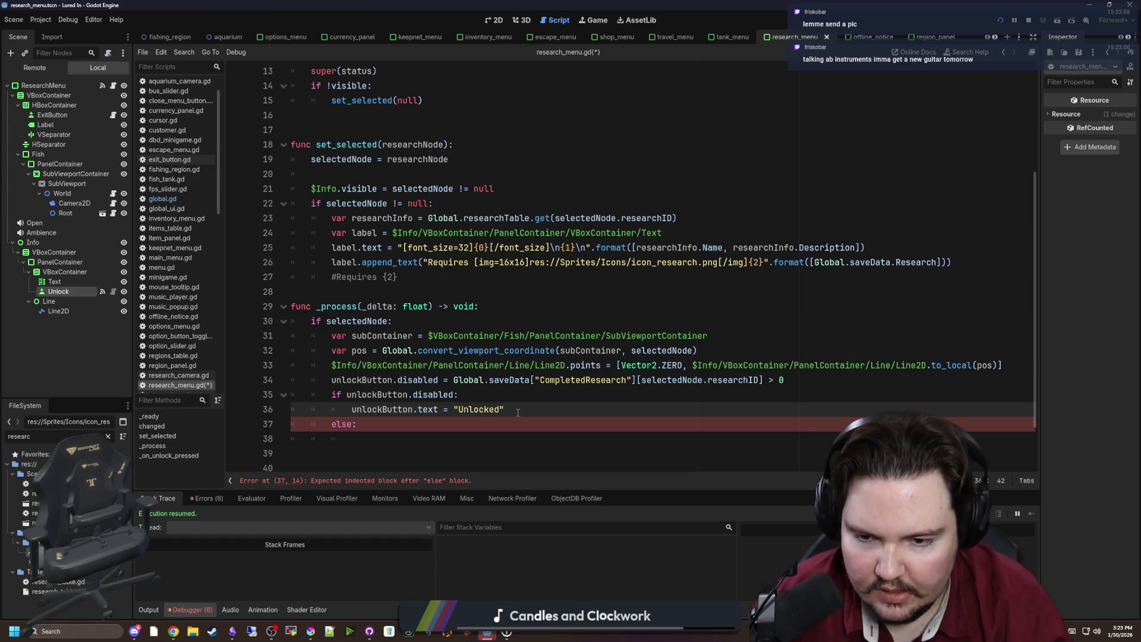
{"action": "key", "text": "shift+Home"}
{"action": "key", "text": "ctrl+c"}
{"action": "key", "text": "Down"}
{"action": "key", "text": "Down"}
{"action": "key", "text": "ctrl+v"}
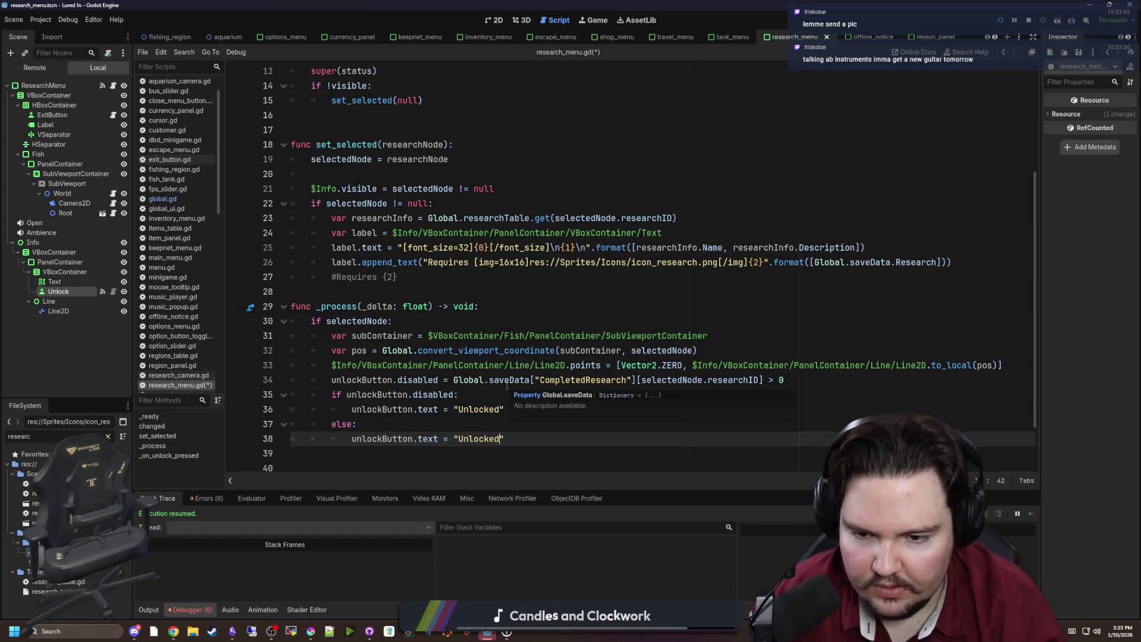
{"action": "key", "text": "BackSpace"}
{"action": "key", "text": "BackSpace"}
{"action": "key", "text": "ctrl+s"}
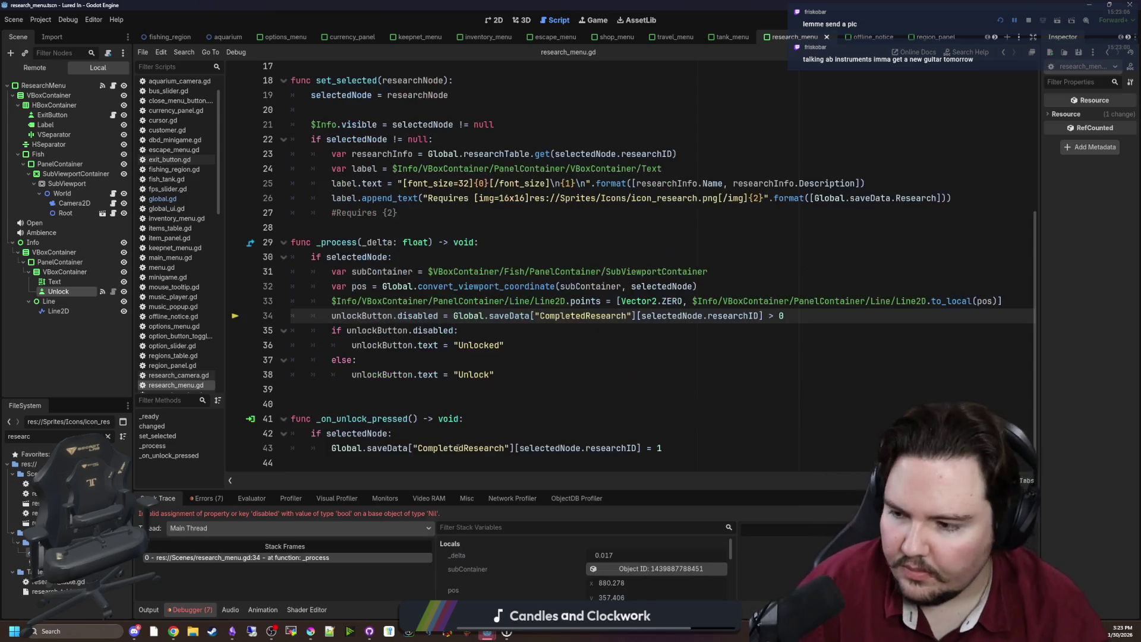
{"action": "left_click", "coordinate": [566, 379]}
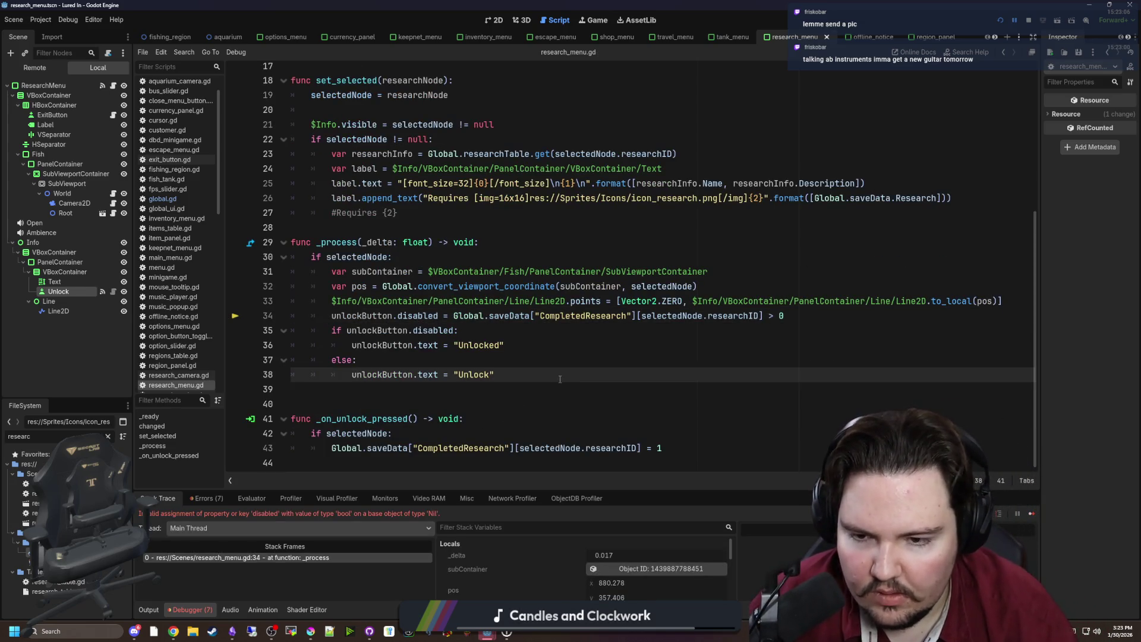
{"action": "key", "text": "Up"}
{"action": "left_click", "coordinate": [53, 281]}
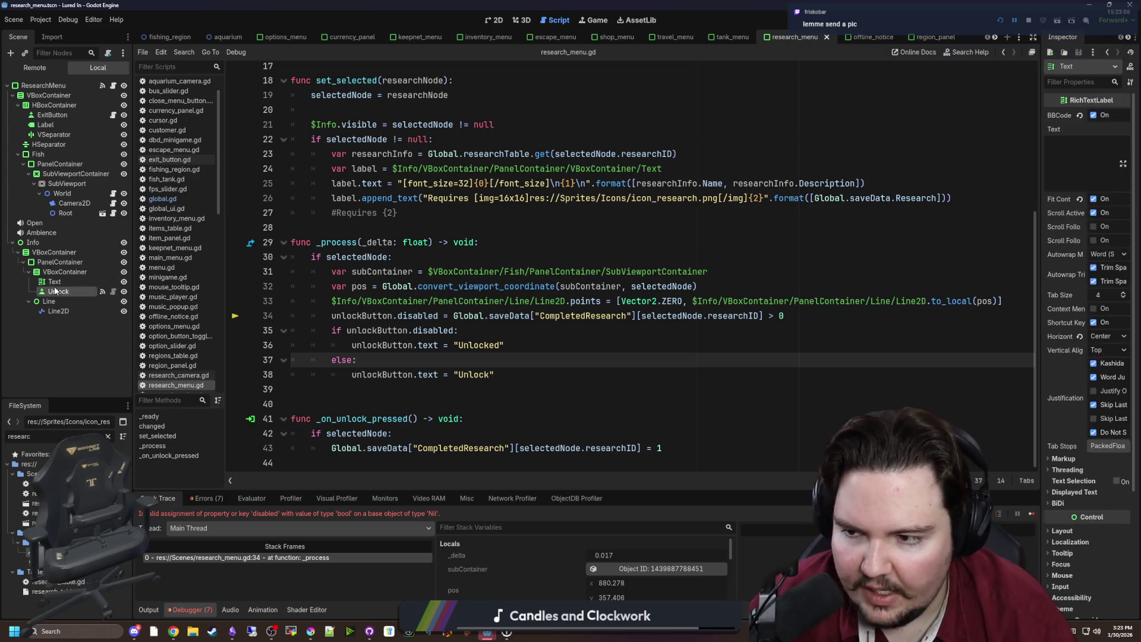
Step: Check the Unlock button's properties and the Unlocked text on line 36, then stop the game
{"action": "left_click", "coordinate": [54, 291]}
{"action": "left_click", "coordinate": [587, 344]}
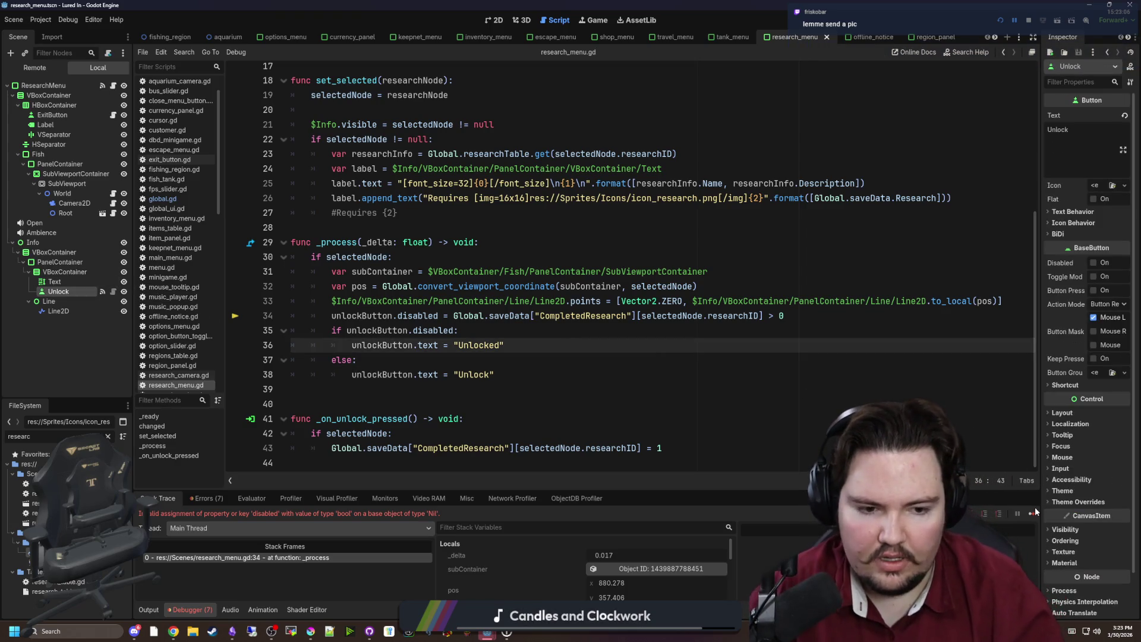
{"action": "left_click", "coordinate": [1029, 20]}
{"action": "left_click", "coordinate": [434, 330]}
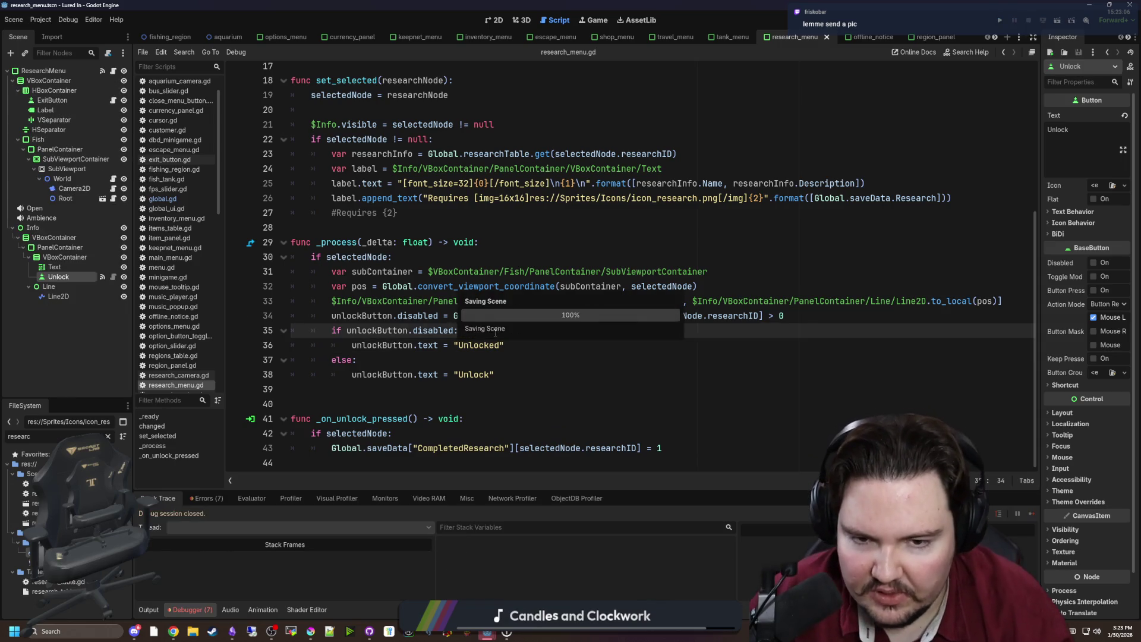
{"action": "left_click", "coordinate": [658, 271]}
Step: Rerun the game, view the Marketing research card, then return to line 36 of research_menu.gd
{"action": "left_click", "coordinate": [1001, 21]}
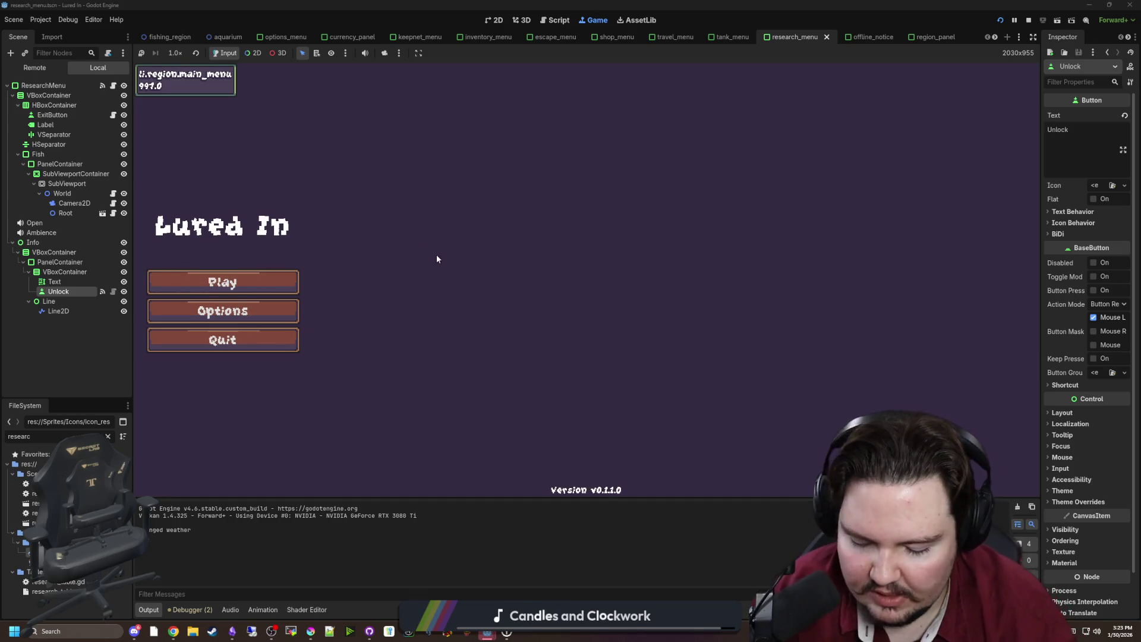
{"action": "left_click", "coordinate": [287, 287]}
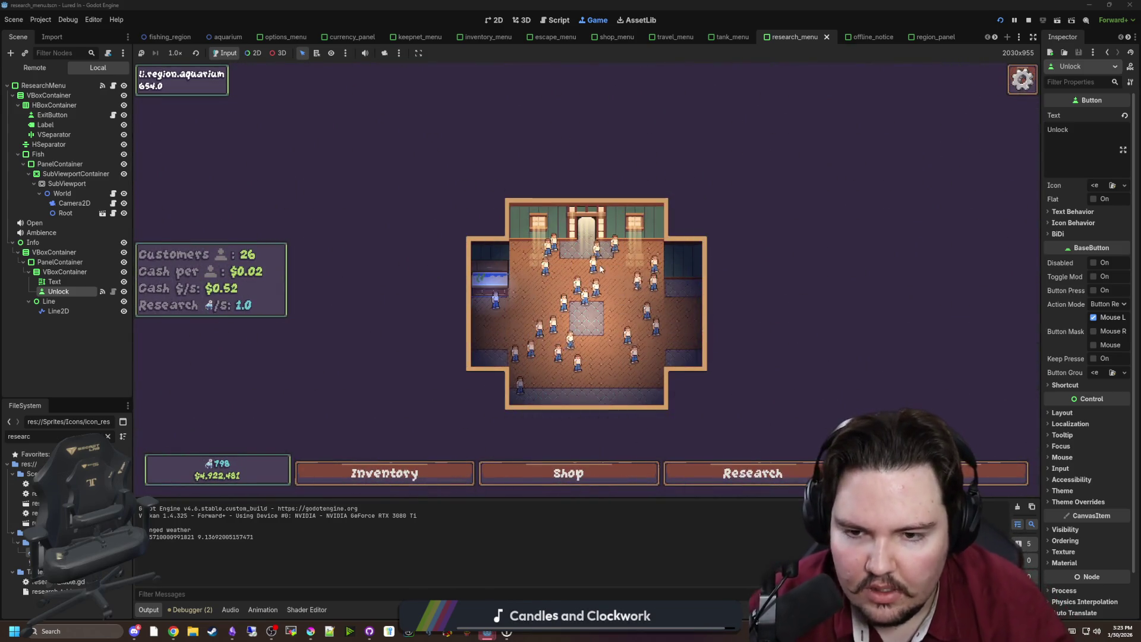
{"action": "left_click", "coordinate": [568, 473]}
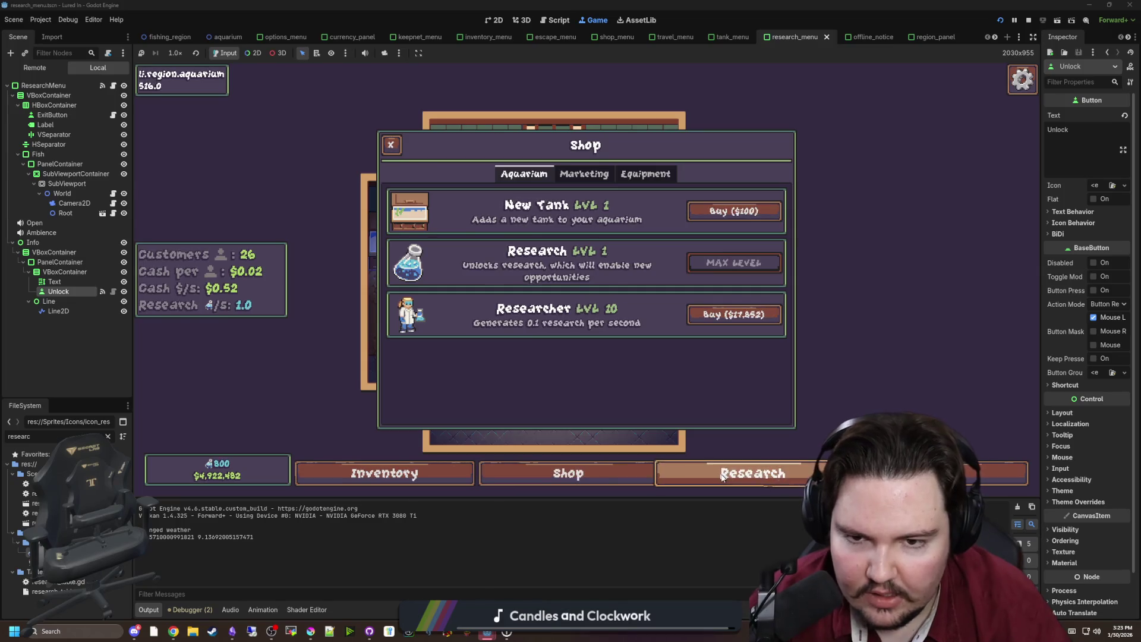
{"action": "left_click", "coordinate": [693, 482]}
{"action": "left_click", "coordinate": [615, 256]}
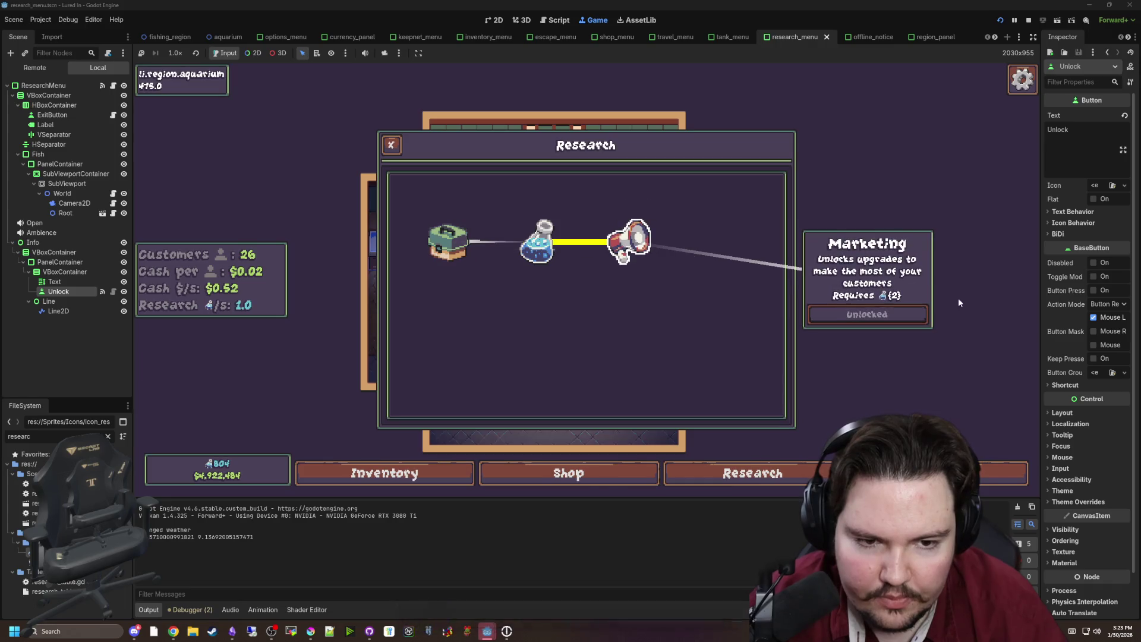
{"action": "left_click", "coordinate": [113, 86]}
{"action": "left_click", "coordinate": [734, 360]}
Step: Delete the trailing newline after {1} on line 25 and save research_menu.gd
{"action": "scroll", "coordinate": [714, 356], "scroll_direction": "up", "scroll_amount": 2}
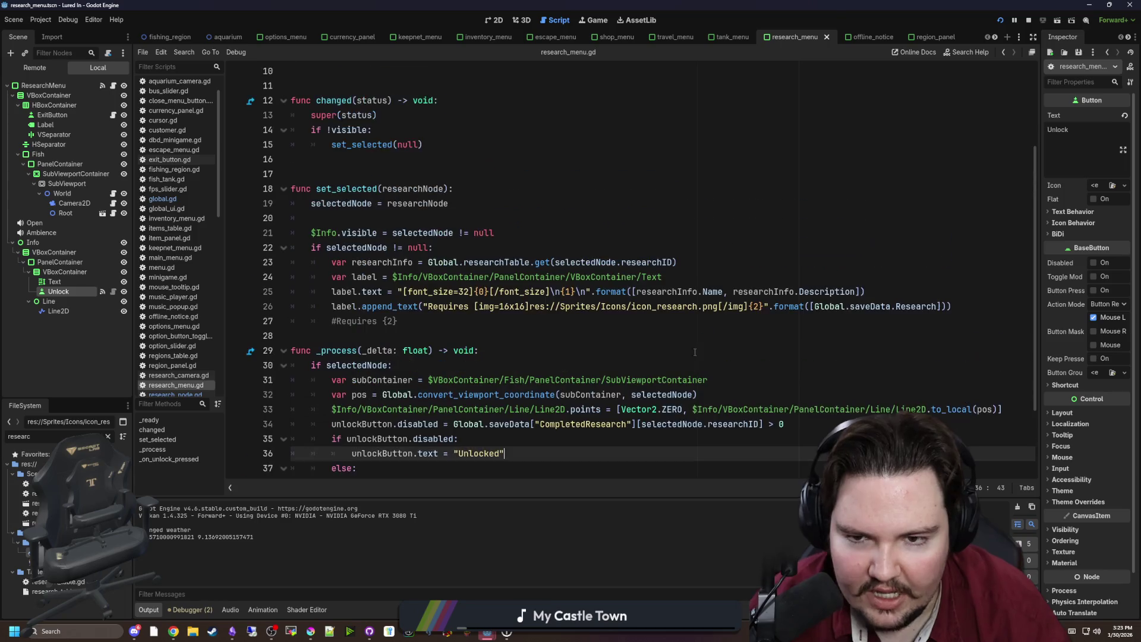
{"action": "left_click", "coordinate": [743, 321]}
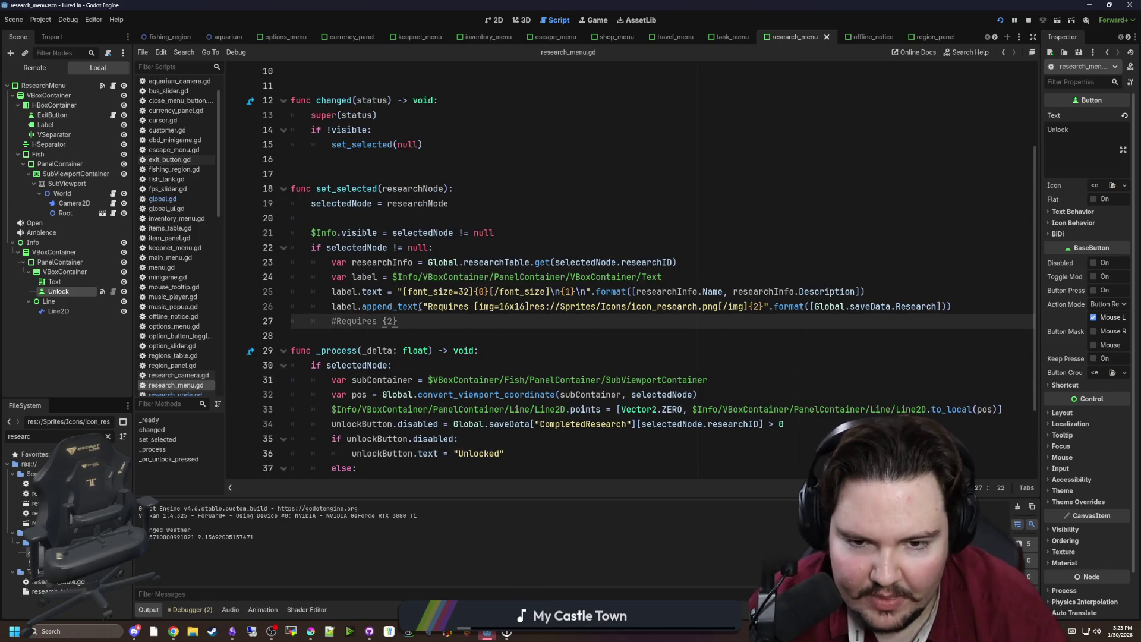
{"action": "left_click", "coordinate": [423, 306]}
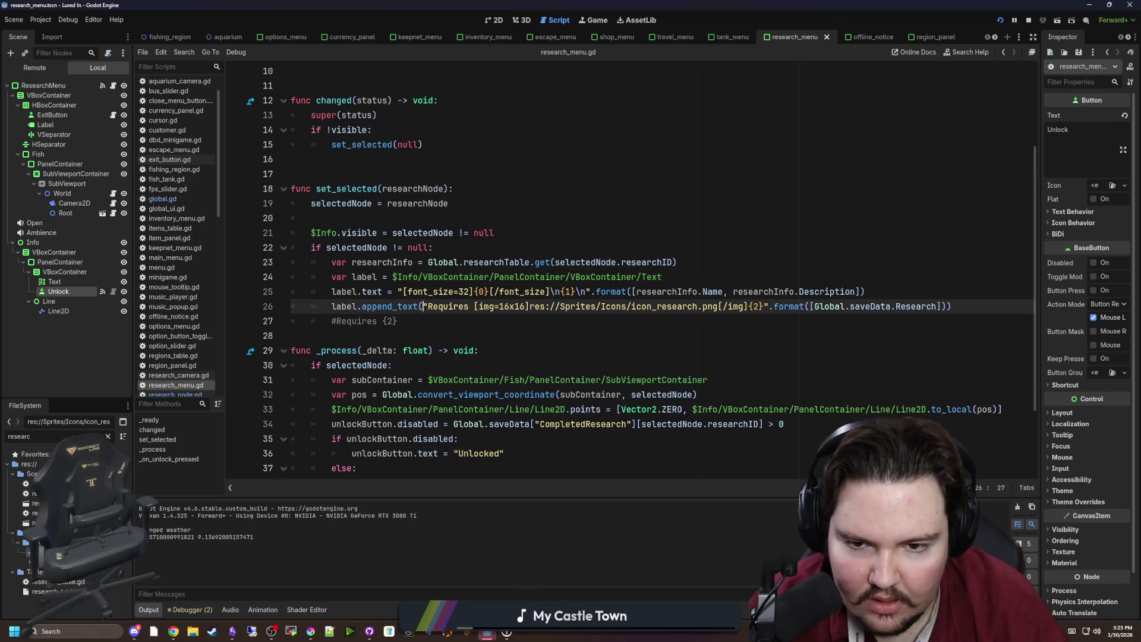
{"action": "left_click", "coordinate": [594, 291]}
{"action": "key", "text": "BackSpace"}
{"action": "key", "text": "BackSpace"}
{"action": "left_click", "coordinate": [423, 306]}
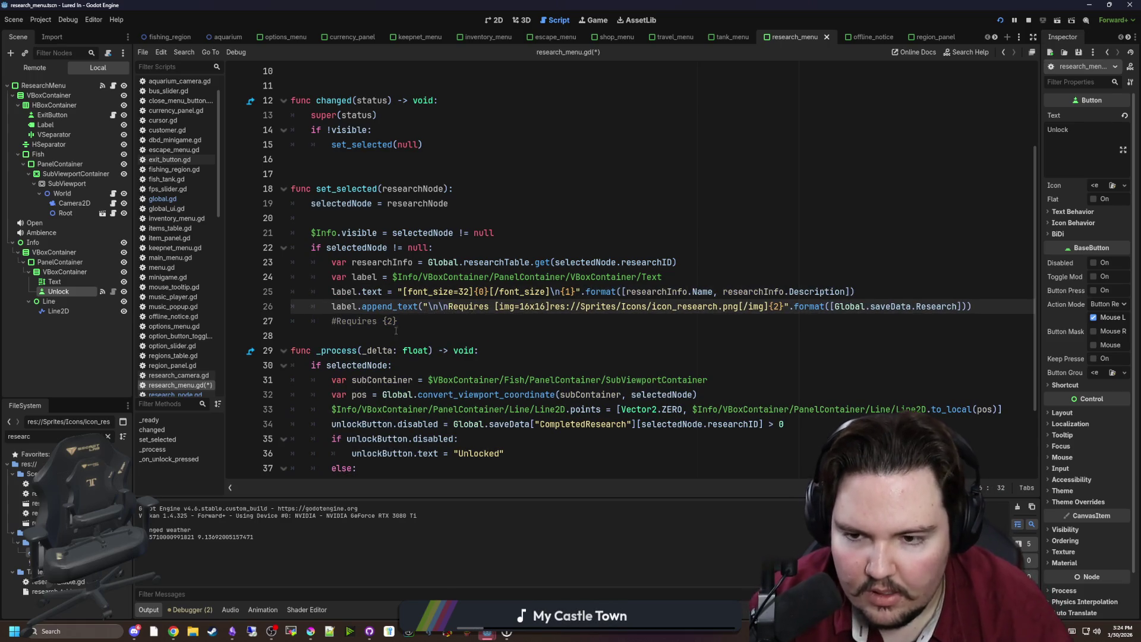
{"action": "left_click", "coordinate": [396, 324]}
{"action": "key", "text": "ctrl+s"}
Step: Reopen the Marketing card in the running game to check its Requires text
{"action": "left_click", "coordinate": [596, 21]}
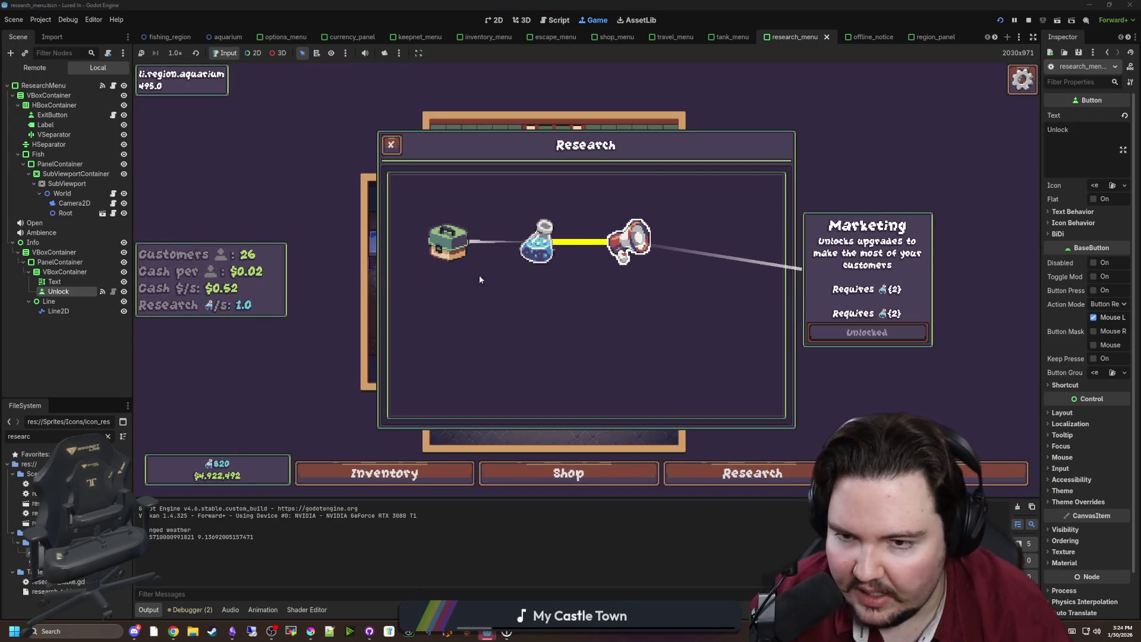
{"action": "left_click", "coordinate": [628, 240]}
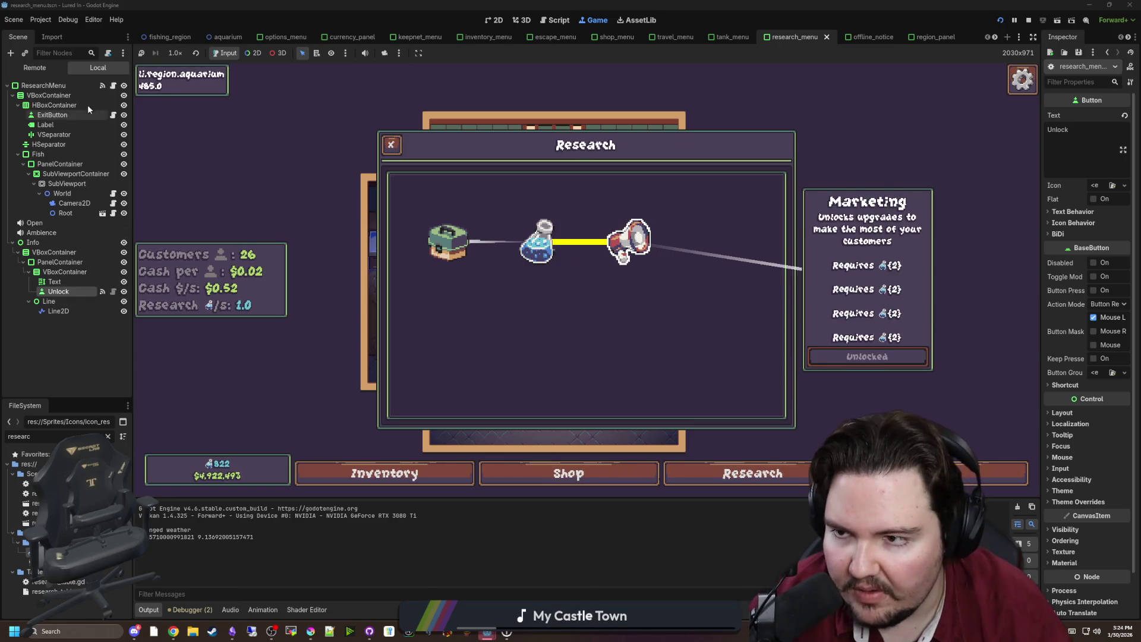
{"action": "key", "text": "ctrl+F3"}
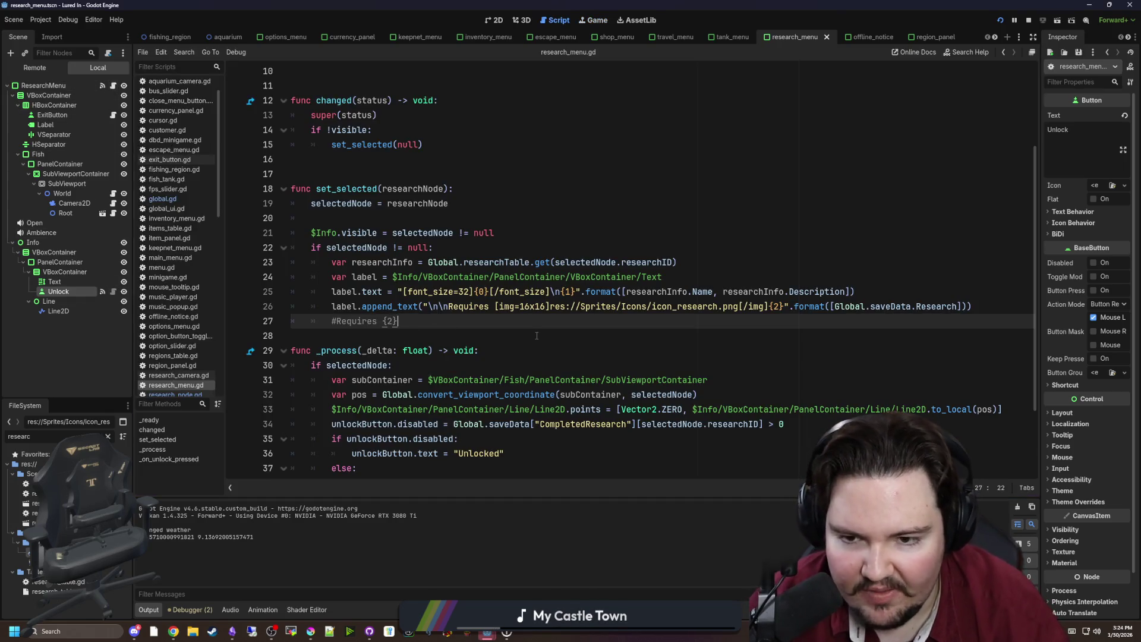
Step: Insert a new line after line 24 to clear the label's text
{"action": "left_click", "coordinate": [908, 285]}
{"action": "left_click", "coordinate": [838, 278]}
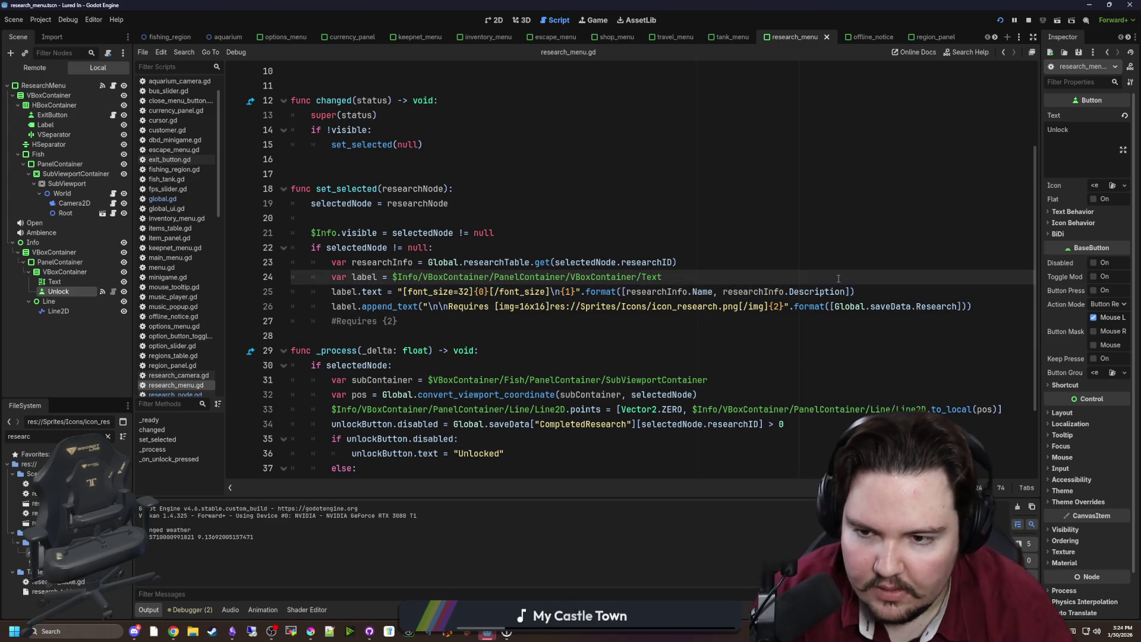
{"action": "key", "text": "Return"}
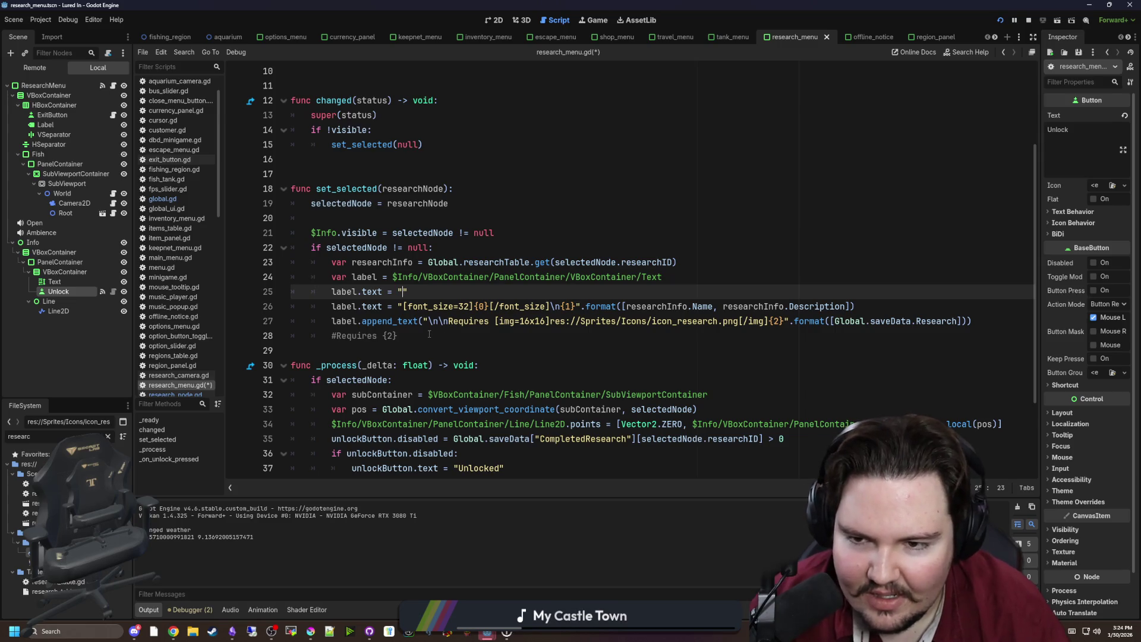
Step: Change the {2} placeholder on line 27 to {0} and save
{"action": "left_click", "coordinate": [429, 334]}
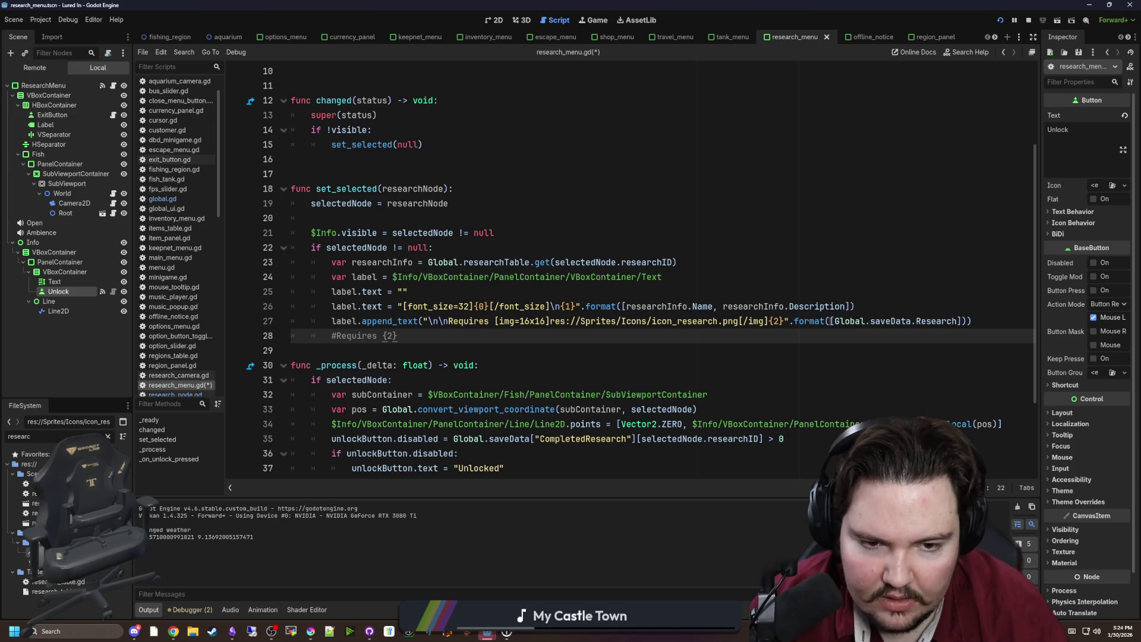
{"action": "double_click", "coordinate": [777, 321]}
{"action": "type", "text": "0"}
{"action": "left_click", "coordinate": [790, 259]}
{"action": "key", "text": "ctrl+s"}
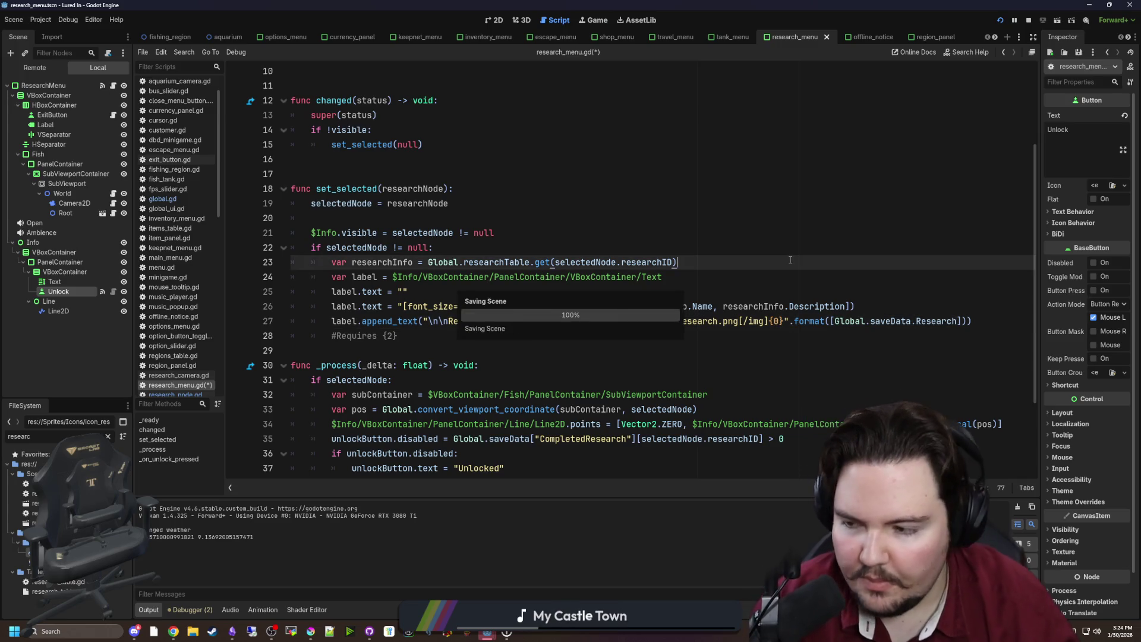
Step: Launch the game with F5 to check the Equipment and Marketing cards
{"action": "key", "text": "F5"}
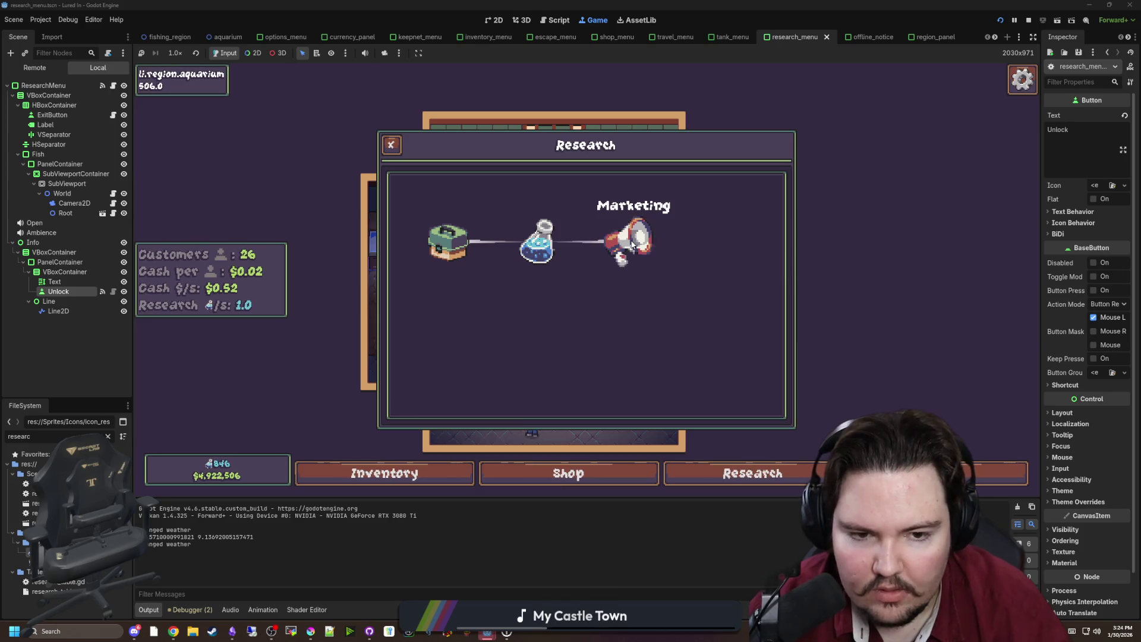
{"action": "mouse_move", "coordinate": [462, 245]}
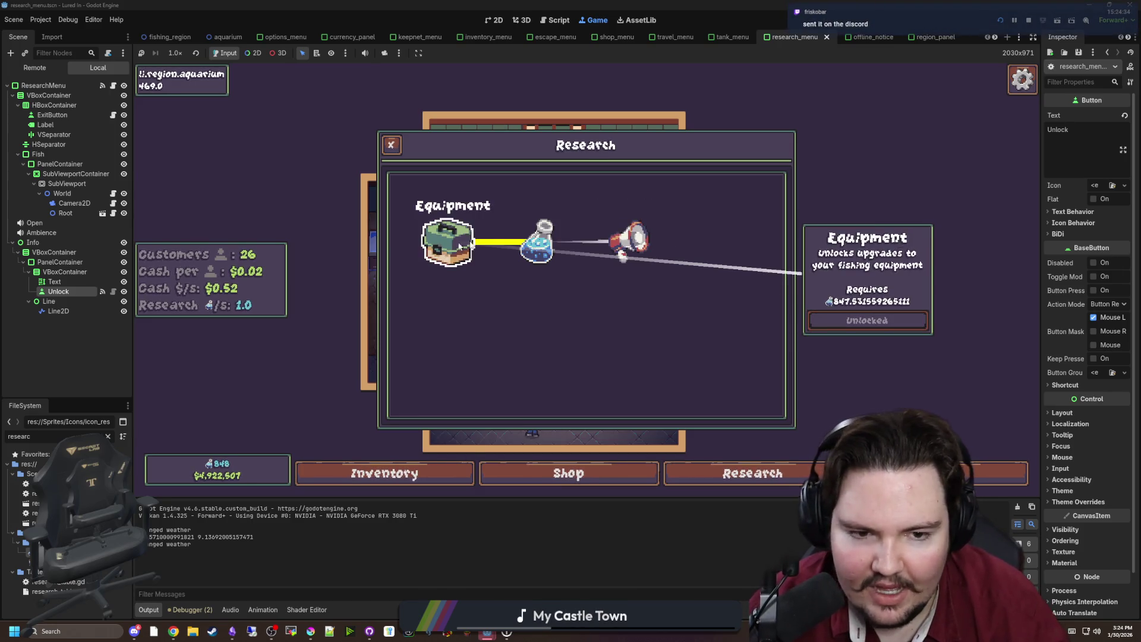
{"action": "mouse_move", "coordinate": [629, 241]}
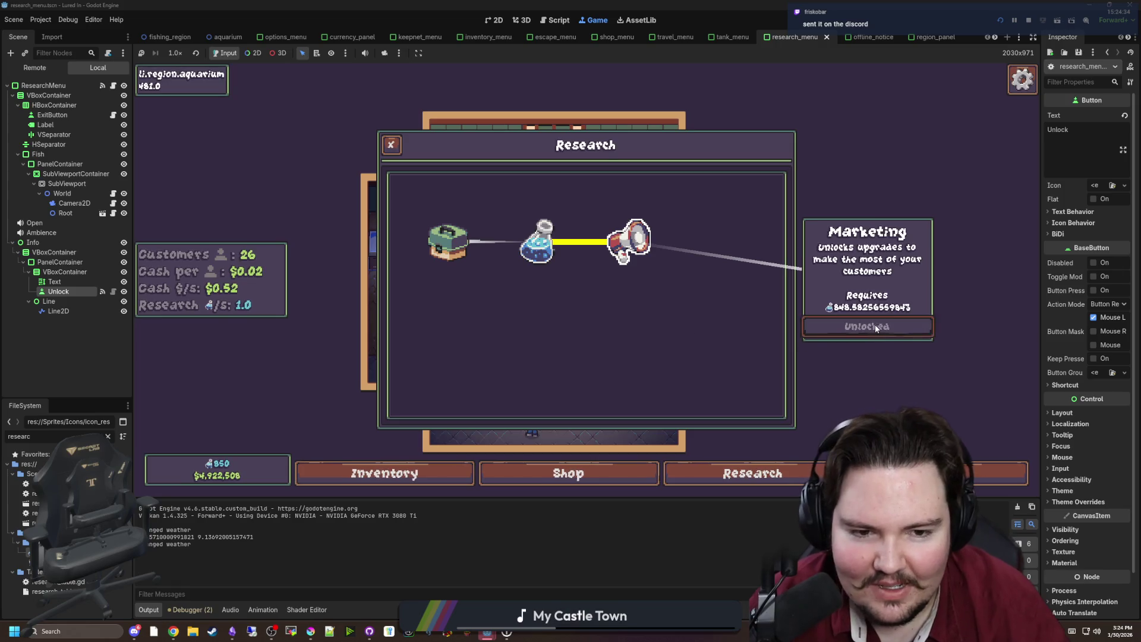
Step: Stop the game and replace saveData.Research on line 27 with researchTable.get(selectedNode.researchID).Cost, then save
{"action": "key", "text": "F8"}
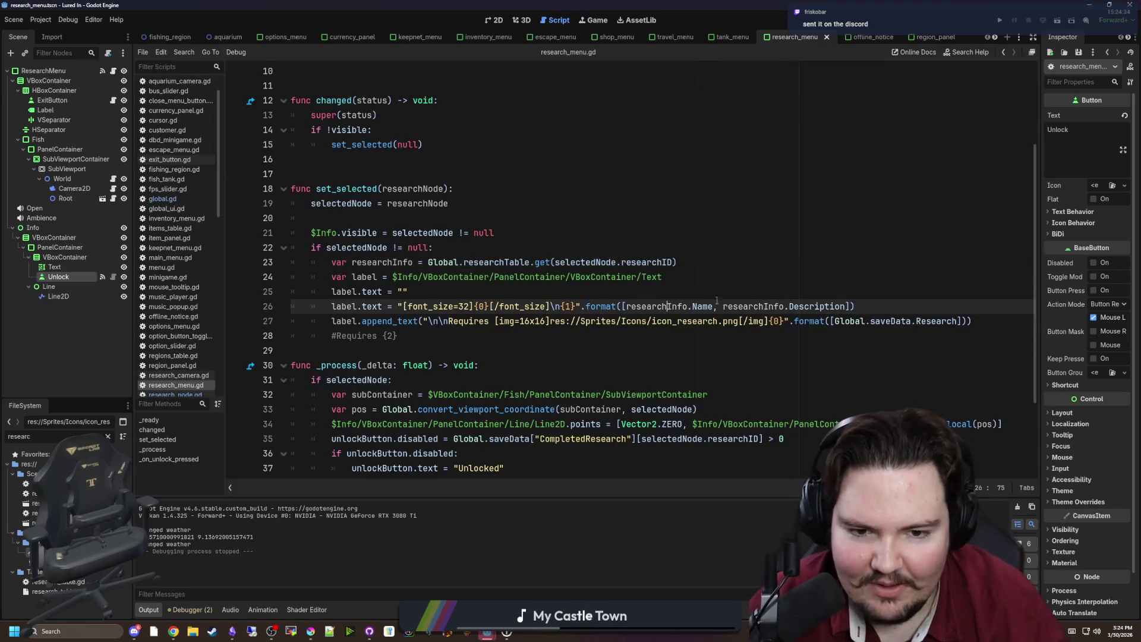
{"action": "left_click_drag", "start_coordinate": [957, 321], "coordinate": [870, 321]}
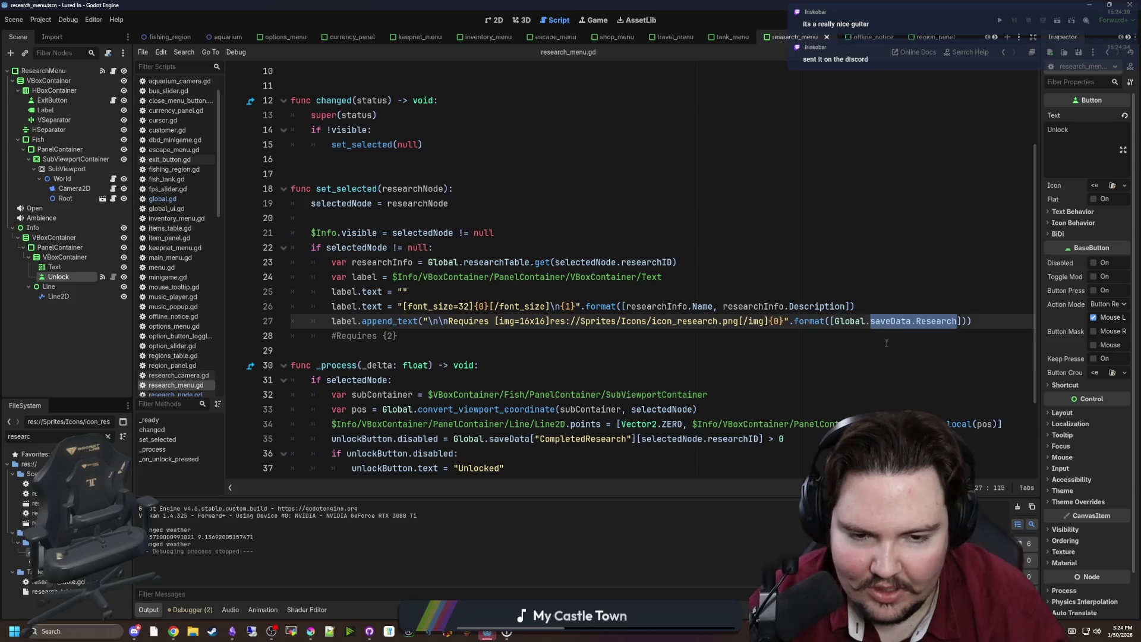
{"action": "type", "text": "researchTable"}
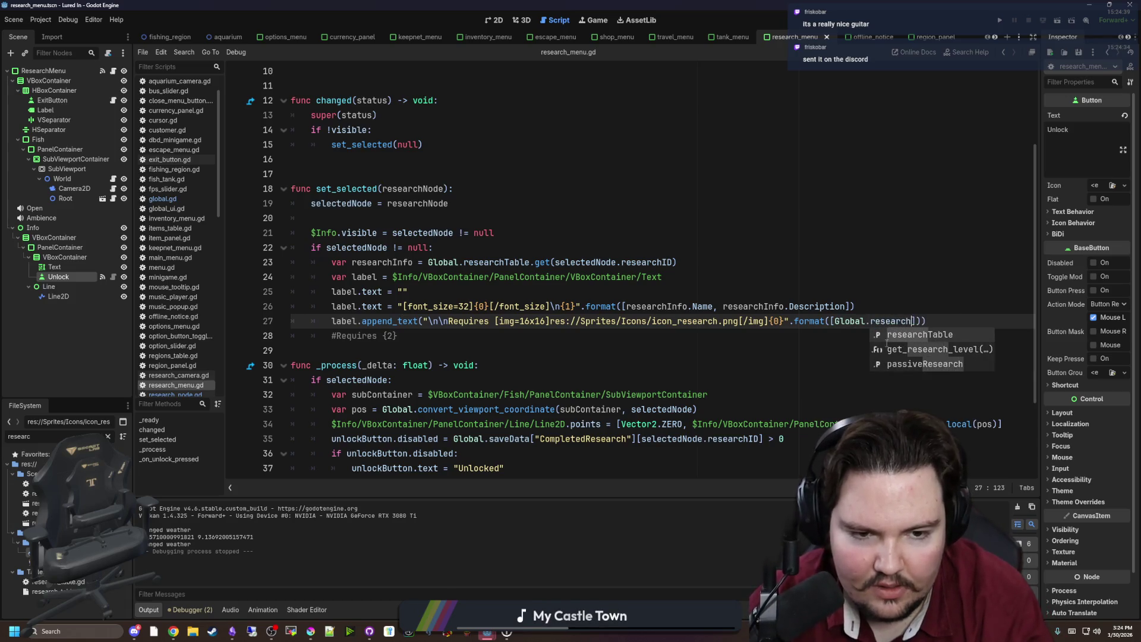
{"action": "type", "text": ".get(selected"}
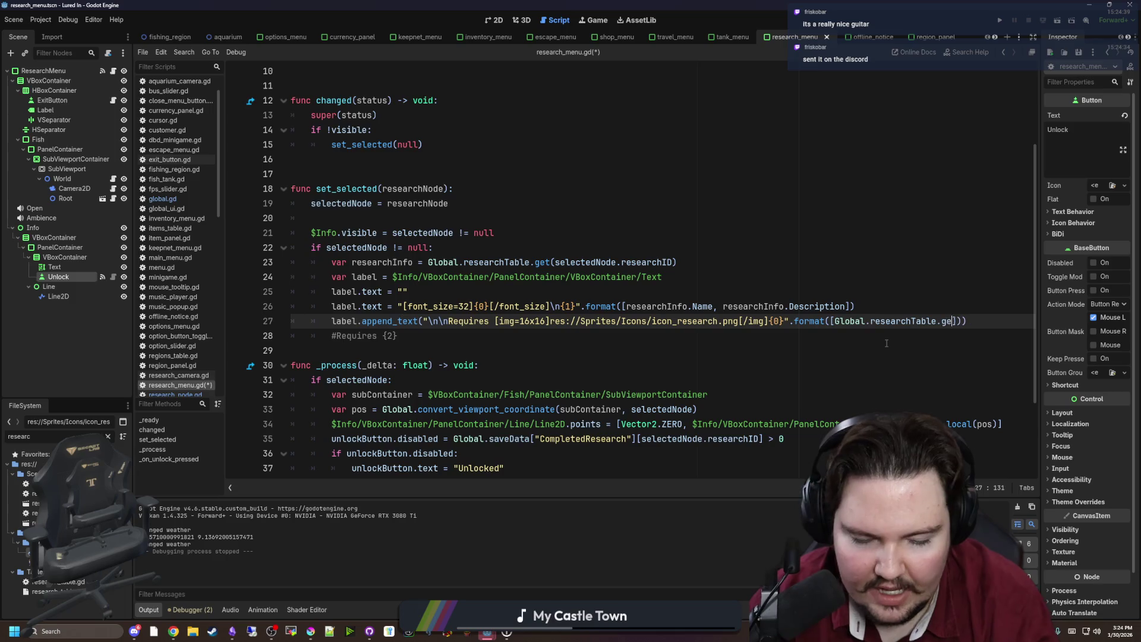
{"action": "type", "text": "Node.RESEARC"}
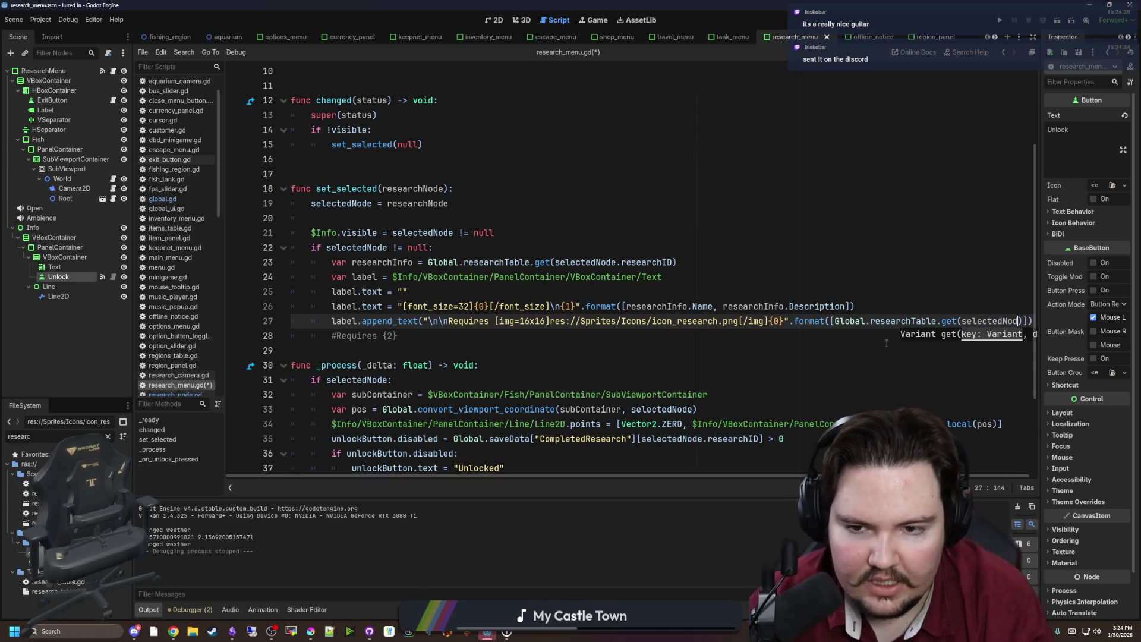
{"action": "key", "text": "Down"}
{"action": "key", "text": "Return"}
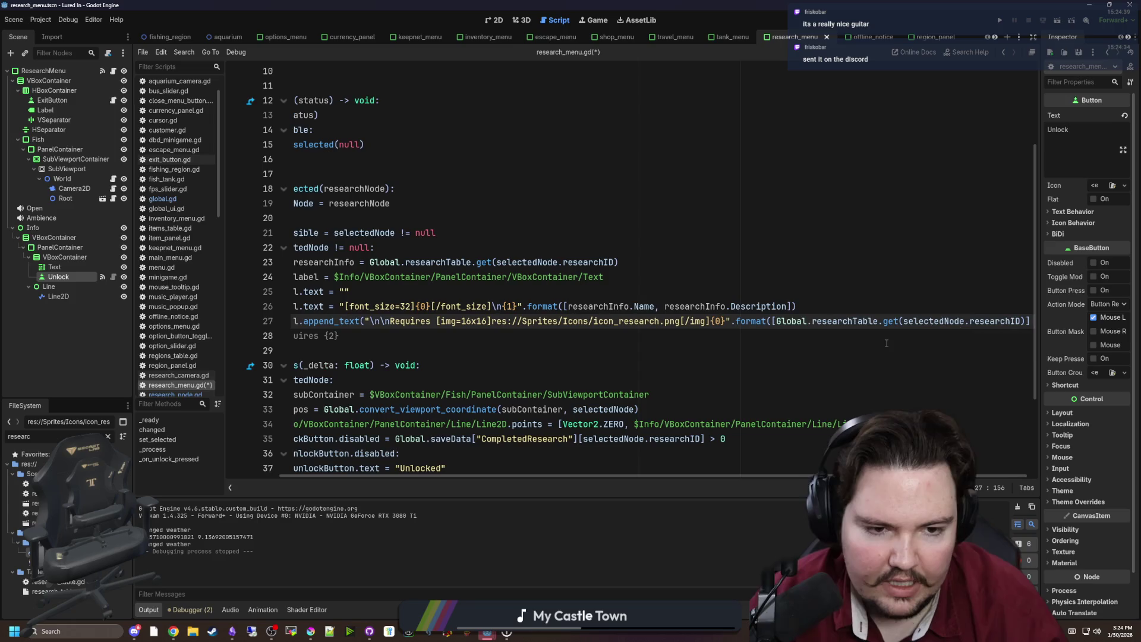
{"action": "type", "text": ")"}
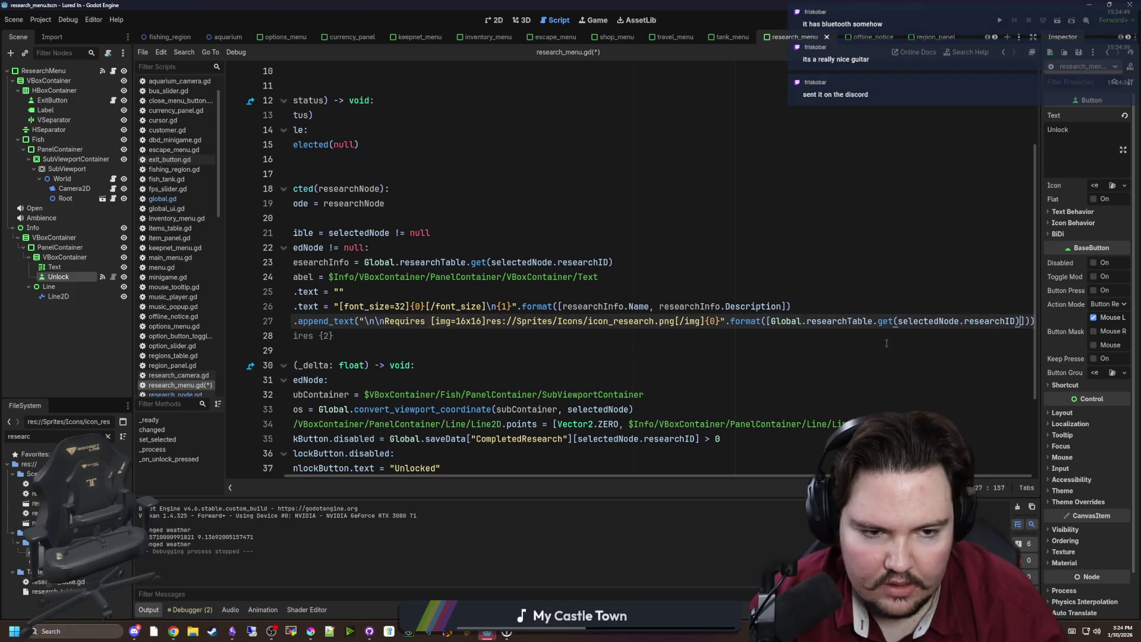
{"action": "type", "text": ".Cost"}
{"action": "key", "text": "Up"}
{"action": "key", "text": "Up"}
{"action": "key", "text": "Up"}
{"action": "key", "text": "ctrl+s"}
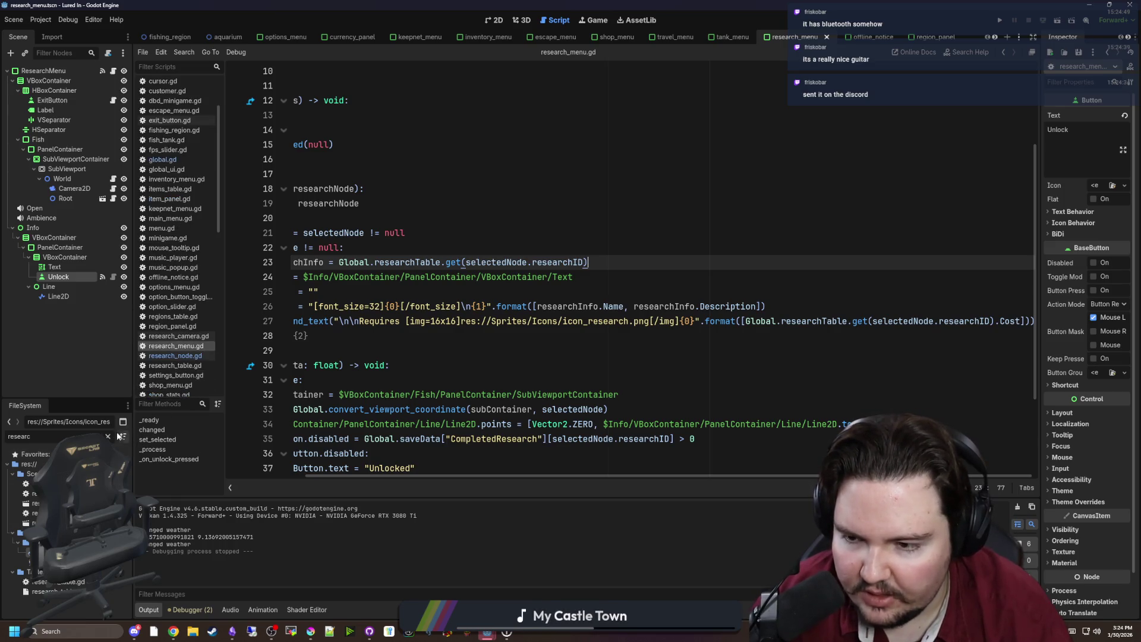
Step: Open research_table.gd and select the Cost default entry on line 9
{"action": "left_click", "coordinate": [108, 437]}
{"action": "left_click", "coordinate": [178, 366]}
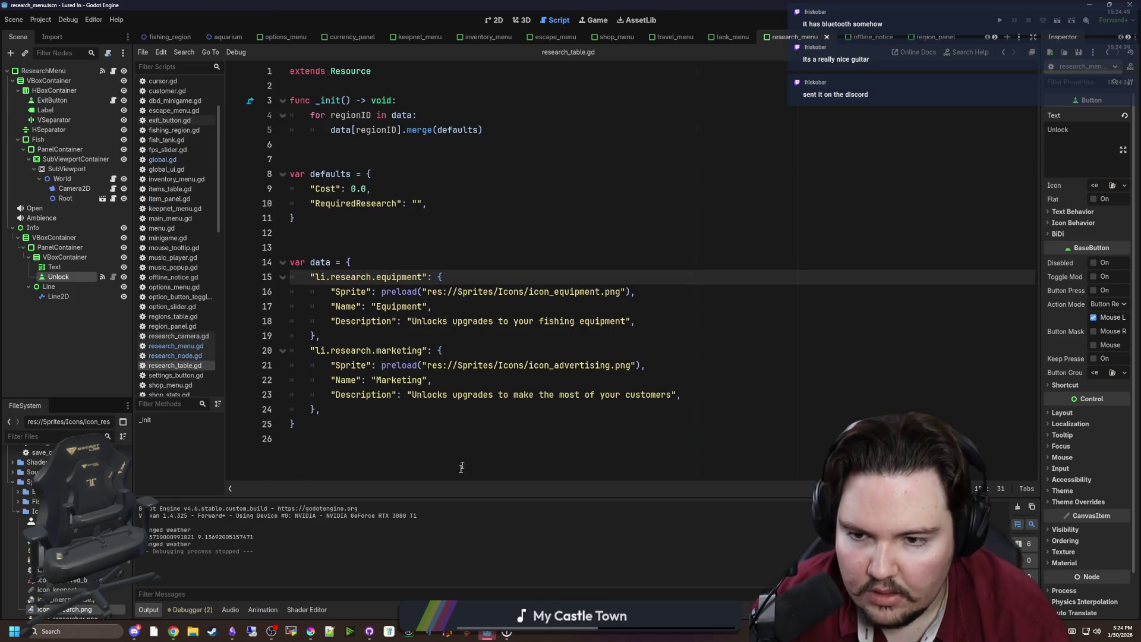
{"action": "left_click", "coordinate": [427, 205]}
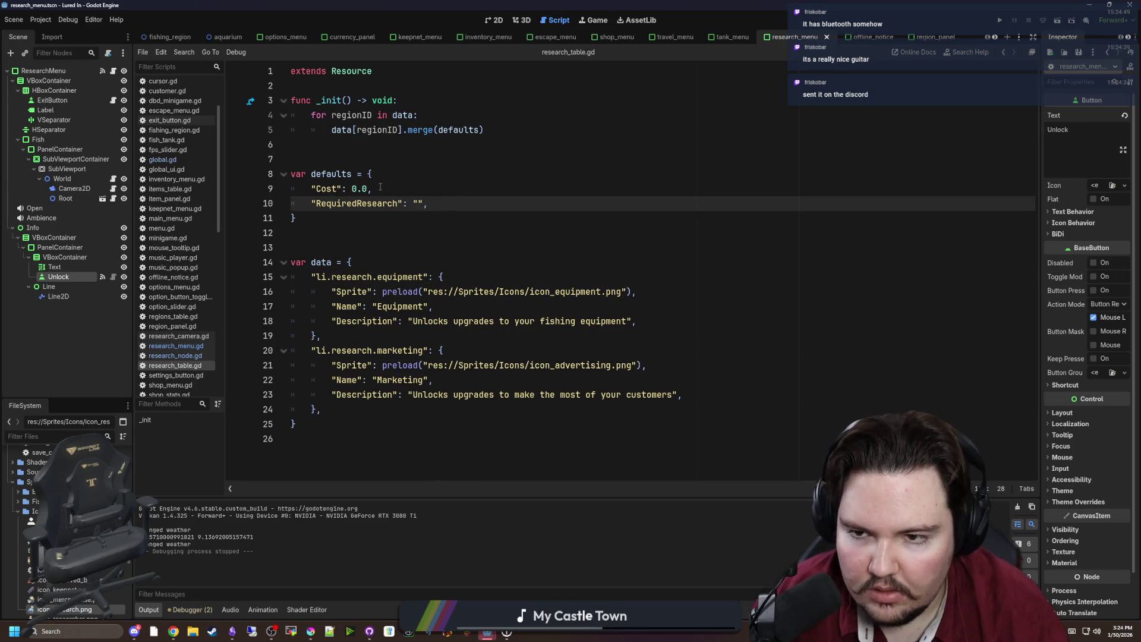
{"action": "left_click_drag", "start_coordinate": [381, 188], "coordinate": [308, 188]}
{"action": "left_click", "coordinate": [362, 188]}
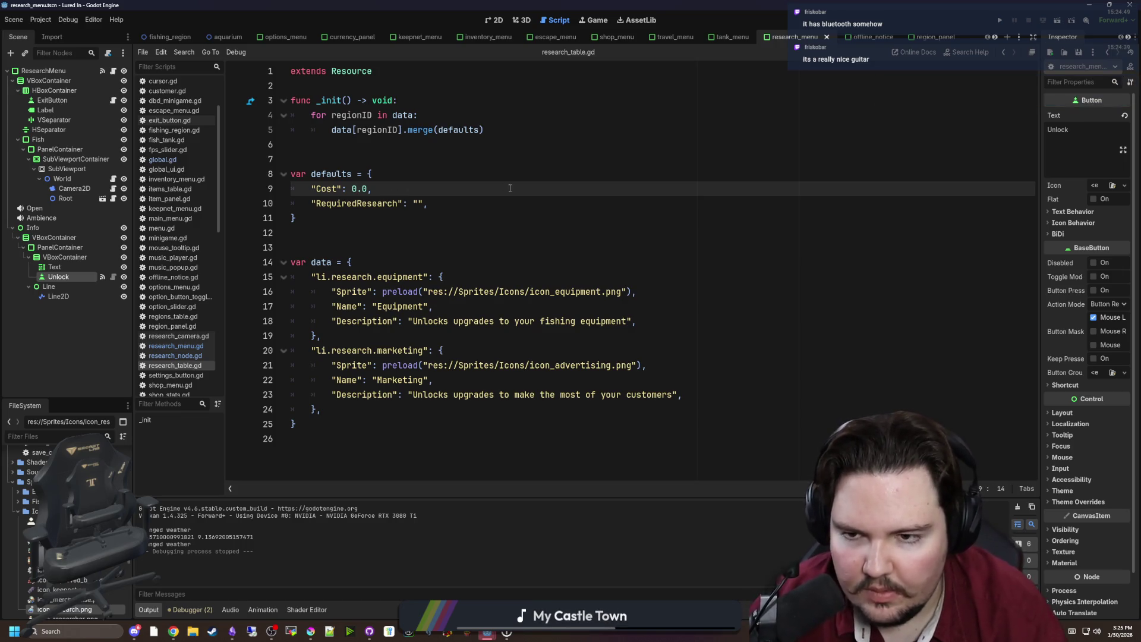
{"action": "left_click_drag", "start_coordinate": [510, 188], "coordinate": [308, 184]}
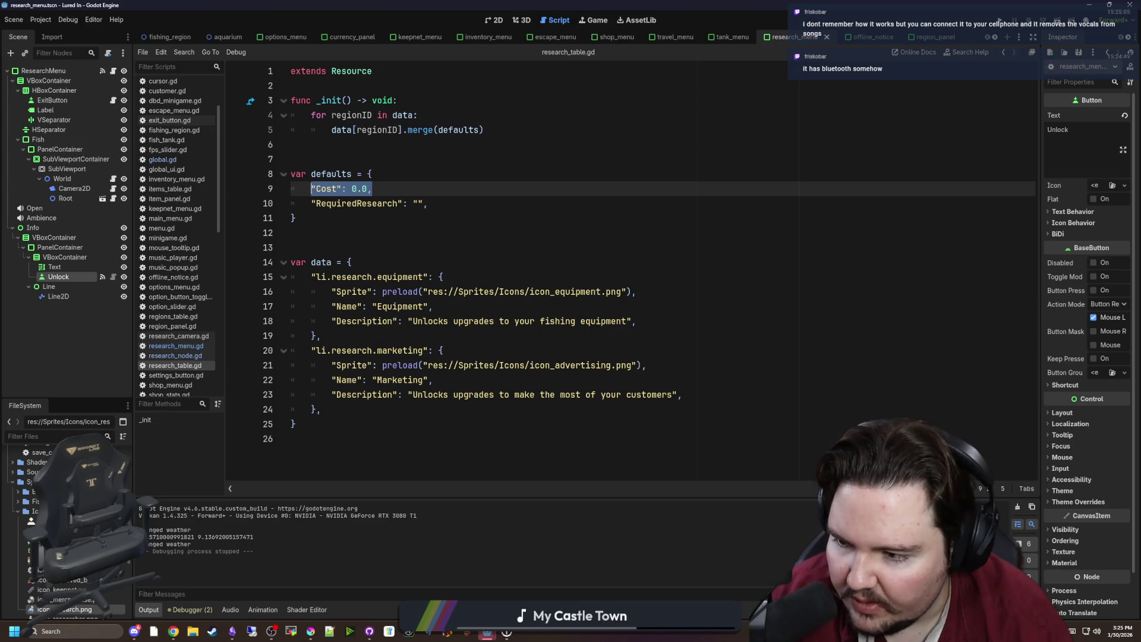
{"action": "left_click", "coordinate": [374, 211]}
{"action": "left_click_drag", "start_coordinate": [372, 189], "coordinate": [314, 191]}
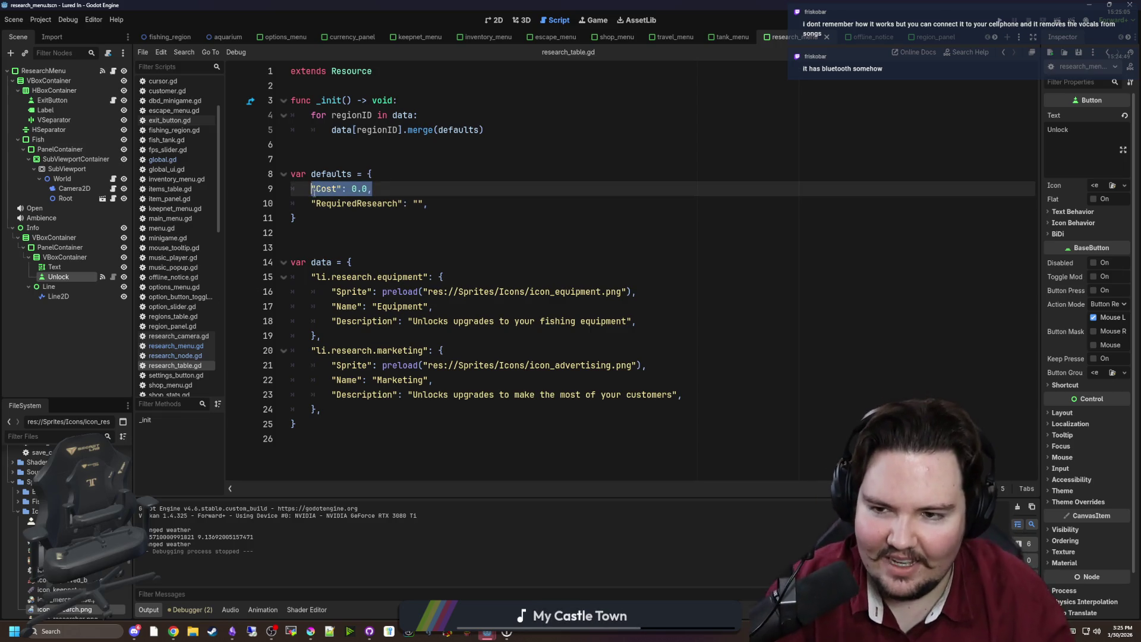
Step: Add a Cost of 5 to the equipment and marketing entries and save research_table.gd
{"action": "left_click", "coordinate": [678, 316]}
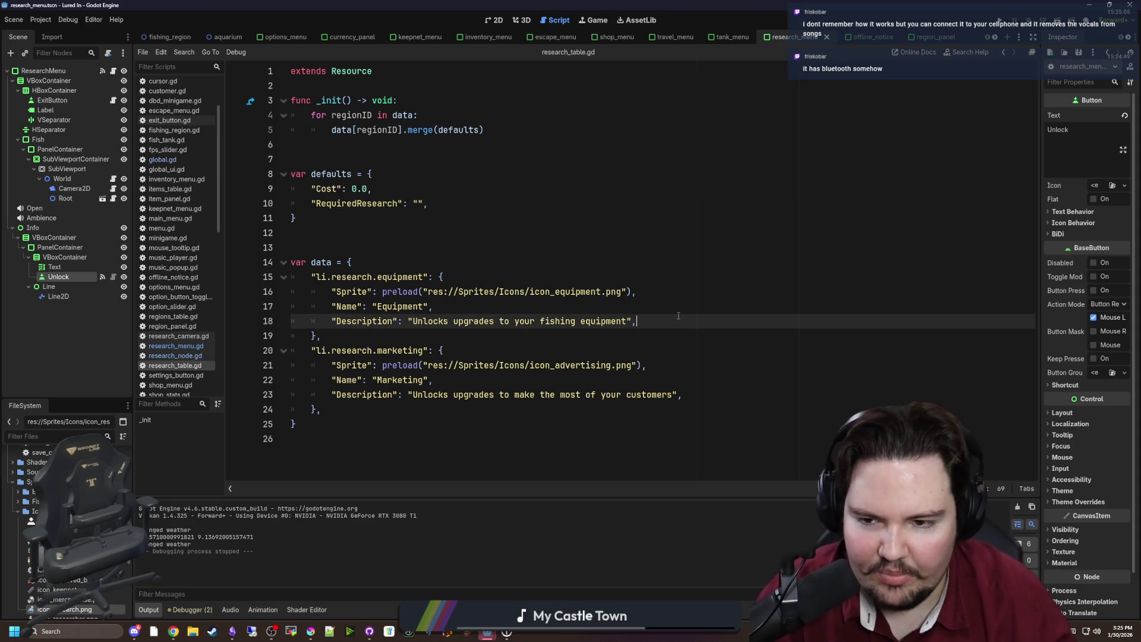
{"action": "key", "text": "Return"}
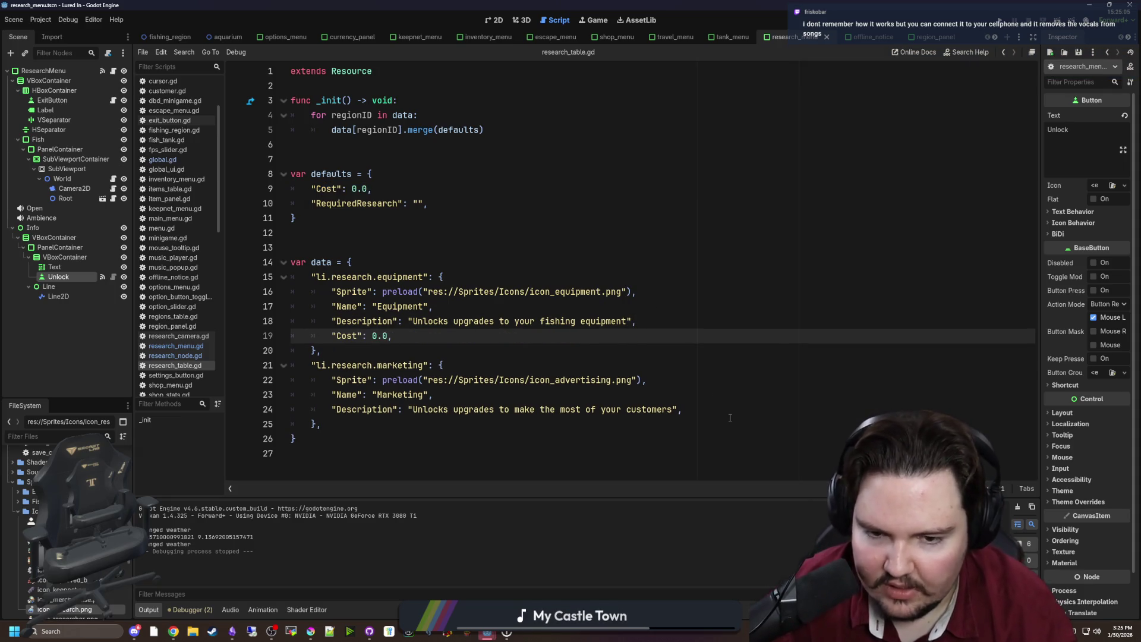
{"action": "left_click", "coordinate": [729, 413]}
{"action": "key", "text": "Return"}
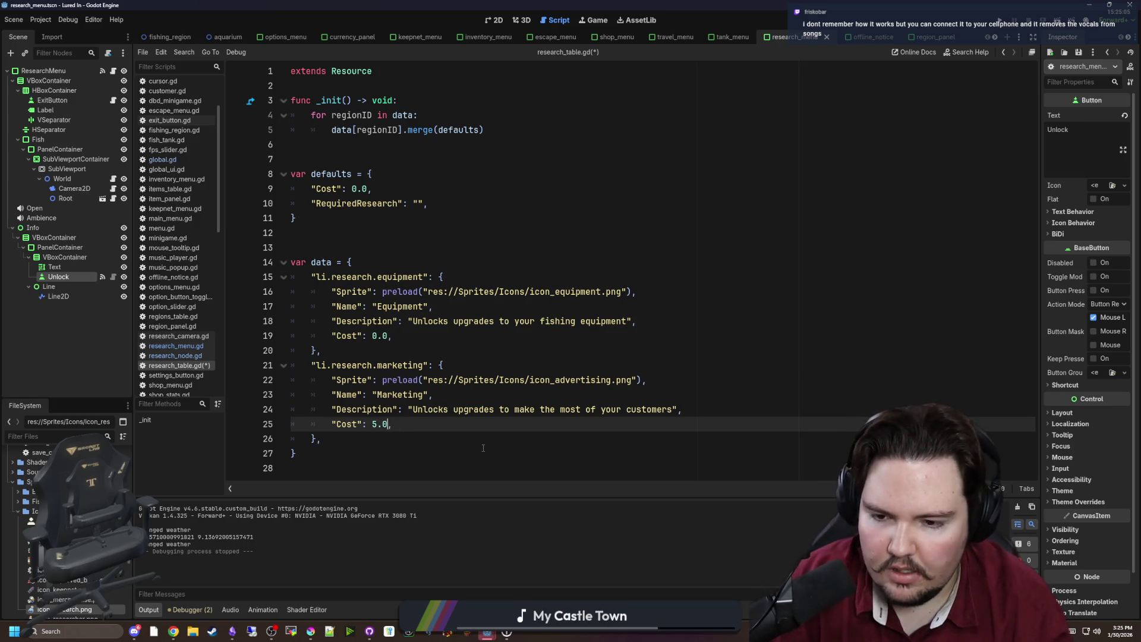
{"action": "key", "text": "BackSpace"}
{"action": "key", "text": "Up"}
{"action": "key", "text": "Up"}
{"action": "key", "text": "Up"}
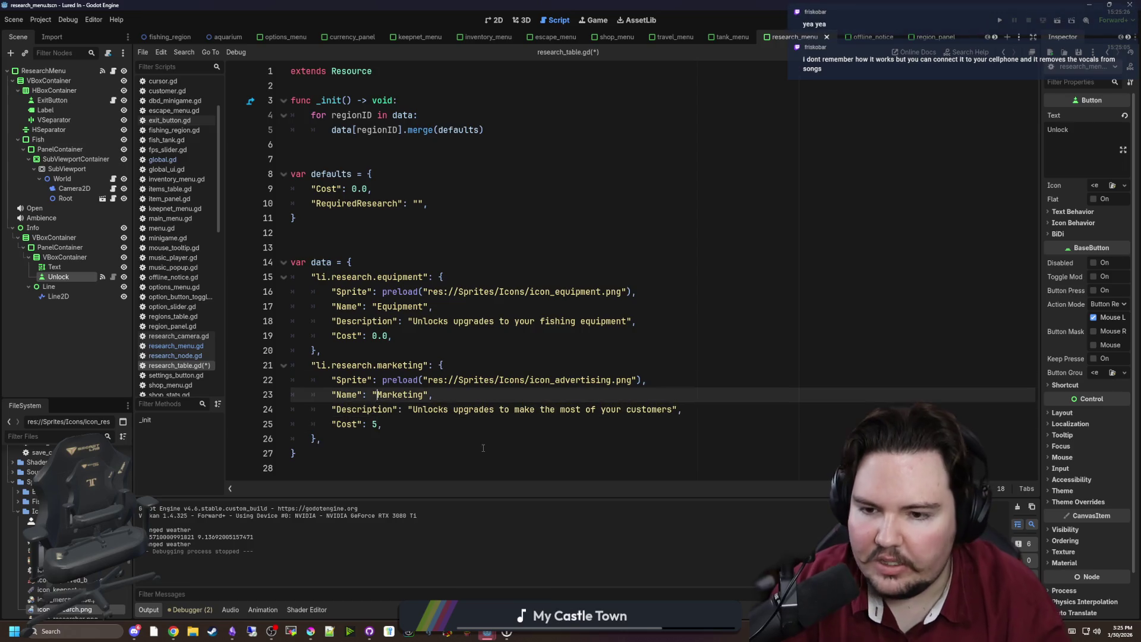
{"action": "key", "text": "BackSpace"}
{"action": "key", "text": "BackSpace"}
{"action": "key", "text": "ctrl+s"}
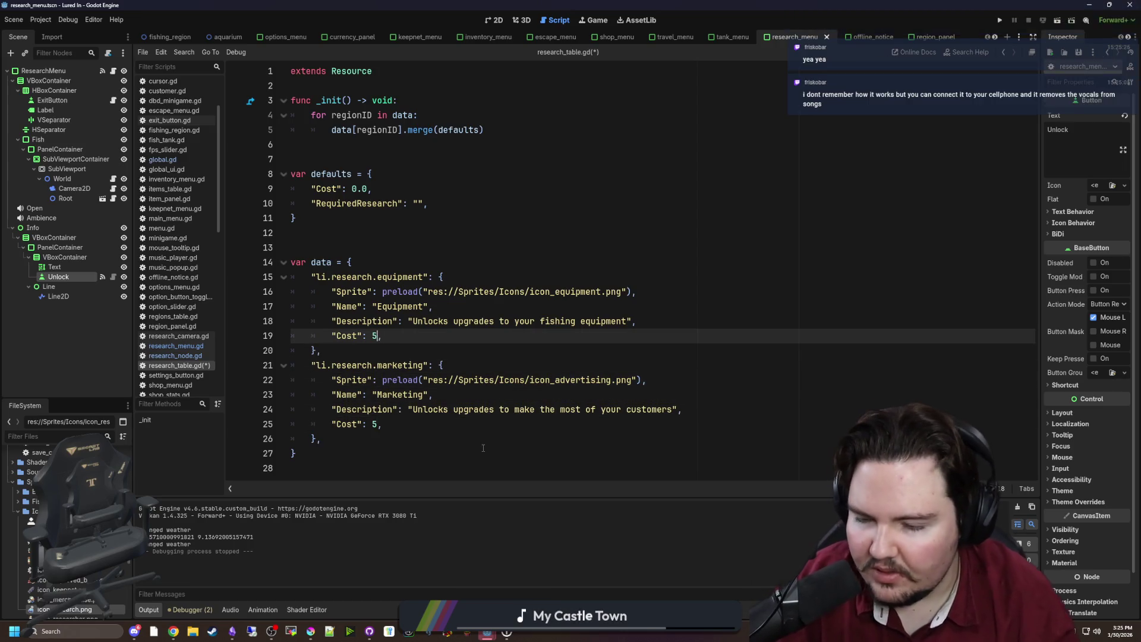
Step: Remove the extra blank line before data, then switch to research_menu.gd
{"action": "left_click", "coordinate": [446, 354]}
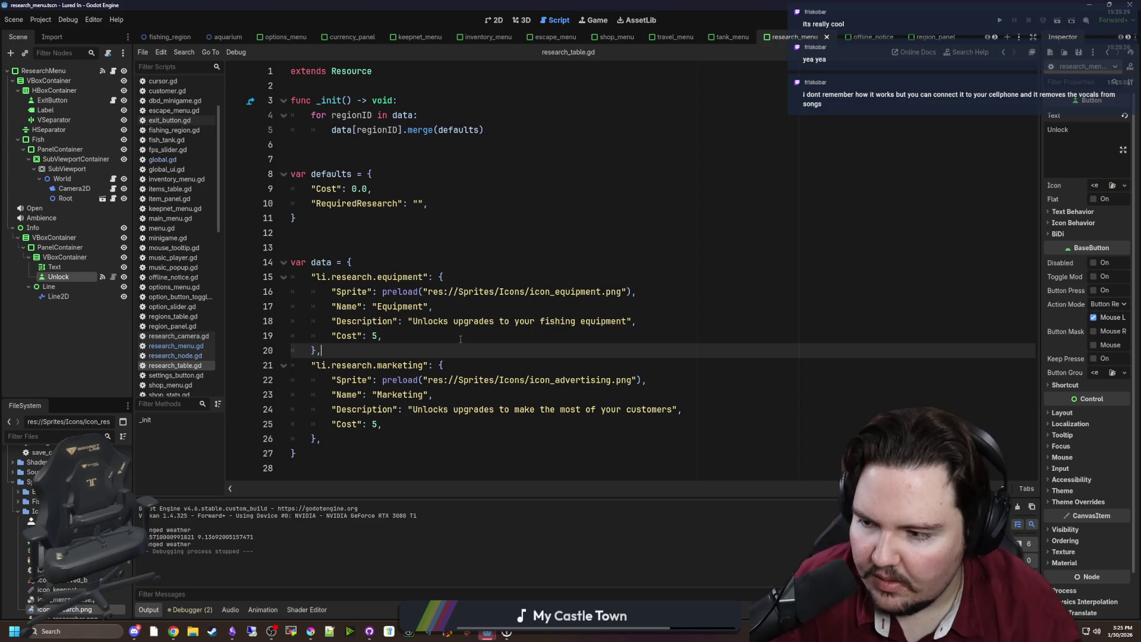
{"action": "left_click", "coordinate": [333, 244]}
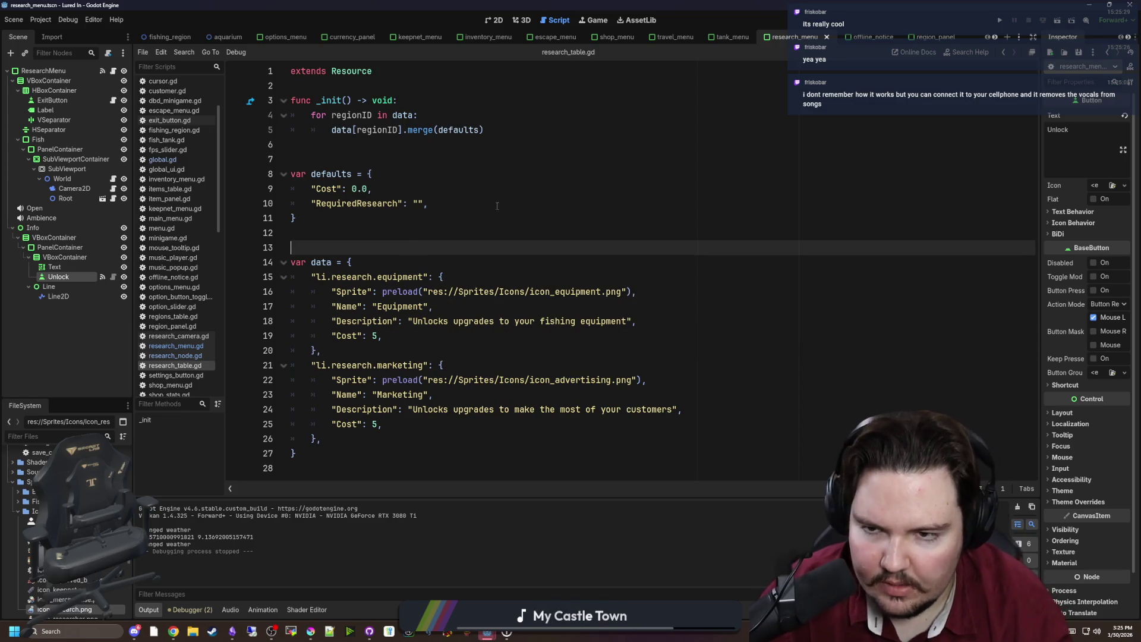
{"action": "left_click", "coordinate": [344, 232]}
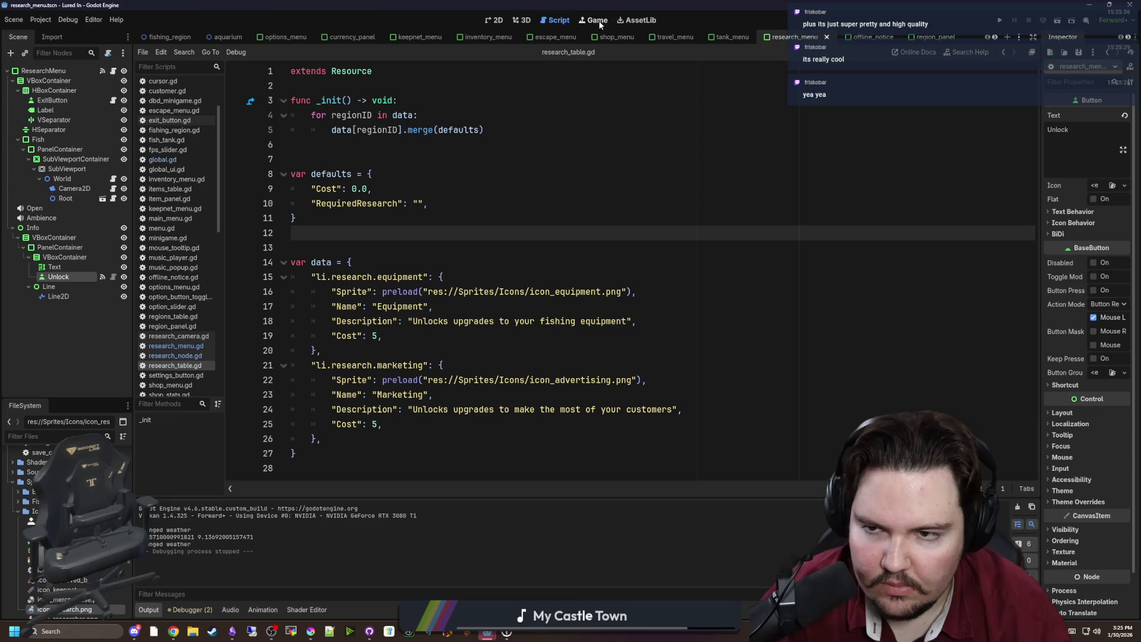
{"action": "left_click", "coordinate": [113, 70]}
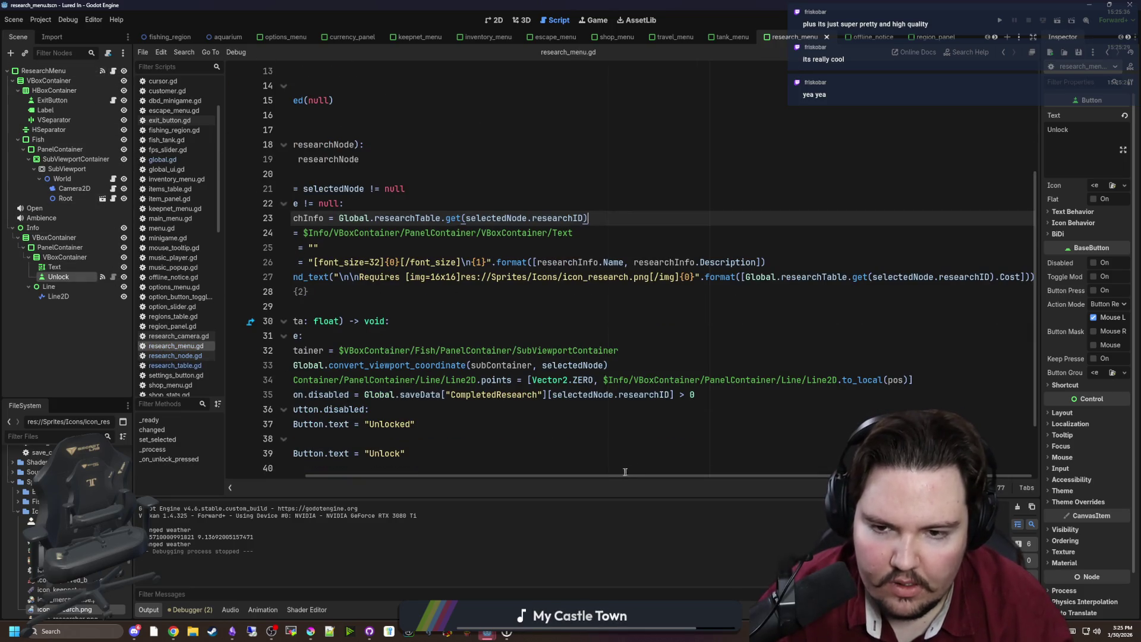
{"action": "scroll", "coordinate": [712, 461], "scroll_direction": "left", "scroll_amount": 3}
Step: Insert Global.format_number_commas before the Cost lookup on line 27 via autocomplete
{"action": "left_click", "coordinate": [458, 291]}
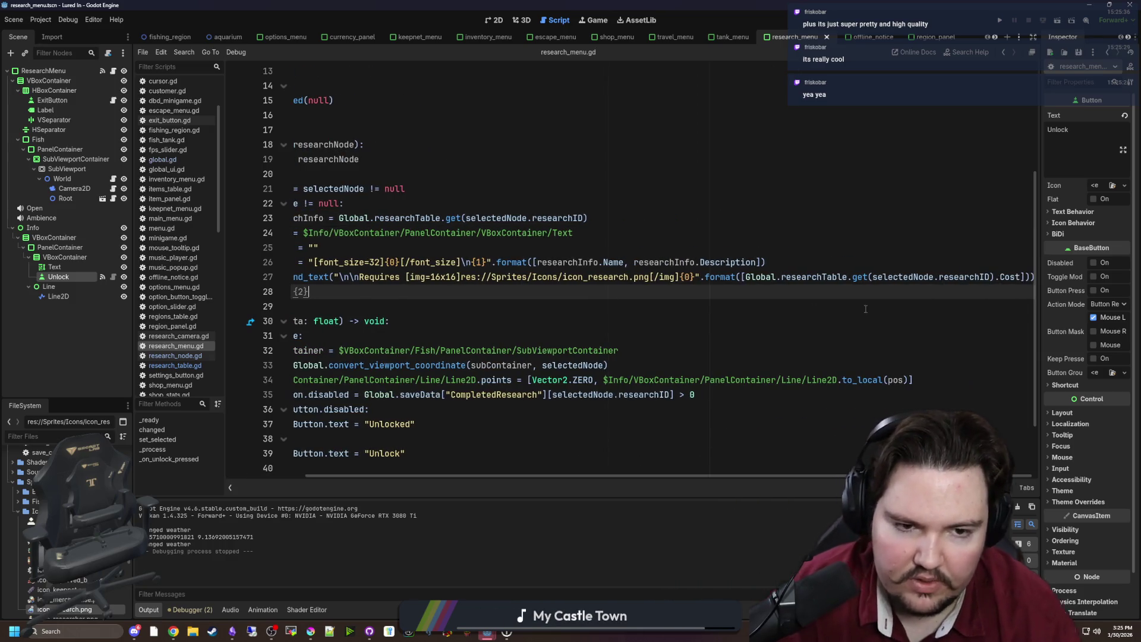
{"action": "key", "text": "Down"}
{"action": "scroll", "coordinate": [842, 302], "scroll_direction": "right", "scroll_amount": 3}
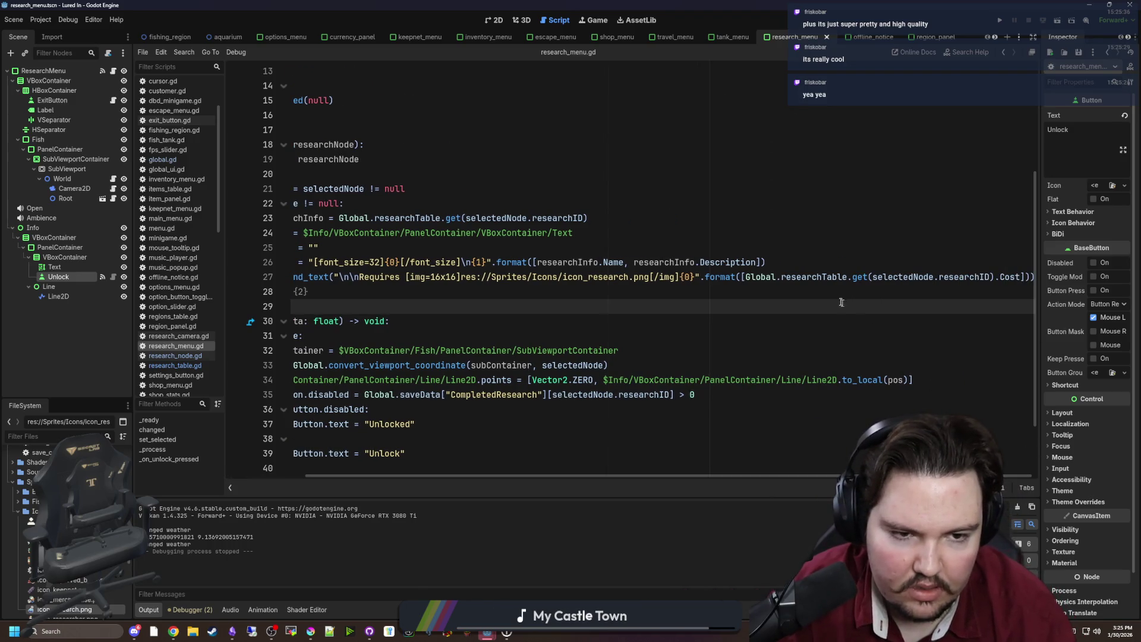
{"action": "left_click", "coordinate": [747, 277]}
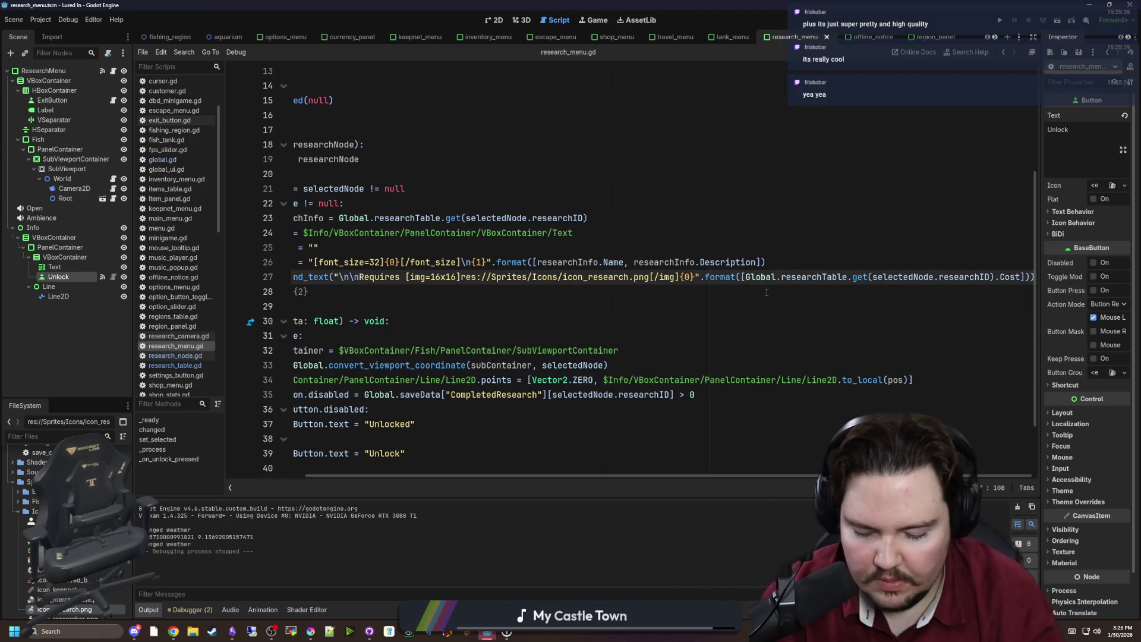
{"action": "type", "text": "Global.format"}
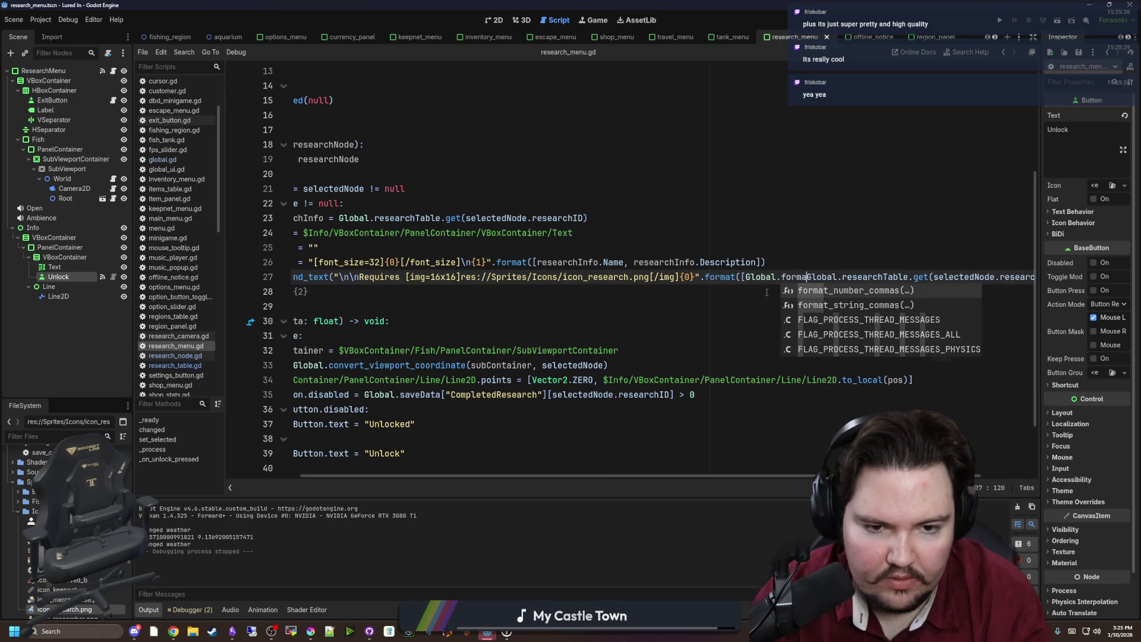
{"action": "type", "text": "_number_c"}
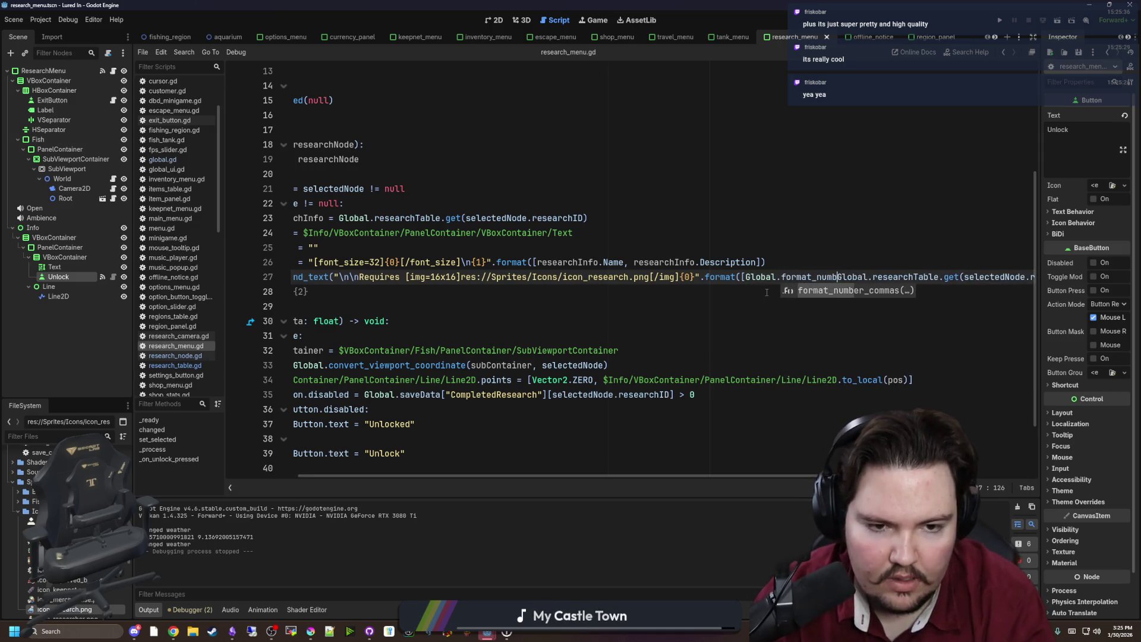
{"action": "key", "text": "Return"}
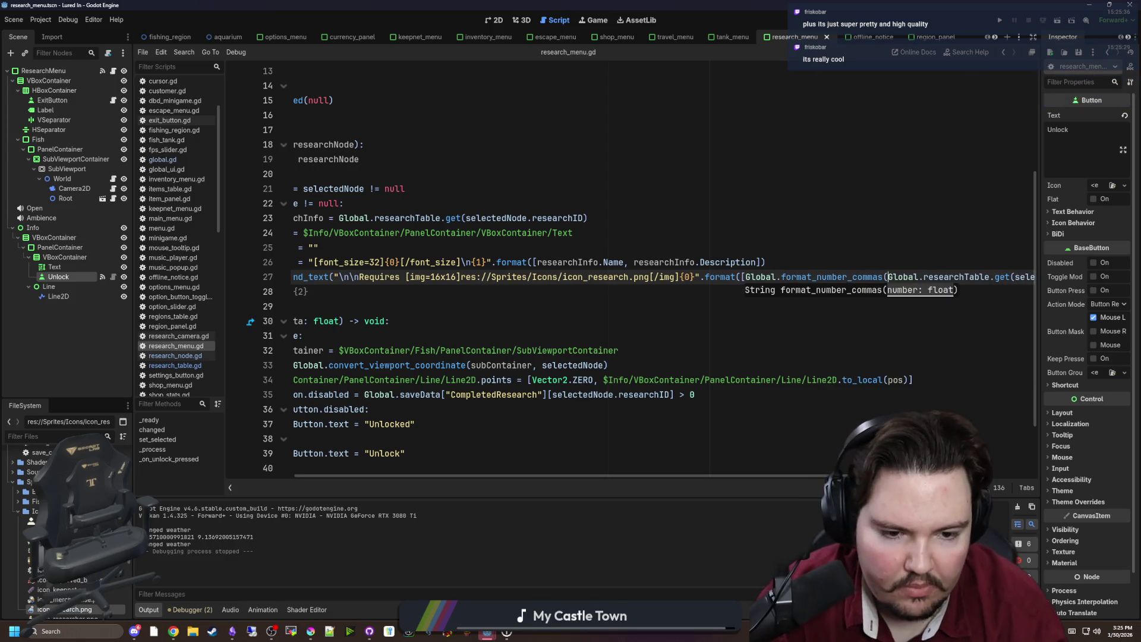
Step: Type the closing brackets after the Cost lookup, removing one extra parenthesis
{"action": "left_click", "coordinate": [1022, 277]}
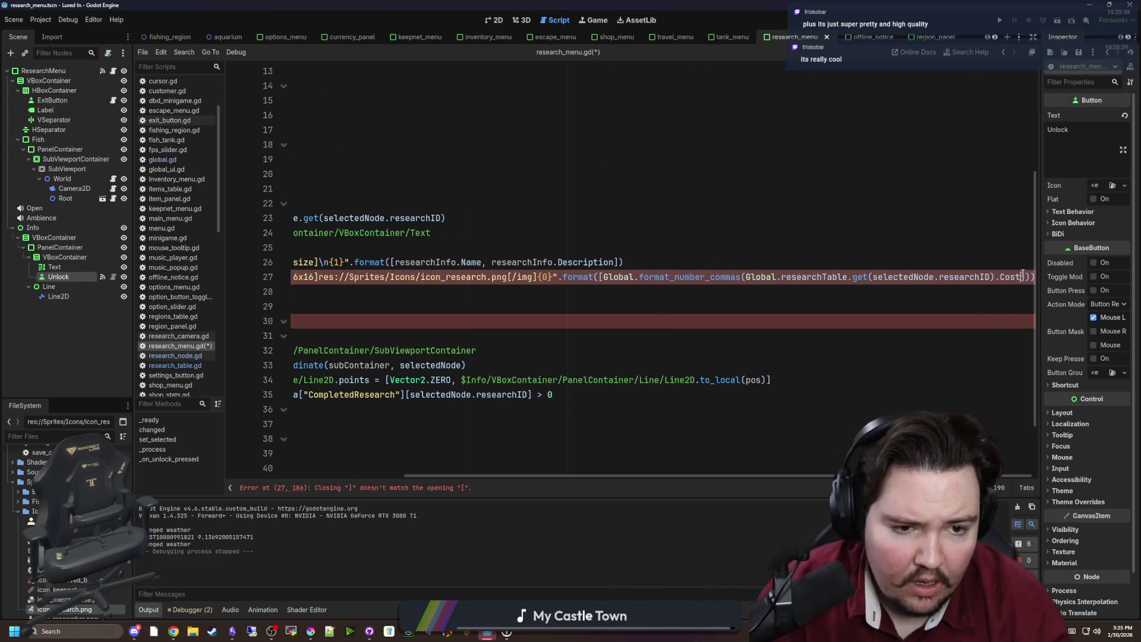
{"action": "type", "text": "]"}
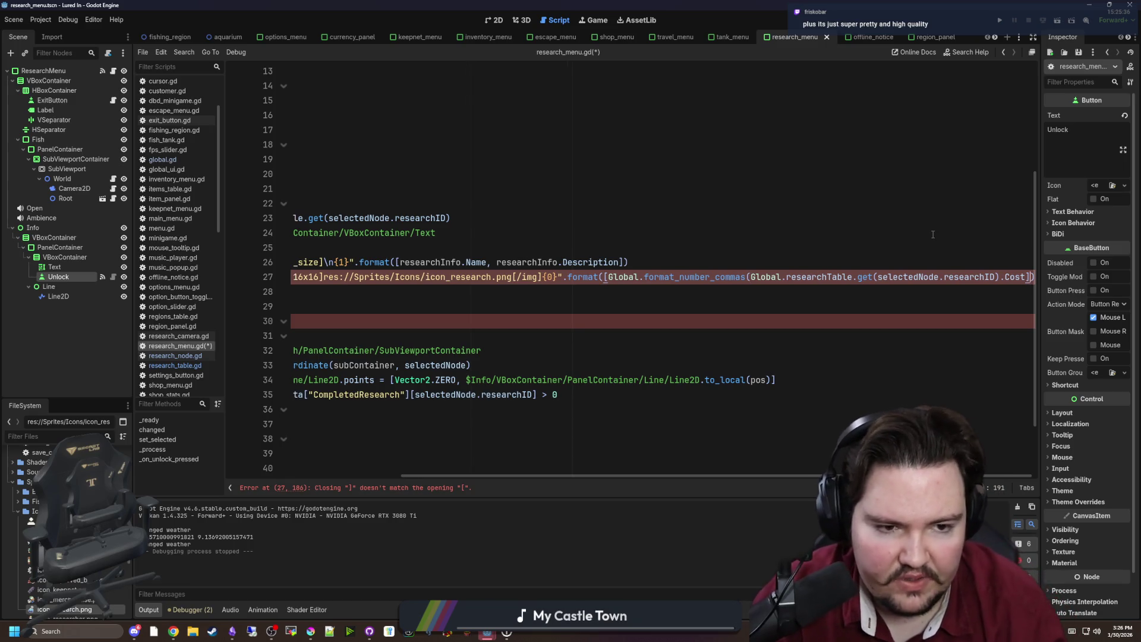
{"action": "type", "text": ")"}
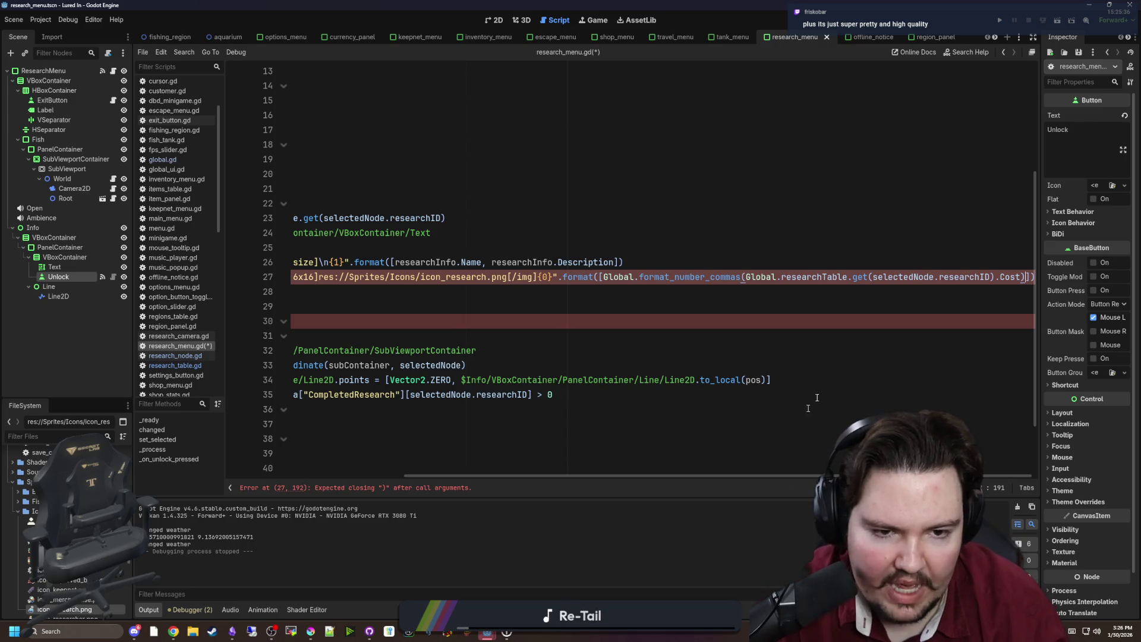
{"action": "type", "text": ")"}
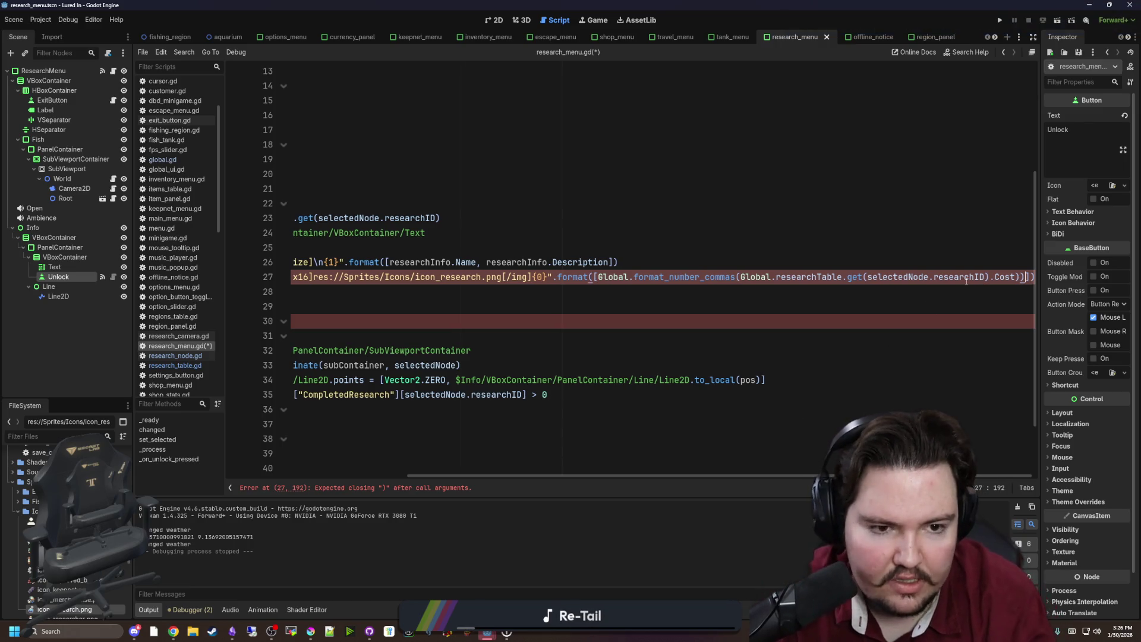
{"action": "key", "text": "BackSpace"}
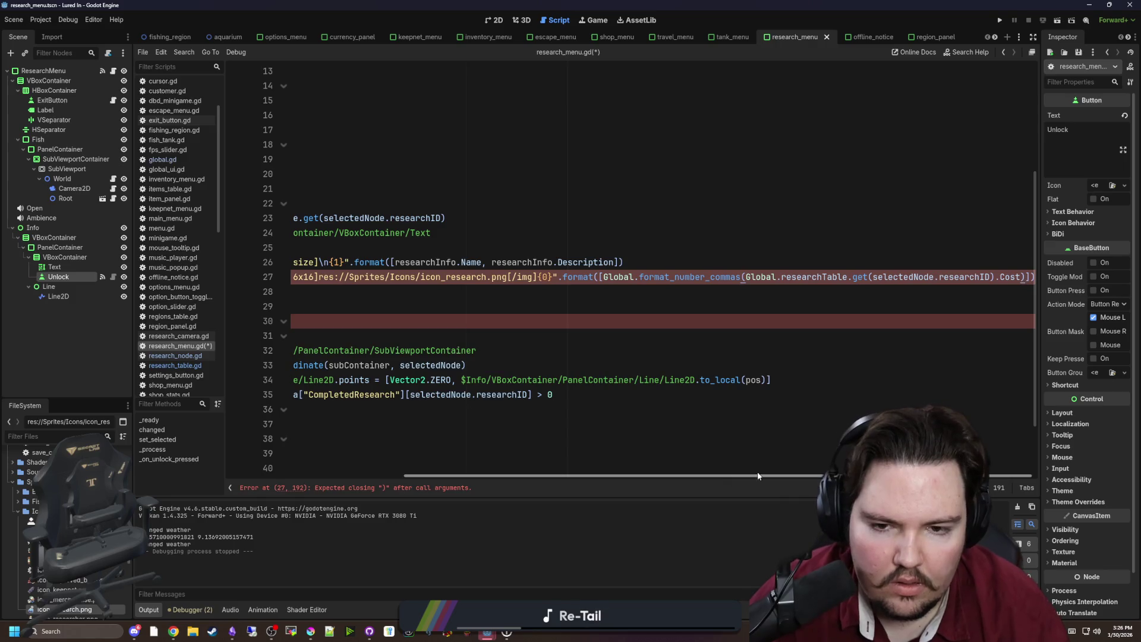
{"action": "left_click_drag", "start_coordinate": [757, 475], "coordinate": [398, 461]}
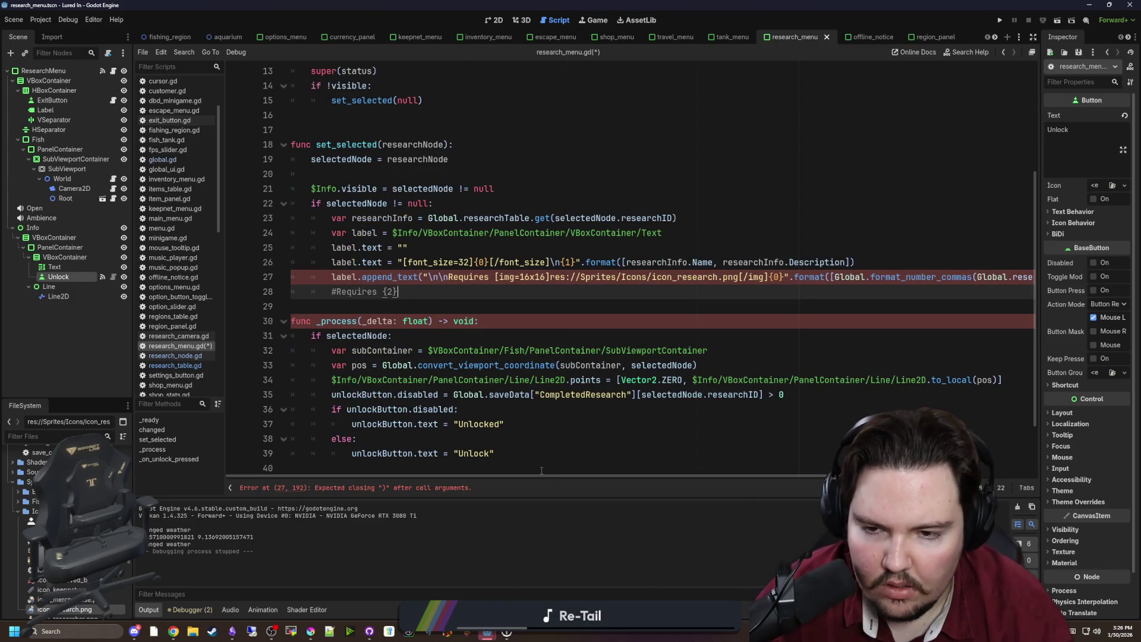
{"action": "scroll", "coordinate": [630, 268], "scroll_direction": "right", "scroll_amount": 5}
Step: Add the missing closing parenthesis on line 27 and save research_menu.gd error-free
{"action": "left_click", "coordinate": [1027, 277]}
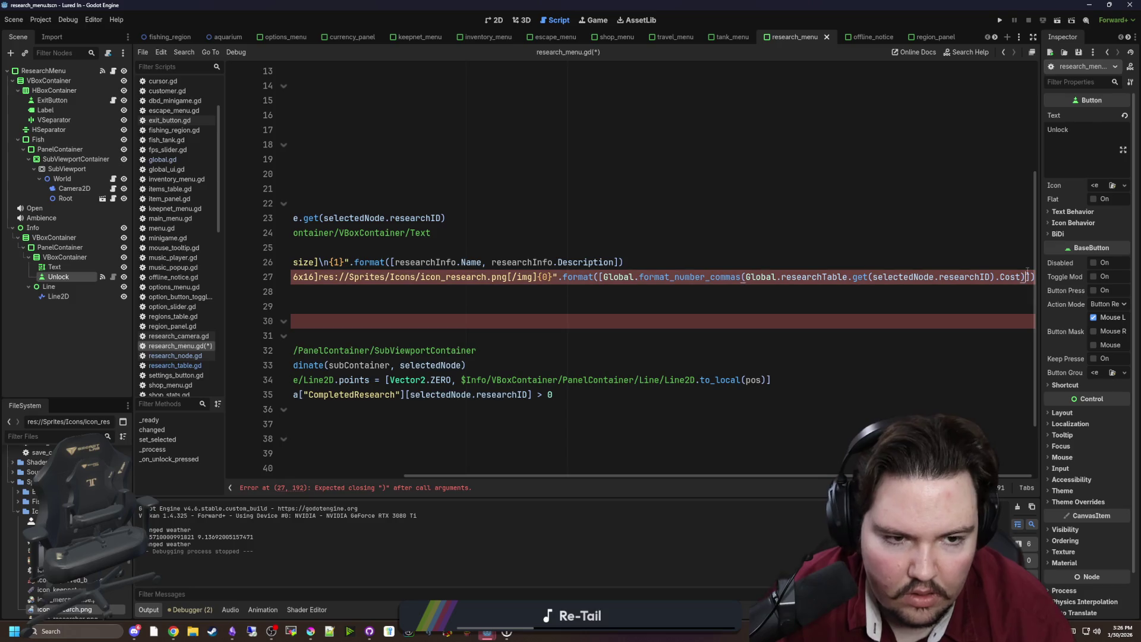
{"action": "key", "text": "Down"}
{"action": "key", "text": "Up"}
{"action": "type", "text": ")"}
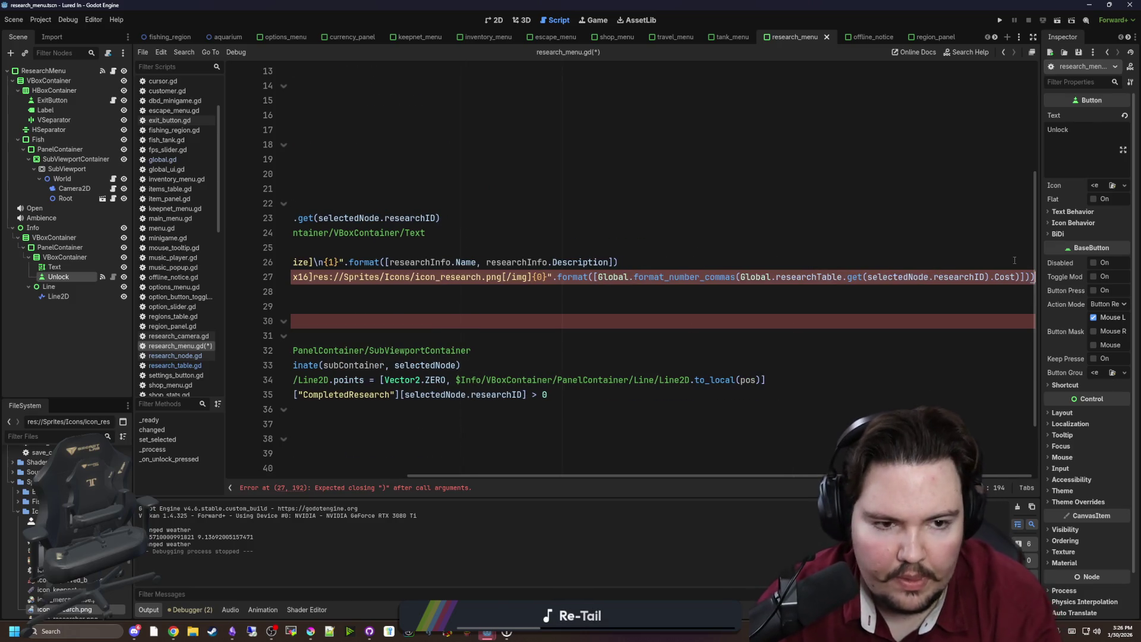
{"action": "key", "text": "Down"}
{"action": "key", "text": "ctrl+s"}
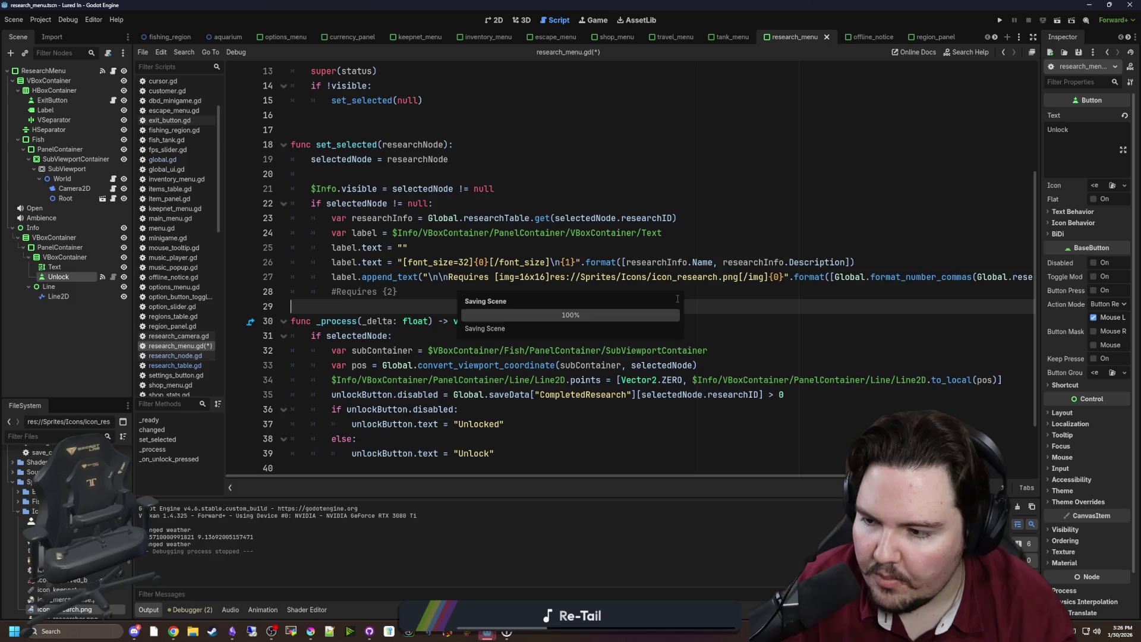
{"action": "left_click", "coordinate": [585, 262]}
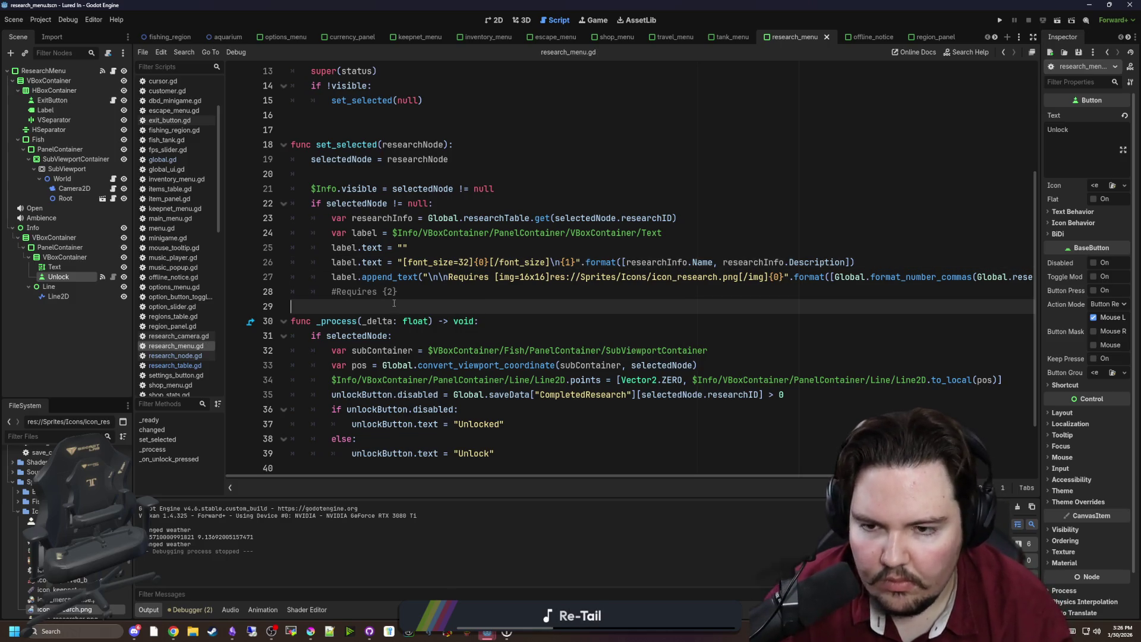
Step: Run the game, start playing, and open the research tree from the shop
{"action": "left_click", "coordinate": [1002, 22]}
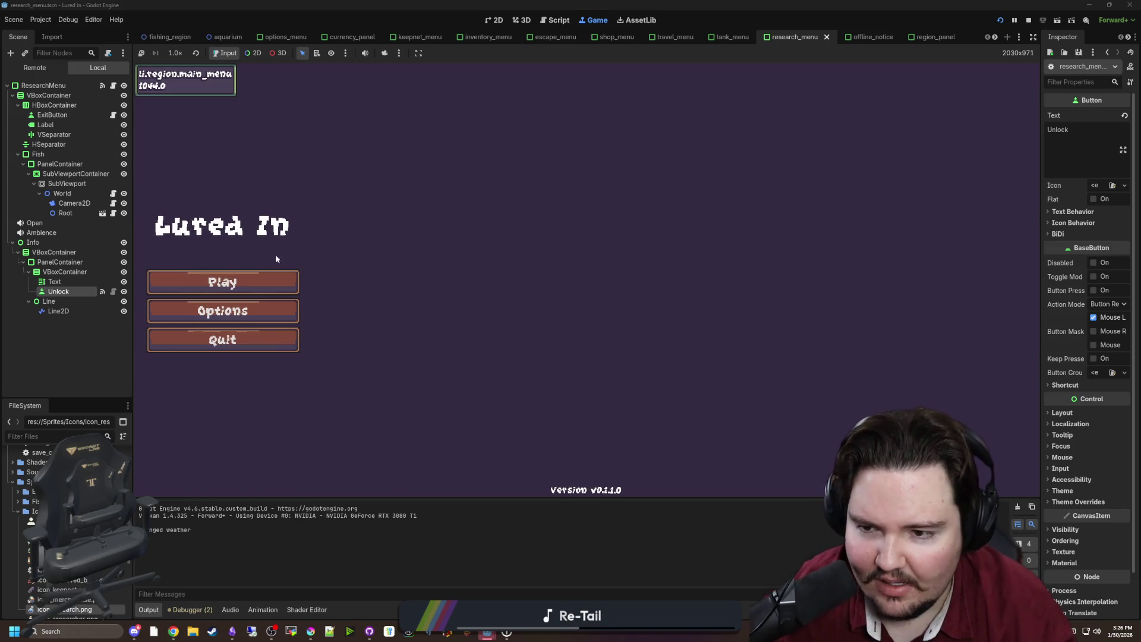
{"action": "left_click", "coordinate": [223, 282]}
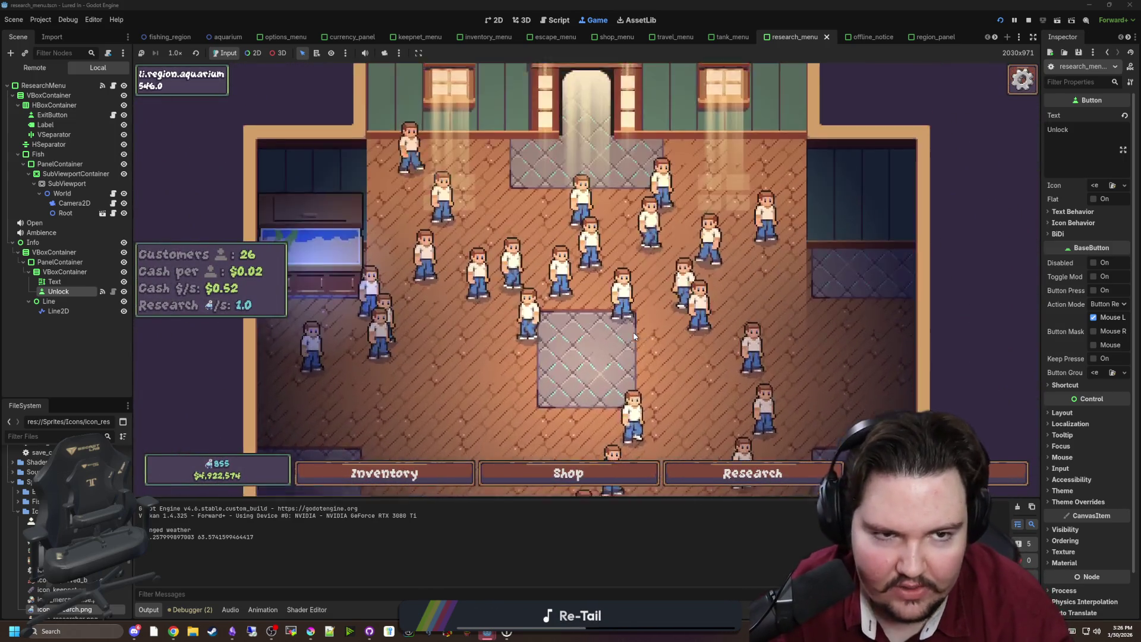
{"action": "scroll", "coordinate": [633, 337], "scroll_direction": "down", "scroll_amount": 3}
{"action": "scroll", "coordinate": [548, 428], "scroll_direction": "up", "scroll_amount": 3}
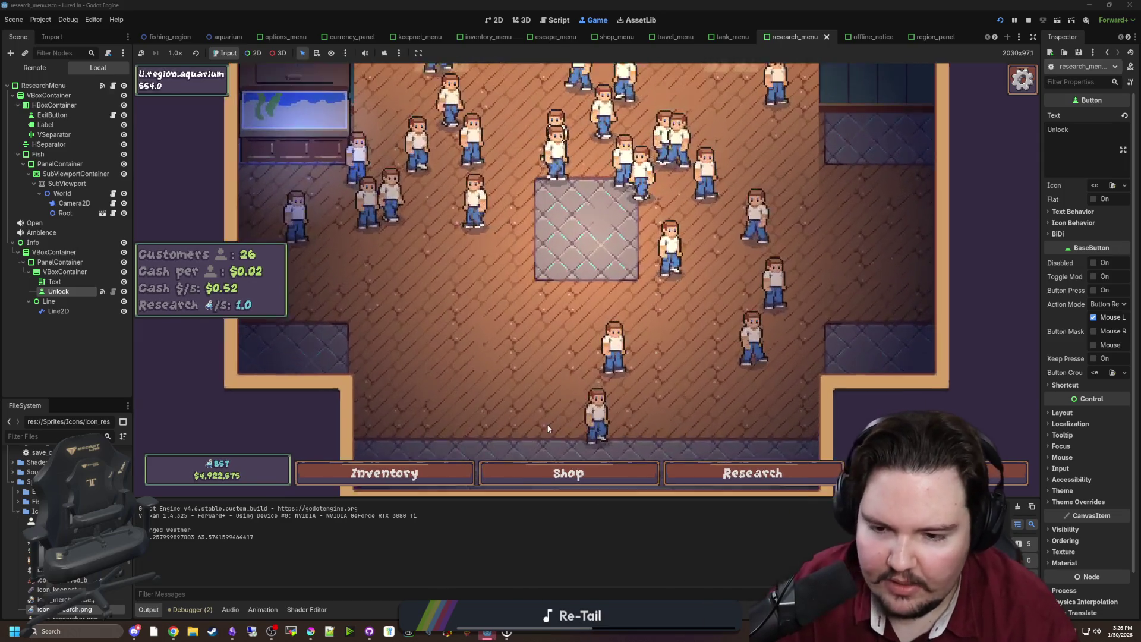
{"action": "left_click", "coordinate": [535, 466]}
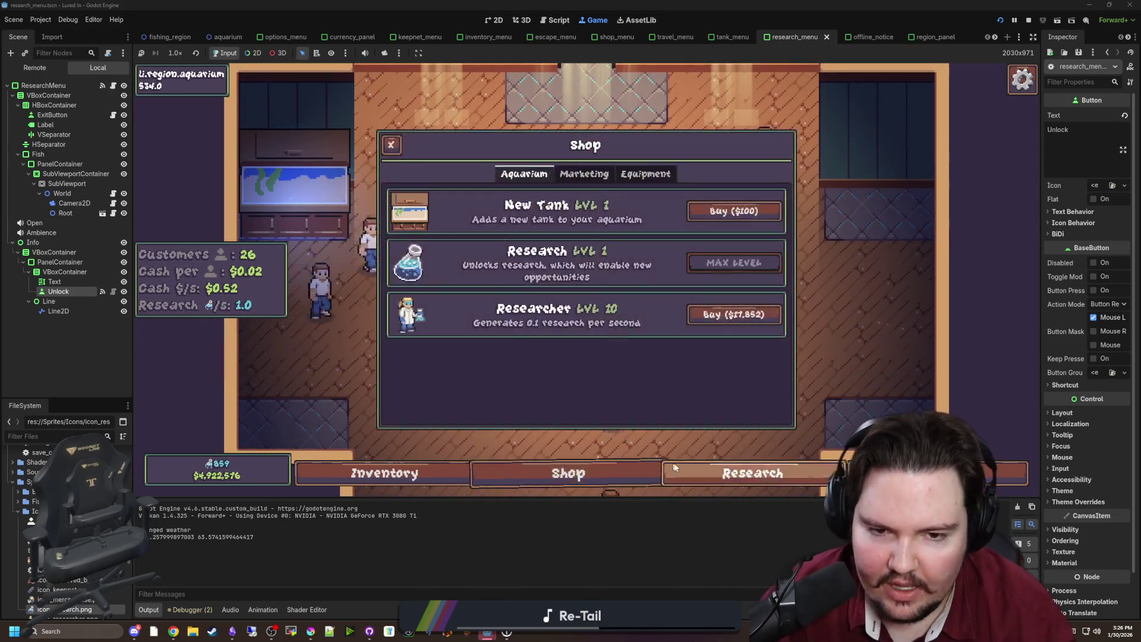
{"action": "left_click", "coordinate": [675, 467]}
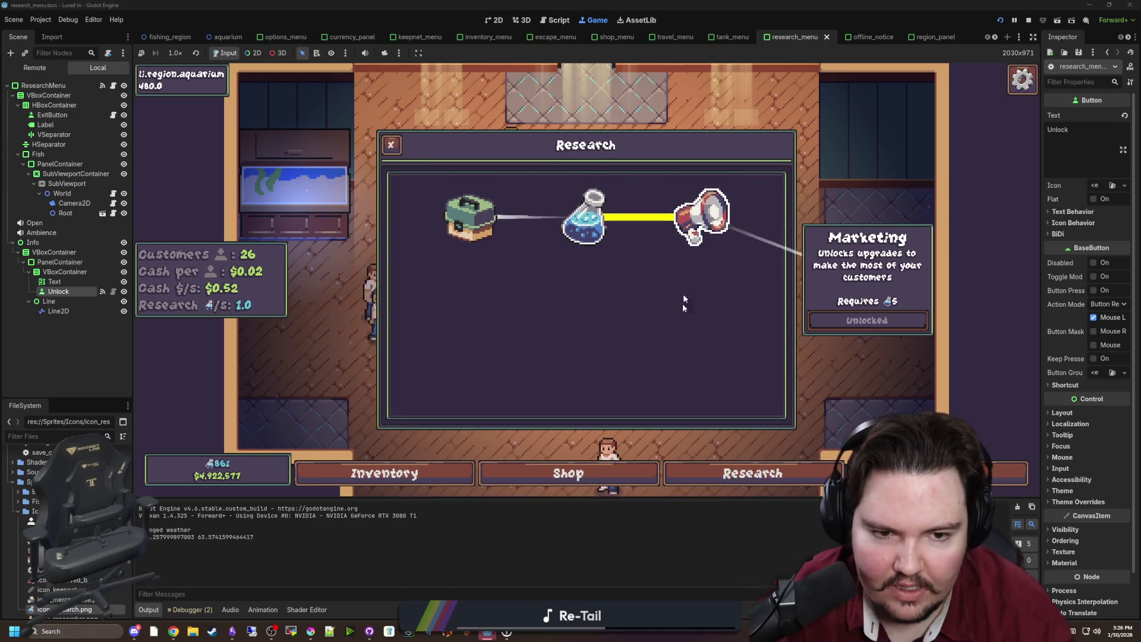
Step: Compare the Equipment and Marketing info cards, both requiring 5, then return to research_menu.gd
{"action": "left_click", "coordinate": [466, 301]}
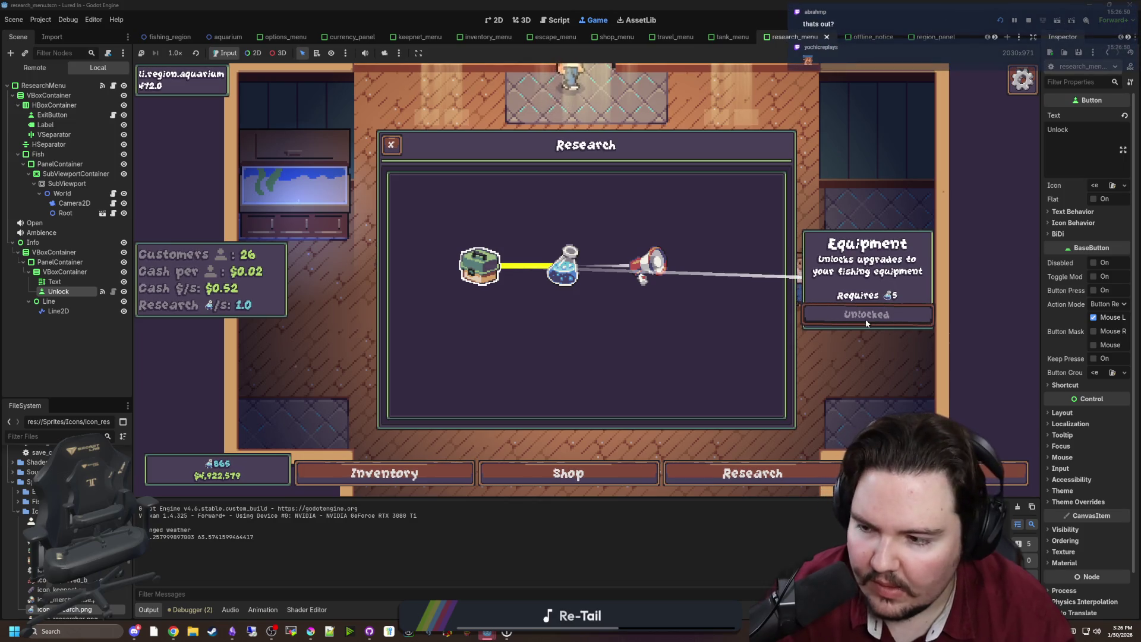
{"action": "left_click", "coordinate": [654, 265]}
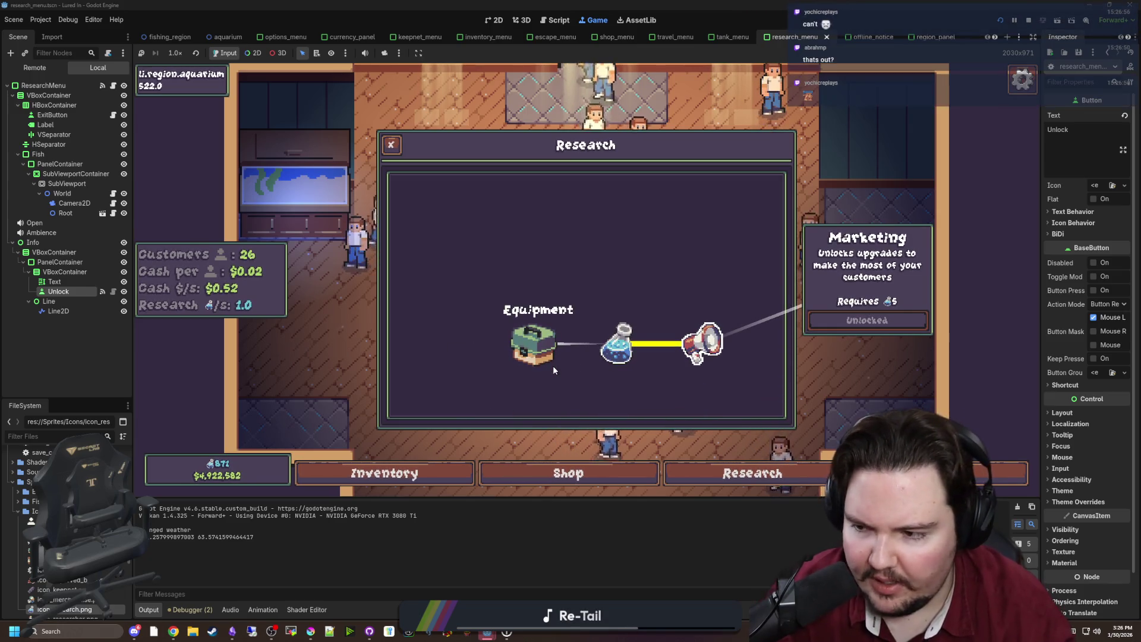
{"action": "left_click", "coordinate": [550, 364]}
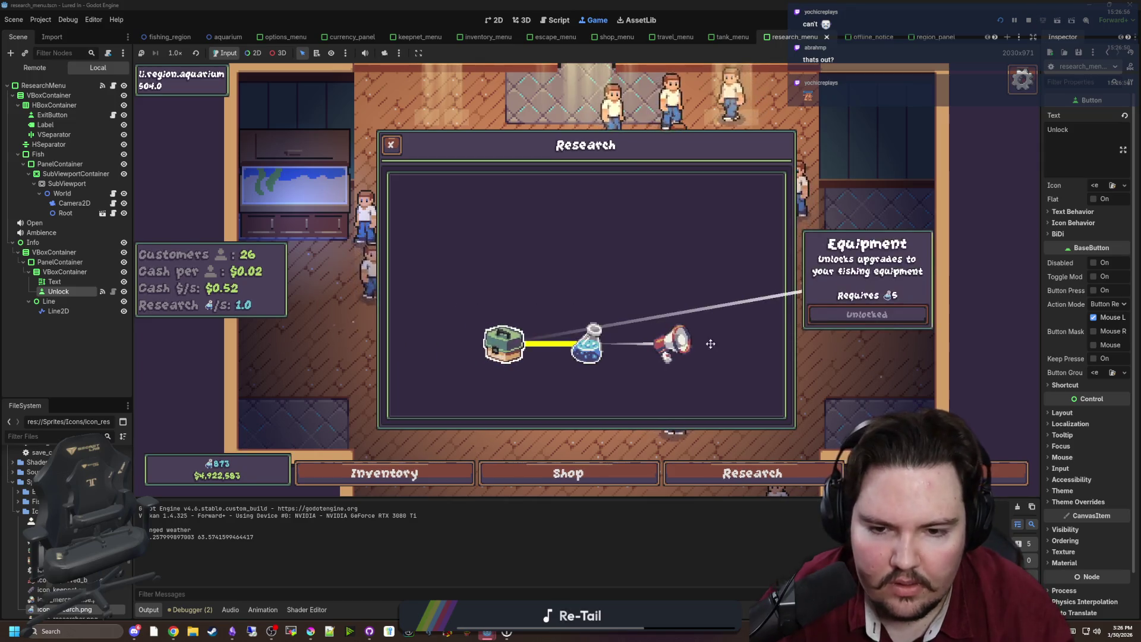
{"action": "left_click", "coordinate": [683, 342]}
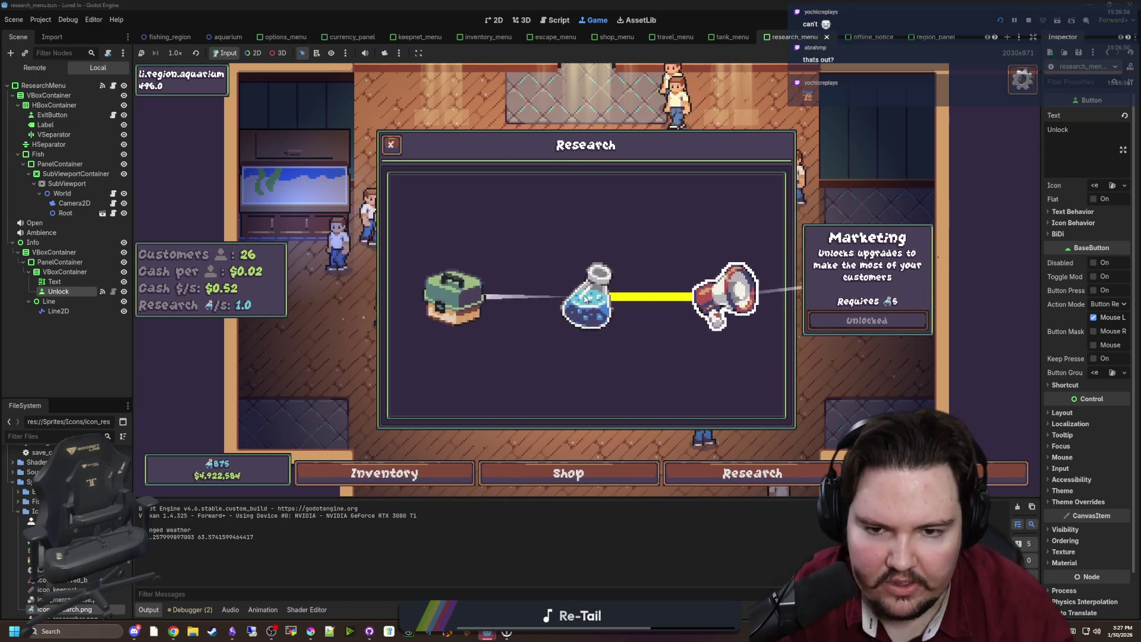
{"action": "scroll", "coordinate": [580, 248], "scroll_direction": "down", "scroll_amount": 3}
{"action": "scroll", "coordinate": [586, 322], "scroll_direction": "up", "scroll_amount": 1}
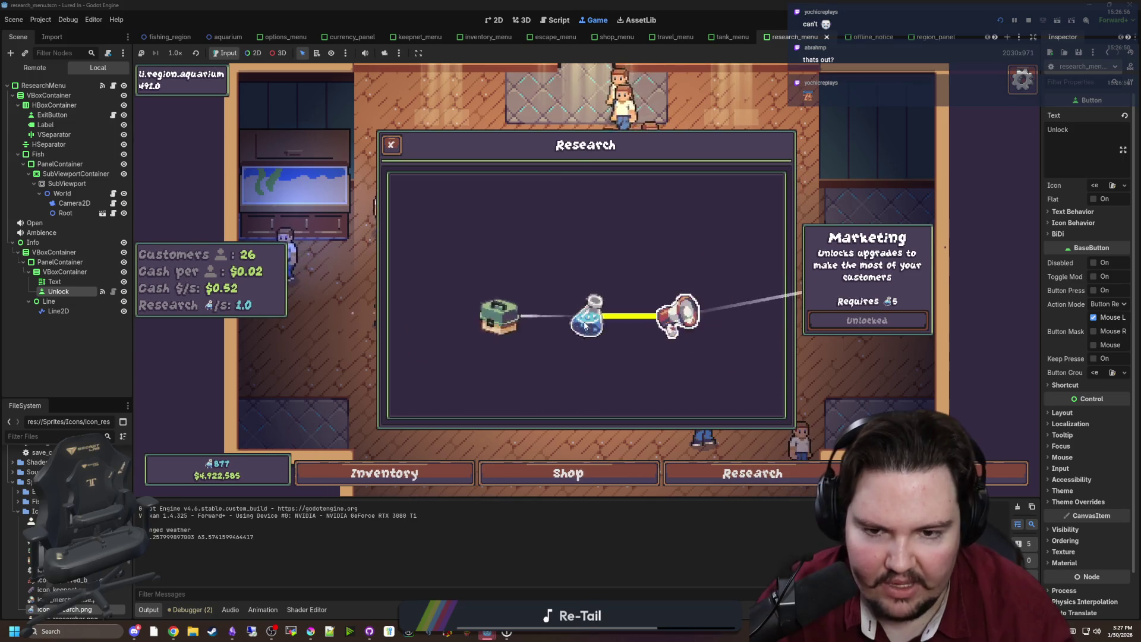
{"action": "scroll", "coordinate": [587, 327], "scroll_direction": "up", "scroll_amount": 3}
{"action": "scroll", "coordinate": [590, 337], "scroll_direction": "down", "scroll_amount": 2}
{"action": "left_click", "coordinate": [726, 311]}
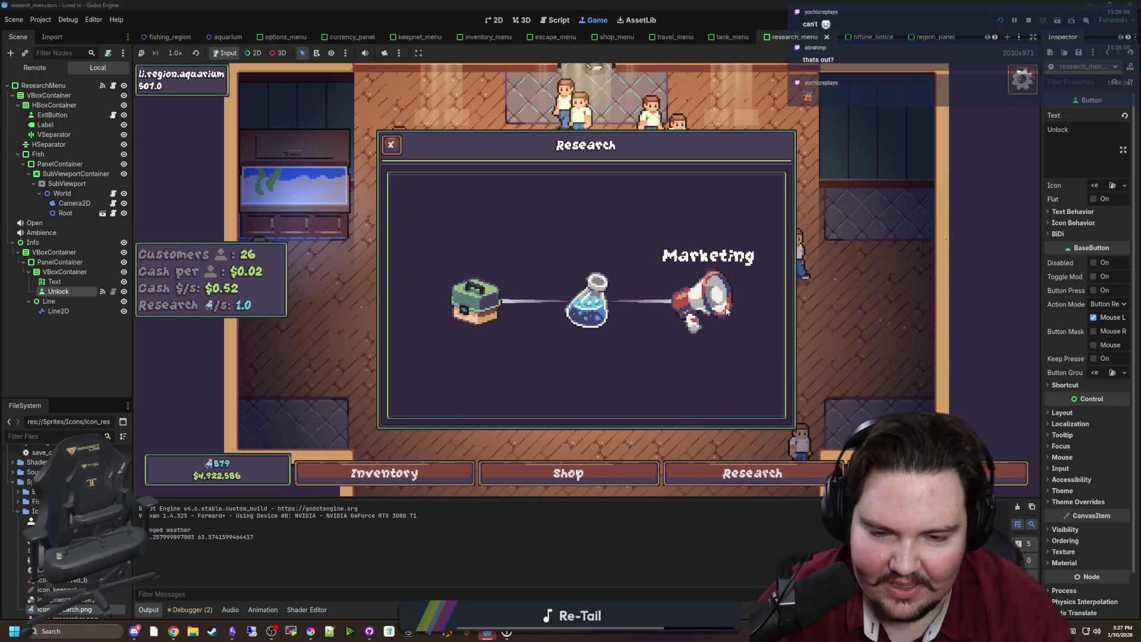
{"action": "left_click", "coordinate": [727, 311]}
{"action": "left_click", "coordinate": [485, 342]}
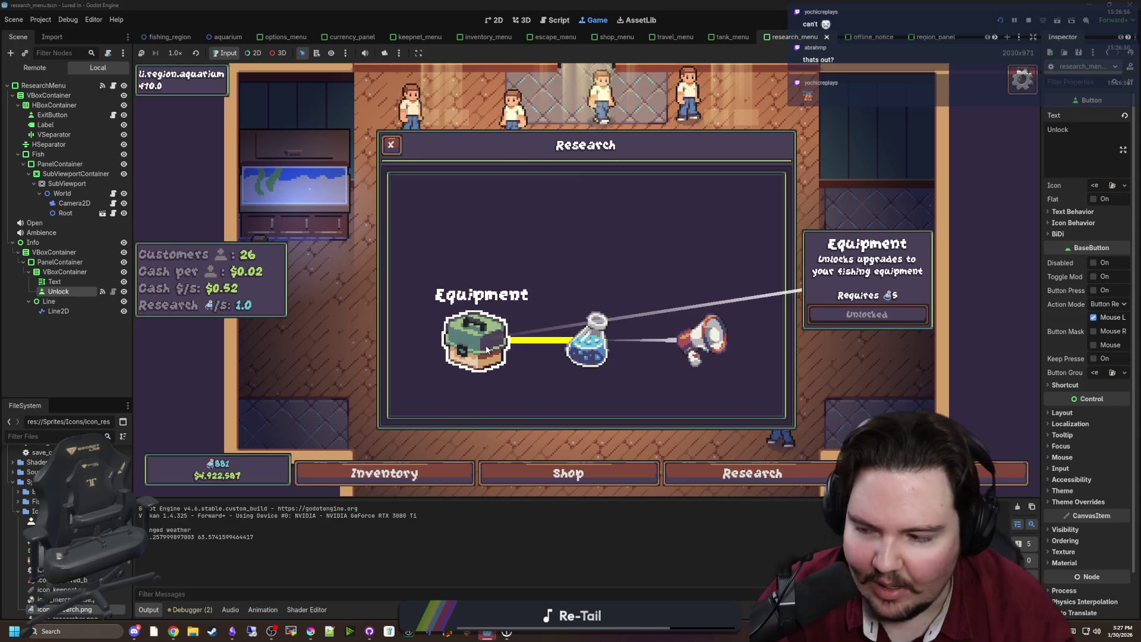
{"action": "scroll", "coordinate": [490, 342], "scroll_direction": "down", "scroll_amount": 2}
{"action": "left_click", "coordinate": [669, 302]}
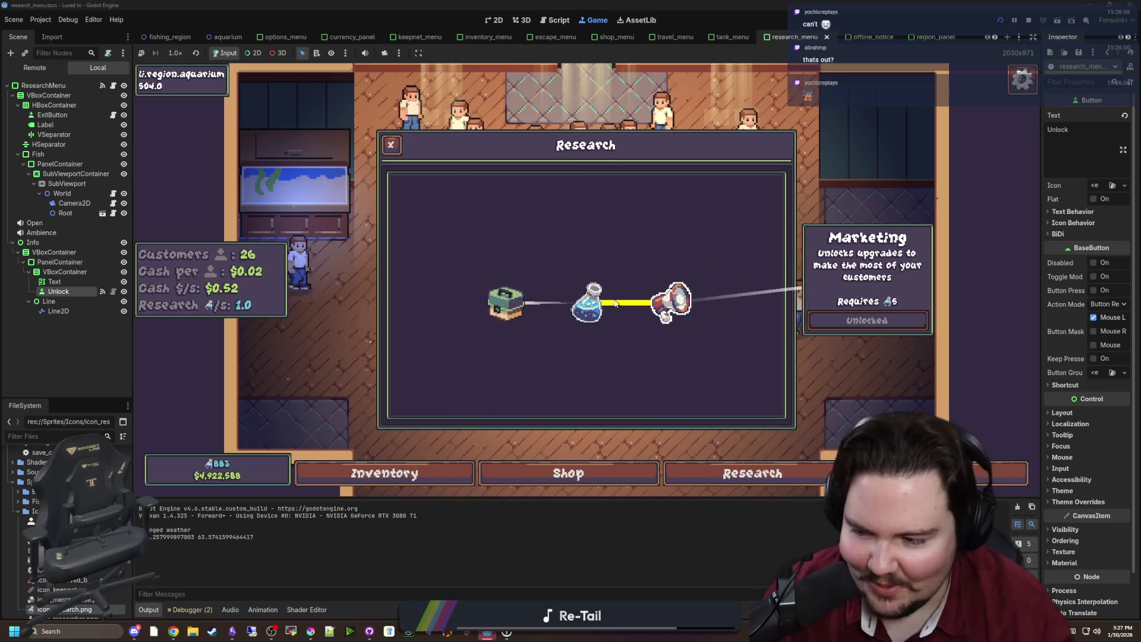
{"action": "left_click", "coordinate": [506, 302]}
{"action": "left_click", "coordinate": [670, 300]}
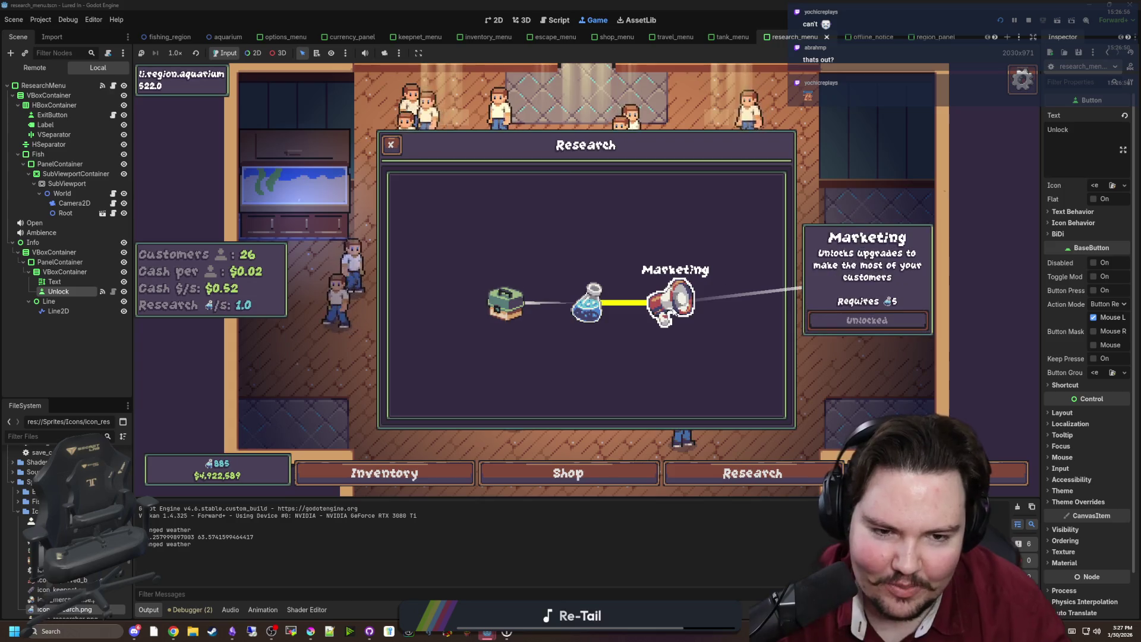
{"action": "left_click", "coordinate": [512, 314]}
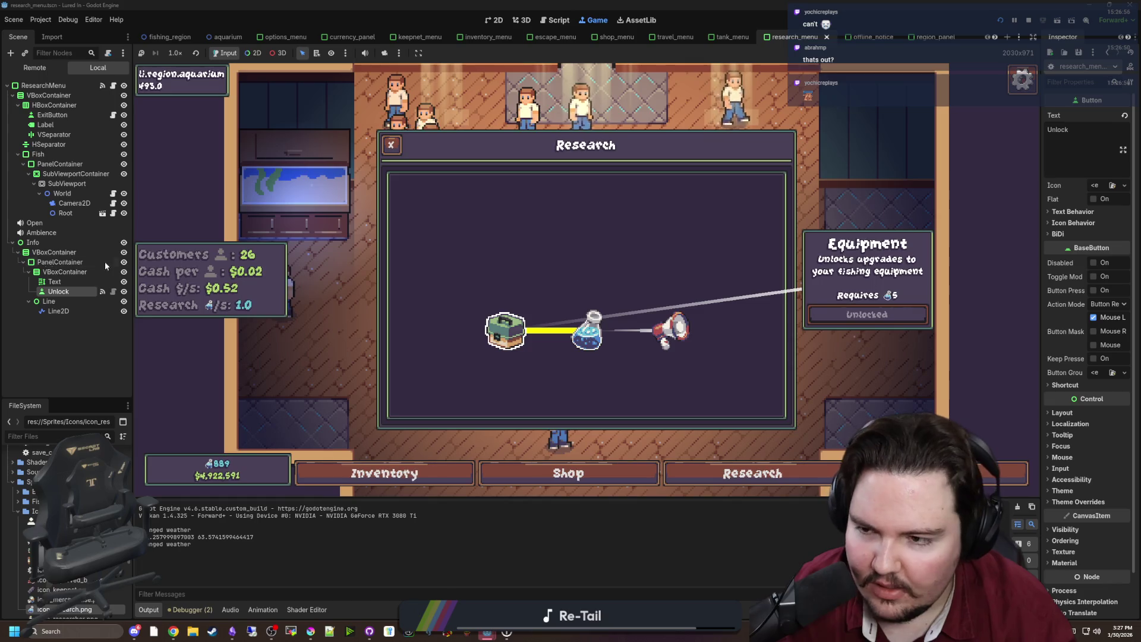
{"action": "left_click", "coordinate": [113, 85]}
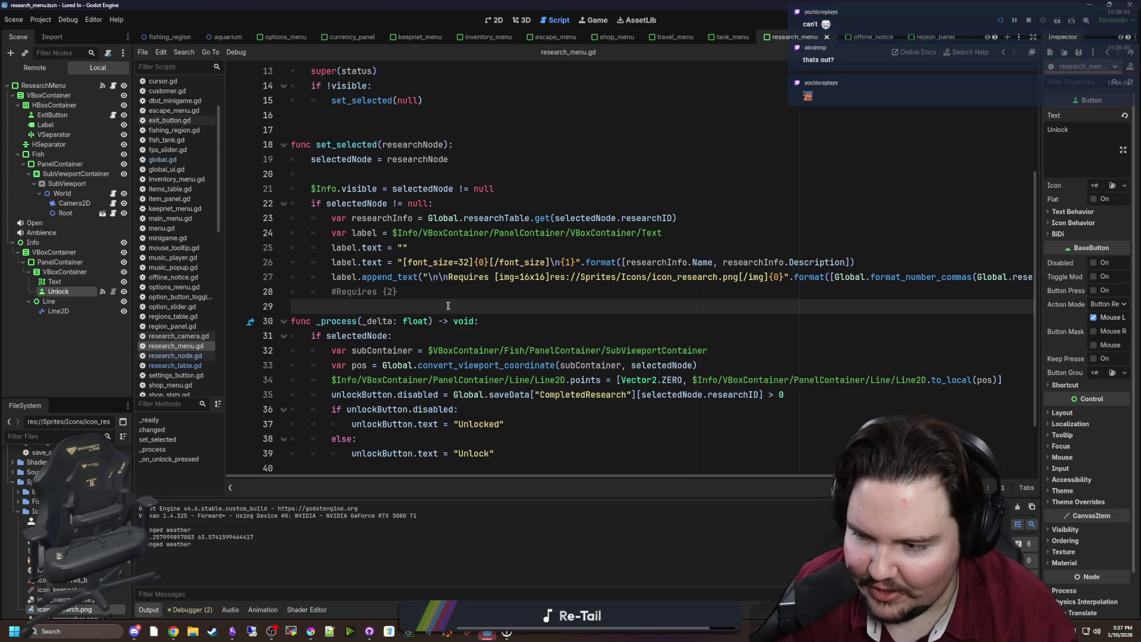
Step: Delete the #Requires {2} comment and type [color= before the research icon on line 27
{"action": "triple_click", "coordinate": [419, 290]}
{"action": "key", "text": "BackSpace"}
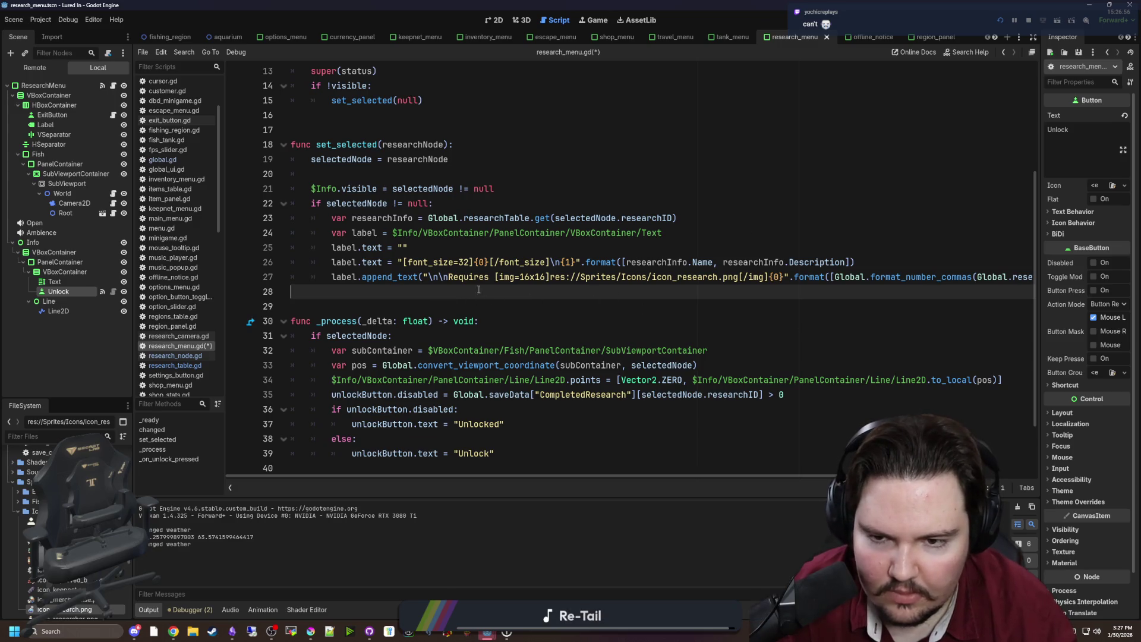
{"action": "left_click", "coordinate": [495, 277]}
{"action": "type", "text": "[col"}
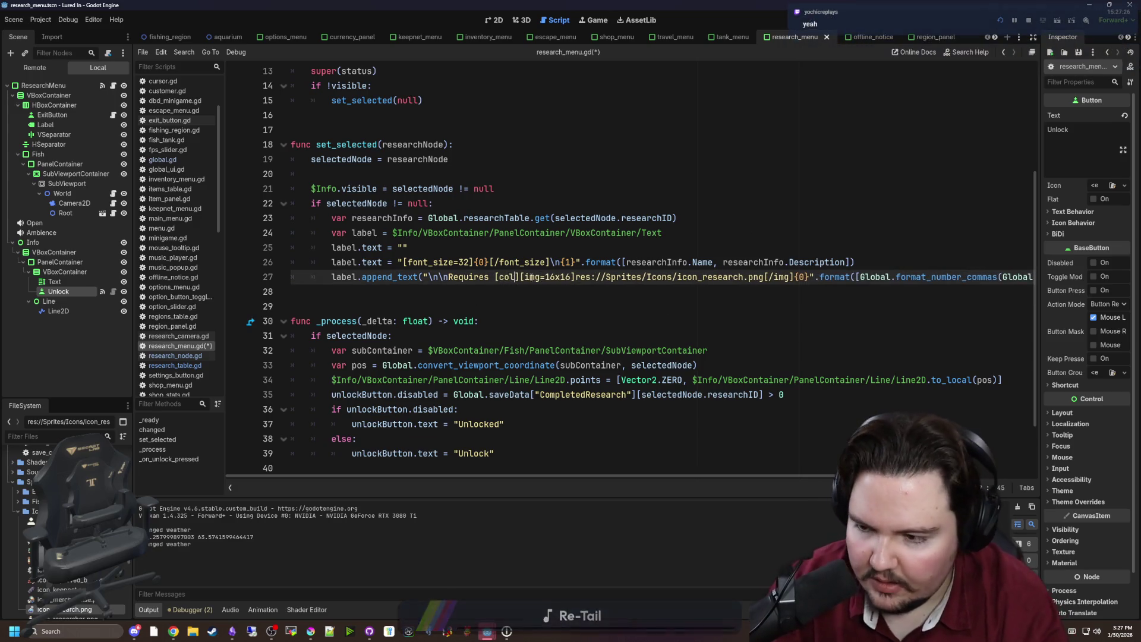
{"action": "type", "text": "or="}
Step: Close the colour tag after {0}, save, and bring up Krita for the colour value
{"action": "left_click", "coordinate": [811, 306]}
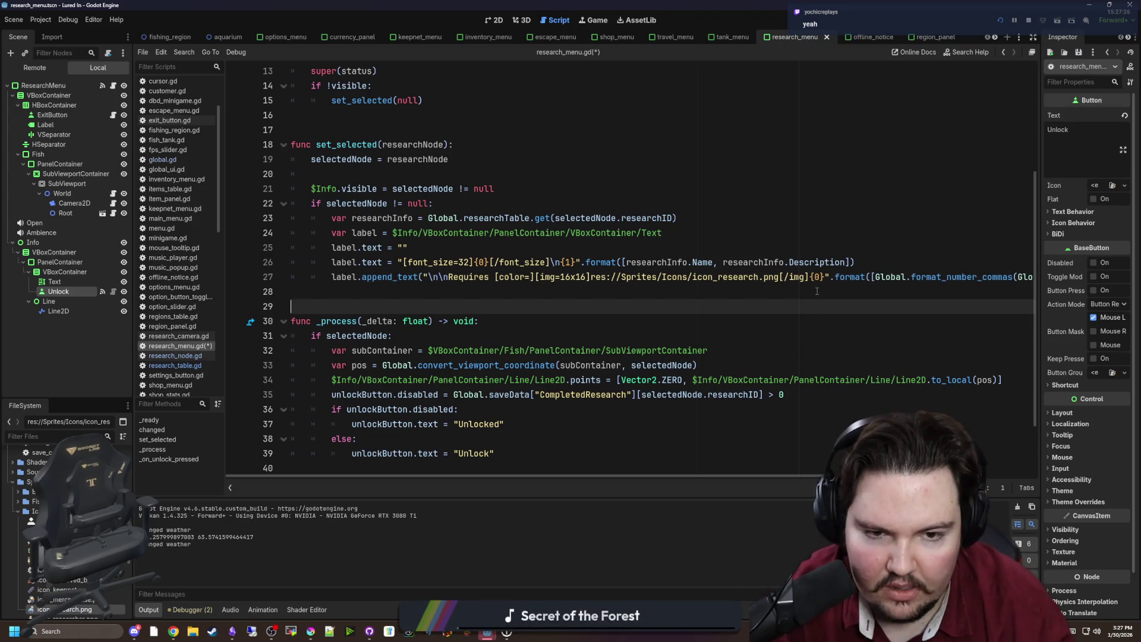
{"action": "left_click", "coordinate": [824, 276]}
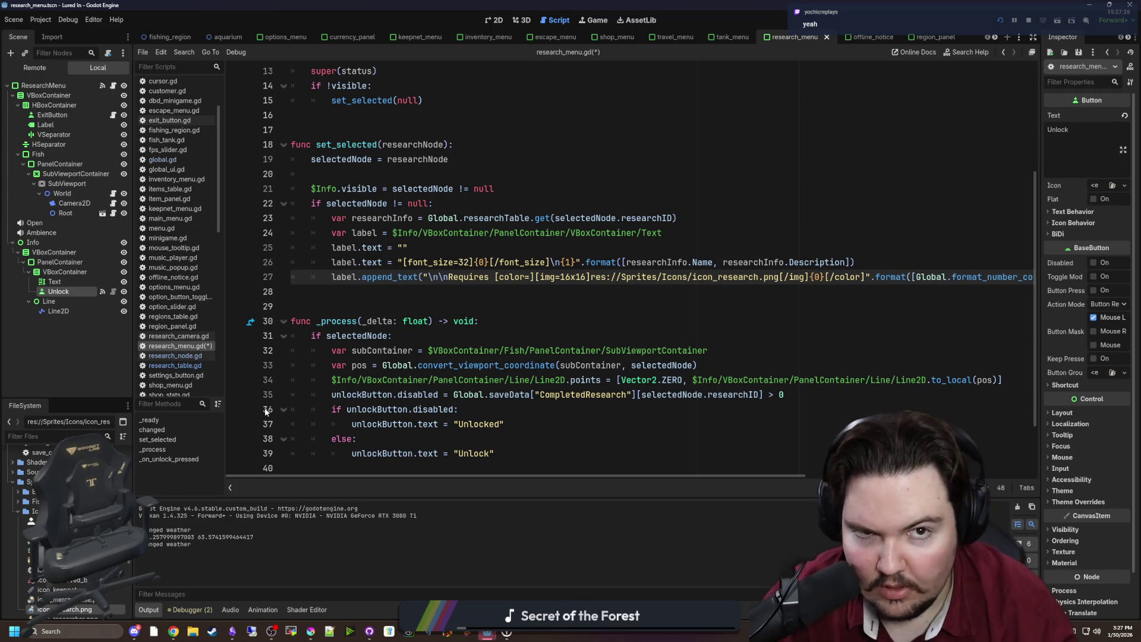
{"action": "left_click", "coordinate": [432, 303]}
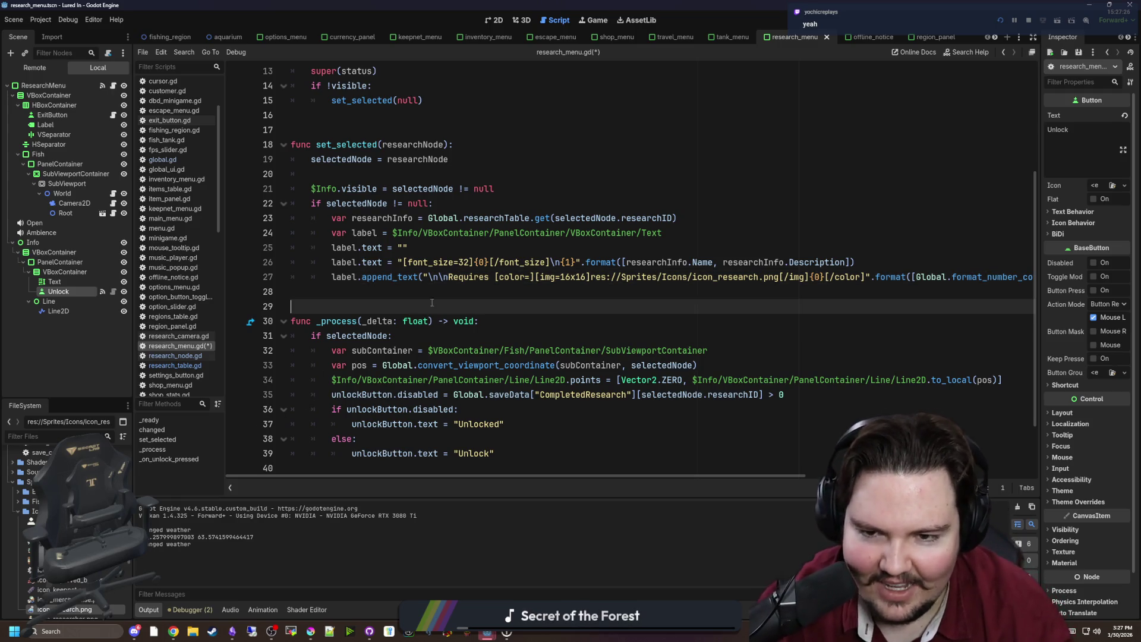
{"action": "key", "text": "ctrl+s"}
{"action": "left_click", "coordinate": [427, 296]}
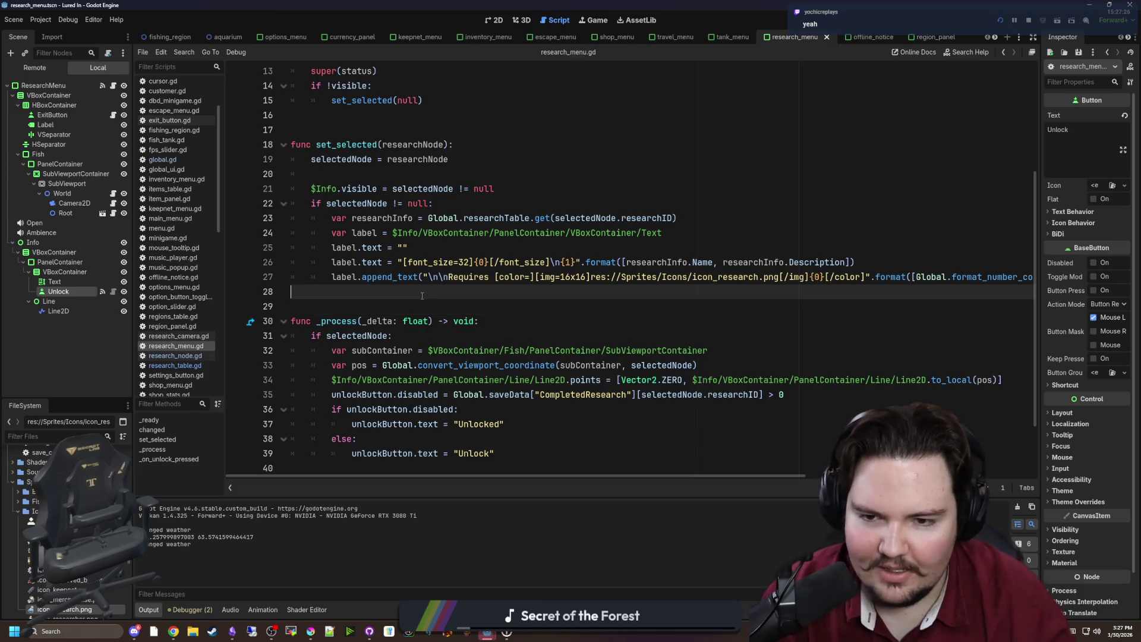
{"action": "left_click", "coordinate": [311, 631]}
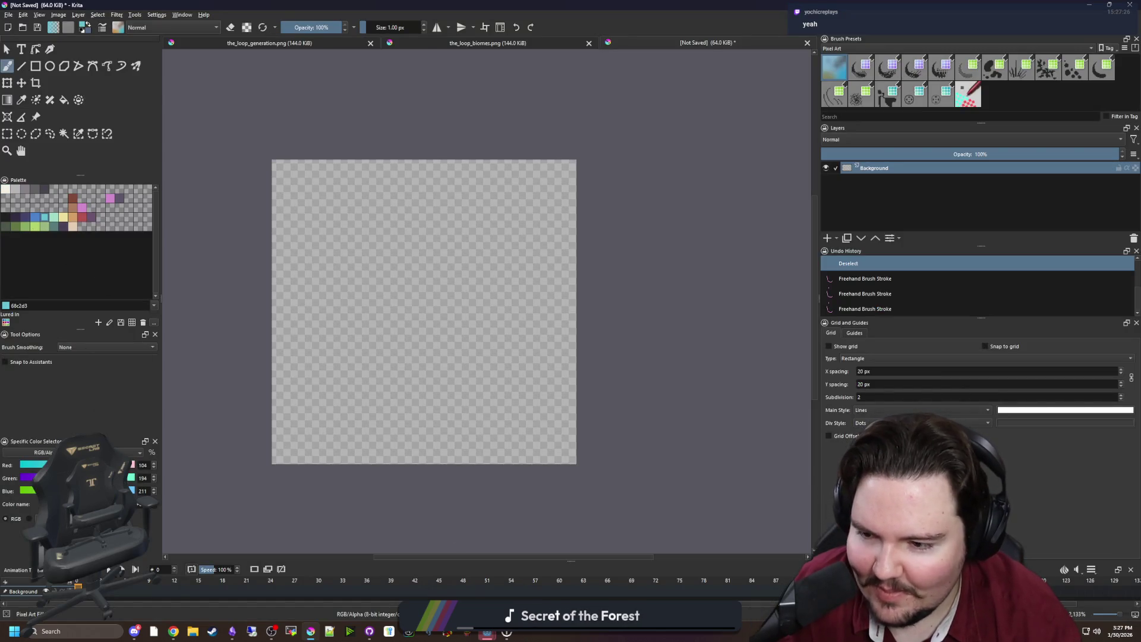
Step: Set the colour tag on line 27 to #68c2d3ff and save
{"action": "left_click", "coordinate": [1089, 4]}
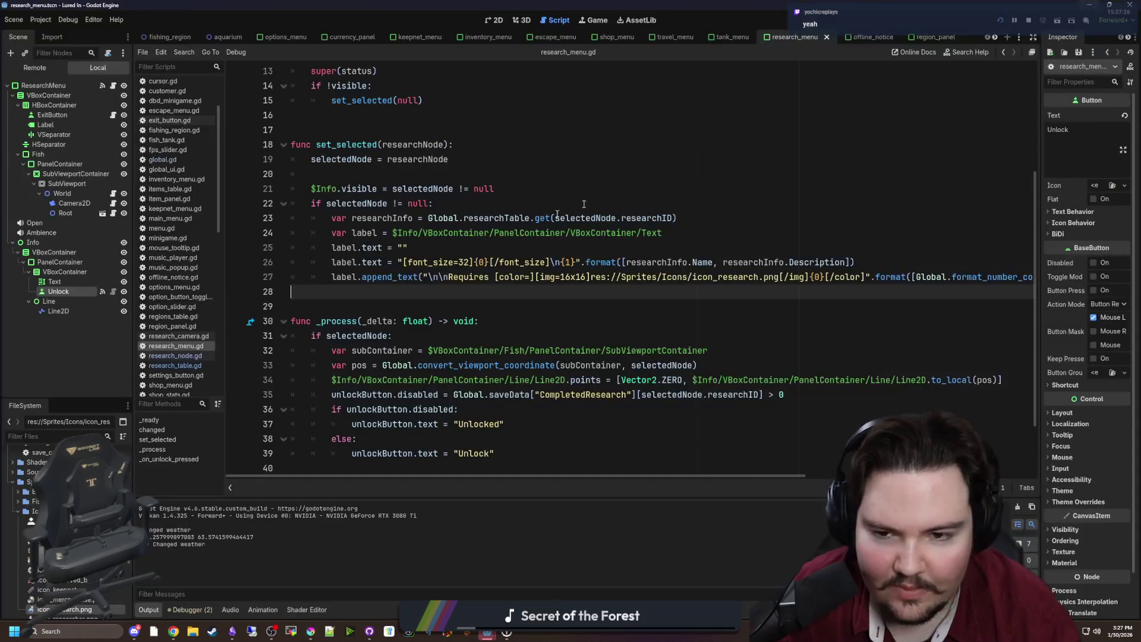
{"action": "left_click", "coordinate": [527, 277]}
{"action": "type", "text": "#68c2d3"}
{"action": "left_click", "coordinate": [539, 290]}
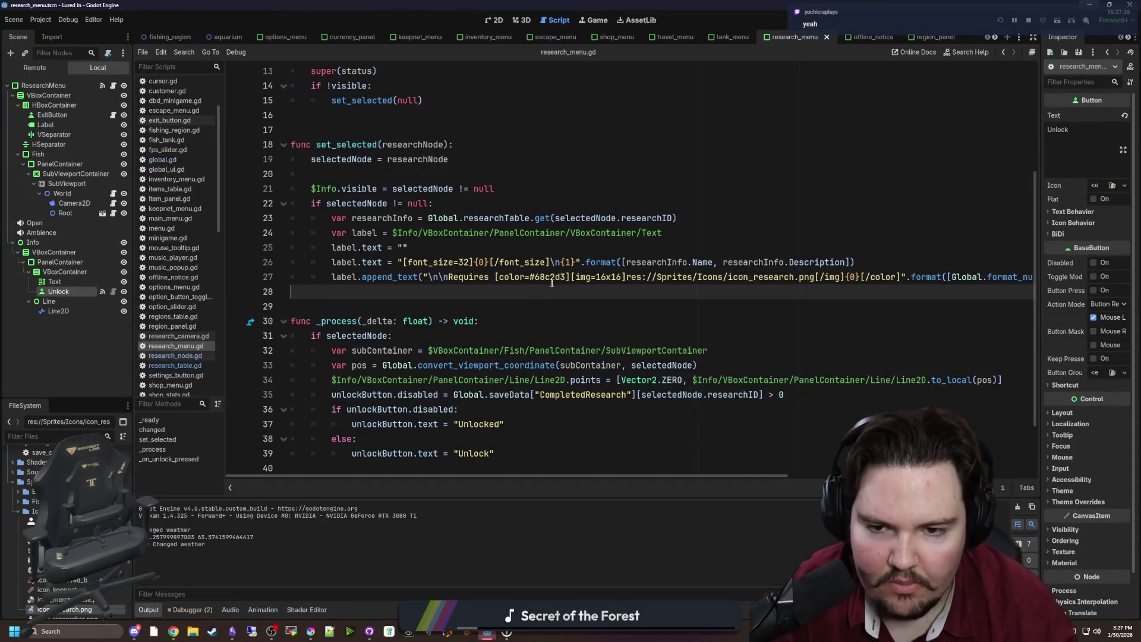
{"action": "left_click", "coordinate": [566, 277]}
{"action": "type", "text": "ff"}
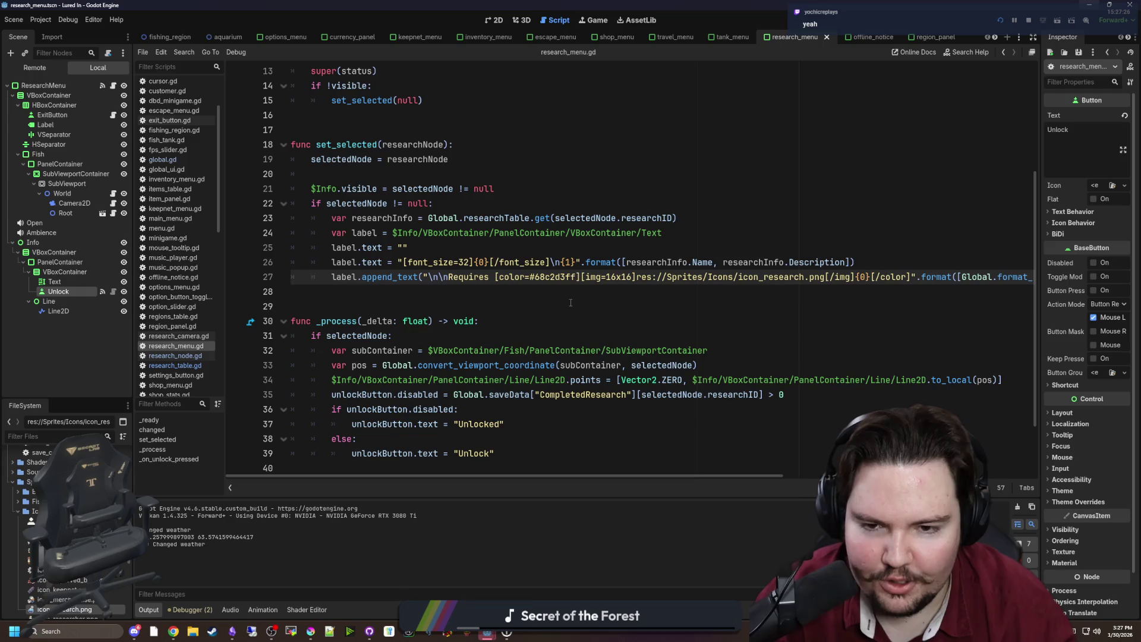
{"action": "left_click", "coordinate": [571, 305]}
{"action": "key", "text": "ctrl+s"}
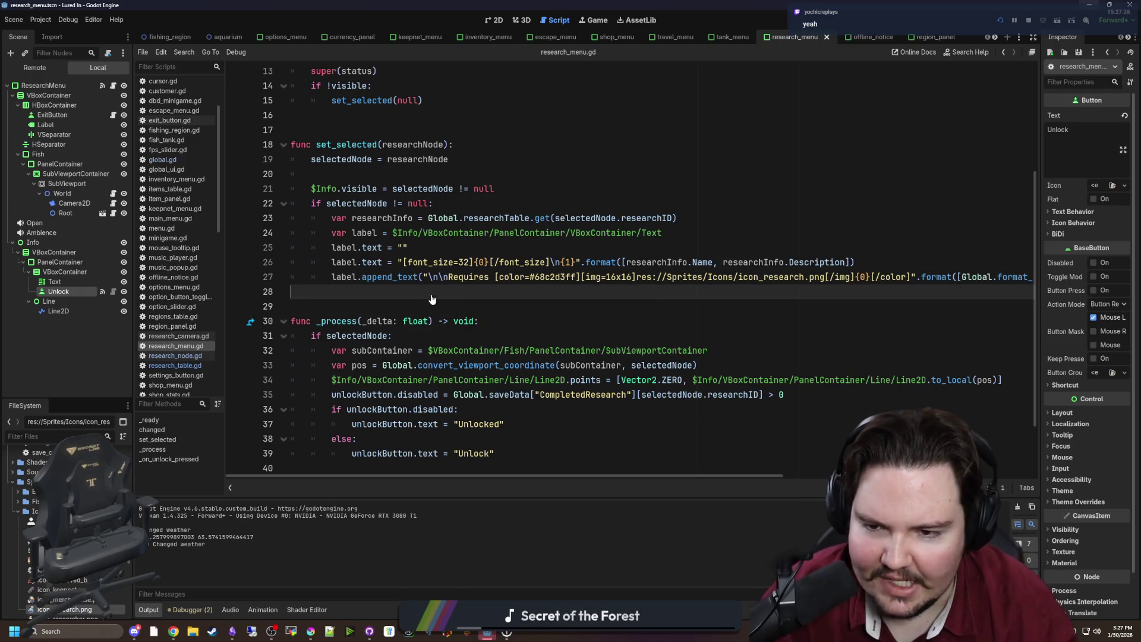
Step: Save research_menu.gd again while reviewing lines 25–28
{"action": "left_click", "coordinate": [484, 291]}
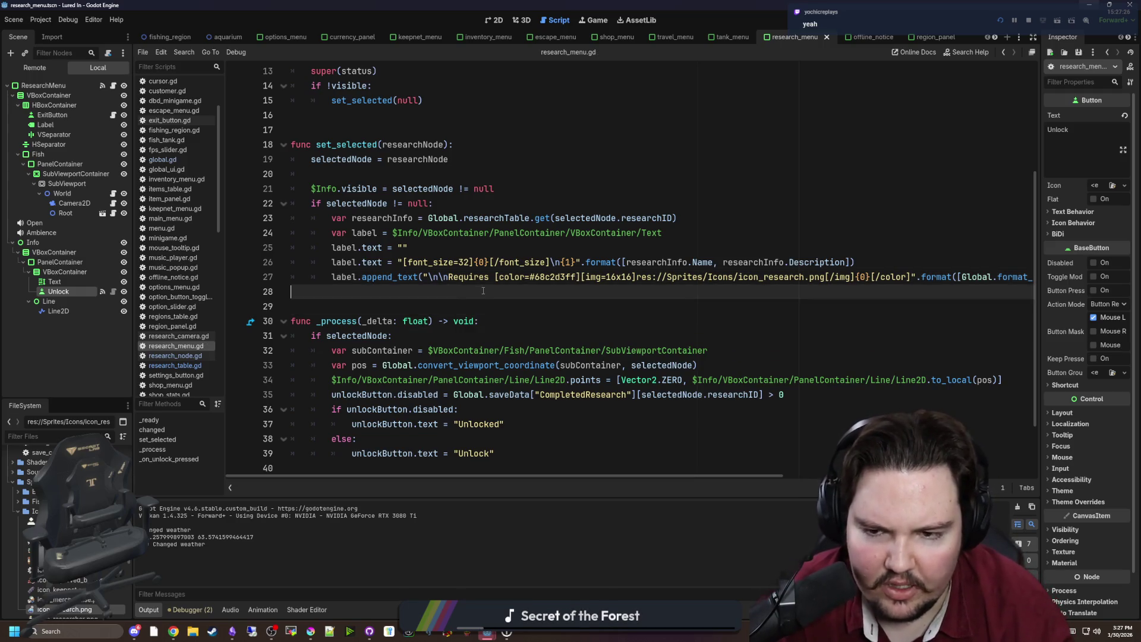
{"action": "key", "text": "ctrl+s"}
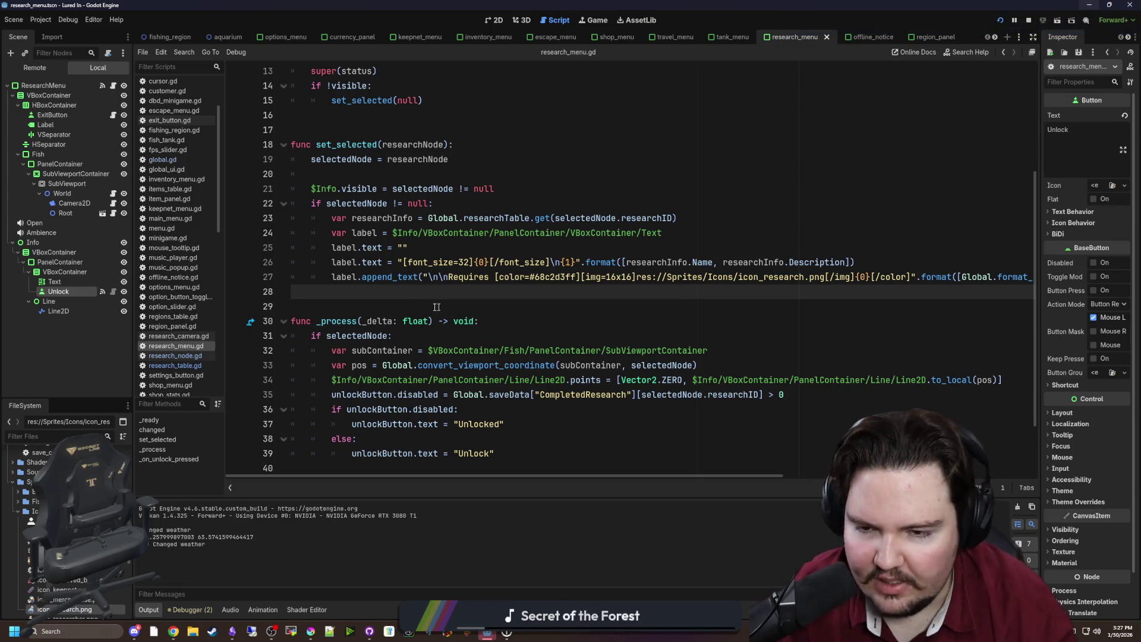
{"action": "left_click", "coordinate": [868, 264]}
{"action": "key", "text": "ctrl+s"}
{"action": "left_click", "coordinate": [832, 291]}
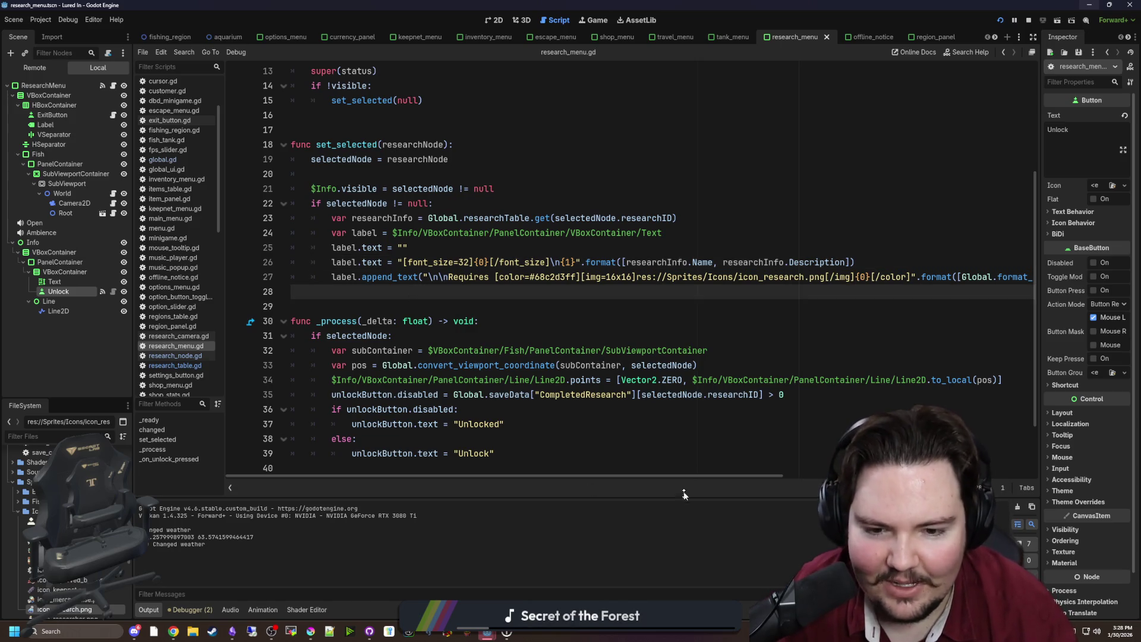
{"action": "mouse_move", "coordinate": [688, 477]}
{"action": "left_mouse_down"}
{"action": "mouse_move", "coordinate": [974, 469]}
{"action": "mouse_move", "coordinate": [990, 457]}
{"action": "mouse_move", "coordinate": [466, 455]}
{"action": "left_mouse_up"}
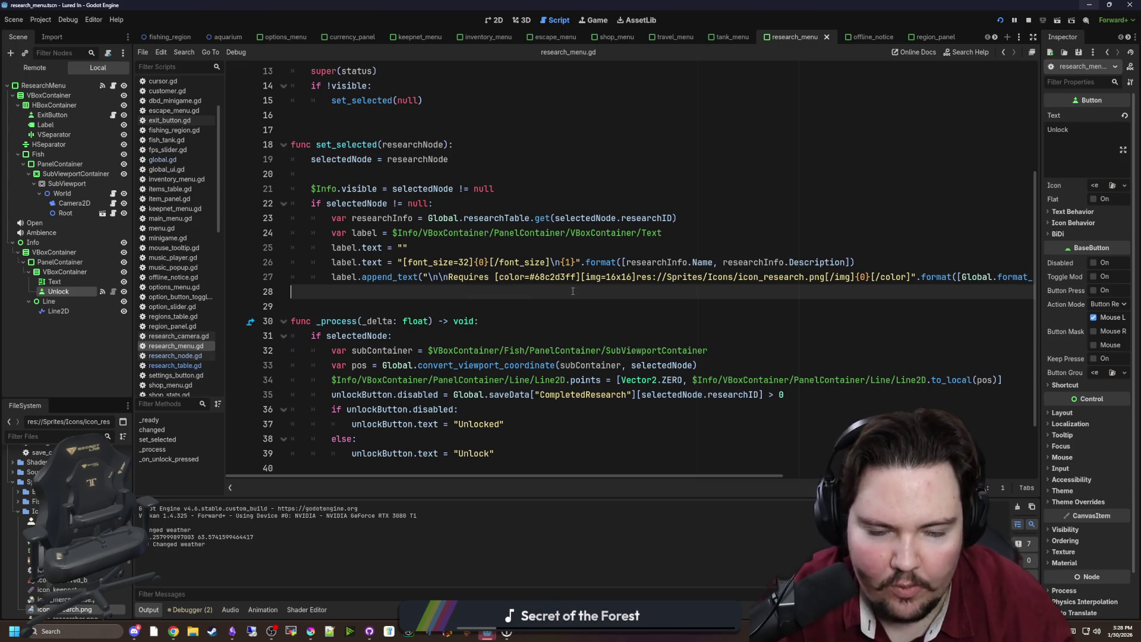
{"action": "left_click", "coordinate": [569, 253]}
{"action": "scroll", "coordinate": [529, 259], "scroll_direction": "down", "scroll_amount": 1}
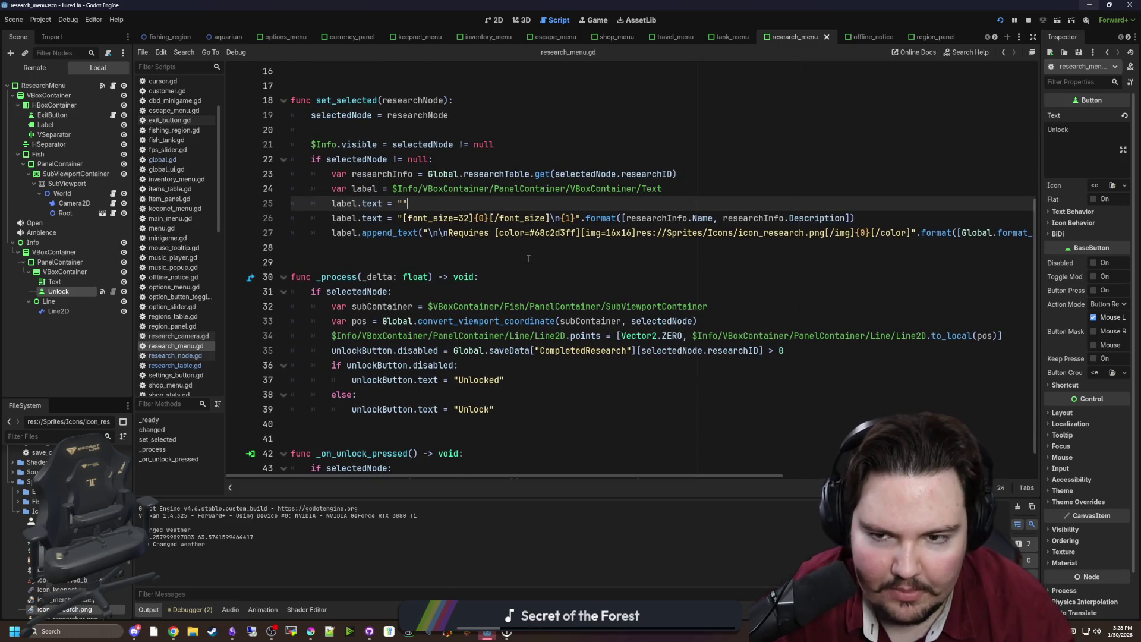
{"action": "left_click", "coordinate": [528, 258]}
{"action": "key", "text": "Up"}
{"action": "scroll", "coordinate": [528, 258], "scroll_direction": "up", "scroll_amount": 1}
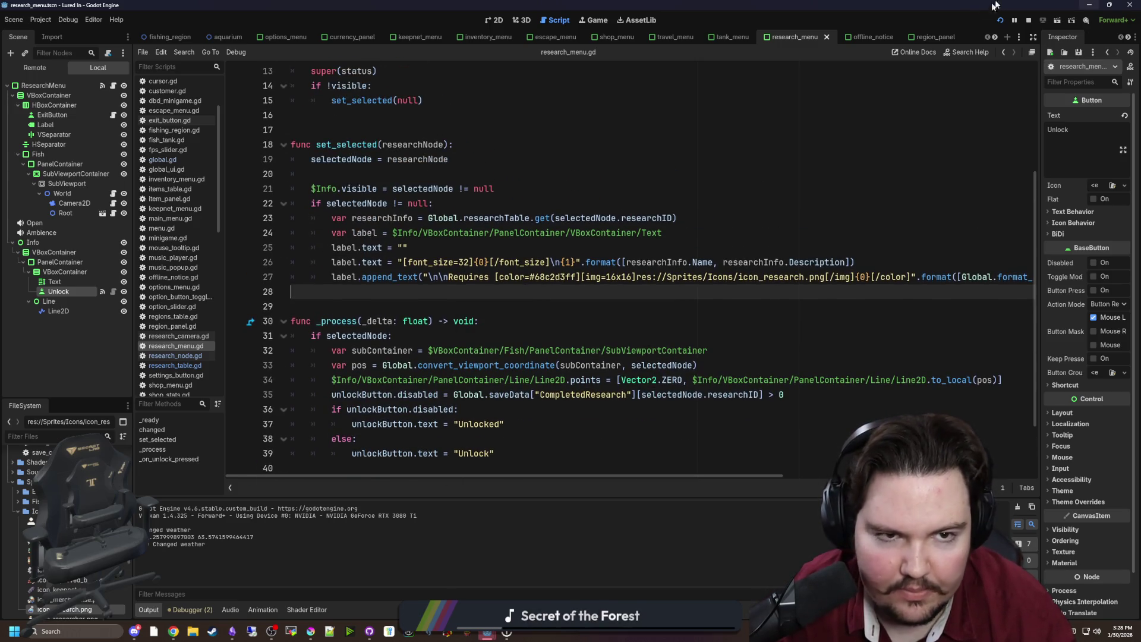
Step: Restart the game, check Marketing's blue Requires cost against Equipment, then reopen research_menu.gd
{"action": "left_click", "coordinate": [1001, 20]}
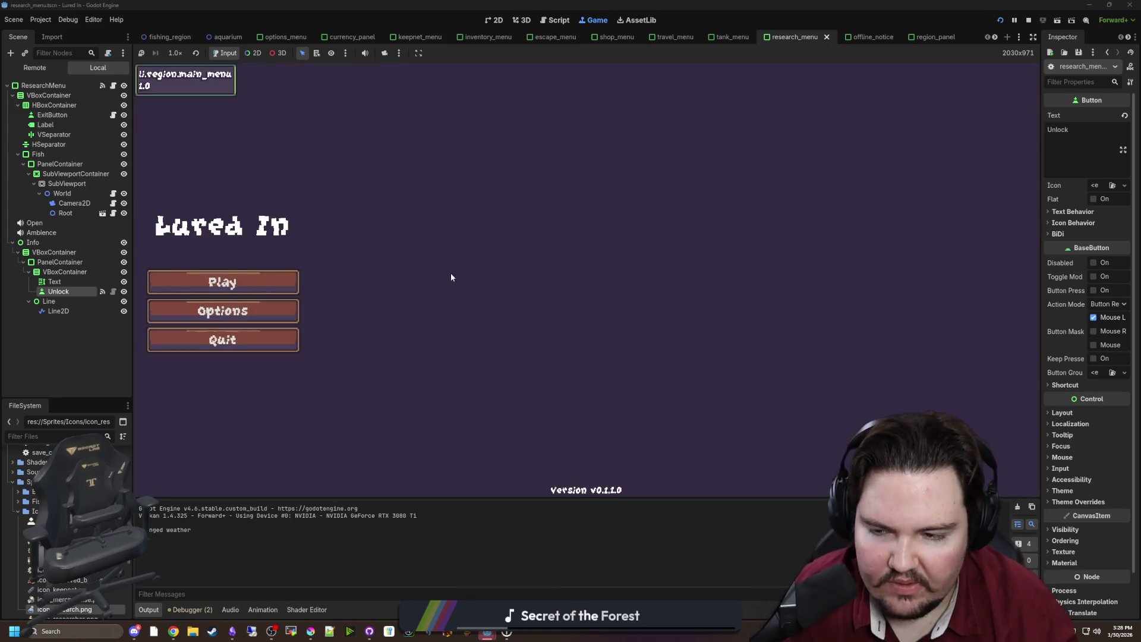
{"action": "left_click", "coordinate": [251, 279]}
{"action": "left_click", "coordinate": [696, 470]}
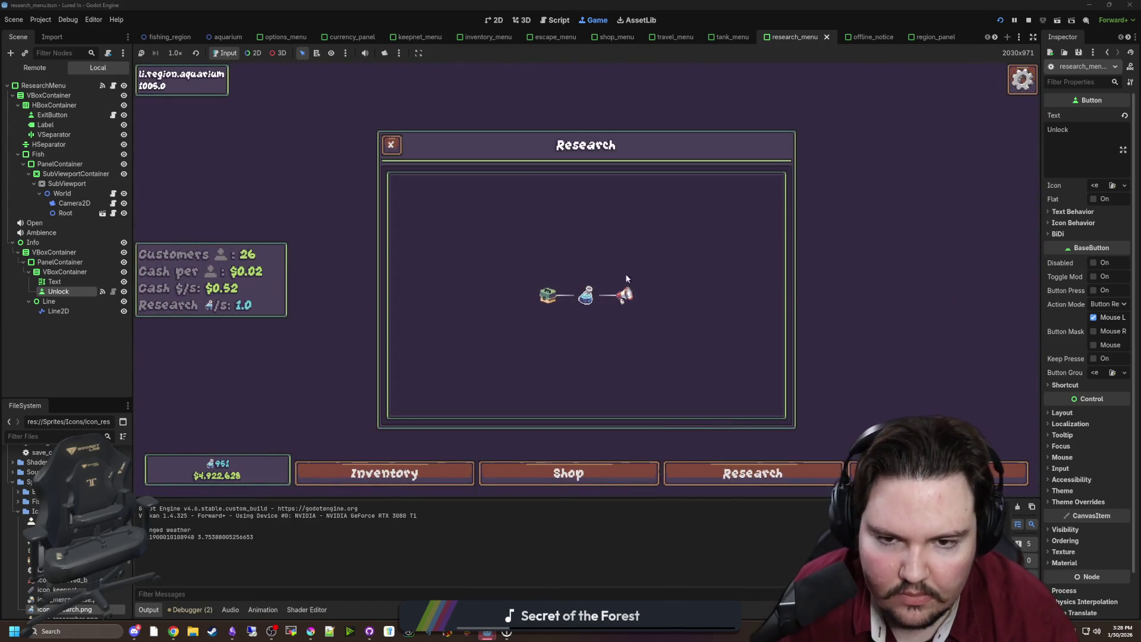
{"action": "left_click", "coordinate": [626, 283]}
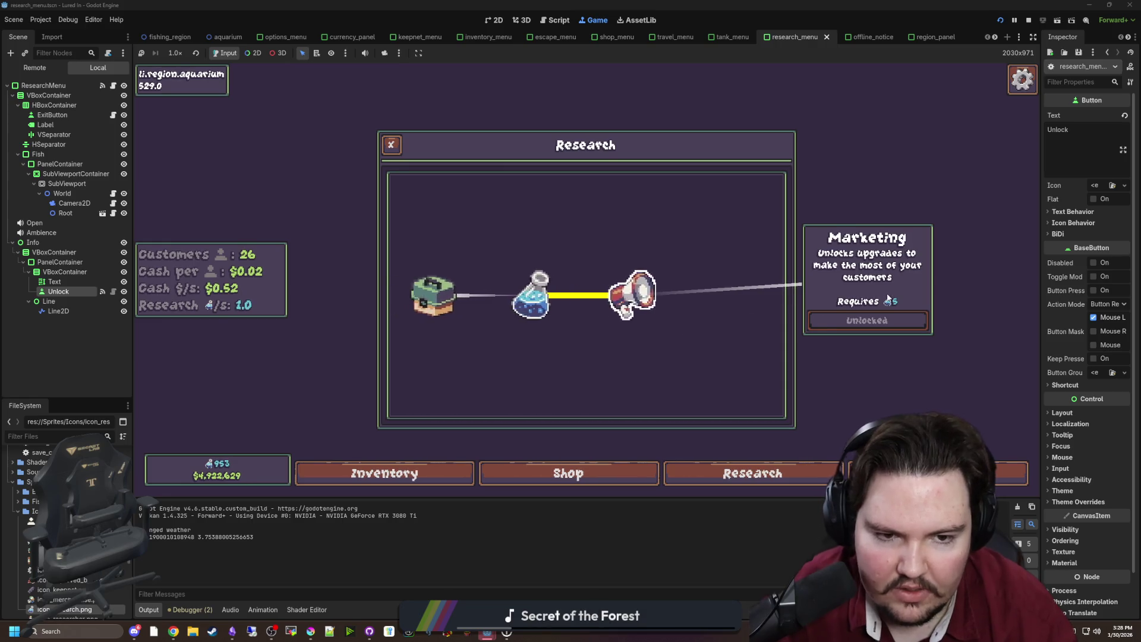
{"action": "left_click", "coordinate": [479, 288]}
{"action": "left_click", "coordinate": [660, 293]}
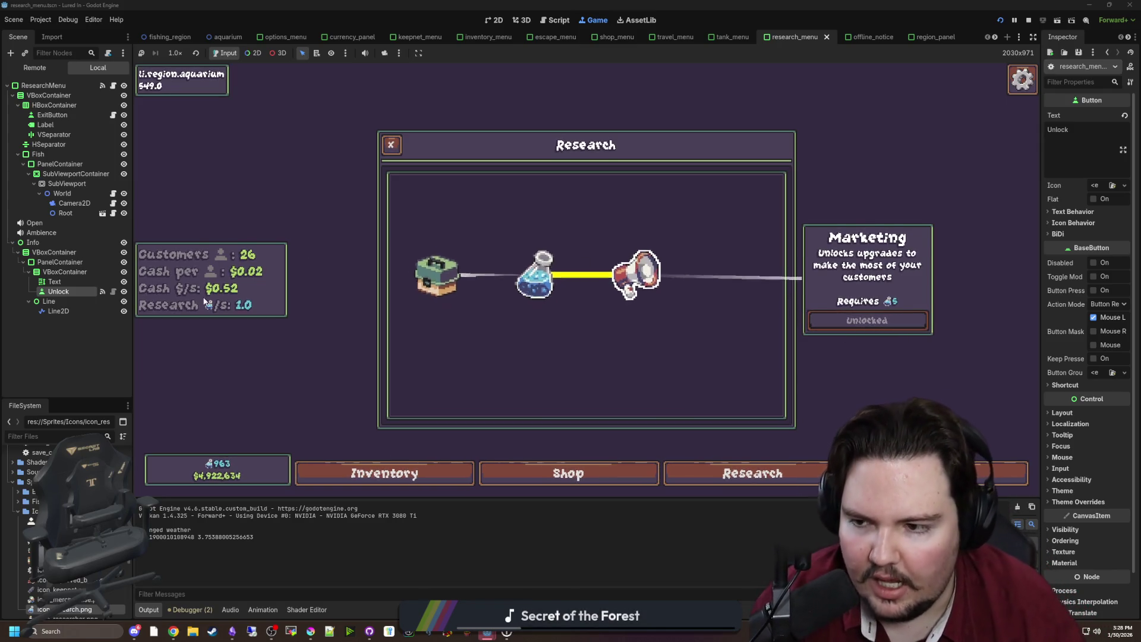
{"action": "key", "text": "ctrl+F3"}
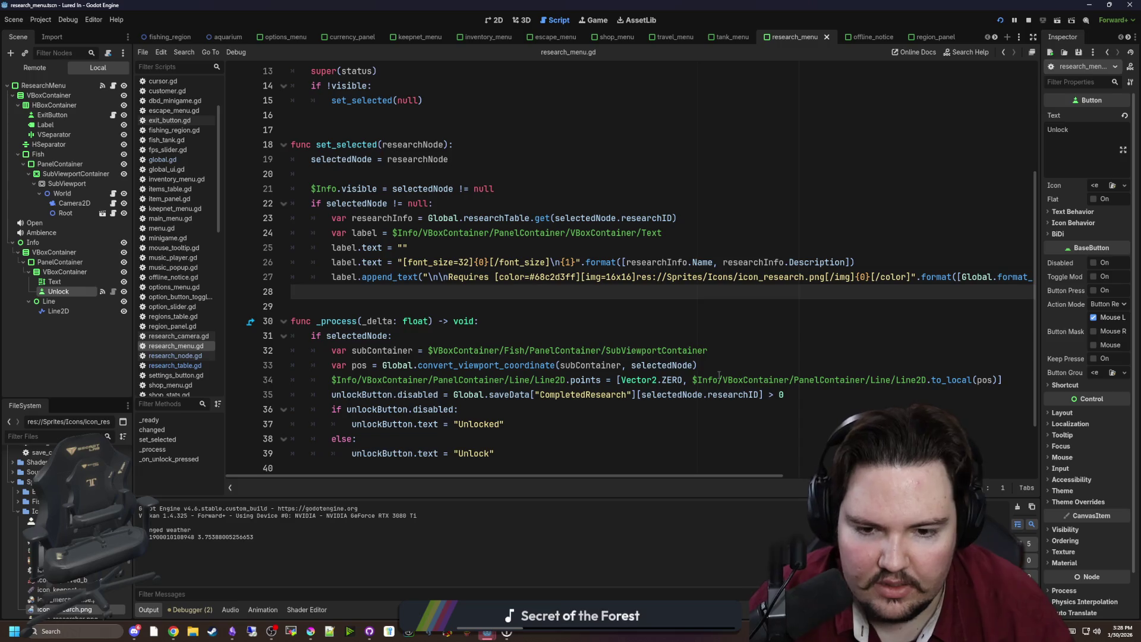
Step: Paste the comma-formatted research Cost into line 39's "Unlock ({0})" label and save research_menu.gd
{"action": "scroll", "coordinate": [597, 365], "scroll_direction": "down", "scroll_amount": 1}
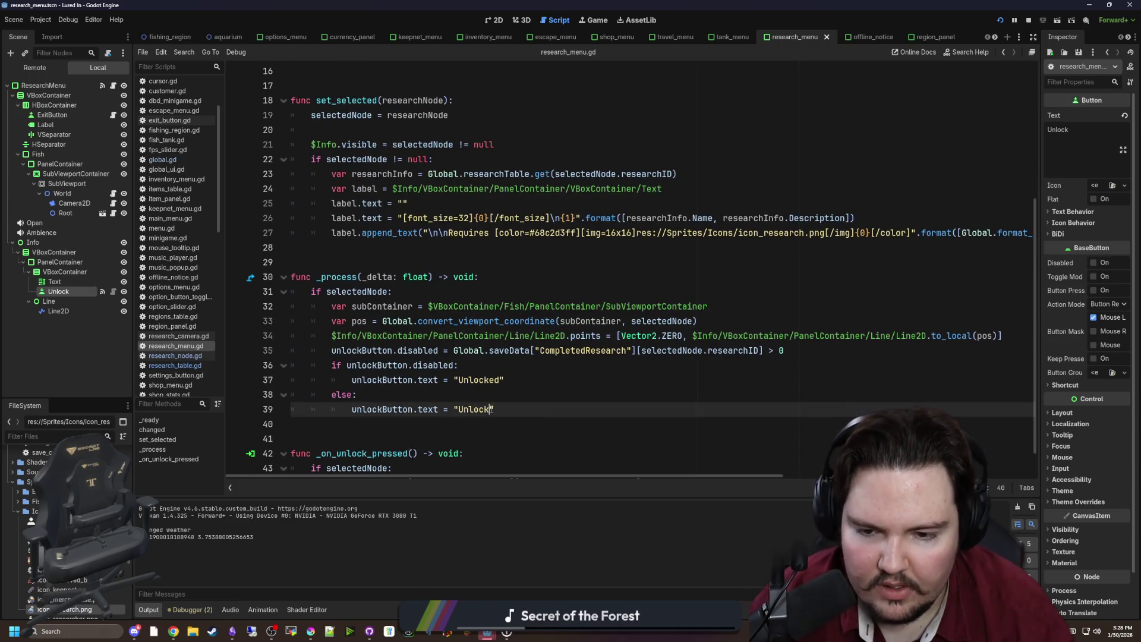
{"action": "left_click_drag", "start_coordinate": [963, 234], "coordinate": [1111, 233]}
{"action": "key", "text": "ctrl+c"}
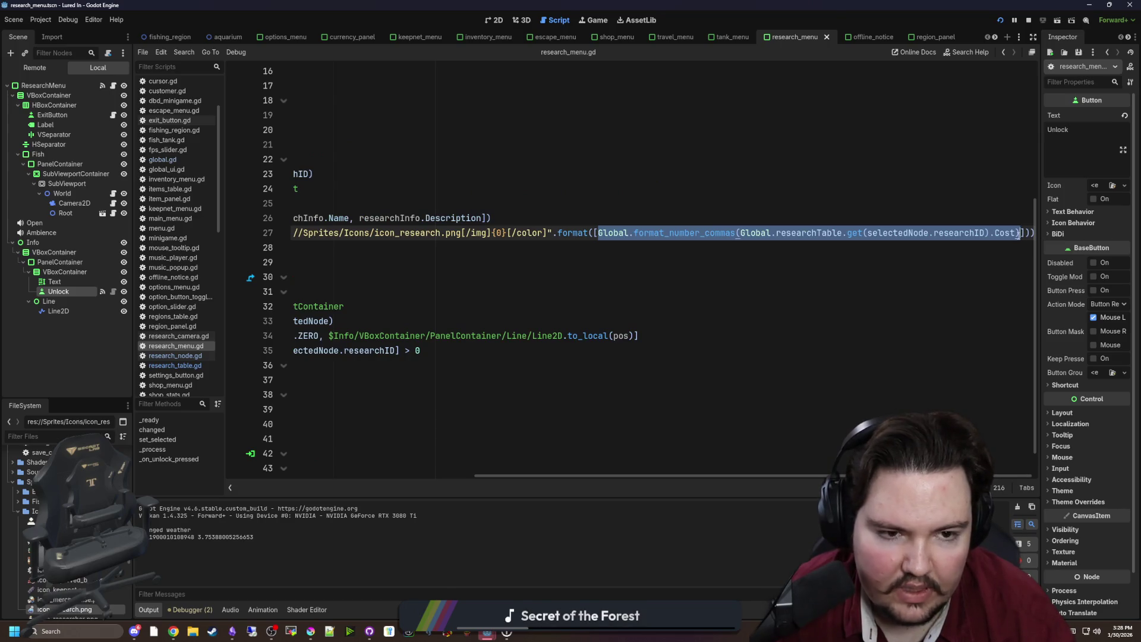
{"action": "left_click_drag", "start_coordinate": [793, 476], "coordinate": [542, 477]}
{"action": "scroll", "coordinate": [490, 369], "scroll_direction": "down", "scroll_amount": 1}
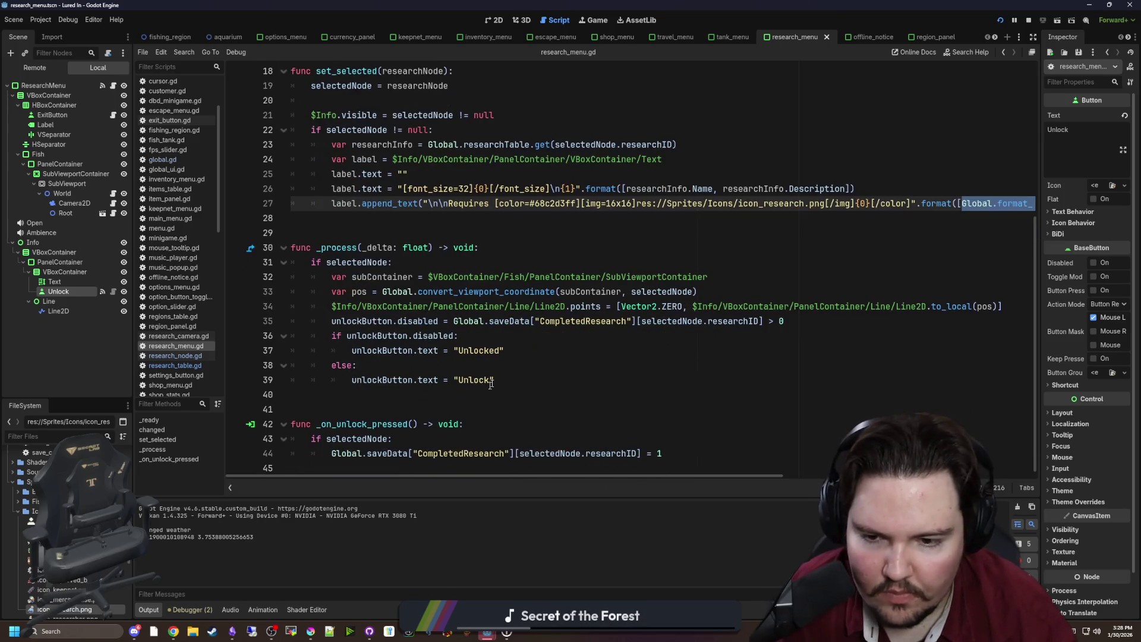
{"action": "left_click", "coordinate": [489, 379]}
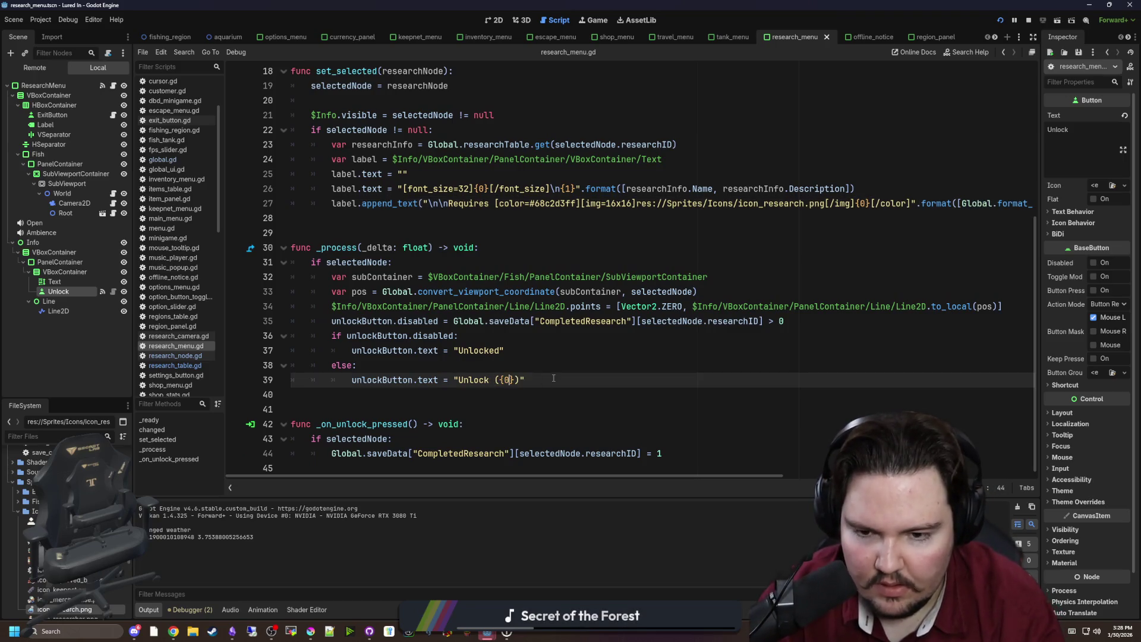
{"action": "key", "text": "Home"}
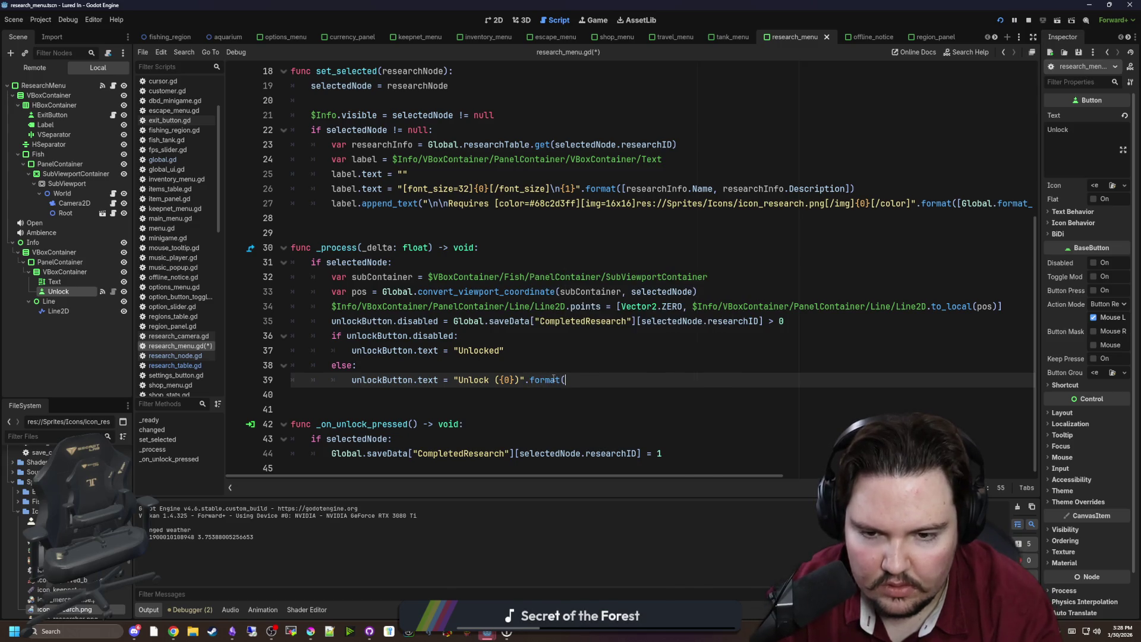
{"action": "key", "text": "ctrl+v"}
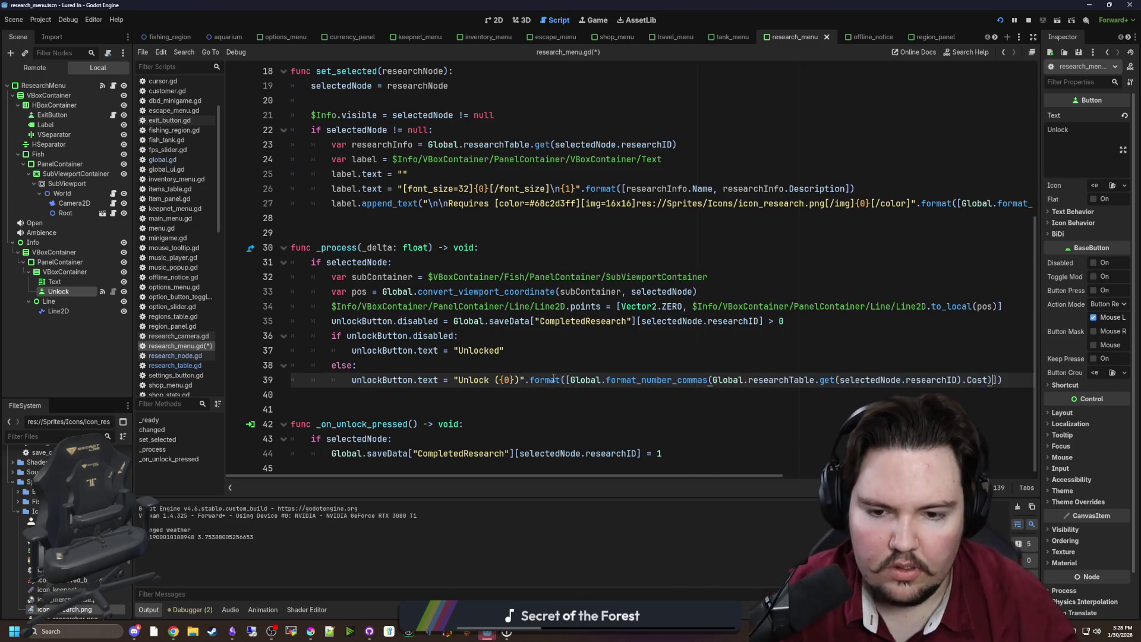
{"action": "left_click", "coordinate": [570, 364]}
{"action": "key", "text": "ctrl+s"}
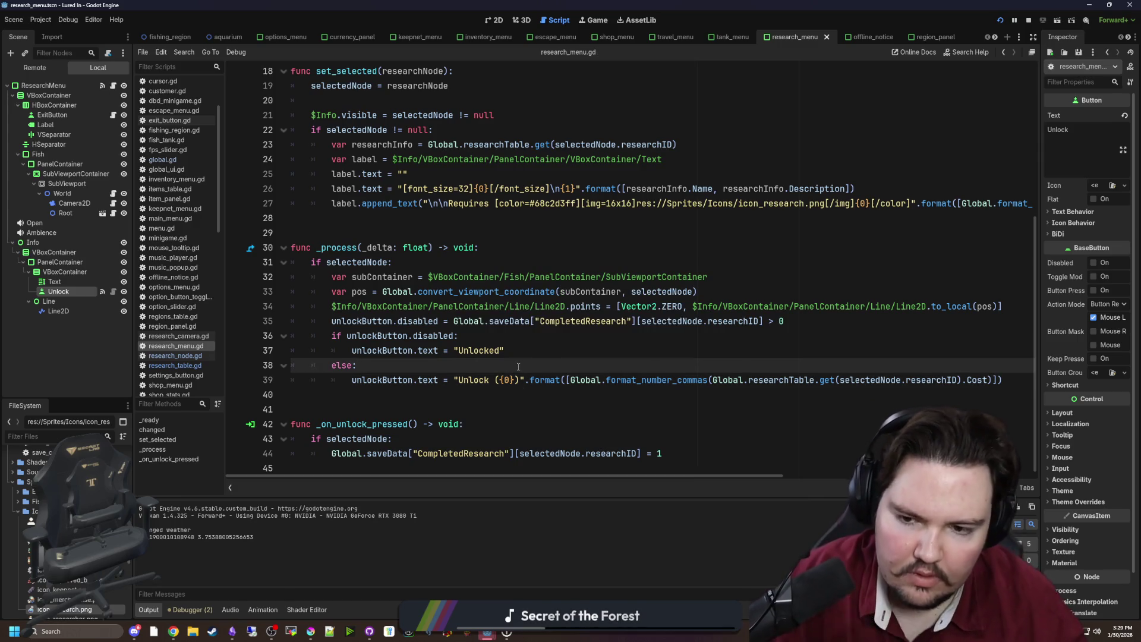
{"action": "left_click", "coordinate": [452, 218]}
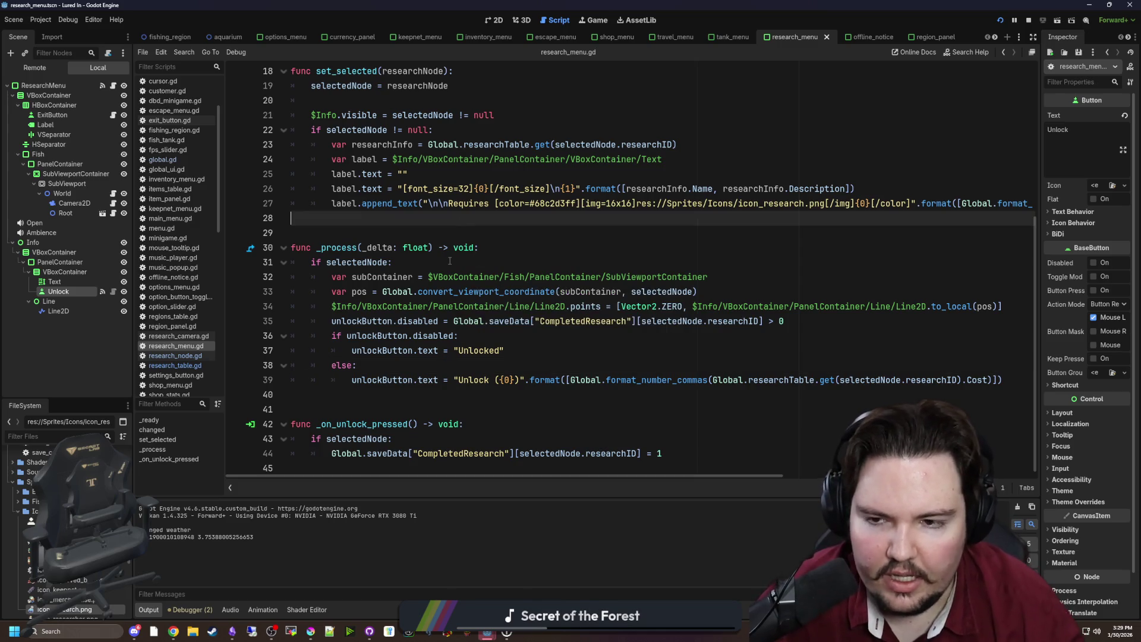
Step: Open a new line in _on_unlock_pressed and a blank line before _process's disabled check, then save
{"action": "scroll", "coordinate": [450, 262], "scroll_direction": "up", "scroll_amount": 2}
{"action": "left_click_drag", "start_coordinate": [483, 205], "coordinate": [434, 218]}
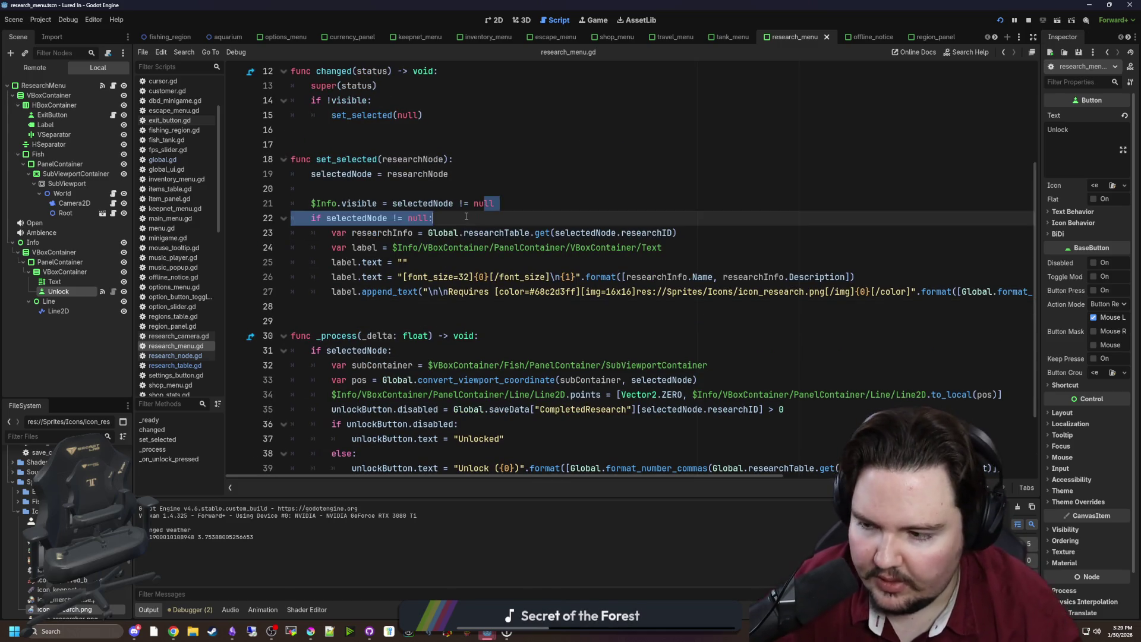
{"action": "left_click", "coordinate": [464, 203]}
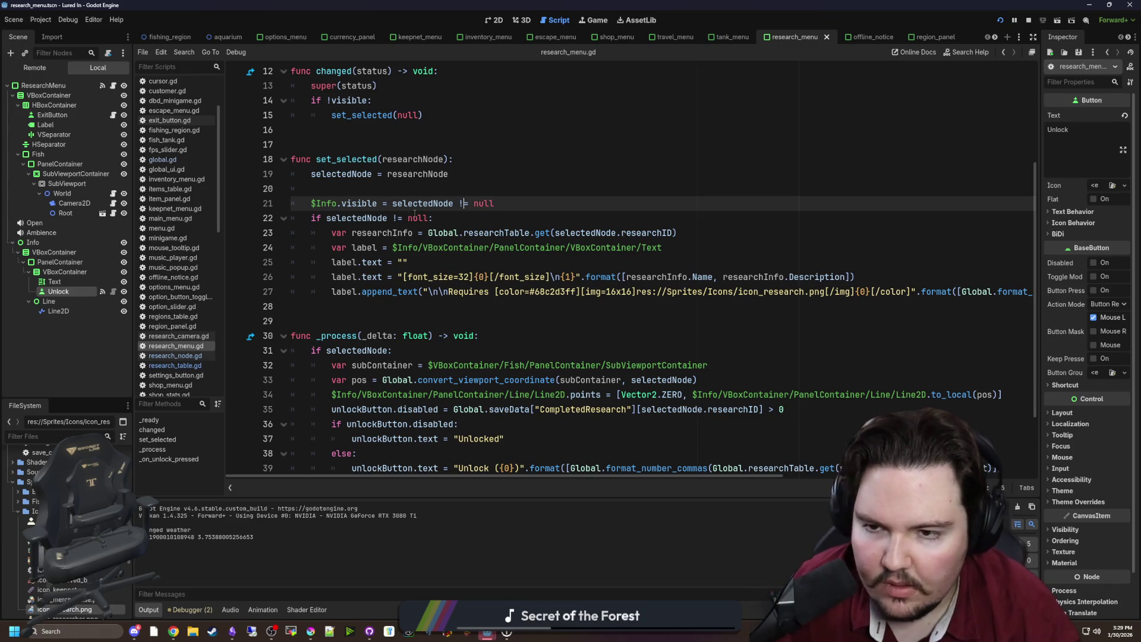
{"action": "key", "text": "Up"}
{"action": "scroll", "coordinate": [470, 336], "scroll_direction": "down", "scroll_amount": 2}
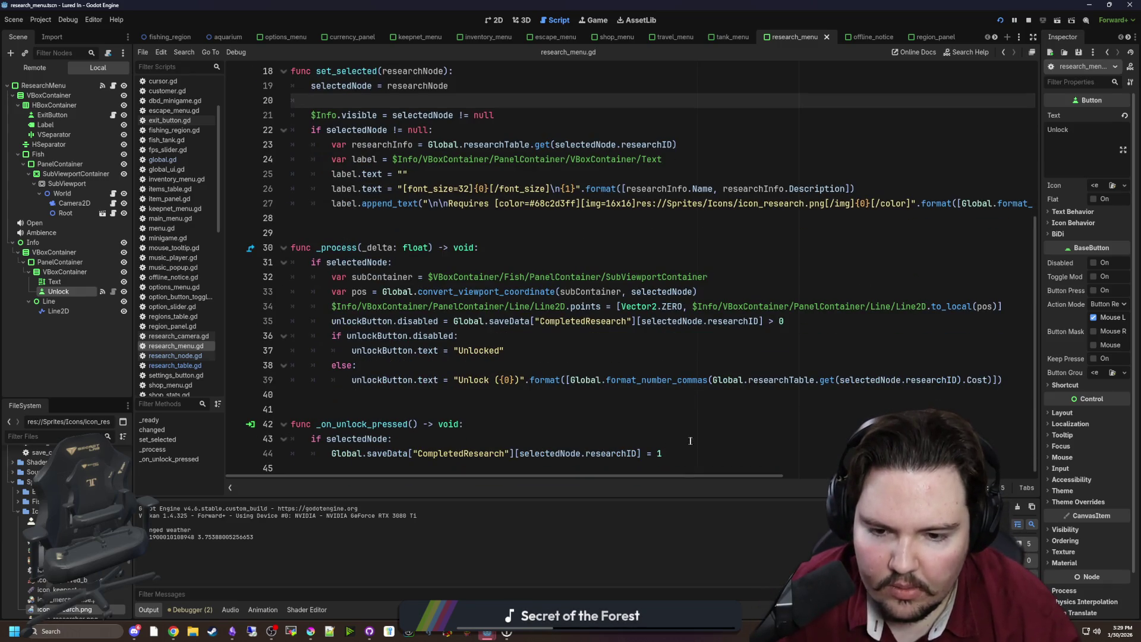
{"action": "left_click", "coordinate": [681, 455]}
{"action": "left_click", "coordinate": [398, 441]}
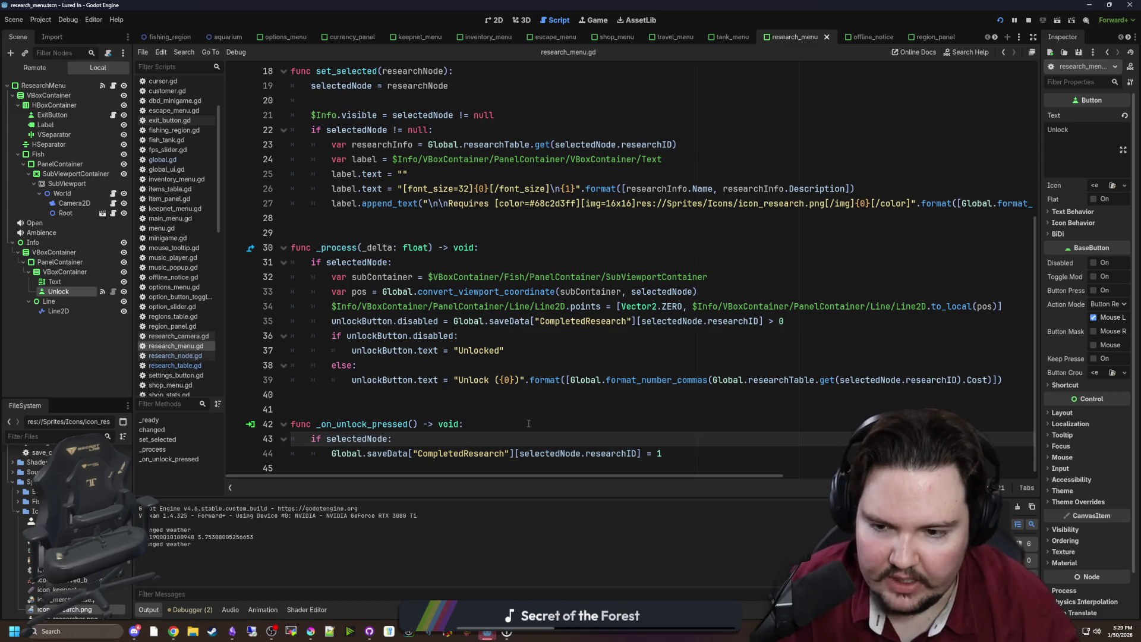
{"action": "key", "text": "Return"}
{"action": "scroll", "coordinate": [498, 360], "scroll_direction": "down", "scroll_amount": 1}
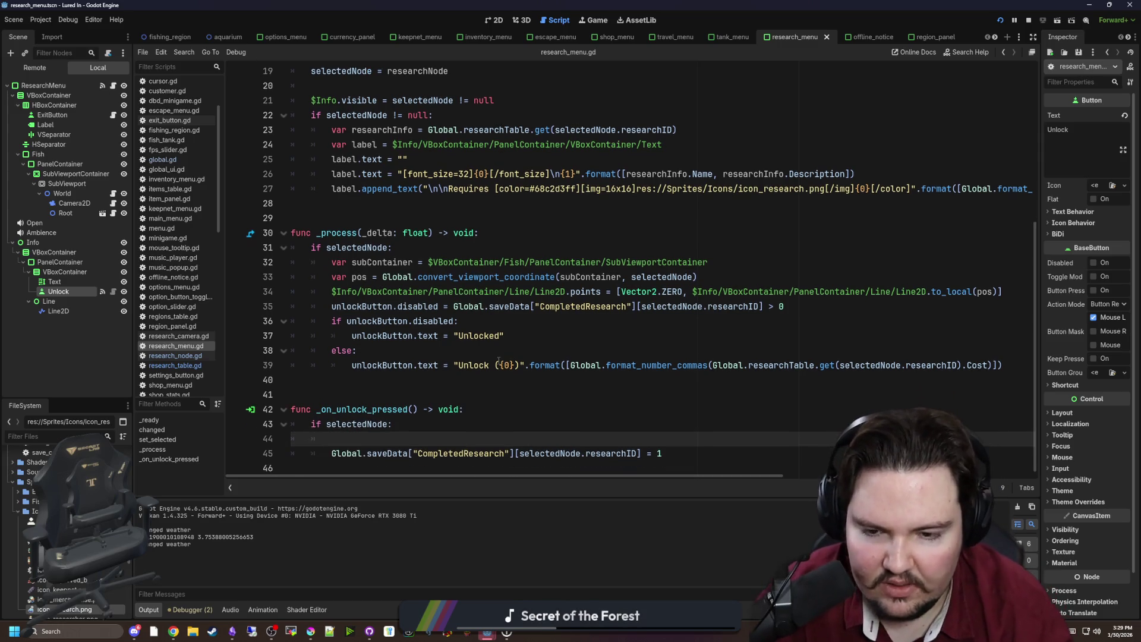
{"action": "left_click", "coordinate": [321, 319]}
{"action": "key", "text": "Return"}
{"action": "scroll", "coordinate": [333, 356], "scroll_direction": "down", "scroll_amount": 1}
{"action": "left_click", "coordinate": [343, 383]}
{"action": "key", "text": "ctrl+s"}
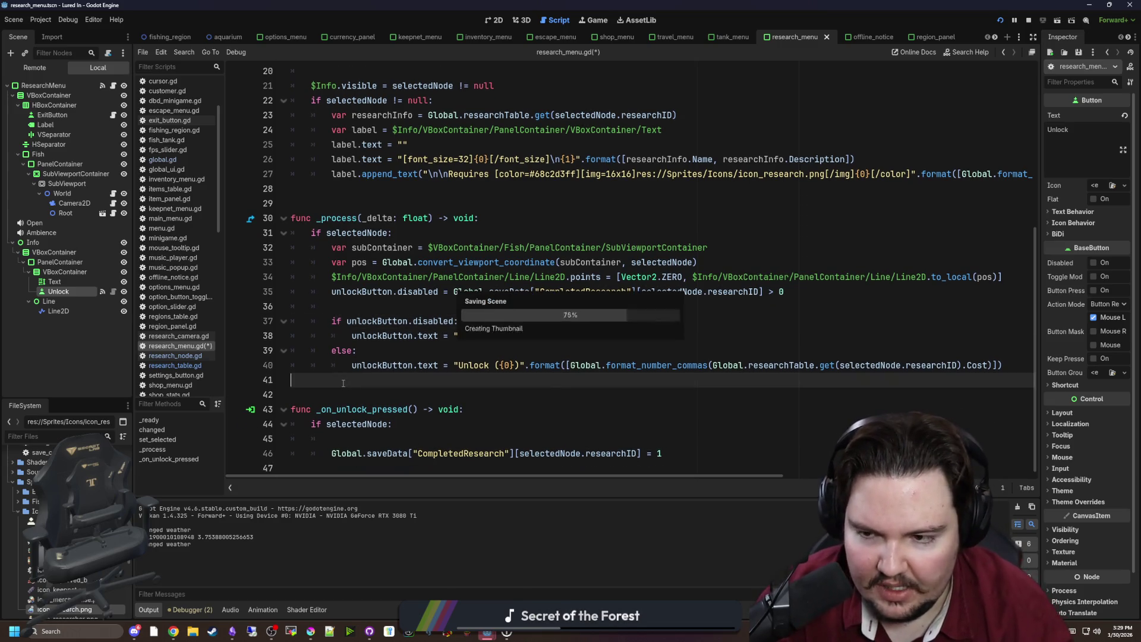
Step: Put unlockButton.disabled = true right below the saveData line and delete the leftover blank line
{"action": "left_click", "coordinate": [360, 397]}
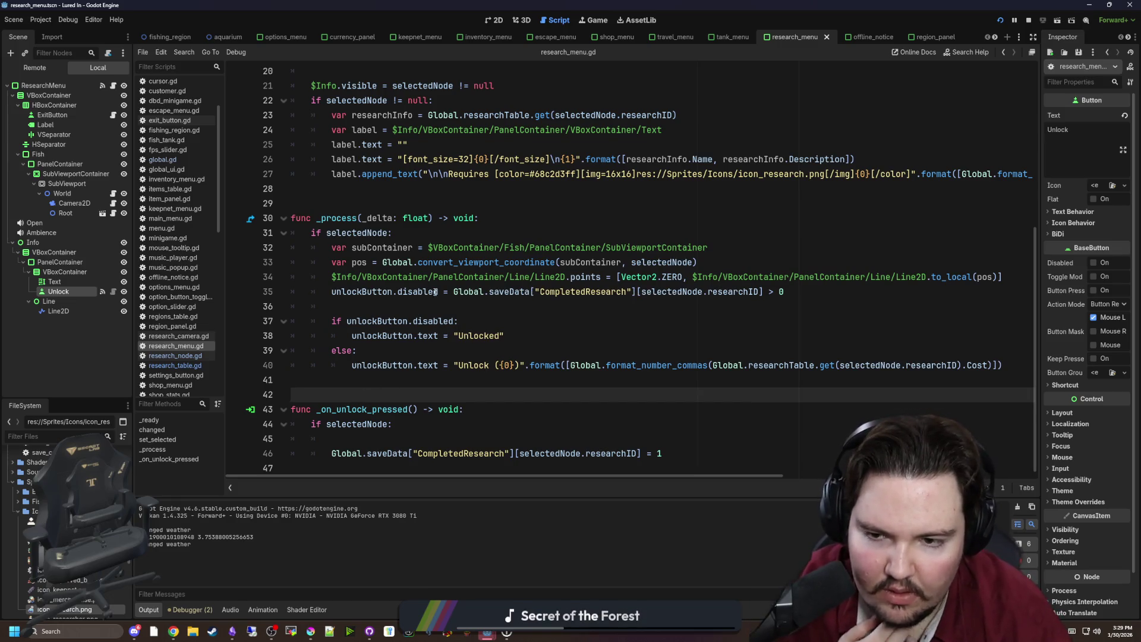
{"action": "left_click_drag", "start_coordinate": [440, 292], "coordinate": [317, 292]}
{"action": "key", "text": "ctrl+c"}
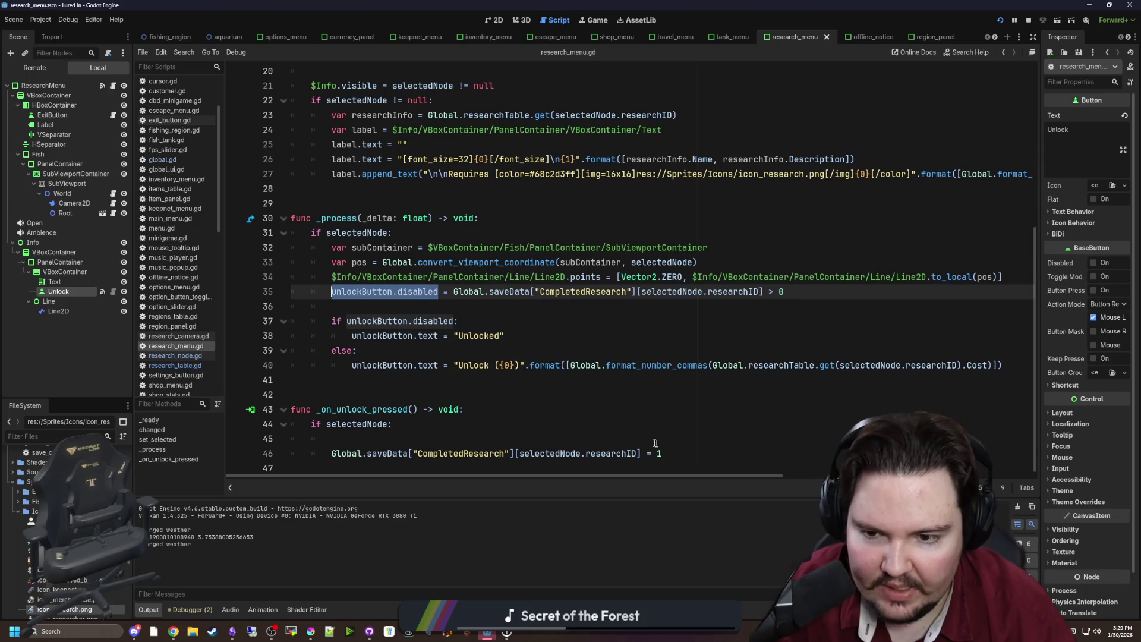
{"action": "left_click", "coordinate": [681, 451]}
{"action": "key", "text": "Return"}
{"action": "key", "text": "ctrl+v"}
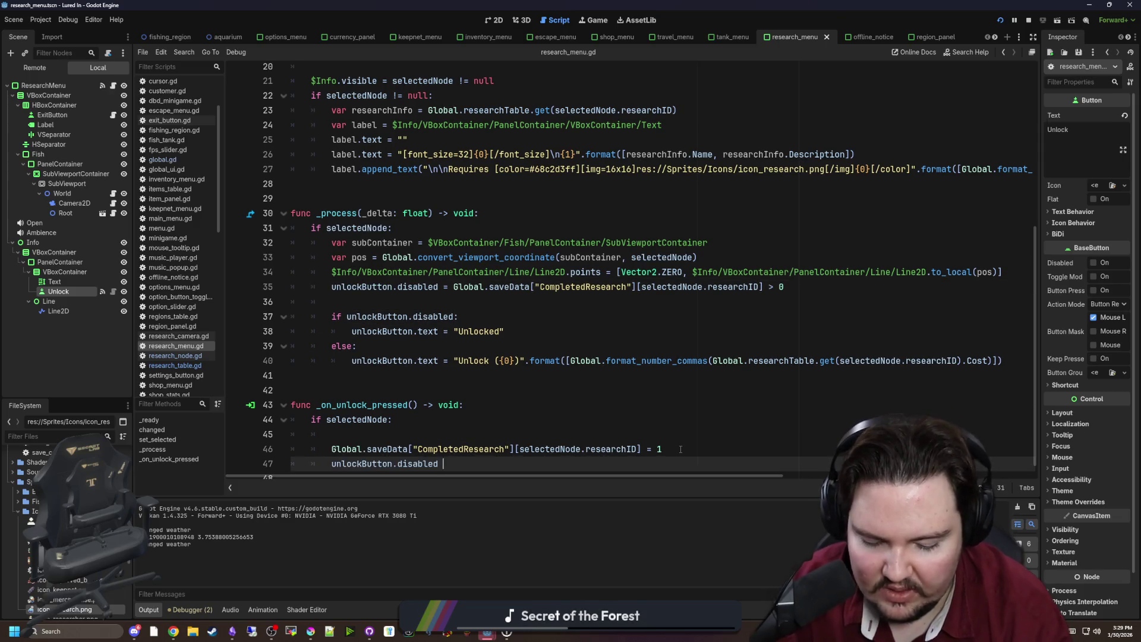
{"action": "left_click", "coordinate": [343, 438]}
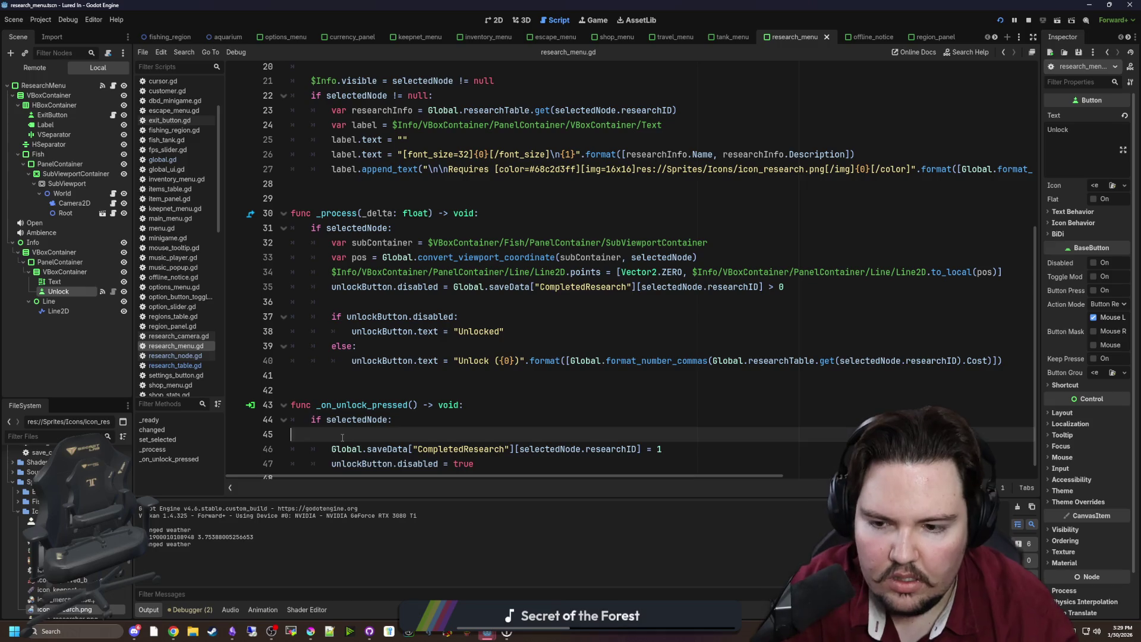
{"action": "key", "text": "BackSpace"}
{"action": "left_click_drag", "start_coordinate": [784, 287], "coordinate": [451, 287]}
{"action": "left_click", "coordinate": [495, 310]}
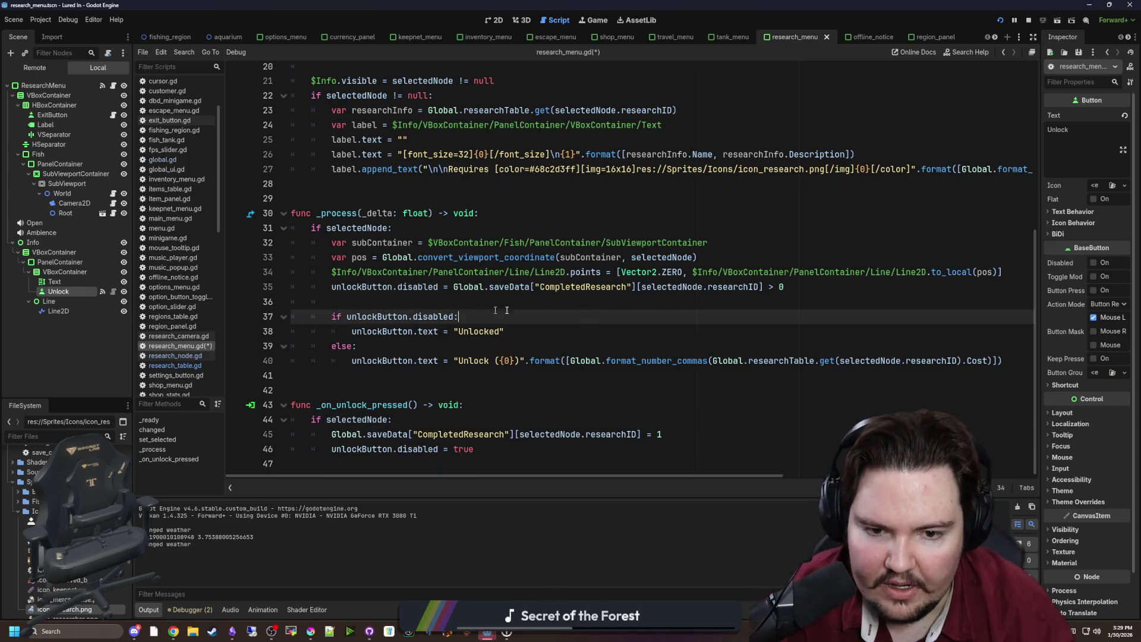
{"action": "left_click", "coordinate": [973, 373]}
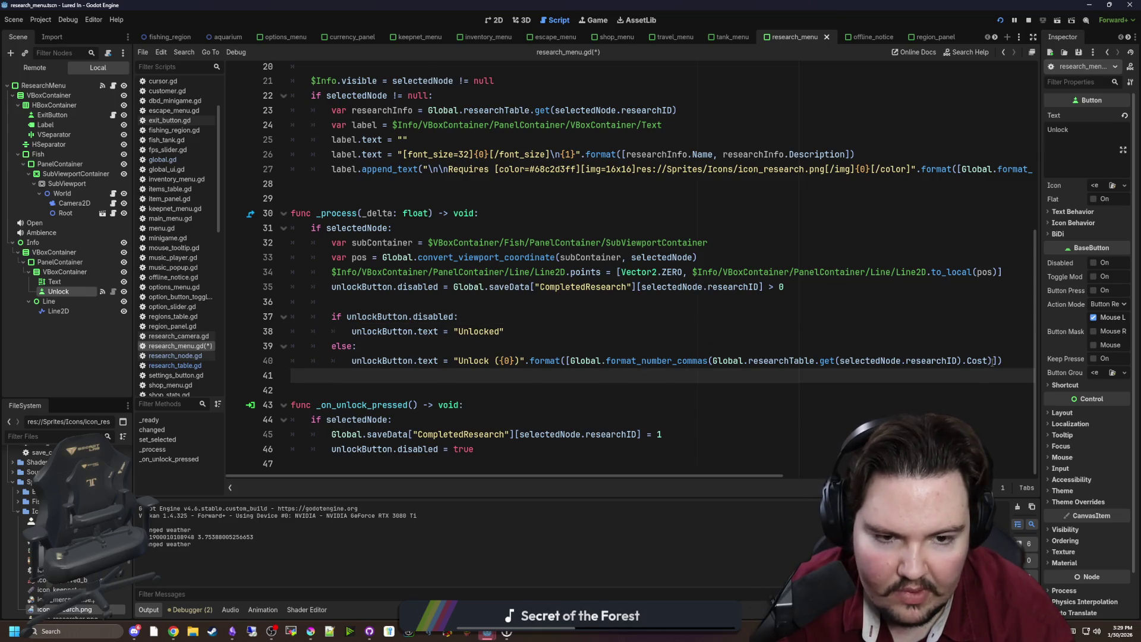
{"action": "left_click_drag", "start_coordinate": [992, 361], "coordinate": [711, 361]}
{"action": "scroll", "coordinate": [362, 316], "scroll_direction": "up", "scroll_amount": 4}
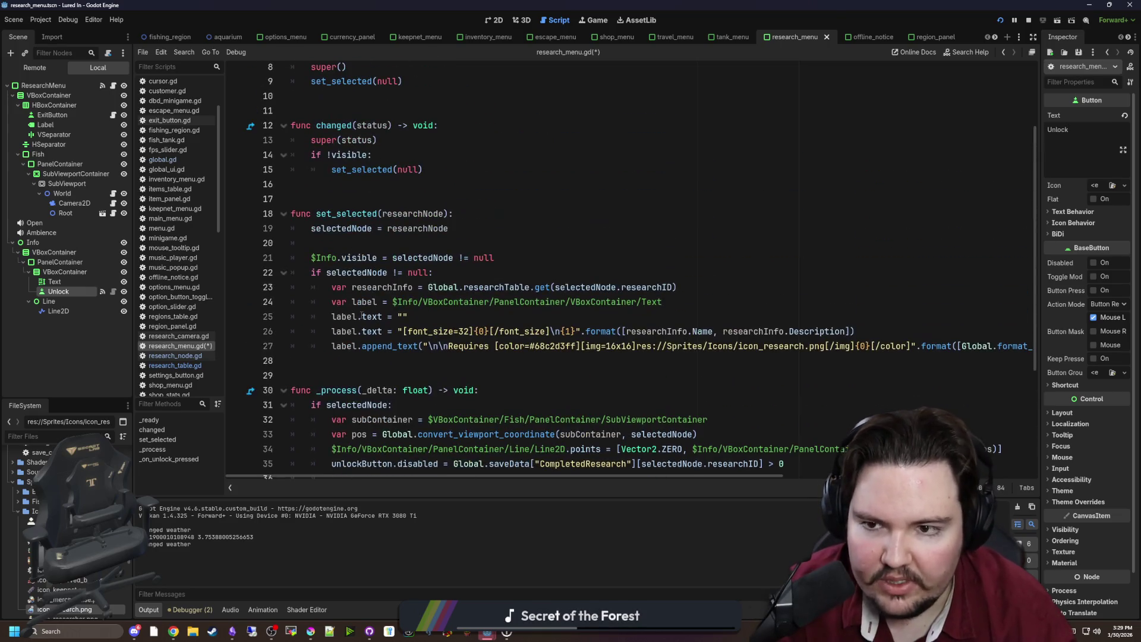
Step: Declare a new variable unlockCost: int = 0 above func _ready
{"action": "scroll", "coordinate": [390, 337], "scroll_direction": "down", "scroll_amount": 2}
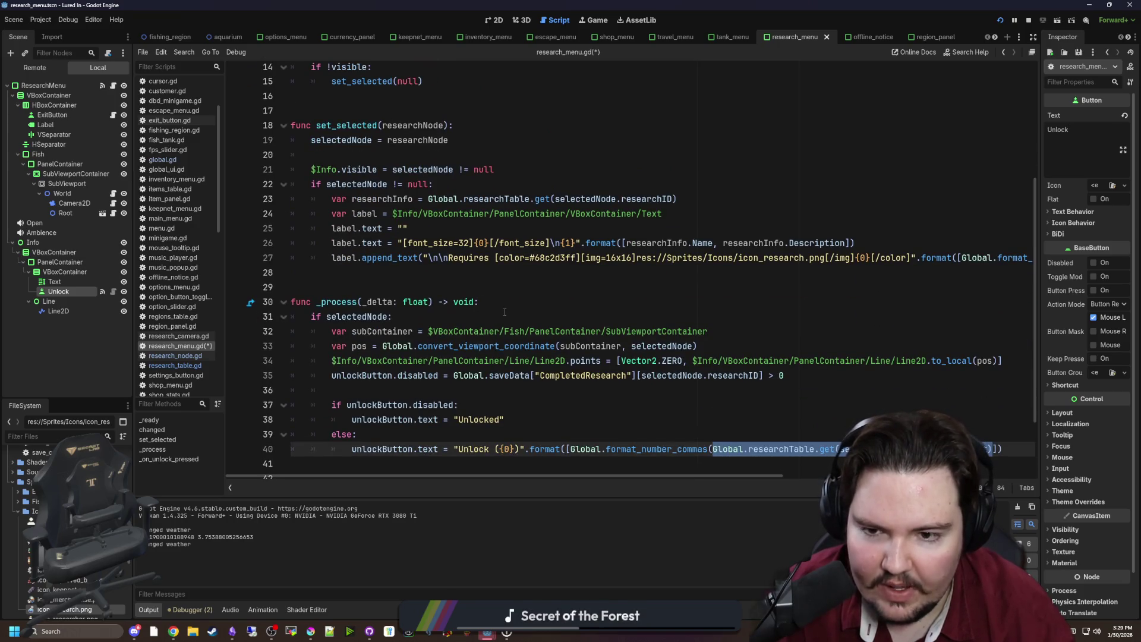
{"action": "scroll", "coordinate": [506, 316], "scroll_direction": "up", "scroll_amount": 5}
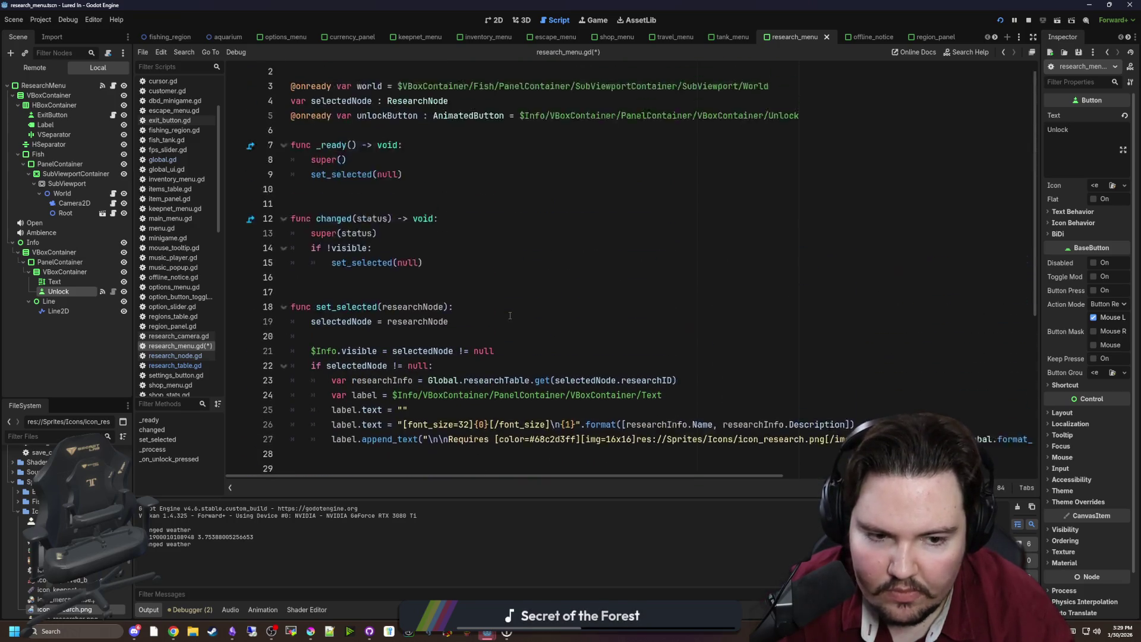
{"action": "left_click", "coordinate": [325, 142]}
{"action": "key", "text": "Return"}
{"action": "key", "text": "Return"}
{"action": "key", "text": "Up"}
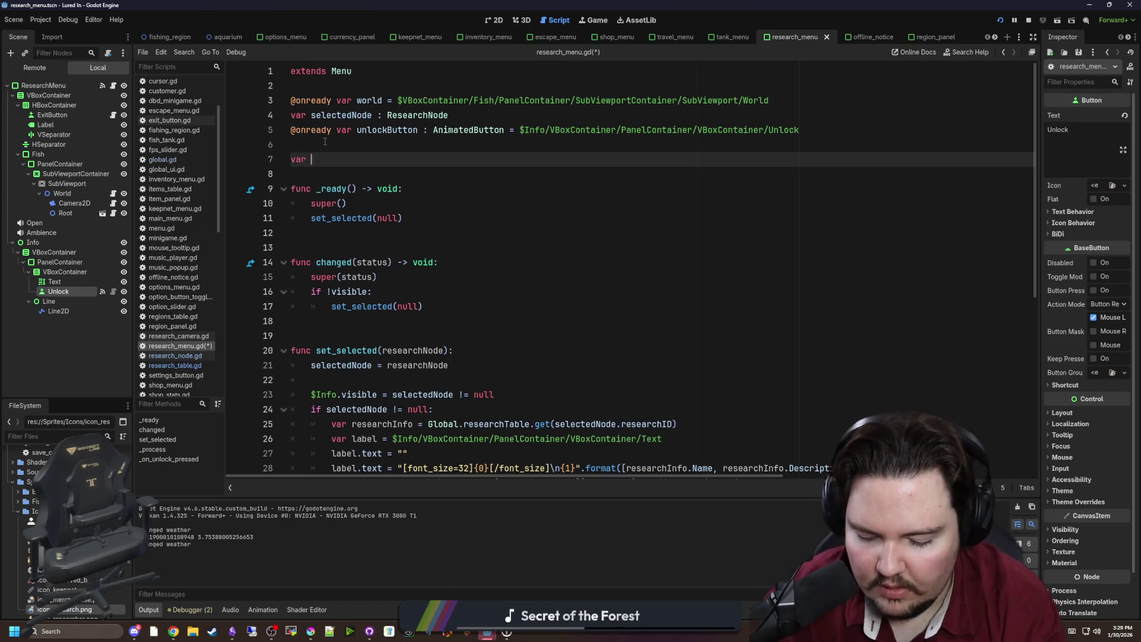
{"action": "key", "text": "BackSpace"}
{"action": "key", "text": "BackSpace"}
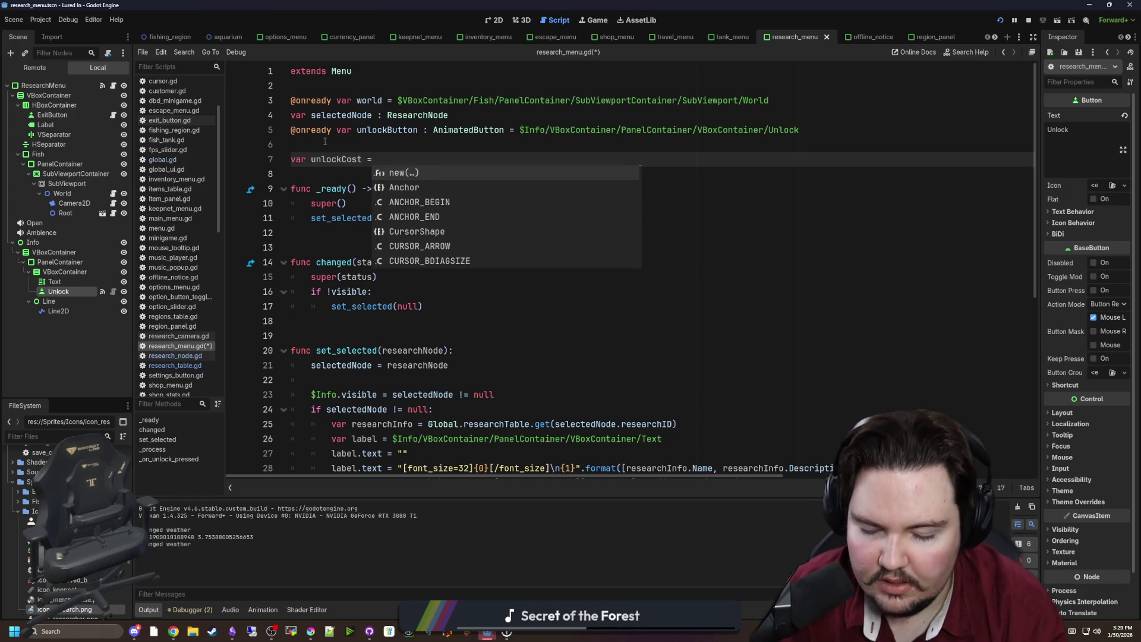
{"action": "type", "text": ": int = 0"}
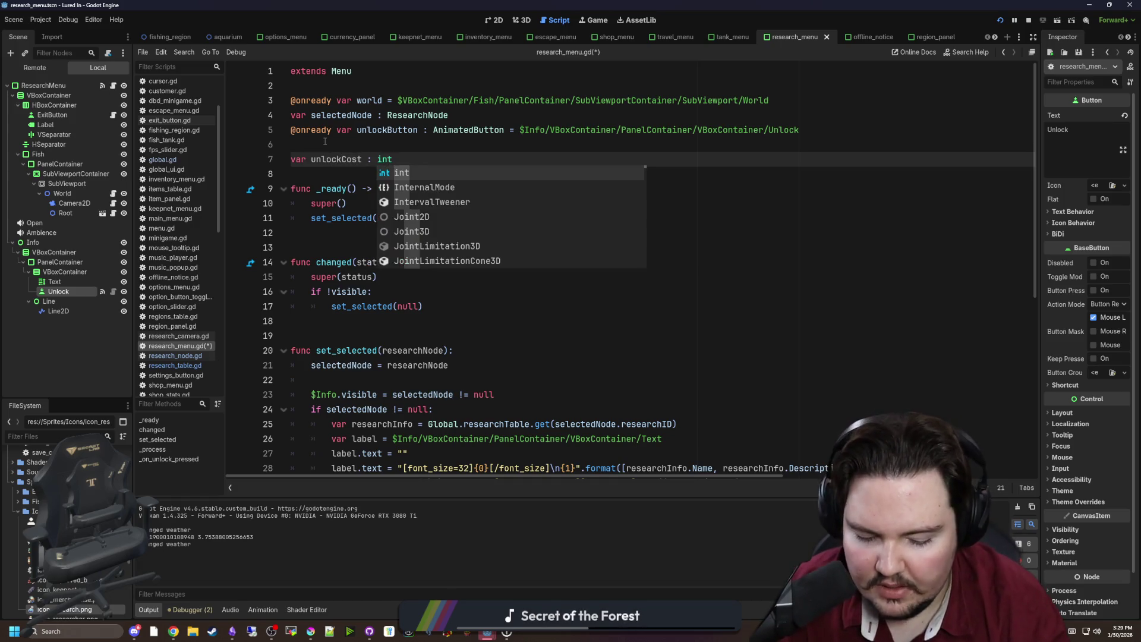
Step: In set_selected, assign unlockCost = Global.researchTable.get(selectedNode.researchID).Cost below the null check
{"action": "scroll", "coordinate": [441, 276], "scroll_direction": "down", "scroll_amount": 3}
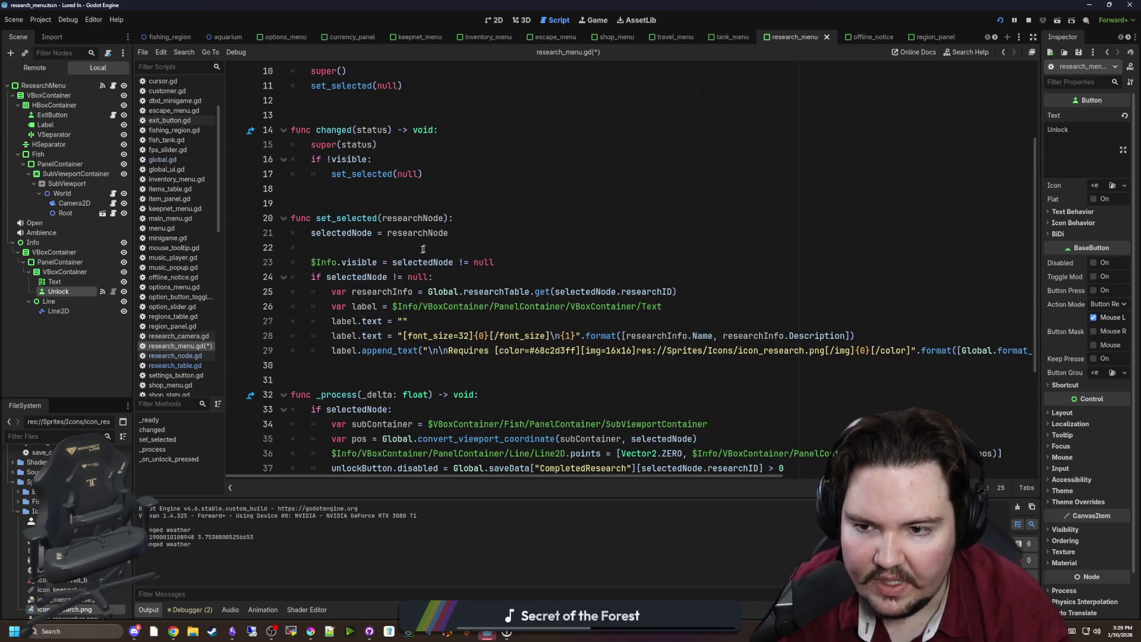
{"action": "left_click", "coordinate": [447, 278]}
{"action": "key", "text": "Return"}
{"action": "type", "text": "Global.researchTable.get(selectedNode.researchID).Cost)"}
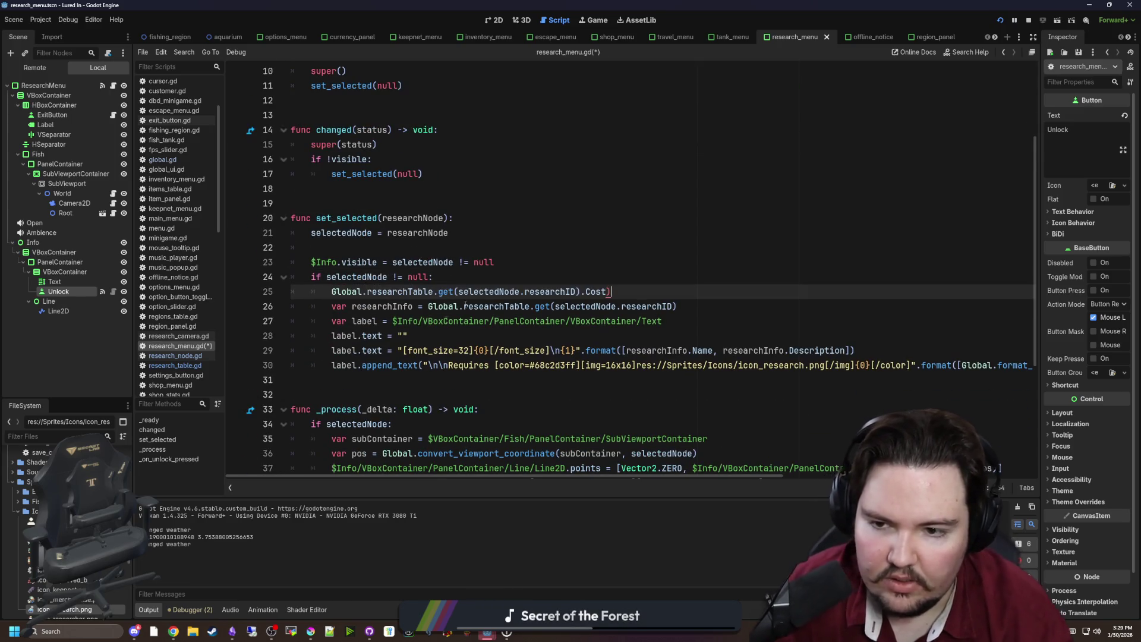
{"action": "key", "text": "Return"}
{"action": "type", "text": "unlockCost ="}
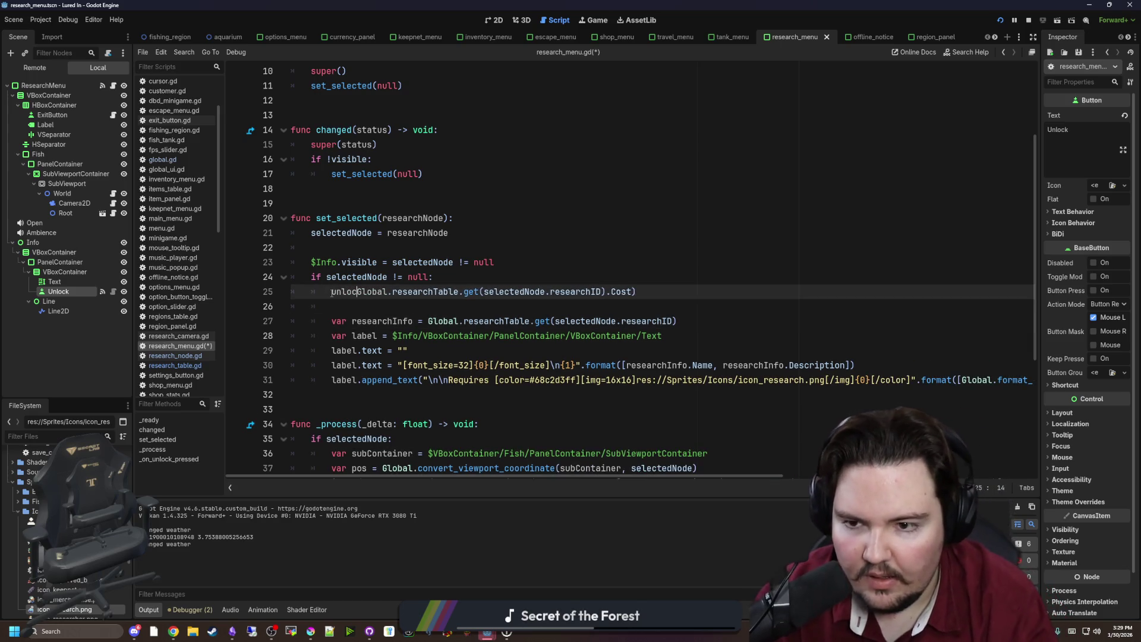
{"action": "key", "text": "Escape"}
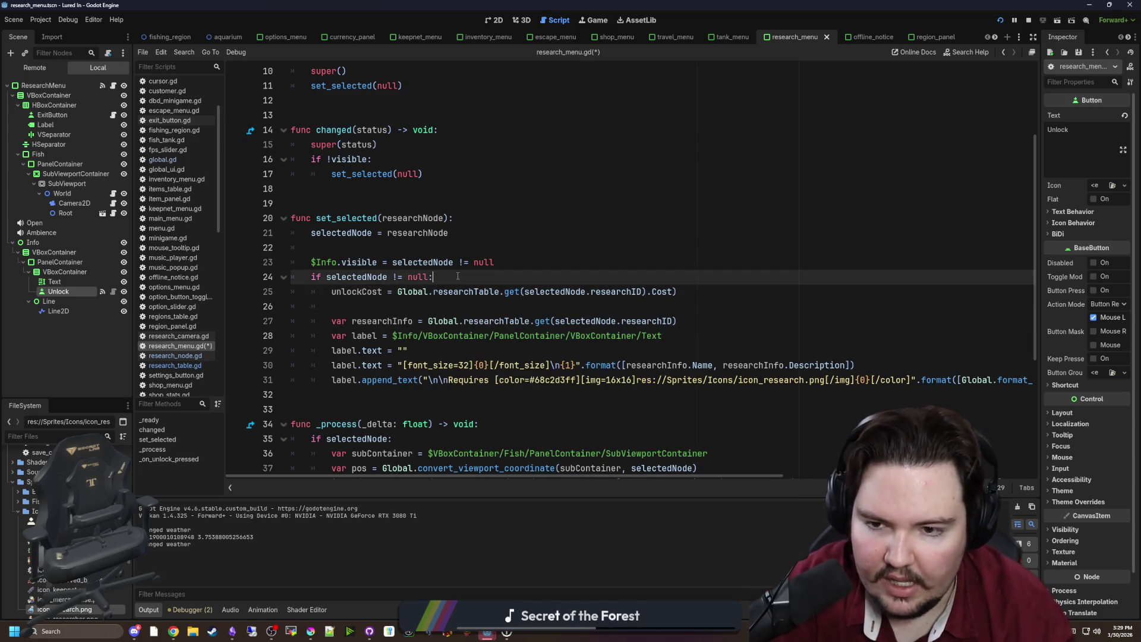
{"action": "left_click", "coordinate": [382, 308]}
{"action": "key", "text": "BackSpace"}
{"action": "key", "text": "BackSpace"}
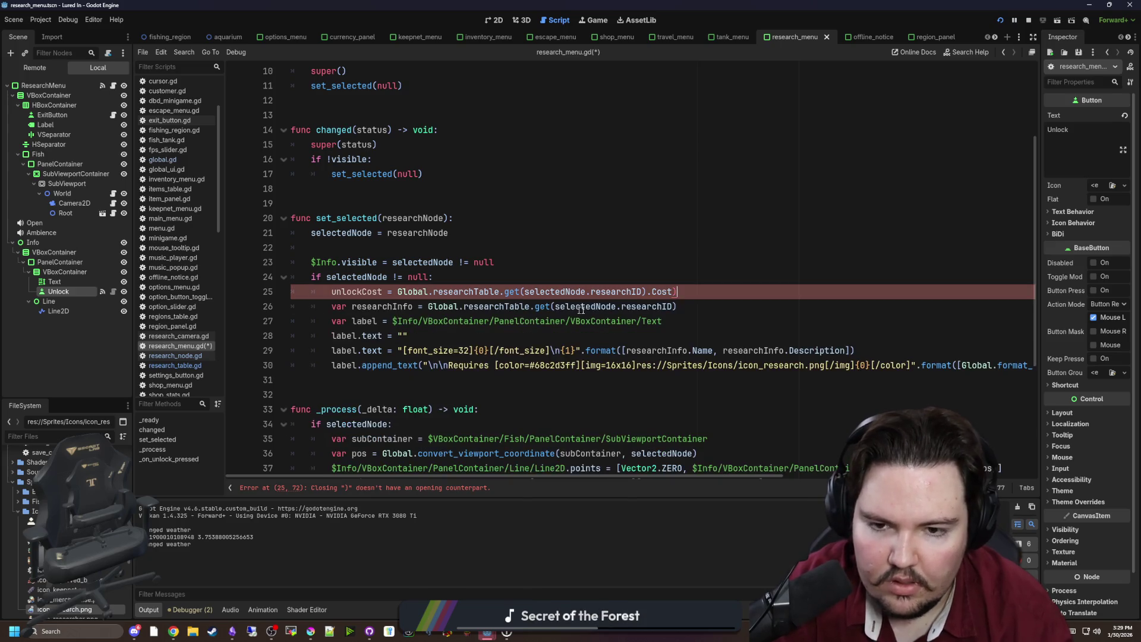
Step: Replace the cost lookups in the Requires text and Unlock label with unlockCost
{"action": "left_click", "coordinate": [645, 279]}
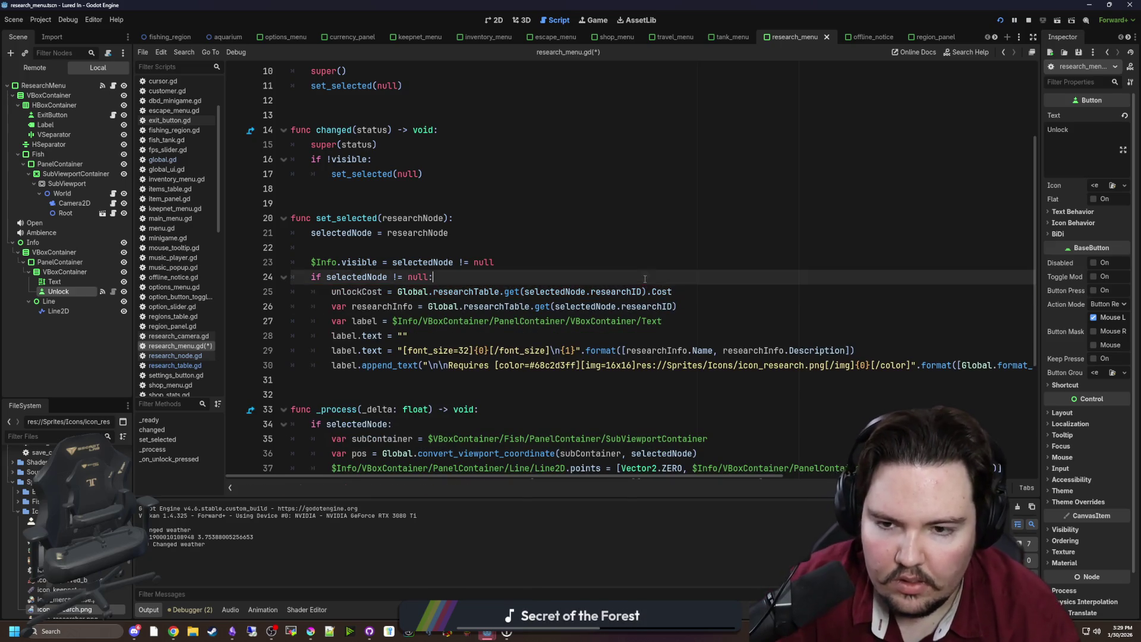
{"action": "double_click", "coordinate": [355, 292]}
{"action": "key", "text": "ctrl+c"}
{"action": "scroll", "coordinate": [630, 268], "scroll_direction": "right", "scroll_amount": 5}
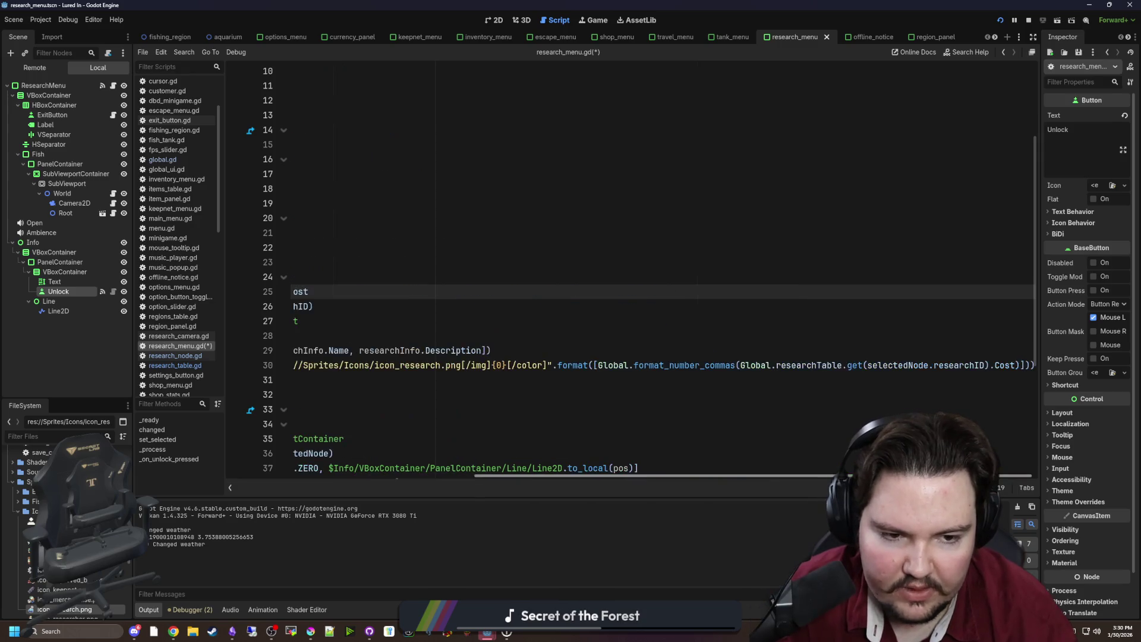
{"action": "left_click_drag", "start_coordinate": [740, 365], "coordinate": [1015, 365]}
{"action": "key", "text": "ctrl+v"}
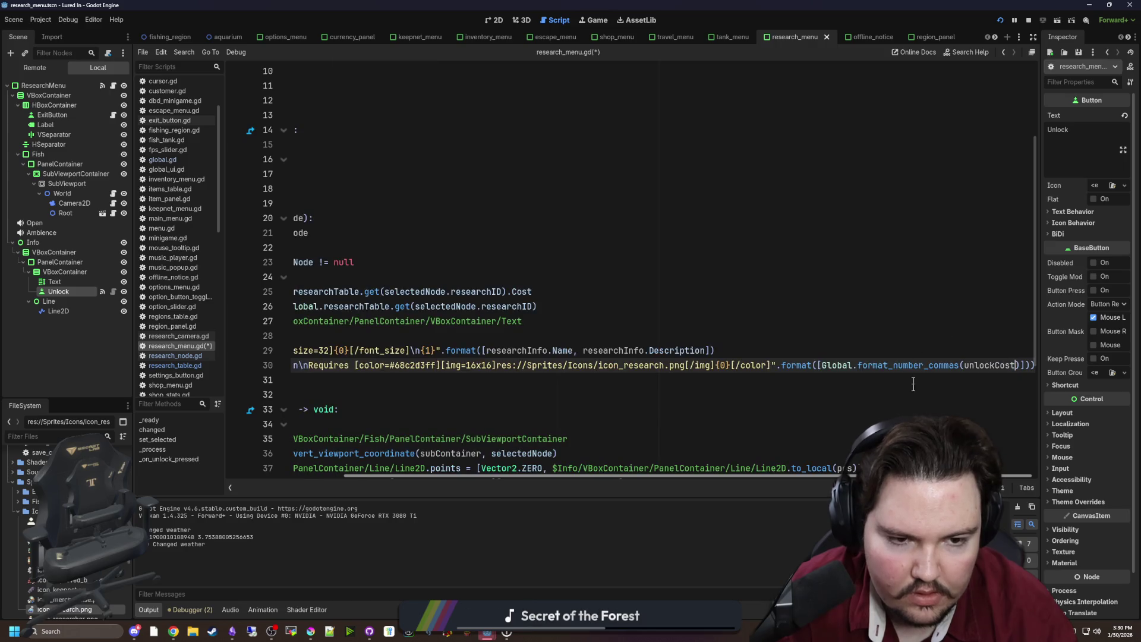
{"action": "scroll", "coordinate": [569, 367], "scroll_direction": "left", "scroll_amount": 5}
{"action": "scroll", "coordinate": [570, 367], "scroll_direction": "down", "scroll_amount": 4}
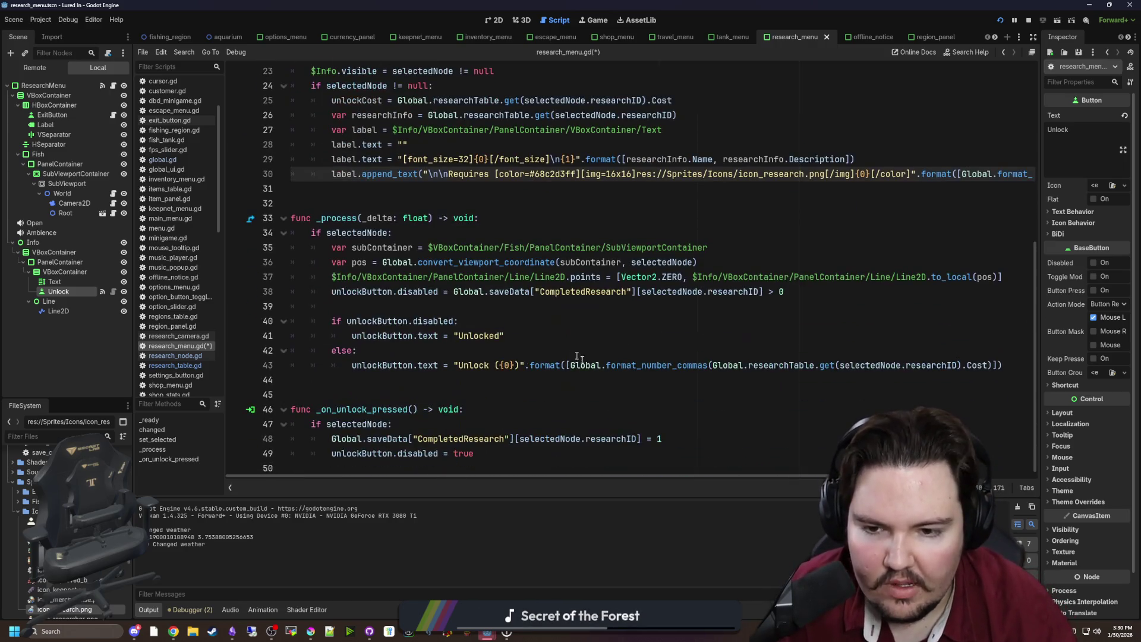
{"action": "left_click_drag", "start_coordinate": [987, 365], "coordinate": [714, 365]}
{"action": "key", "text": "ctrl+v"}
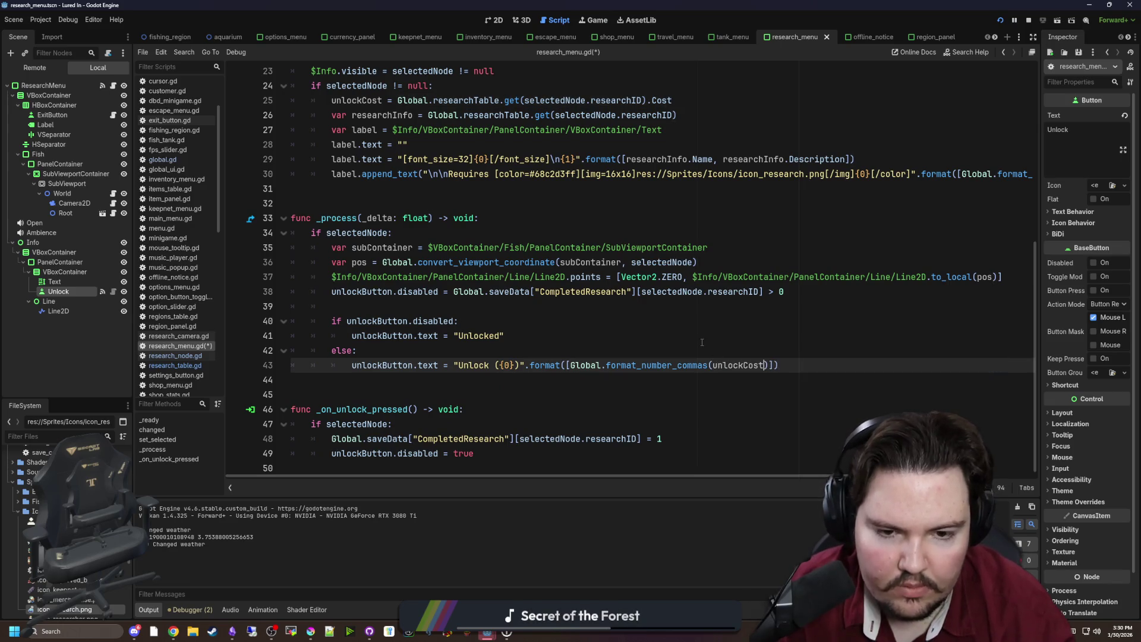
{"action": "left_click", "coordinate": [462, 336]}
{"action": "left_click", "coordinate": [462, 350]}
Step: Append '&& Global.saveData.Research >= unlockCost' to the Unlock disabled check on line 38
{"action": "left_click", "coordinate": [665, 315]}
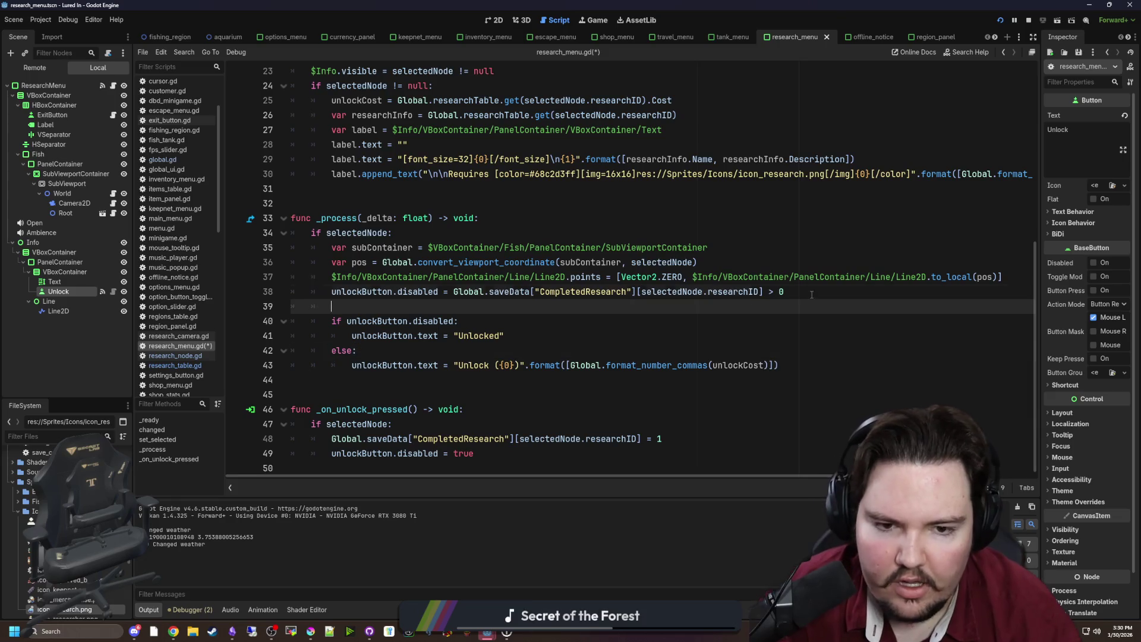
{"action": "left_click", "coordinate": [811, 295]}
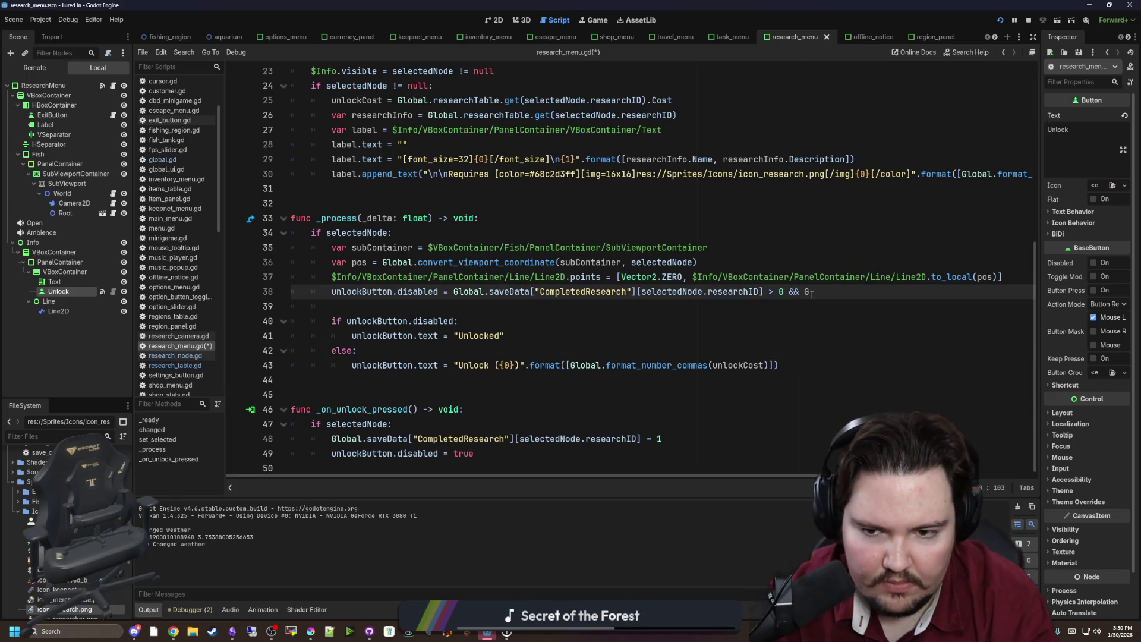
{"action": "key", "text": "BackSpace"}
{"action": "key", "text": "BackSpace"}
{"action": "key", "text": "BackSpace"}
{"action": "key", "text": "BackSpace"}
{"action": "type", "text": "G"}
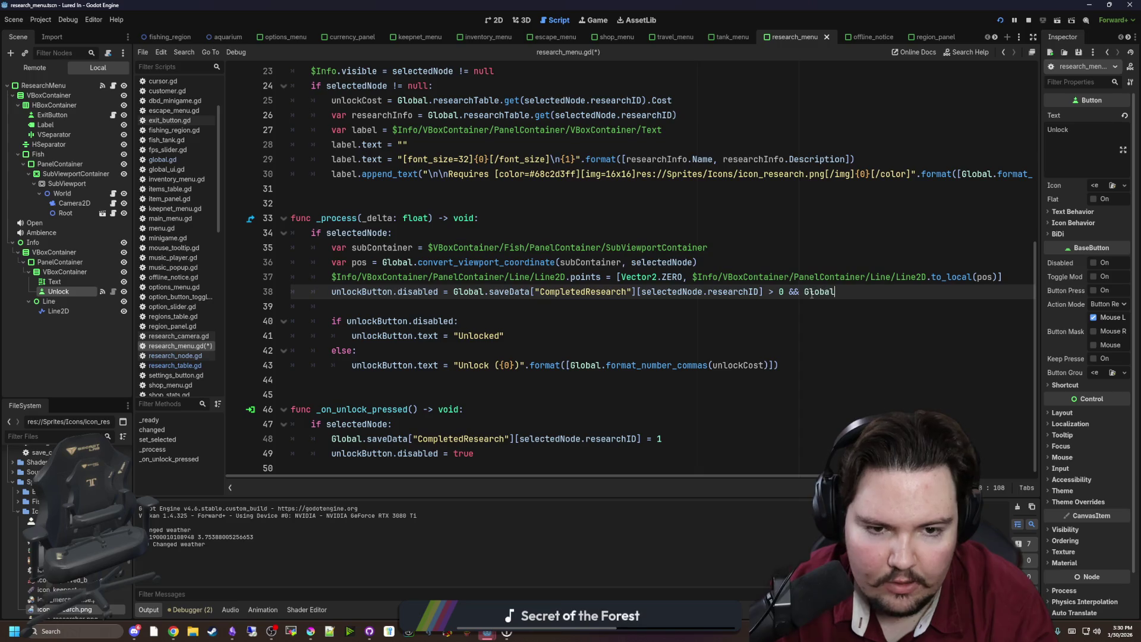
{"action": "type", "text": "ata"}
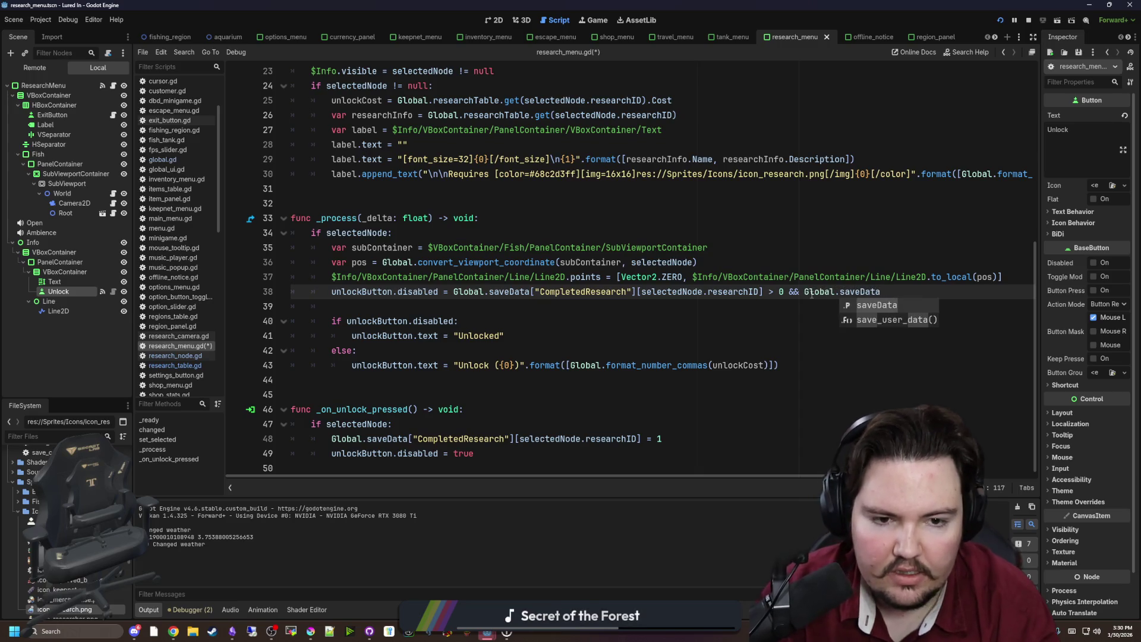
{"action": "type", "text": "[]"}
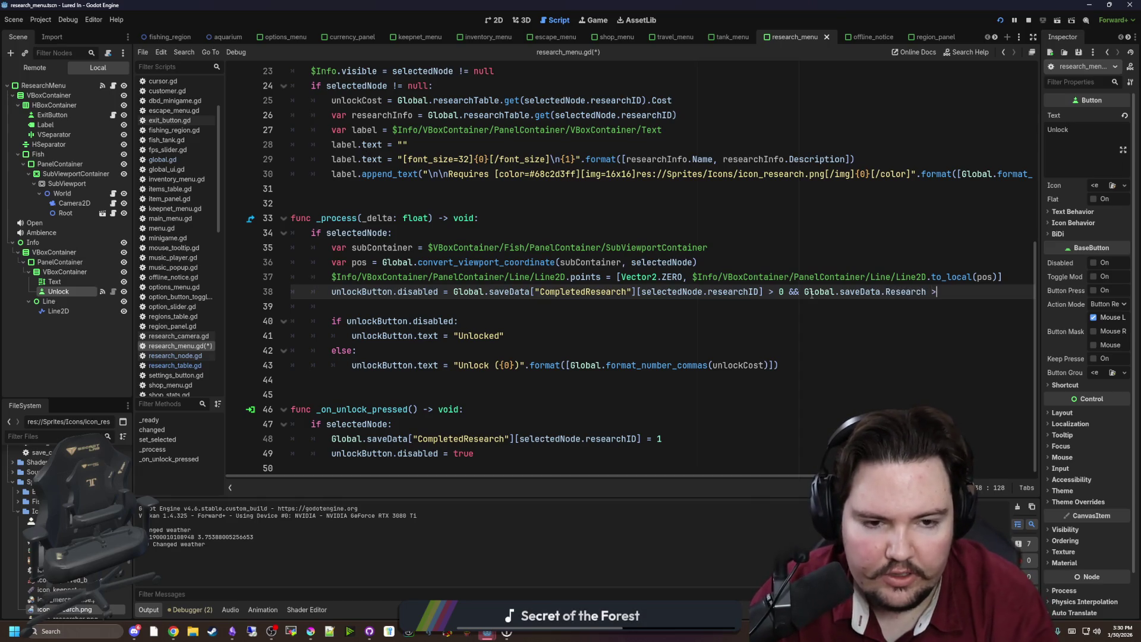
{"action": "type", "text": "= unlockCost"}
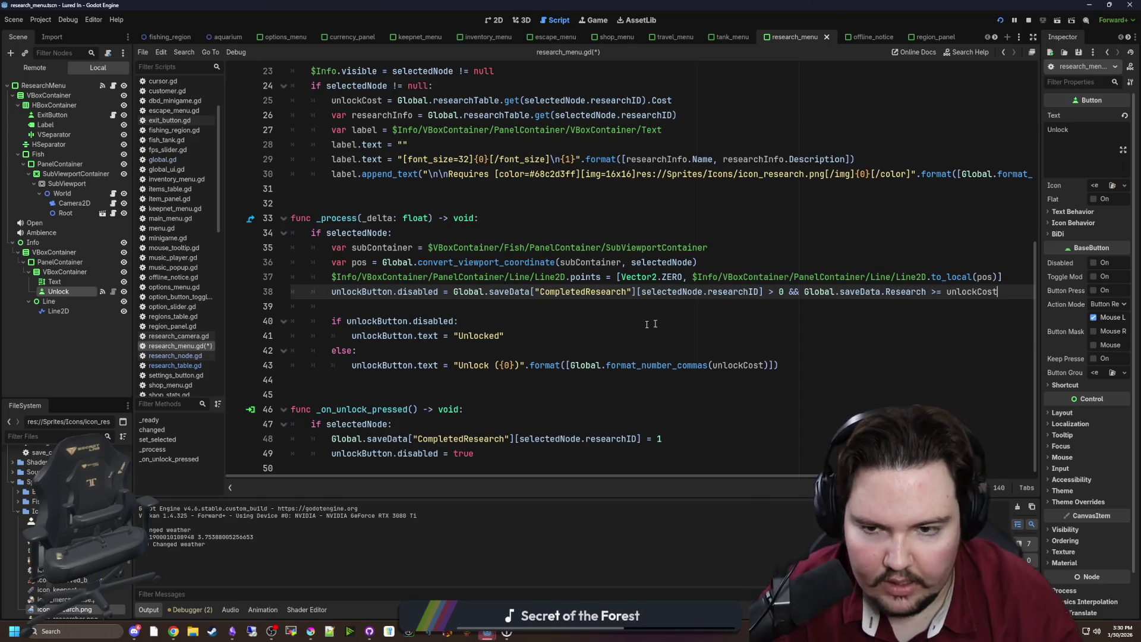
Step: Run the game with F5, then relaunch it after the debugger error
{"action": "scroll", "coordinate": [652, 324], "scroll_direction": "up", "scroll_amount": 1}
{"action": "key", "text": "F5"}
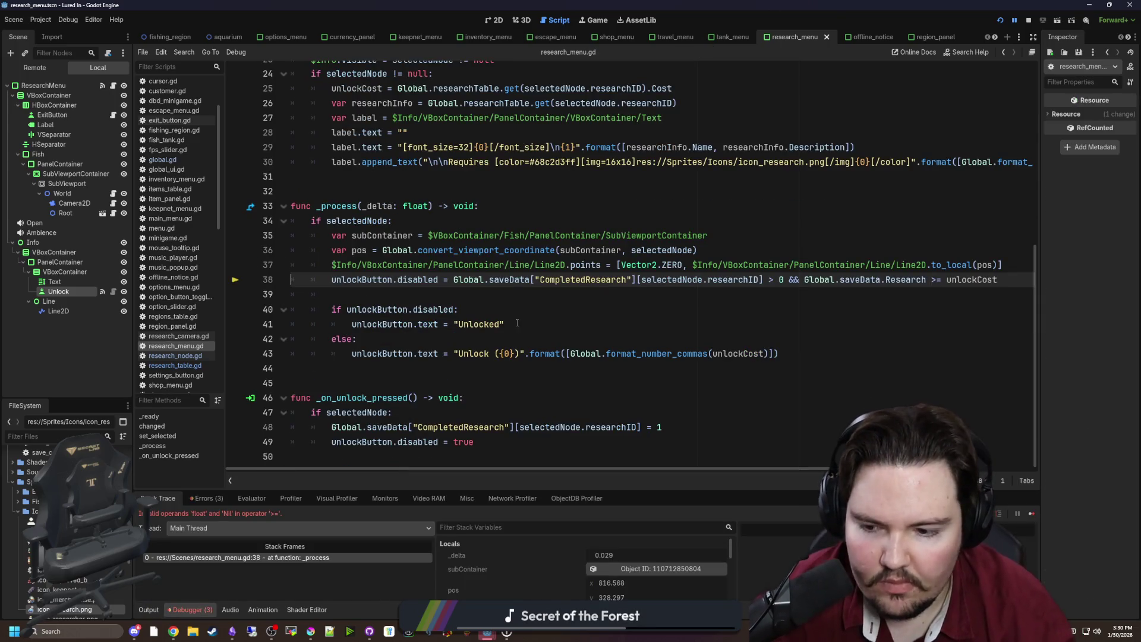
{"action": "scroll", "coordinate": [594, 267], "scroll_direction": "up", "scroll_amount": 7}
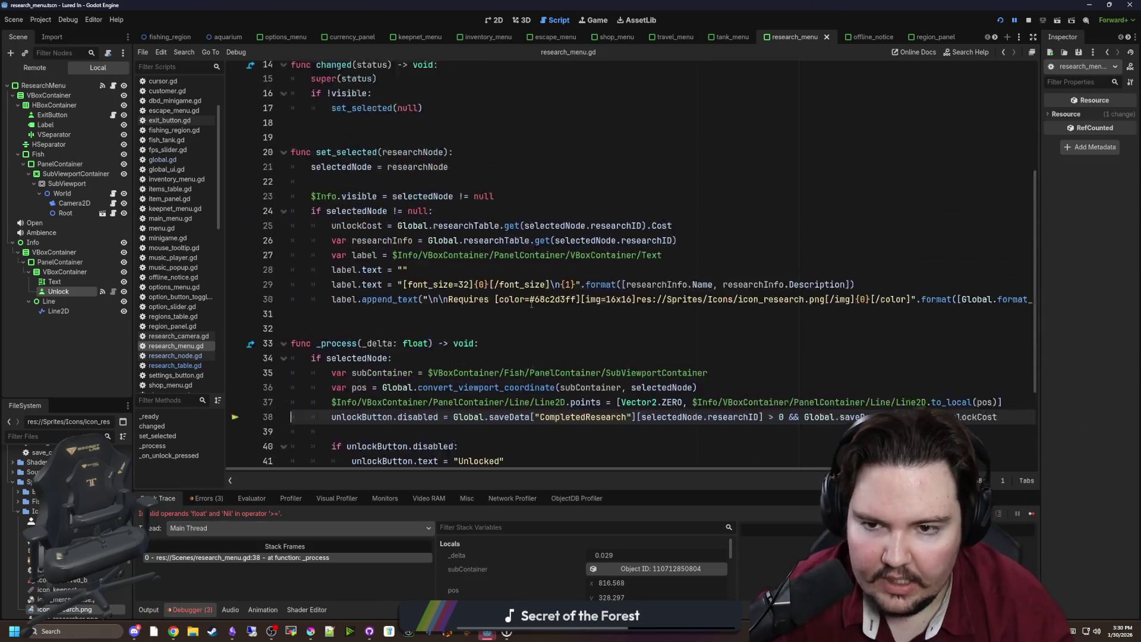
{"action": "key", "text": "F5"}
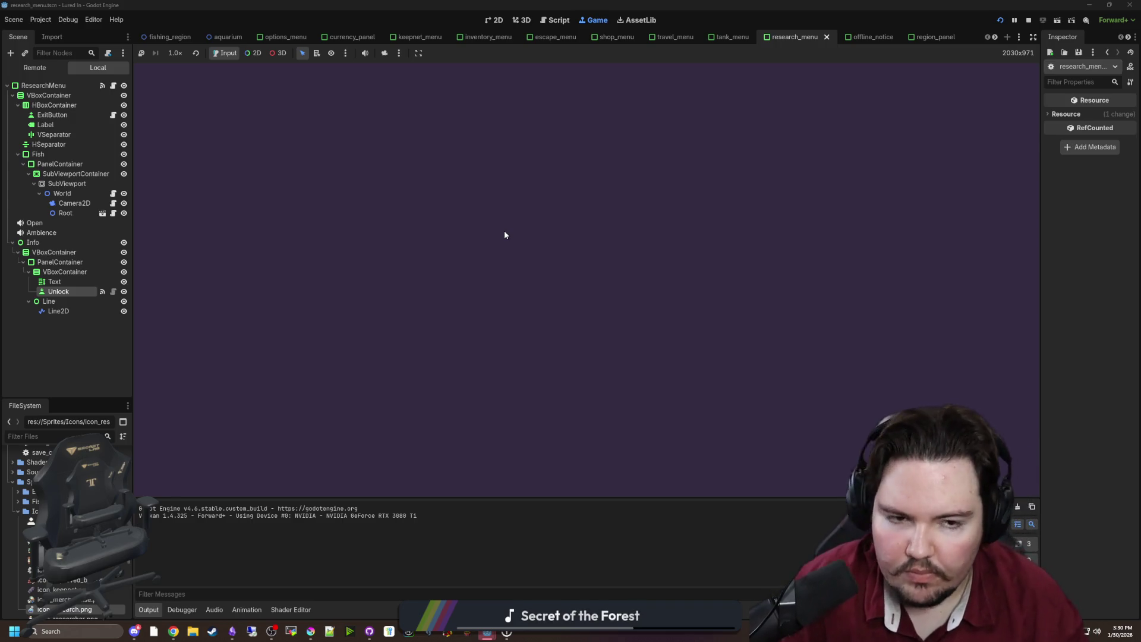
Step: Play, open Research, confirm Marketing and Equipment read "Unlocked", then reopen research_menu.gd
{"action": "left_click", "coordinate": [196, 288]}
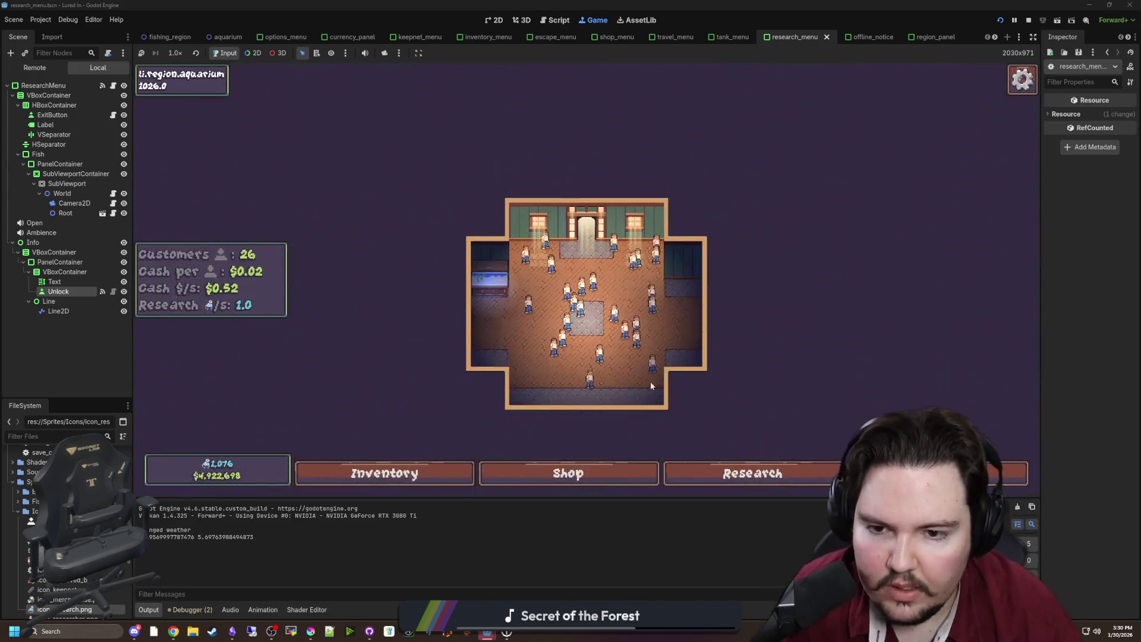
{"action": "left_click", "coordinate": [753, 473]}
{"action": "left_click", "coordinate": [650, 298]}
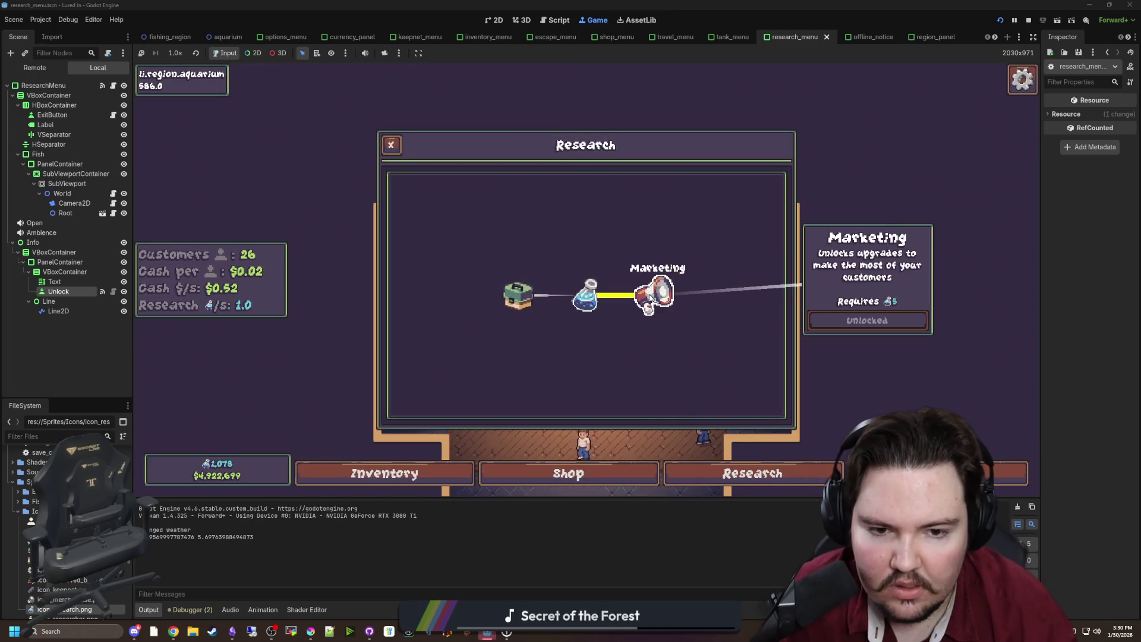
{"action": "left_click", "coordinate": [895, 315]}
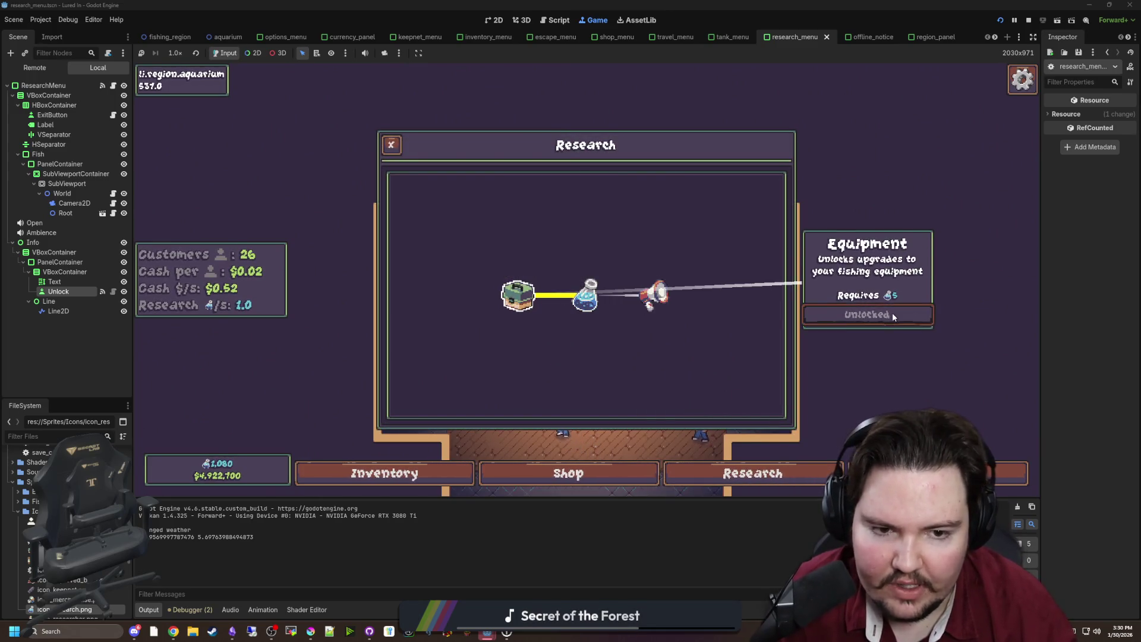
{"action": "left_click", "coordinate": [112, 87]}
Step: Add 'Global.saveData.Research -= unlockCost' under 'if selectedNode:' in _on_unlock_pressed and save
{"action": "left_click", "coordinate": [511, 423]}
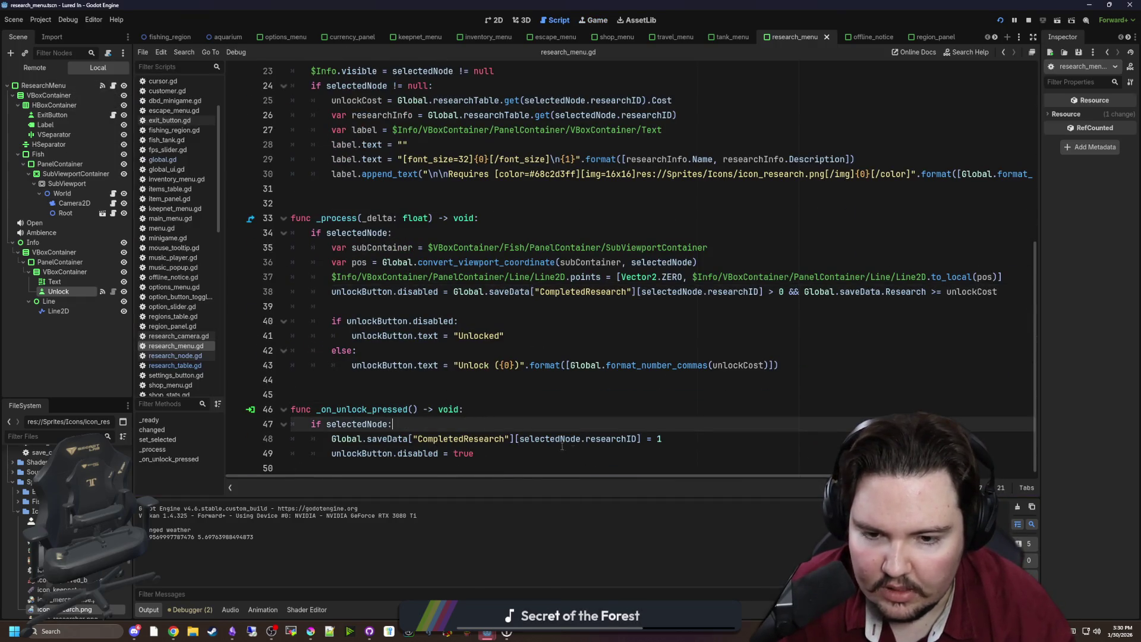
{"action": "key", "text": "Return"}
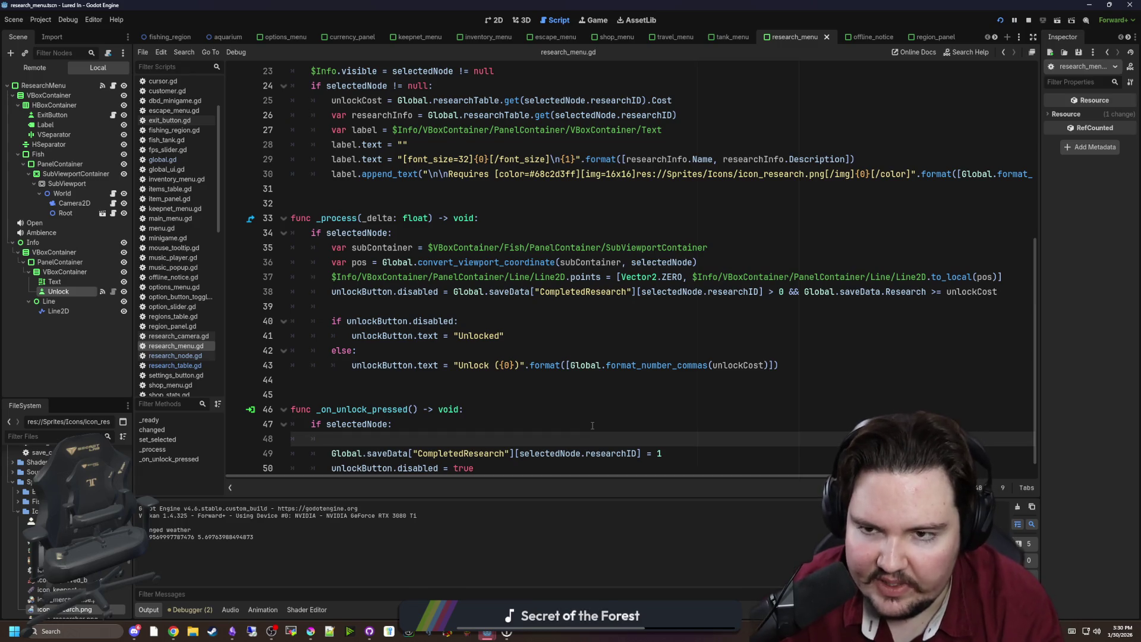
{"action": "left_click", "coordinate": [860, 304]}
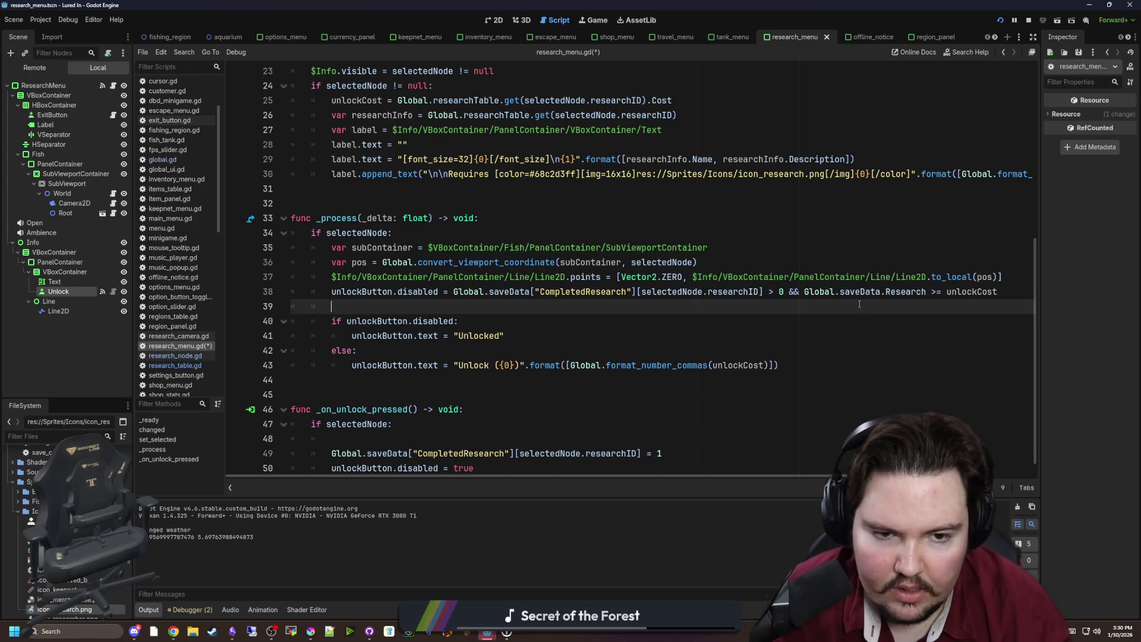
{"action": "mouse_move", "coordinate": [806, 292]}
{"action": "left_mouse_down"}
{"action": "mouse_move", "coordinate": [943, 277]}
{"action": "mouse_move", "coordinate": [932, 291]}
{"action": "left_mouse_up"}
{"action": "key", "text": "ctrl+c"}
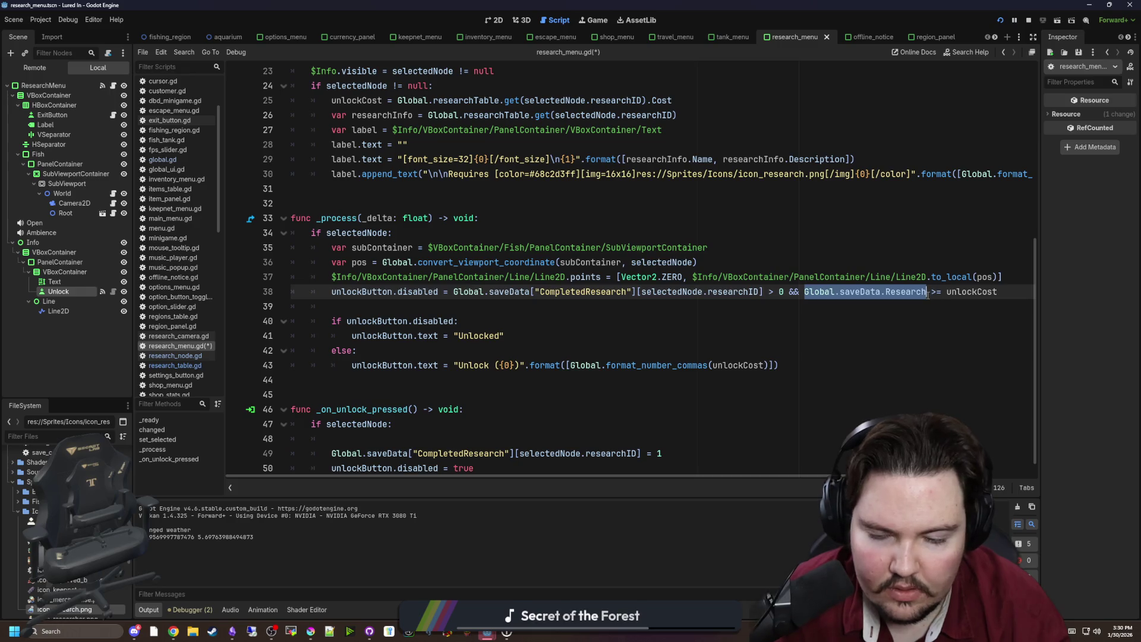
{"action": "left_click", "coordinate": [383, 433]}
{"action": "key", "text": "ctrl+v"}
{"action": "type", "text": "-= unlo"}
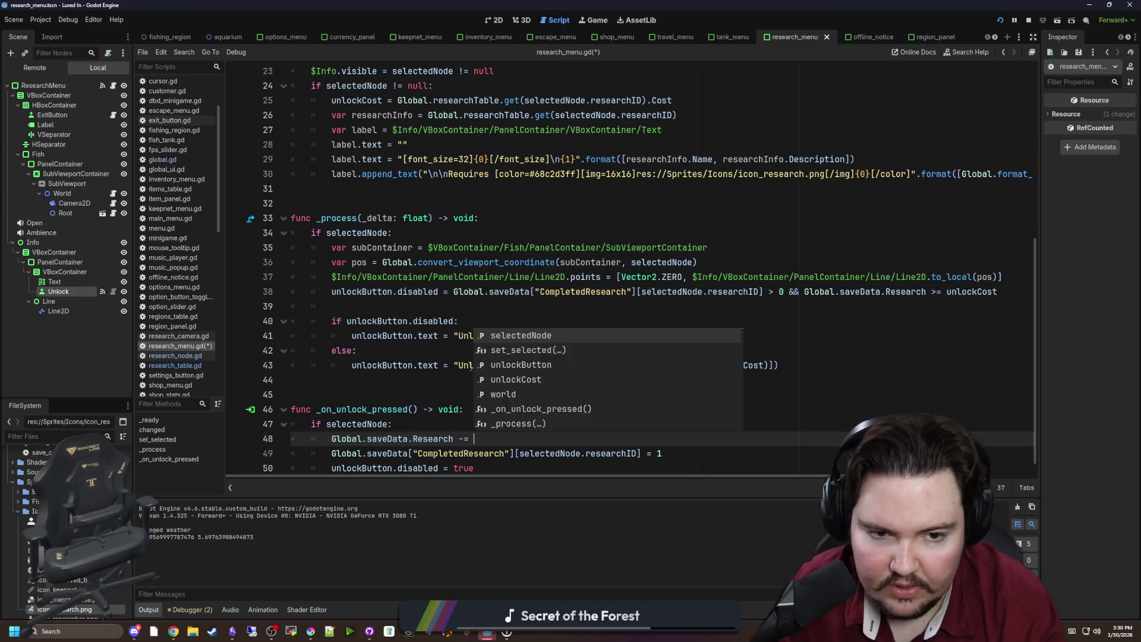
{"action": "key", "text": "Down"}
{"action": "key", "text": "Return"}
{"action": "left_click", "coordinate": [401, 384]}
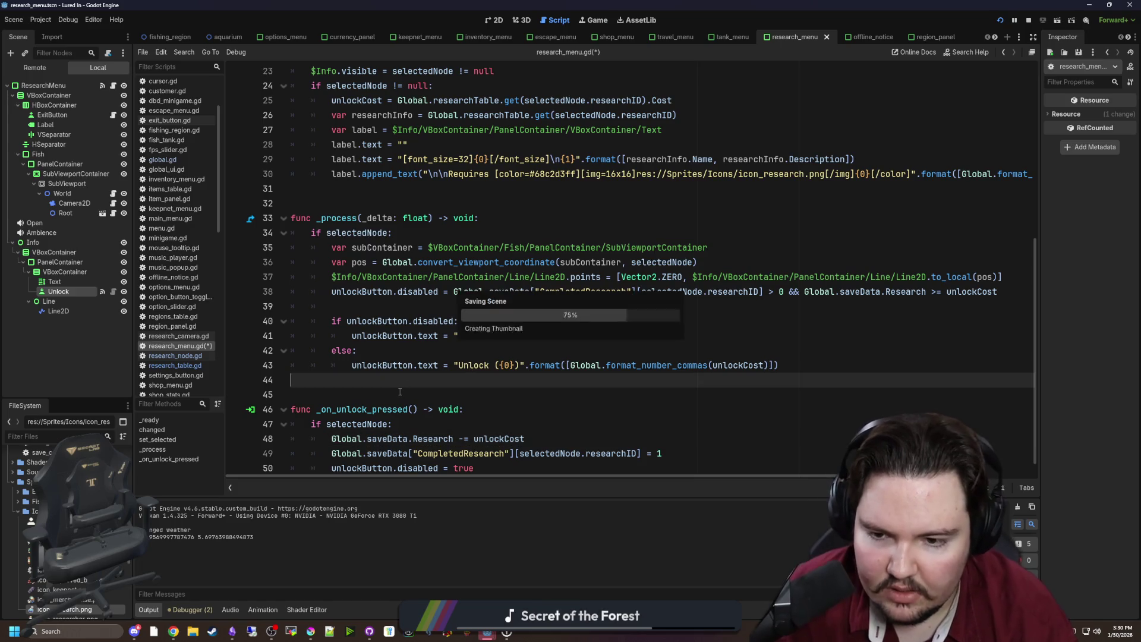
{"action": "key", "text": "ctrl+s"}
{"action": "left_click", "coordinate": [342, 395]}
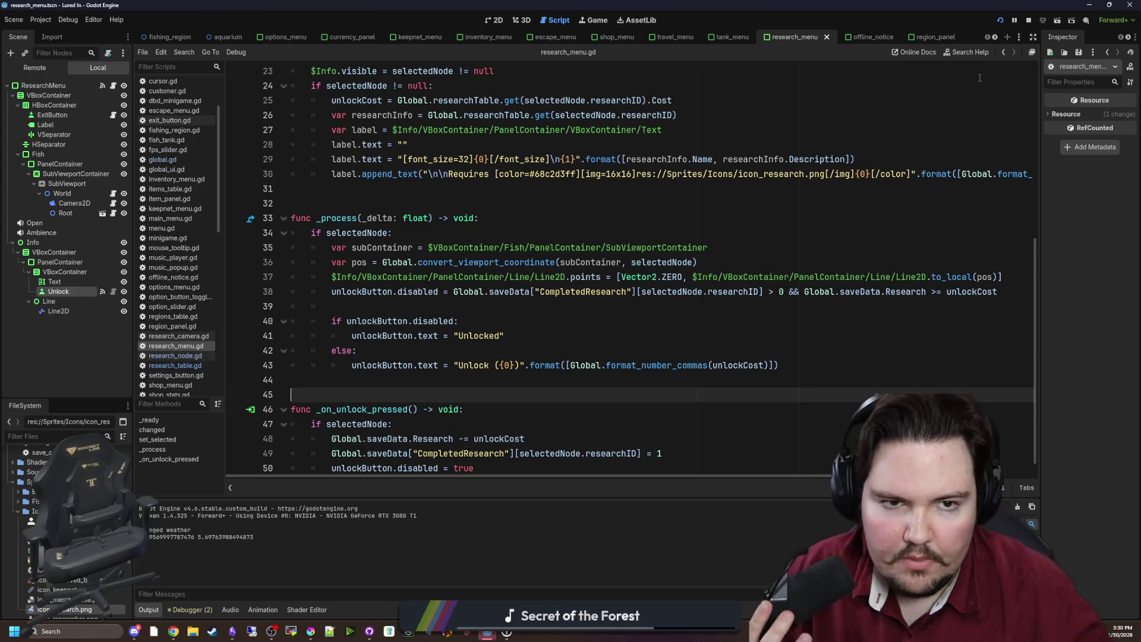
{"action": "left_click", "coordinate": [396, 382]}
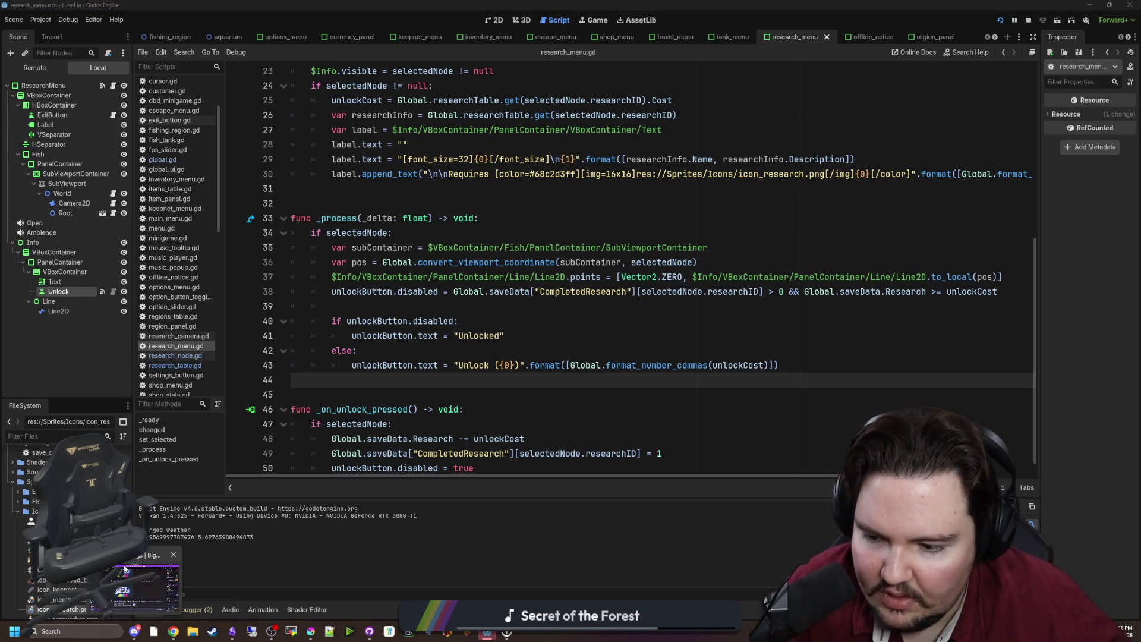
Step: Open File Explorer and reach the AppData Roaming folder via a %appdata% search
{"action": "left_click", "coordinate": [134, 632]}
{"action": "left_click", "coordinate": [192, 631]}
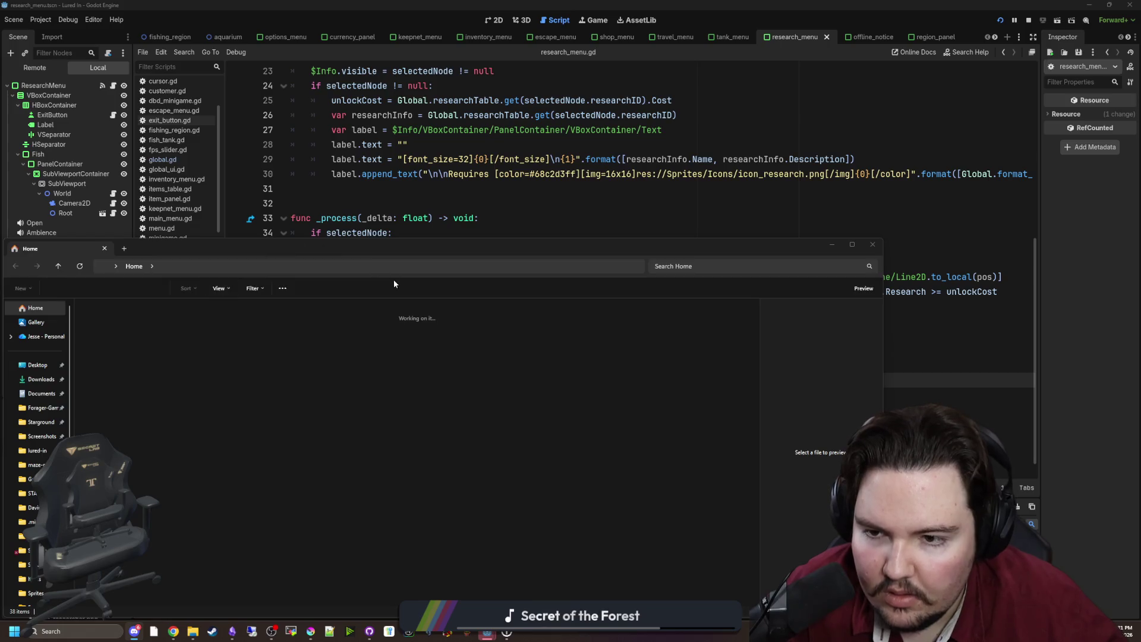
{"action": "left_click_drag", "start_coordinate": [380, 252], "coordinate": [536, 160]}
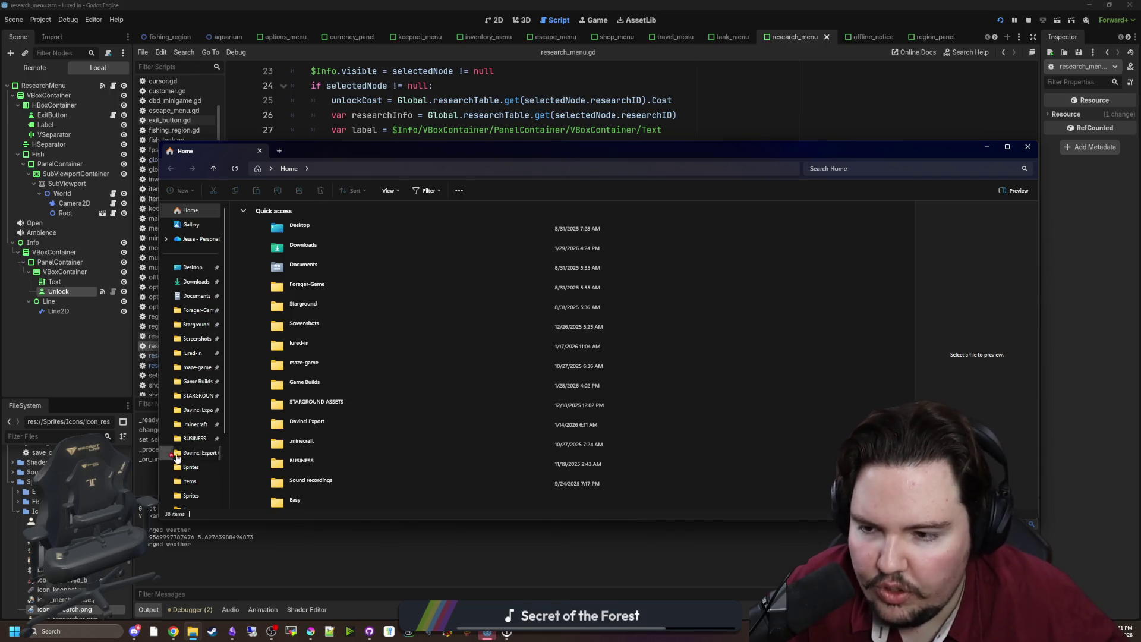
{"action": "left_click", "coordinate": [59, 630]}
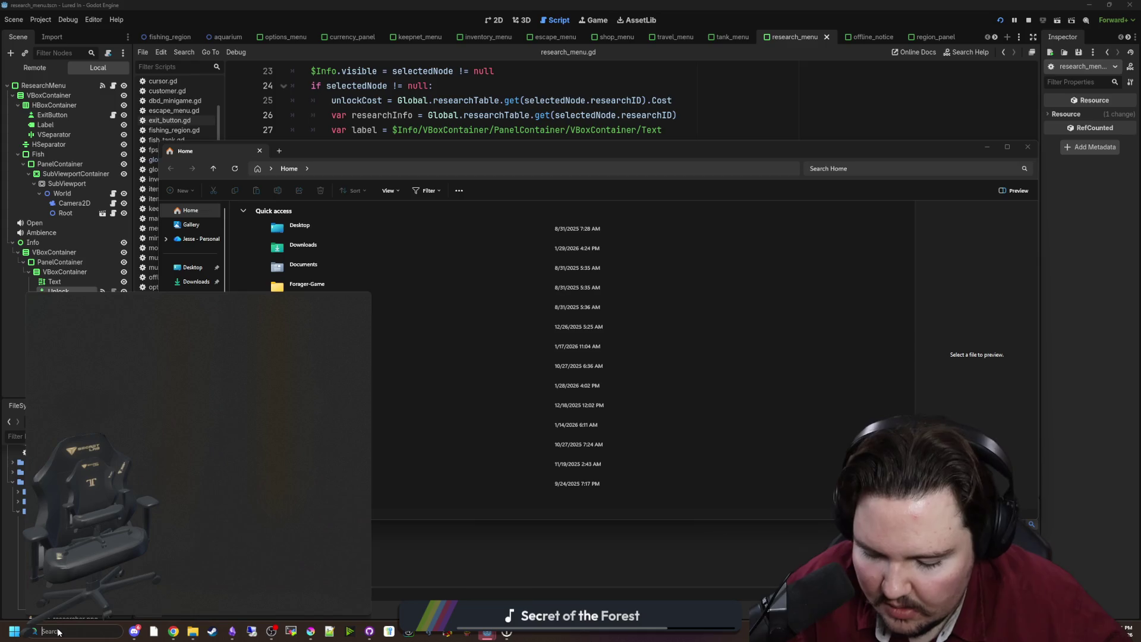
{"action": "type", "text": "%appdata%"}
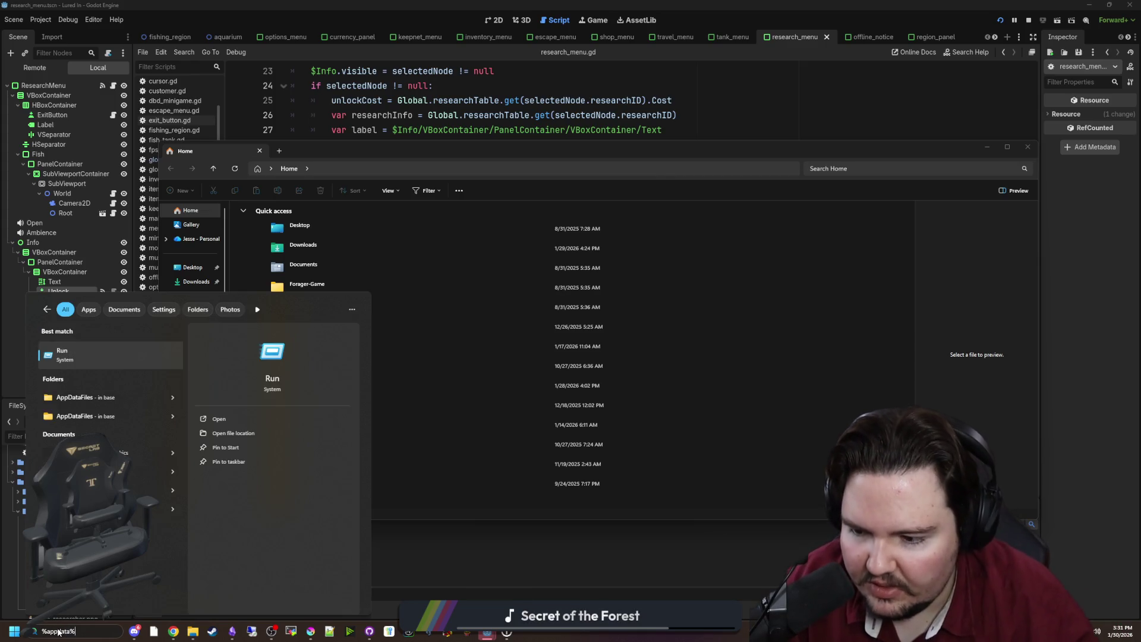
{"action": "left_click", "coordinate": [95, 356]}
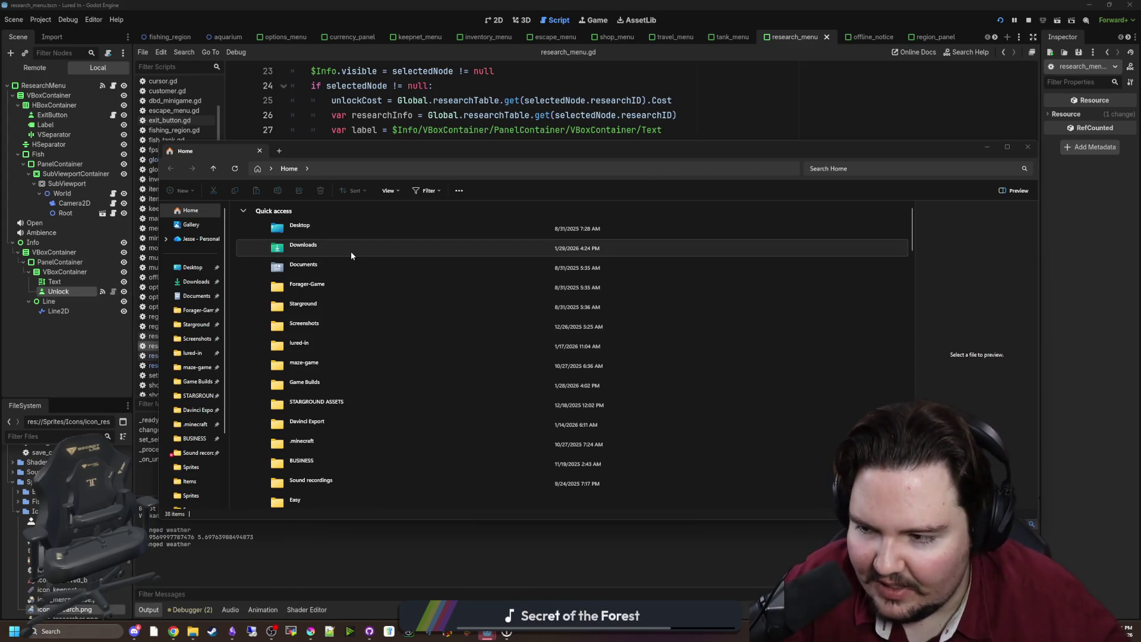
{"action": "scroll", "coordinate": [416, 327], "scroll_direction": "down", "scroll_amount": 20}
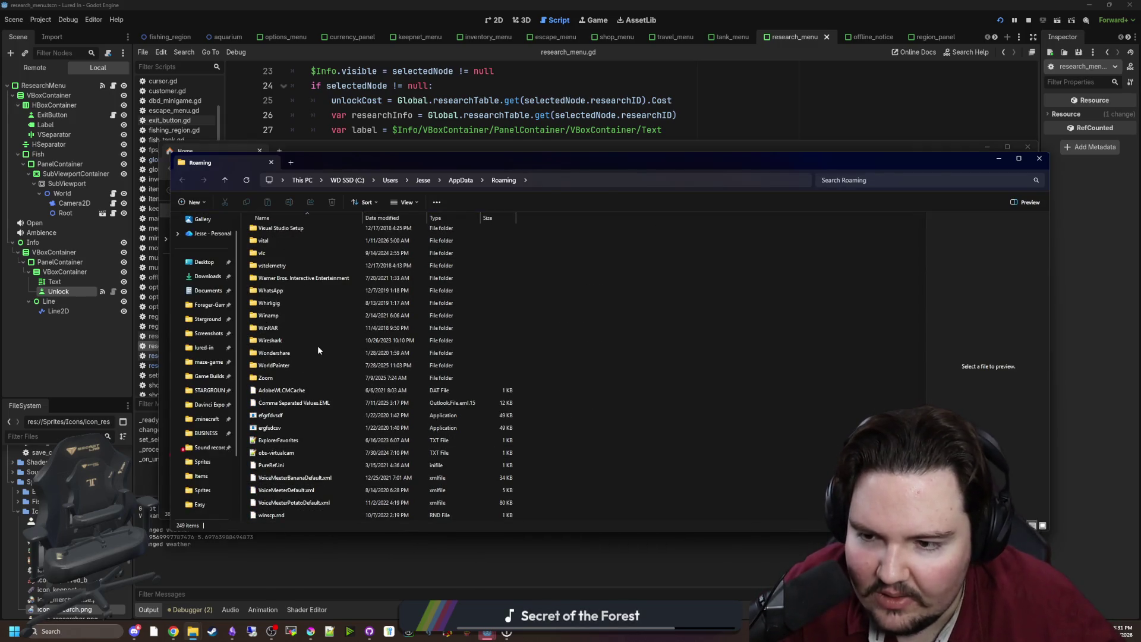
{"action": "scroll", "coordinate": [282, 404], "scroll_direction": "up", "scroll_amount": 8}
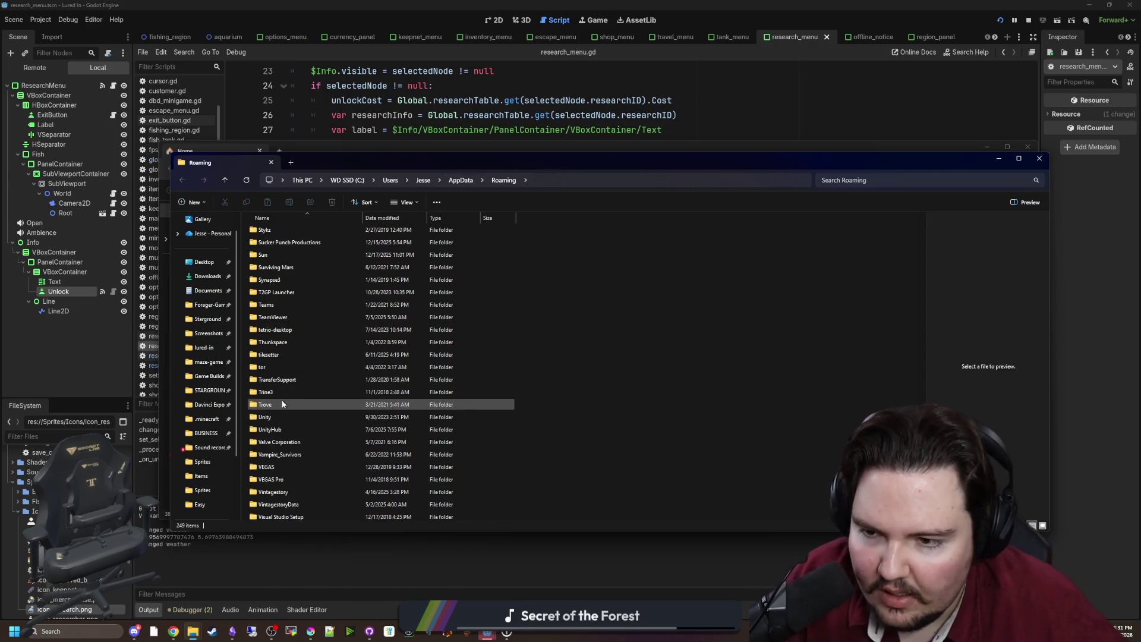
{"action": "type", "text": "gg"}
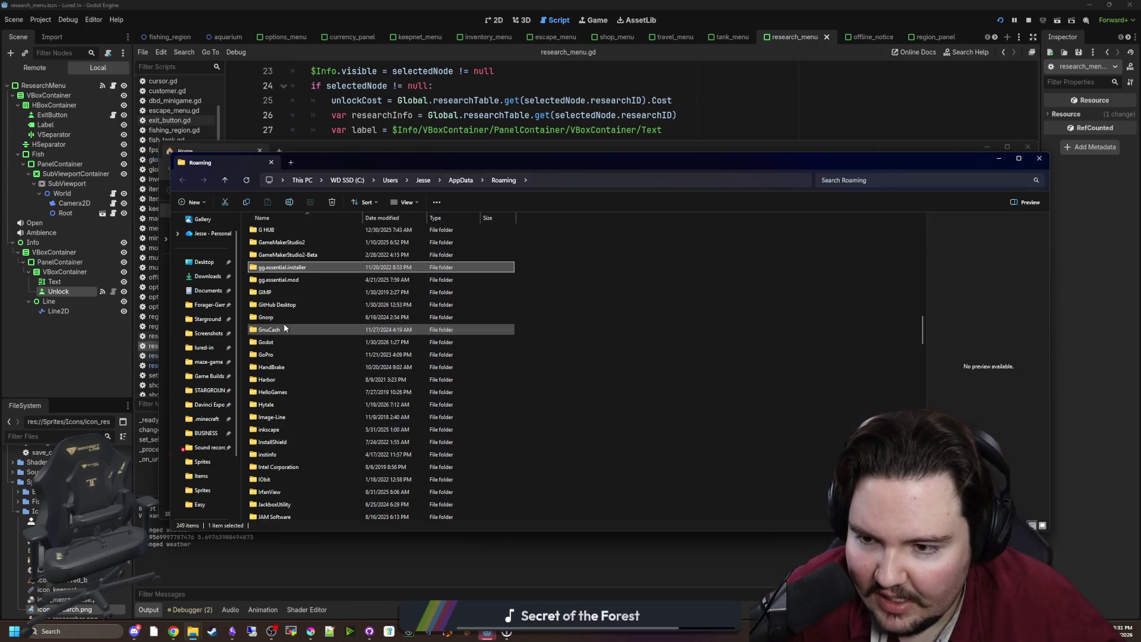
Step: Go into Godot > app_userdata > Lured In and delete the userdata save file
{"action": "double_click", "coordinate": [273, 343]}
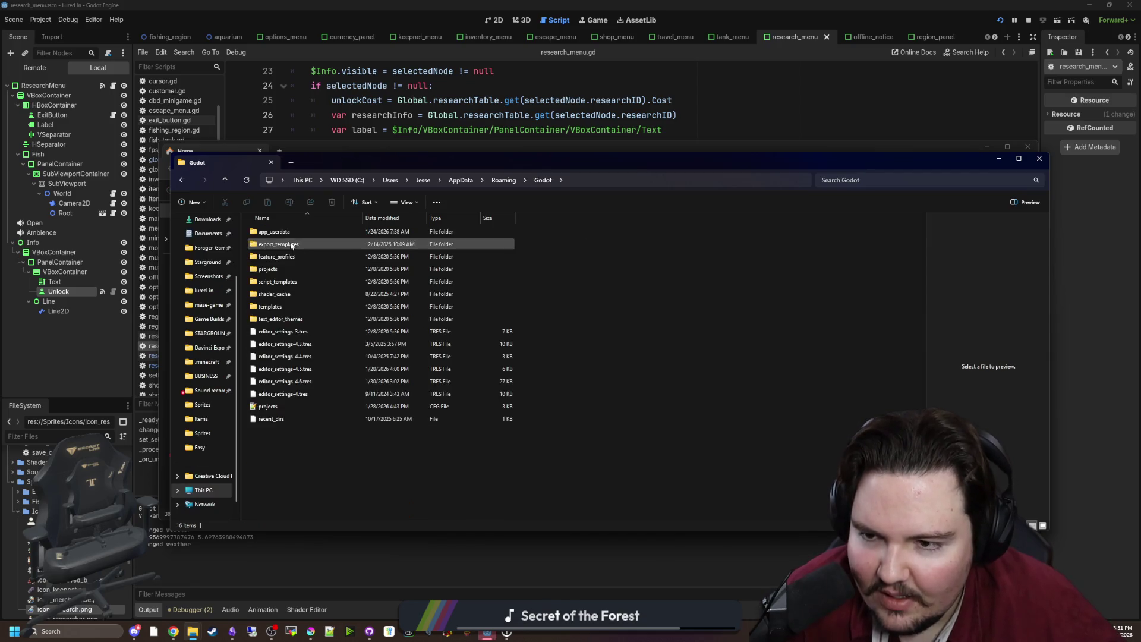
{"action": "double_click", "coordinate": [278, 232]}
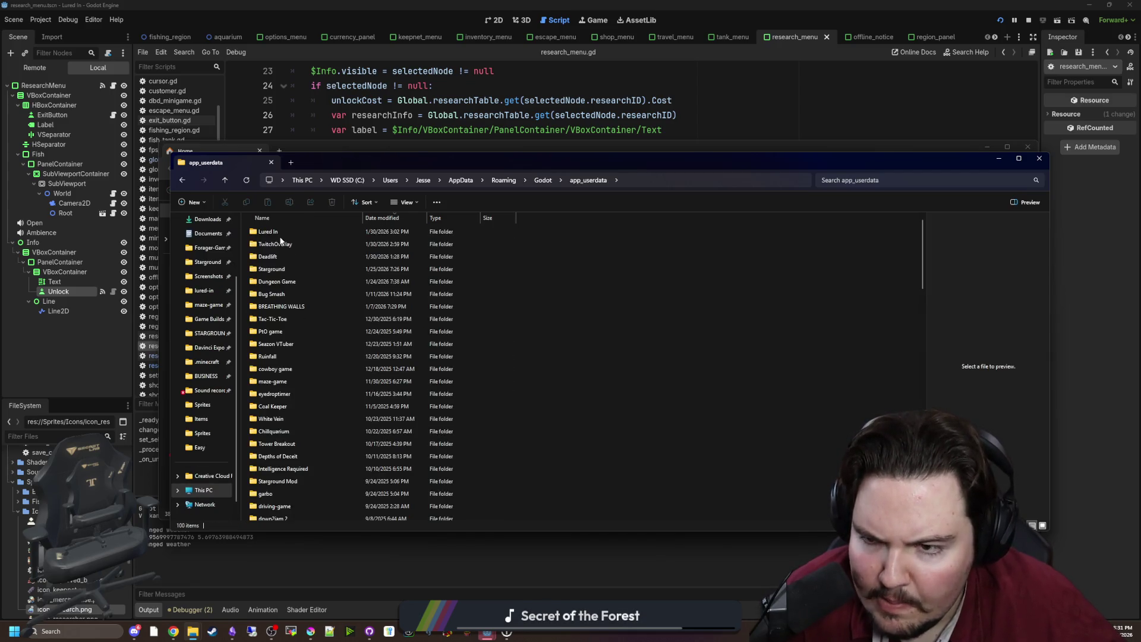
{"action": "double_click", "coordinate": [279, 244]}
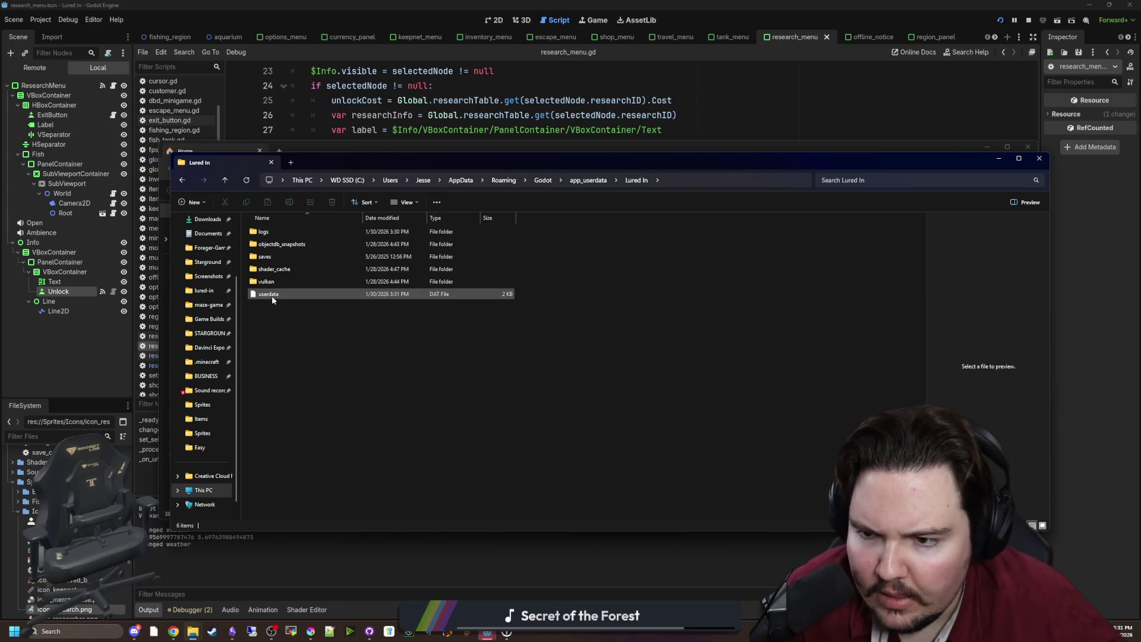
{"action": "left_click", "coordinate": [272, 294]}
{"action": "right_click", "coordinate": [272, 295]}
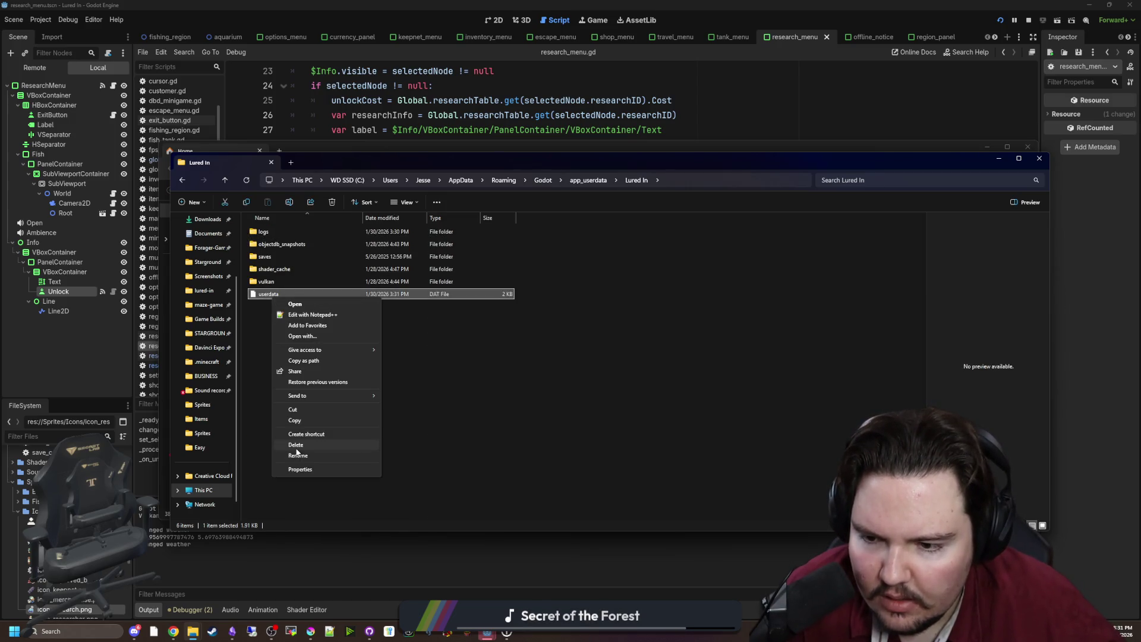
{"action": "left_click", "coordinate": [337, 394]}
{"action": "left_click", "coordinate": [470, 100]}
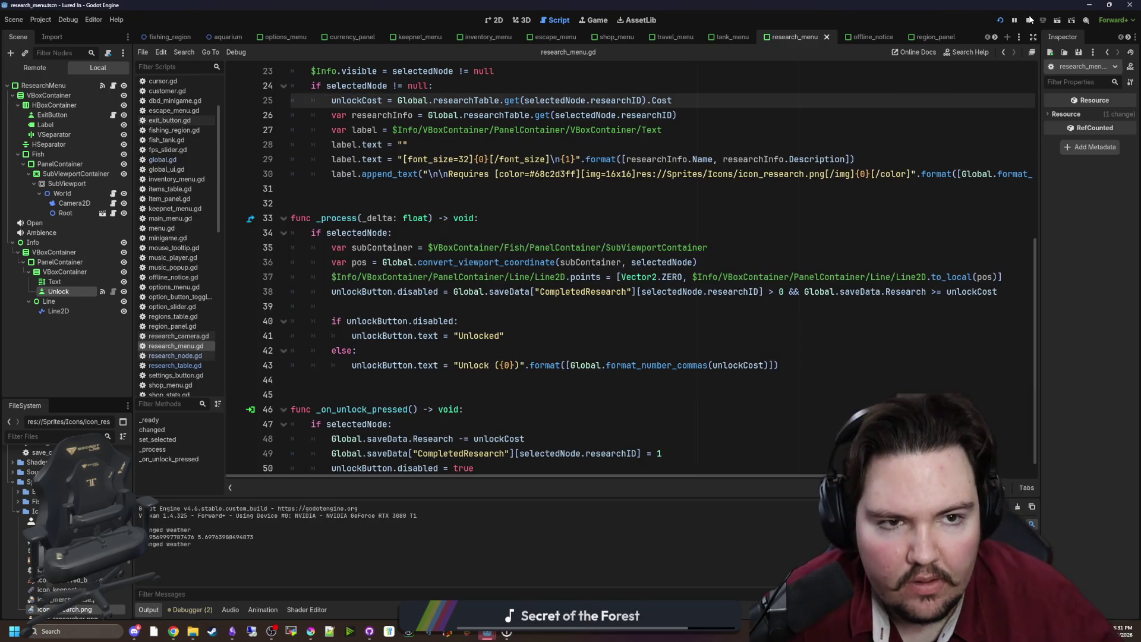
Step: Launch the Lured In project to its v0.1.1.0 title screen with Run Project
{"action": "left_click", "coordinate": [1000, 20]}
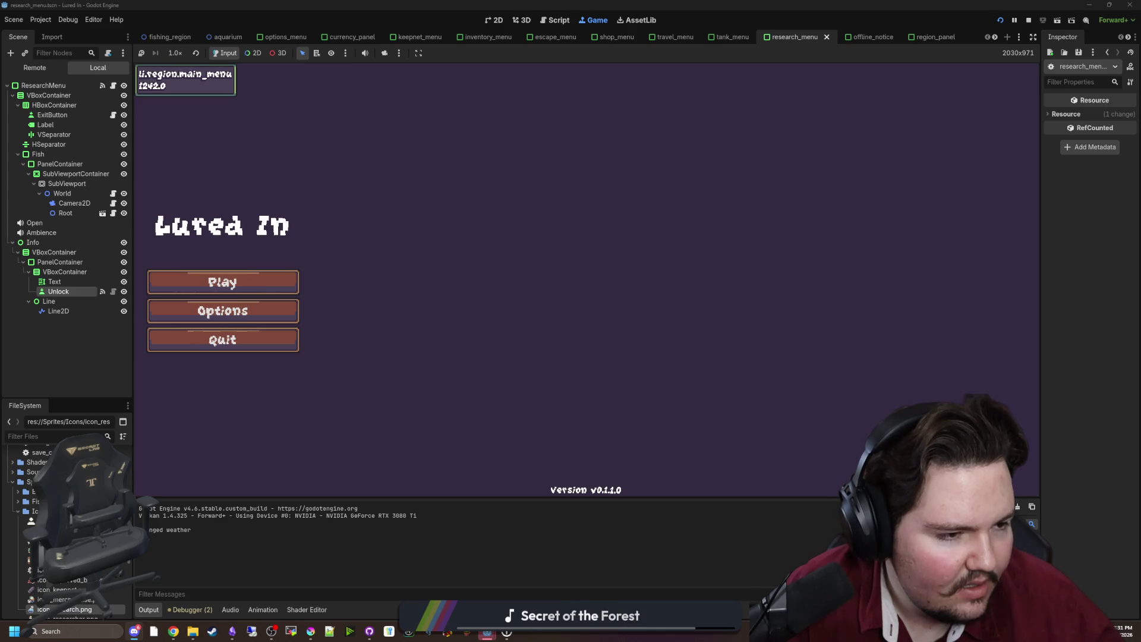
{"action": "key", "text": "alt+Tab"}
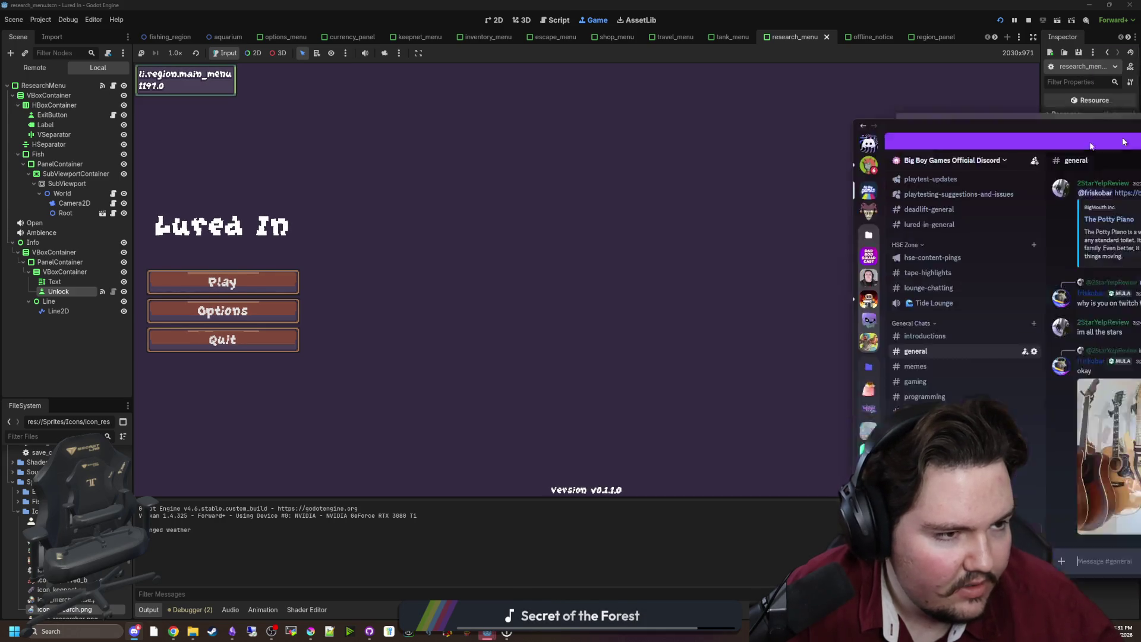
{"action": "left_click", "coordinate": [276, 485]}
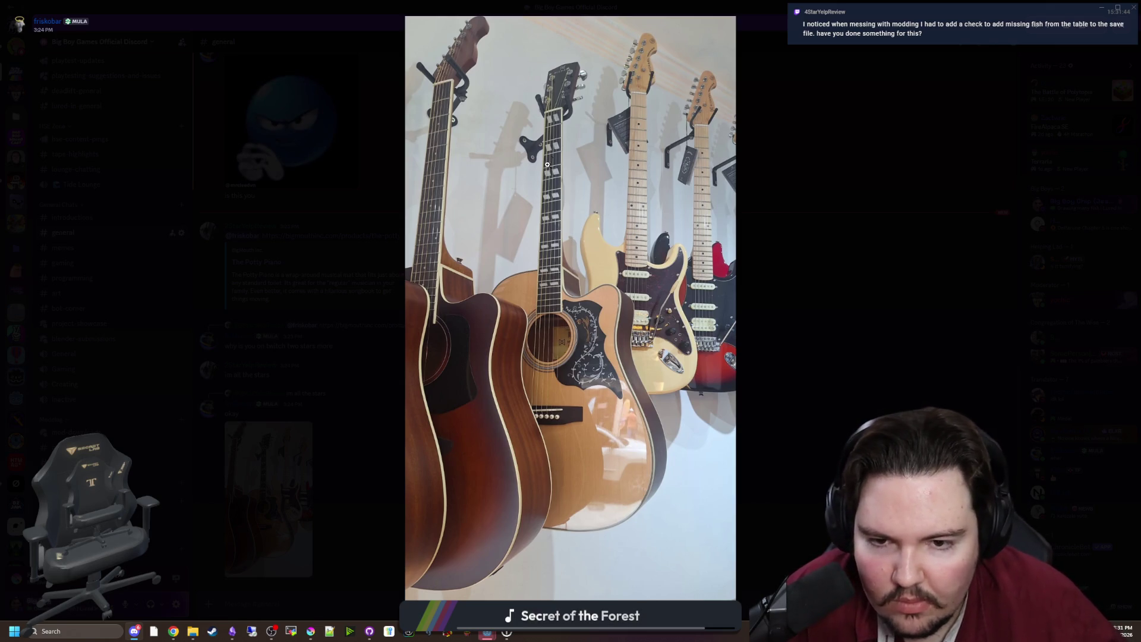
{"action": "left_click", "coordinate": [820, 394]}
{"action": "key", "text": "alt+Tab"}
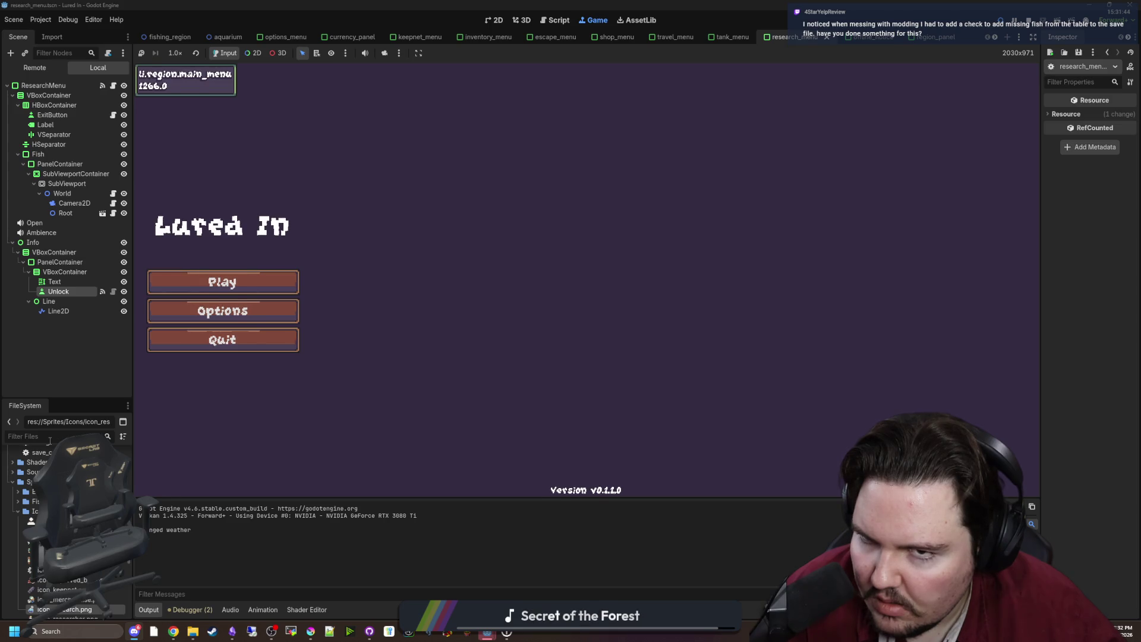
Step: Open global.gd from the FileSystem filter and search for _ready
{"action": "left_click", "coordinate": [79, 435]}
{"action": "type", "text": "glob"}
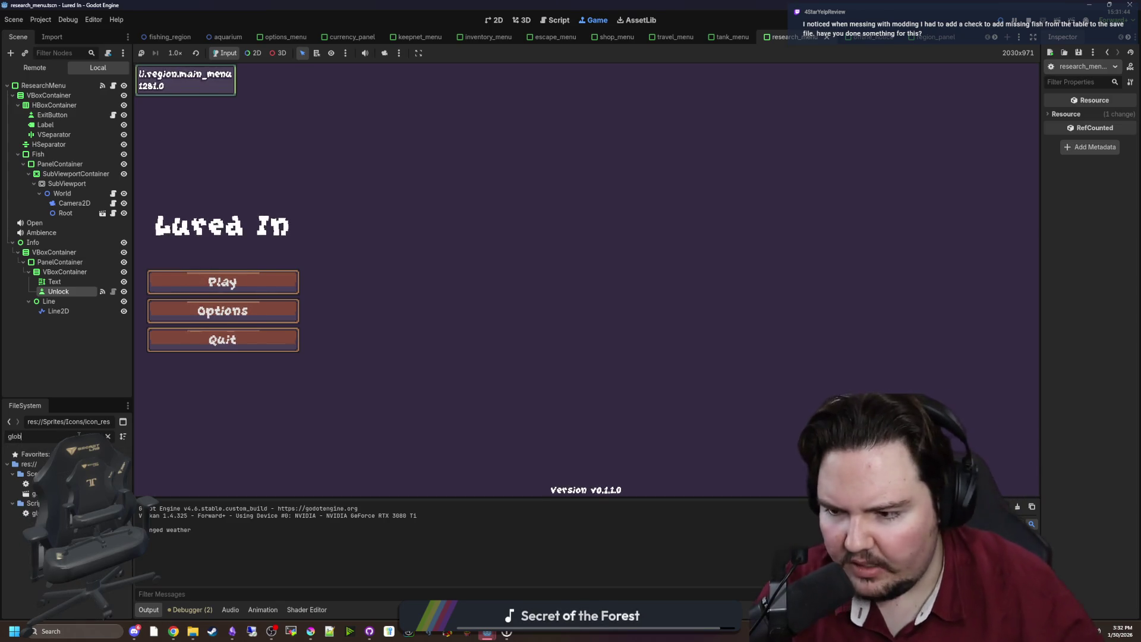
{"action": "double_click", "coordinate": [33, 513]}
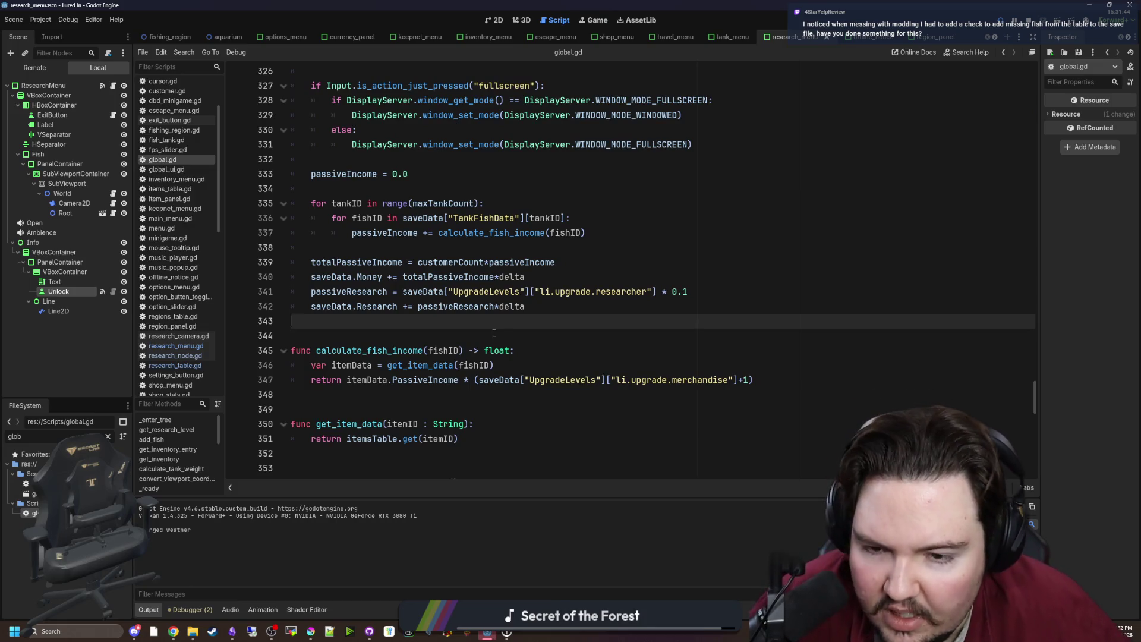
{"action": "scroll", "coordinate": [582, 236], "scroll_direction": "up", "scroll_amount": 10}
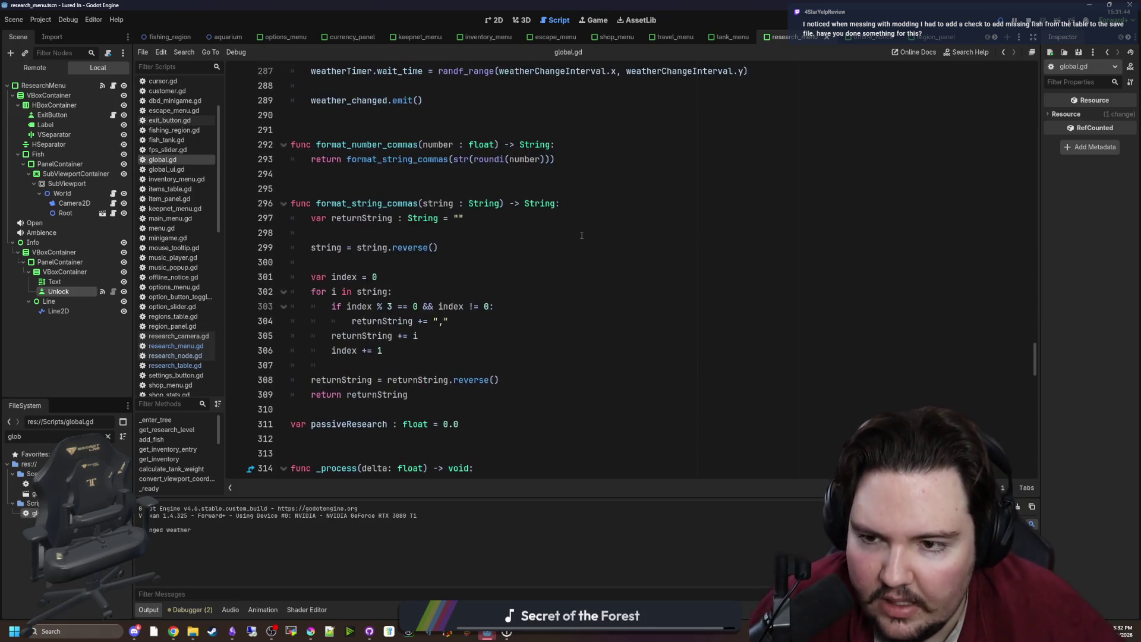
{"action": "scroll", "coordinate": [581, 235], "scroll_direction": "up", "scroll_amount": 14}
{"action": "left_click", "coordinate": [685, 285]}
{"action": "key", "text": "ctrl+f"}
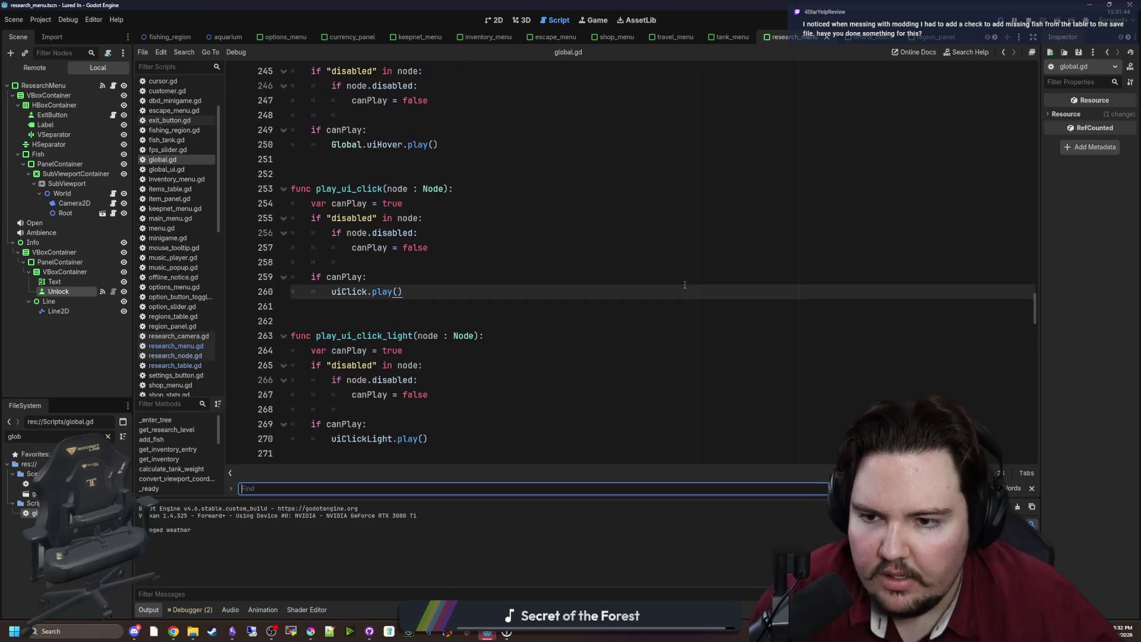
{"action": "type", "text": "_ready"}
{"action": "left_click", "coordinate": [684, 285]}
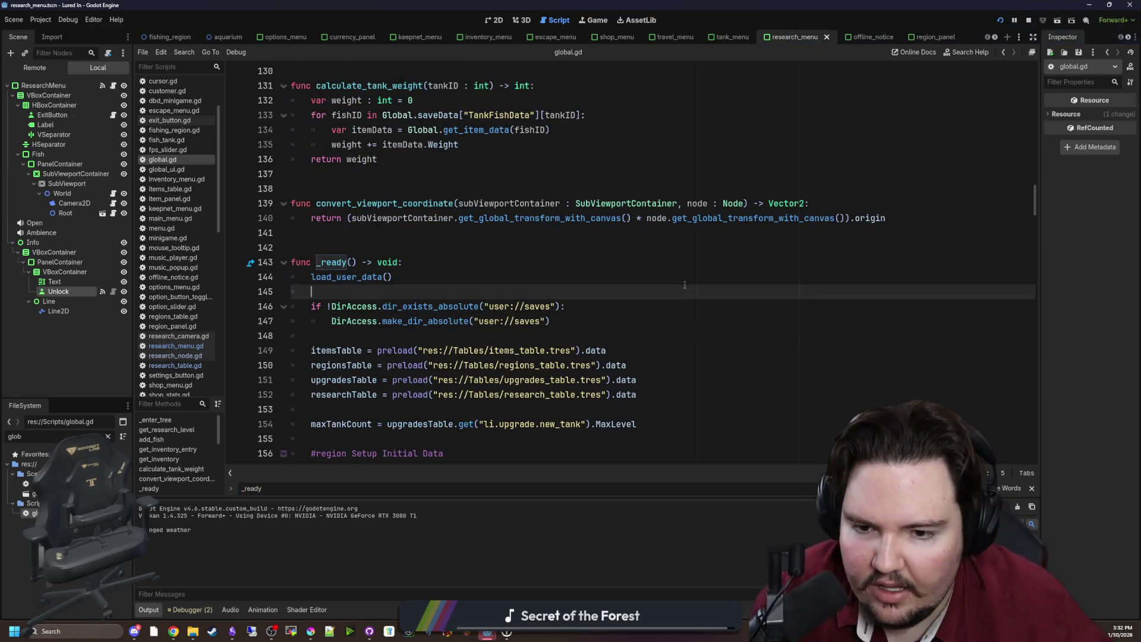
Step: Review the Inventory existence check and its create_item_entry(itemID, 0) default on lines 174-175
{"action": "scroll", "coordinate": [684, 284], "scroll_direction": "down", "scroll_amount": 3}
{"action": "left_click_drag", "start_coordinate": [452, 321], "coordinate": [296, 162]}
{"action": "left_click", "coordinate": [414, 336]}
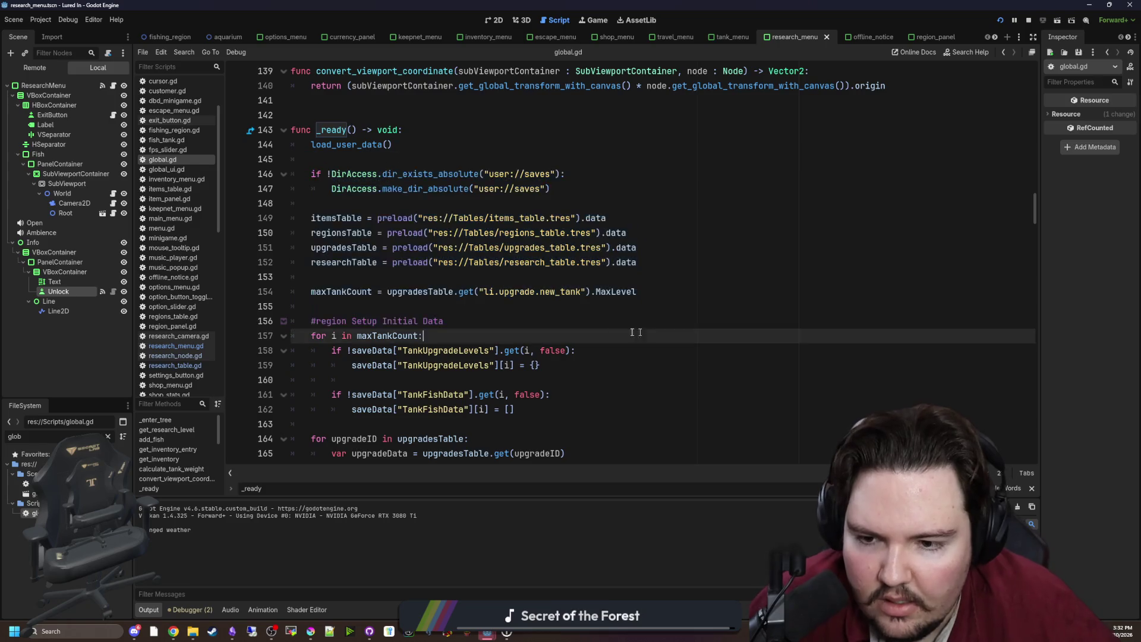
{"action": "scroll", "coordinate": [414, 336], "scroll_direction": "down", "scroll_amount": 2}
{"action": "left_click", "coordinate": [414, 336]}
{"action": "scroll", "coordinate": [414, 338], "scroll_direction": "down", "scroll_amount": 1}
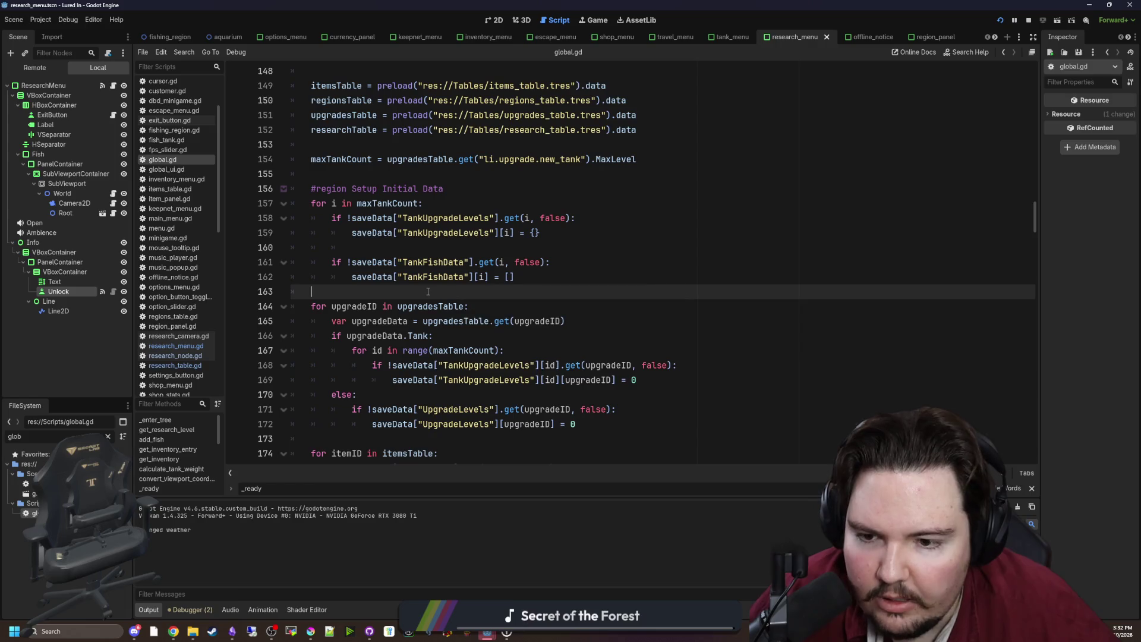
{"action": "scroll", "coordinate": [432, 286], "scroll_direction": "down", "scroll_amount": 5}
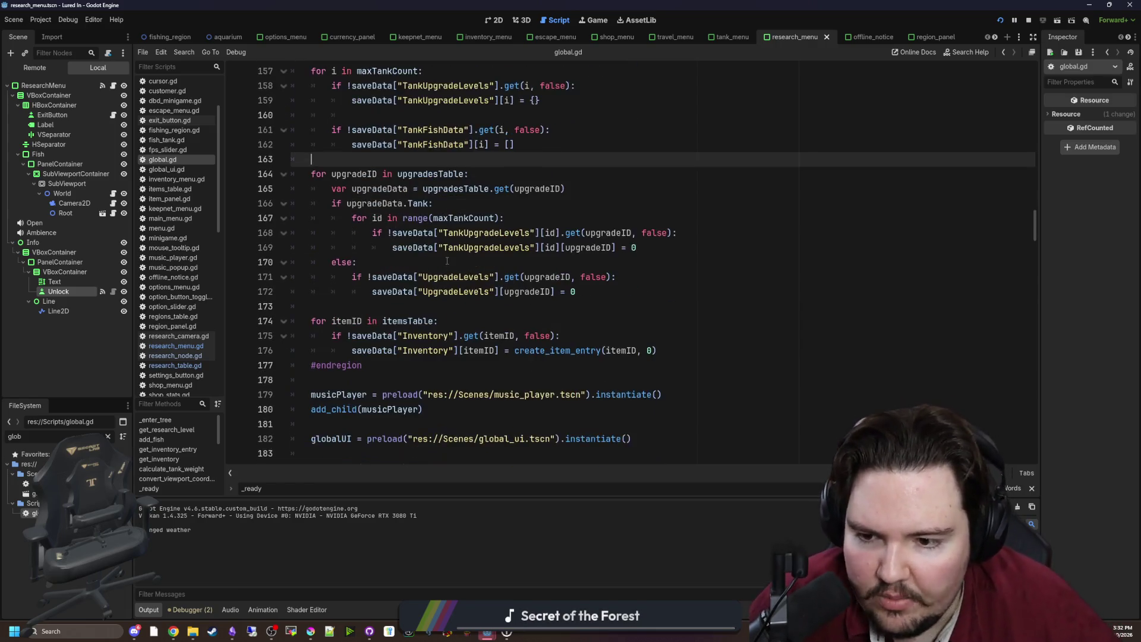
{"action": "scroll", "coordinate": [439, 251], "scroll_direction": "up", "scroll_amount": 2}
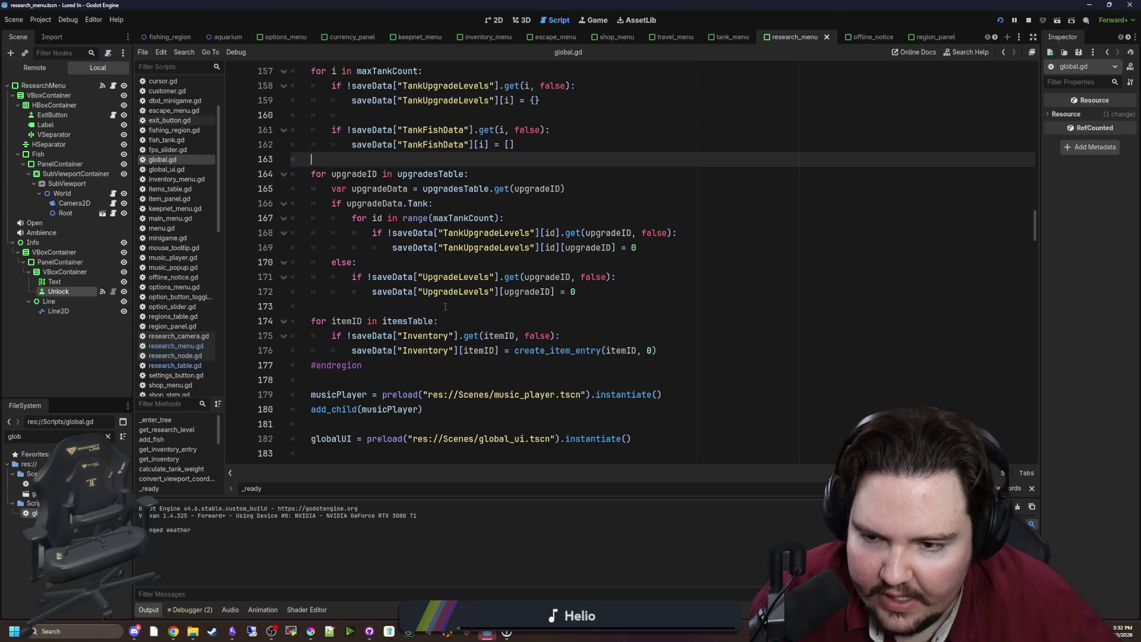
{"action": "left_click_drag", "start_coordinate": [344, 336], "coordinate": [557, 336]}
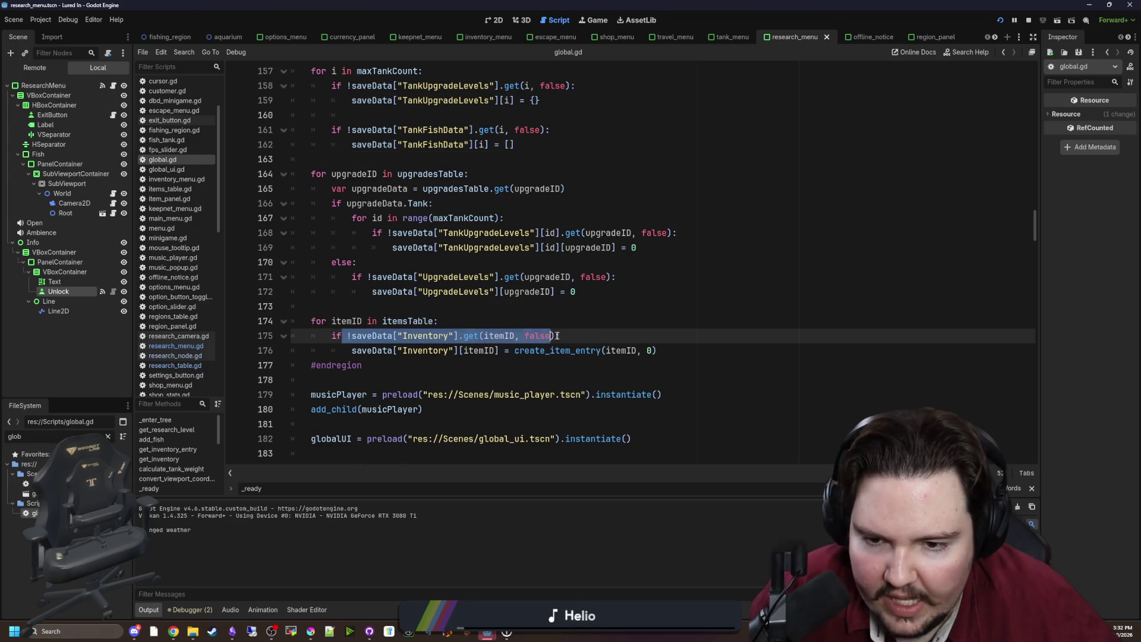
{"action": "left_click", "coordinate": [588, 335]}
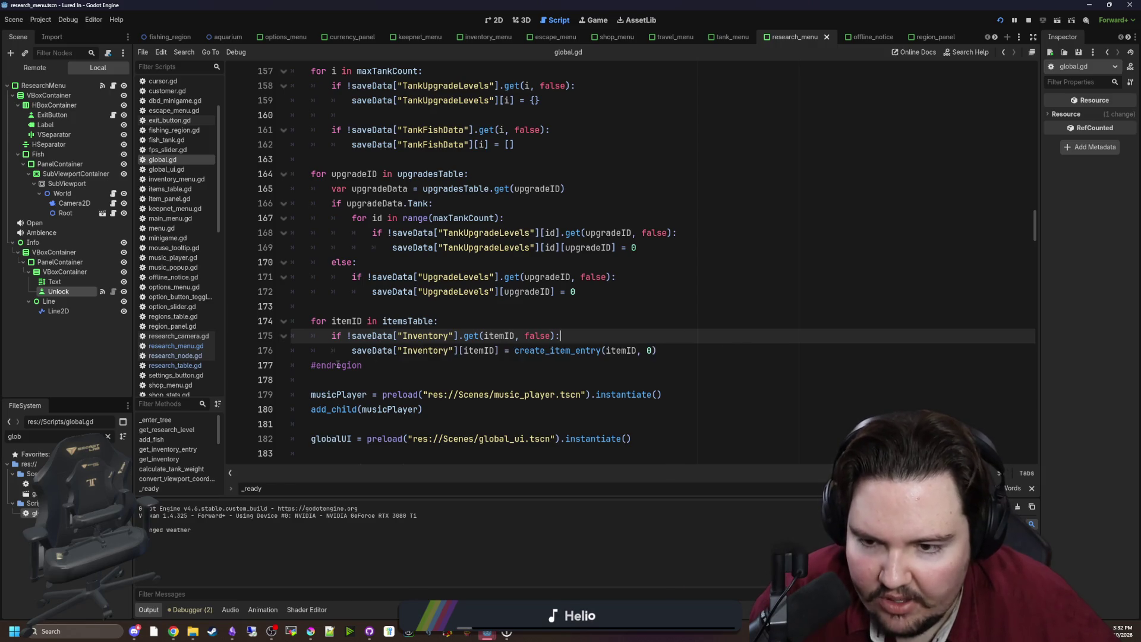
{"action": "left_click_drag", "start_coordinate": [331, 351], "coordinate": [704, 356]}
{"action": "left_click", "coordinate": [497, 350]}
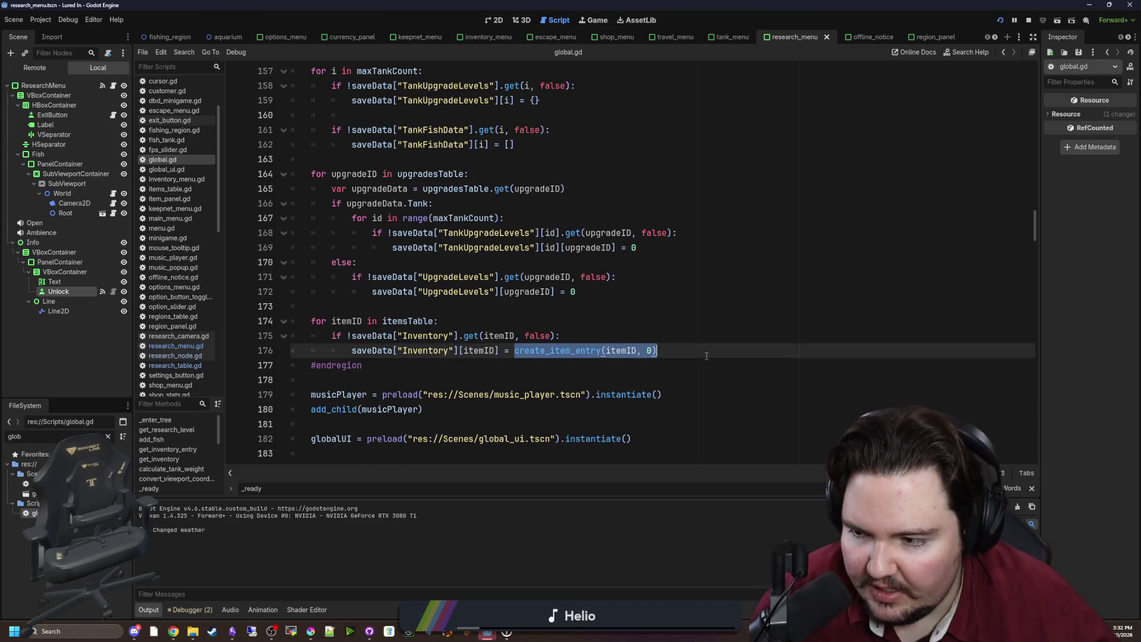
{"action": "left_click", "coordinate": [707, 355]}
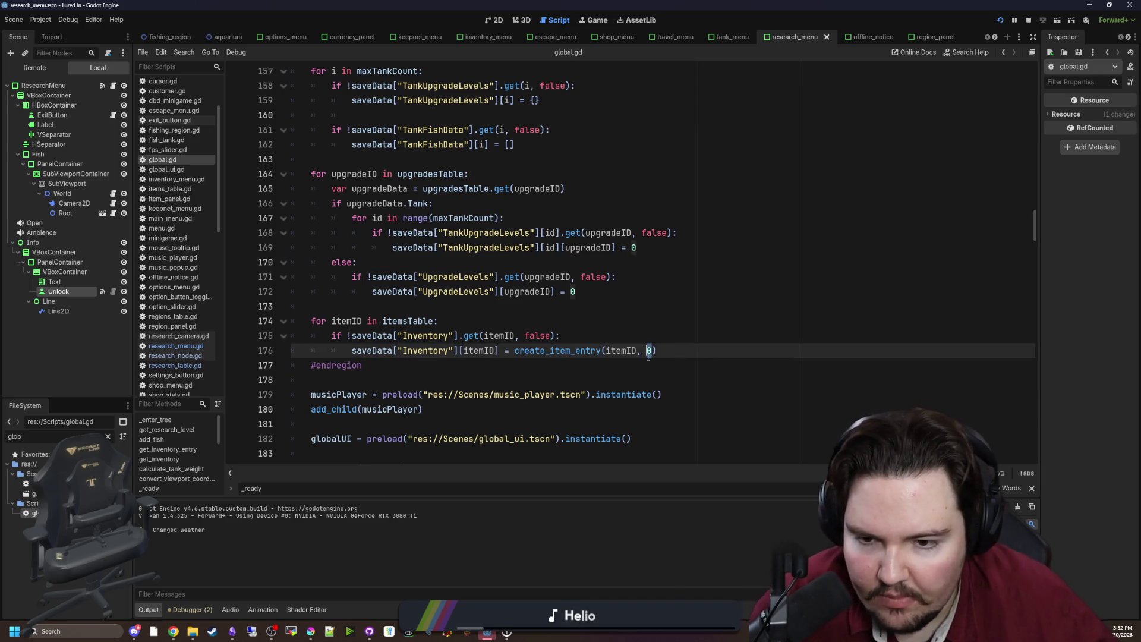
{"action": "left_click", "coordinate": [521, 321]}
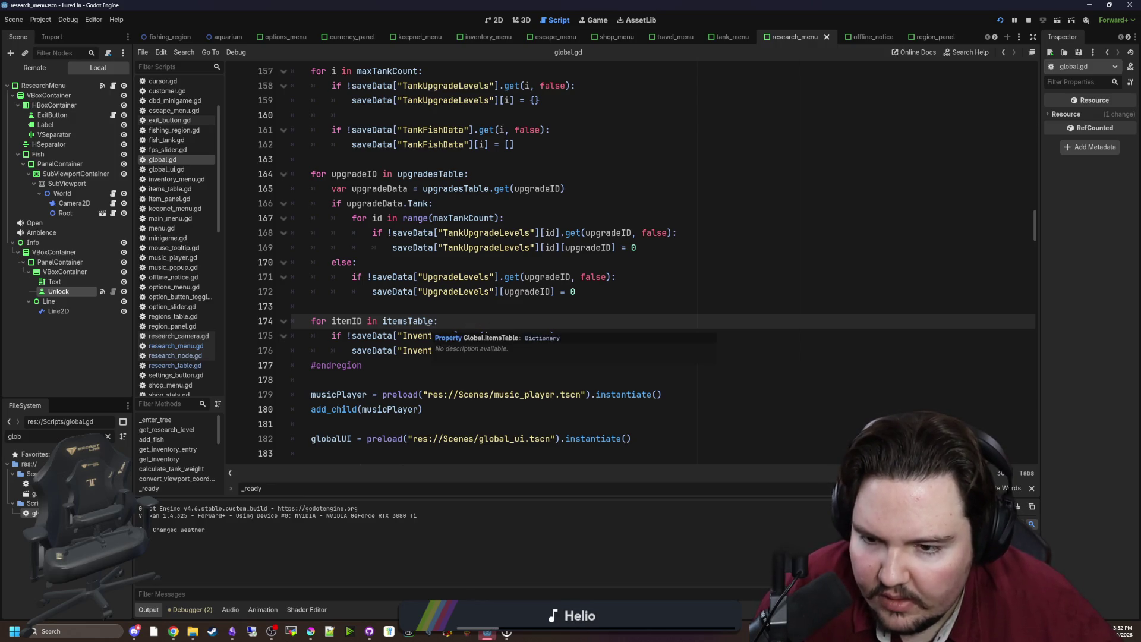
Step: Inspect the load_user_data call in _ready and the loop that fills the inventory
{"action": "scroll", "coordinate": [353, 338], "scroll_direction": "up", "scroll_amount": 4}
{"action": "scroll", "coordinate": [353, 339], "scroll_direction": "up", "scroll_amount": 5}
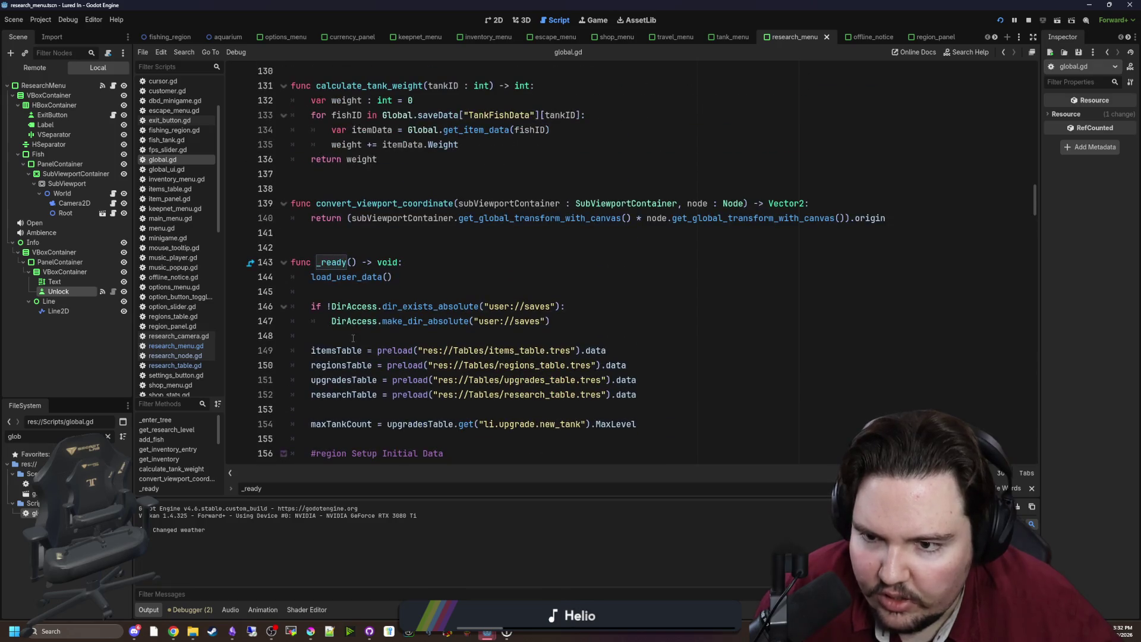
{"action": "double_click", "coordinate": [349, 277]}
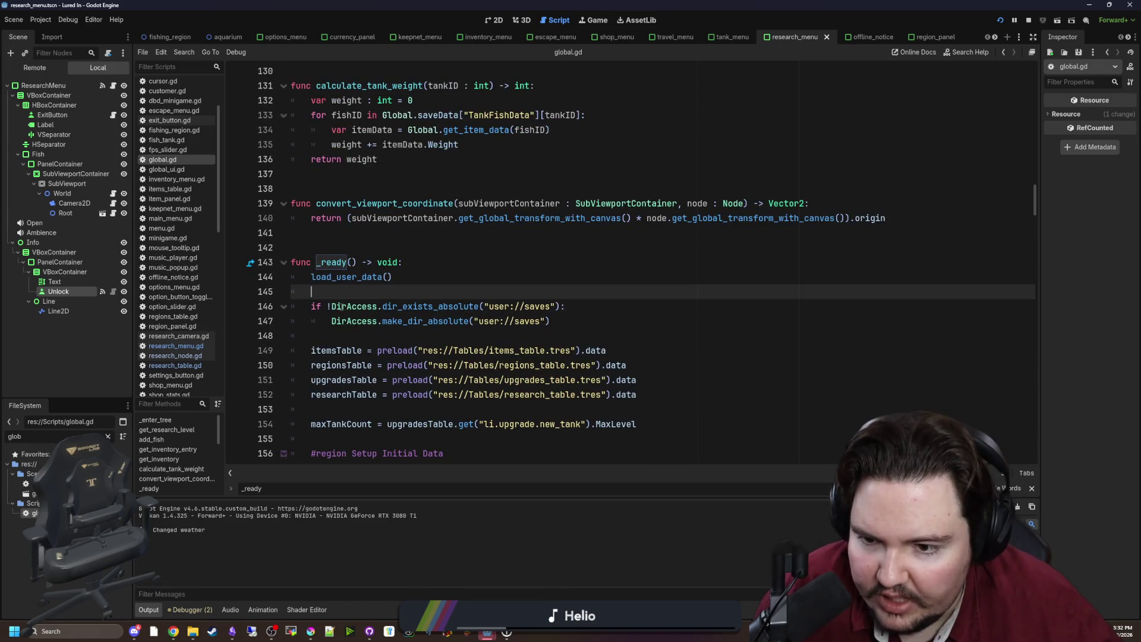
{"action": "scroll", "coordinate": [354, 309], "scroll_direction": "down", "scroll_amount": 5}
{"action": "scroll", "coordinate": [357, 321], "scroll_direction": "down", "scroll_amount": 5}
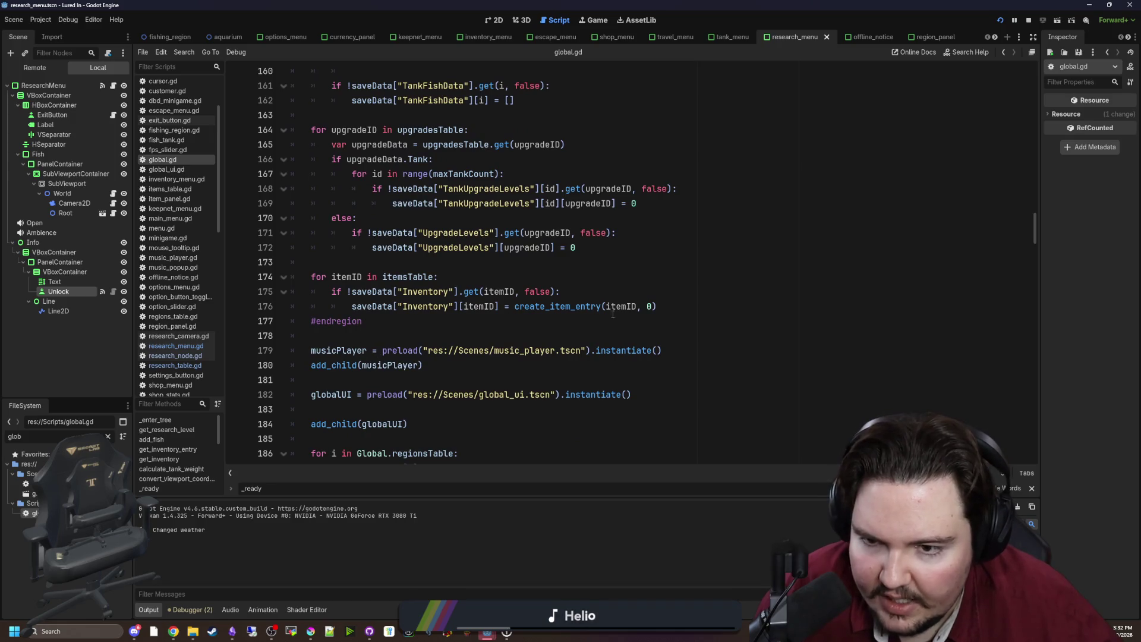
{"action": "mouse_move", "coordinate": [613, 314]}
{"action": "left_mouse_down"}
{"action": "mouse_move", "coordinate": [333, 292]}
{"action": "mouse_move", "coordinate": [311, 277]}
{"action": "left_mouse_up"}
{"action": "left_click", "coordinate": [371, 262]}
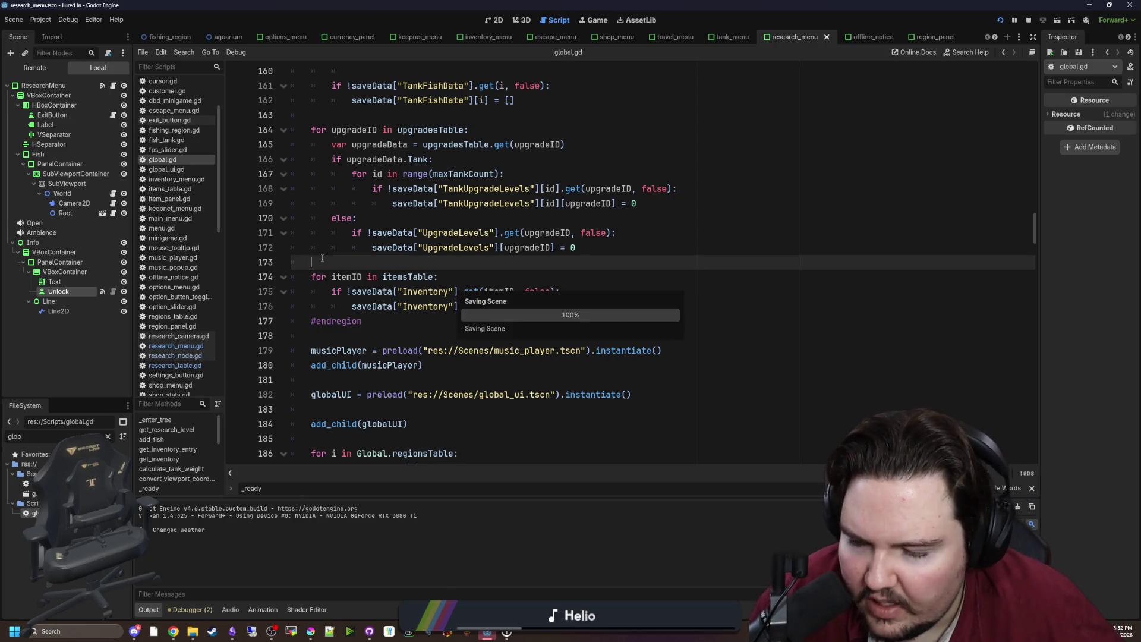
{"action": "scroll", "coordinate": [309, 297], "scroll_direction": "up", "scroll_amount": 3}
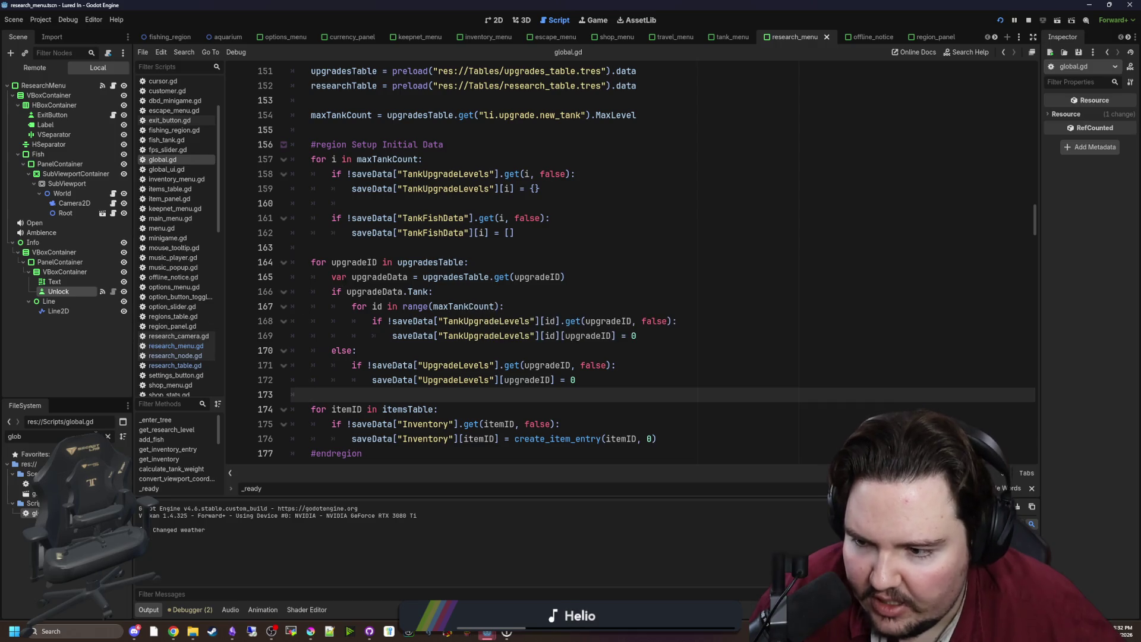
Step: Filter the FileSystem for 'items' and open items_table.gd in the script editor
{"action": "left_click", "coordinate": [108, 436]}
{"action": "type", "text": "items"}
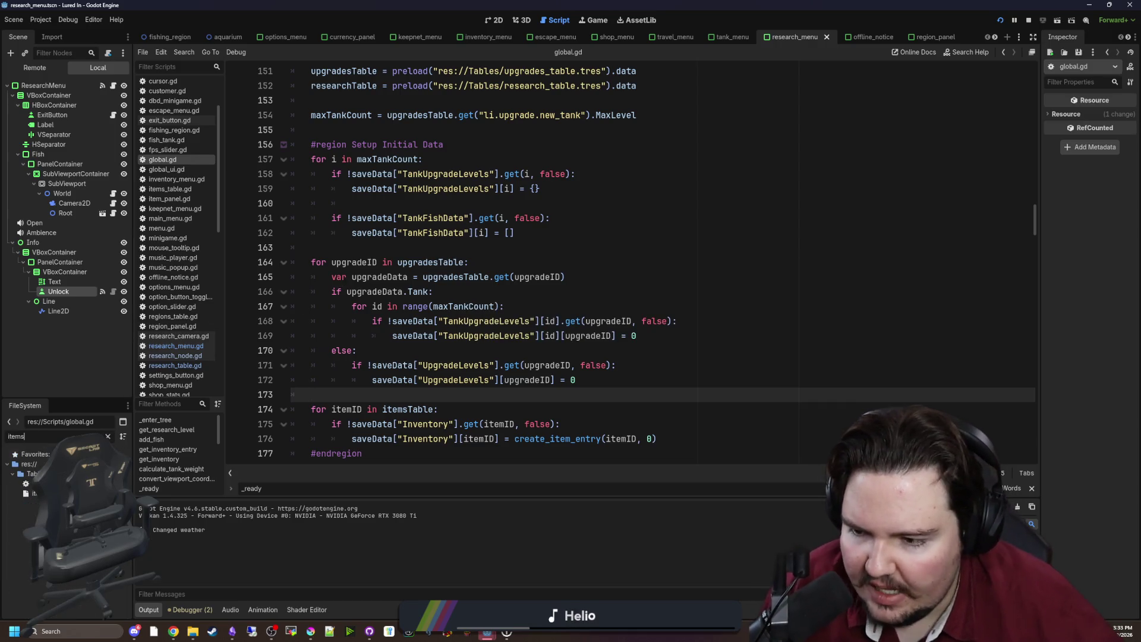
{"action": "double_click", "coordinate": [35, 493]}
Step: Scroll through items_table.gd's default item values and fish entries from minnow to tilapia
{"action": "scroll", "coordinate": [540, 268], "scroll_direction": "down", "scroll_amount": 5}
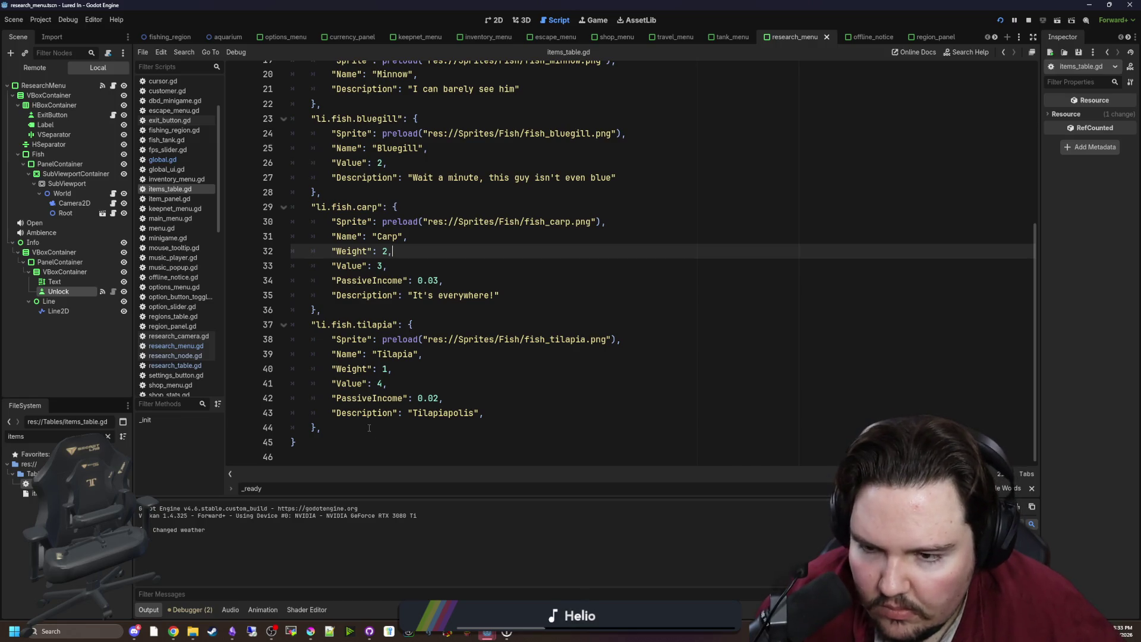
{"action": "mouse_move", "coordinate": [369, 428]}
{"action": "left_mouse_down"}
{"action": "mouse_move", "coordinate": [295, 354]}
{"action": "mouse_move", "coordinate": [297, 325]}
{"action": "left_mouse_up"}
{"action": "left_click", "coordinate": [378, 359]}
{"action": "scroll", "coordinate": [378, 358], "scroll_direction": "up", "scroll_amount": 5}
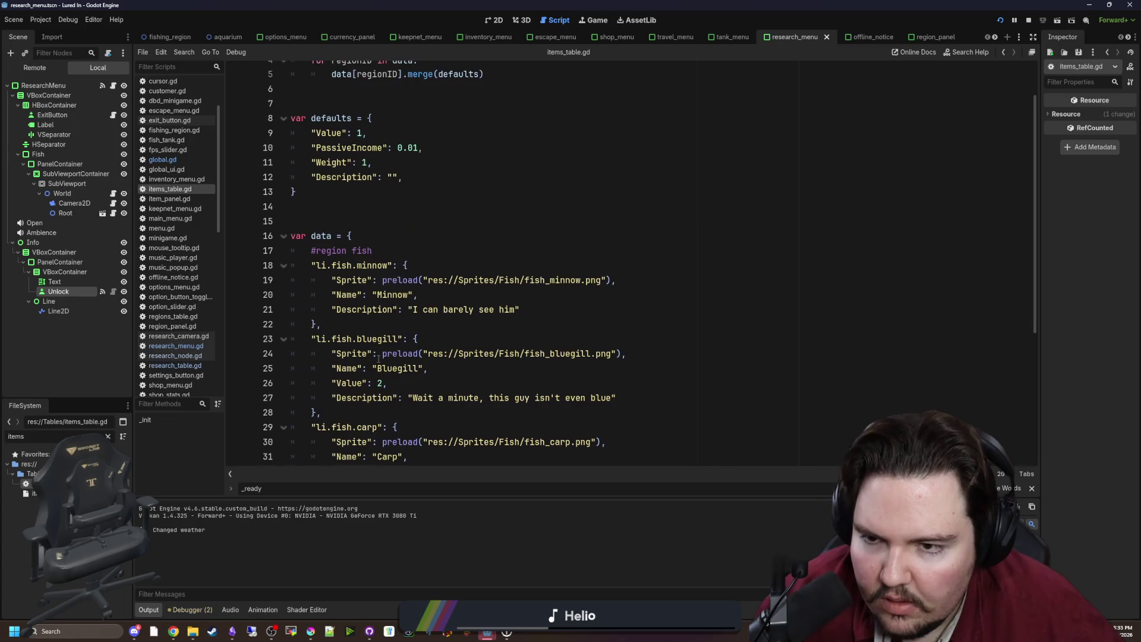
{"action": "scroll", "coordinate": [378, 359], "scroll_direction": "up", "scroll_amount": 1}
{"action": "scroll", "coordinate": [363, 309], "scroll_direction": "down", "scroll_amount": 6}
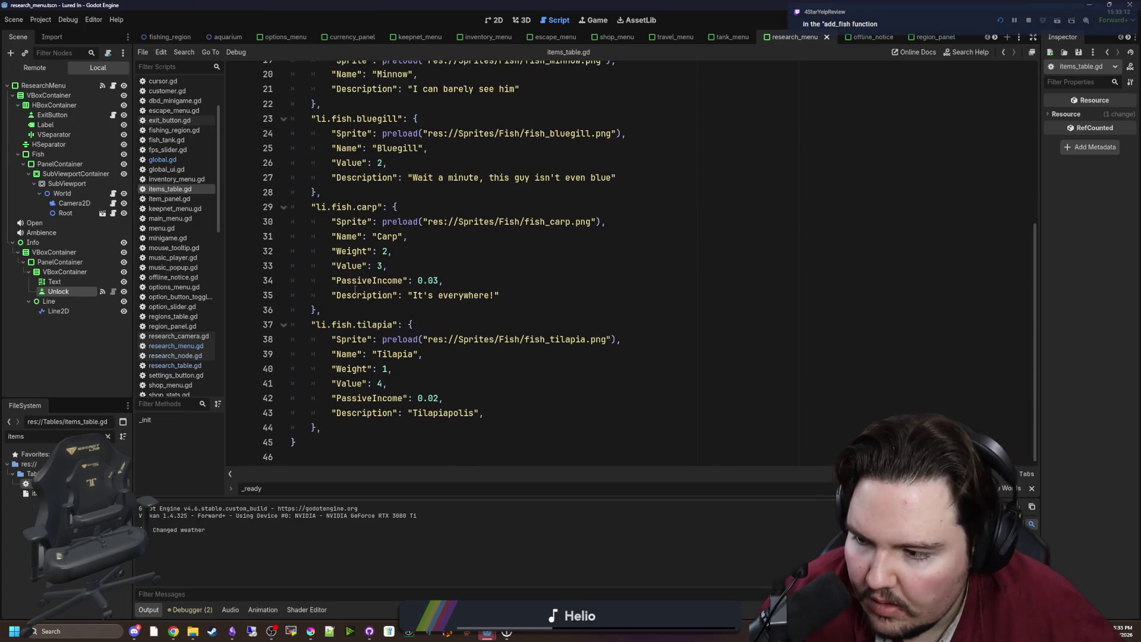
{"action": "scroll", "coordinate": [392, 357], "scroll_direction": "up", "scroll_amount": 5}
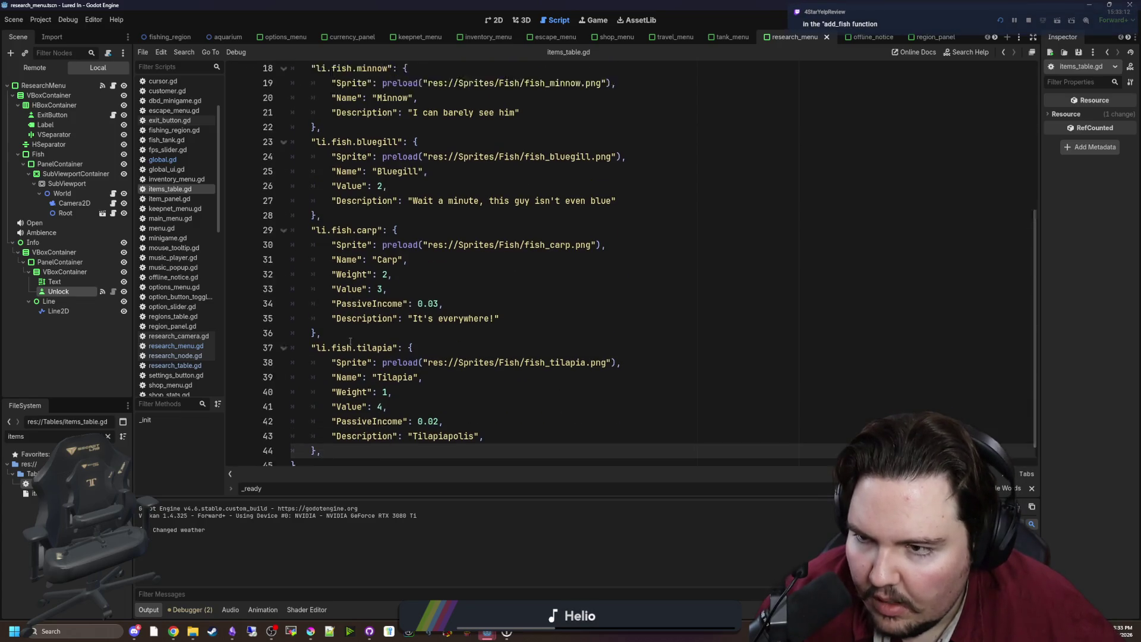
{"action": "left_click", "coordinate": [187, 168]}
Step: From global.gd, search the whole project for 'add_fish' with Find in Files
{"action": "left_click", "coordinate": [163, 159]}
{"action": "left_click", "coordinate": [454, 218]}
{"action": "key", "text": "ctrl+shift+f"}
{"action": "type", "text": "add_f"}
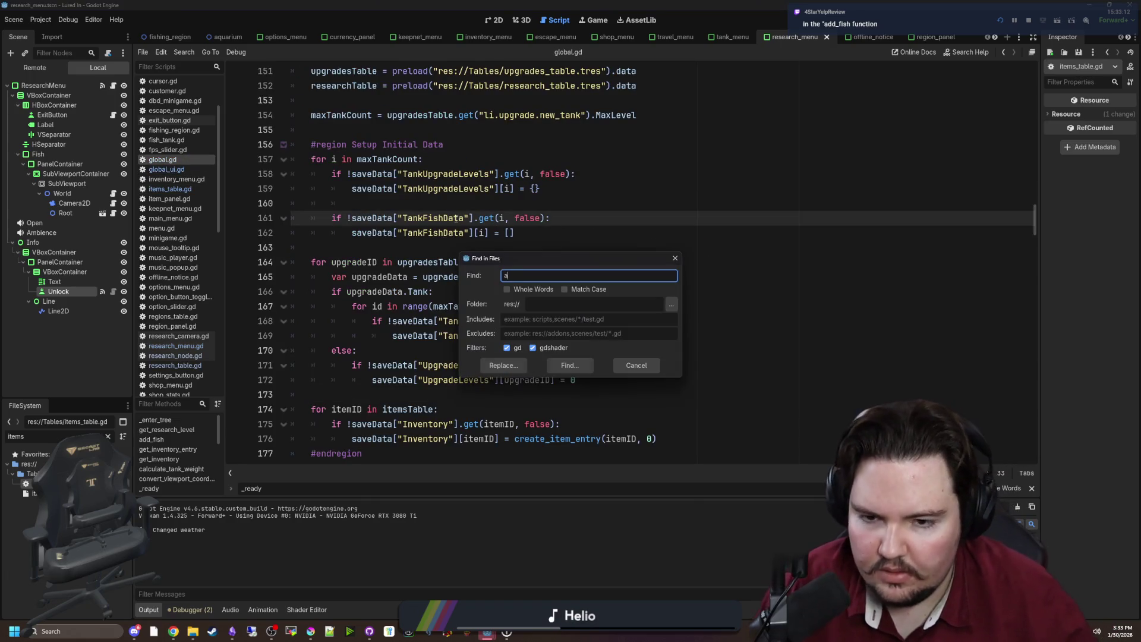
{"action": "type", "text": "ish"}
{"action": "key", "text": "Return"}
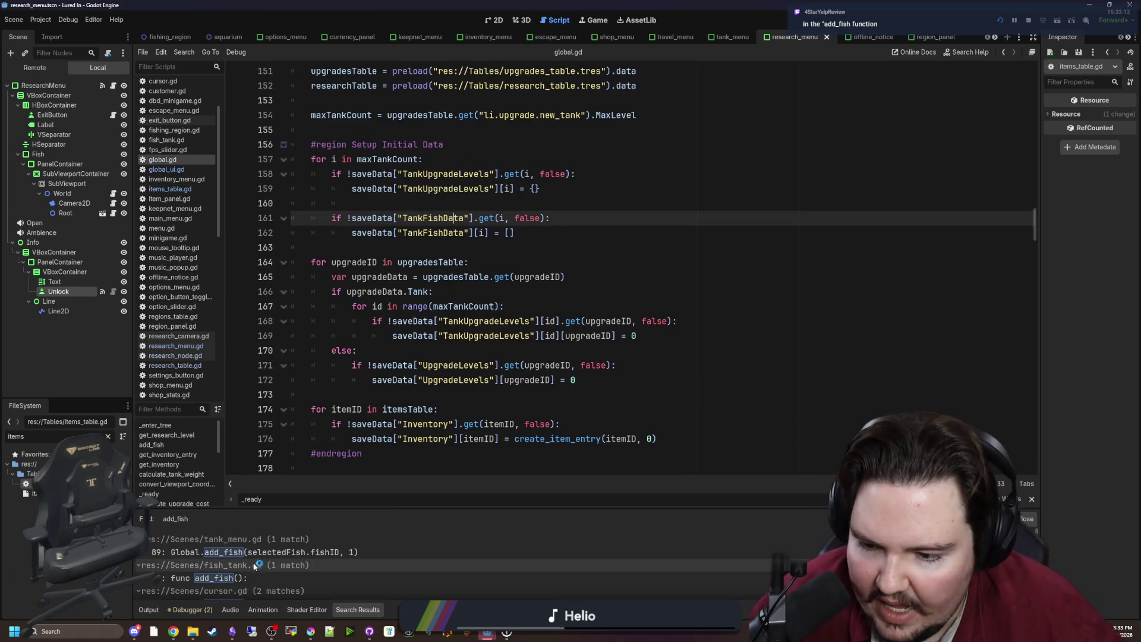
Step: Open the tank_menu.gd add_fish call, then inspect the add_fish definition and its Inventory lookup in global.gd
{"action": "left_click", "coordinate": [270, 559]}
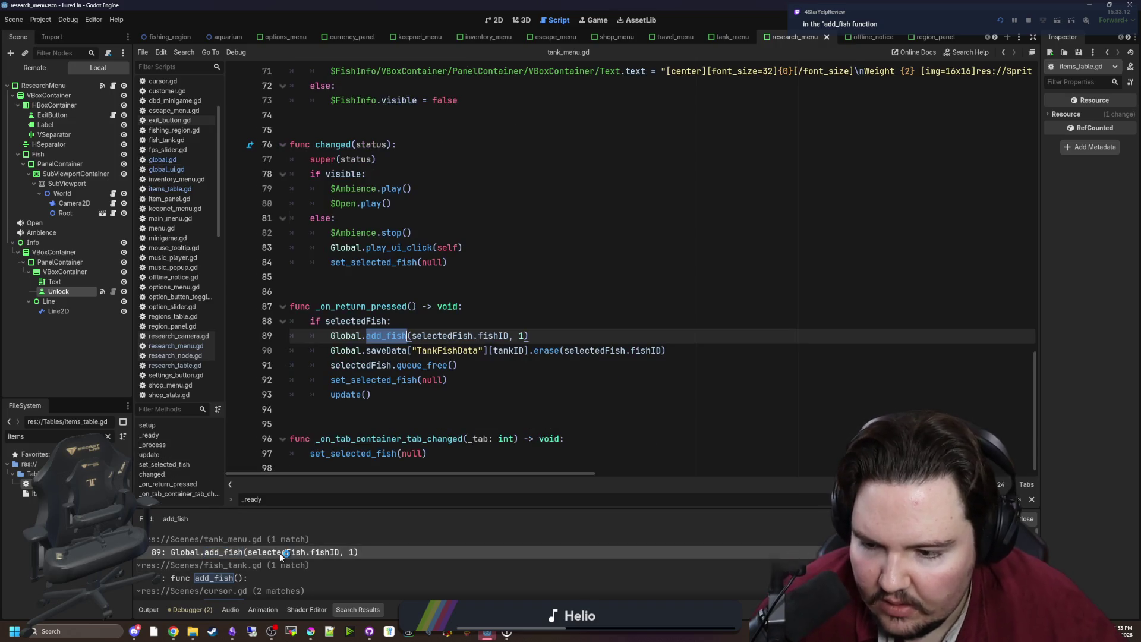
{"action": "left_click", "coordinate": [394, 333], "text": "ctrl"}
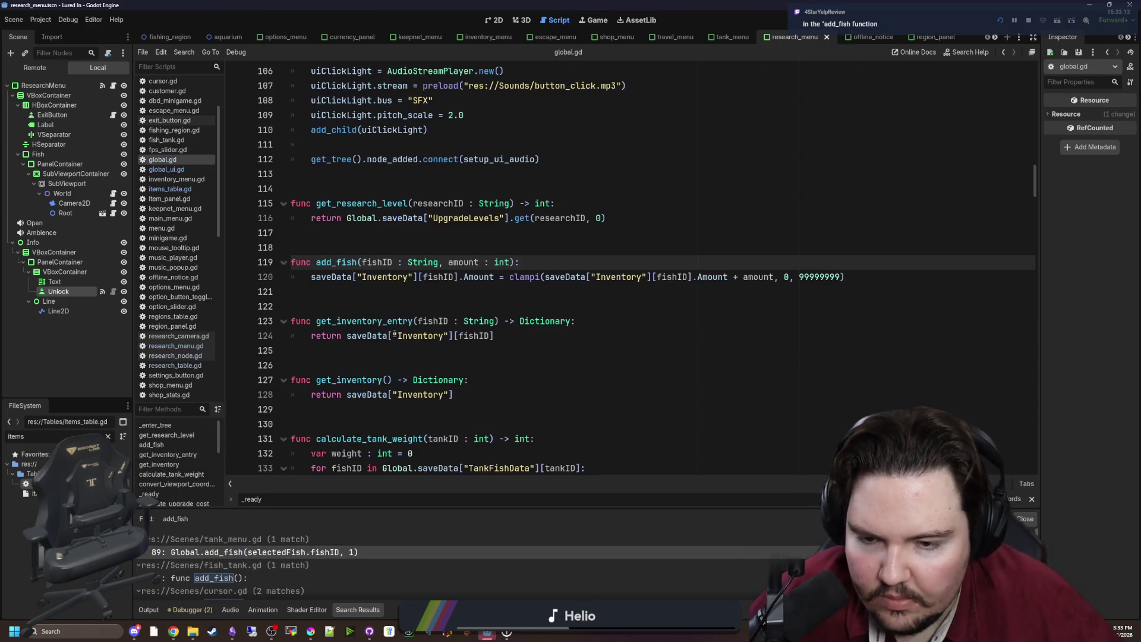
{"action": "left_click", "coordinate": [479, 241]}
{"action": "key", "text": "Down"}
{"action": "key", "text": "Down"}
{"action": "key", "text": "shift+End"}
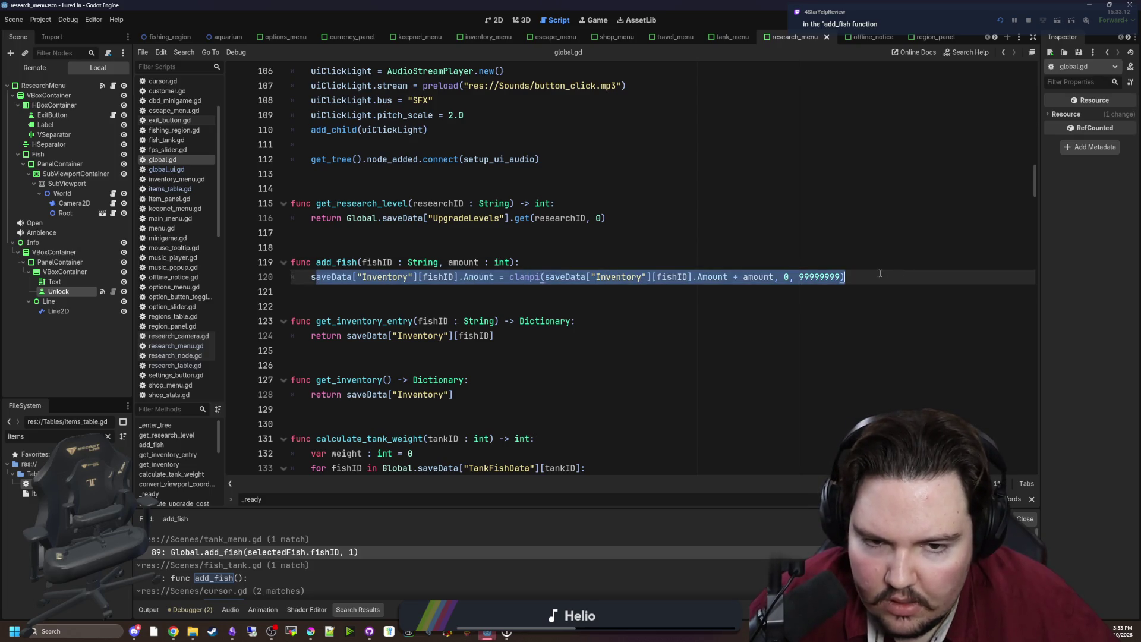
{"action": "key", "text": "Up"}
{"action": "key", "text": "Up"}
{"action": "key", "text": "Up"}
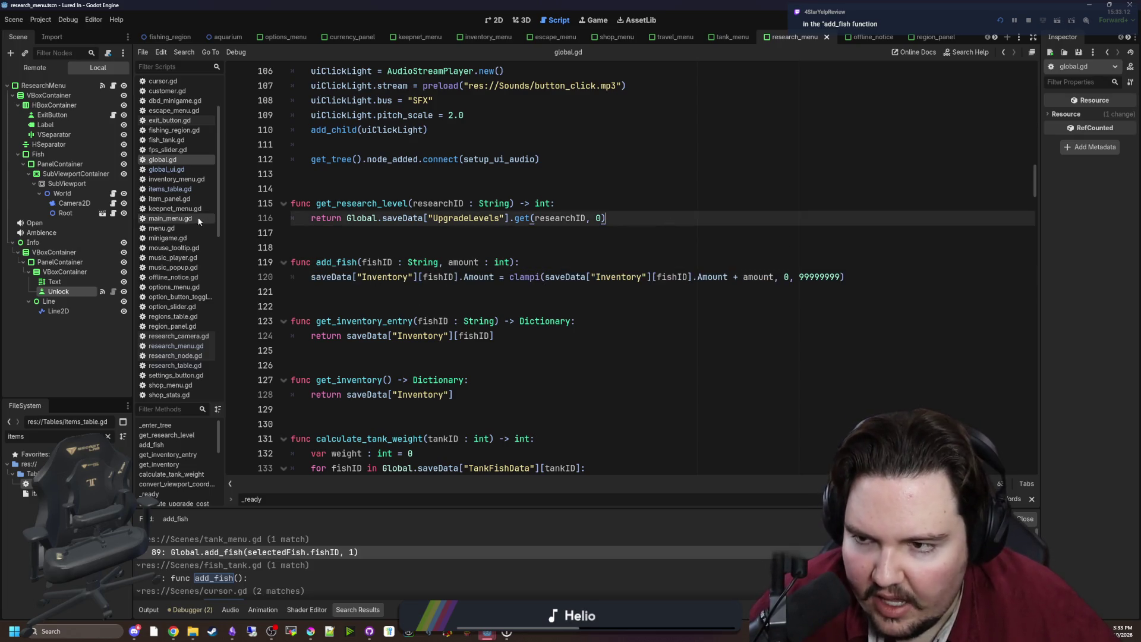
{"action": "left_click_drag", "start_coordinate": [360, 277], "coordinate": [455, 277]}
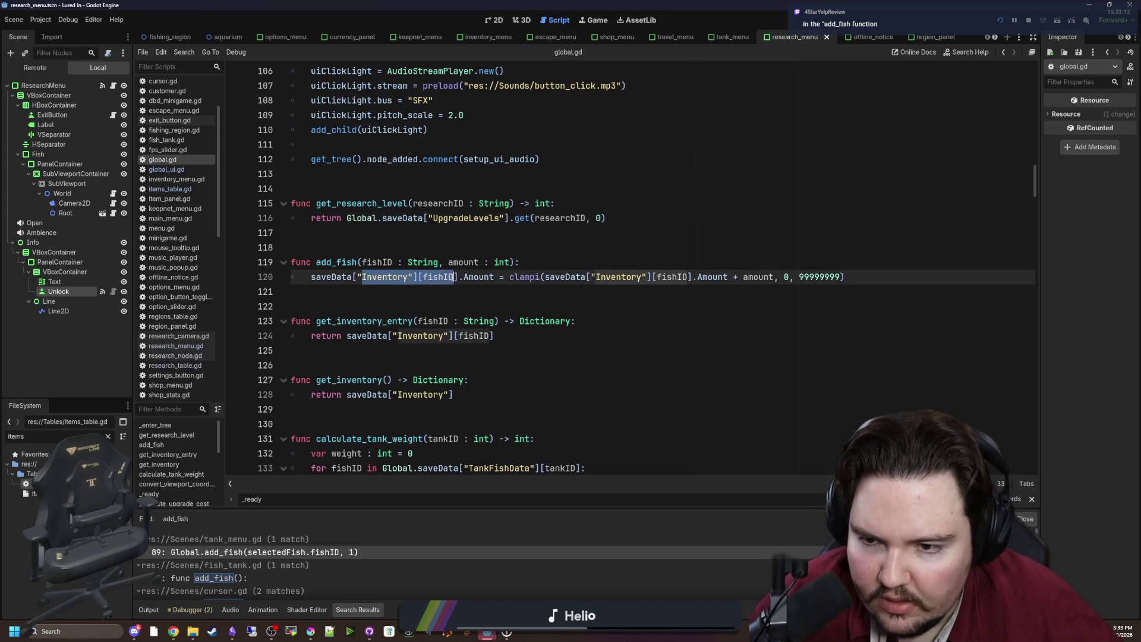
{"action": "left_click", "coordinate": [416, 299]}
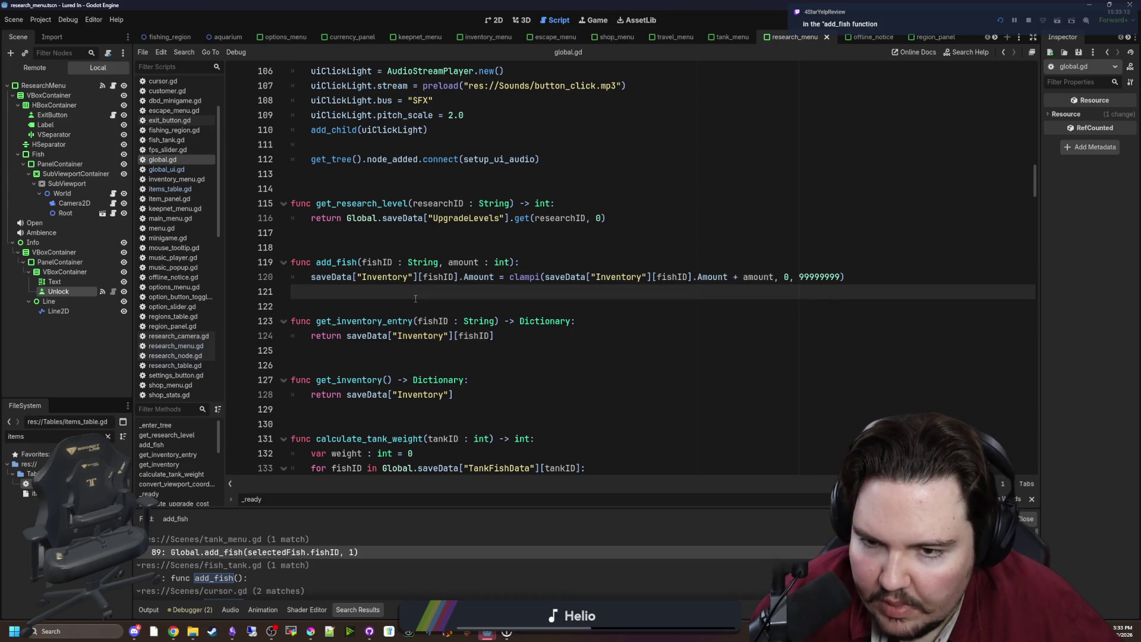
{"action": "triple_click", "coordinate": [475, 277]}
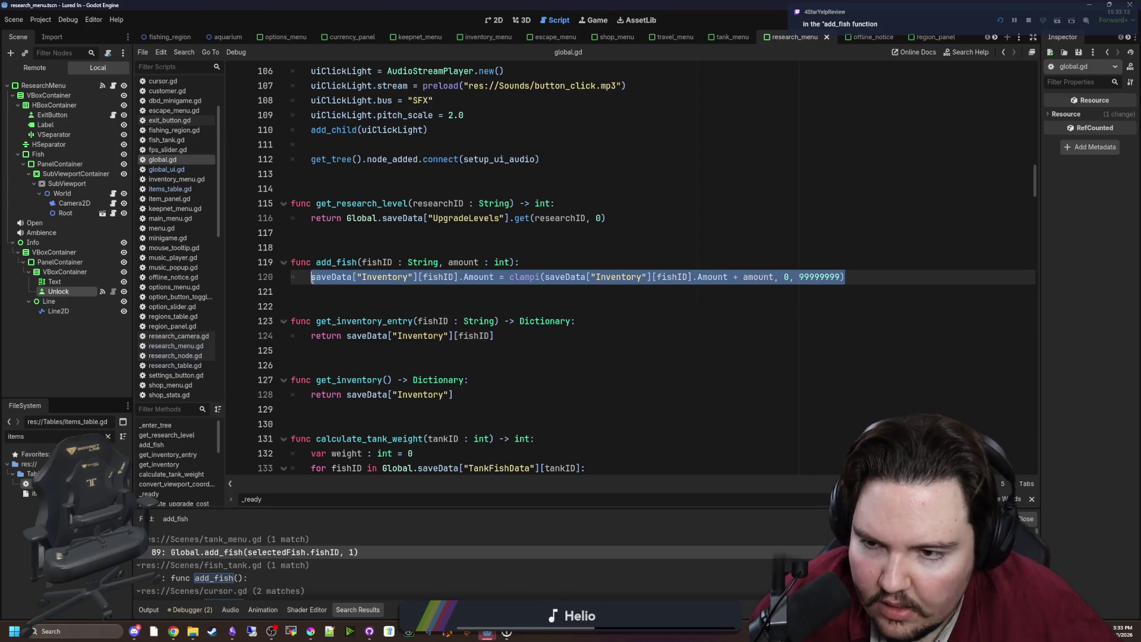
{"action": "left_click", "coordinate": [324, 248]}
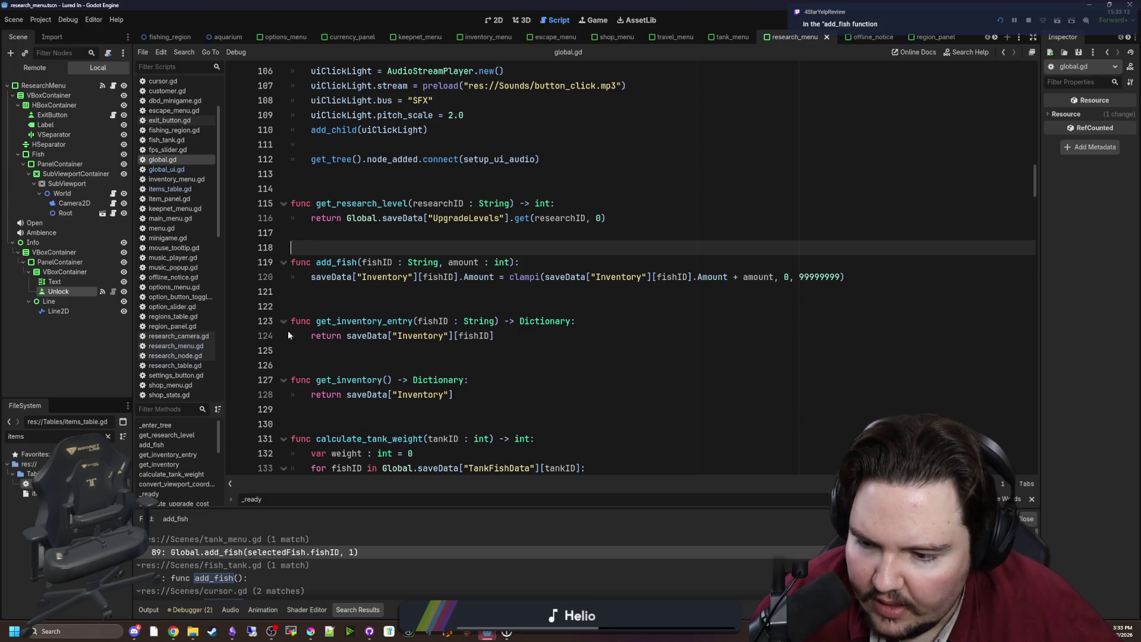
{"action": "left_click", "coordinate": [109, 437]}
Step: Reopen items_table.gd via the 'items' filter and insert a blank line after the tilapia entry
{"action": "type", "text": "items"}
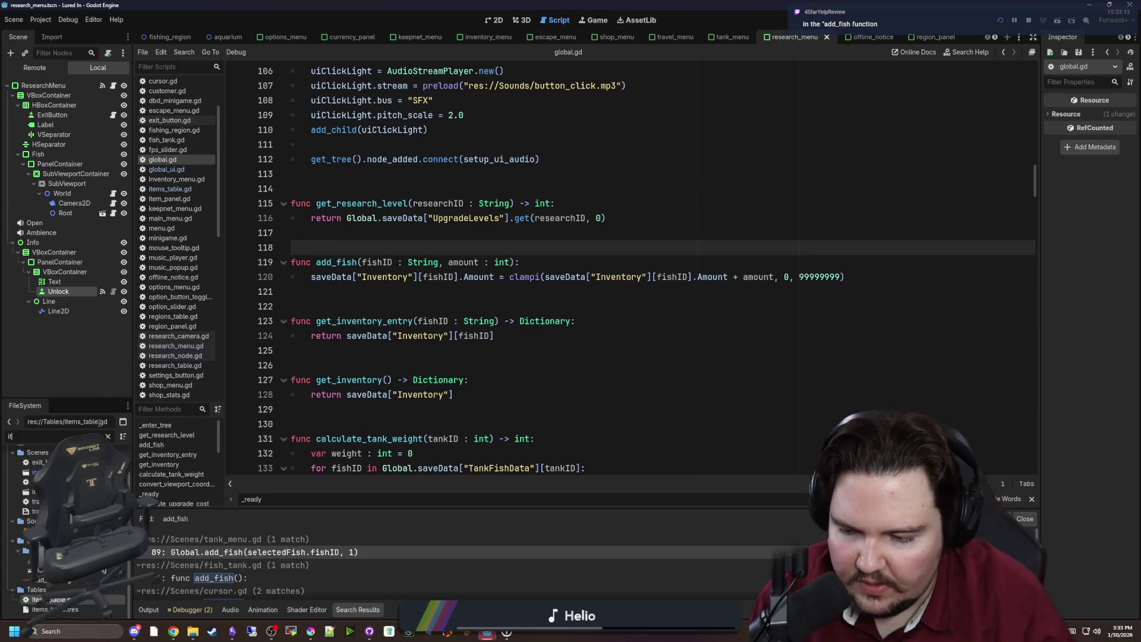
{"action": "double_click", "coordinate": [36, 483]}
{"action": "scroll", "coordinate": [416, 387], "scroll_direction": "down", "scroll_amount": 5}
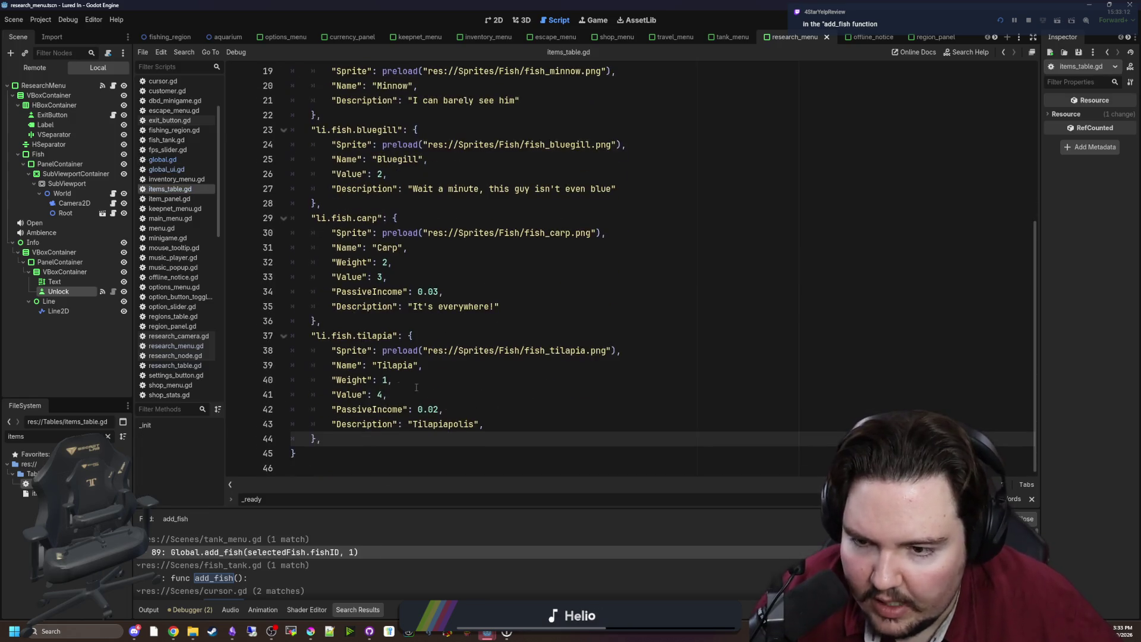
{"action": "left_click", "coordinate": [411, 452]}
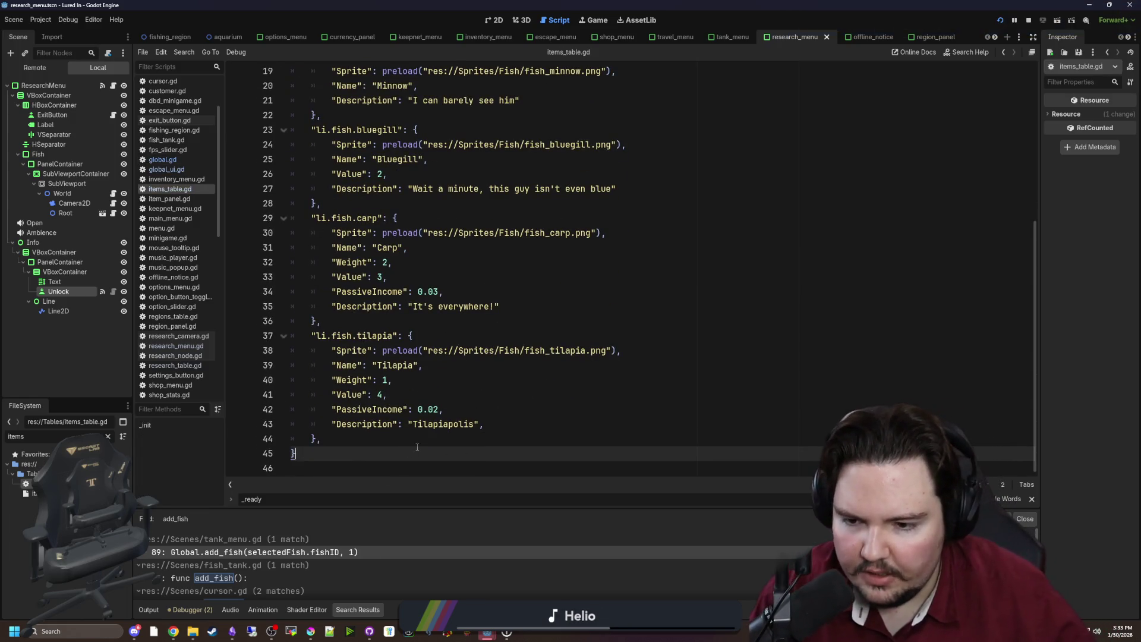
{"action": "left_click", "coordinate": [428, 443]}
{"action": "key", "text": "Return"}
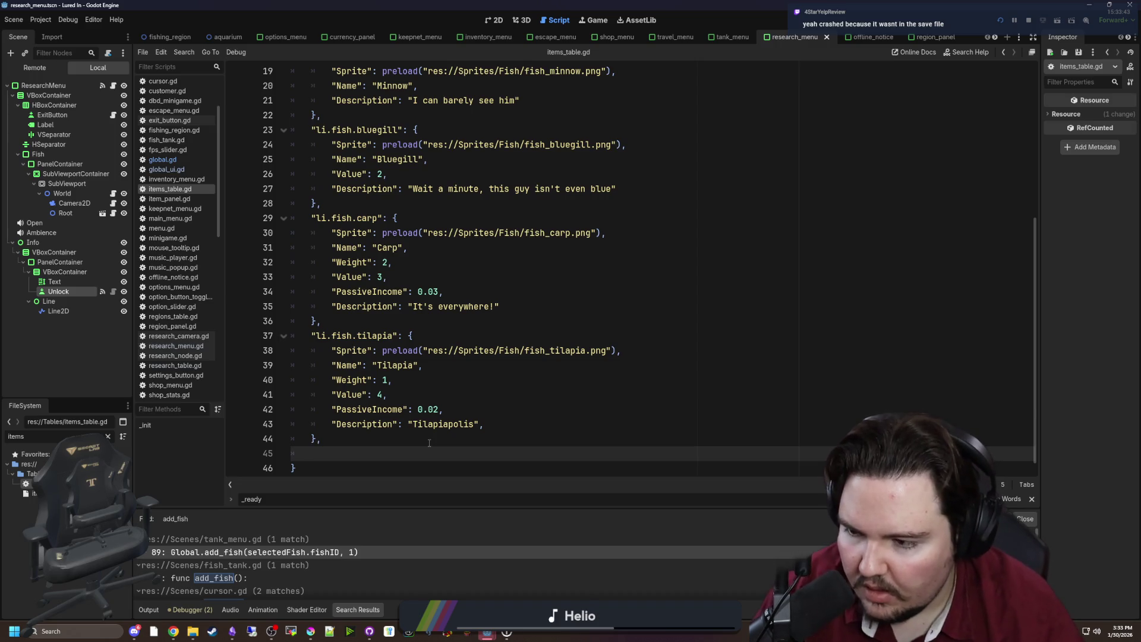
{"action": "scroll", "coordinate": [429, 443], "scroll_direction": "down", "scroll_amount": 1}
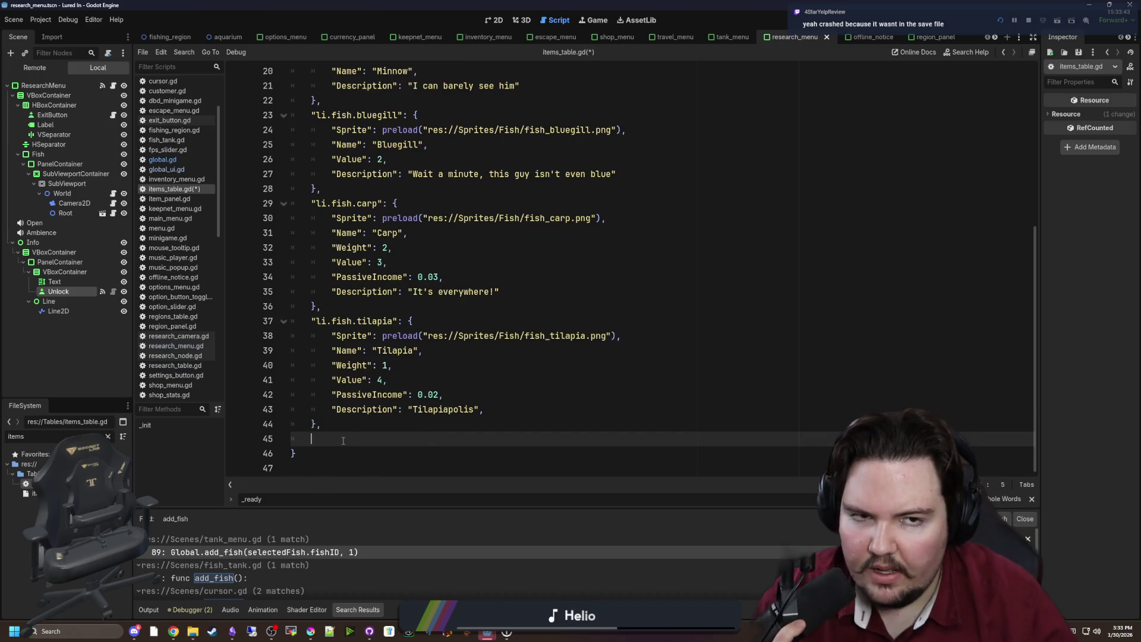
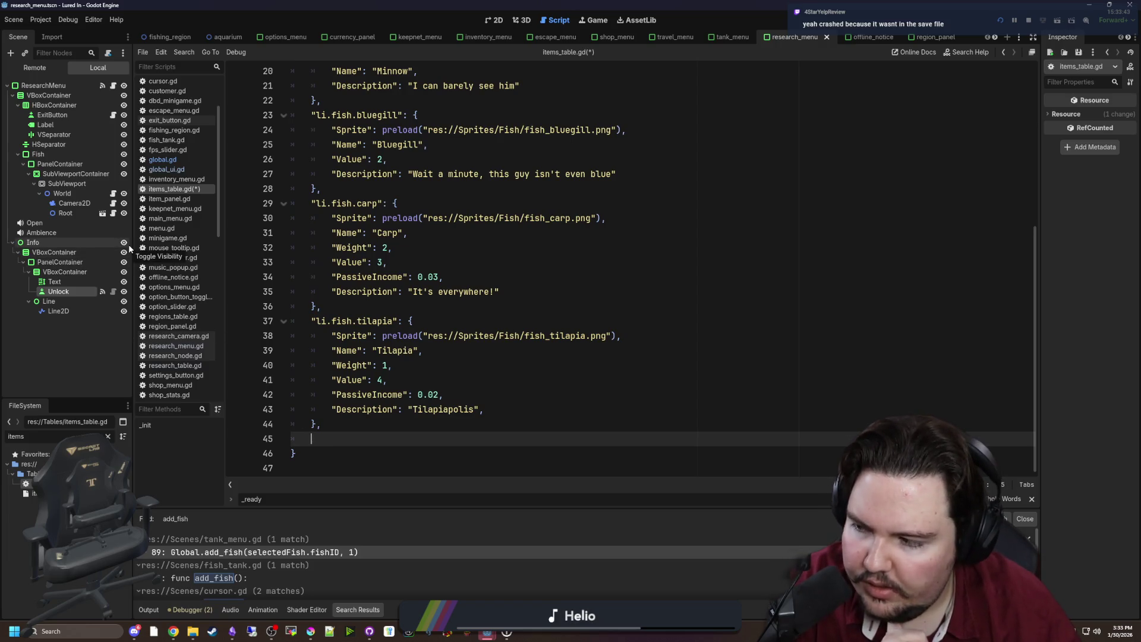
Step: Search global.gd for _ready to locate its setup code
{"action": "left_click", "coordinate": [358, 434]}
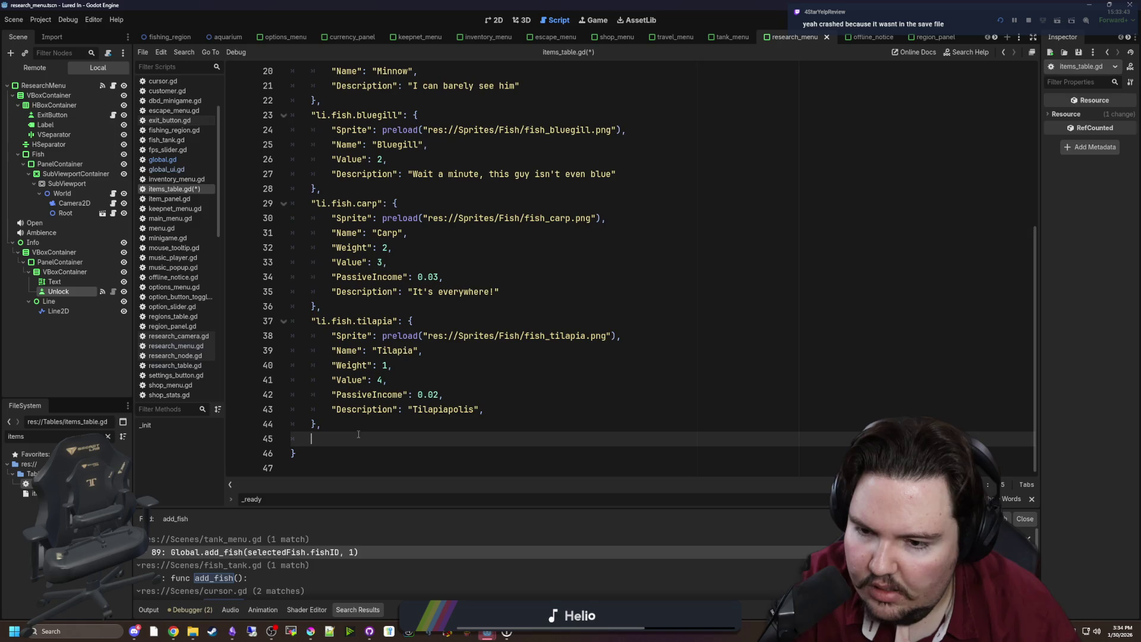
{"action": "left_click", "coordinate": [178, 160]}
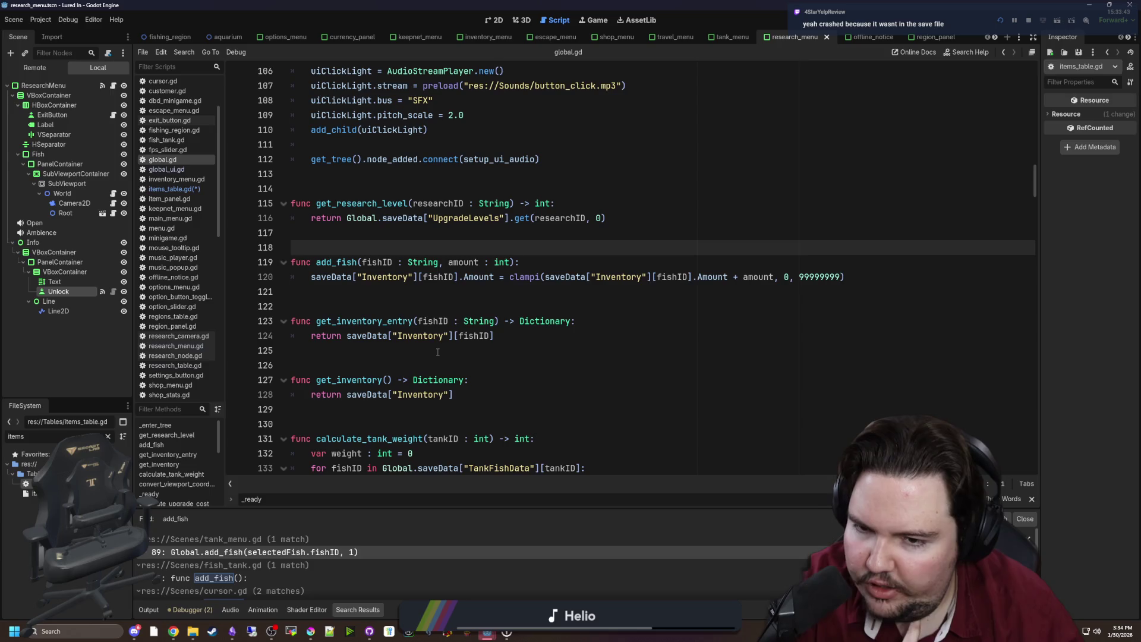
{"action": "scroll", "coordinate": [437, 353], "scroll_direction": "up", "scroll_amount": 2}
{"action": "key", "text": "ctrl+f"}
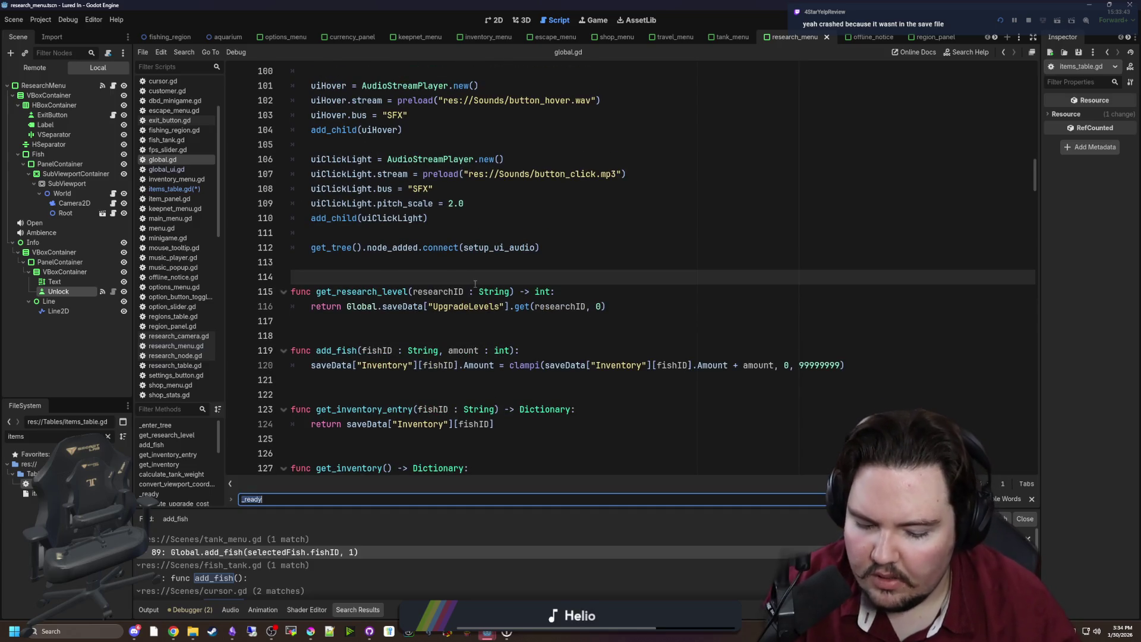
{"action": "type", "text": "_ready"}
{"action": "scroll", "coordinate": [442, 217], "scroll_direction": "down", "scroll_amount": 3}
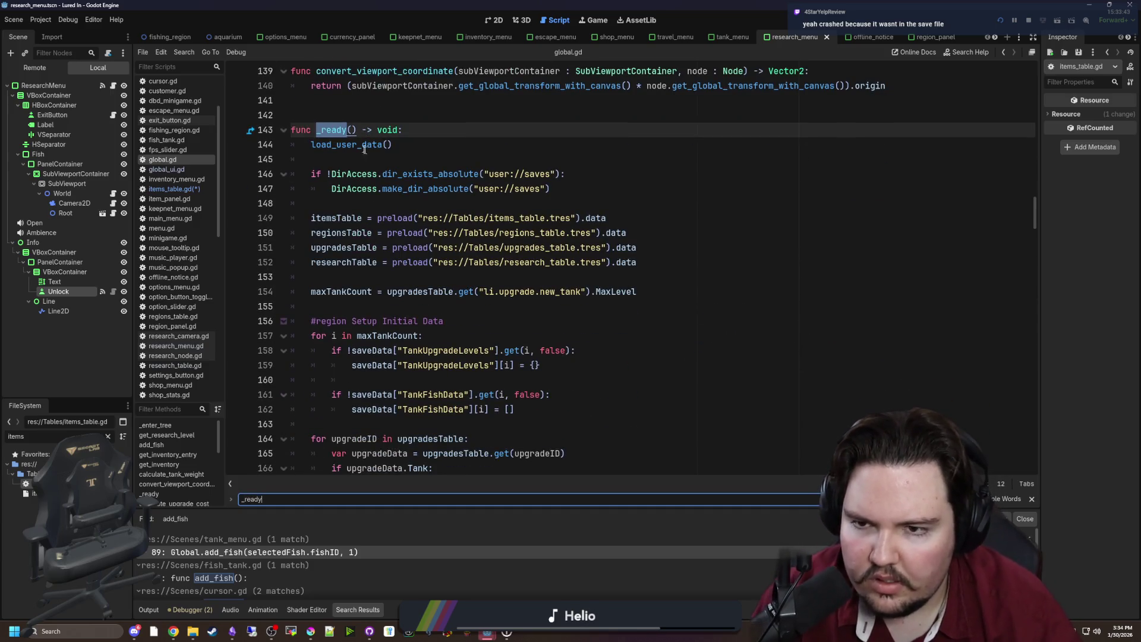
{"action": "scroll", "coordinate": [380, 179], "scroll_direction": "down", "scroll_amount": 7}
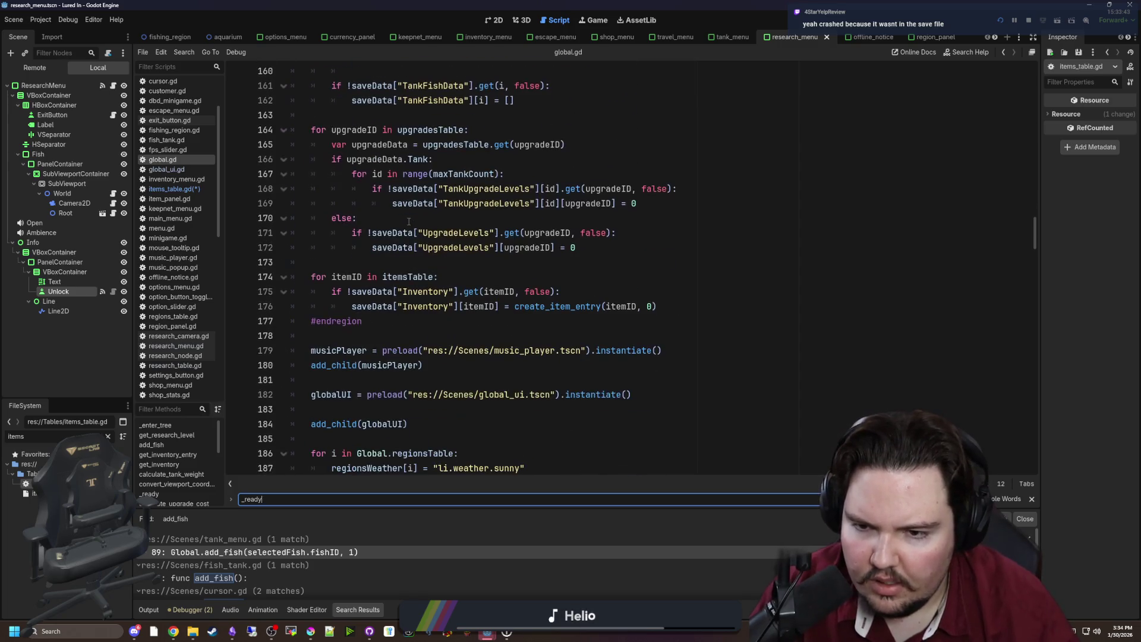
{"action": "scroll", "coordinate": [406, 220], "scroll_direction": "down", "scroll_amount": 2}
{"action": "scroll", "coordinate": [397, 237], "scroll_direction": "up", "scroll_amount": 2}
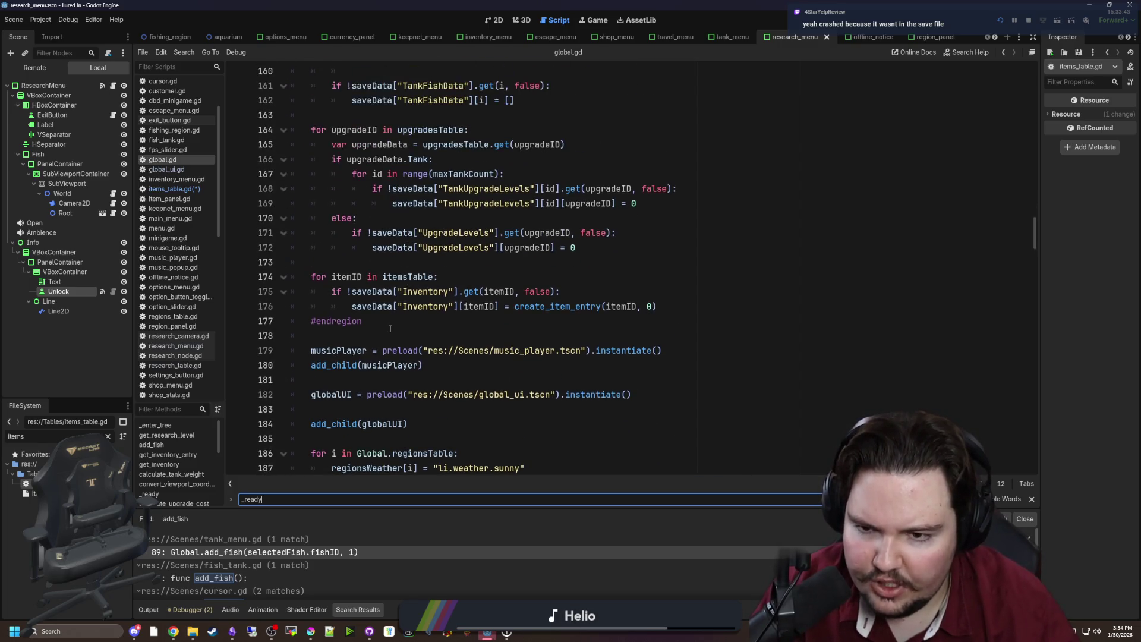
Step: Inspect the create_item_entry call and indentation around line 173 of global.gd
{"action": "mouse_move", "coordinate": [657, 306]}
{"action": "left_mouse_down"}
{"action": "mouse_move", "coordinate": [346, 306]}
{"action": "mouse_move", "coordinate": [311, 277]}
{"action": "left_mouse_up"}
{"action": "left_click", "coordinate": [361, 262]}
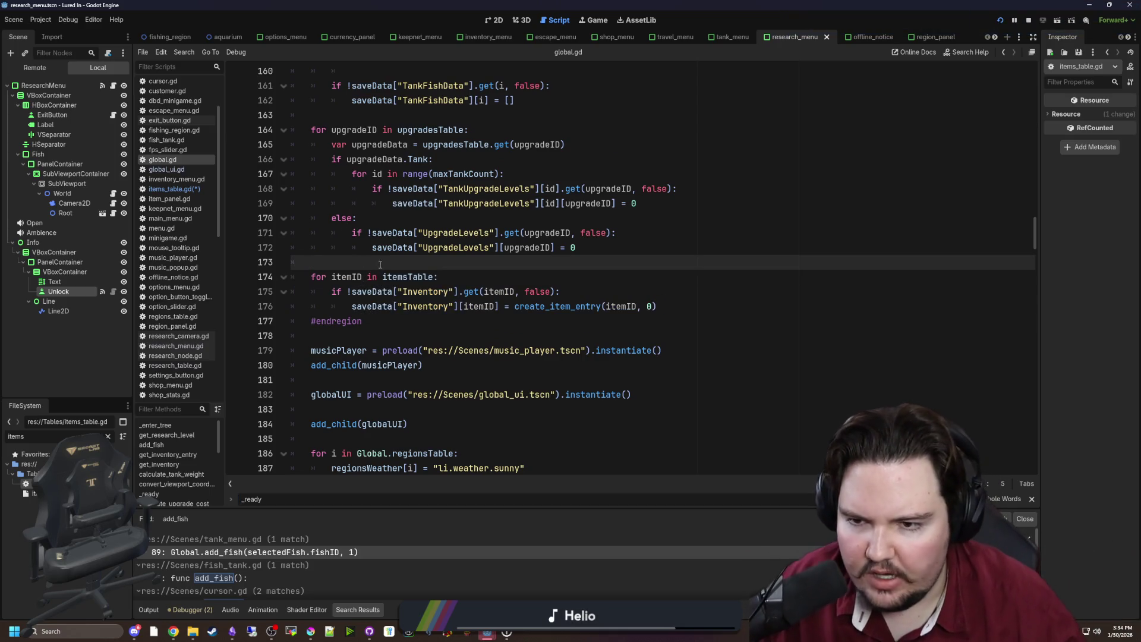
{"action": "left_click_drag", "start_coordinate": [380, 265], "coordinate": [289, 262]}
{"action": "left_click", "coordinate": [321, 263]}
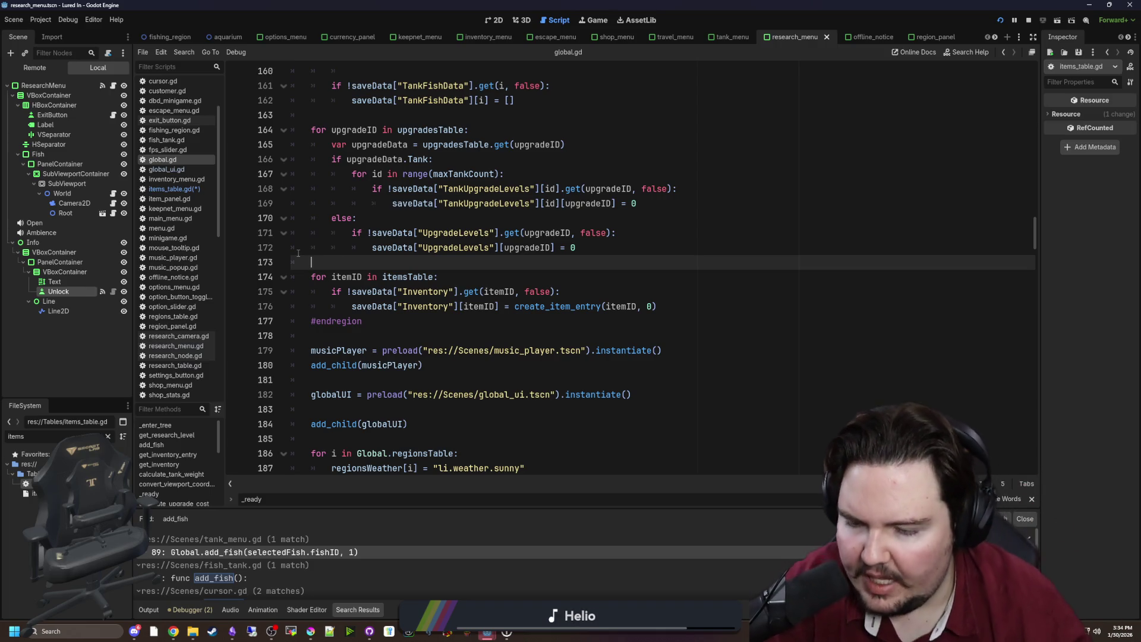
{"action": "left_click_drag", "start_coordinate": [657, 307], "coordinate": [294, 277]}
{"action": "left_click", "coordinate": [377, 258]}
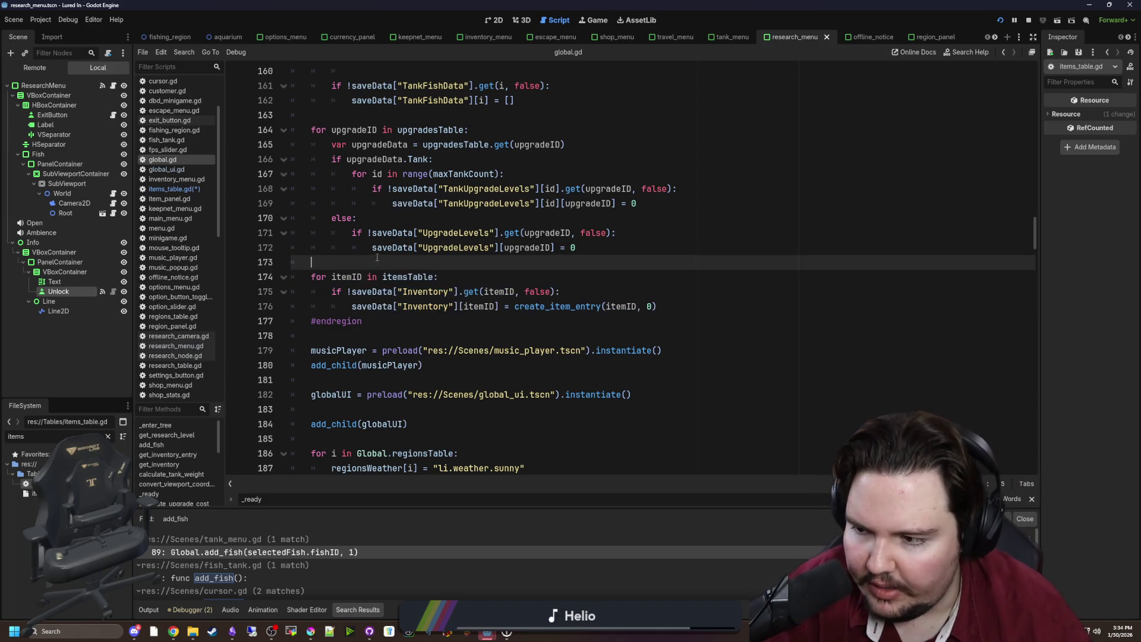
Step: Delete blank line 45 after the tilapia entry in items_table.gd and save it
{"action": "left_click", "coordinate": [178, 189]}
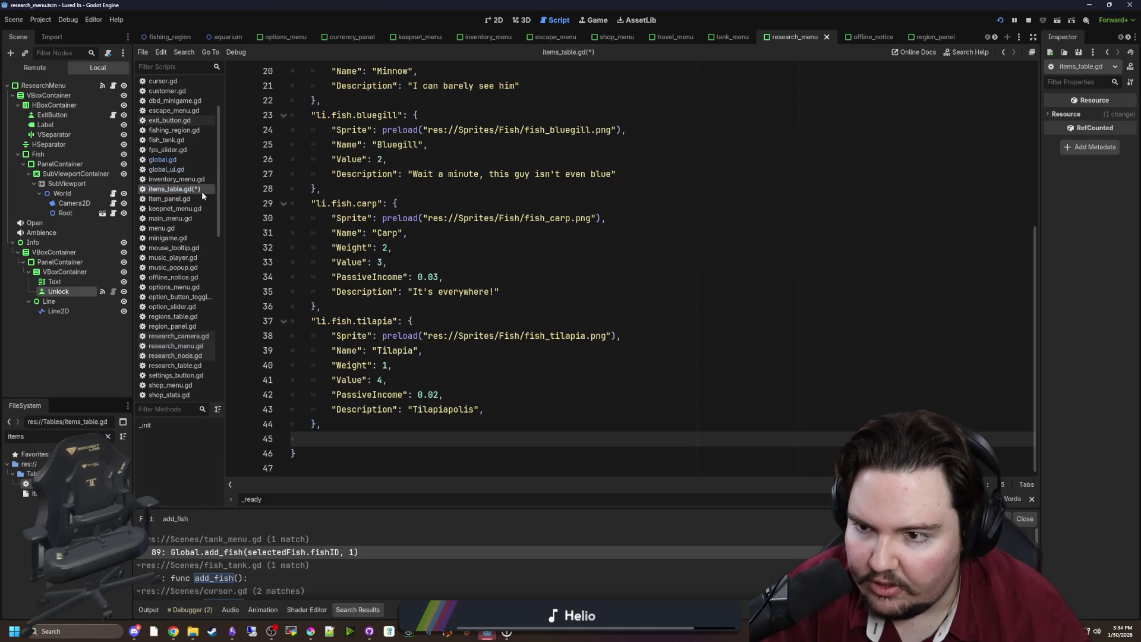
{"action": "left_click", "coordinate": [318, 441]}
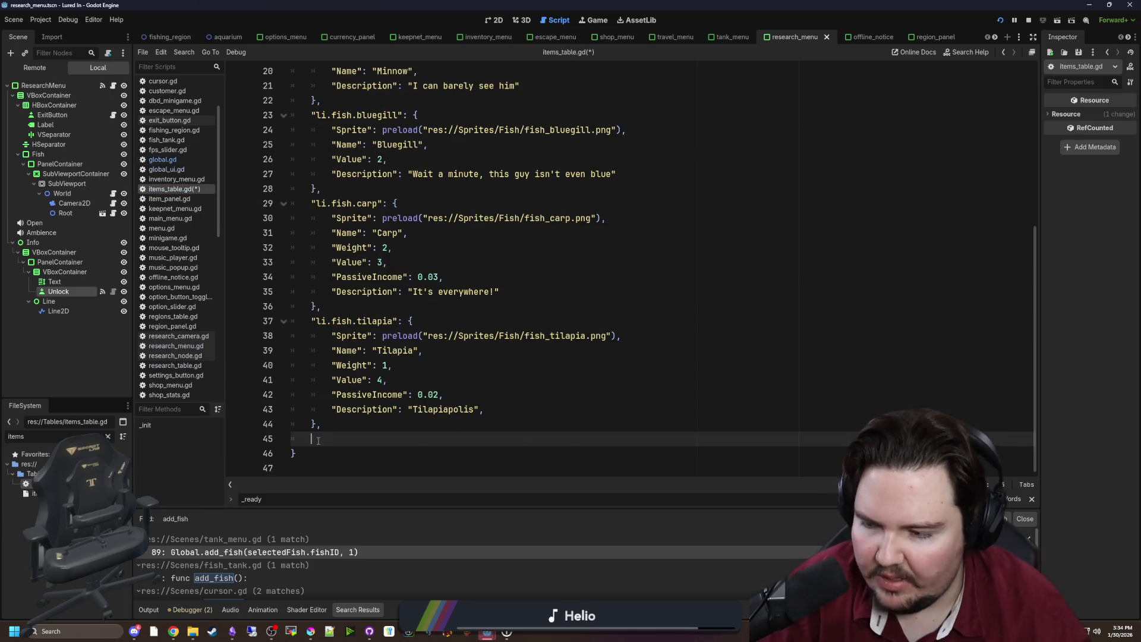
{"action": "key", "text": "BackSpace"}
{"action": "key", "text": "BackSpace"}
{"action": "key", "text": "ctrl+s"}
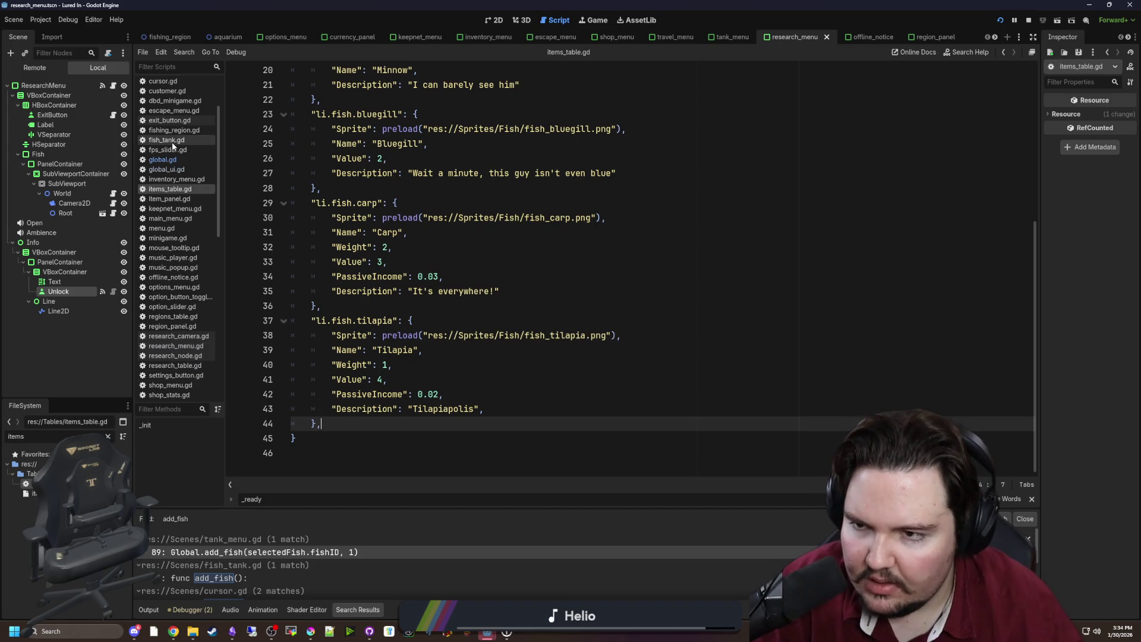
Step: Return to global.gd and review the code near #endregion around lines 174-177
{"action": "left_click", "coordinate": [171, 161]}
{"action": "left_click", "coordinate": [428, 325]}
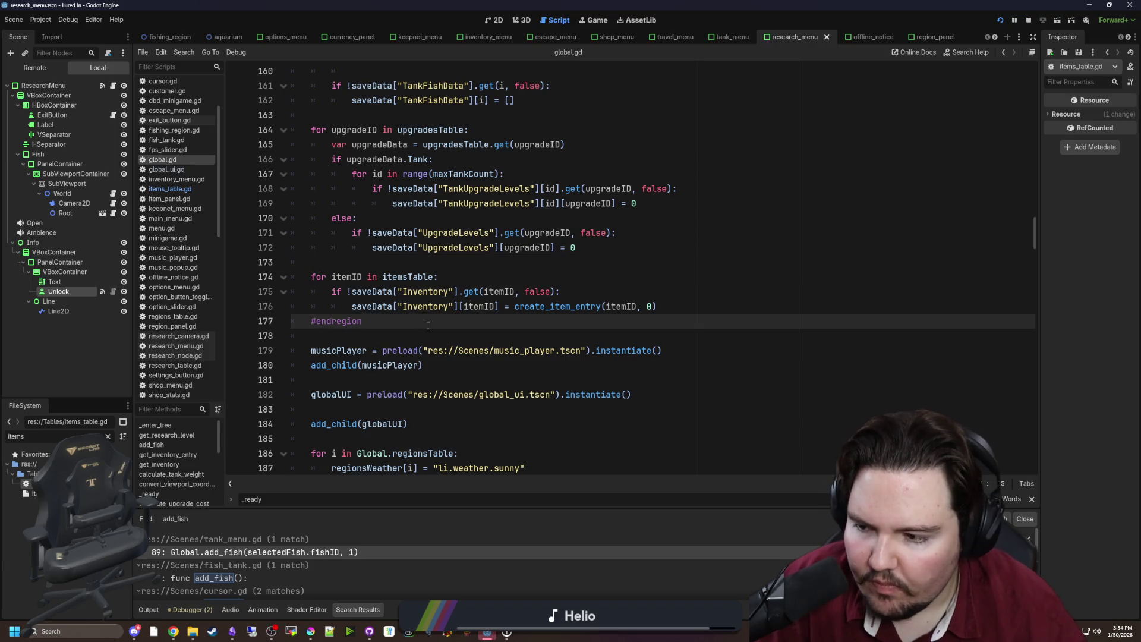
{"action": "scroll", "coordinate": [446, 324], "scroll_direction": "up", "scroll_amount": 1}
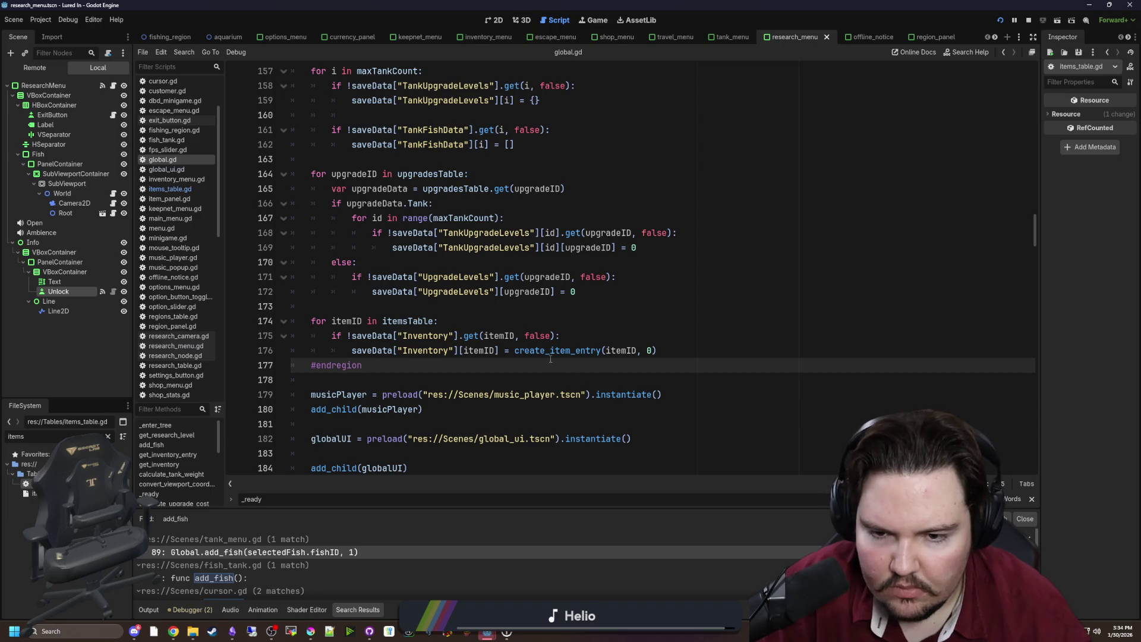
{"action": "mouse_move", "coordinate": [558, 355]}
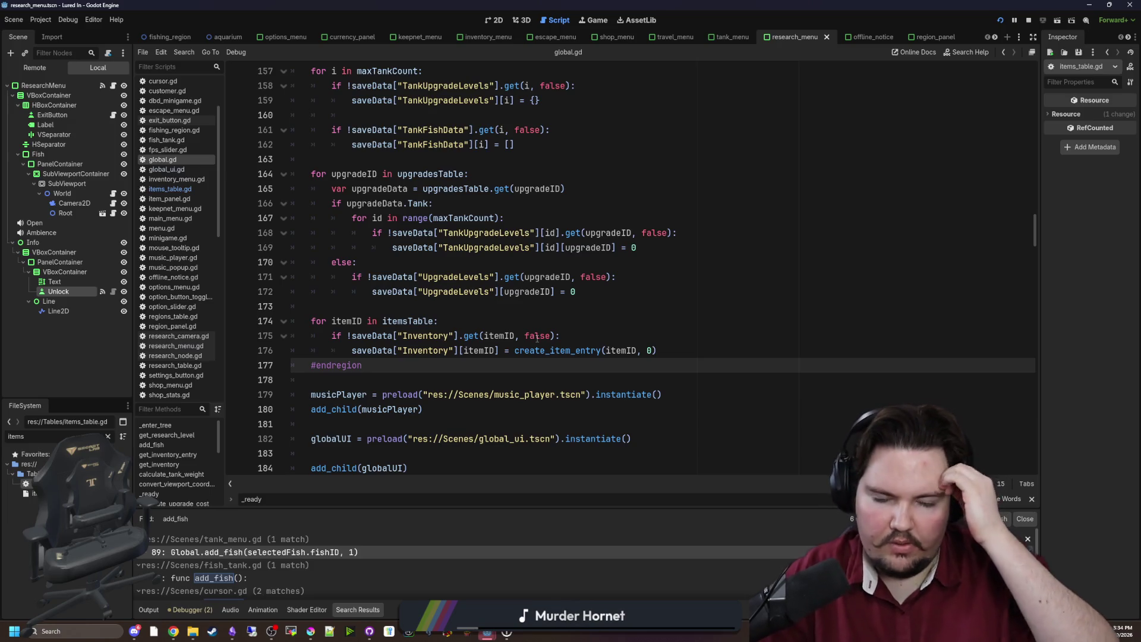
{"action": "left_click", "coordinate": [474, 315]}
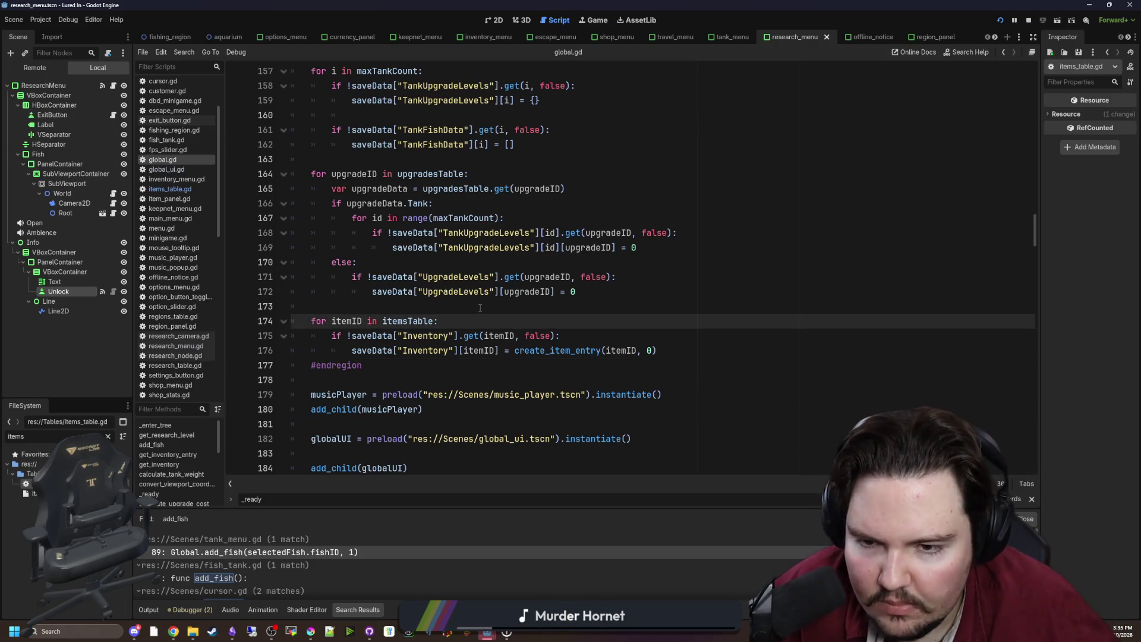
{"action": "scroll", "coordinate": [480, 308], "scroll_direction": "down", "scroll_amount": 1}
{"action": "scroll", "coordinate": [600, 159], "scroll_direction": "up", "scroll_amount": 15}
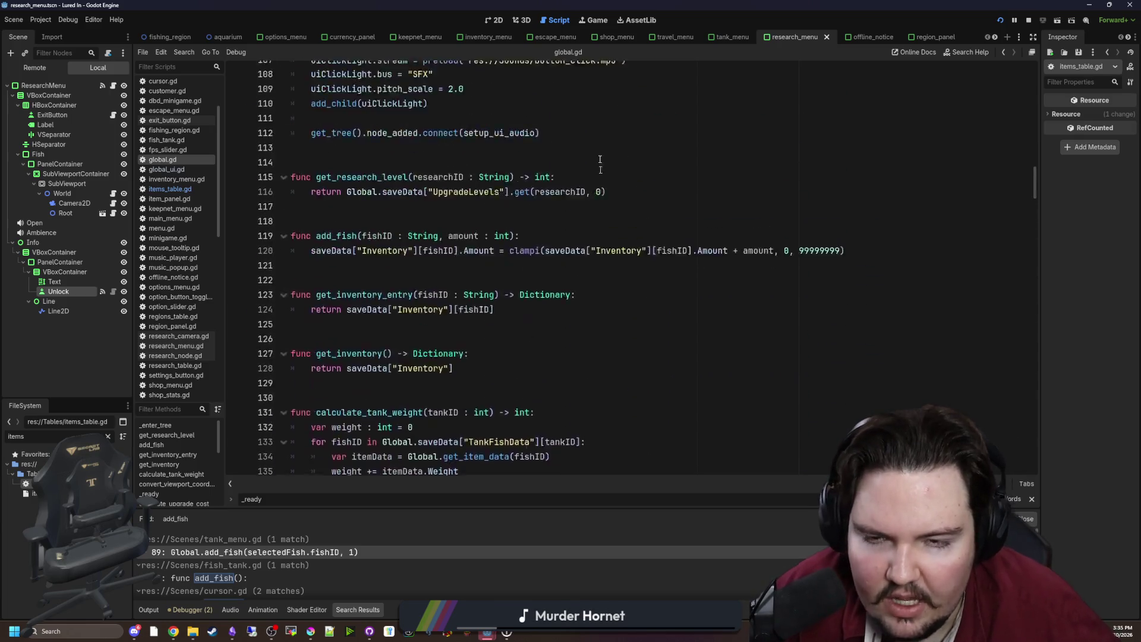
{"action": "scroll", "coordinate": [600, 159], "scroll_direction": "up", "scroll_amount": 10}
Step: Test-run the game, check inventory, shop and the Marketing research node, then quit
{"action": "key", "text": "F5"}
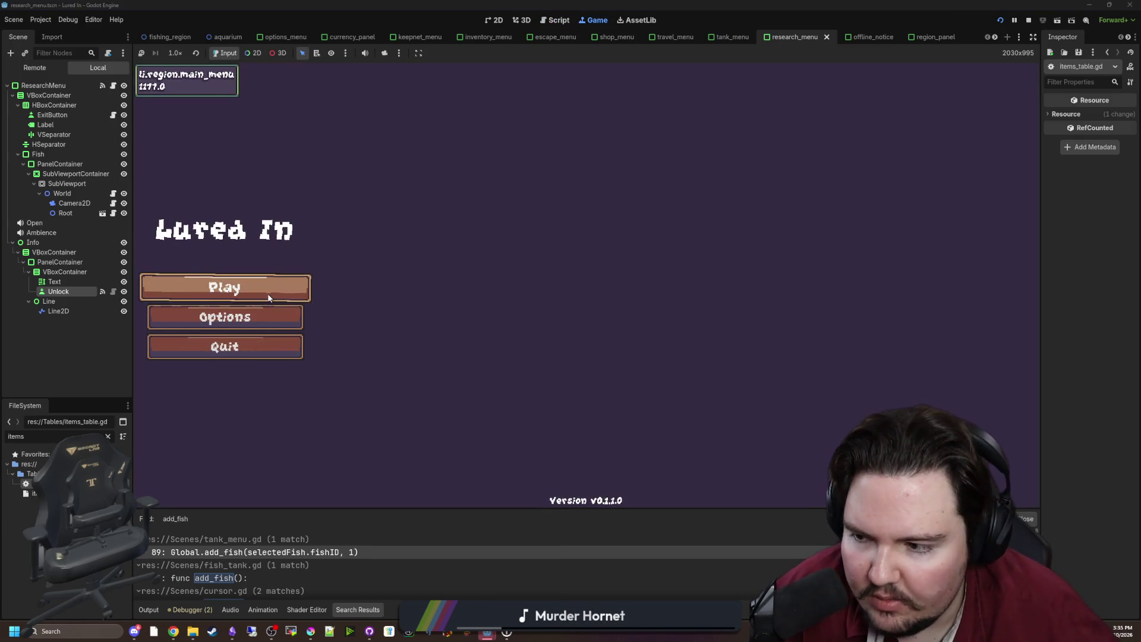
{"action": "left_click", "coordinate": [268, 295]}
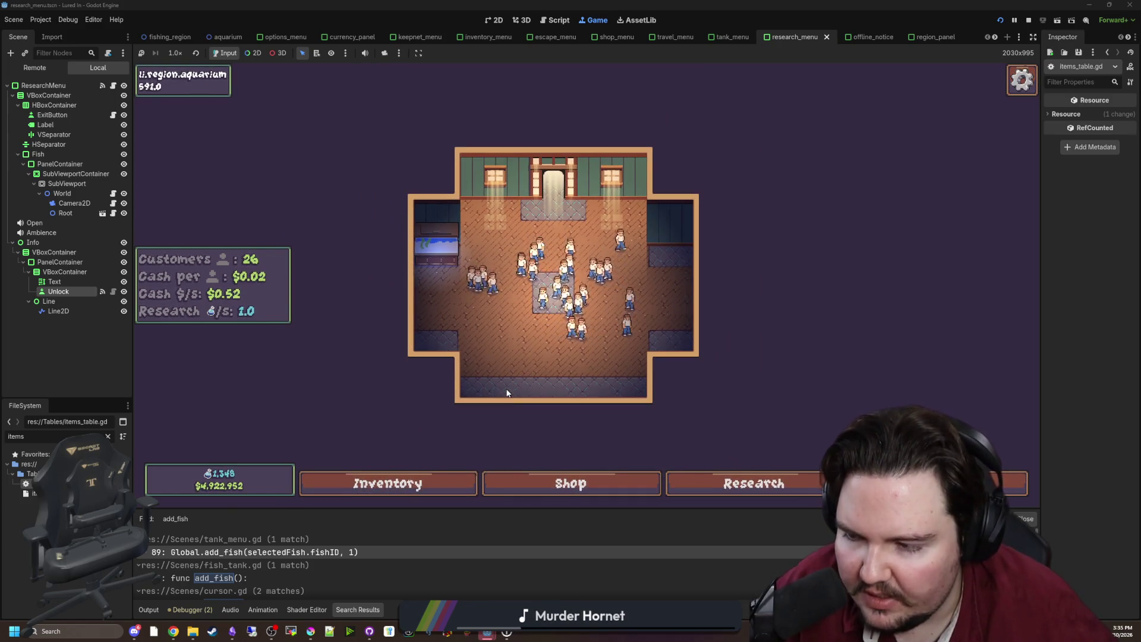
{"action": "left_click", "coordinate": [465, 487]}
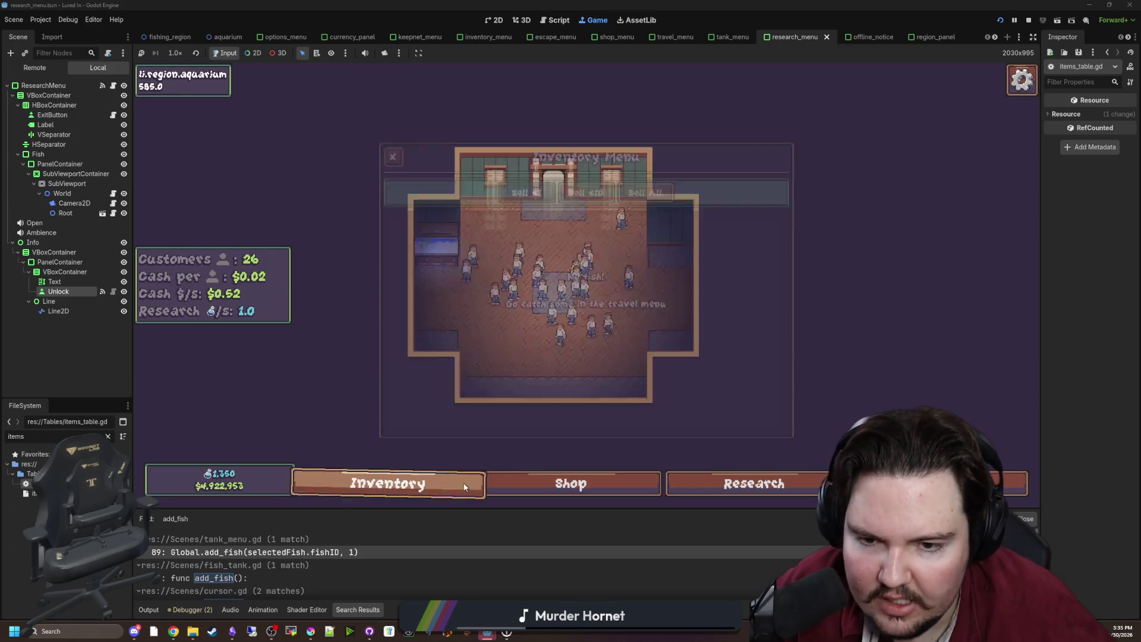
{"action": "left_click", "coordinate": [526, 483]}
{"action": "left_click", "coordinate": [539, 483]}
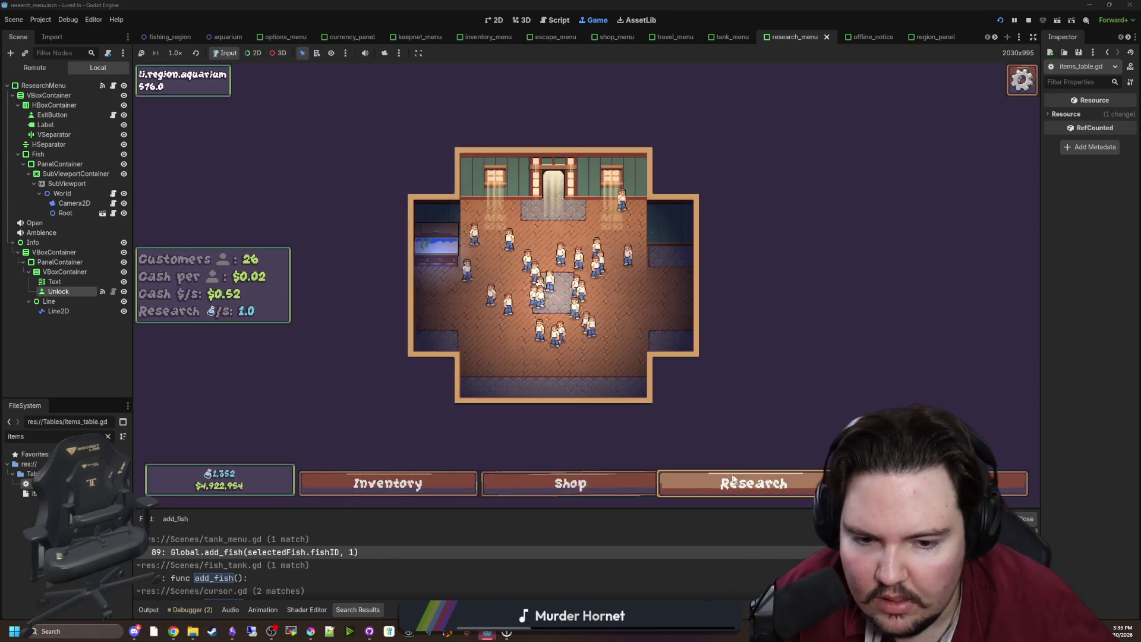
{"action": "left_click", "coordinate": [734, 481]}
{"action": "left_click", "coordinate": [645, 304]}
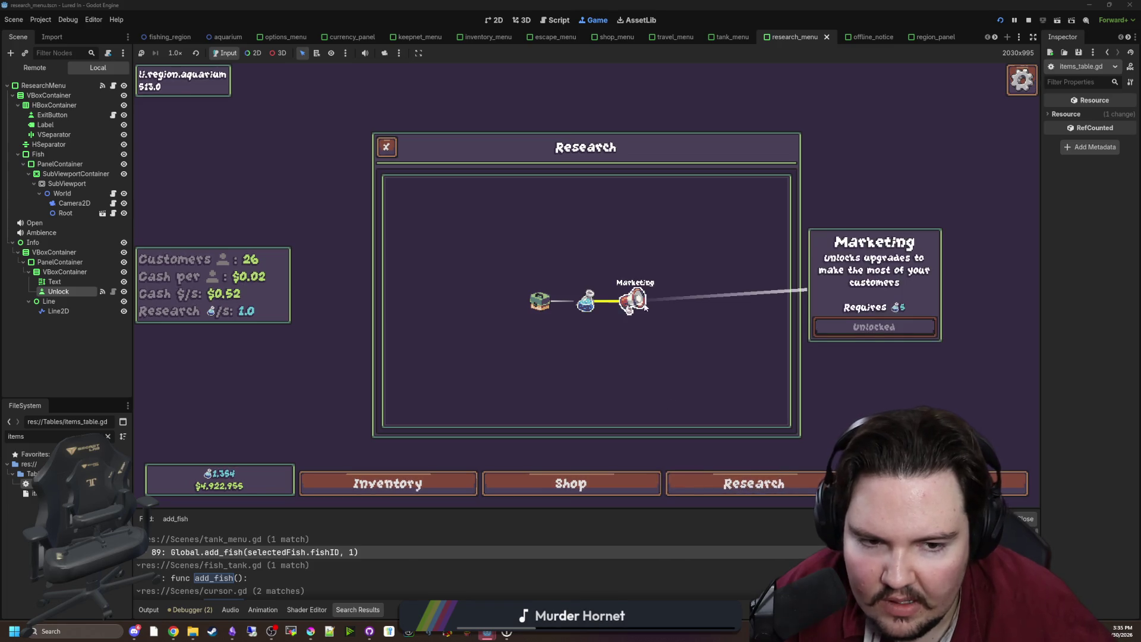
{"action": "key", "text": "Escape"}
{"action": "left_click", "coordinate": [594, 344]}
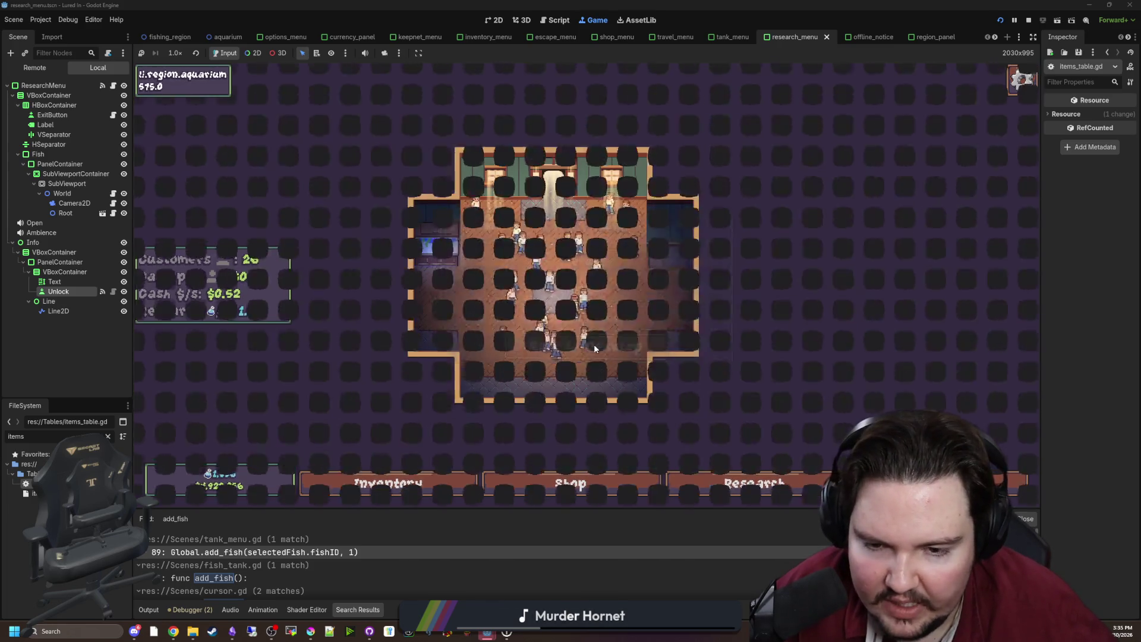
Step: View the Lured In save folder in Explorer, close it, and relaunch the project
{"action": "mouse_move", "coordinate": [192, 629]}
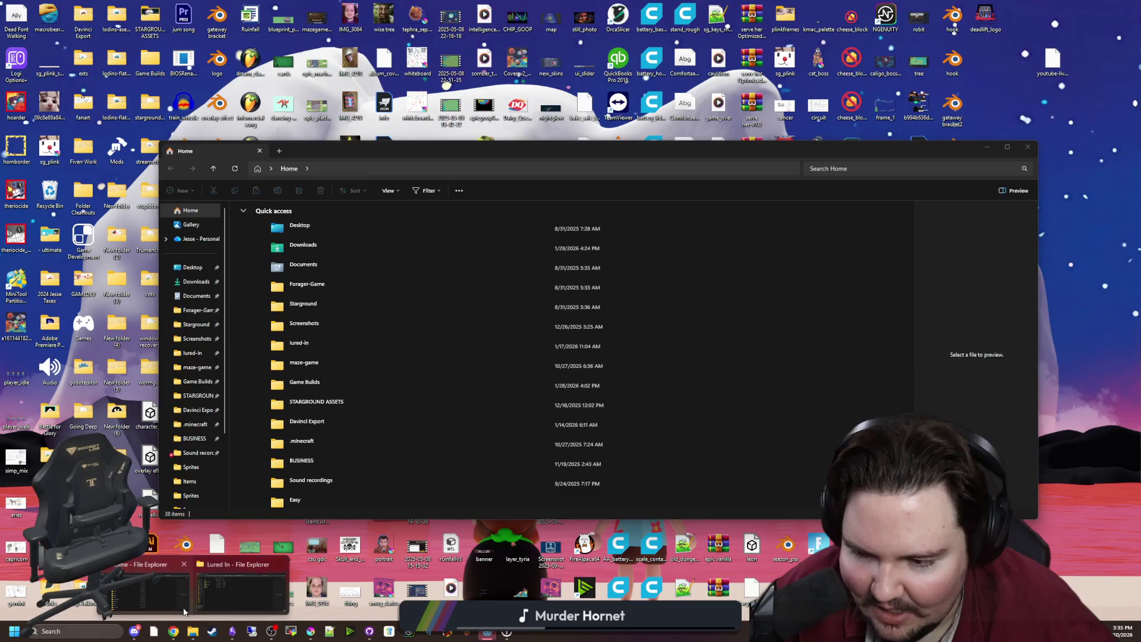
{"action": "left_click", "coordinate": [215, 591]}
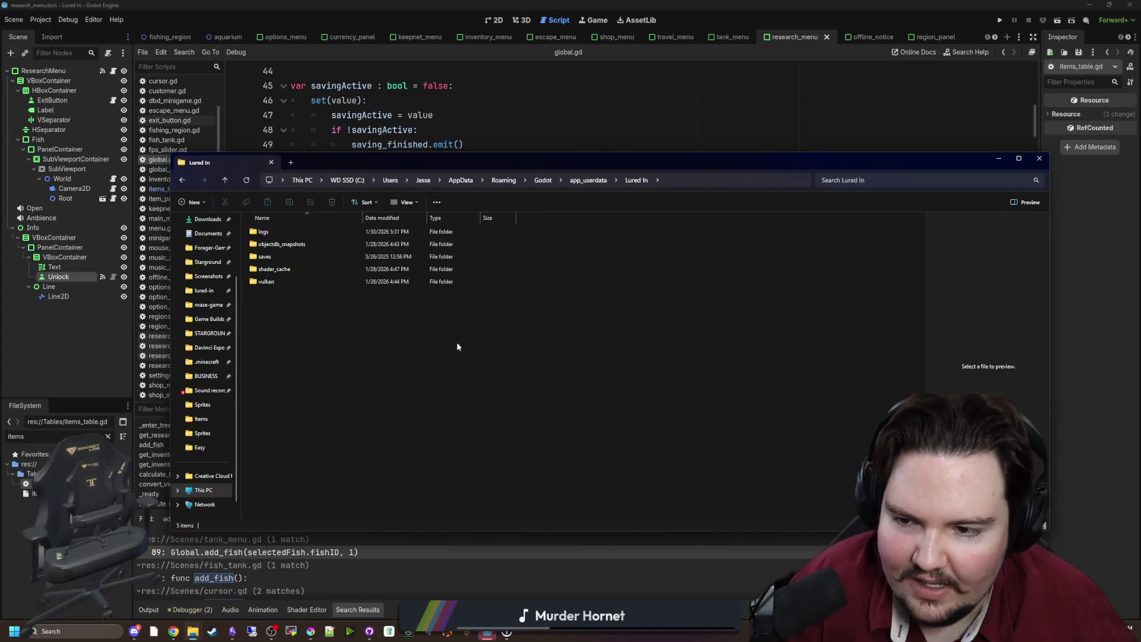
{"action": "left_click", "coordinate": [1039, 159]}
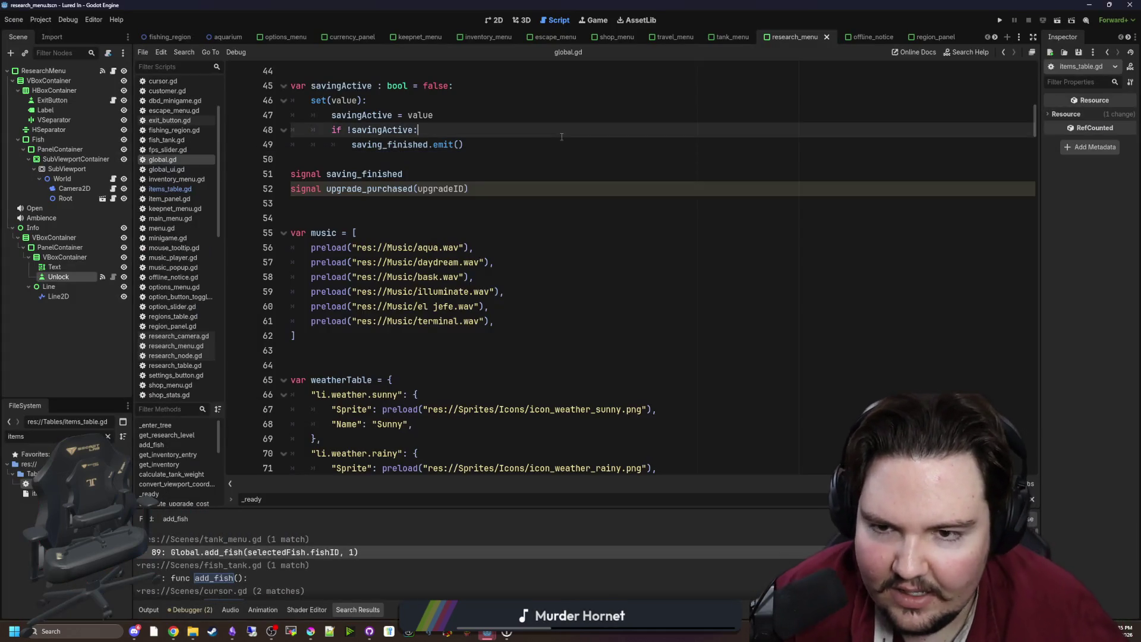
{"action": "left_click", "coordinate": [999, 20]}
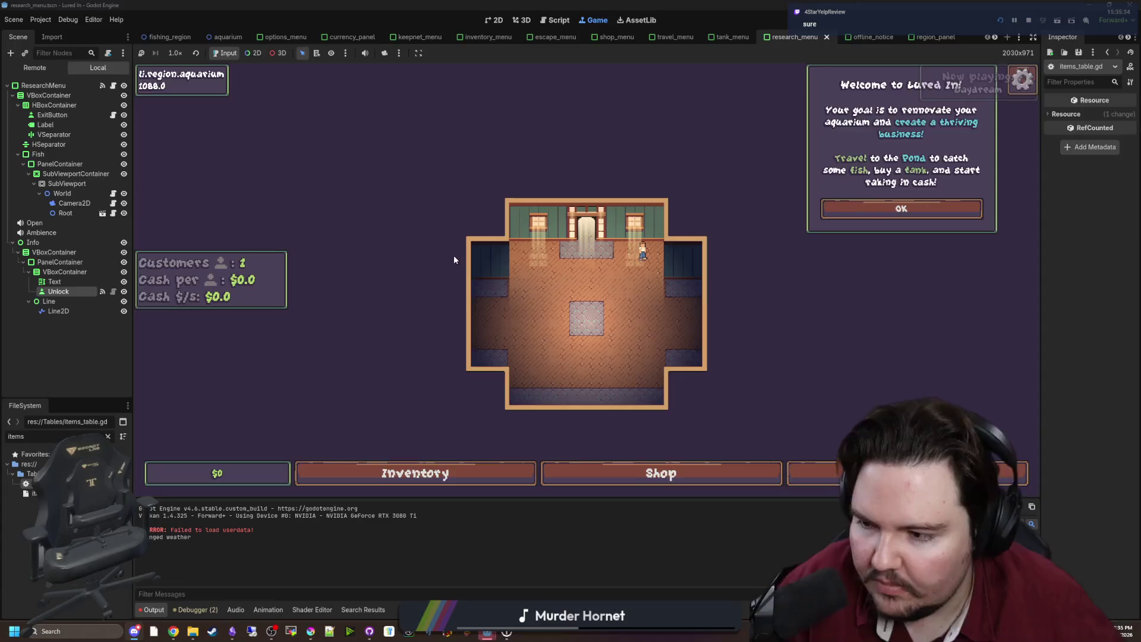
Step: Dismiss the welcome message and briefly open and close the travel panel
{"action": "key", "text": "Return"}
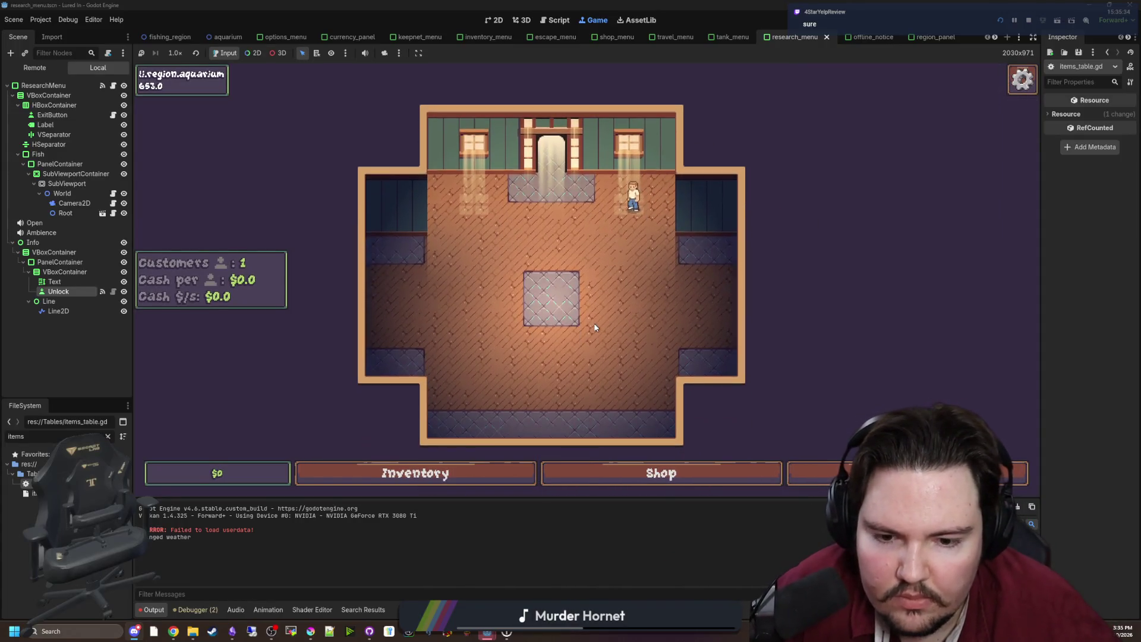
{"action": "key", "text": "Escape"}
{"action": "key", "text": "Escape"}
{"action": "left_click", "coordinate": [820, 473]}
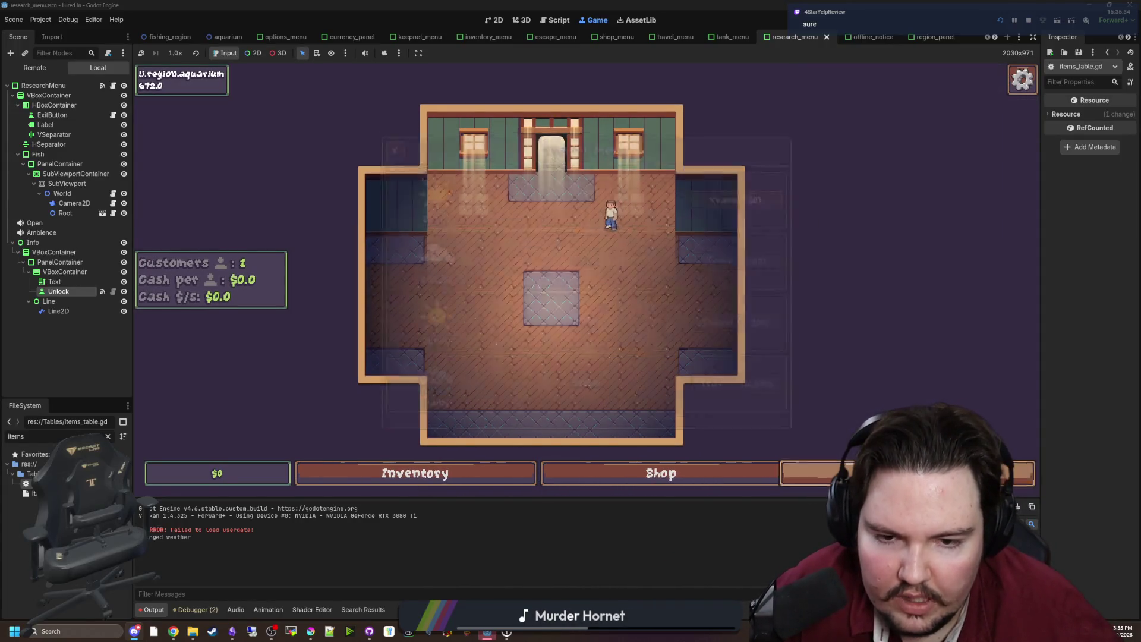
{"action": "left_click", "coordinate": [820, 473]}
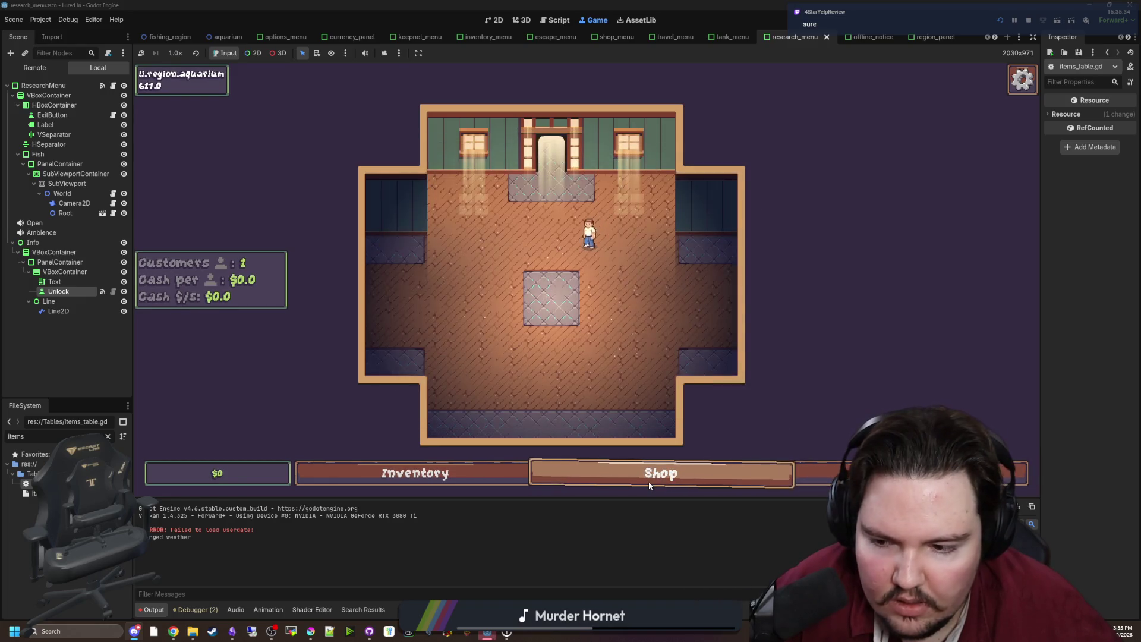
Step: Buy Research and two Researchers in the shop, then select Marketing in the research tree
{"action": "left_click", "coordinate": [649, 485]}
{"action": "left_click", "coordinate": [724, 262]}
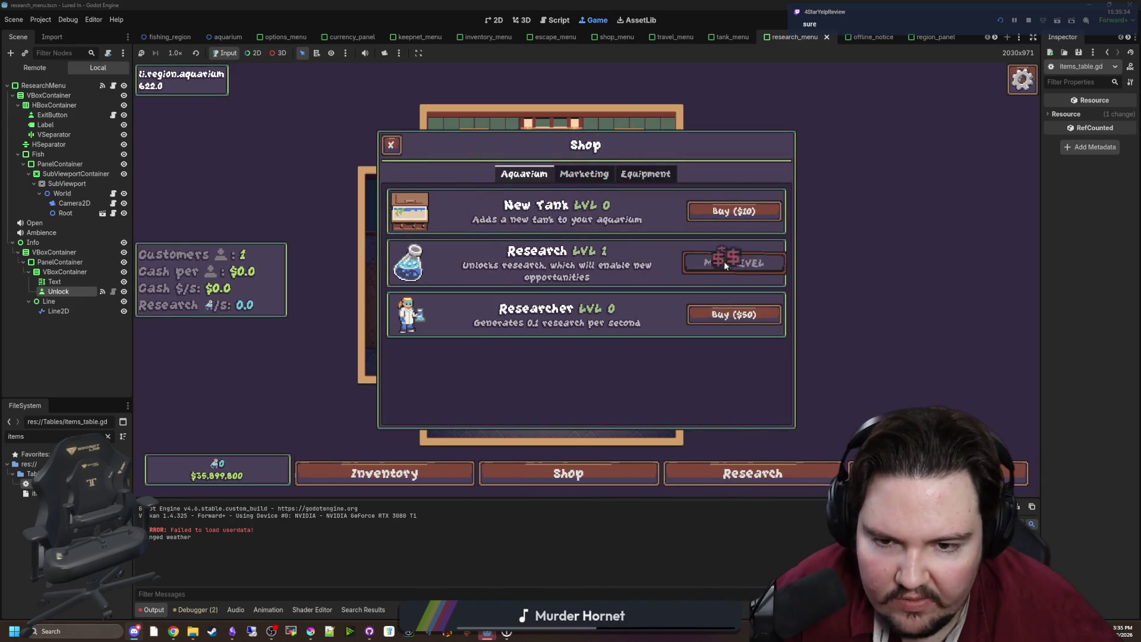
{"action": "left_click", "coordinate": [733, 315]}
{"action": "left_click", "coordinate": [734, 315]}
{"action": "left_click", "coordinate": [735, 315]}
{"action": "left_click", "coordinate": [735, 315]}
{"action": "left_click", "coordinate": [752, 473]}
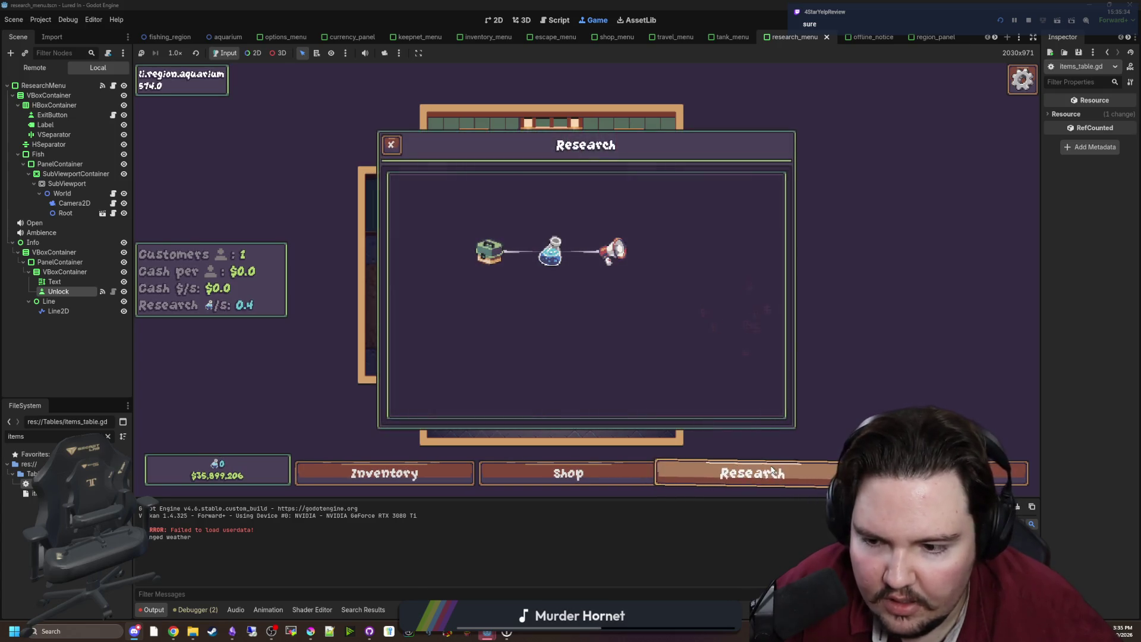
{"action": "left_click", "coordinate": [600, 249]}
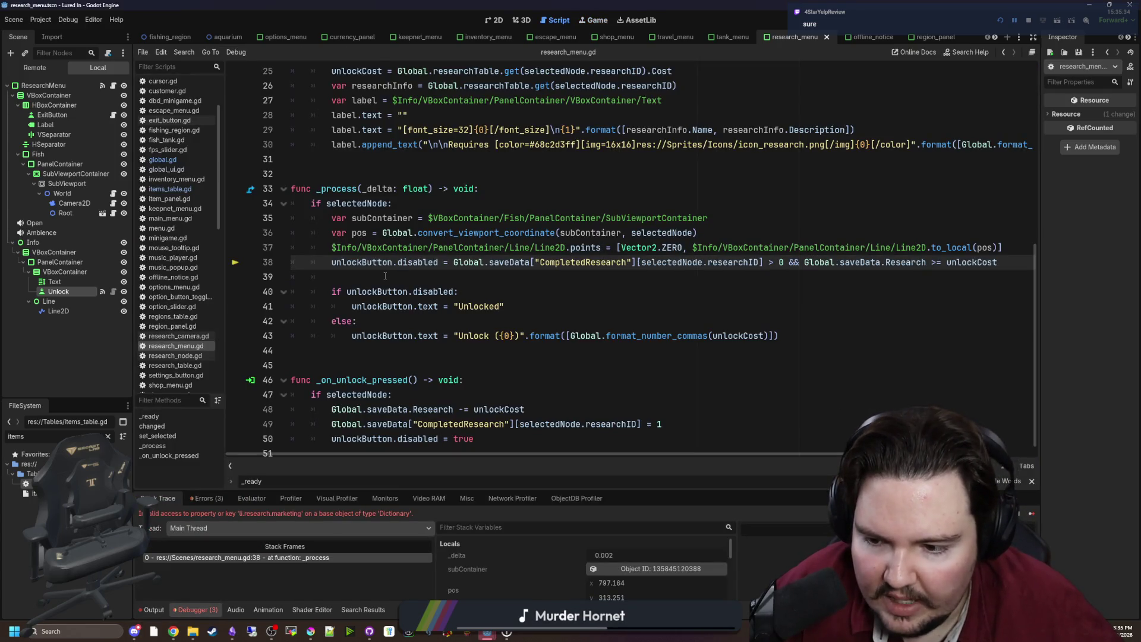
Step: Find get_research_level in global.gd and select its function signature
{"action": "left_click", "coordinate": [418, 278]}
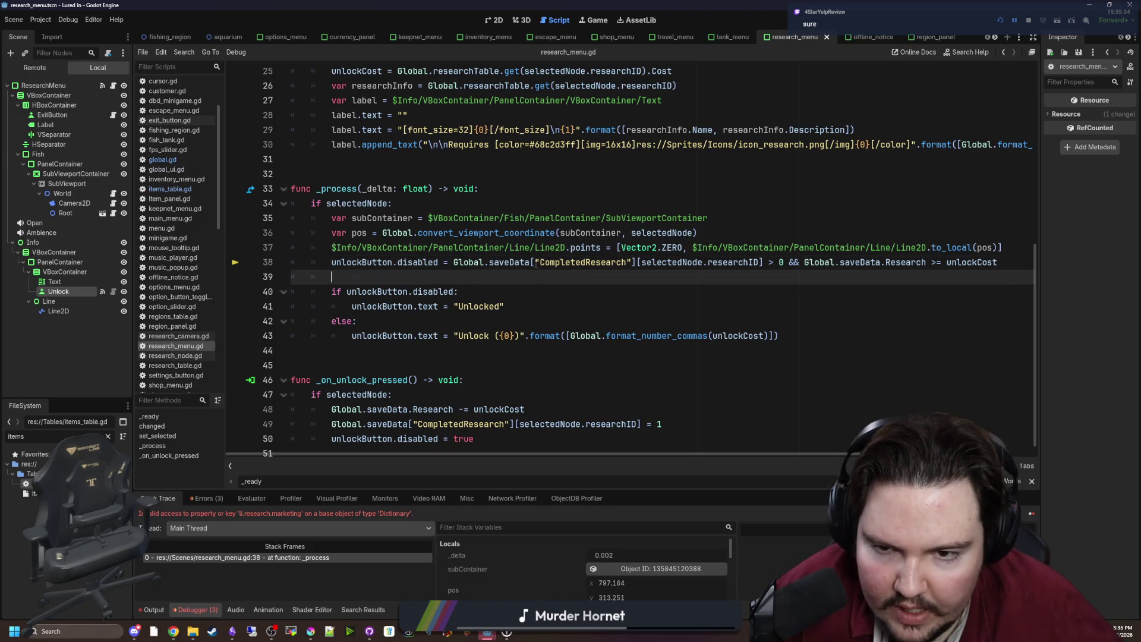
{"action": "left_click_drag", "start_coordinate": [453, 262], "coordinate": [768, 262]}
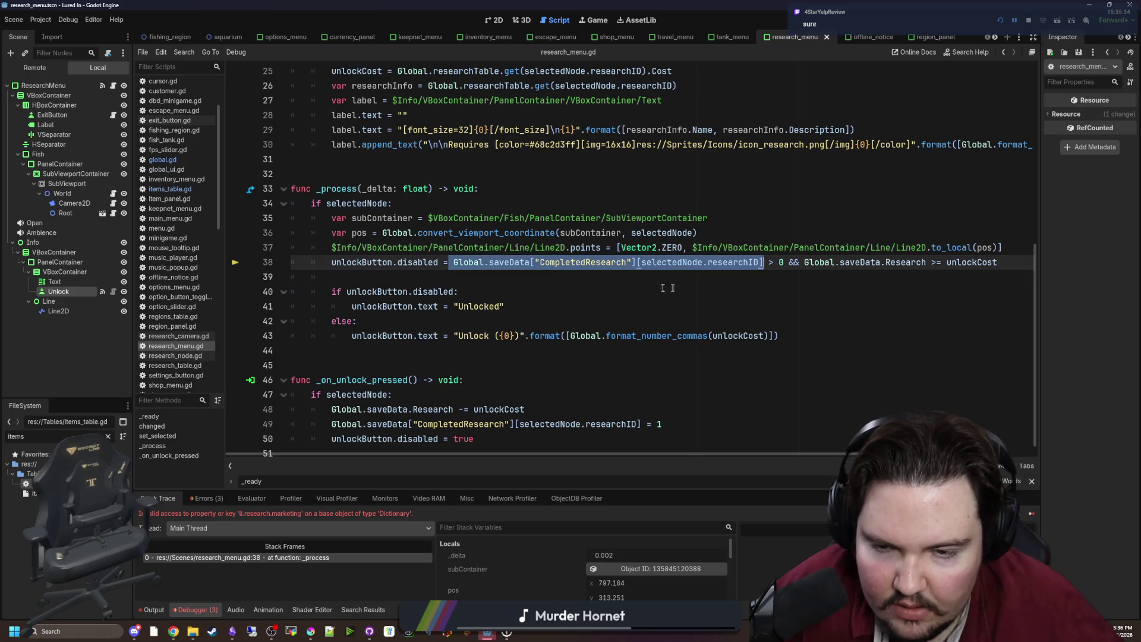
{"action": "left_click", "coordinate": [673, 291]}
{"action": "left_click", "coordinate": [185, 160]}
{"action": "key", "text": "ctrl+f"}
{"action": "type", "text": "get_re"}
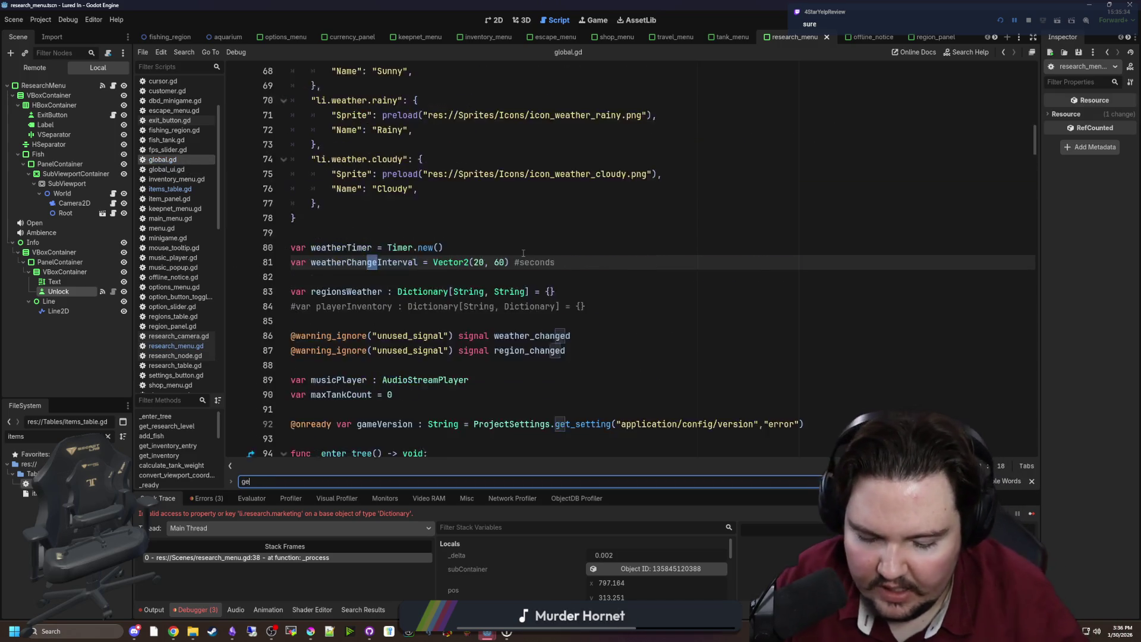
{"action": "type", "text": "search"}
{"action": "left_click", "coordinate": [522, 254]}
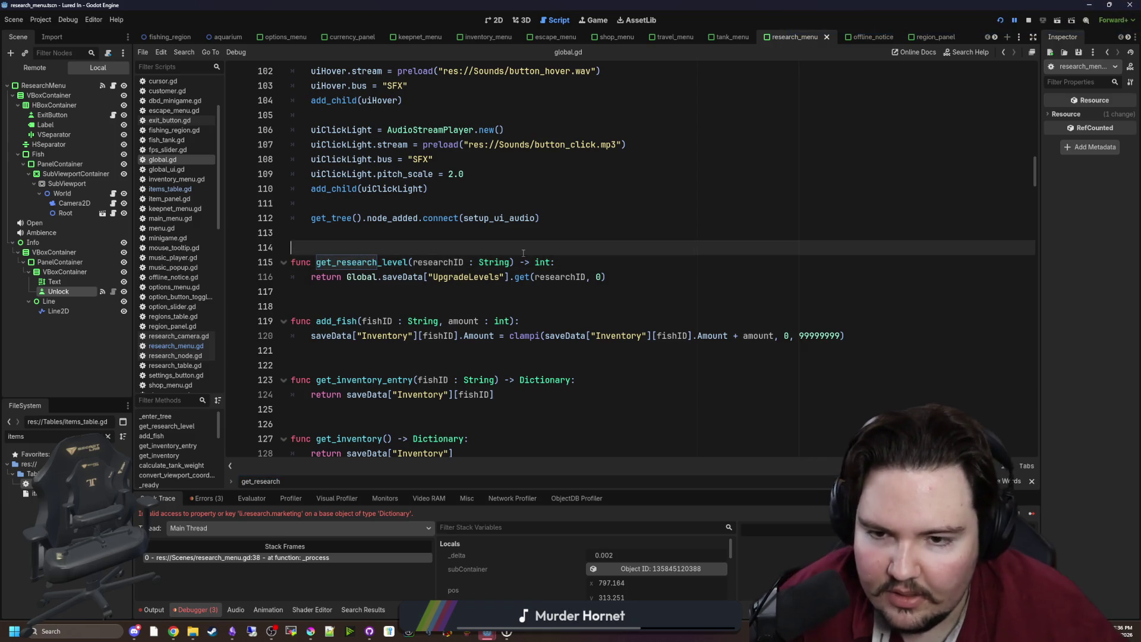
{"action": "left_click_drag", "start_coordinate": [514, 262], "coordinate": [315, 262]}
{"action": "key", "text": "ctrl+c"}
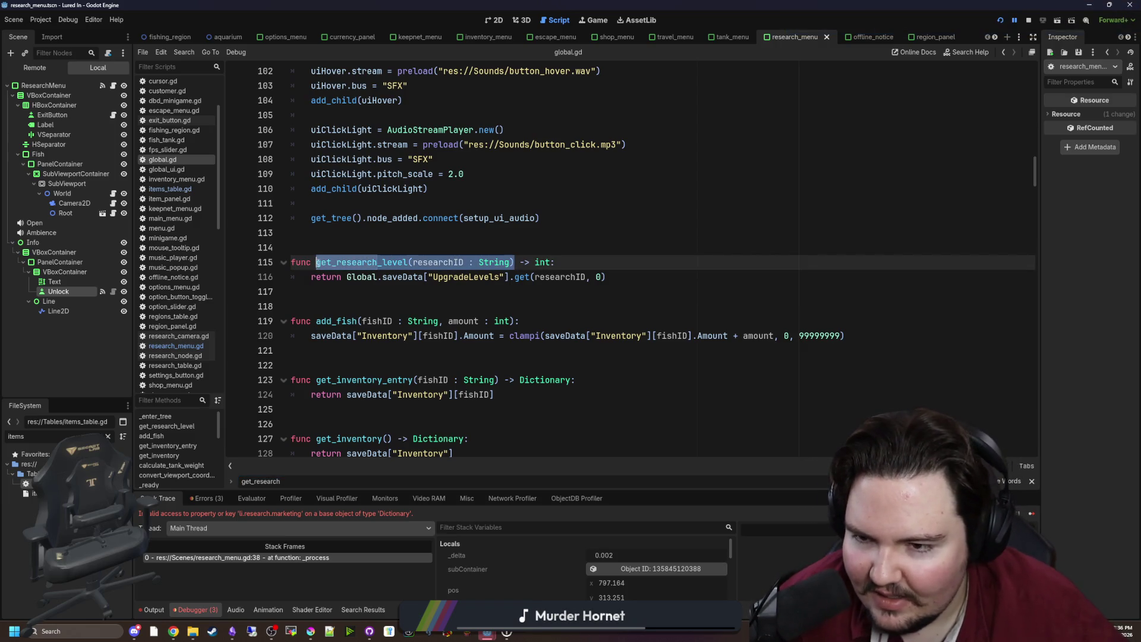
Step: Replace line 38's CompletedResearch lookup with get_research_level(selectedNode.researchID)
{"action": "left_click", "coordinate": [178, 346]}
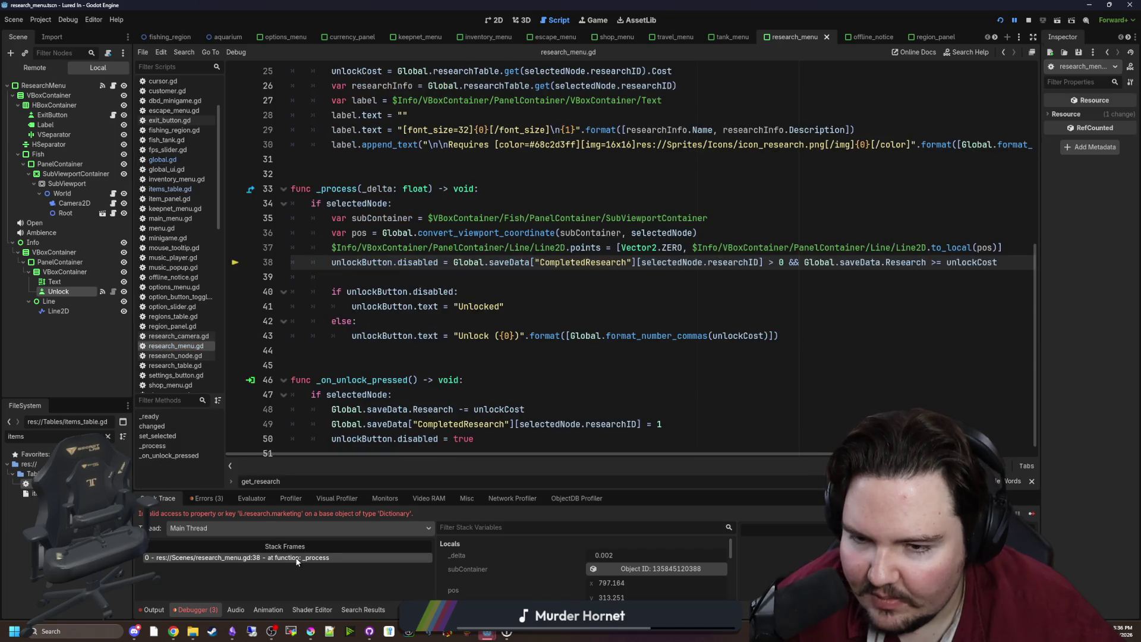
{"action": "left_click_drag", "start_coordinate": [786, 262], "coordinate": [447, 262]}
{"action": "left_click", "coordinate": [463, 321]}
{"action": "left_click_drag", "start_coordinate": [764, 262], "coordinate": [450, 262]}
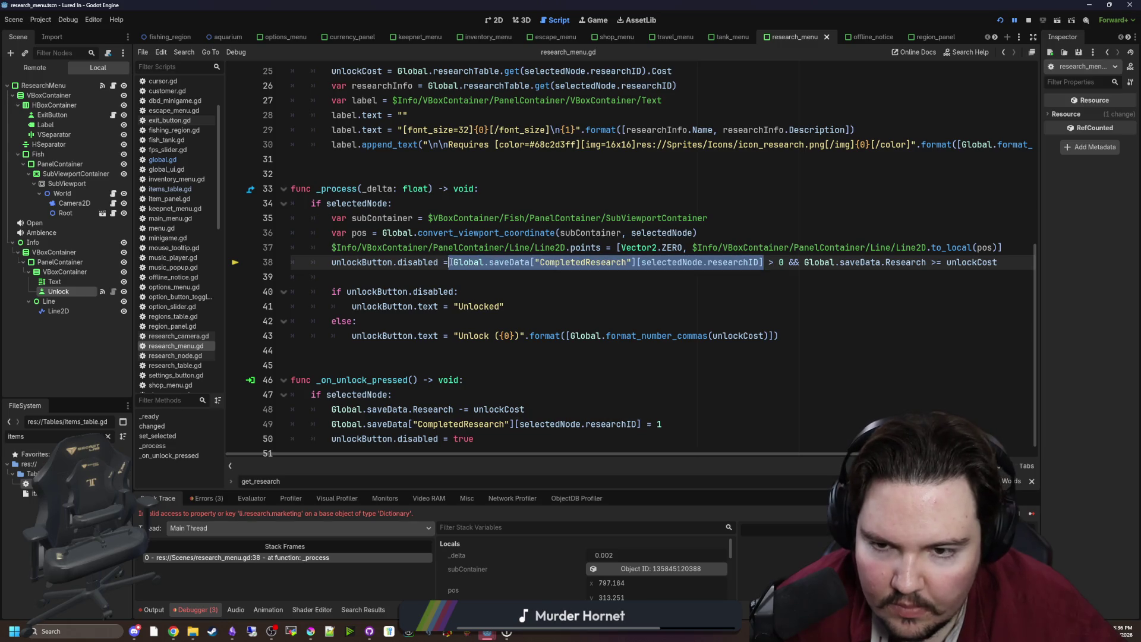
{"action": "key", "text": "ctrl+v"}
{"action": "left_click", "coordinate": [585, 306]}
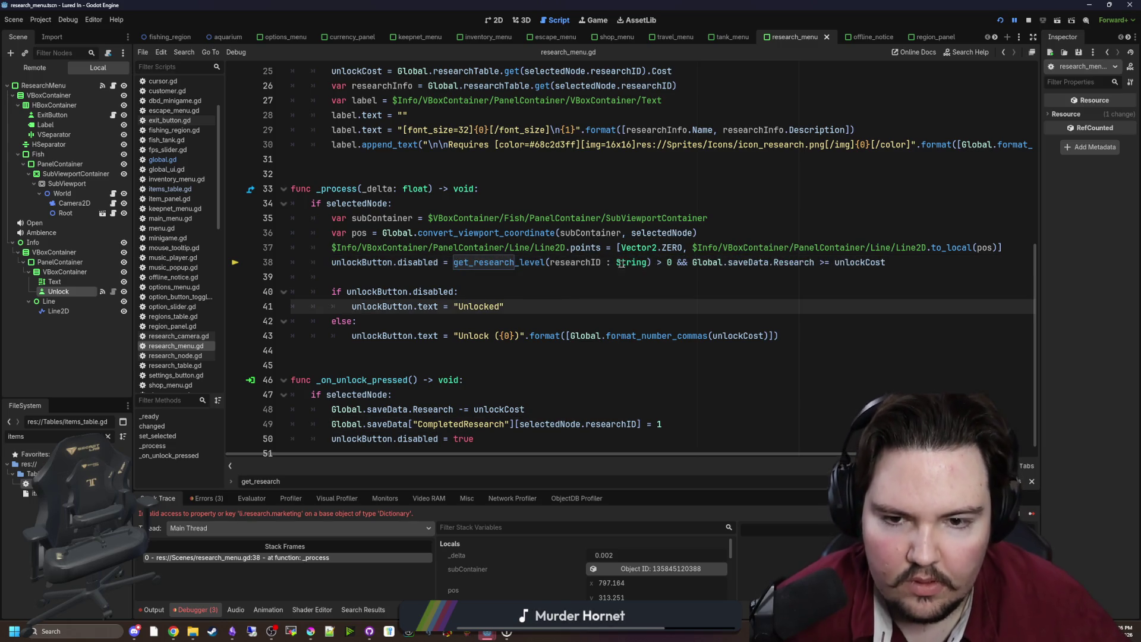
{"action": "left_click_drag", "start_coordinate": [648, 262], "coordinate": [550, 262]}
{"action": "type", "text": "selec"}
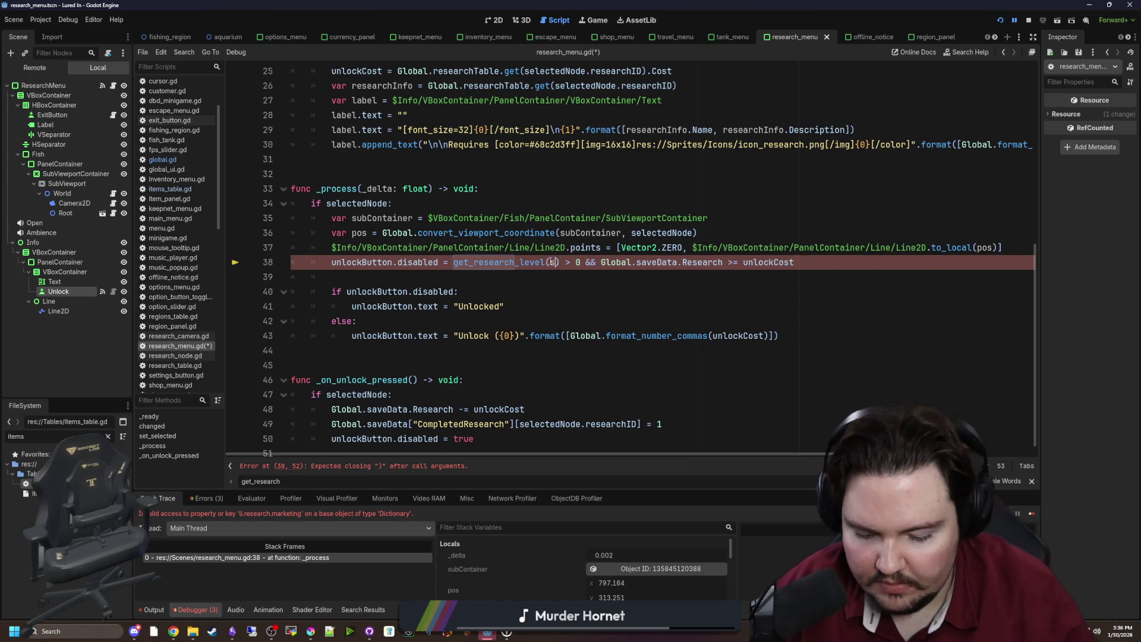
{"action": "type", "text": "tedNode.researchc"}
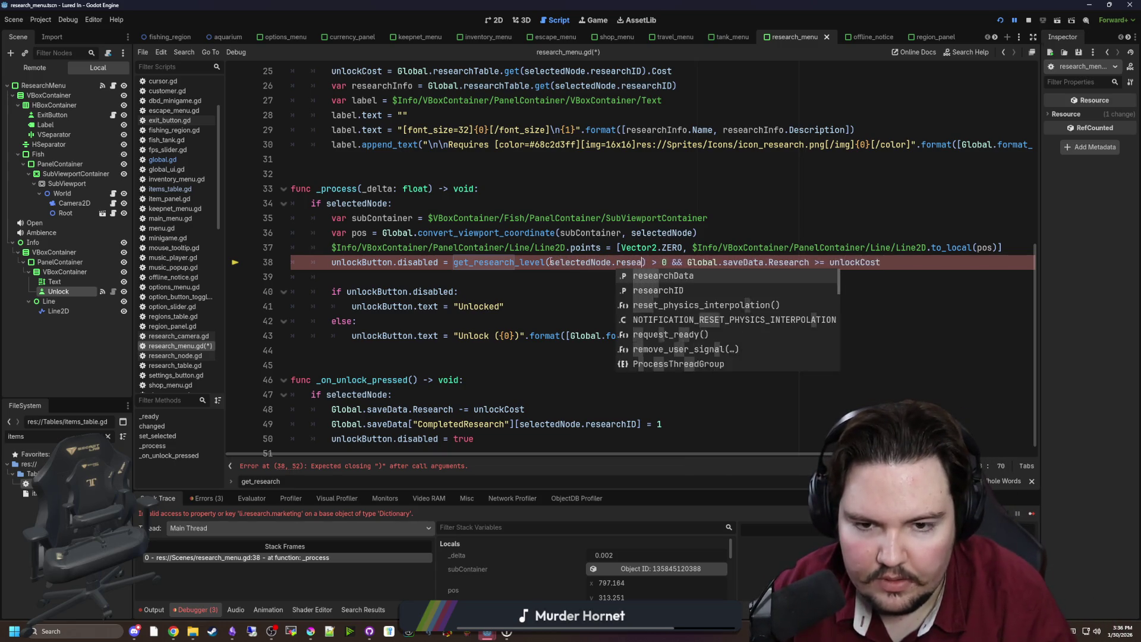
{"action": "key", "text": "BackSpace"}
{"action": "type", "text": "ID"}
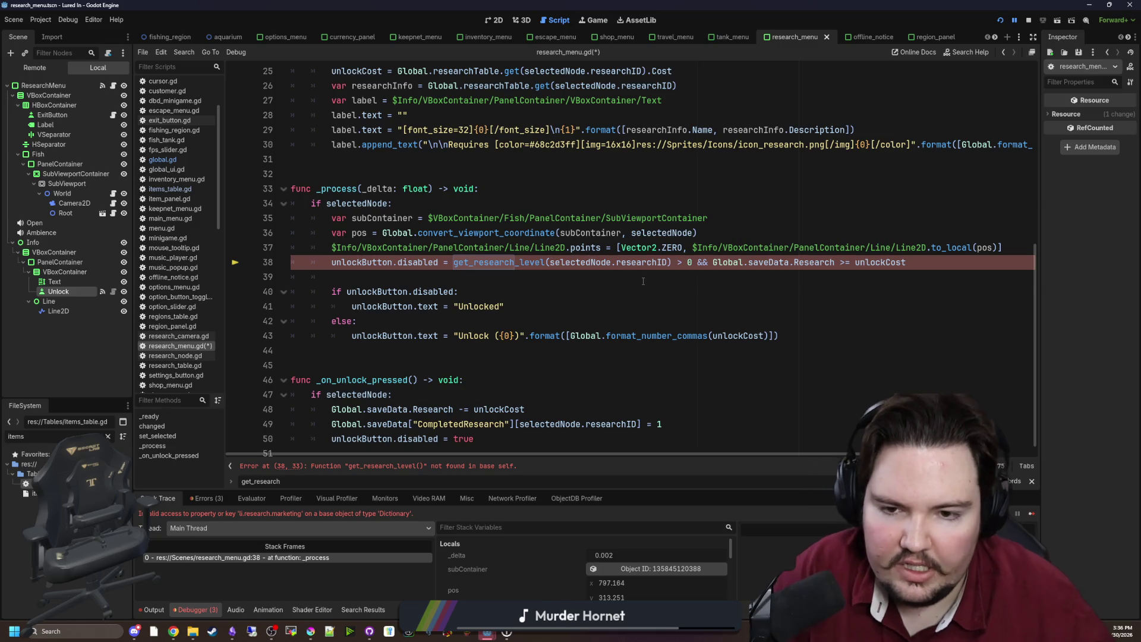
Step: Add the Global. prefix, save research_menu.gd, and restart the game
{"action": "key", "text": "Down"}
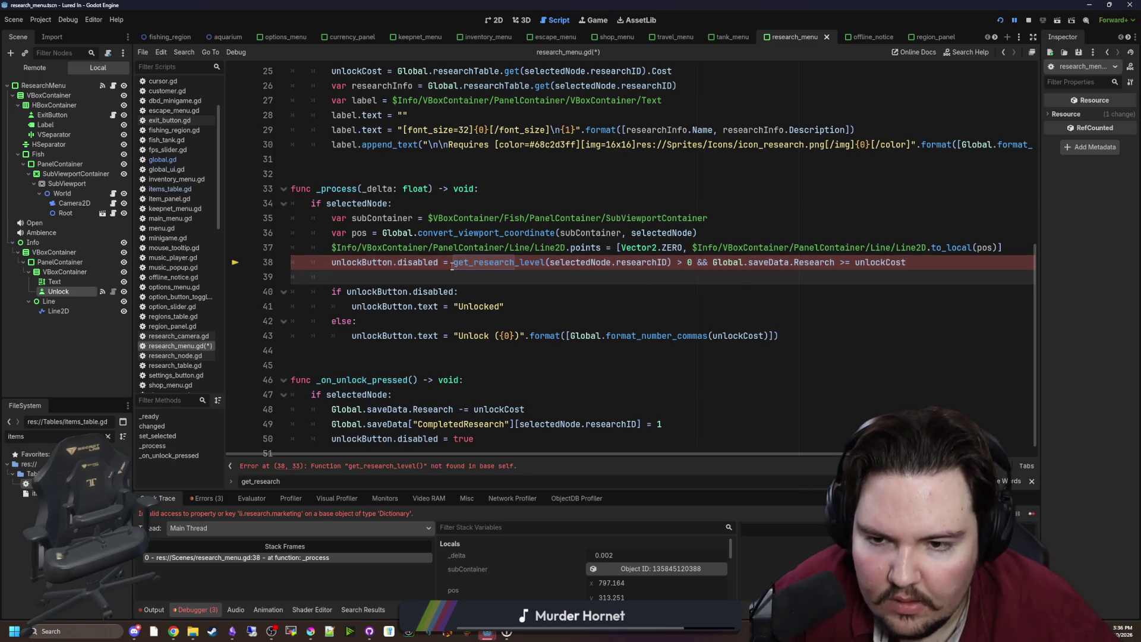
{"action": "type", "text": "Global."}
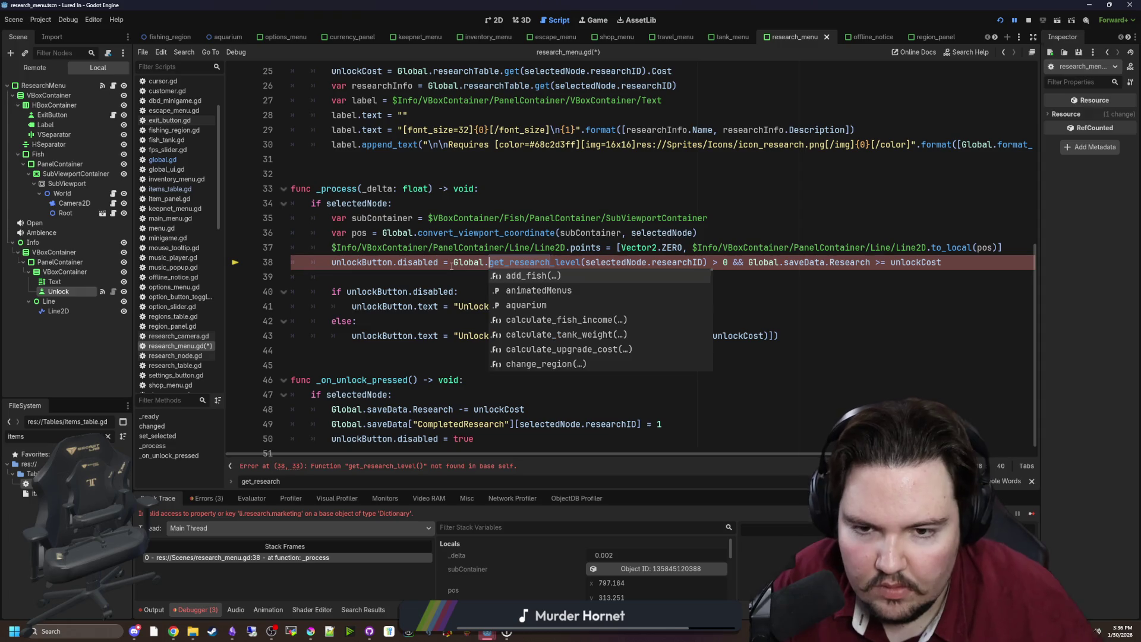
{"action": "left_click", "coordinate": [784, 306]}
{"action": "scroll", "coordinate": [784, 311], "scroll_direction": "down", "scroll_amount": 1}
{"action": "left_click", "coordinate": [543, 269]}
{"action": "key", "text": "ctrl+s"}
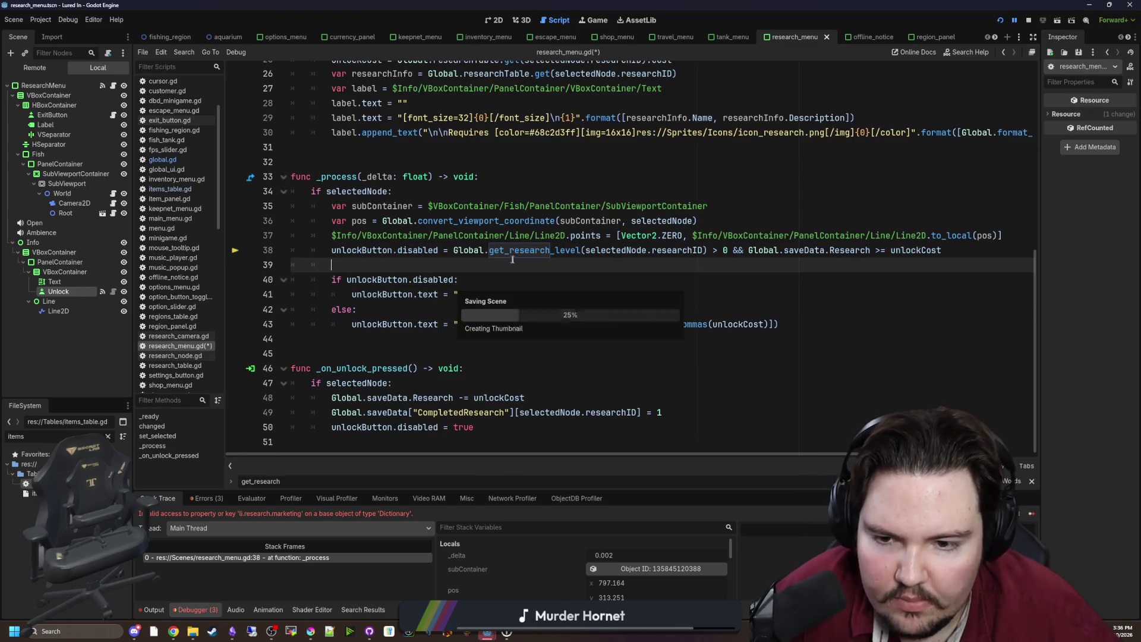
{"action": "scroll", "coordinate": [724, 275], "scroll_direction": "up", "scroll_amount": 1}
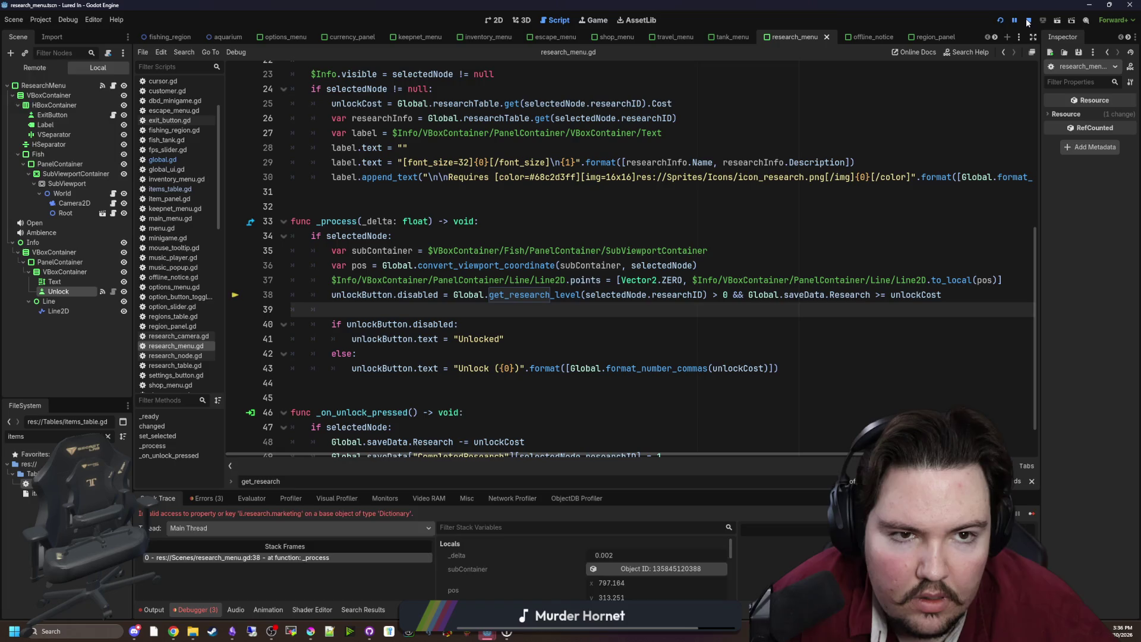
{"action": "left_click", "coordinate": [1000, 21]}
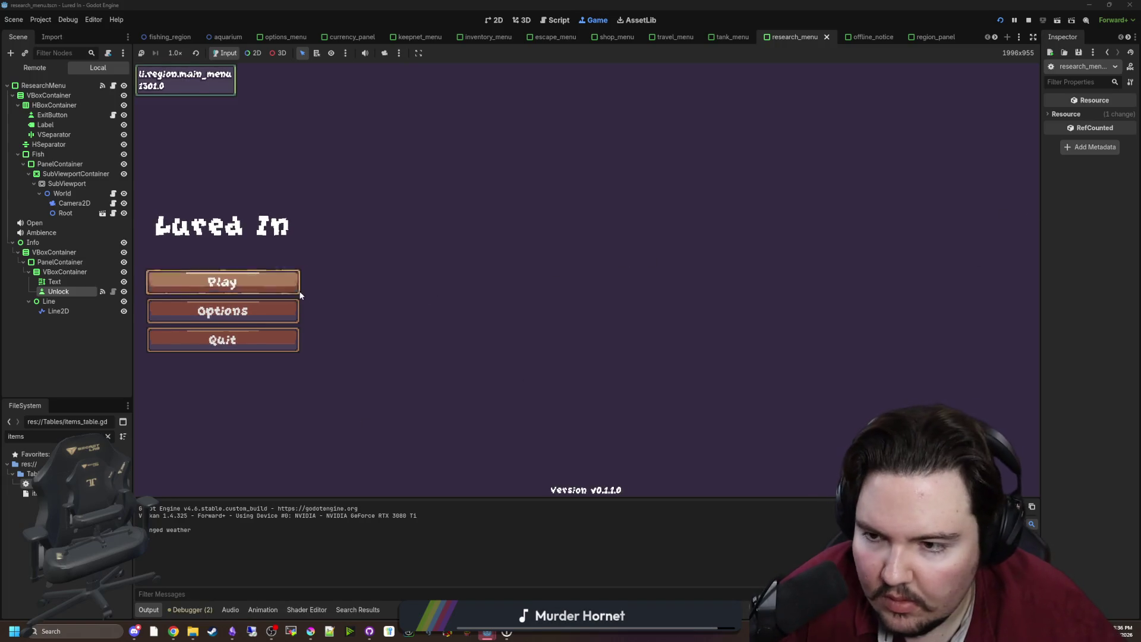
Step: Play the rerun game, unlock Marketing research for 5, then return to research_menu.gd
{"action": "left_click", "coordinate": [262, 285]}
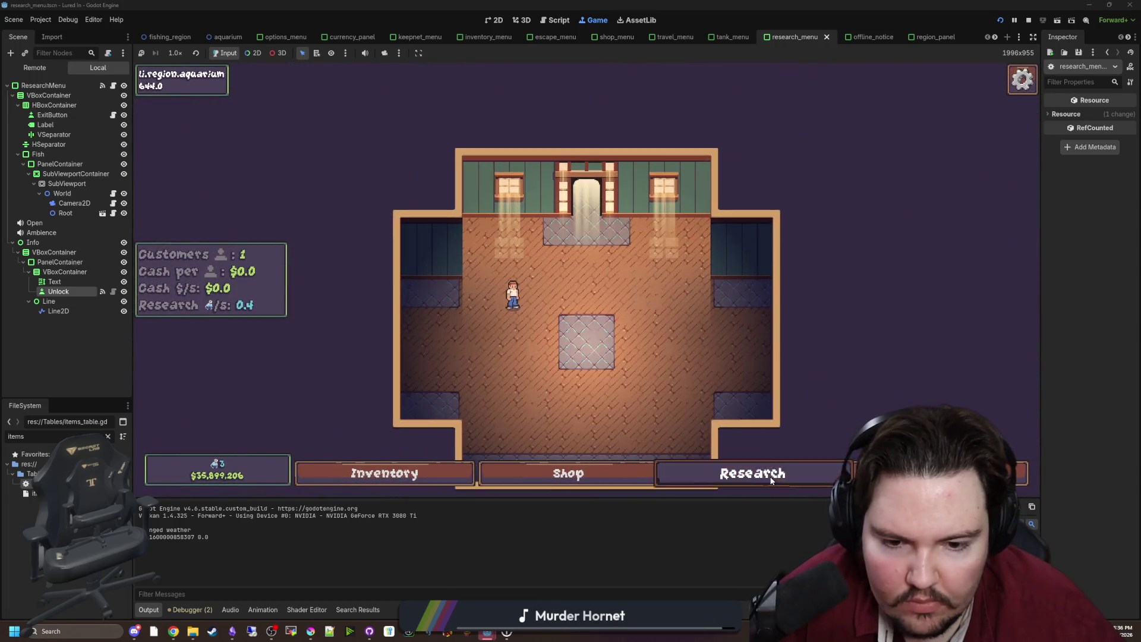
{"action": "left_click", "coordinate": [767, 473]}
{"action": "left_click", "coordinate": [643, 291]}
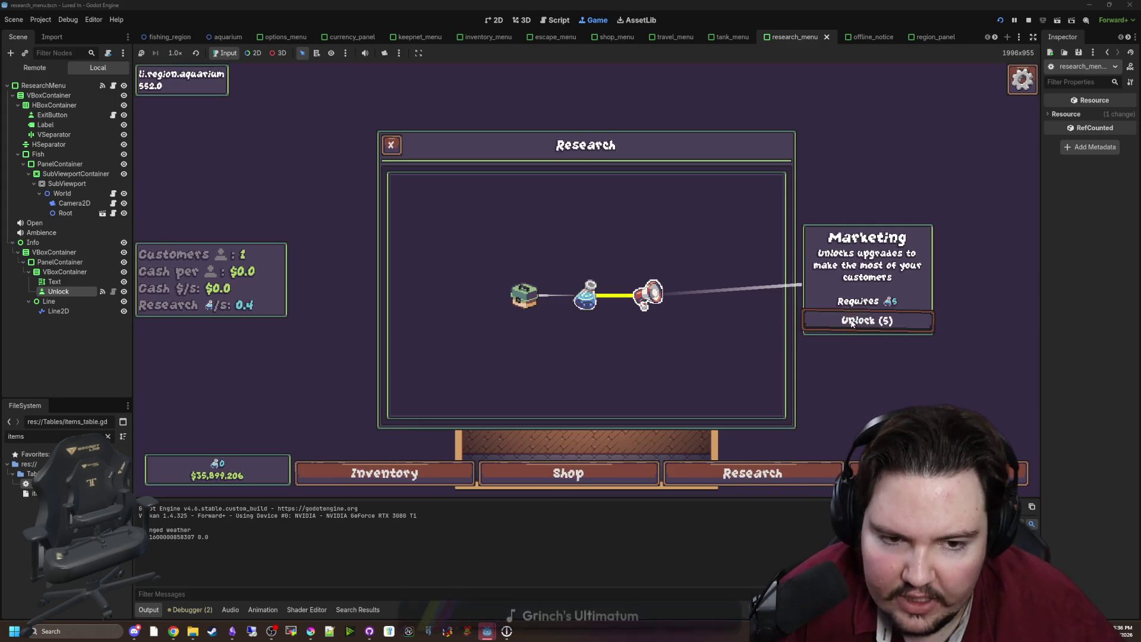
{"action": "left_click", "coordinate": [891, 321]}
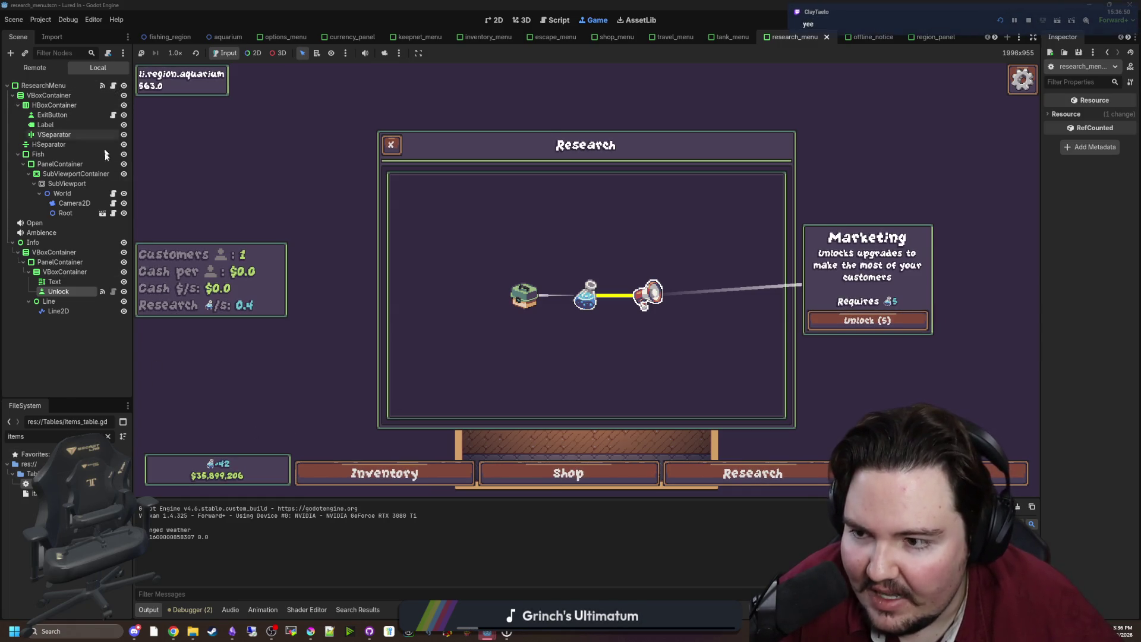
{"action": "left_click", "coordinate": [113, 87]}
{"action": "scroll", "coordinate": [467, 315], "scroll_direction": "down", "scroll_amount": 1}
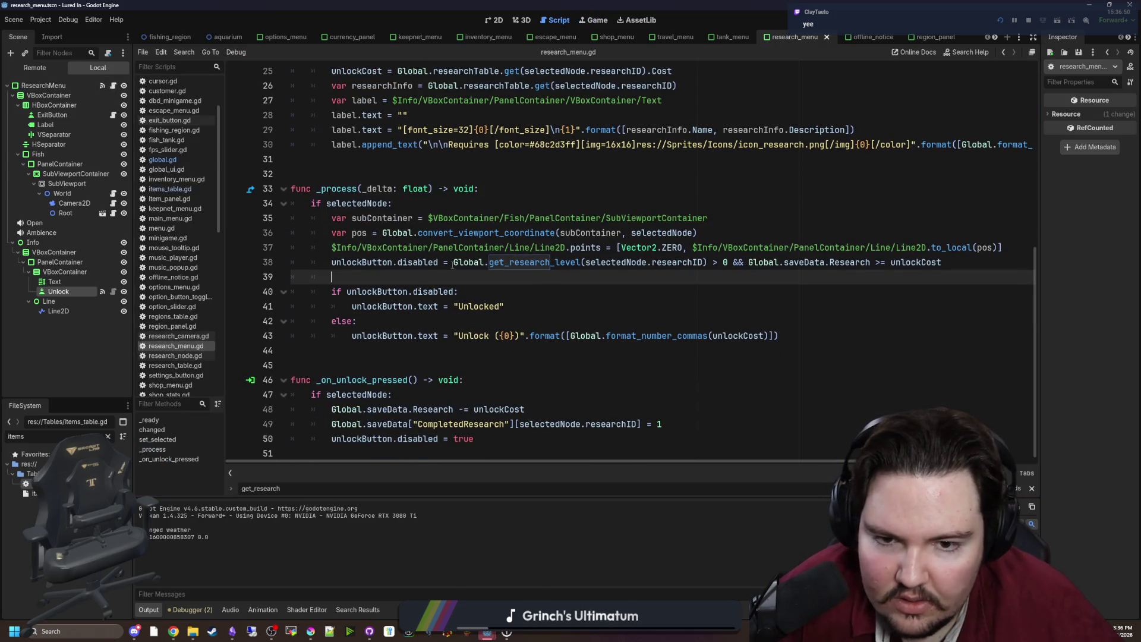
Step: Change the && on line 38 to || and run the scene with F6
{"action": "left_click", "coordinate": [738, 263]}
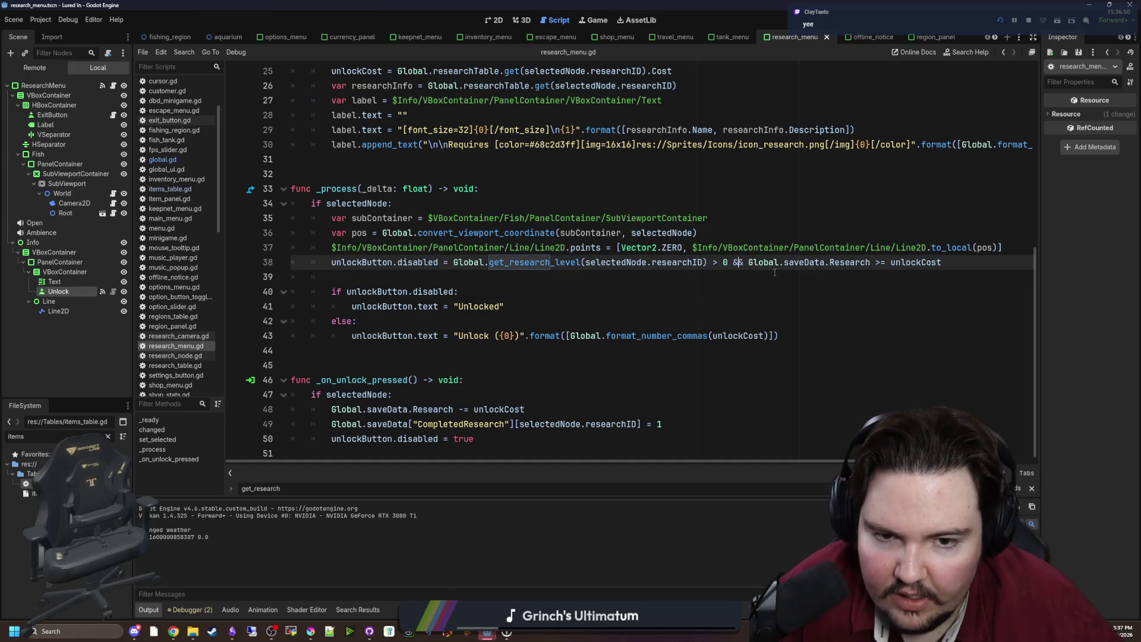
{"action": "key", "text": "BackSpace"}
{"action": "key", "text": "BackSpace"}
{"action": "type", "text": "||"}
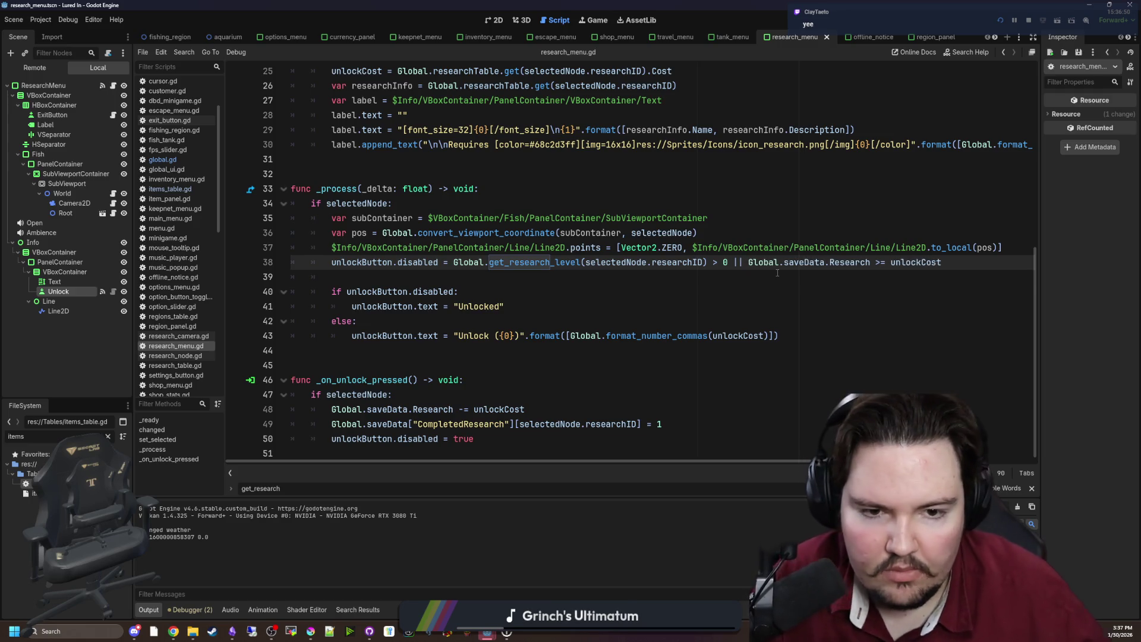
{"action": "left_click", "coordinate": [776, 273]}
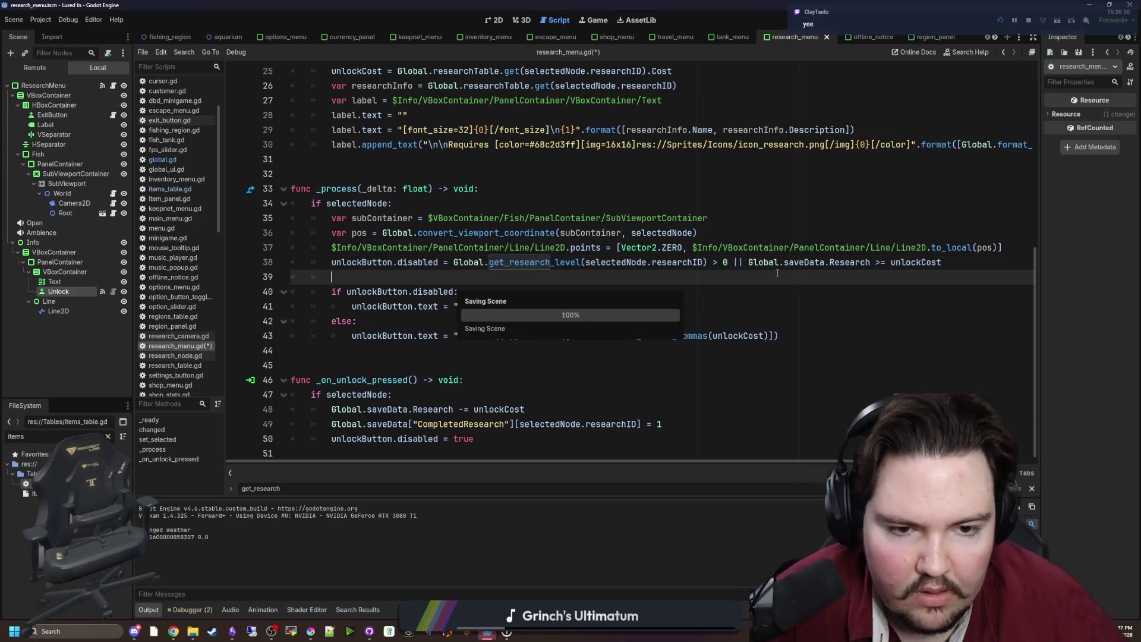
{"action": "left_click", "coordinate": [885, 264]}
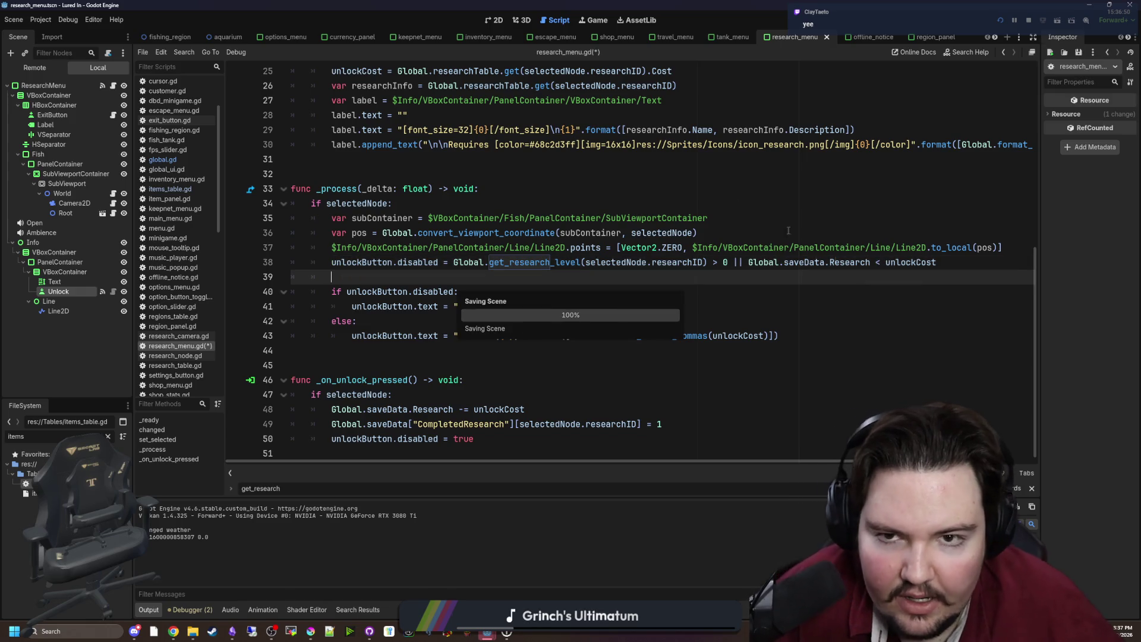
{"action": "key", "text": "F6"}
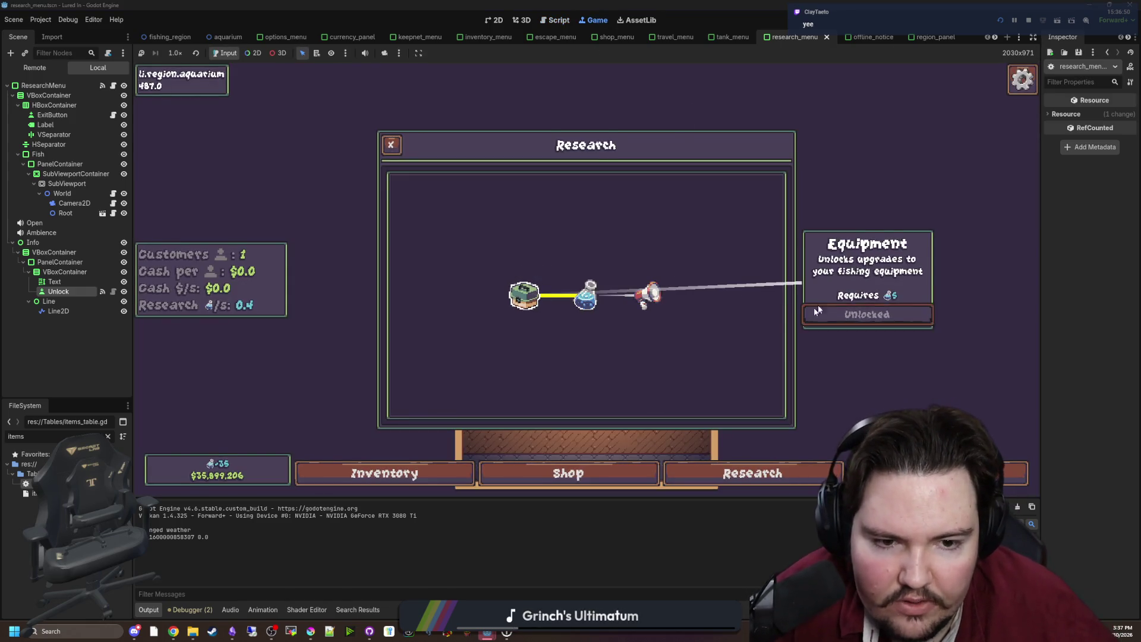
Step: Reopen research_menu.gd and select the unlock condition expression on line 38
{"action": "left_click", "coordinate": [115, 86]}
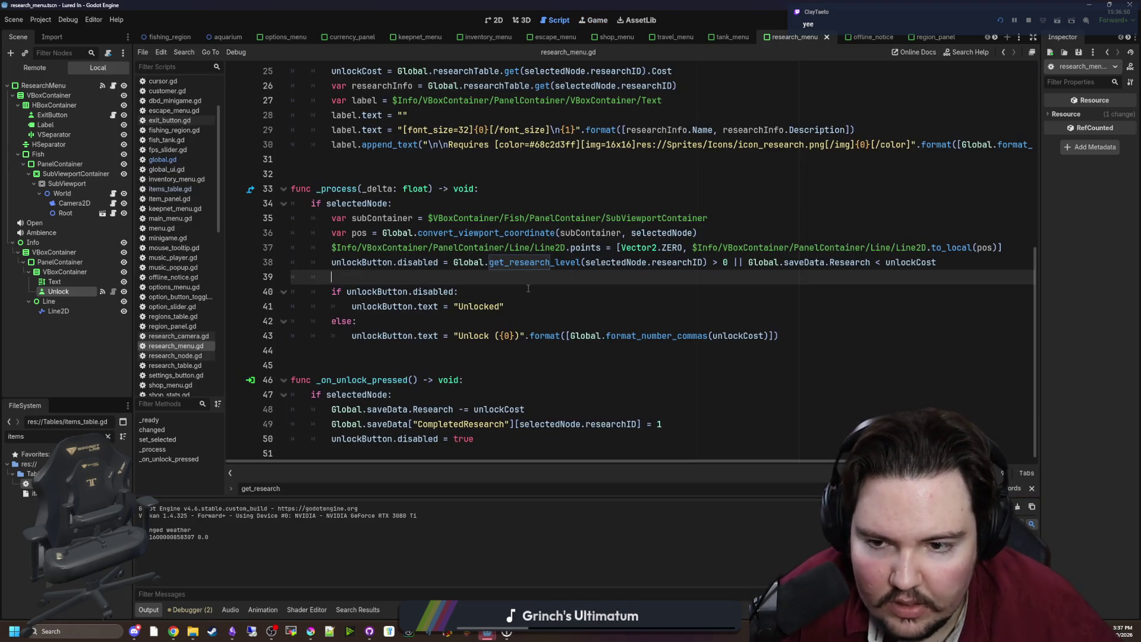
{"action": "left_click", "coordinate": [958, 262]}
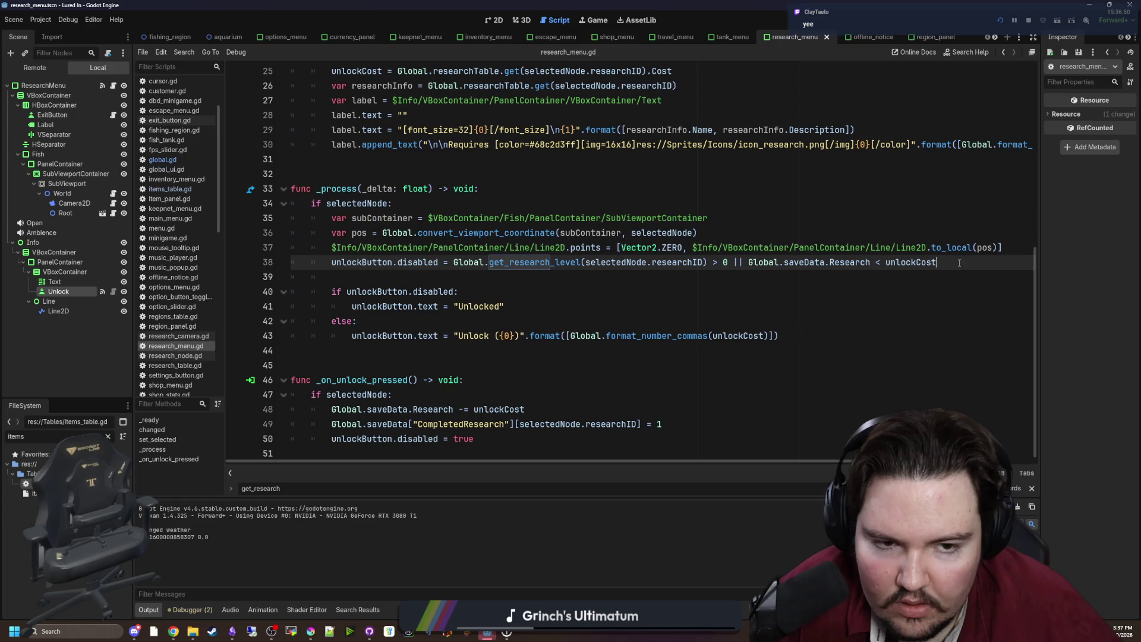
{"action": "left_click", "coordinate": [390, 276]}
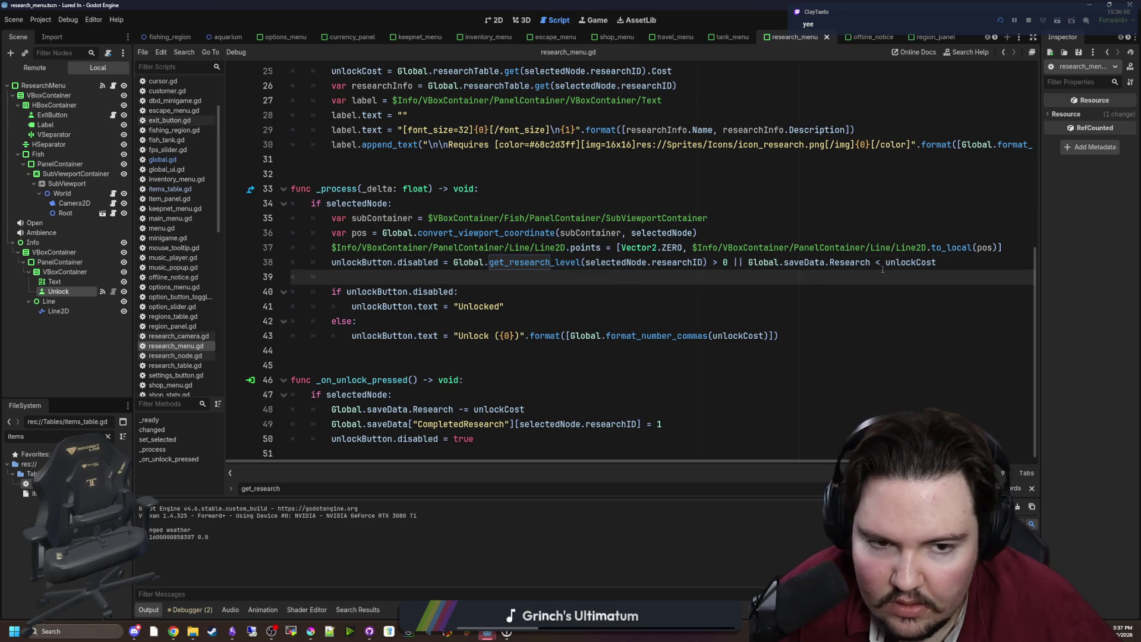
{"action": "left_click_drag", "start_coordinate": [938, 262], "coordinate": [450, 263]}
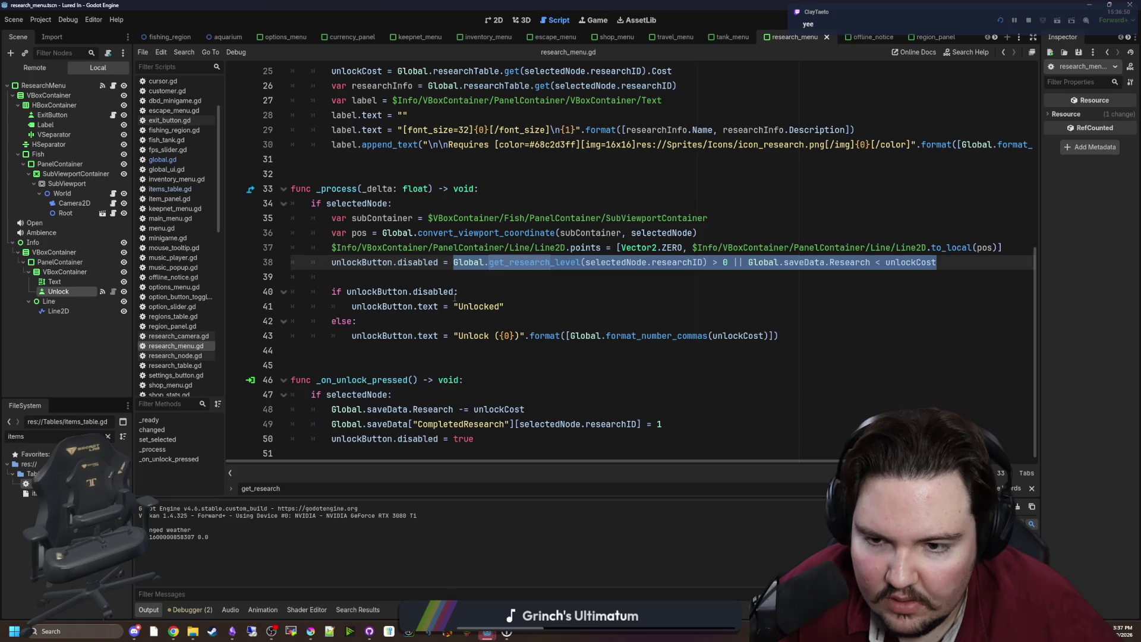
Step: Move line 38's unlock condition into a new if block, with the research-level check as an elif
{"action": "key", "text": "ctrl+x"}
{"action": "left_click", "coordinate": [413, 275]}
{"action": "key", "text": "Return"}
{"action": "key", "text": "Return"}
{"action": "key", "text": "Up"}
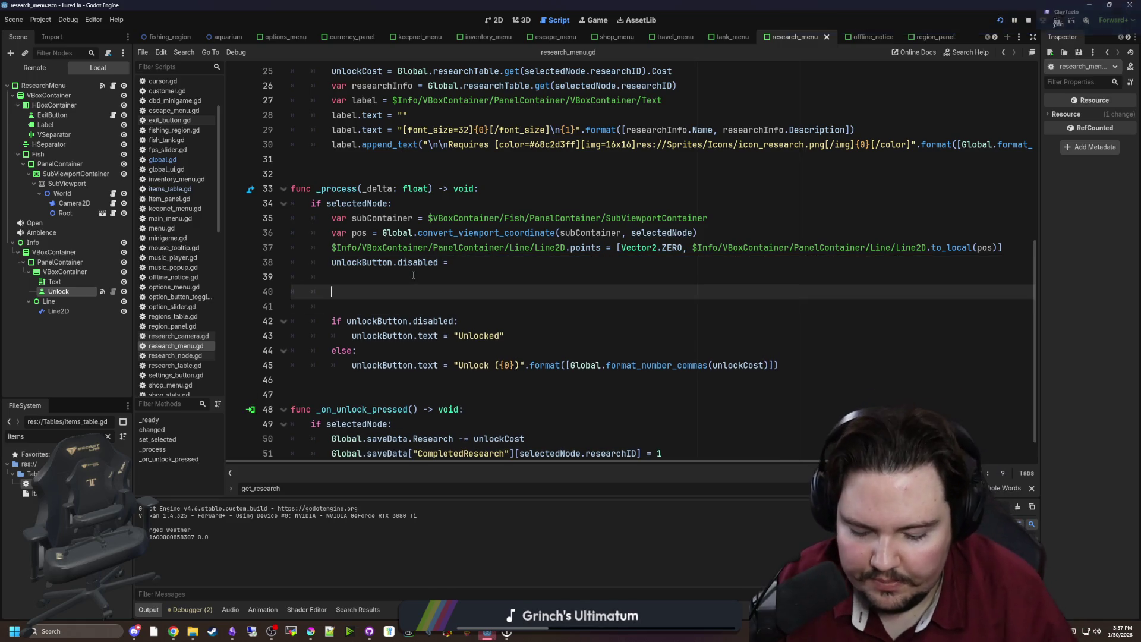
{"action": "type", "text": "if"}
{"action": "key", "text": "ctrl+v"}
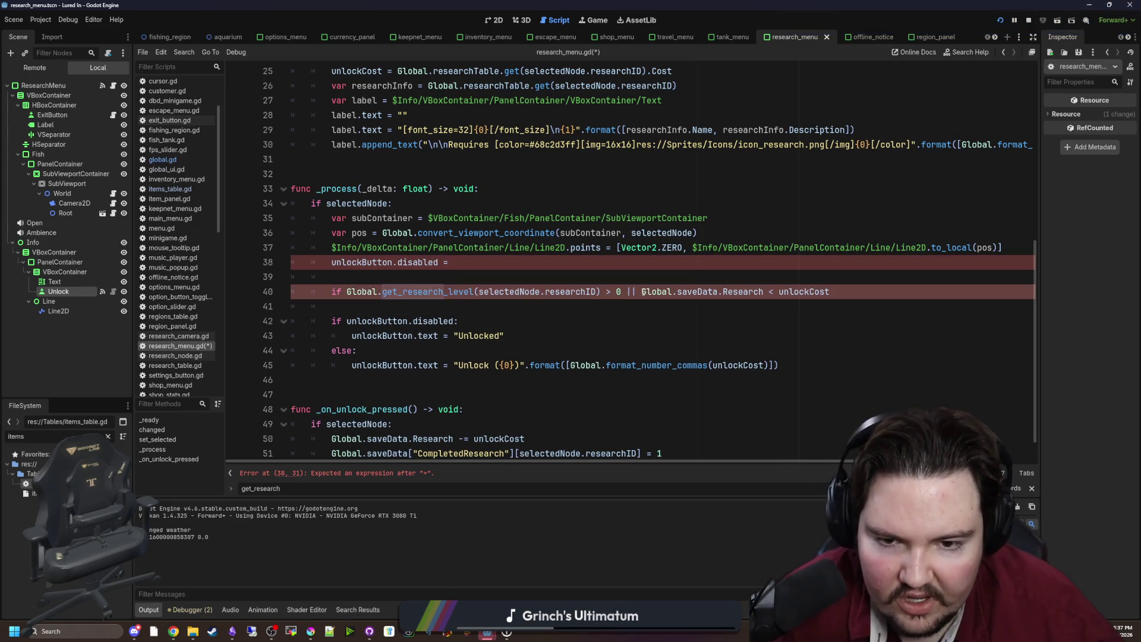
{"action": "left_click_drag", "start_coordinate": [641, 291], "coordinate": [347, 291]}
{"action": "key", "text": "BackSpace"}
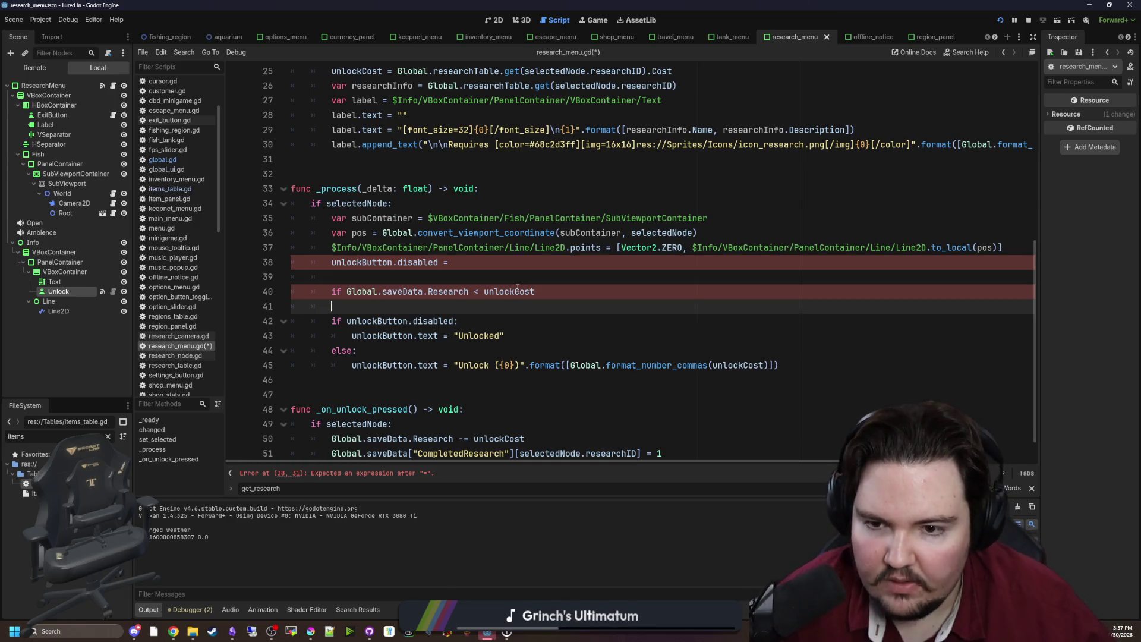
{"action": "key", "text": "End"}
{"action": "key", "text": "Return"}
{"action": "key", "text": "Return"}
{"action": "type", "text": "elif"}
{"action": "key", "text": "ctrl+v"}
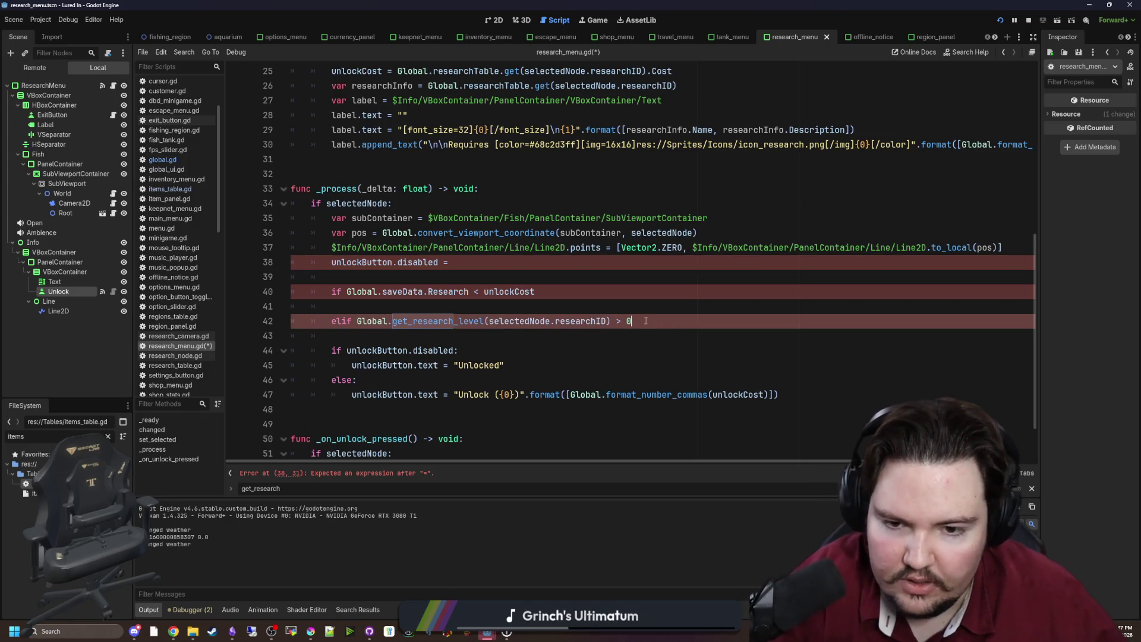
Step: Make the research-level check the first if and turn the saveData check into an elif
{"action": "left_click_drag", "start_coordinate": [645, 320], "coordinate": [328, 320]}
{"action": "key", "text": "ctrl+x"}
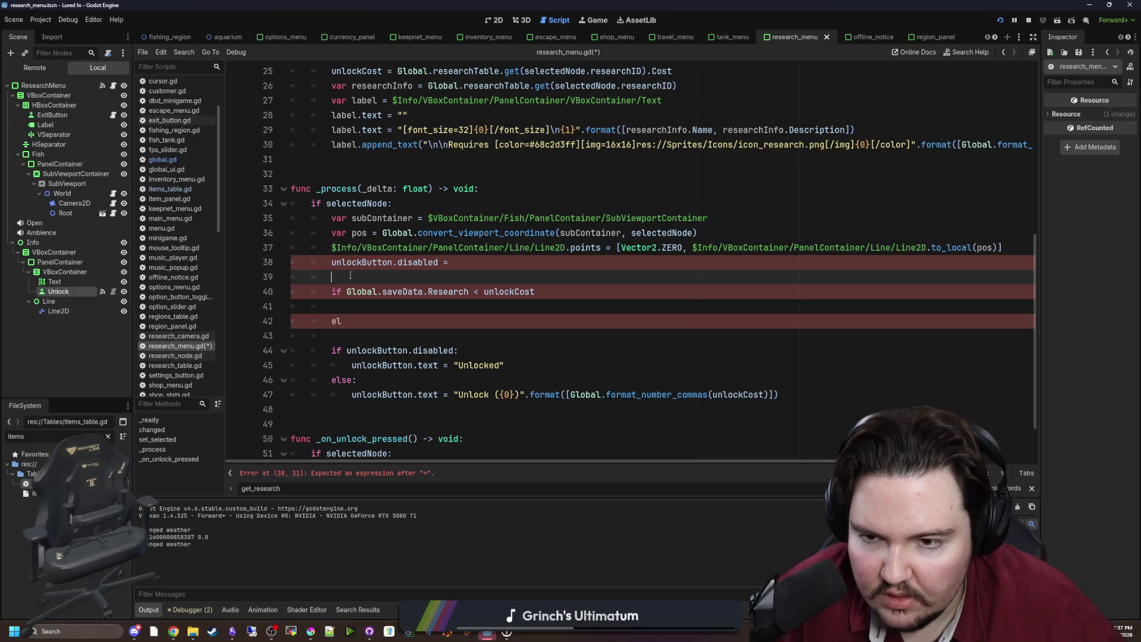
{"action": "key", "text": "Up"}
{"action": "key", "text": "Up"}
{"action": "key", "text": "Home"}
{"action": "key", "text": "Return"}
{"action": "key", "text": "Return"}
{"action": "key", "text": "Up"}
{"action": "key", "text": "Up"}
{"action": "key", "text": "ctrl+v"}
{"action": "left_click_drag", "start_coordinate": [369, 346], "coordinate": [322, 335]}
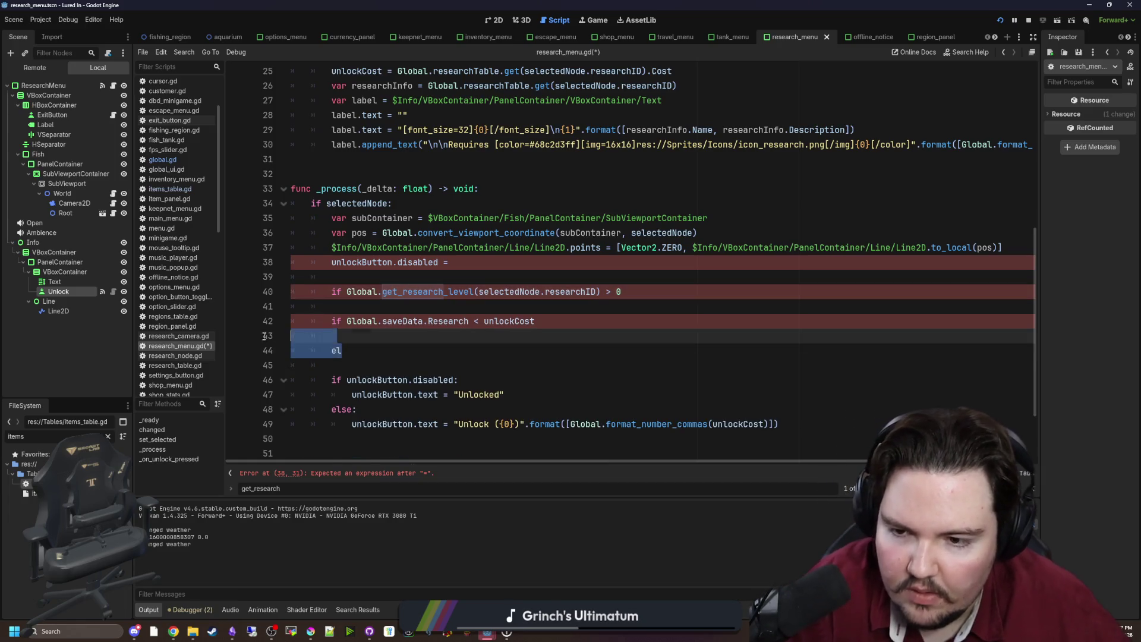
{"action": "key", "text": "BackSpace"}
{"action": "key", "text": "BackSpace"}
{"action": "left_click", "coordinate": [328, 321]}
{"action": "type", "text": "el"}
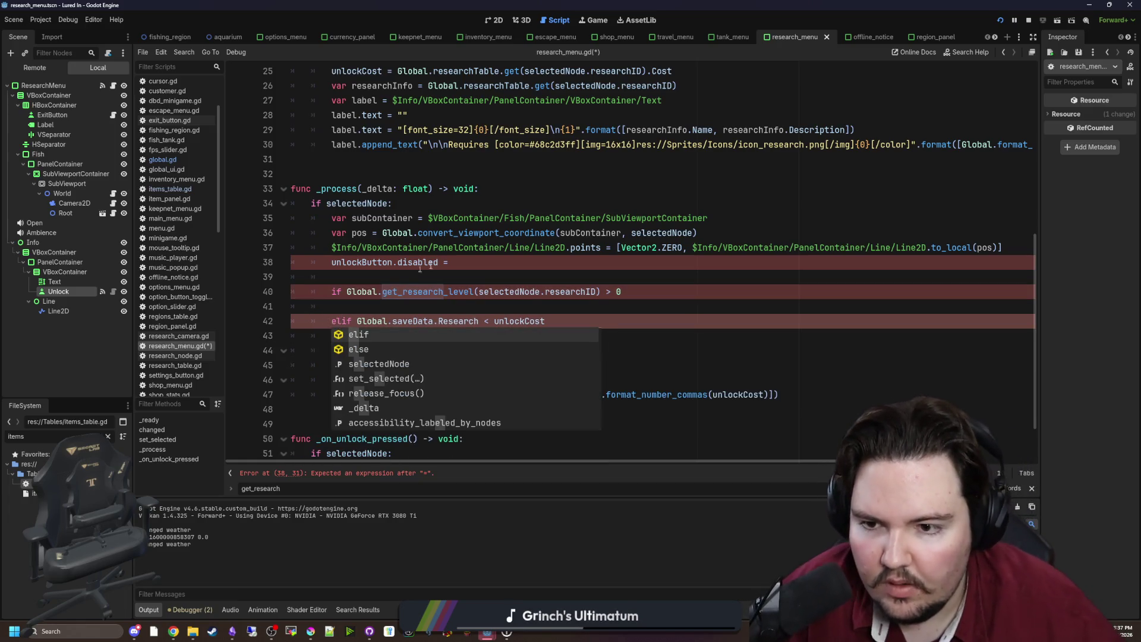
{"action": "left_click", "coordinate": [472, 268]}
Step: Remove the old disabled-check block; the research-level branch sets Unlocked text and .disabled = true
{"action": "left_click", "coordinate": [331, 351]}
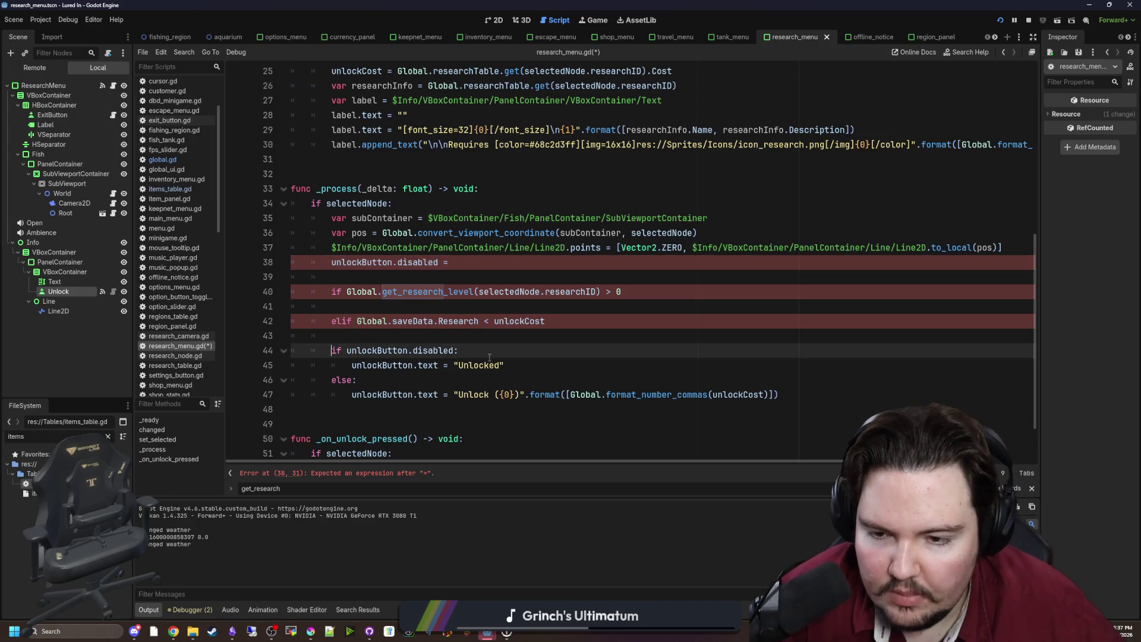
{"action": "left_click_drag", "start_coordinate": [533, 365], "coordinate": [326, 351]}
{"action": "key", "text": "BackSpace"}
{"action": "key", "text": "BackSpace"}
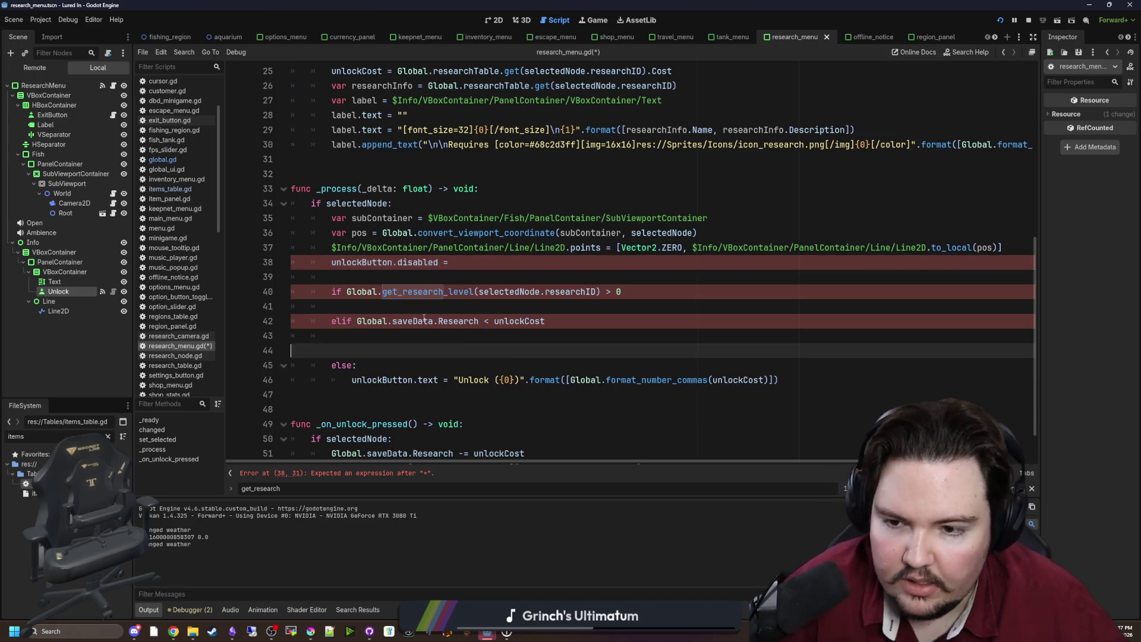
{"action": "left_click", "coordinate": [377, 274]}
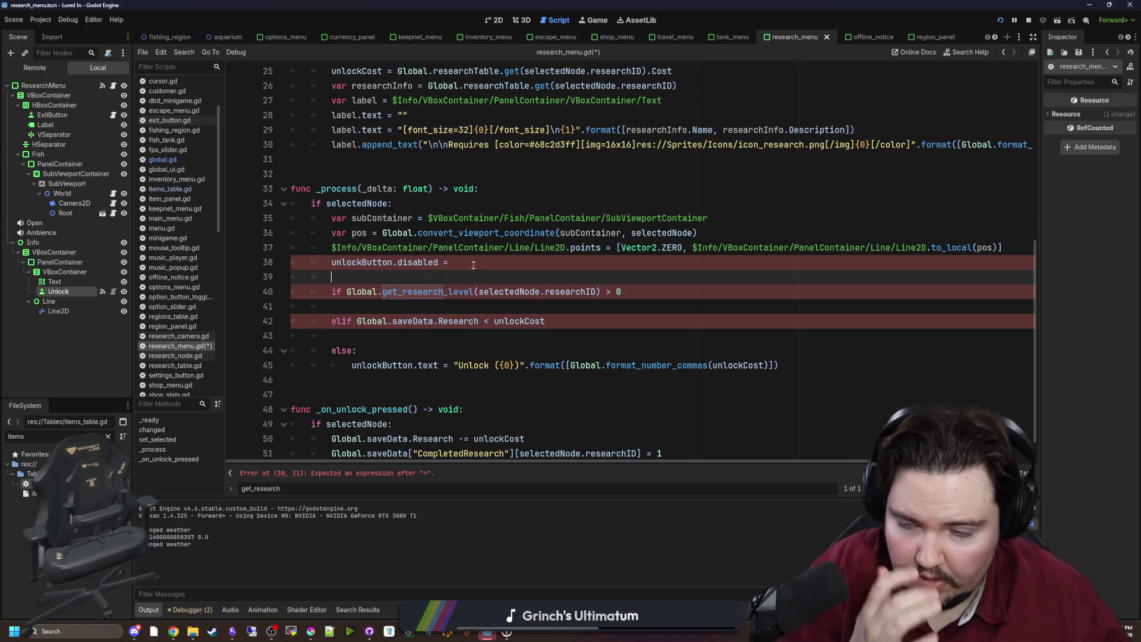
{"action": "left_click", "coordinate": [551, 306]}
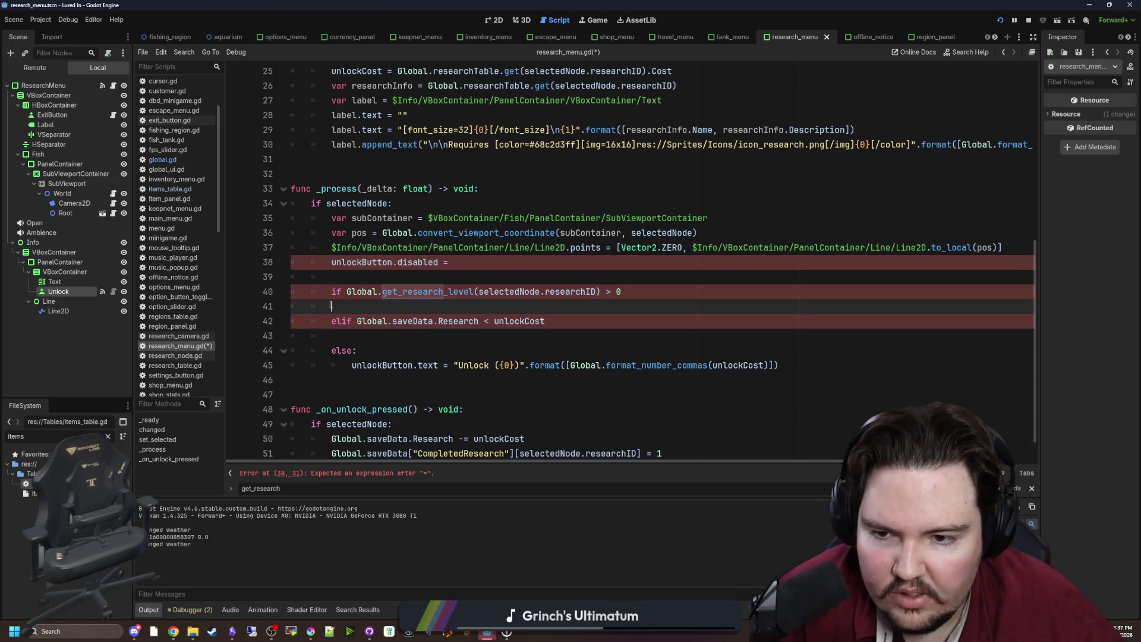
{"action": "key", "text": "ctrl+v"}
{"action": "left_click_drag", "start_coordinate": [456, 306], "coordinate": [345, 309]}
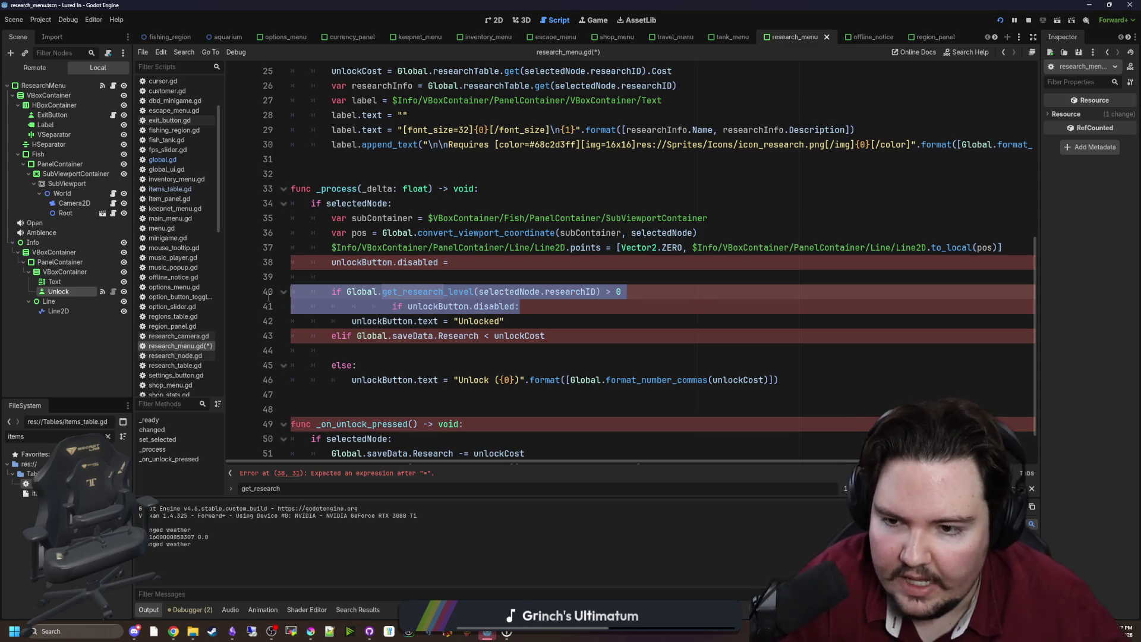
{"action": "key", "text": "BackSpace"}
{"action": "key", "text": "Delete"}
{"action": "left_click", "coordinate": [527, 306]}
{"action": "key", "text": "Return"}
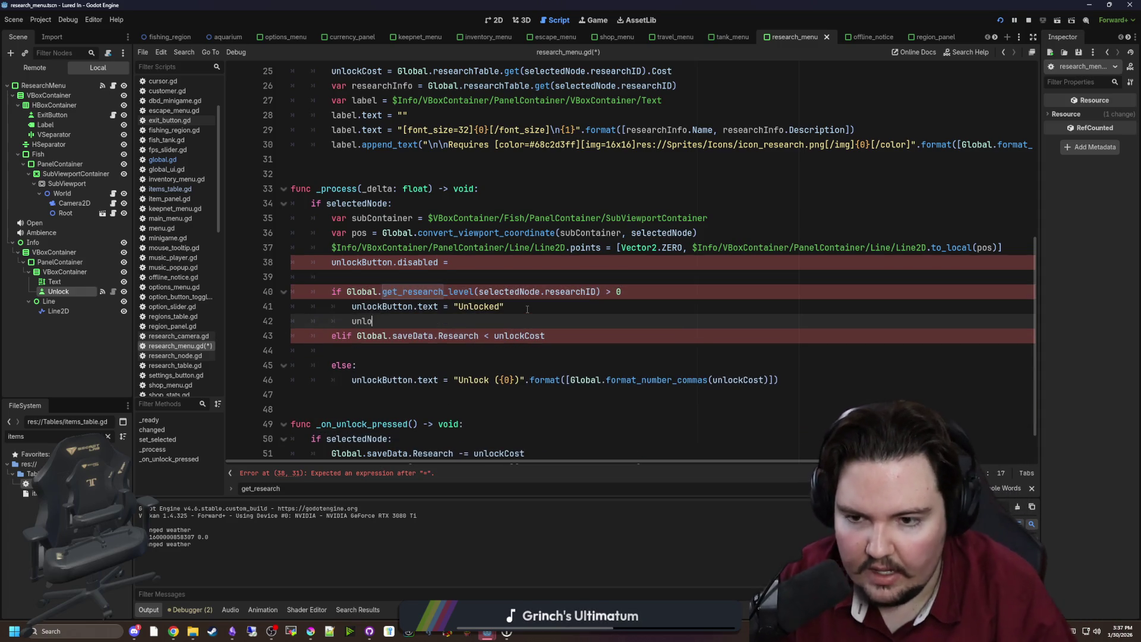
{"action": "type", "text": ".disabled = true"}
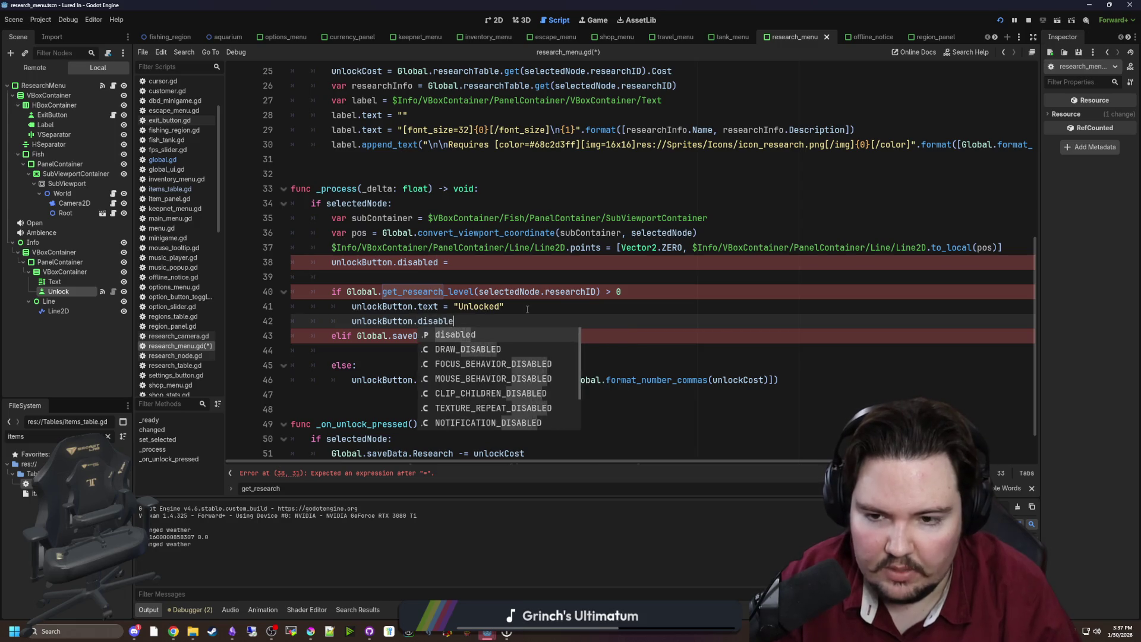
Step: Copy the .disabled = true line into the elif and else branches
{"action": "left_click", "coordinate": [648, 288]}
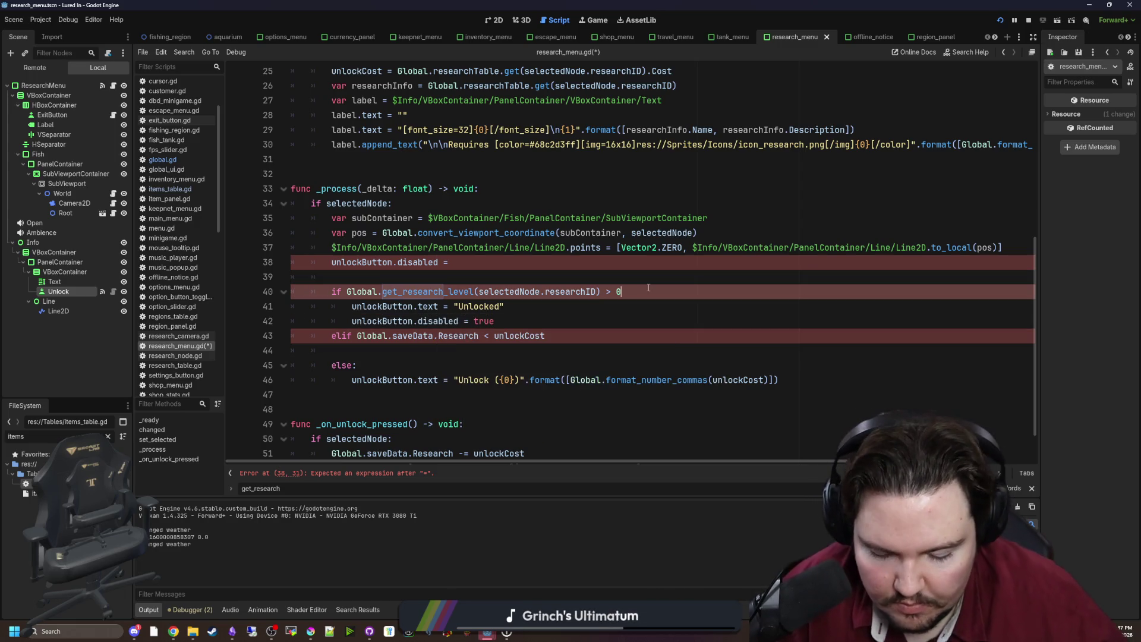
{"action": "left_click", "coordinate": [500, 349]}
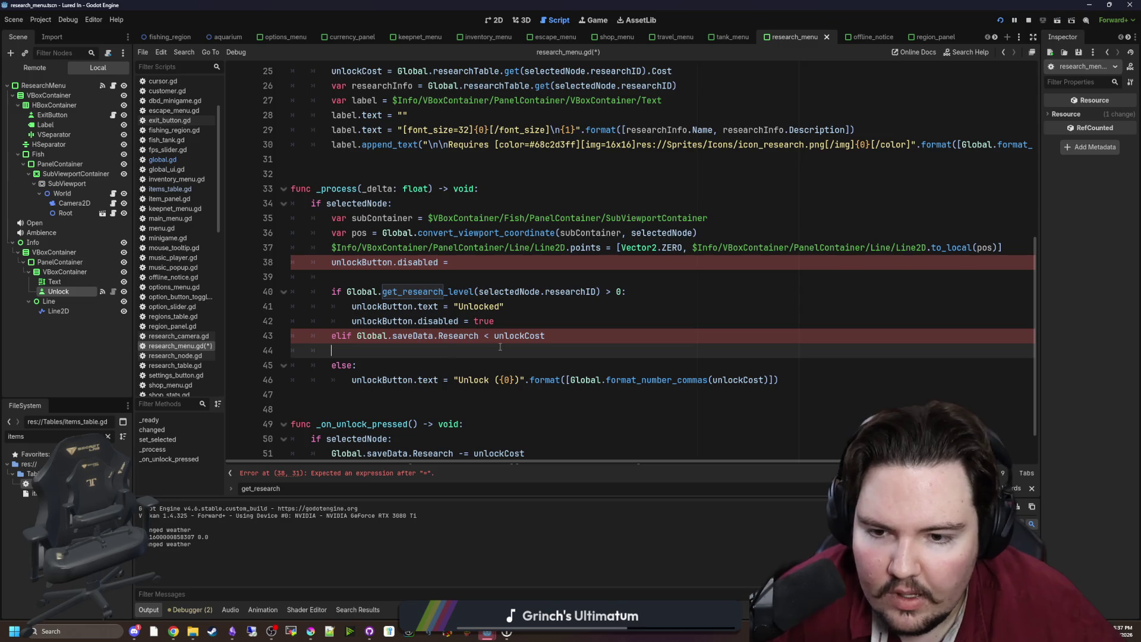
{"action": "left_click", "coordinate": [551, 337]}
{"action": "left_click", "coordinate": [518, 408]}
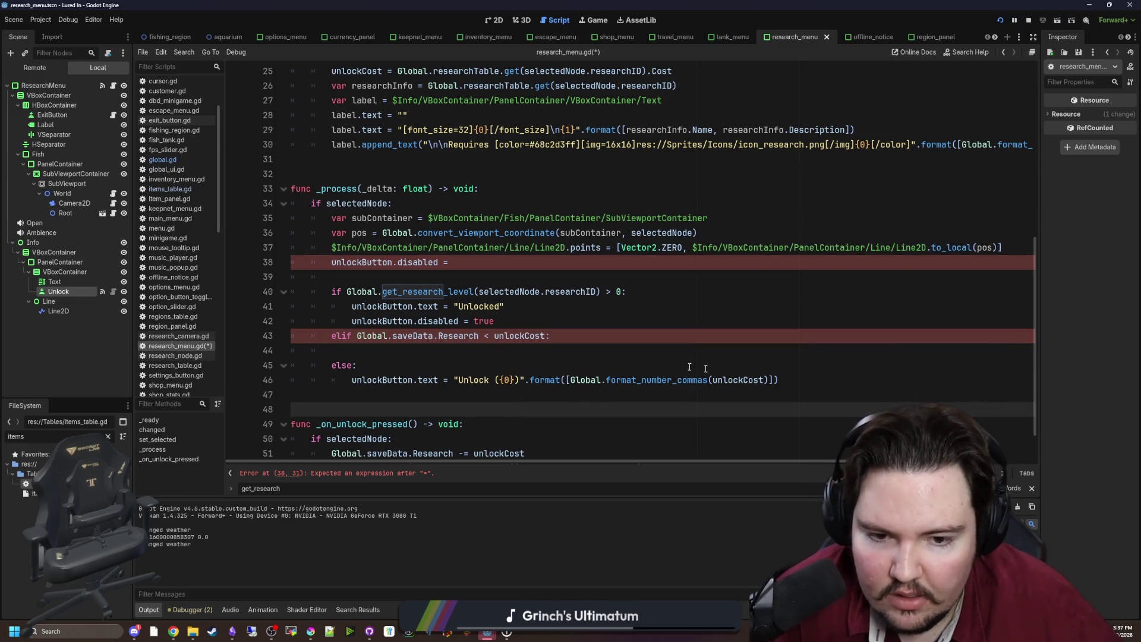
{"action": "left_click", "coordinate": [416, 350]}
{"action": "left_click_drag", "start_coordinate": [352, 321], "coordinate": [493, 321]}
{"action": "left_click", "coordinate": [376, 352]}
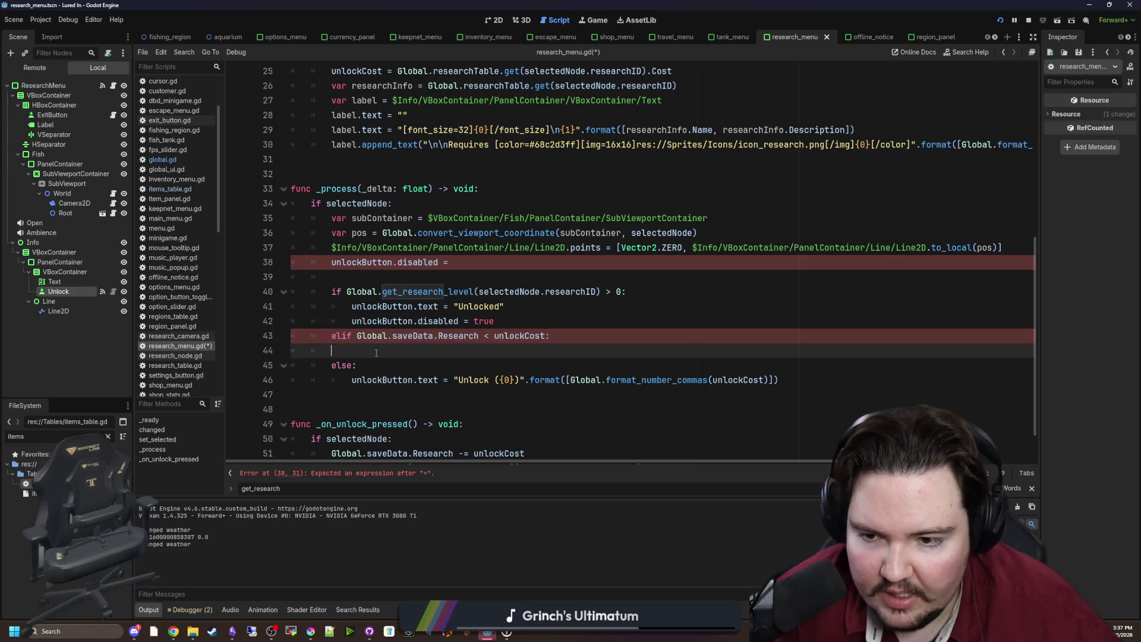
{"action": "key", "text": "Home"}
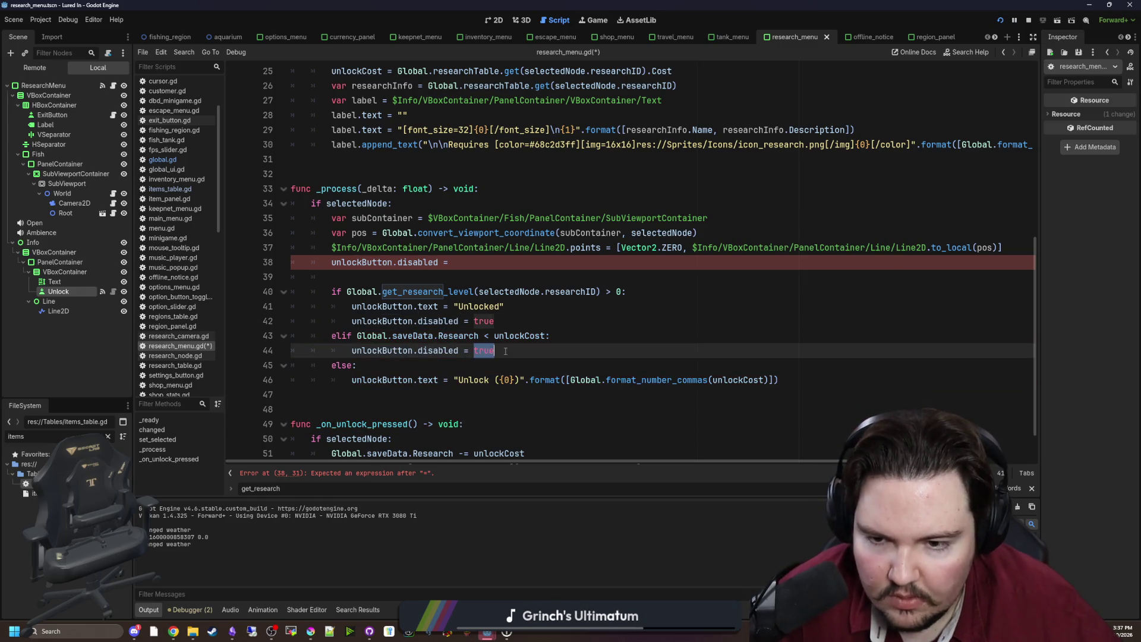
{"action": "left_click_drag", "start_coordinate": [486, 350], "coordinate": [351, 351]}
{"action": "left_click", "coordinate": [407, 366]}
{"action": "key", "text": "Return"}
{"action": "key", "text": "ctrl+v"}
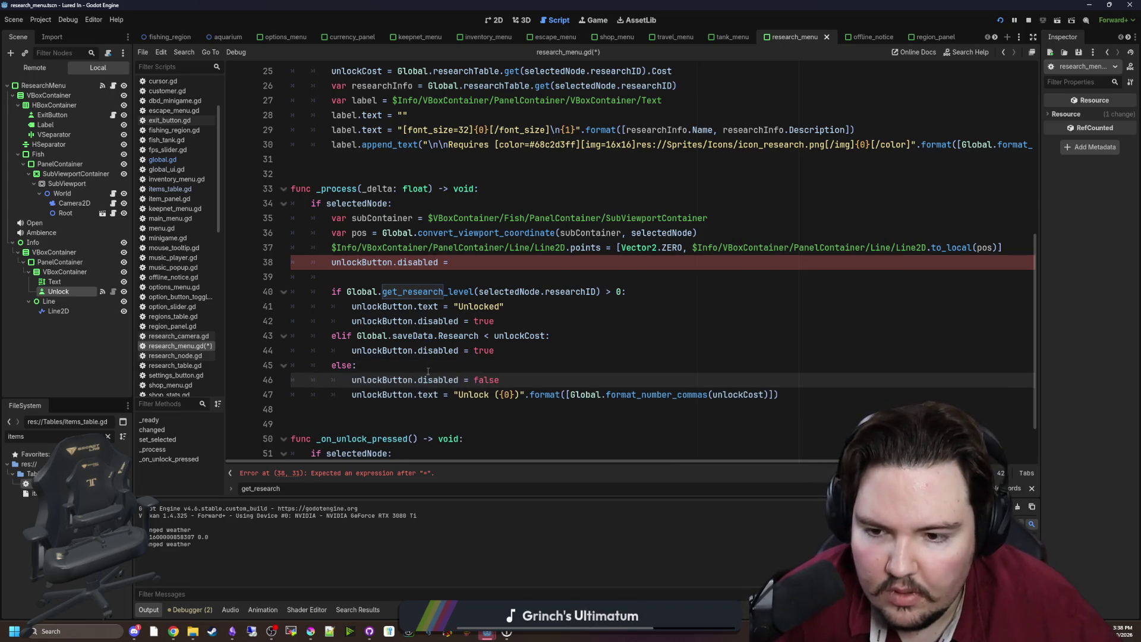
Step: Replace elif with else:, nest the saveData check inside it, and delete the leftover else branch
{"action": "left_click_drag", "start_coordinate": [780, 394], "coordinate": [340, 402]}
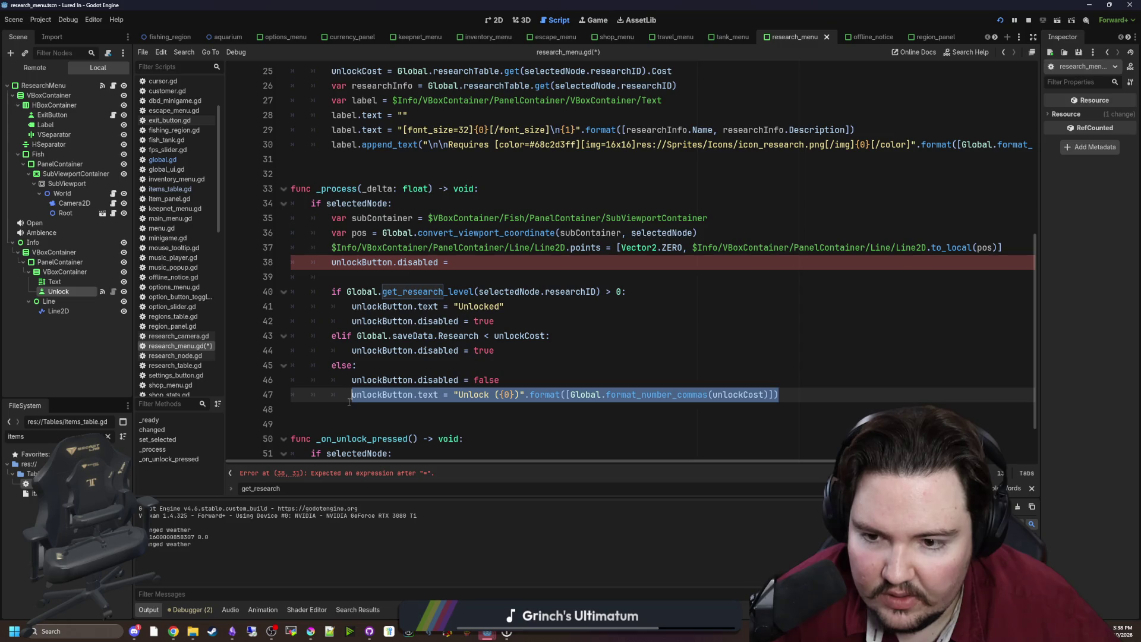
{"action": "left_click", "coordinate": [380, 370]}
{"action": "double_click", "coordinate": [341, 336]}
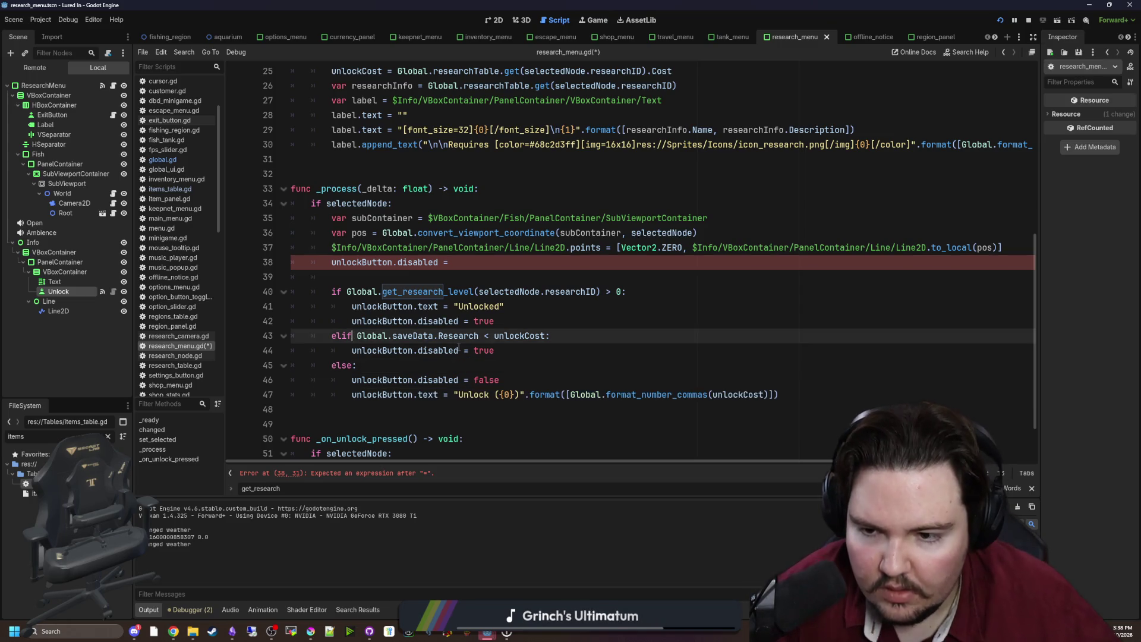
{"action": "type", "text": "else:"}
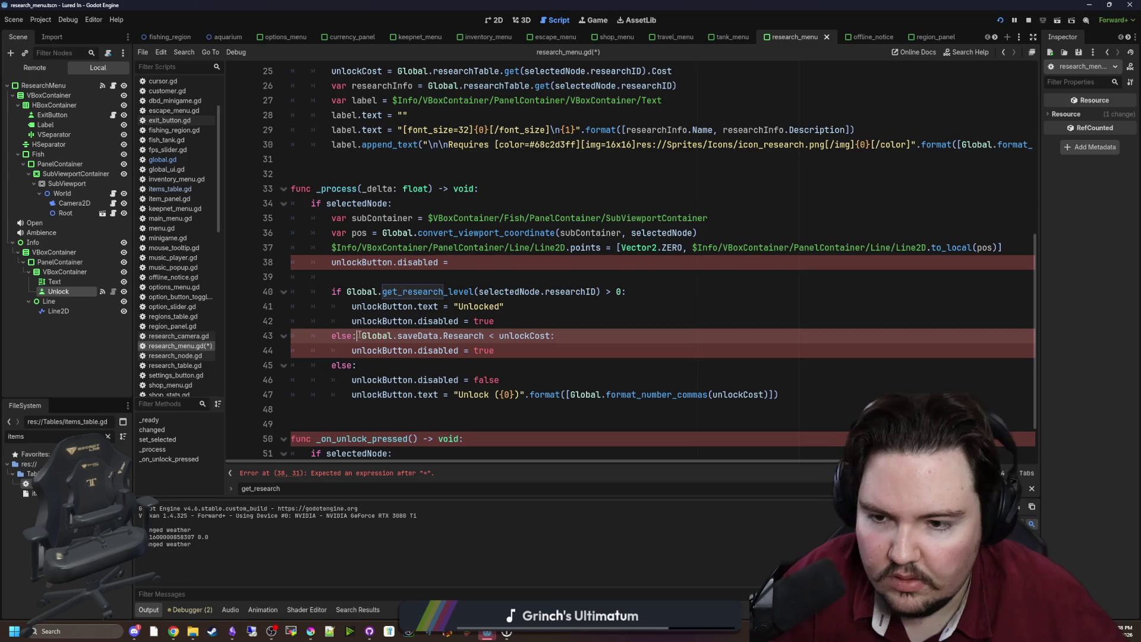
{"action": "key", "text": "Return"}
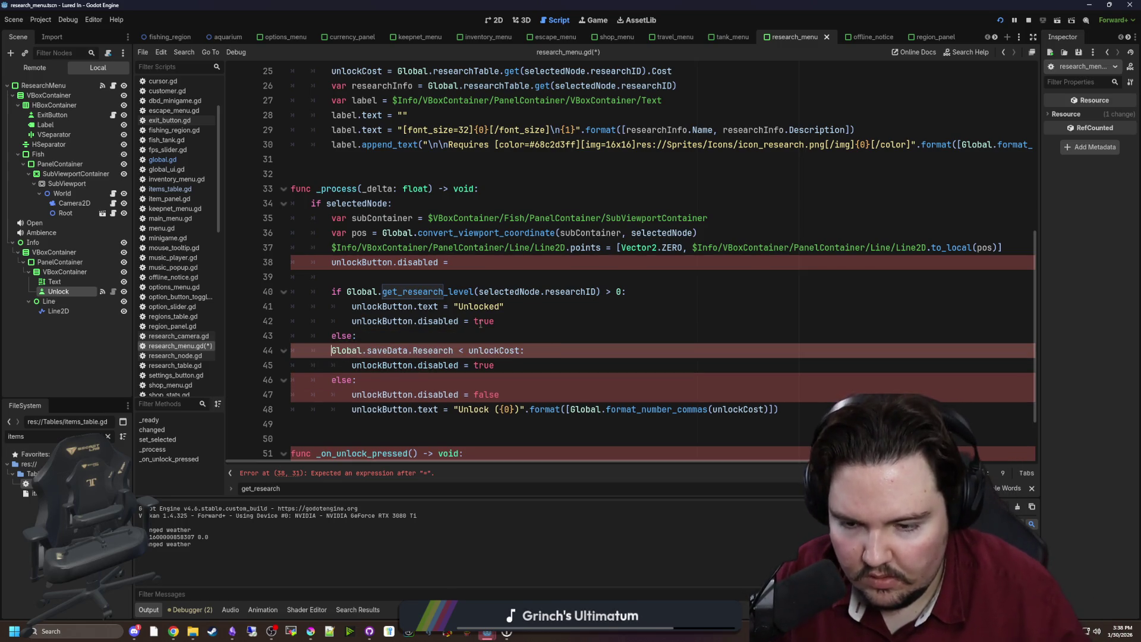
{"action": "left_click", "coordinate": [352, 364]}
{"action": "key", "text": "Tab"}
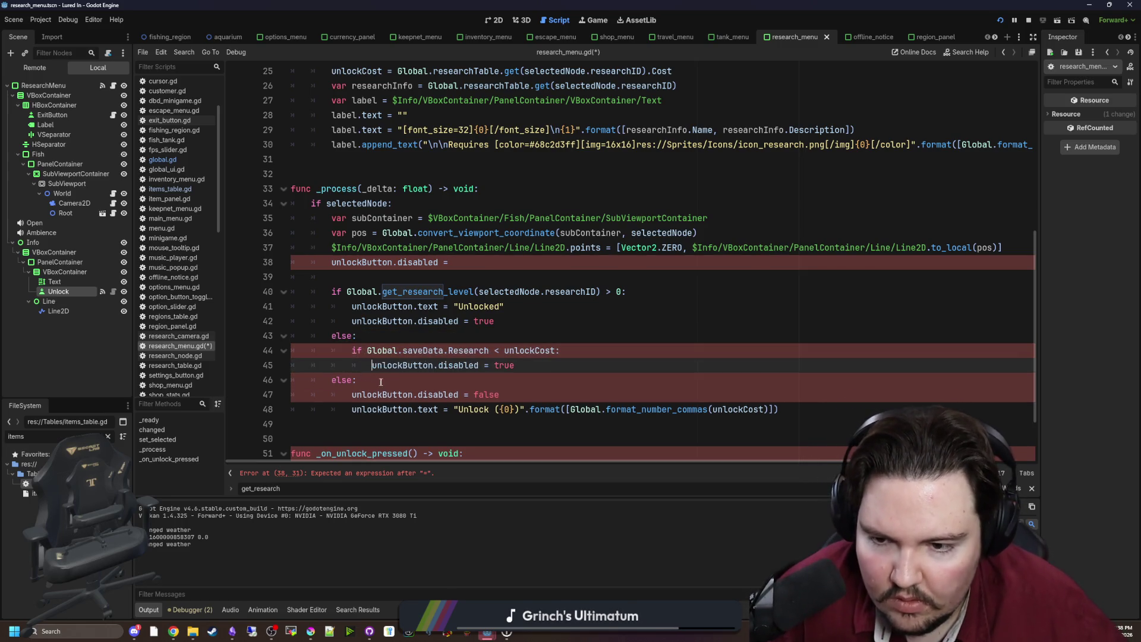
{"action": "left_click", "coordinate": [543, 384]}
{"action": "left_click_drag", "start_coordinate": [543, 389], "coordinate": [532, 361]}
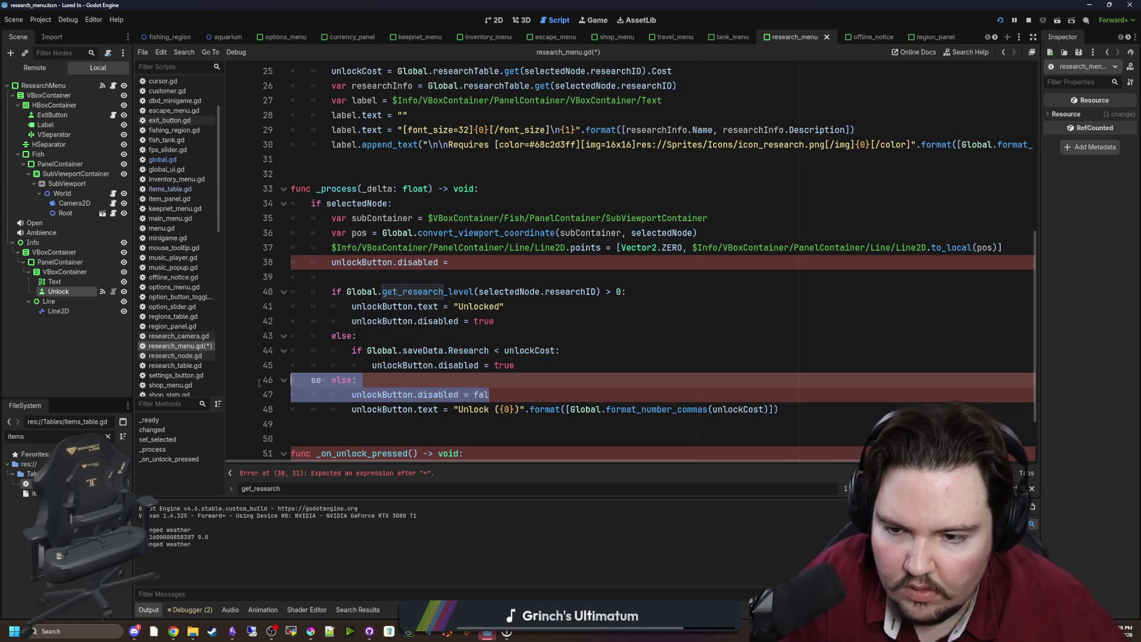
{"action": "key", "text": "BackSpace"}
Step: Move the Unlock cost text line under else and add an inner else: branch after disabled = true
{"action": "left_click_drag", "start_coordinate": [785, 373], "coordinate": [373, 374]}
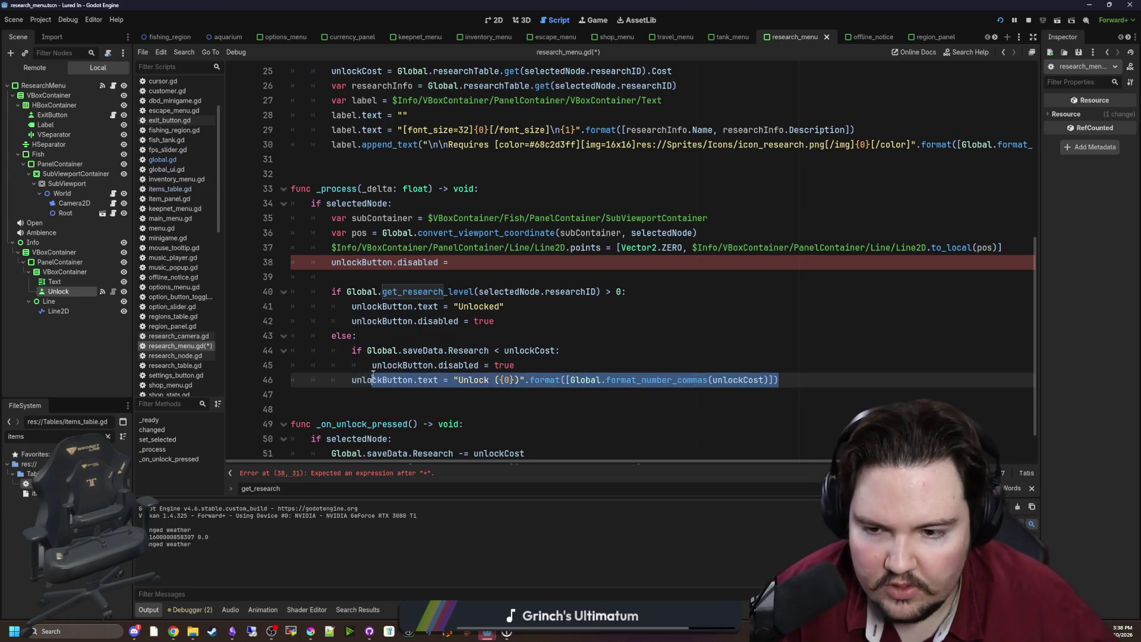
{"action": "key", "text": "ctrl+x"}
{"action": "left_click", "coordinate": [387, 336]}
{"action": "key", "text": "Return"}
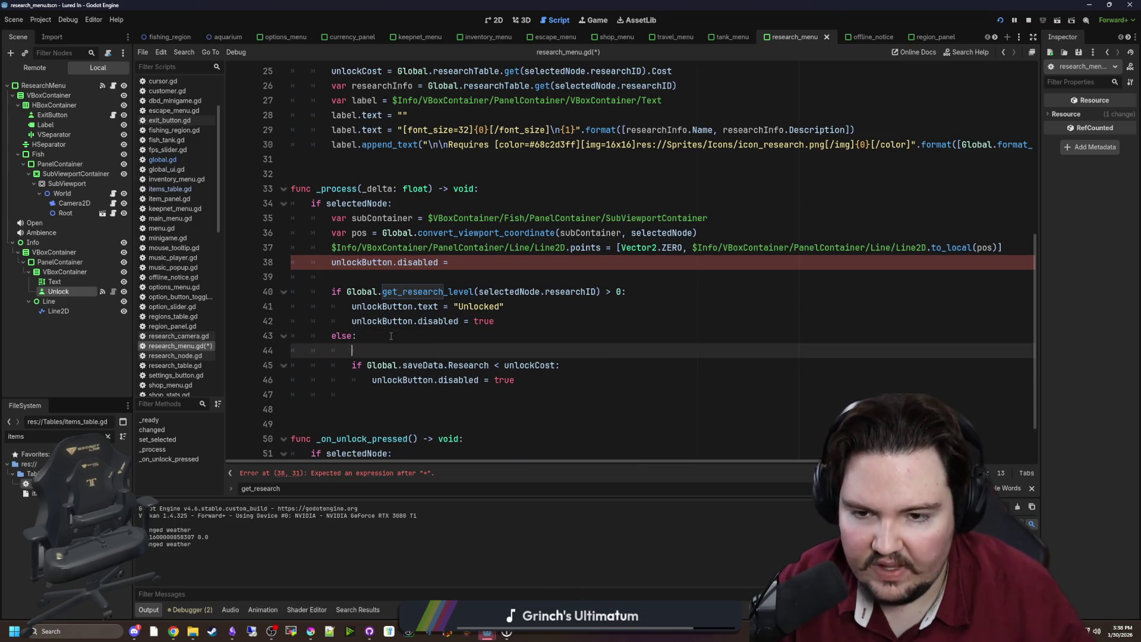
{"action": "key", "text": "ctrl+v"}
{"action": "key", "text": "Return"}
{"action": "scroll", "coordinate": [458, 321], "scroll_direction": "down", "scroll_amount": 1}
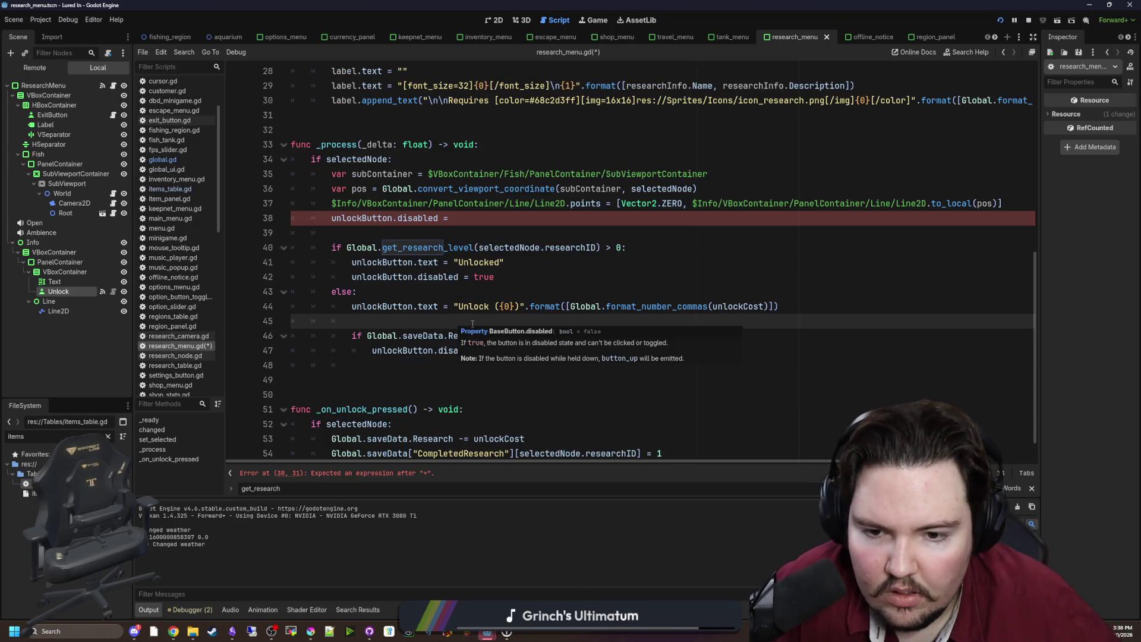
{"action": "left_click", "coordinate": [421, 292]}
{"action": "left_click", "coordinate": [471, 324]}
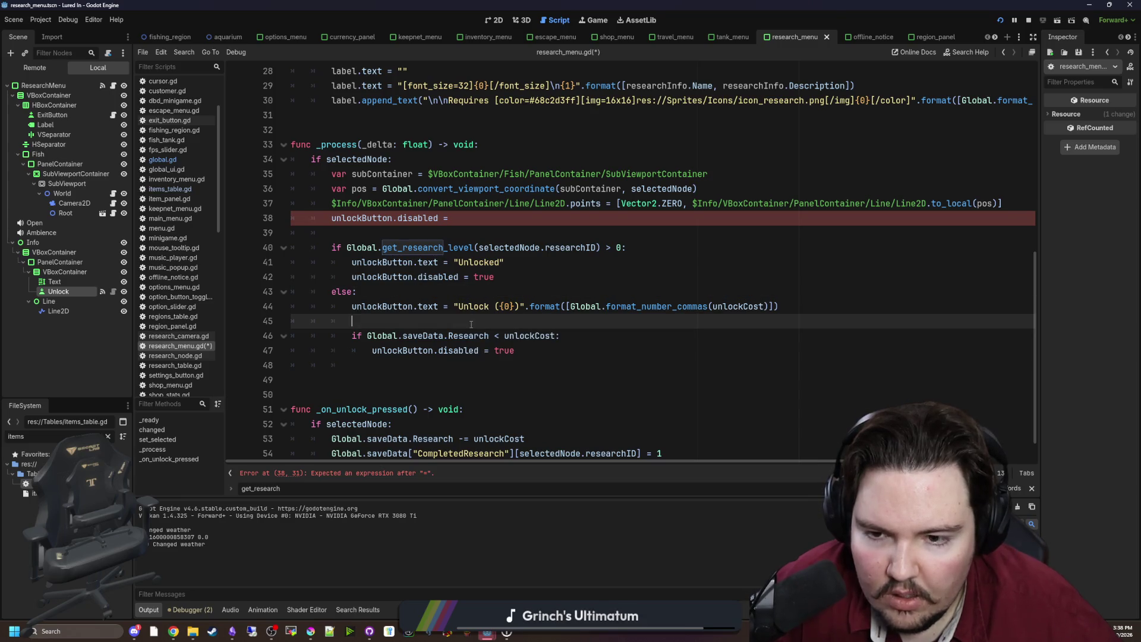
{"action": "left_click_drag", "start_coordinate": [515, 351], "coordinate": [368, 355]}
{"action": "left_click", "coordinate": [559, 348]}
{"action": "key", "text": "Return"}
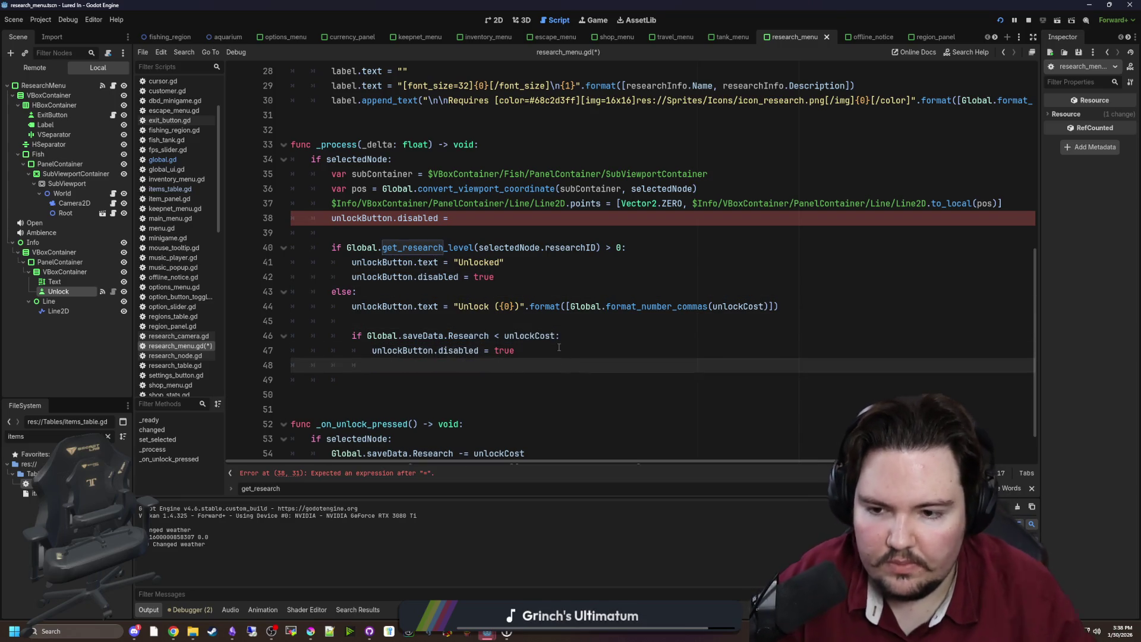
{"action": "type", "text": "lse:"}
{"action": "key", "text": "Return"}
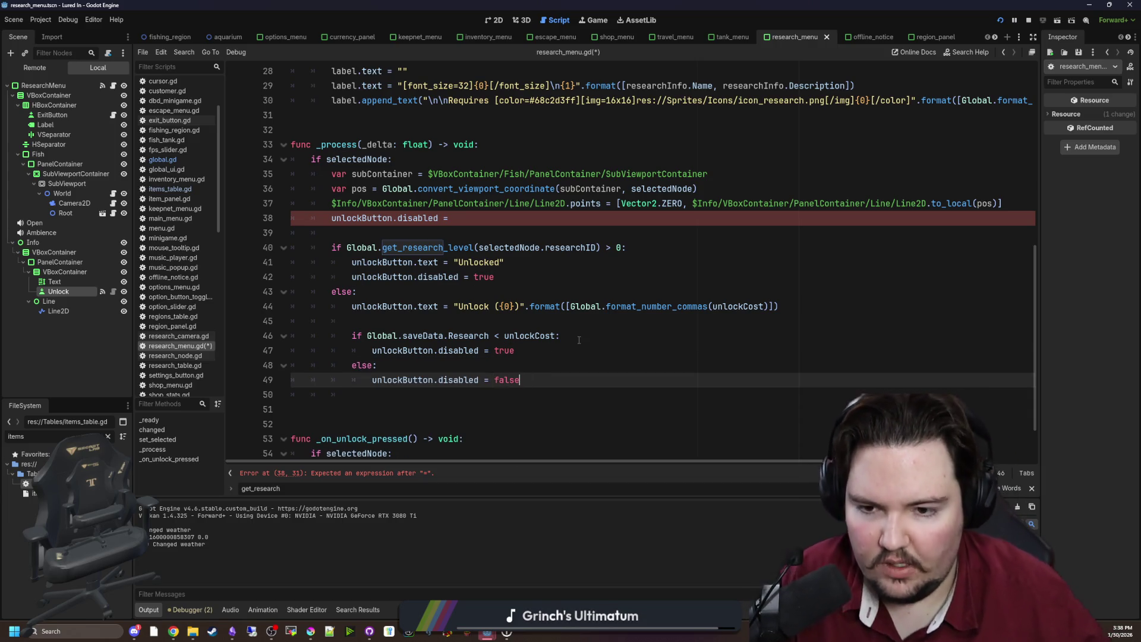
Step: Delete broken line 38, tidy blank lines, save research_menu.gd and run the game
{"action": "triple_click", "coordinate": [380, 218]}
{"action": "key", "text": "BackSpace"}
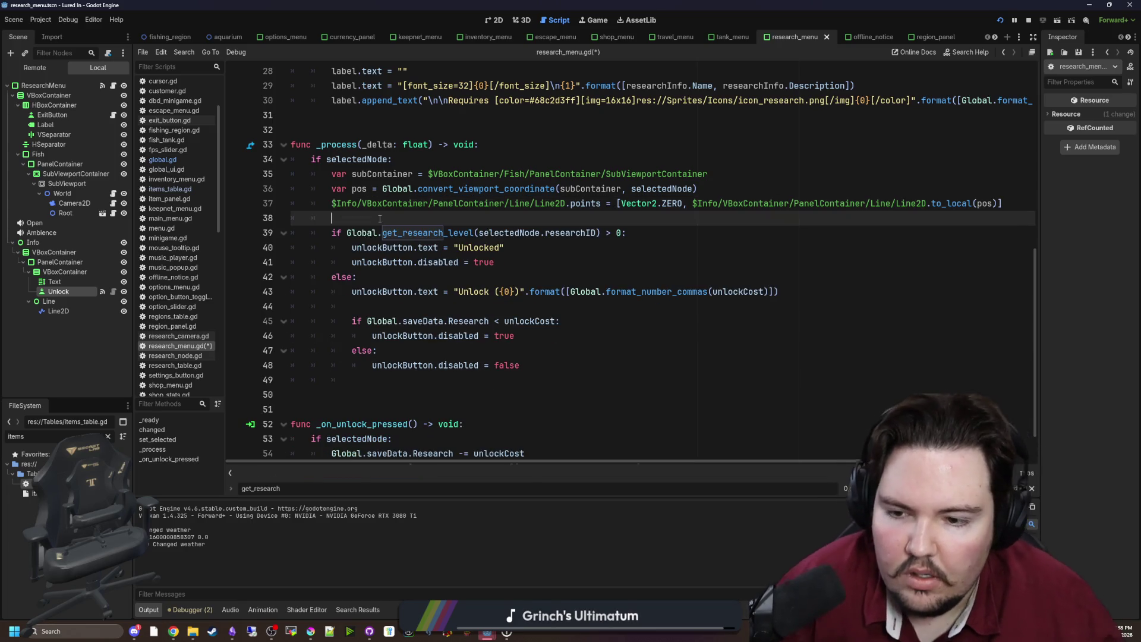
{"action": "left_click", "coordinate": [262, 390]}
{"action": "key", "text": "BackSpace"}
{"action": "key", "text": "ctrl+s"}
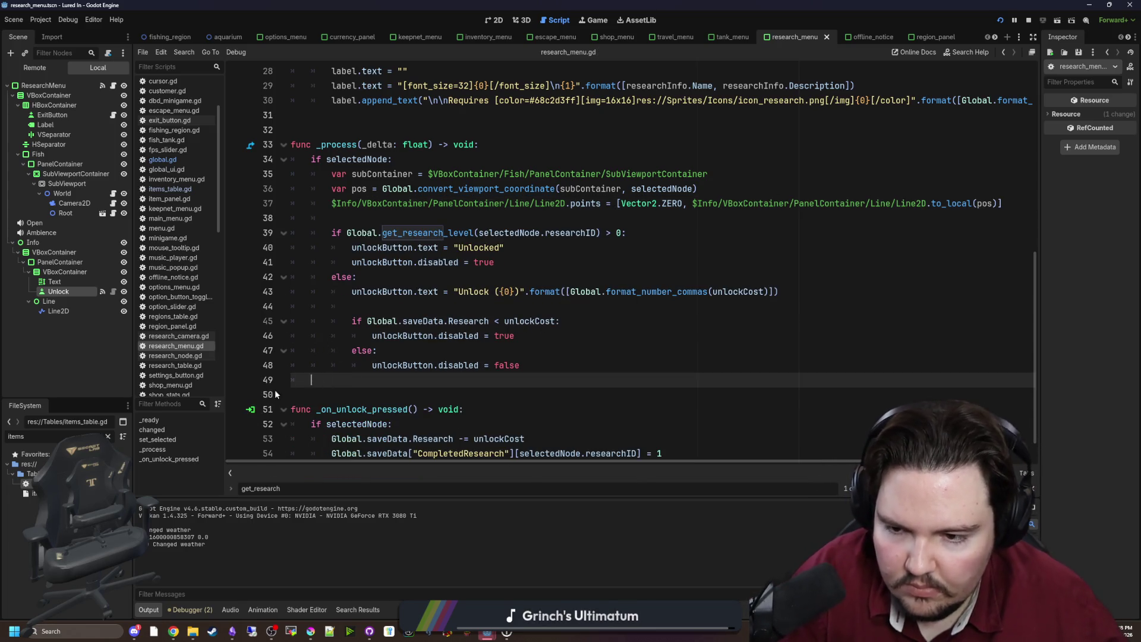
{"action": "key", "text": "BackSpace"}
{"action": "key", "text": "Up"}
{"action": "key", "text": "Up"}
{"action": "key", "text": "End"}
{"action": "key", "text": "ctrl+s"}
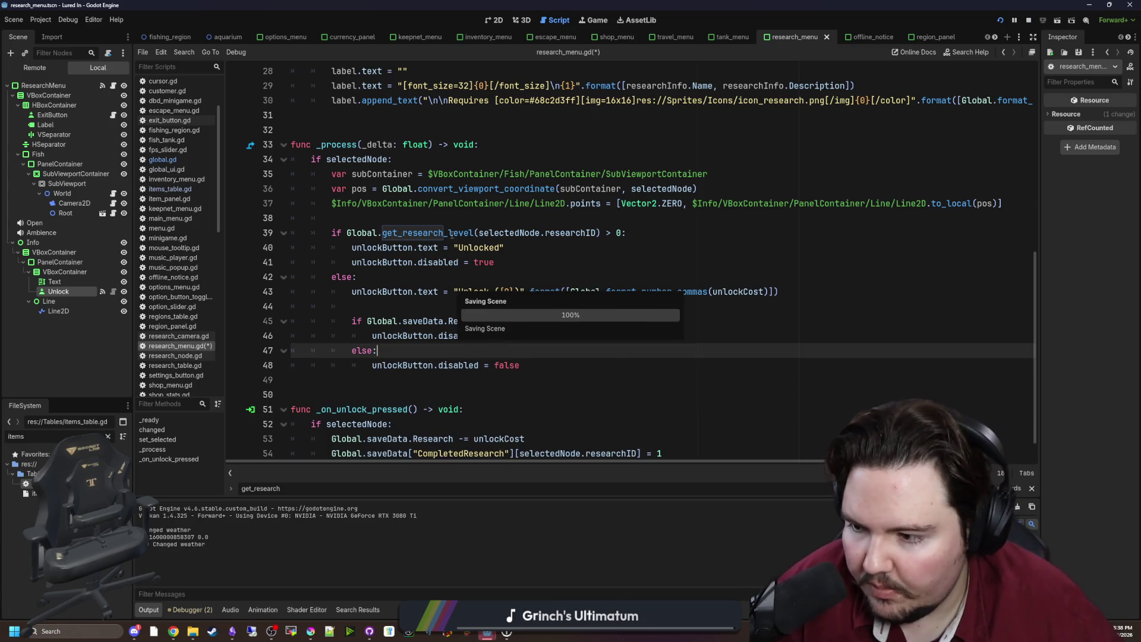
{"action": "left_click", "coordinate": [586, 24]}
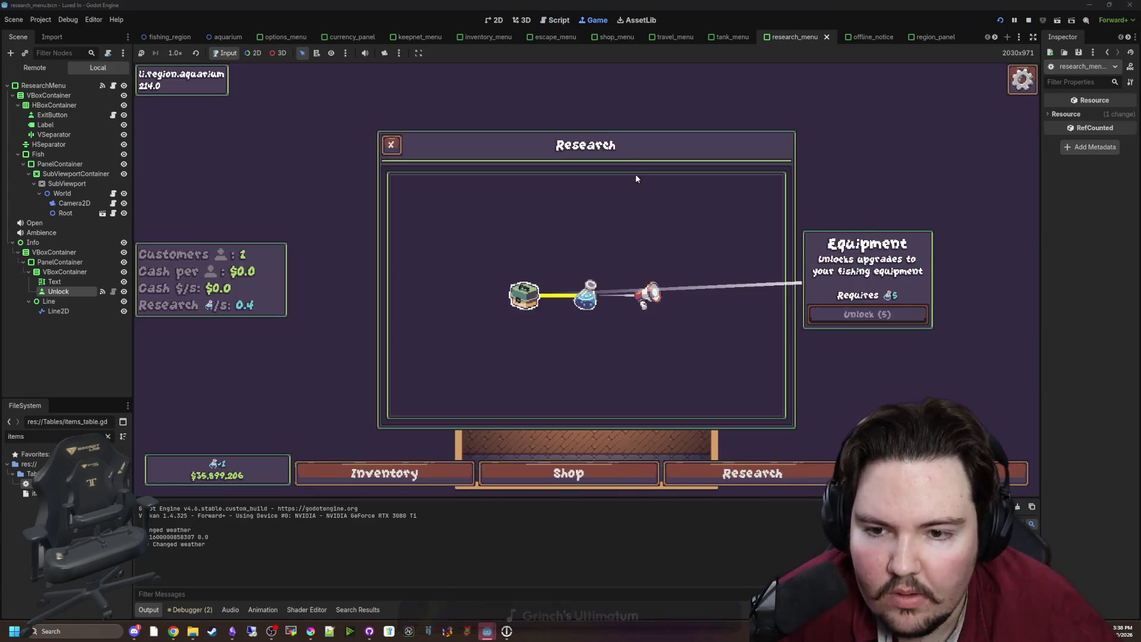
Step: Open the shop and browse the Marketing, Equipment and Aquarium upgrade tabs
{"action": "left_click", "coordinate": [540, 293]}
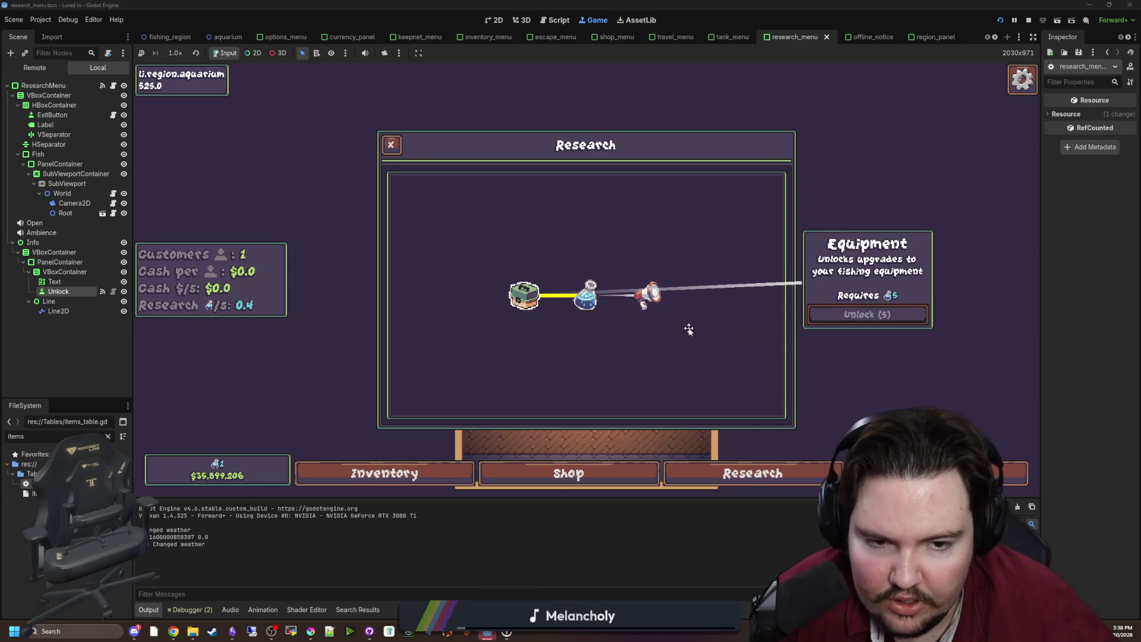
{"action": "scroll", "coordinate": [689, 330], "scroll_direction": "up", "scroll_amount": 2}
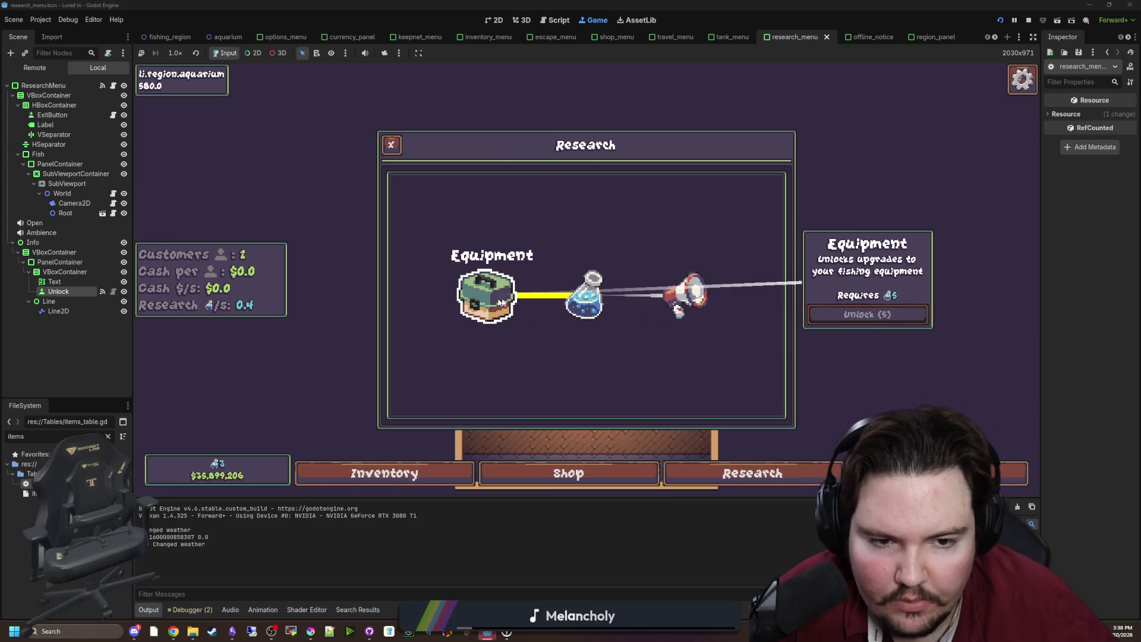
{"action": "scroll", "coordinate": [615, 315], "scroll_direction": "down", "scroll_amount": 1}
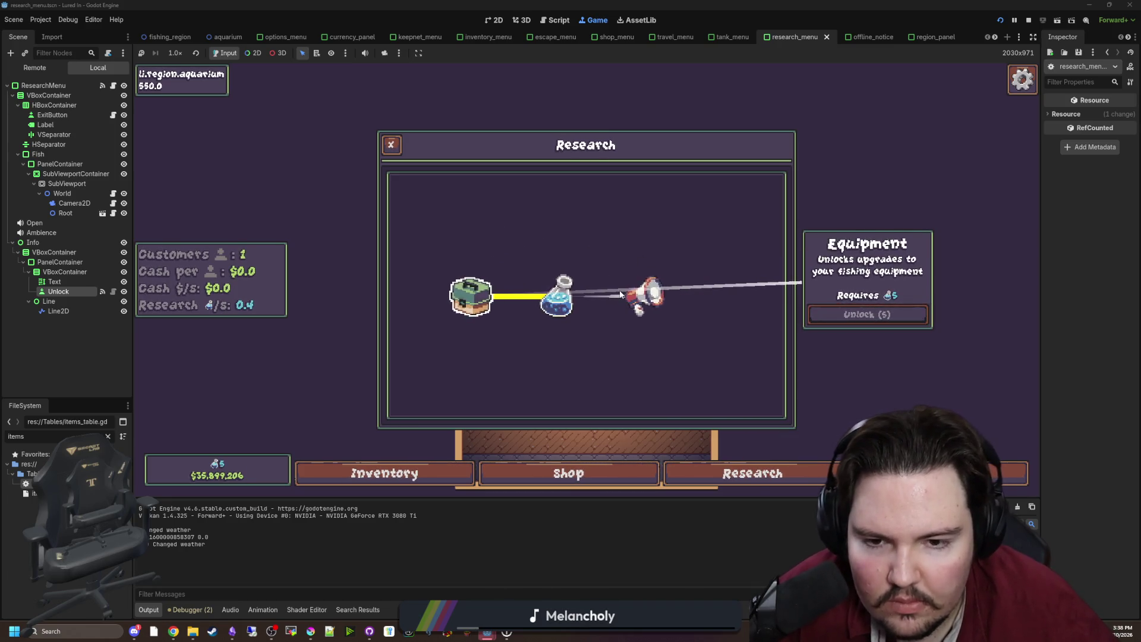
{"action": "left_click", "coordinate": [569, 473]}
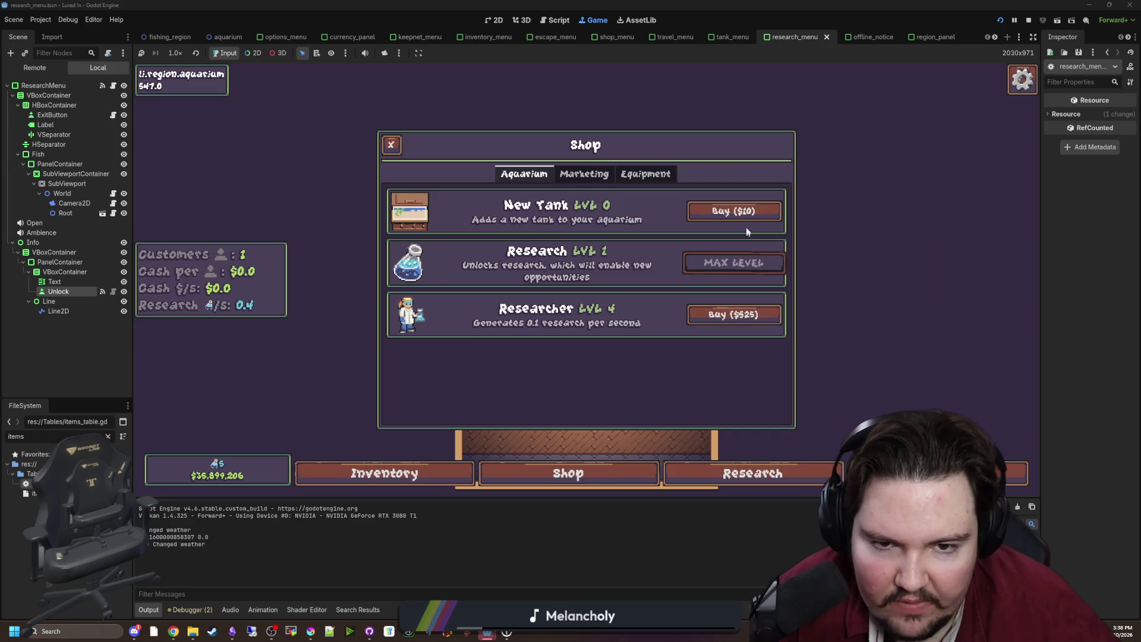
{"action": "left_click", "coordinate": [588, 175]}
{"action": "left_click", "coordinate": [667, 177]}
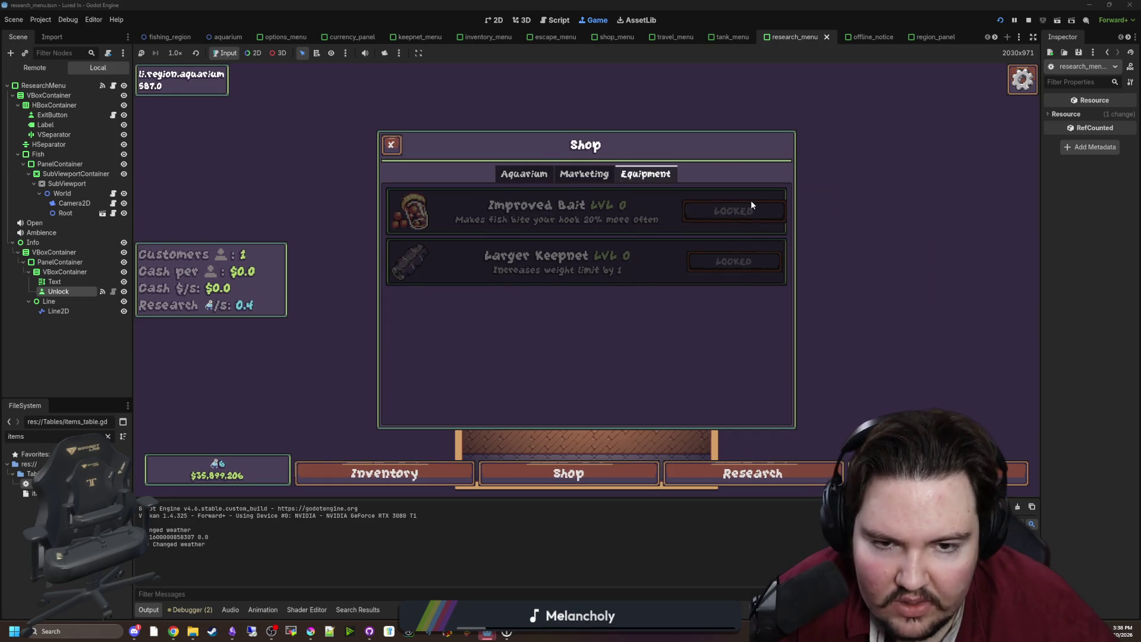
{"action": "left_click", "coordinate": [588, 176]}
{"action": "left_click", "coordinate": [500, 175]}
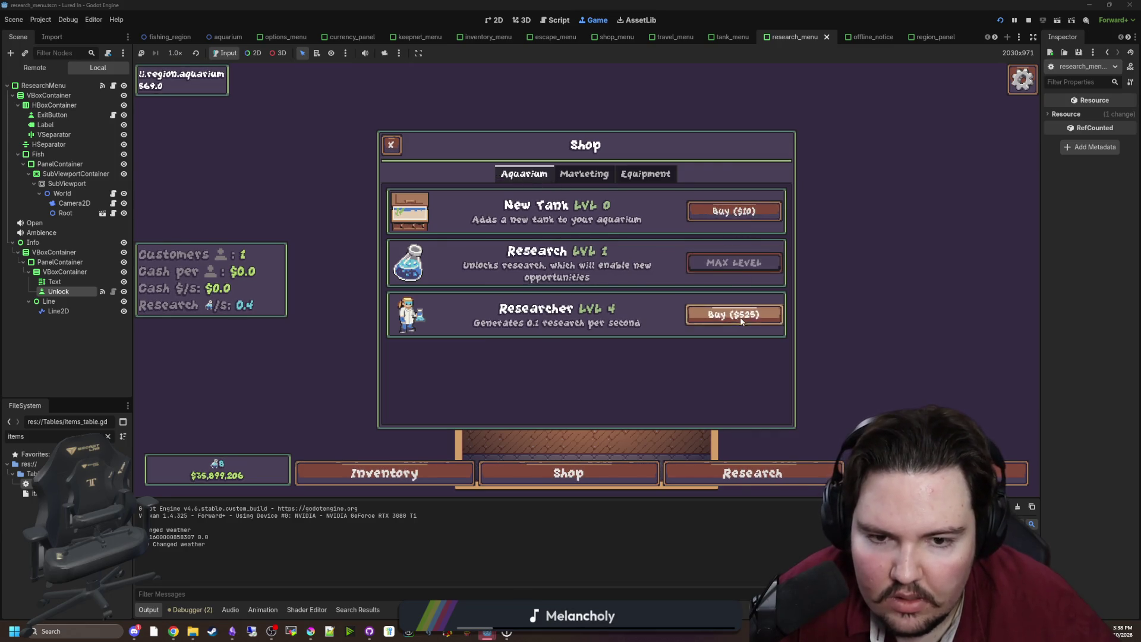
{"action": "left_click", "coordinate": [594, 176]}
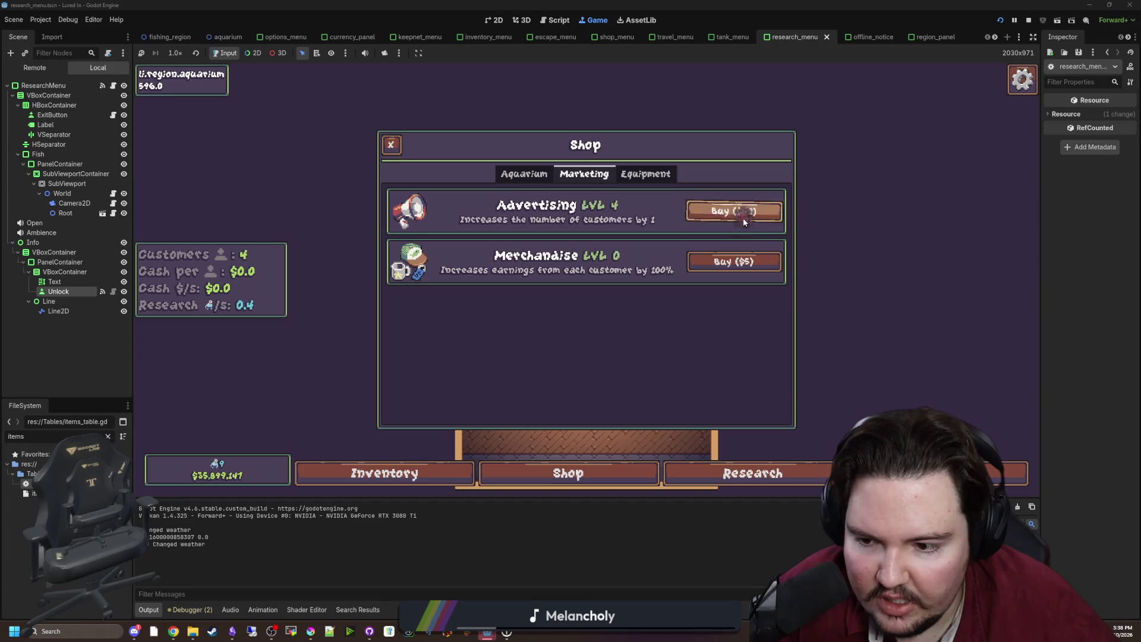
Step: Buy eight more Advertising levels in the Marketing tab, reaching level 26
{"action": "left_click", "coordinate": [743, 217]}
{"action": "left_click", "coordinate": [743, 218]}
{"action": "left_click", "coordinate": [743, 218]}
{"action": "left_click", "coordinate": [743, 218]}
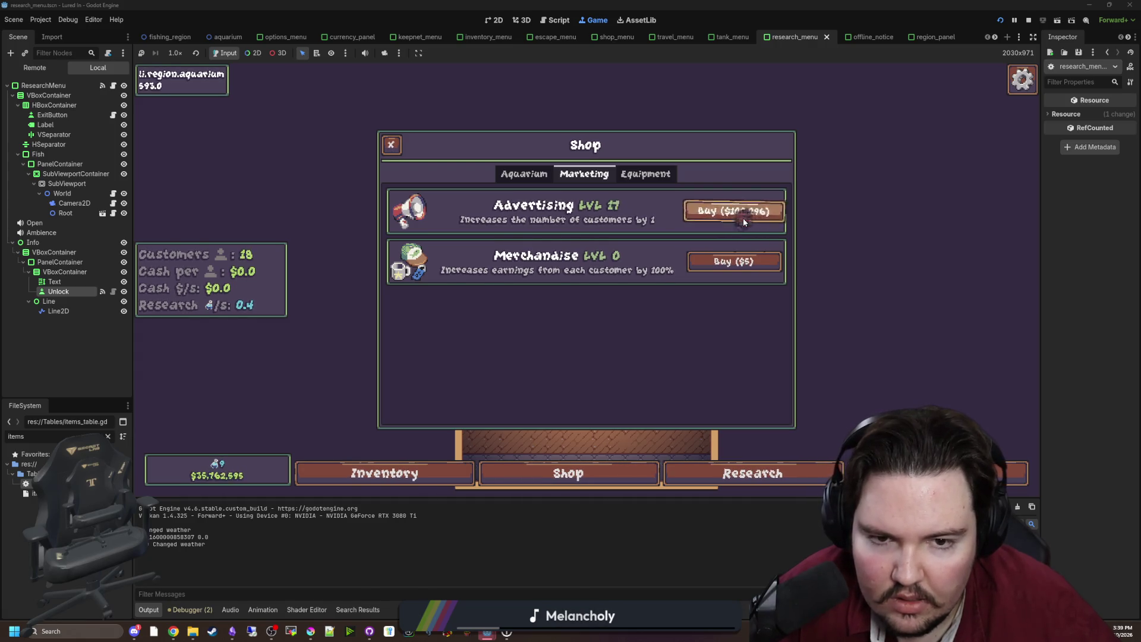
{"action": "left_click", "coordinate": [743, 218]}
{"action": "left_click", "coordinate": [743, 217]}
{"action": "left_click", "coordinate": [746, 217]}
{"action": "left_click", "coordinate": [717, 209]}
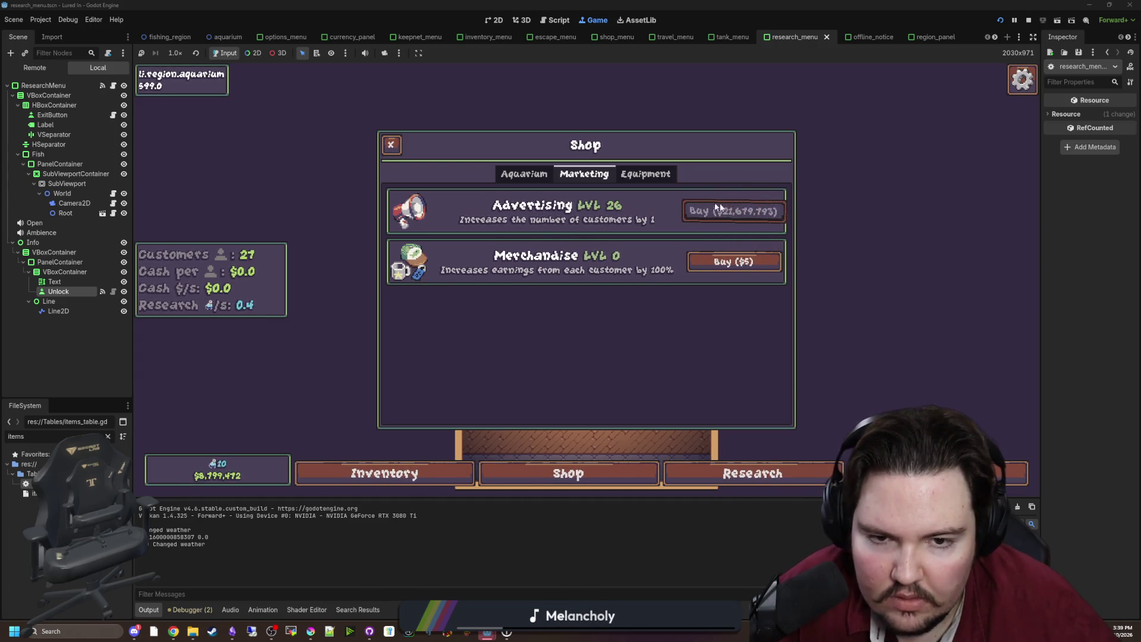
Step: Unlock the Equipment and Marketing research nodes, then return to research_menu.gd
{"action": "left_click", "coordinate": [767, 475]}
{"action": "left_click", "coordinate": [645, 278]}
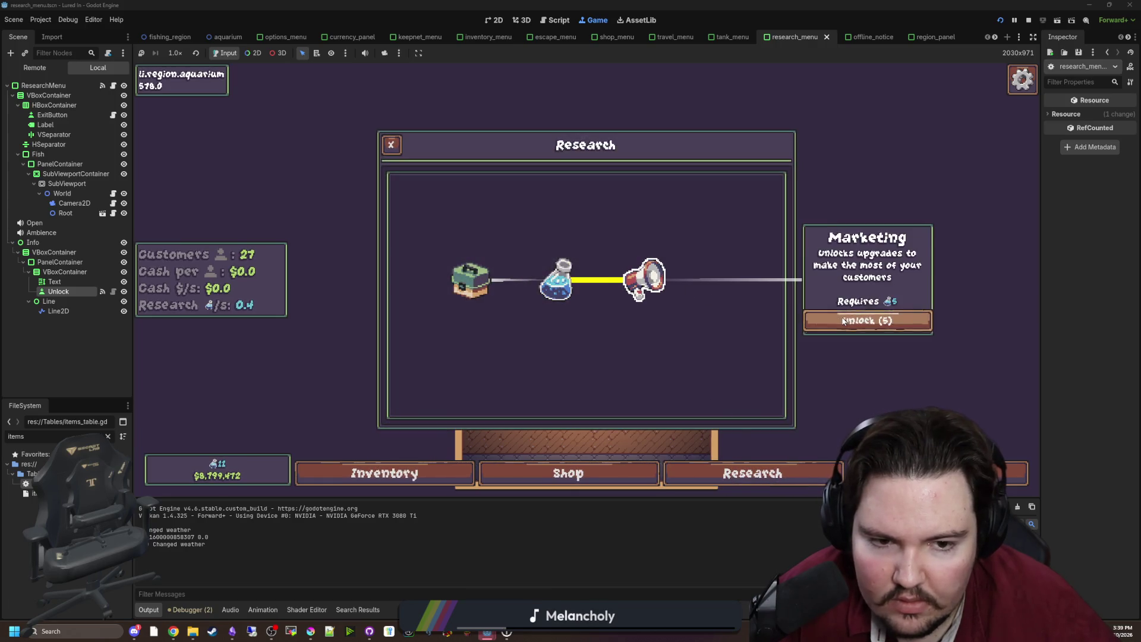
{"action": "left_click", "coordinate": [481, 285]}
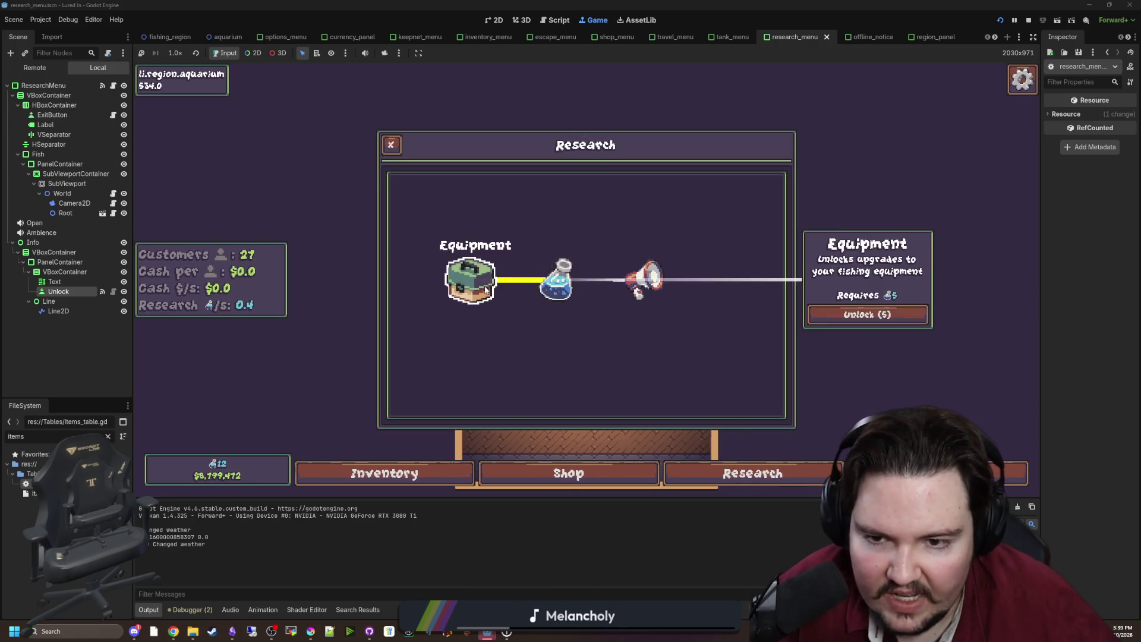
{"action": "left_click", "coordinate": [890, 320]}
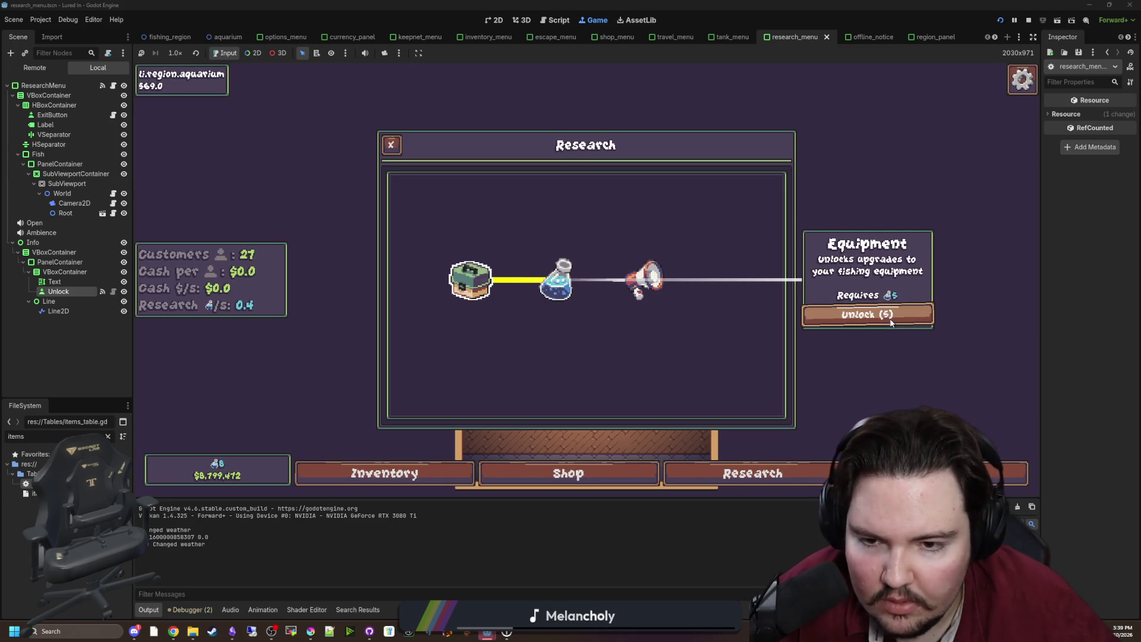
{"action": "left_click", "coordinate": [646, 275]}
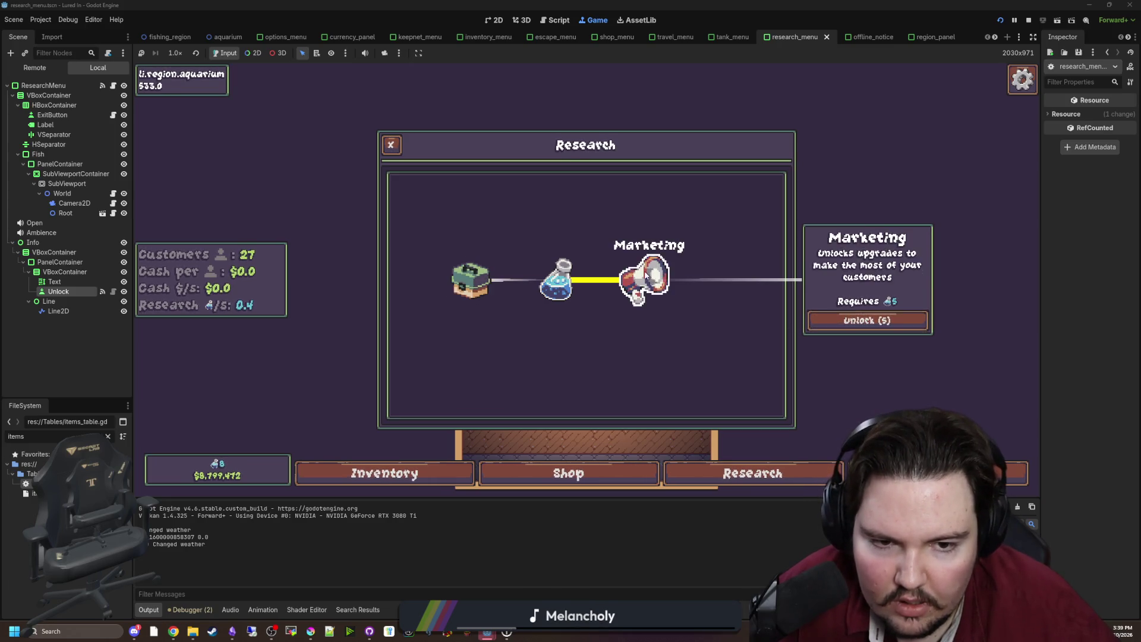
{"action": "left_click", "coordinate": [867, 320]}
{"action": "left_click", "coordinate": [469, 287]}
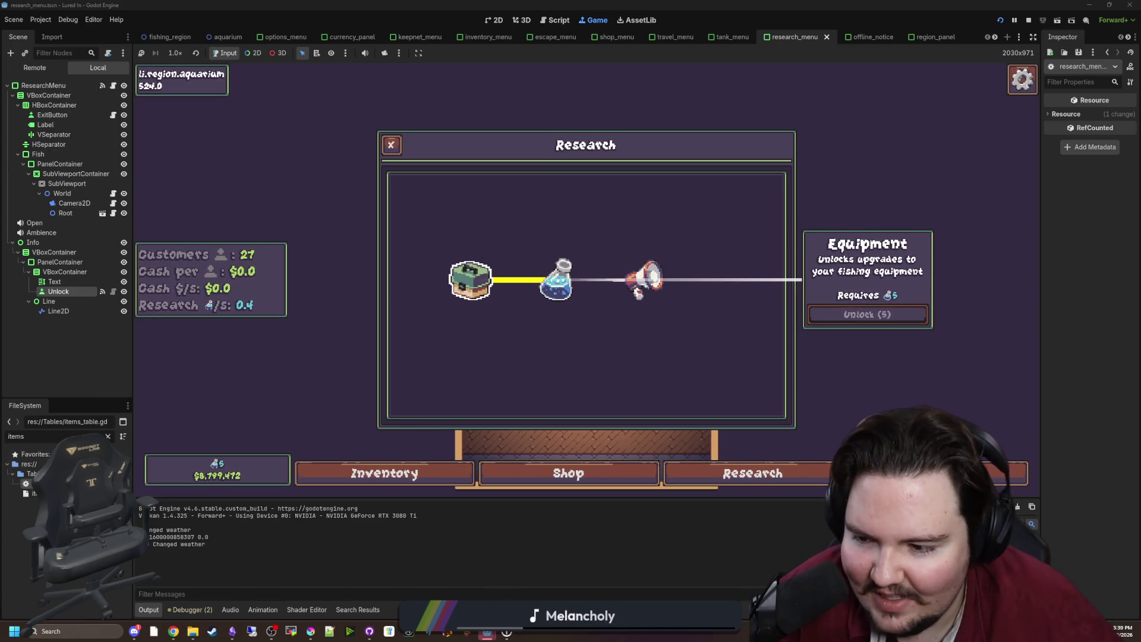
{"action": "left_click", "coordinate": [113, 85]}
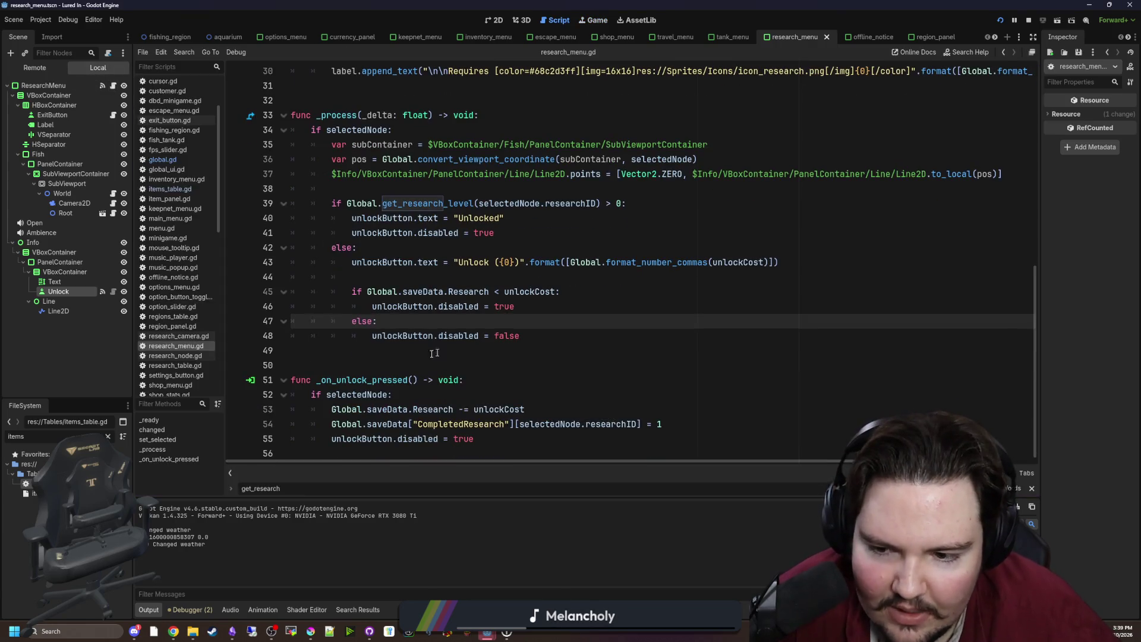
{"action": "left_click", "coordinate": [433, 359]}
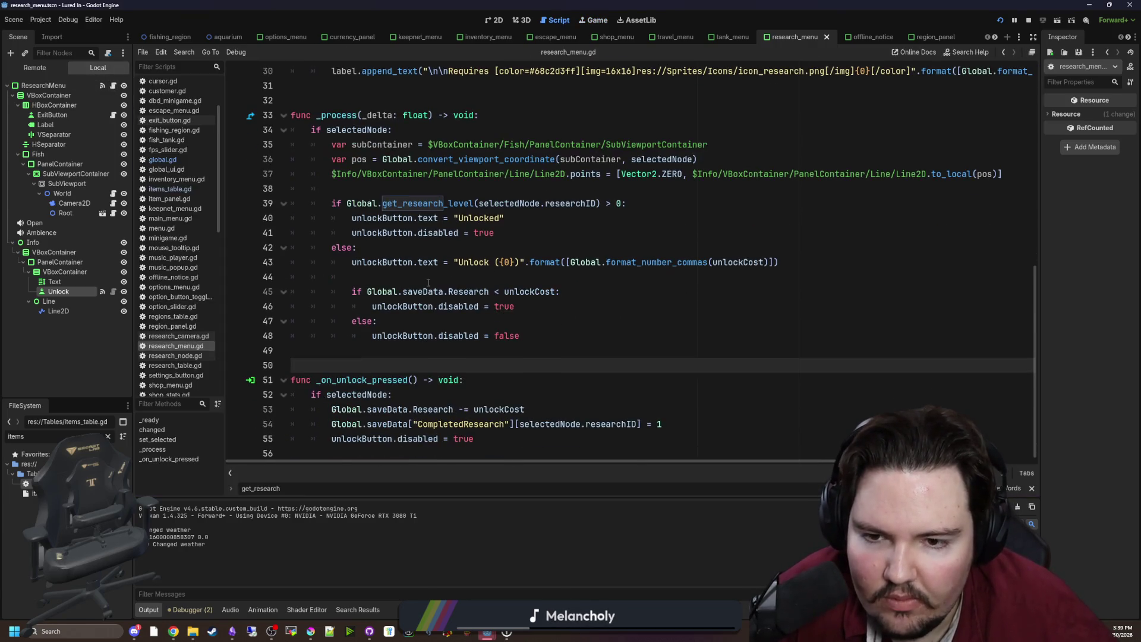
{"action": "left_click", "coordinate": [451, 277]}
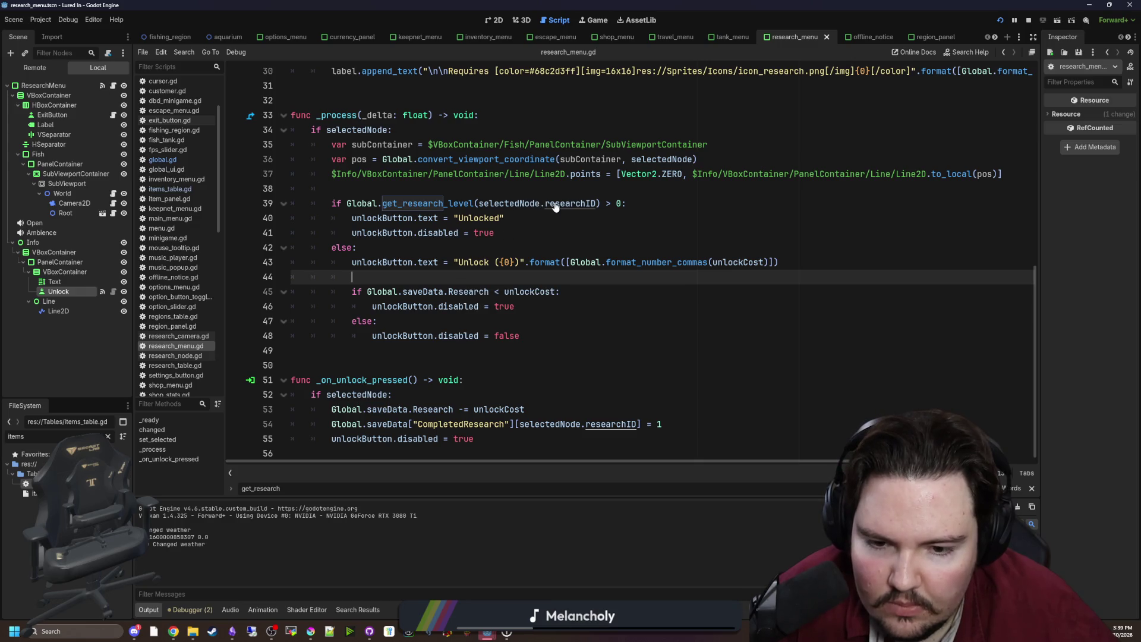
{"action": "left_click", "coordinate": [435, 174]}
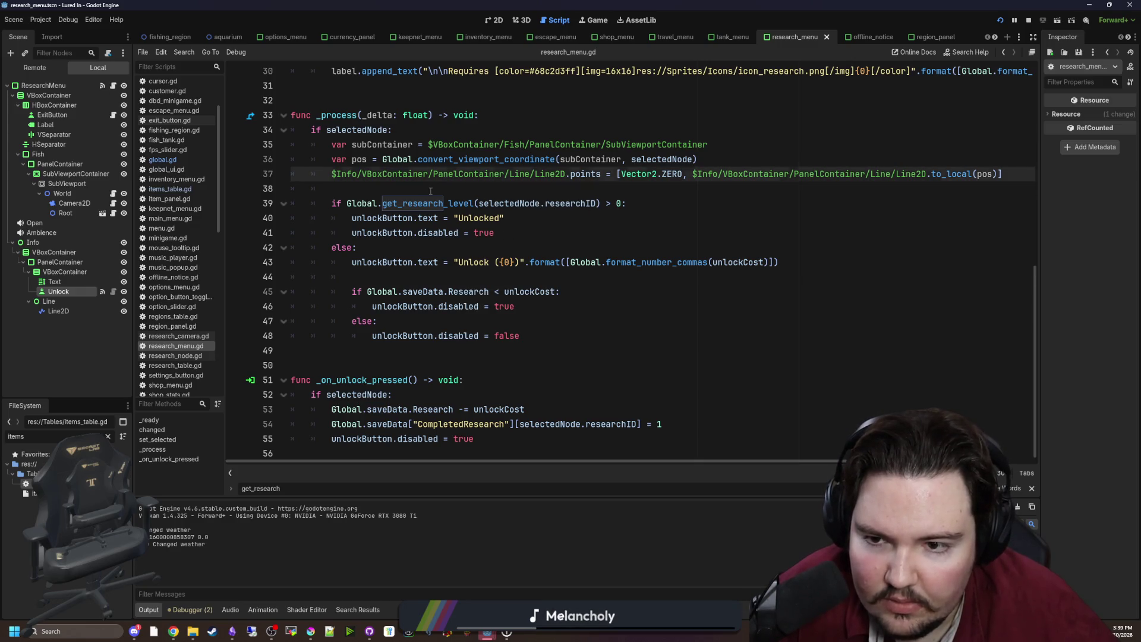
{"action": "left_click", "coordinate": [430, 191]}
{"action": "left_click", "coordinate": [504, 233]}
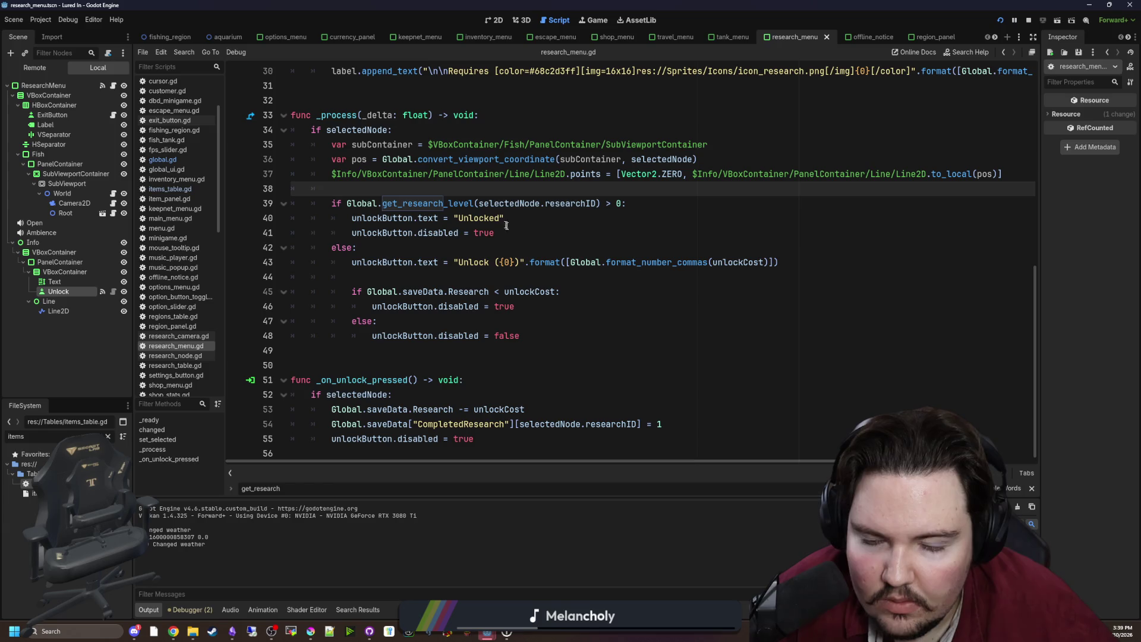
{"action": "left_click", "coordinate": [582, 22]}
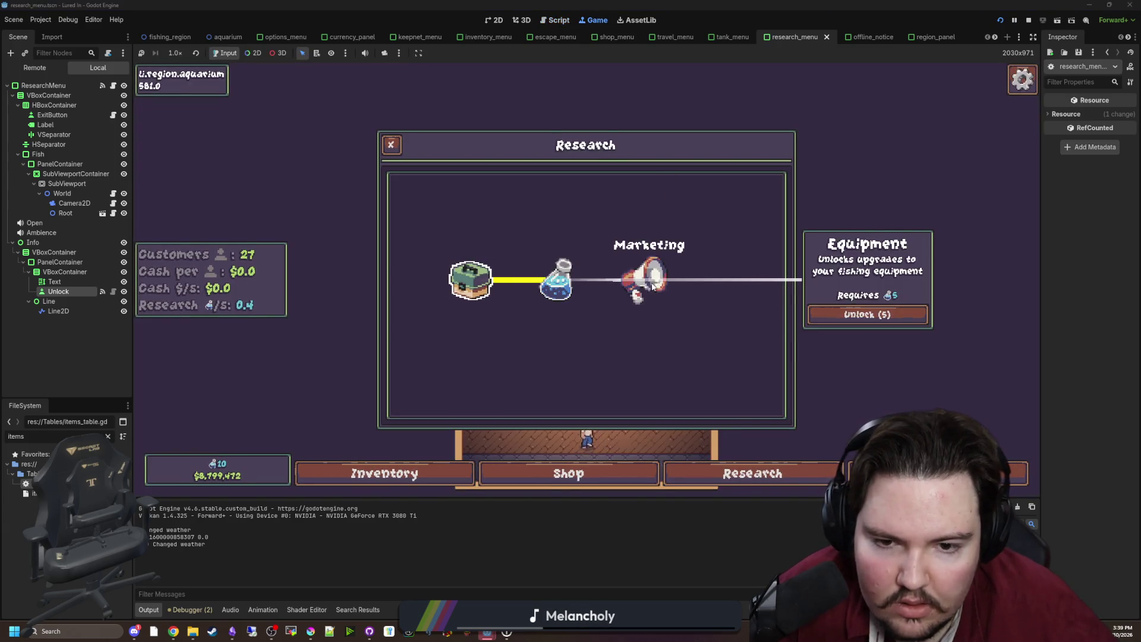
{"action": "left_click", "coordinate": [113, 87]}
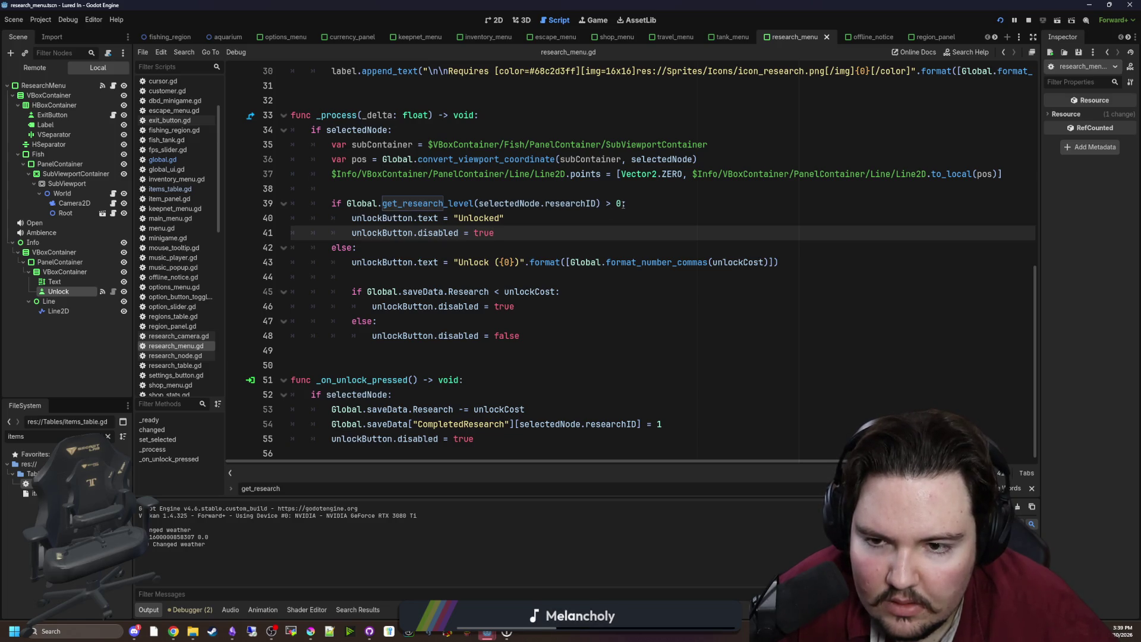
{"action": "left_click", "coordinate": [627, 350]}
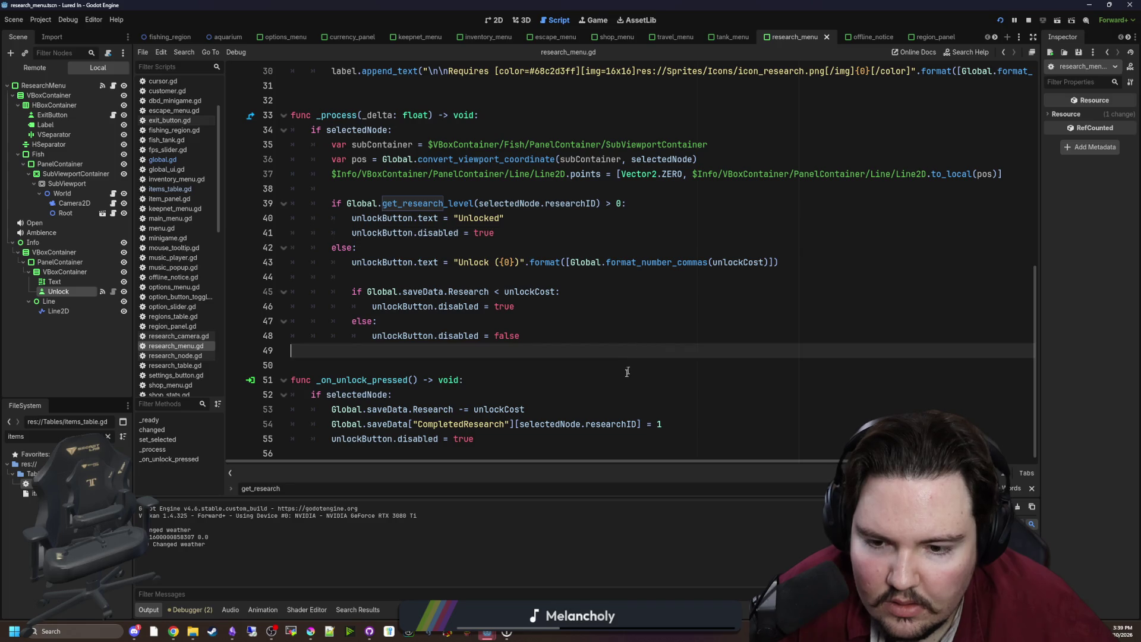
Step: Add print(Global.get_research_level(selectedNode.researchID)) above the if check and save
{"action": "left_click", "coordinate": [591, 205]}
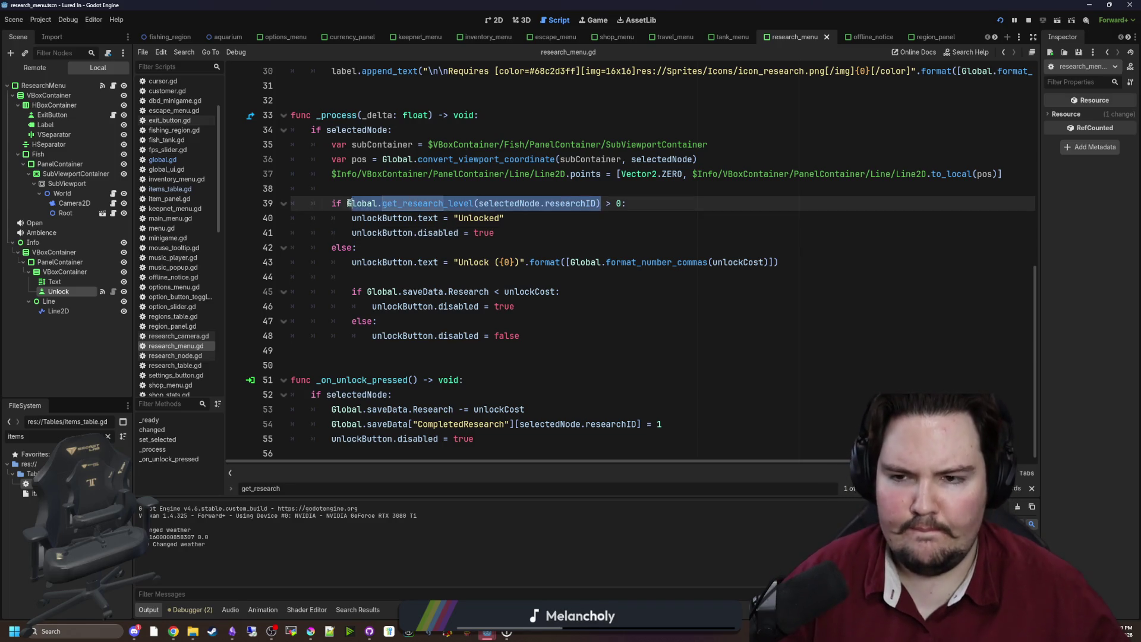
{"action": "left_click", "coordinate": [356, 190]}
{"action": "key", "text": "Return"}
{"action": "type", "text": "Global.get_research_level(selectedNode.researchID)"}
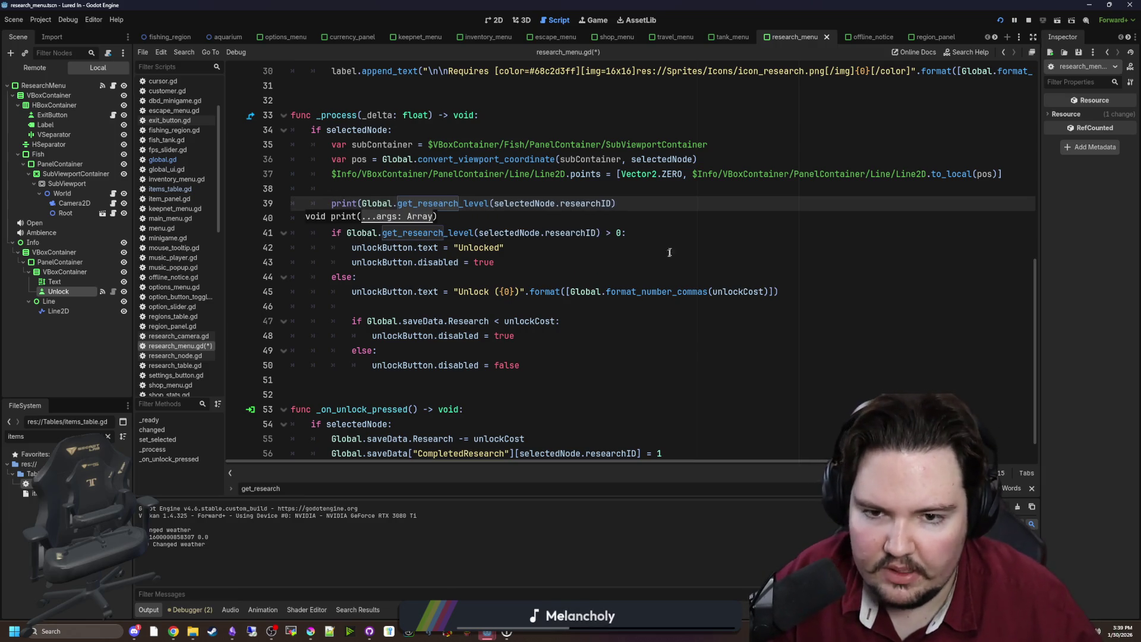
{"action": "left_click", "coordinate": [644, 207]}
{"action": "type", "text": ")"}
{"action": "key", "text": "ctrl+s"}
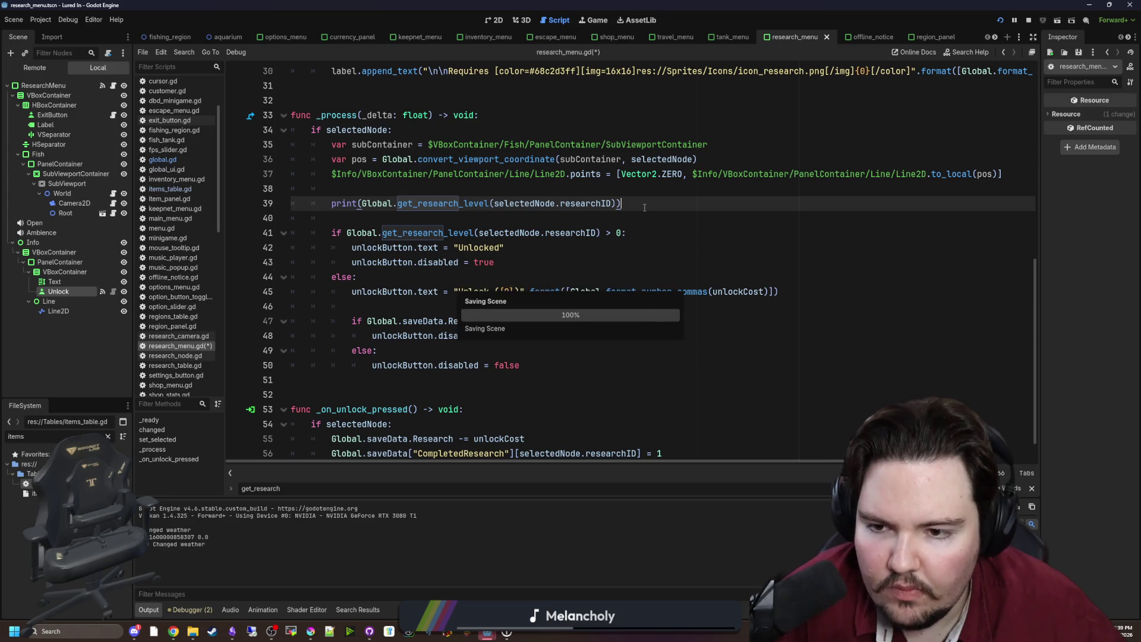
Step: Select the Equipment research node in the running game, then return to the script
{"action": "left_click", "coordinate": [595, 20]}
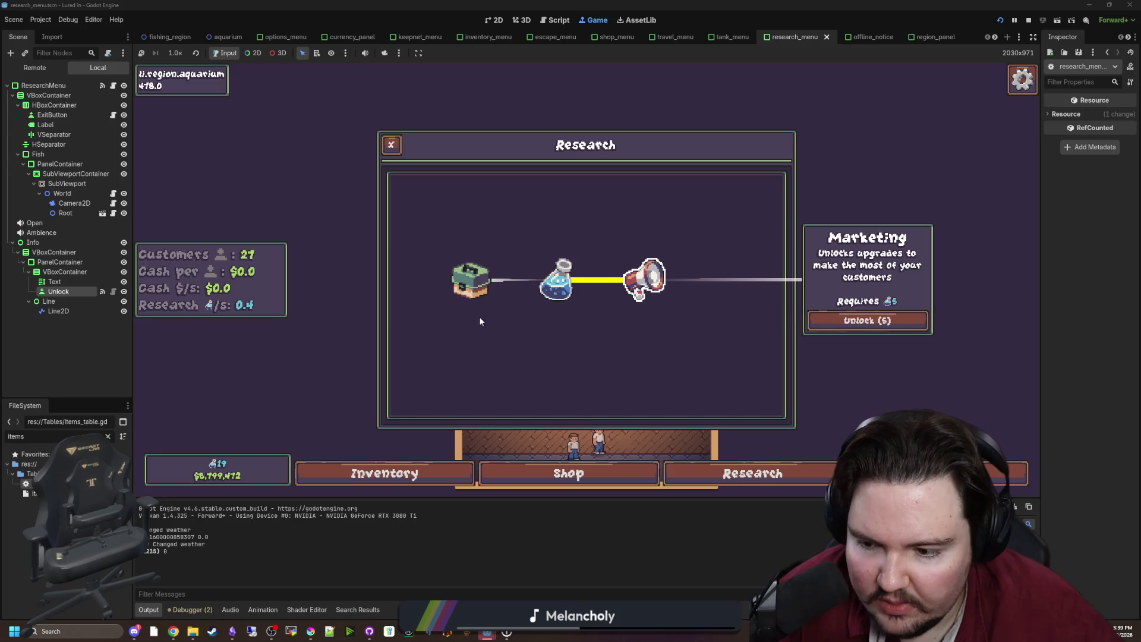
{"action": "left_click", "coordinate": [484, 287]}
{"action": "left_click", "coordinate": [485, 287]}
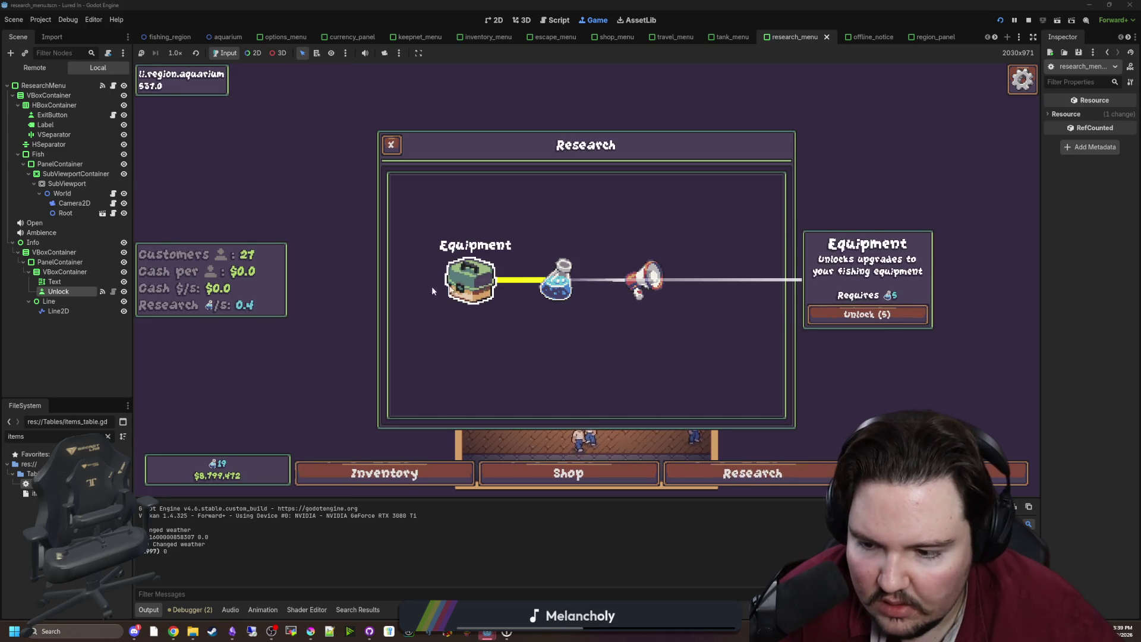
{"action": "left_click", "coordinate": [113, 86]}
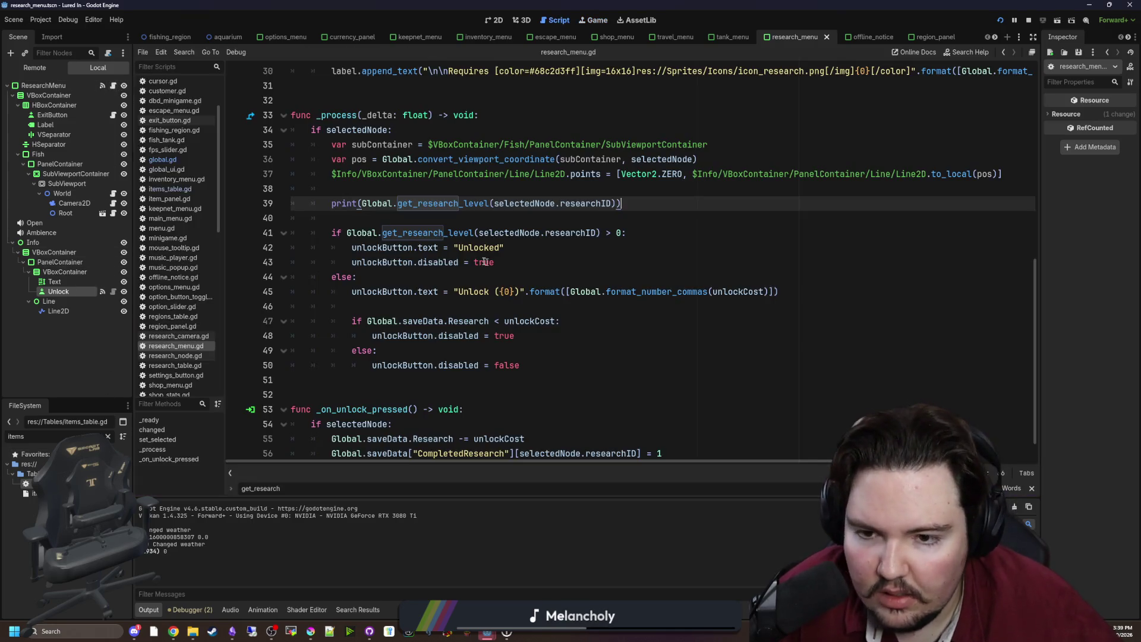
{"action": "scroll", "coordinate": [440, 366], "scroll_direction": "down", "scroll_amount": 1}
{"action": "left_click", "coordinate": [440, 366]}
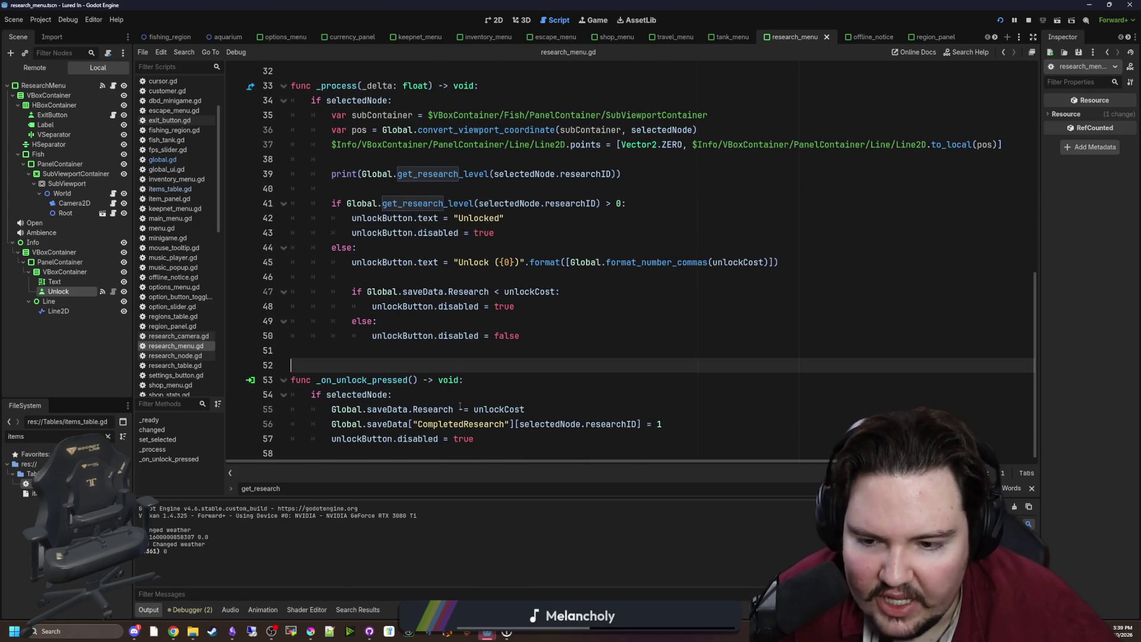
Step: Change UpgradeLevels to CompletedResearch in global.gd's get_research_level, save, and test a research node
{"action": "left_click", "coordinate": [456, 174], "text": "ctrl"}
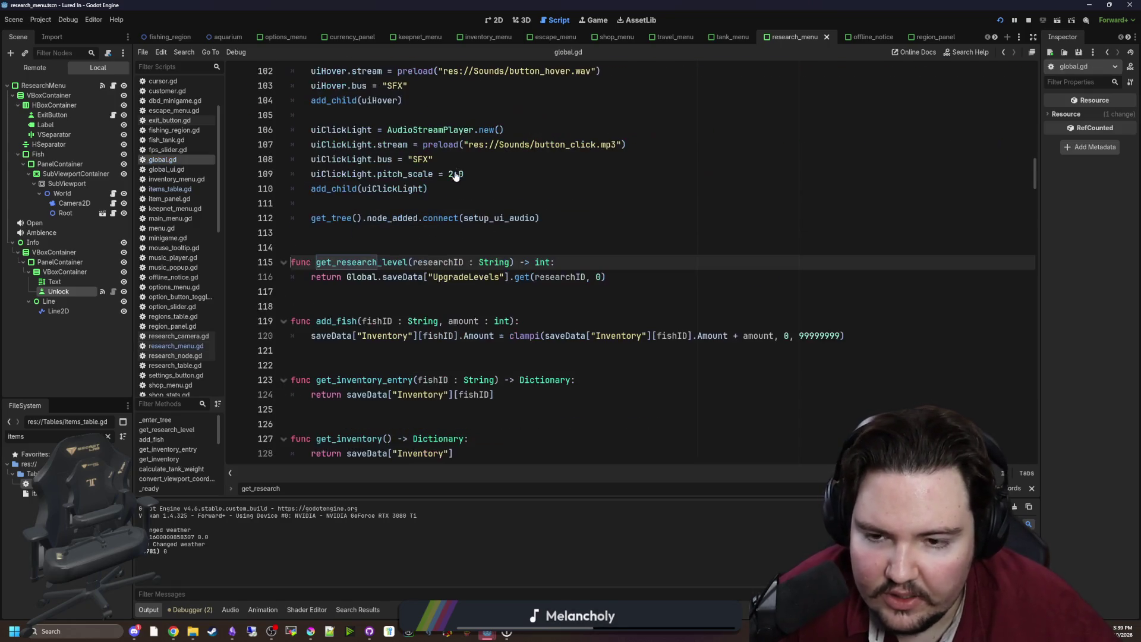
{"action": "double_click", "coordinate": [477, 277]}
{"action": "type", "text": "CompletedResear"}
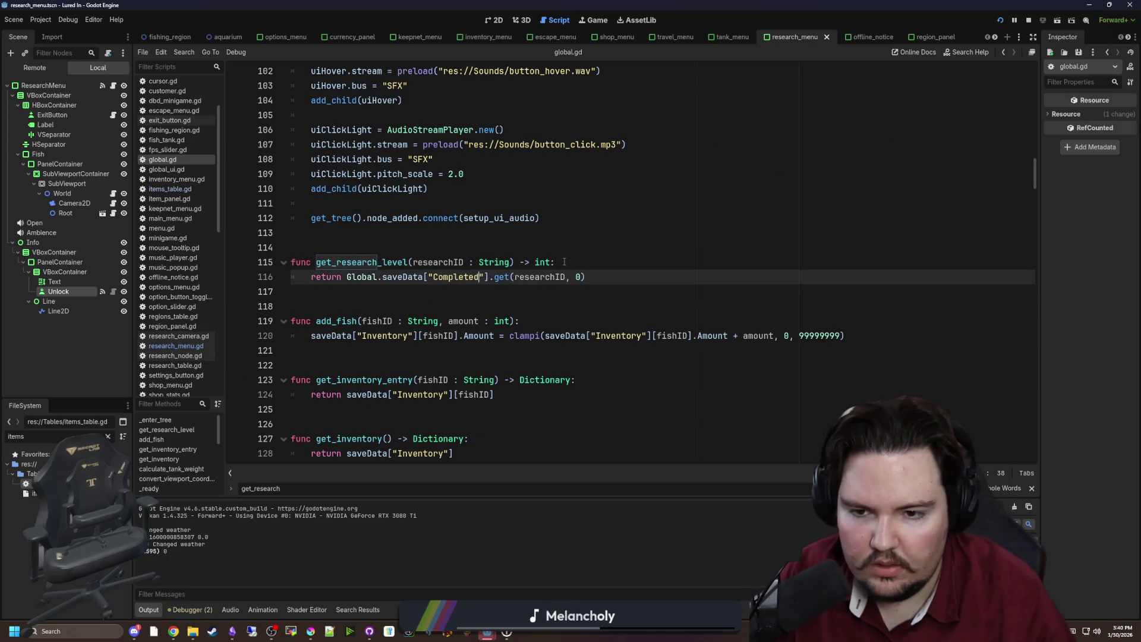
{"action": "type", "text": "ch"}
{"action": "left_click", "coordinate": [564, 262]}
{"action": "key", "text": "ctrl+s"}
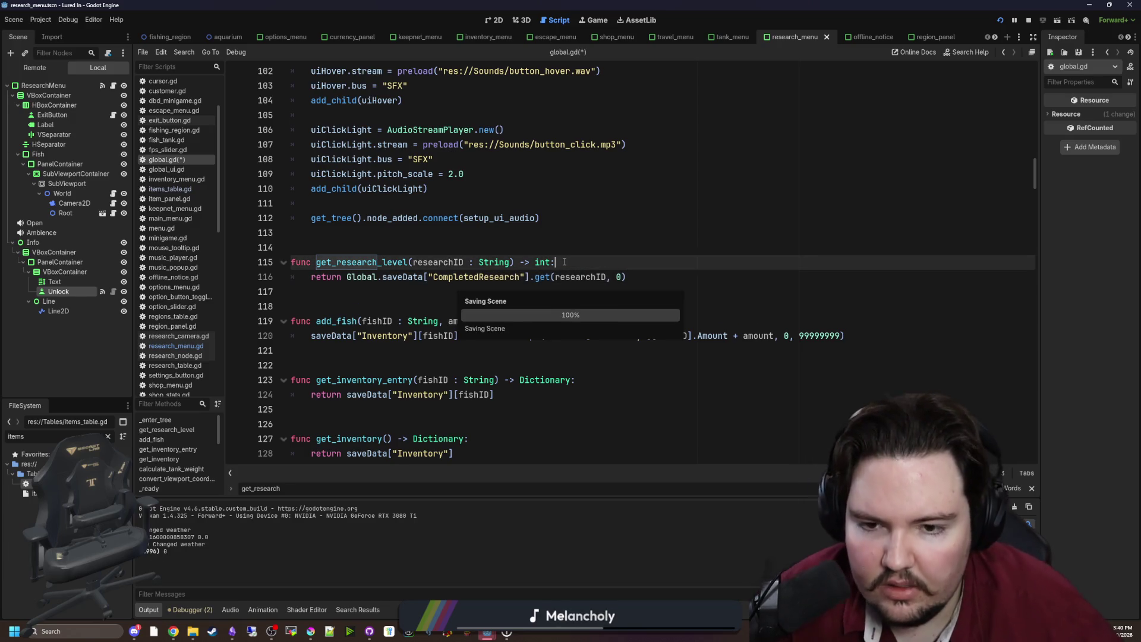
{"action": "left_click", "coordinate": [584, 22]}
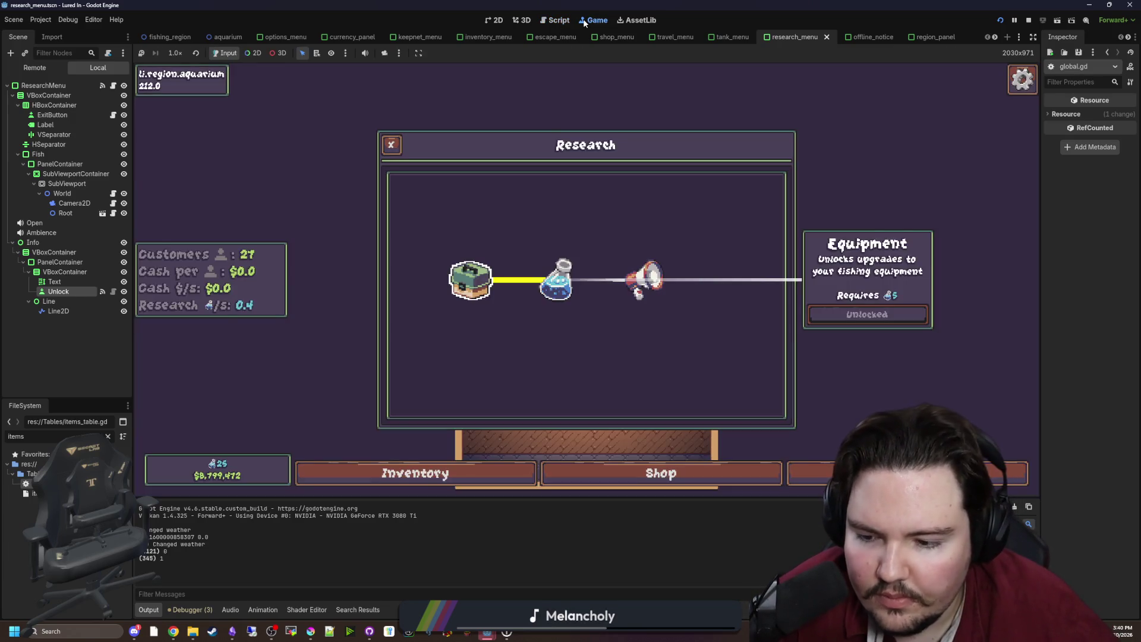
{"action": "left_click", "coordinate": [645, 277]}
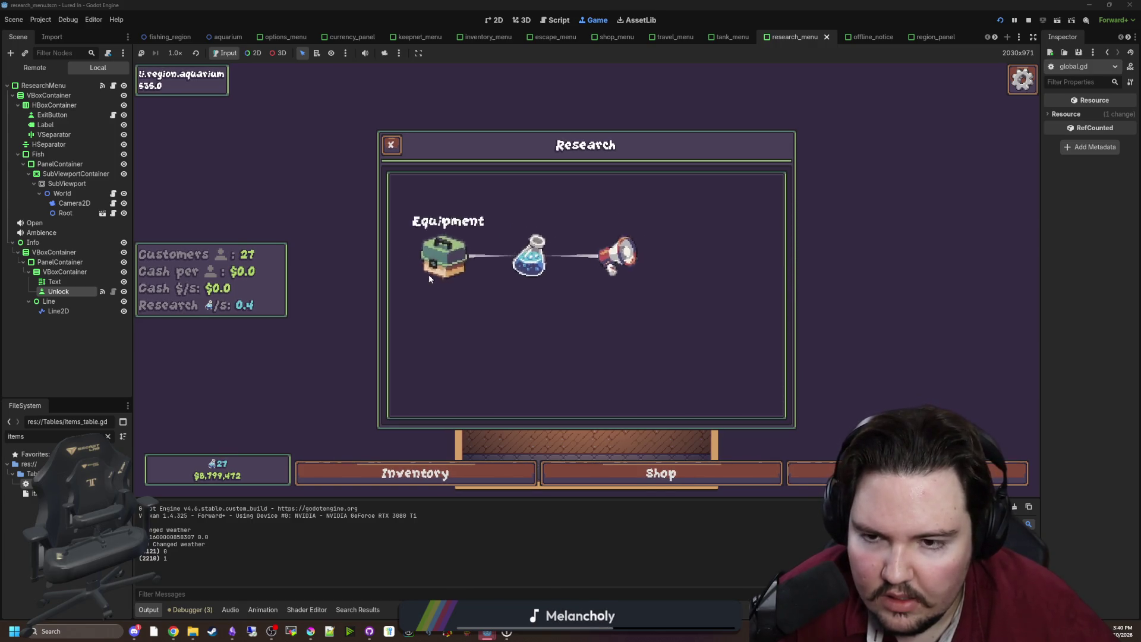
Step: In global.gd, paste a duplicate of the get_research_level function below the original
{"action": "key", "text": "ctrl+F3"}
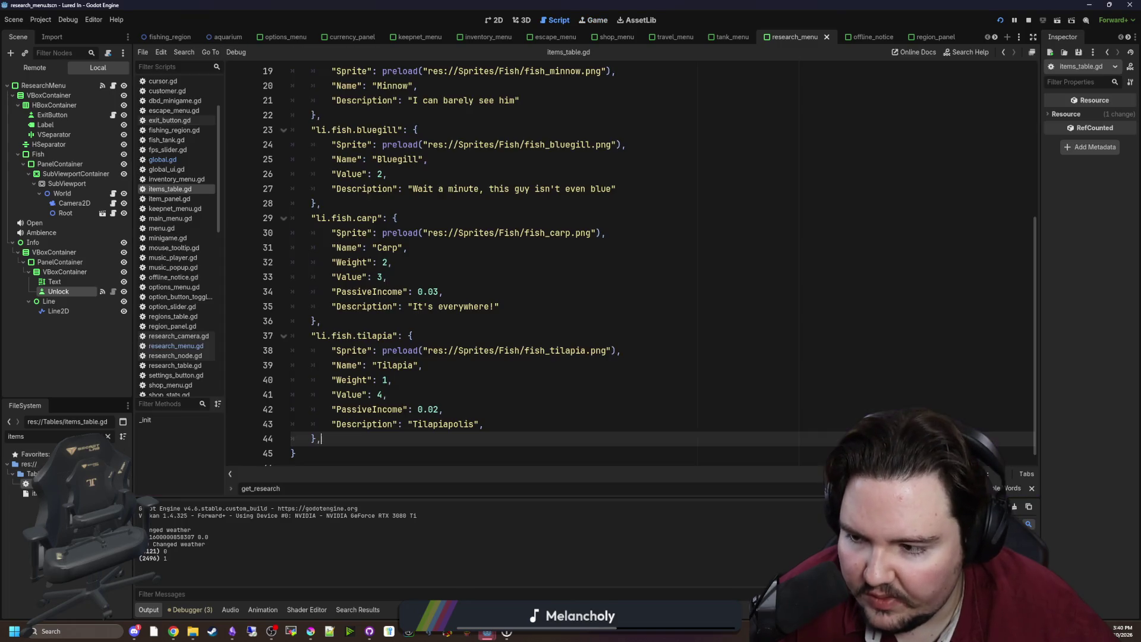
{"action": "left_click", "coordinate": [174, 160]}
{"action": "left_click", "coordinate": [455, 248]}
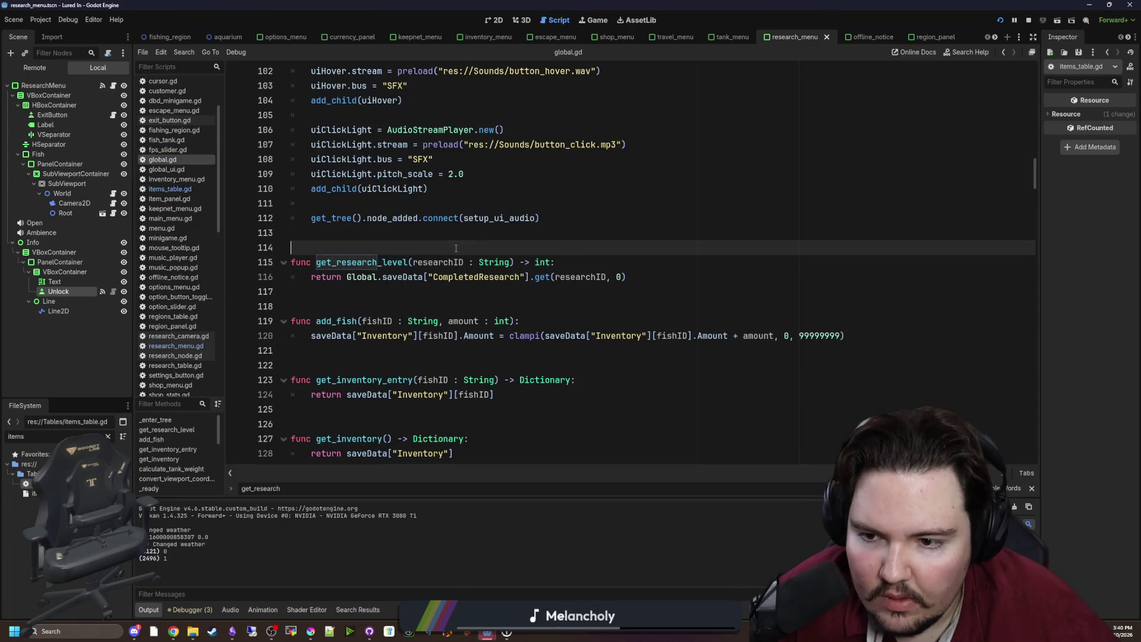
{"action": "left_click", "coordinate": [660, 290]}
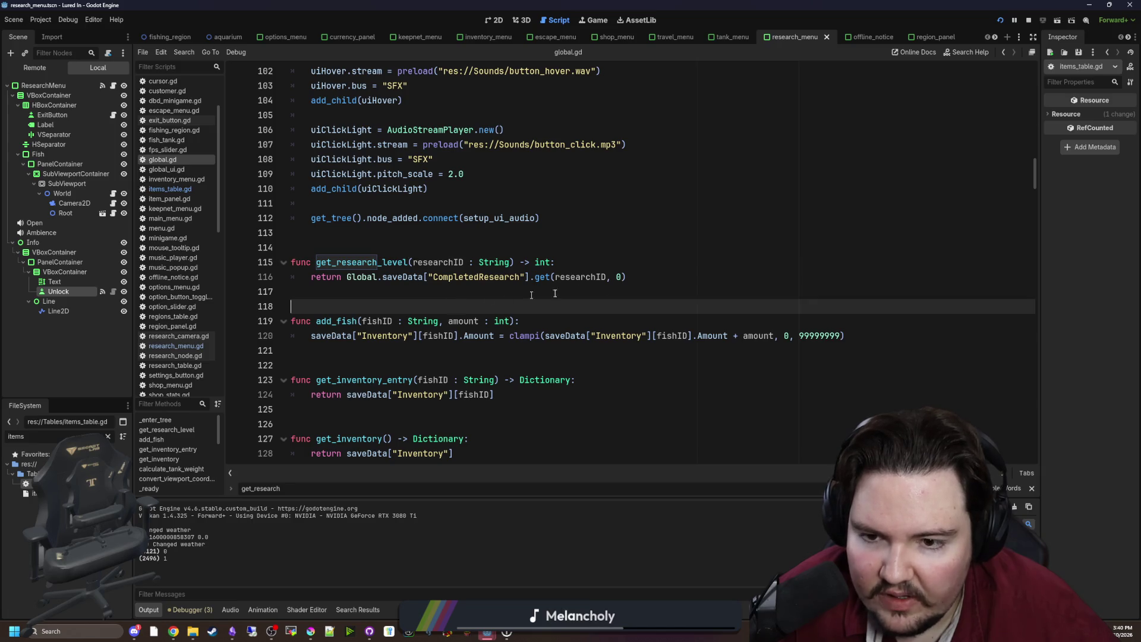
{"action": "key", "text": "shift+Up"}
{"action": "key", "text": "shift+Up"}
{"action": "key", "text": "ctrl+c"}
{"action": "left_click", "coordinate": [660, 289]}
{"action": "key", "text": "Return"}
{"action": "key", "text": "Return"}
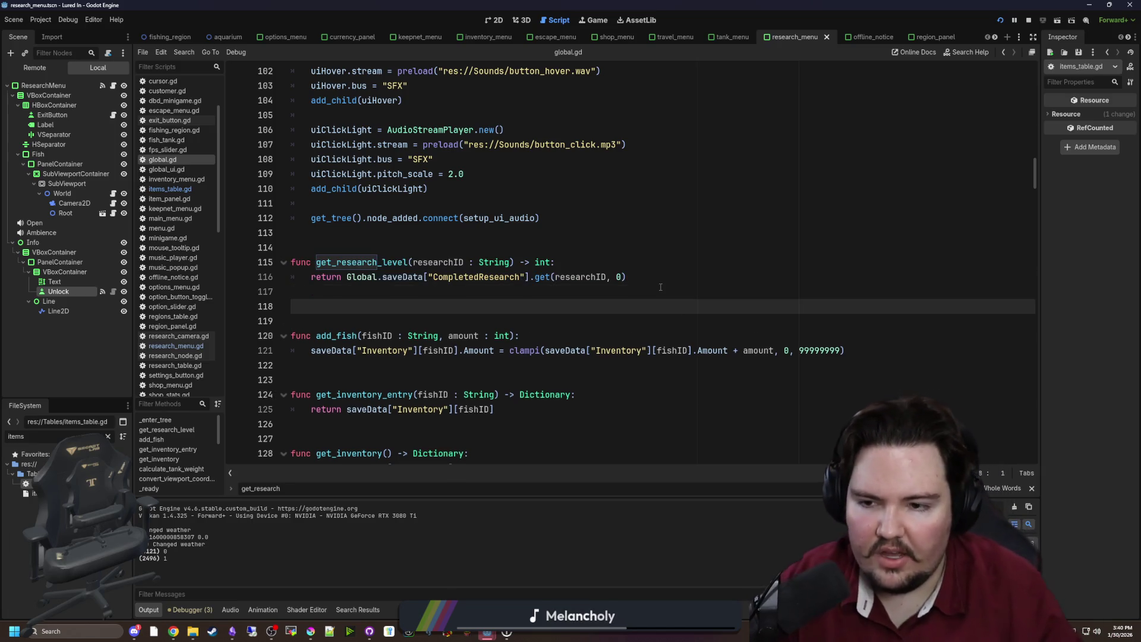
{"action": "key", "text": "ctrl+v"}
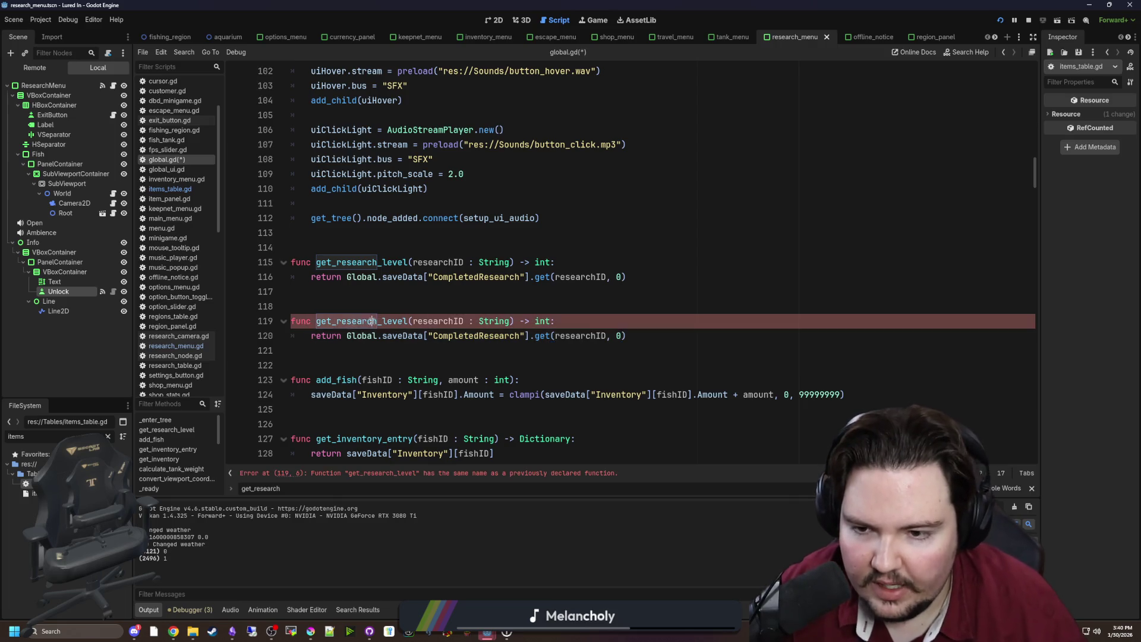
Step: Rename the copy to get_upgrade_level, look up UpgradeLevels without a default value, and save
{"action": "left_click_drag", "start_coordinate": [373, 321], "coordinate": [337, 321]}
{"action": "type", "text": "upgrade"}
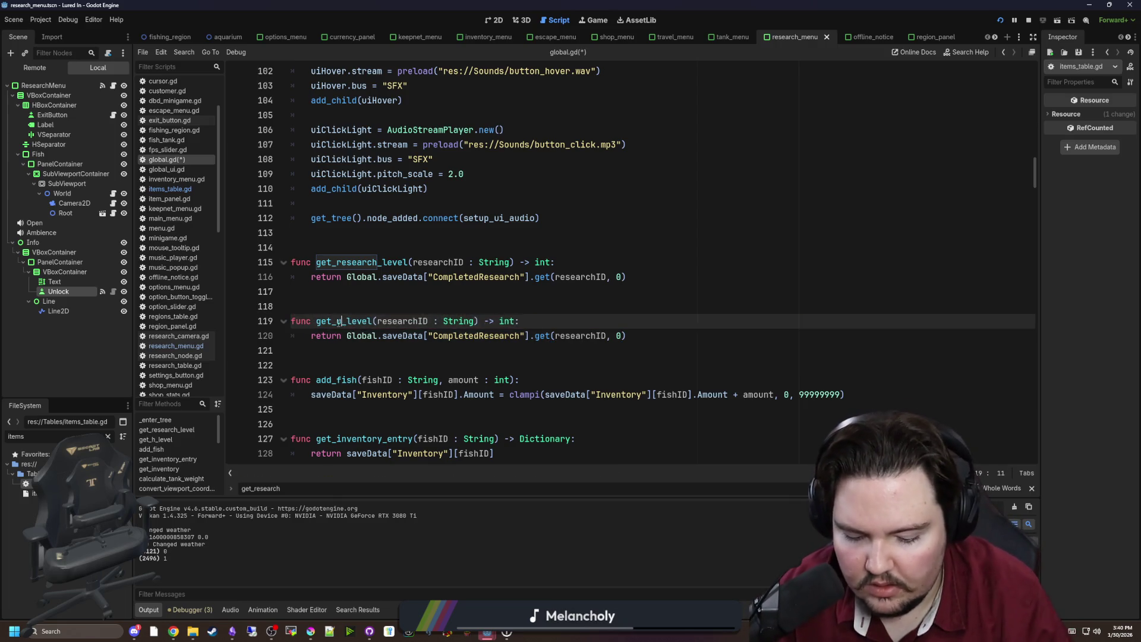
{"action": "double_click", "coordinate": [457, 336]}
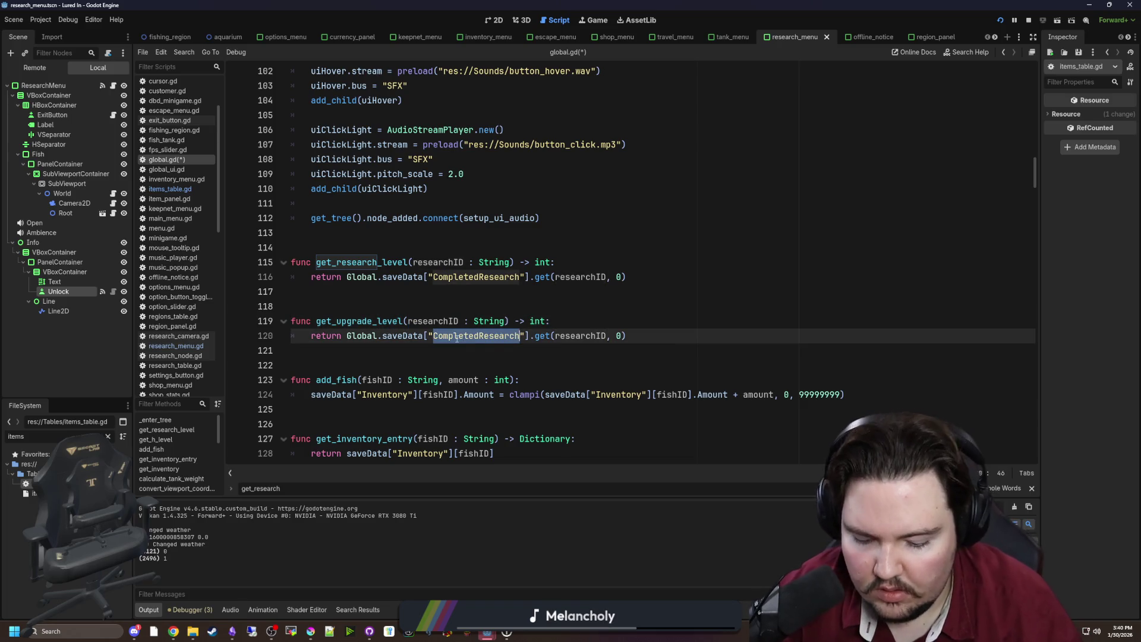
{"action": "type", "text": "UpgradeLevels"}
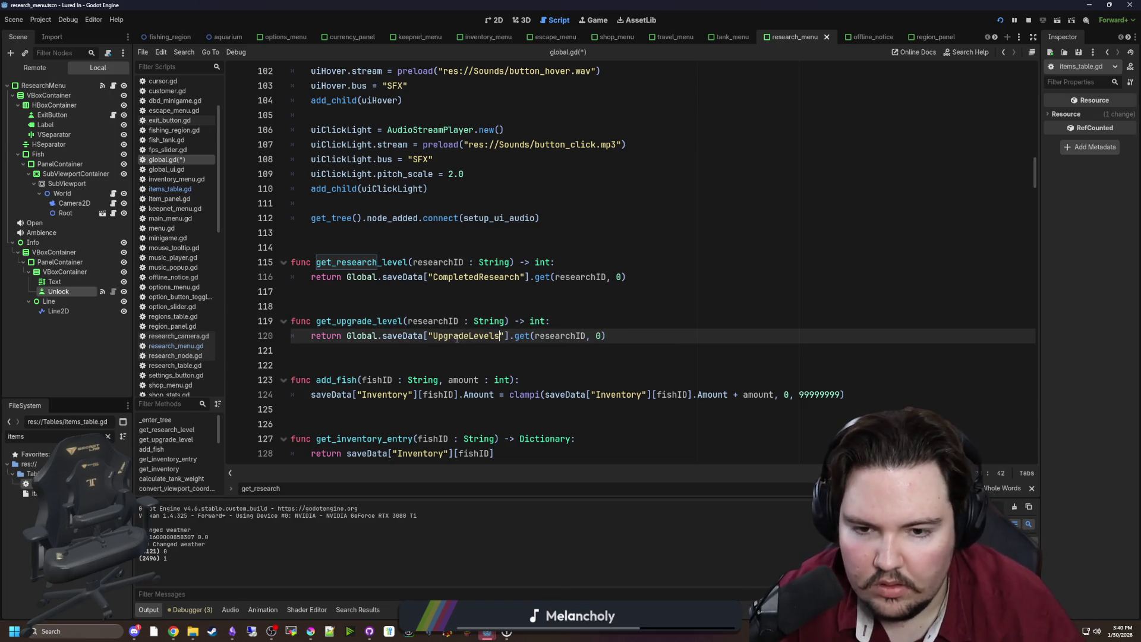
{"action": "key", "text": "End"}
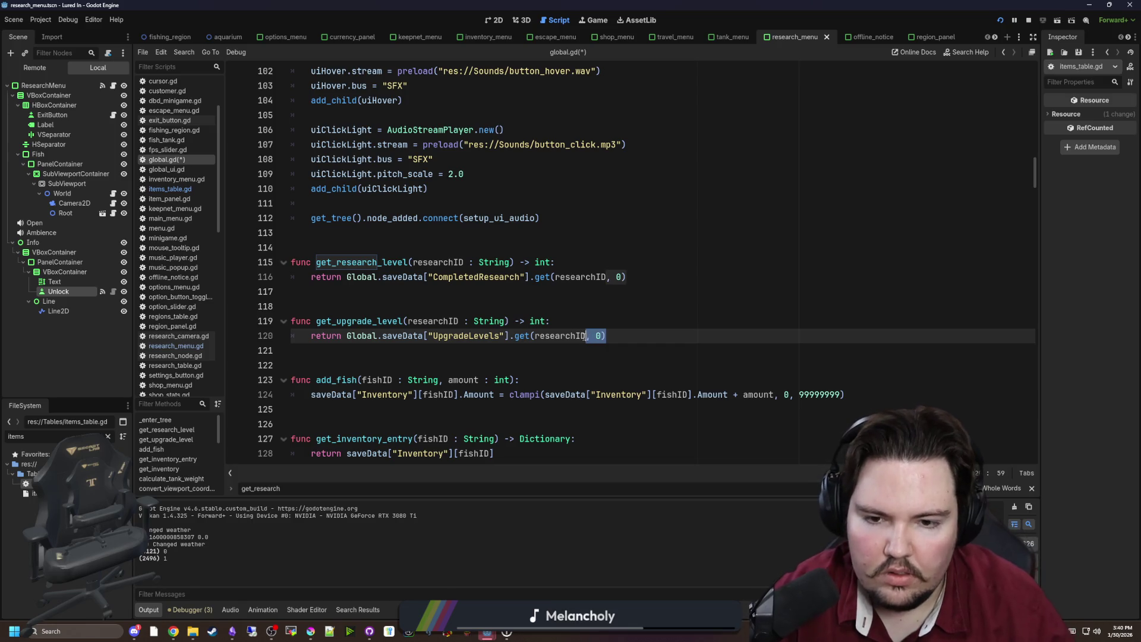
{"action": "key", "text": "BackSpace"}
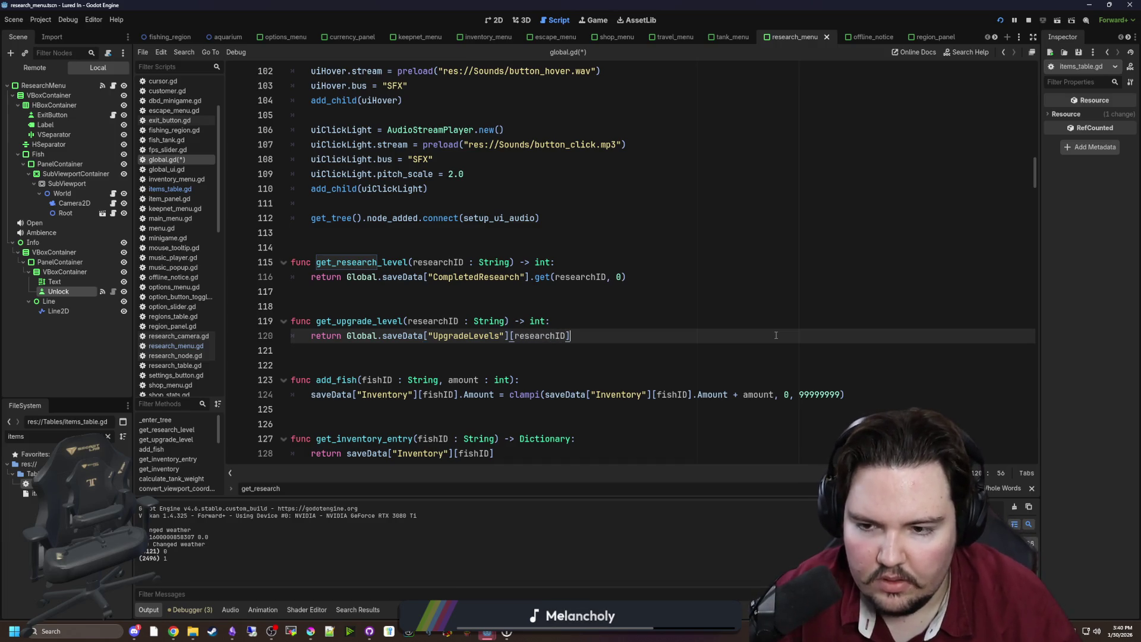
{"action": "left_click", "coordinate": [498, 290]}
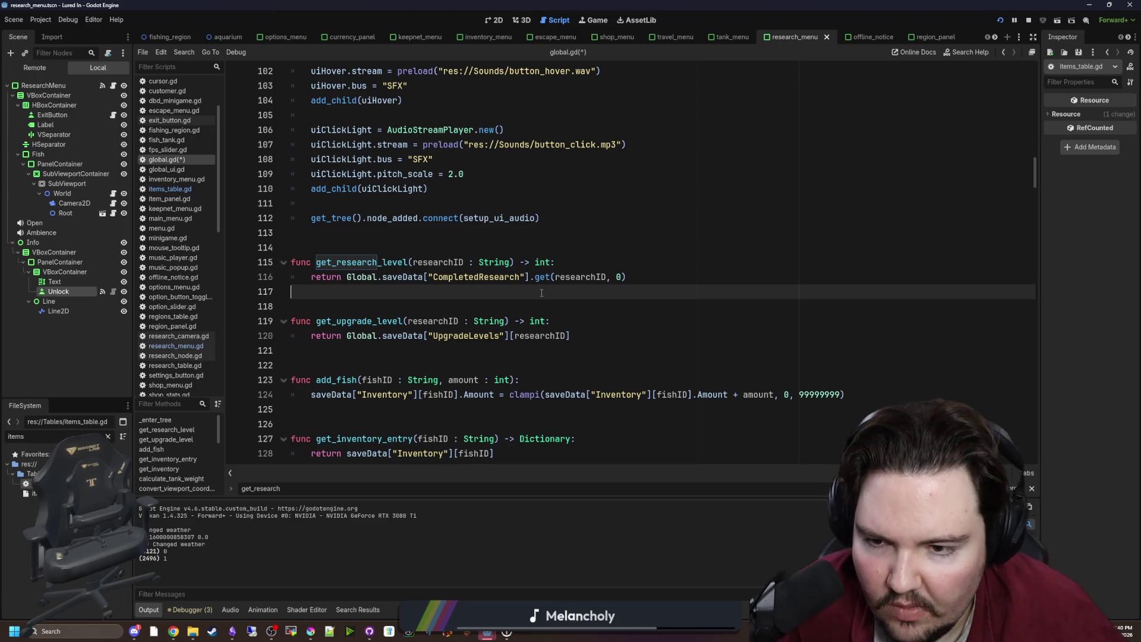
{"action": "key", "text": "ctrl+s"}
Step: Rename get_upgrade_level's parameter to upgradeID and use upgradeID in its return line
{"action": "double_click", "coordinate": [433, 321]}
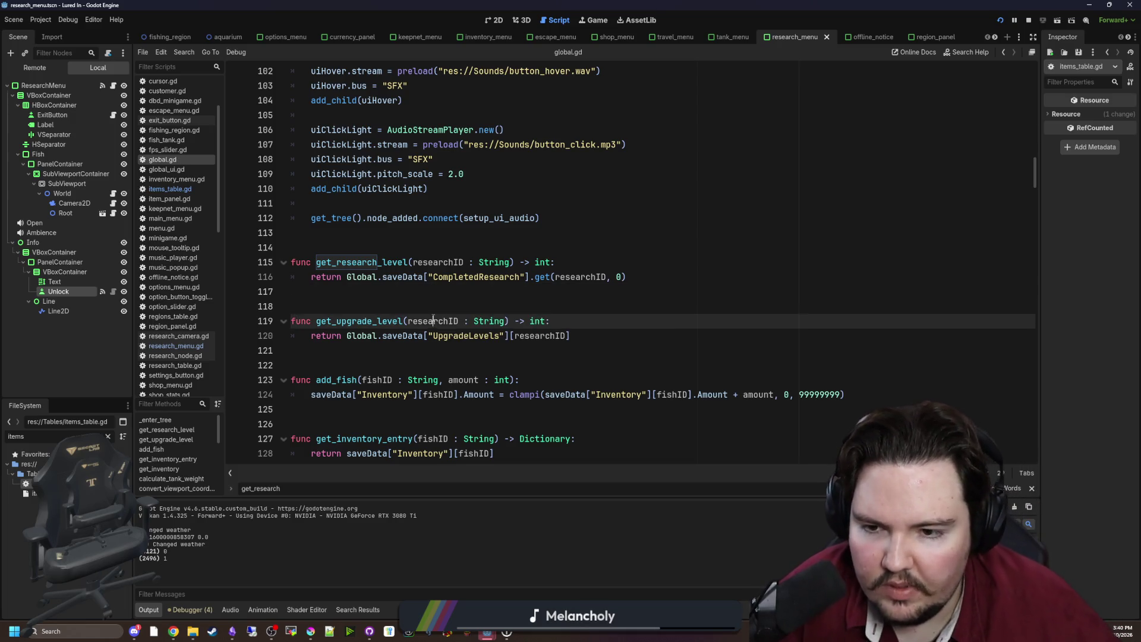
{"action": "type", "text": "upgradeID"}
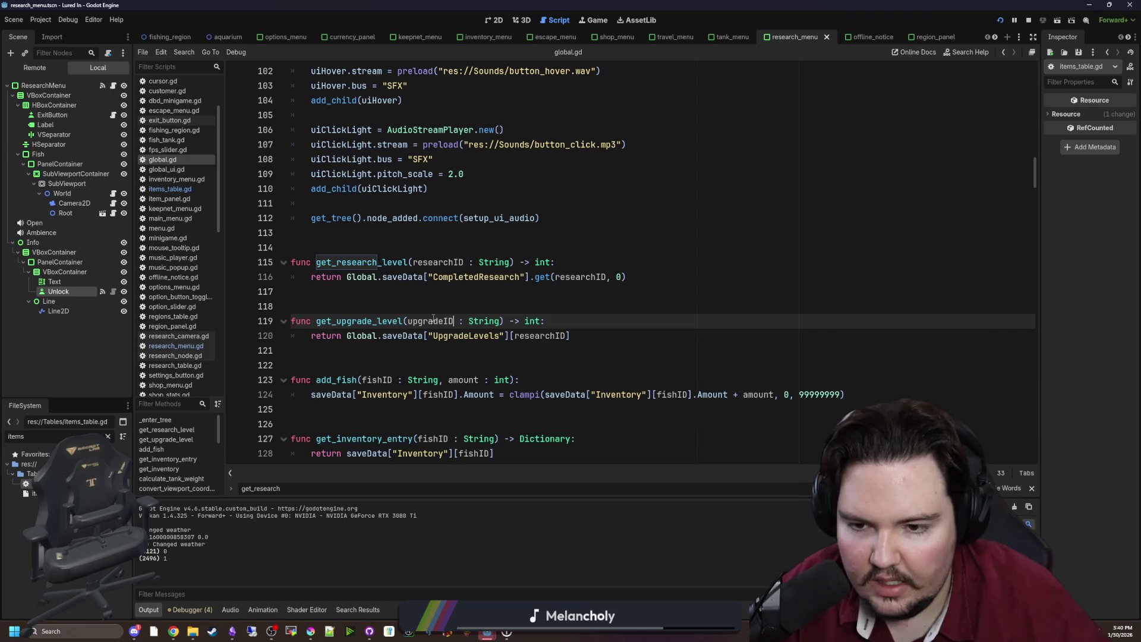
{"action": "double_click", "coordinate": [428, 321]}
{"action": "key", "text": "ctrl+c"}
{"action": "double_click", "coordinate": [541, 336]}
{"action": "key", "text": "ctrl+v"}
{"action": "left_click", "coordinate": [521, 305]}
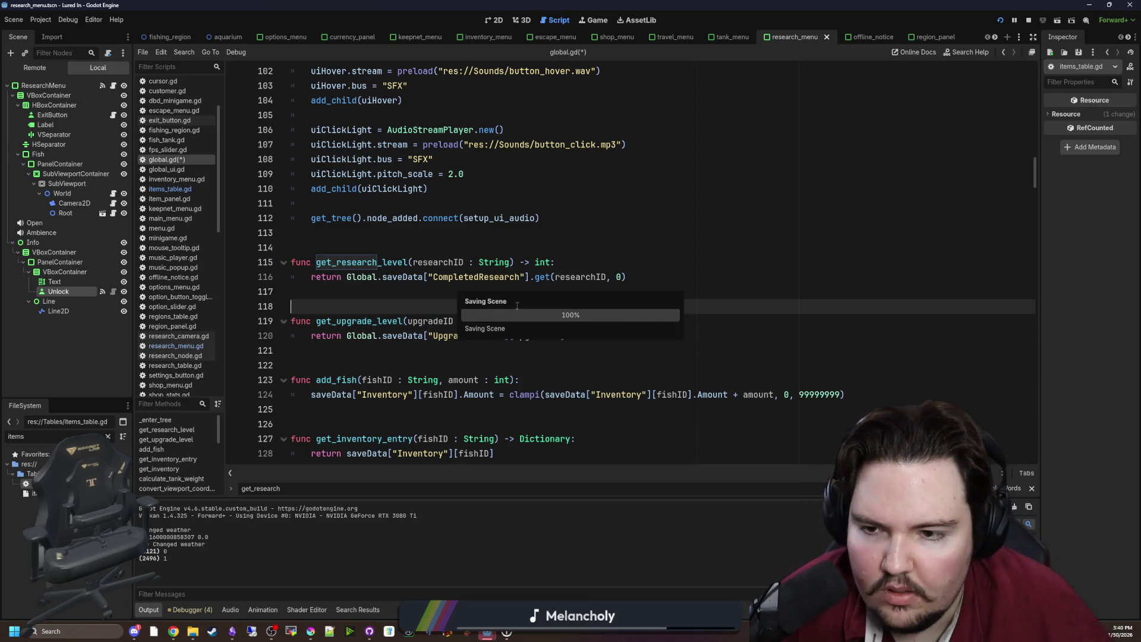
{"action": "key", "text": "Up"}
{"action": "key", "text": "Up"}
{"action": "key", "text": "Up"}
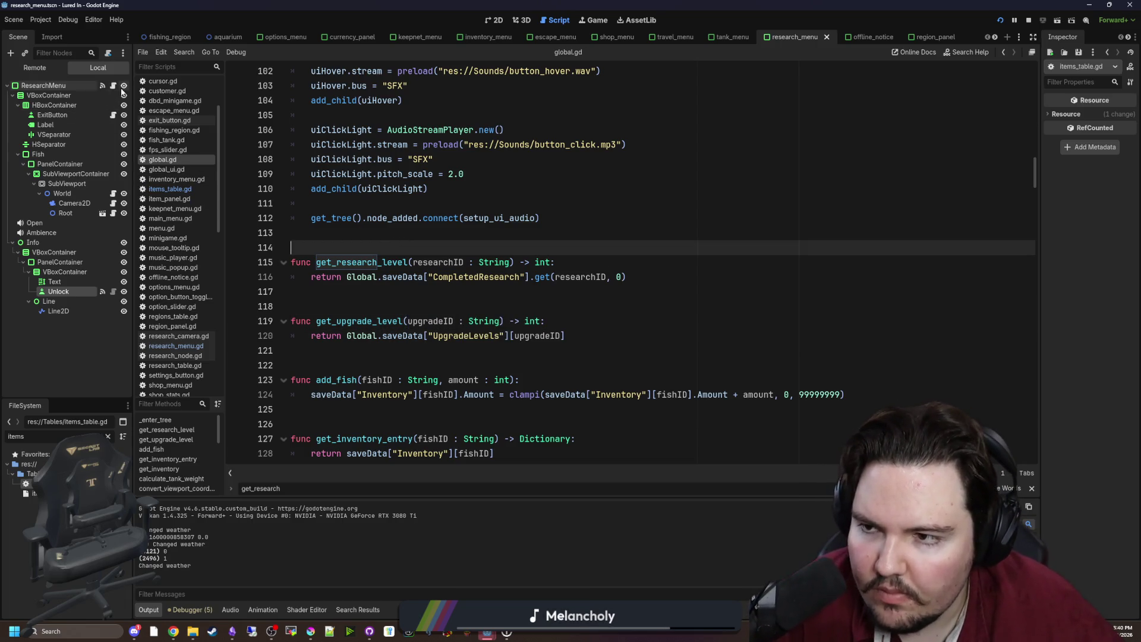
{"action": "left_click", "coordinate": [435, 296]}
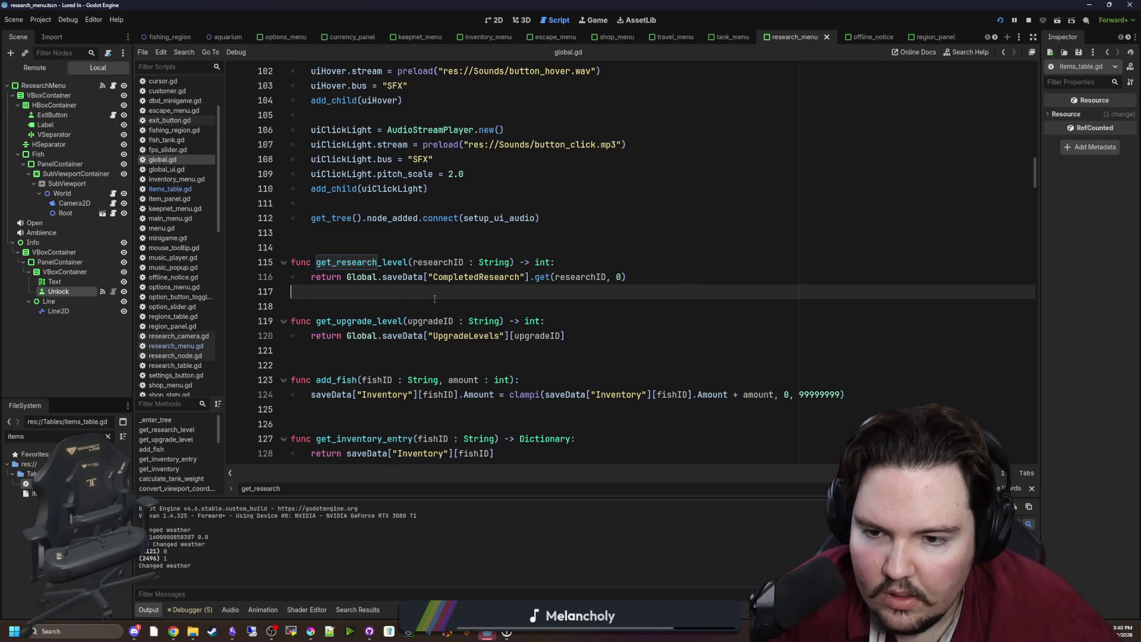
{"action": "left_click", "coordinate": [593, 20]}
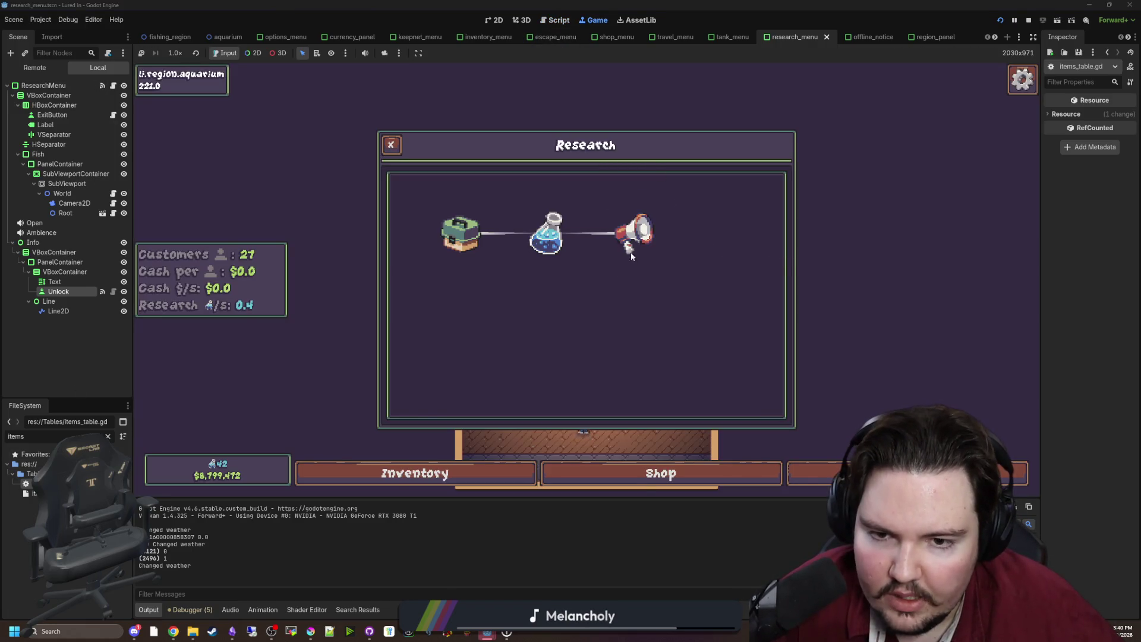
{"action": "left_click", "coordinate": [630, 252]}
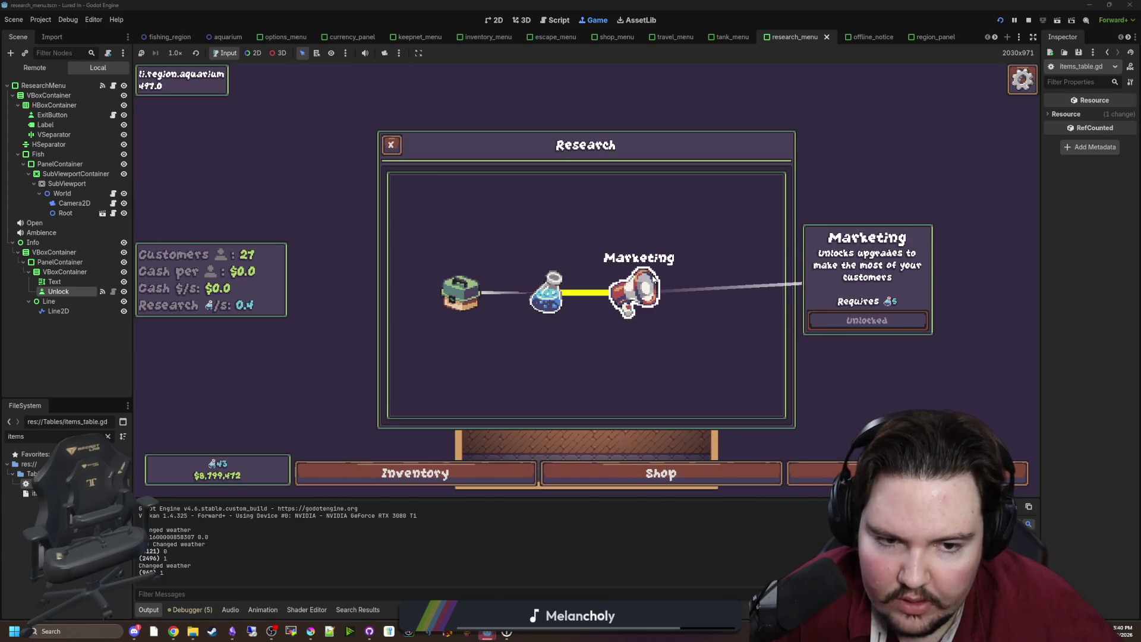
{"action": "left_click", "coordinate": [480, 301]}
{"action": "left_click", "coordinate": [609, 296]}
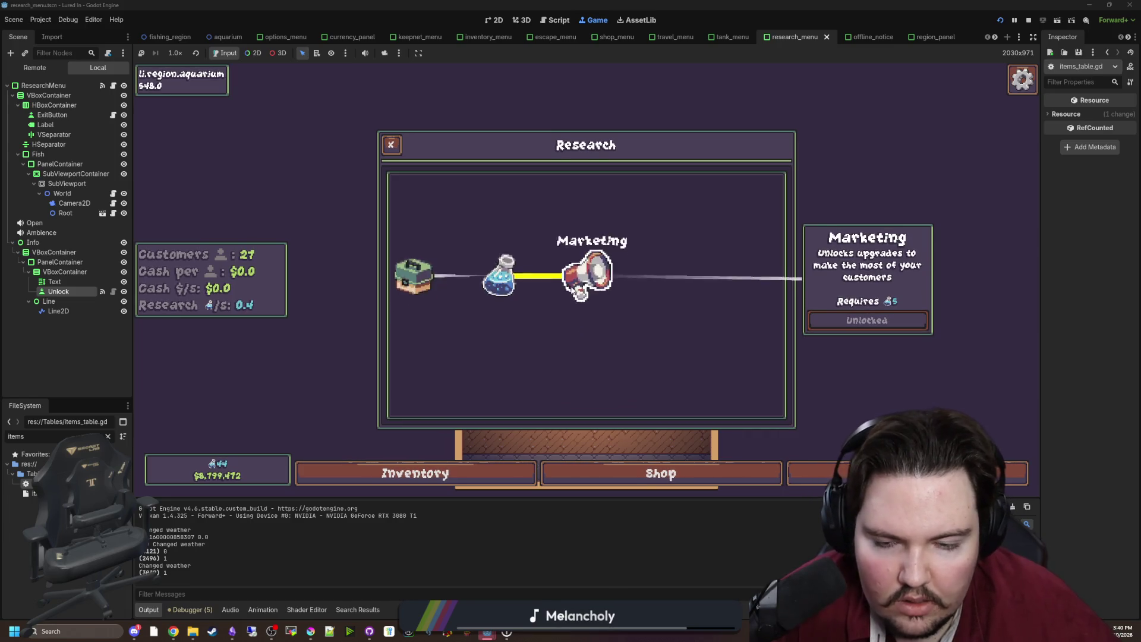
{"action": "left_click", "coordinate": [580, 275]}
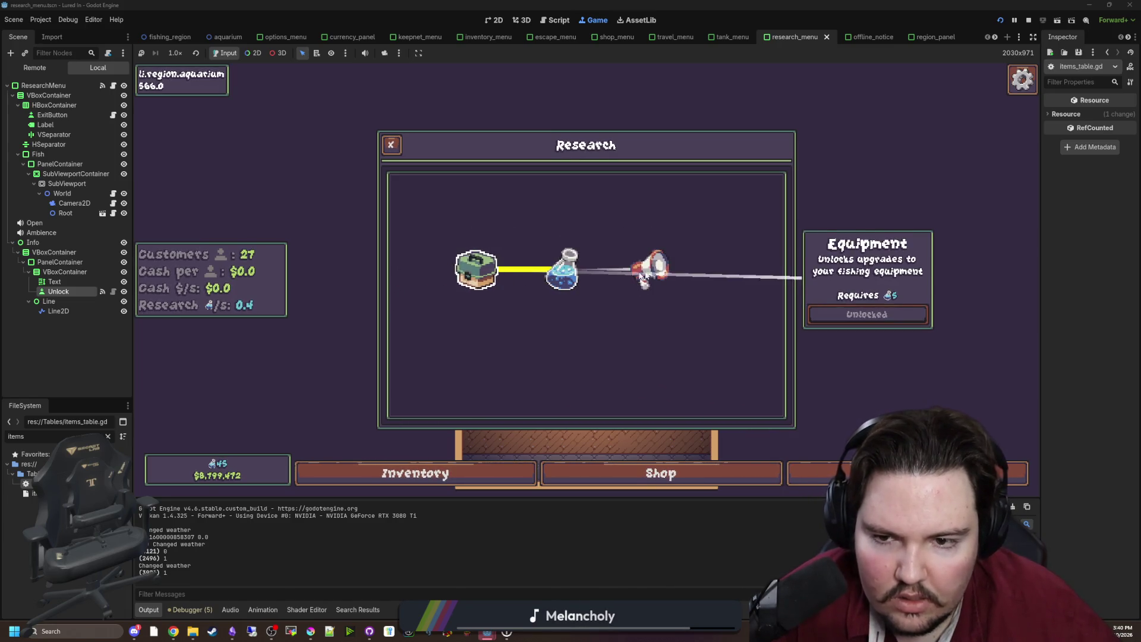
{"action": "scroll", "coordinate": [620, 252], "scroll_direction": "down", "scroll_amount": 2}
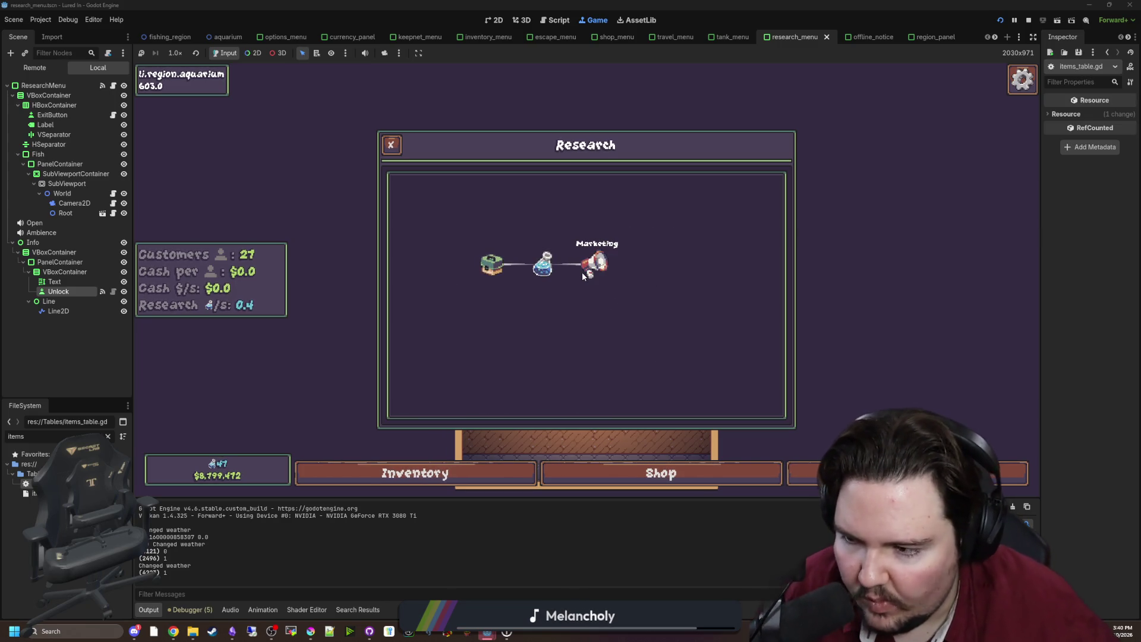
{"action": "scroll", "coordinate": [583, 272], "scroll_direction": "up", "scroll_amount": 3}
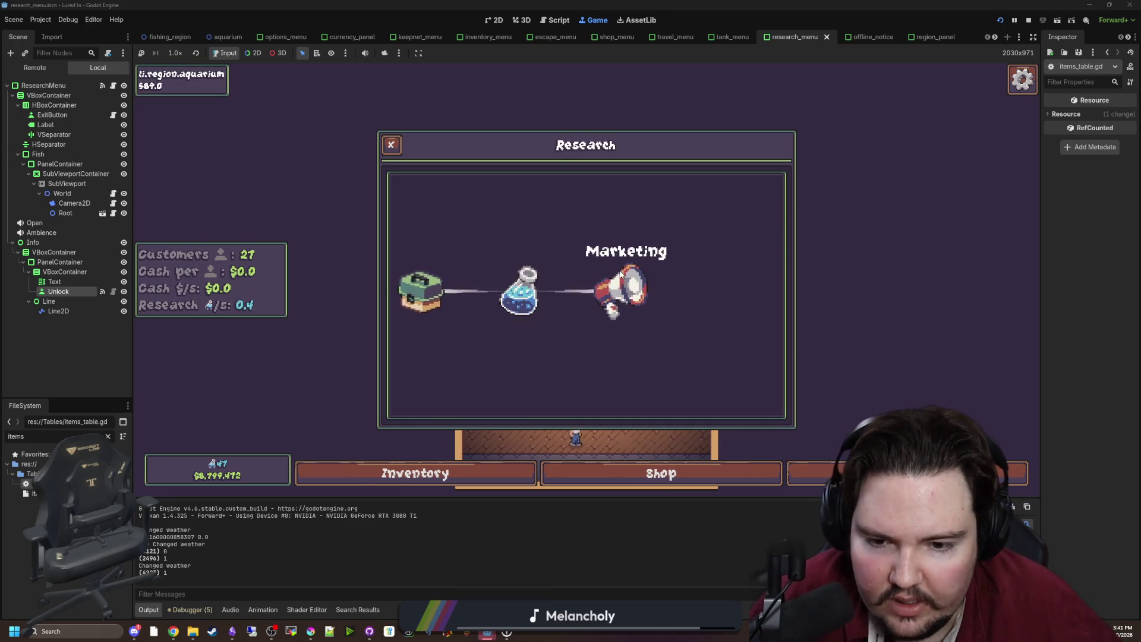
{"action": "scroll", "coordinate": [619, 269], "scroll_direction": "down", "scroll_amount": 2}
{"action": "scroll", "coordinate": [624, 311], "scroll_direction": "up", "scroll_amount": 2}
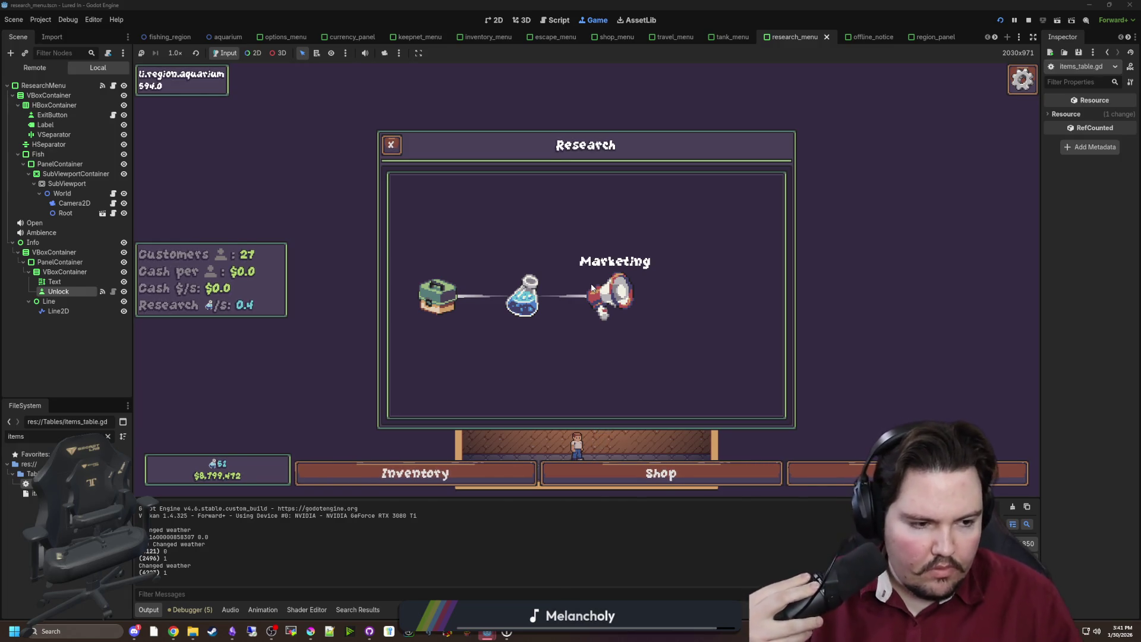
{"action": "left_click", "coordinate": [592, 288]}
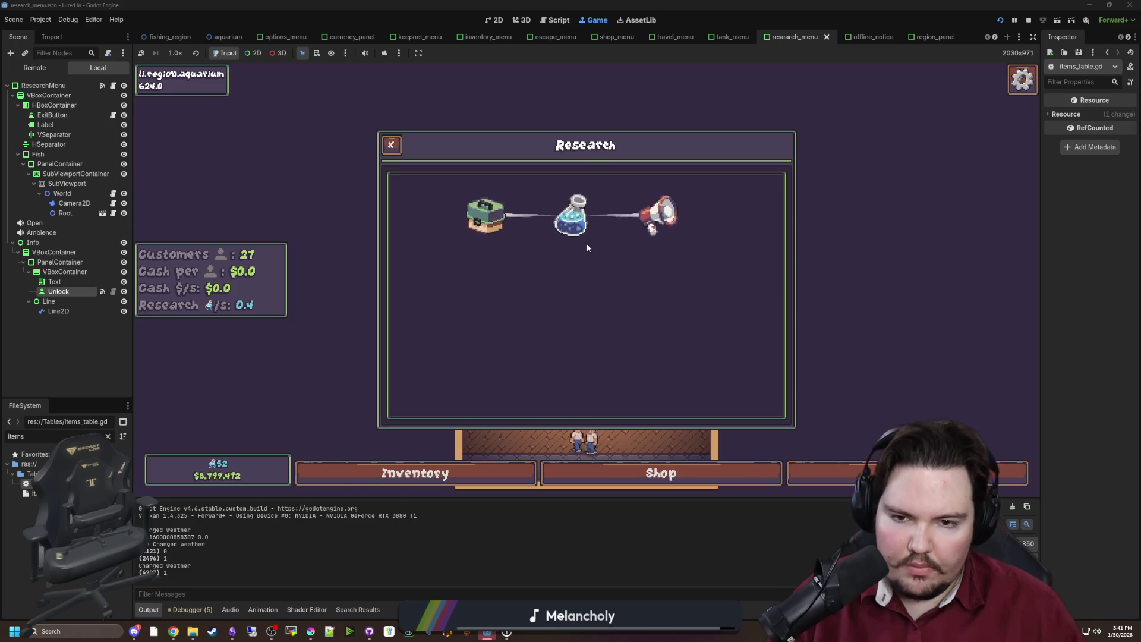
{"action": "left_click", "coordinate": [649, 294]}
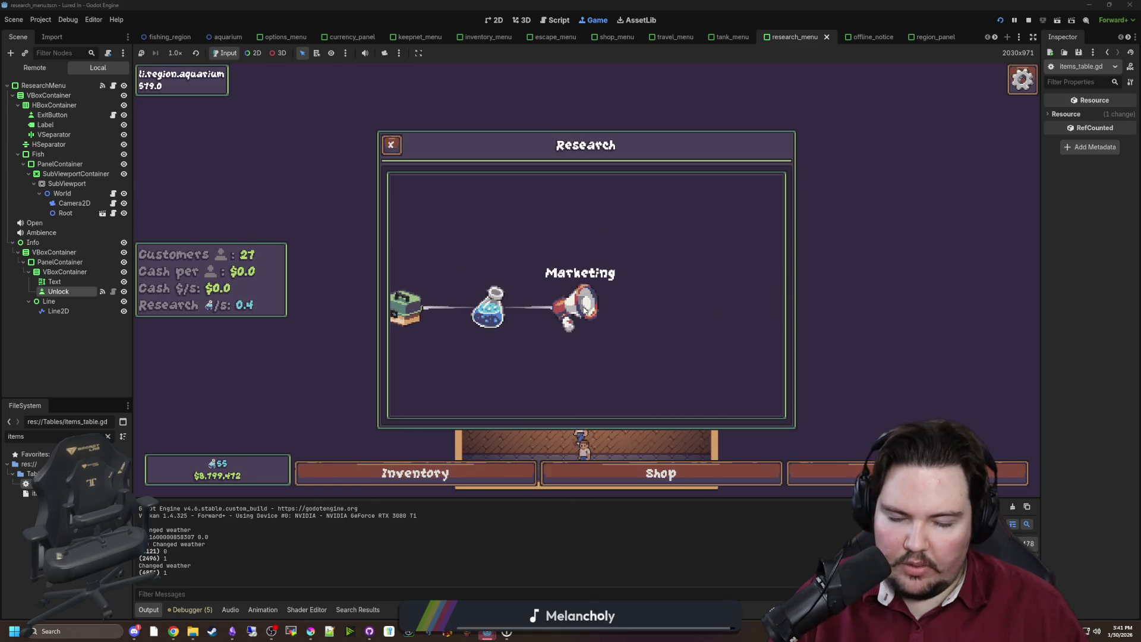
{"action": "left_click", "coordinate": [585, 308]}
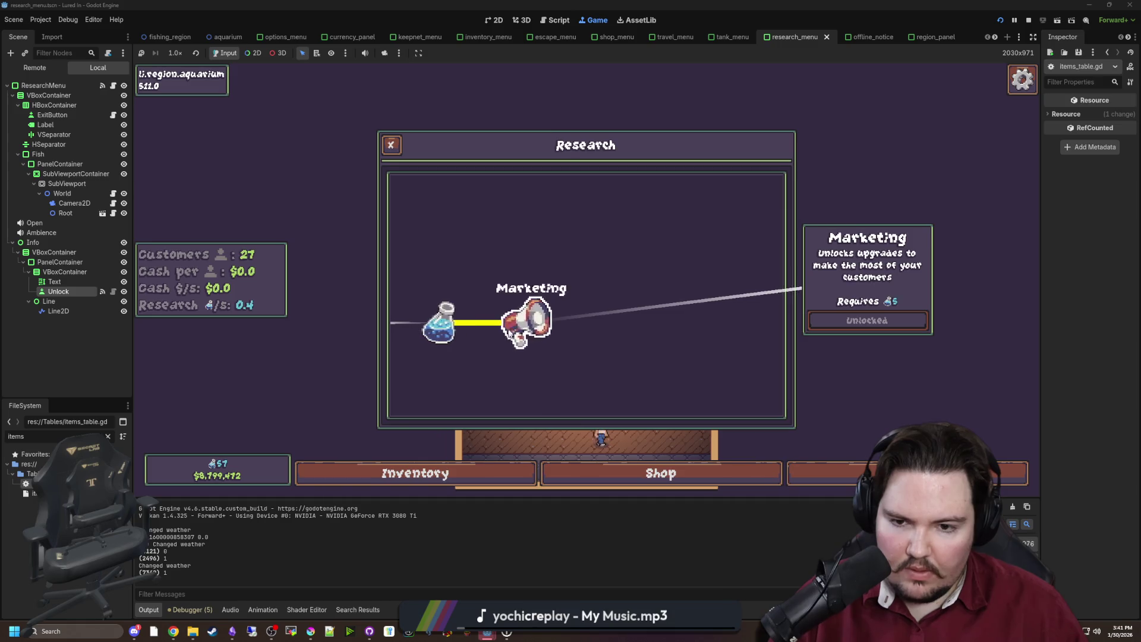
{"action": "left_click", "coordinate": [564, 315]}
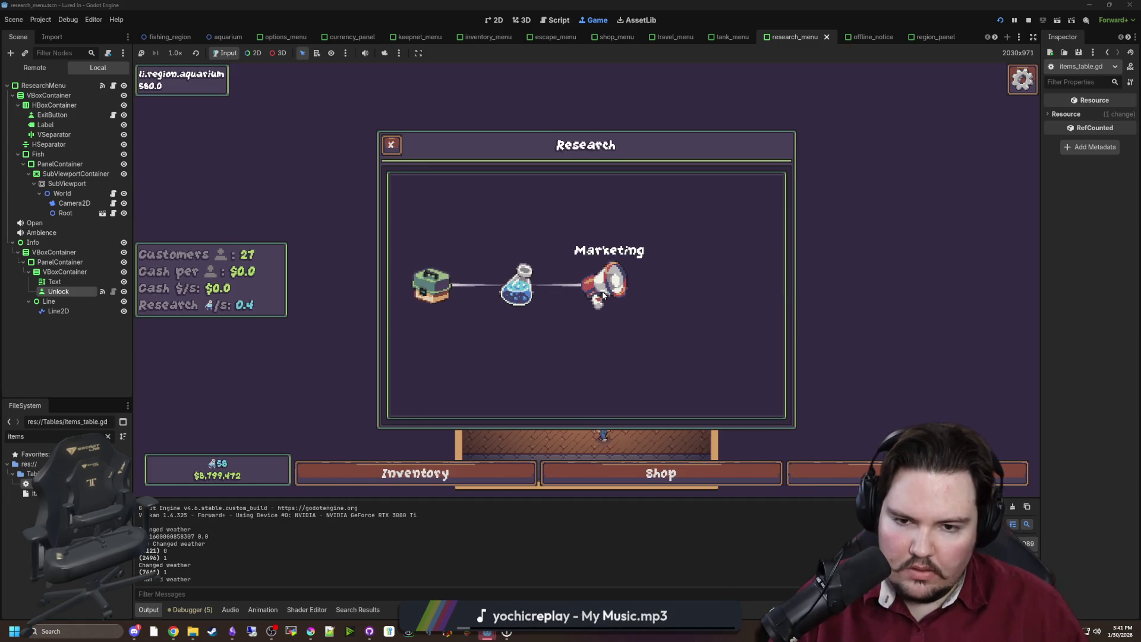
{"action": "left_click", "coordinate": [602, 295]}
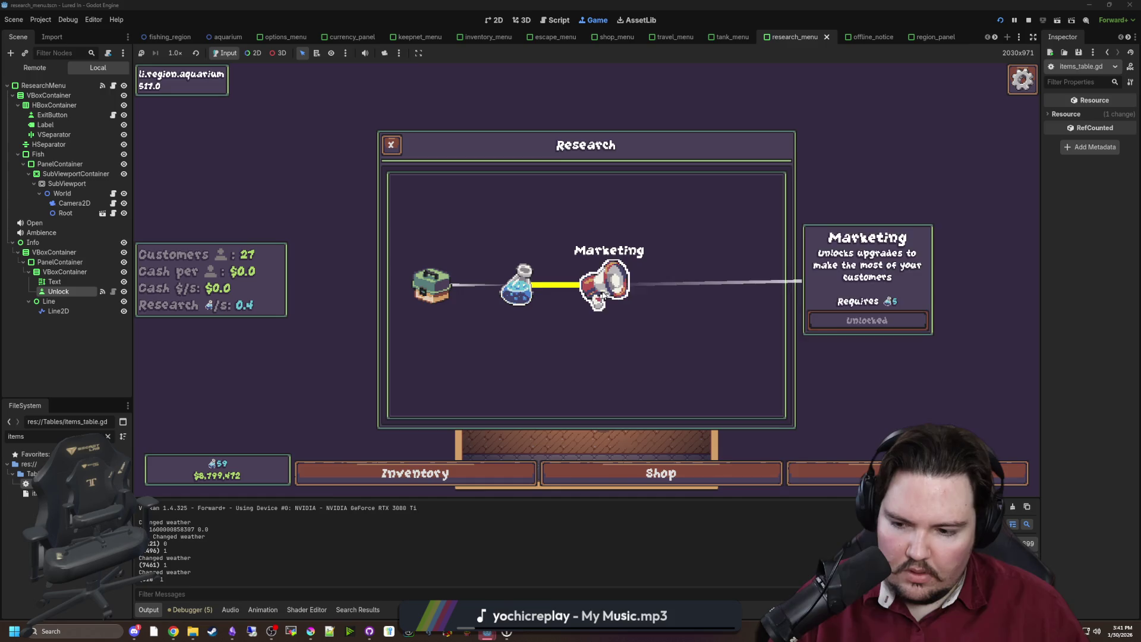
{"action": "left_click", "coordinate": [592, 328]}
{"action": "left_click", "coordinate": [591, 325]}
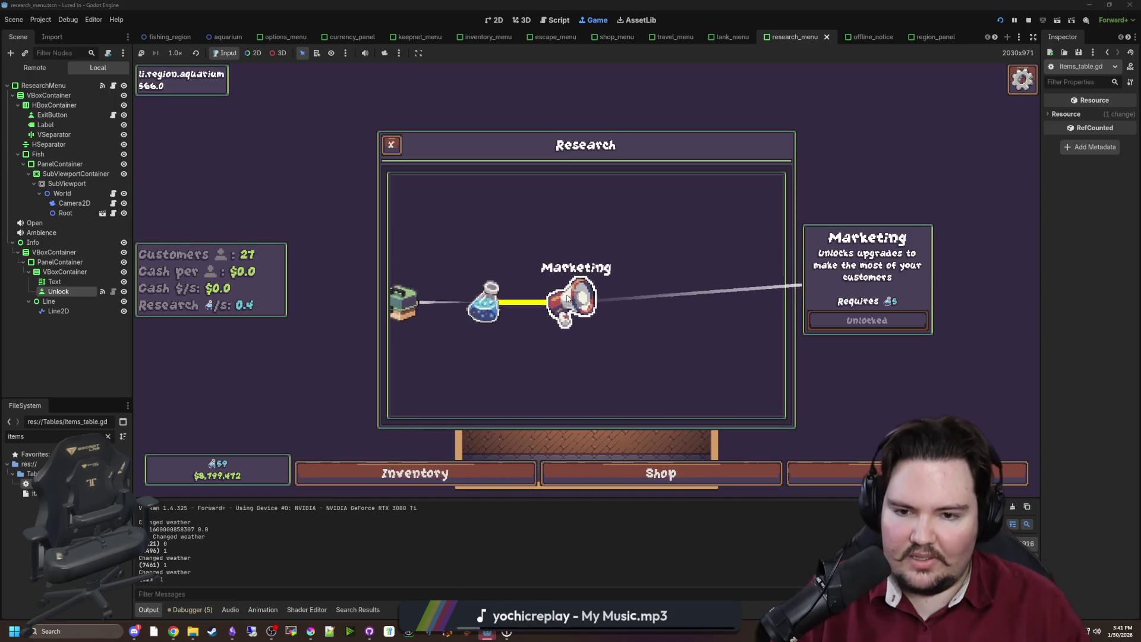
{"action": "left_click", "coordinate": [586, 315]}
Step: Stop the running game and open research_table.gd by filtering the FileSystem for 'researc'
{"action": "left_click", "coordinate": [1029, 20]}
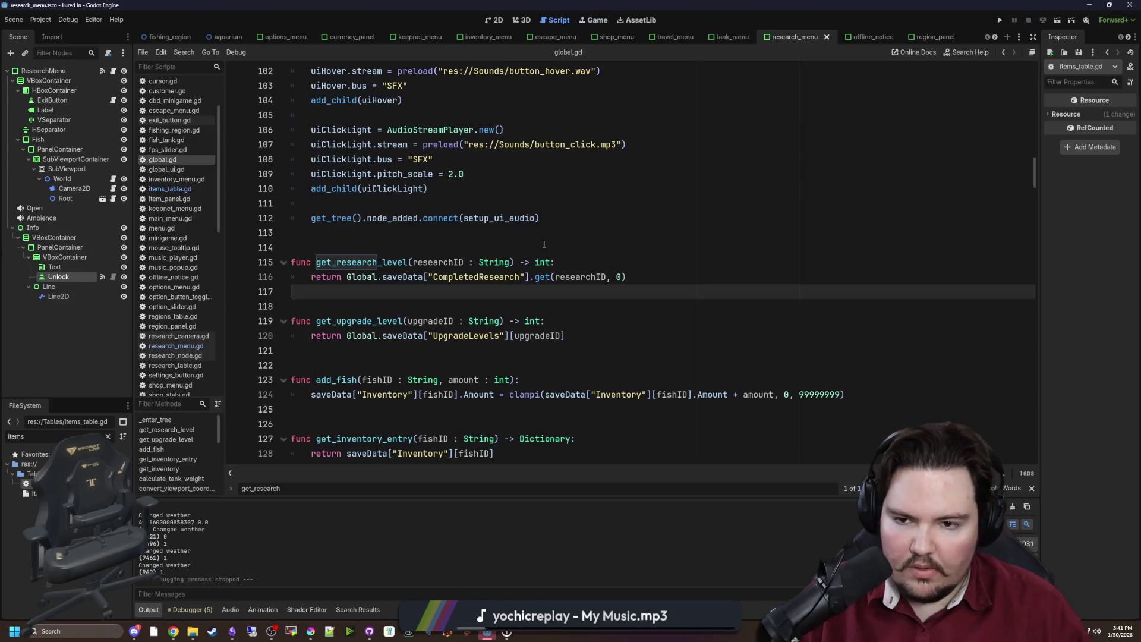
{"action": "left_click", "coordinate": [108, 437]}
{"action": "type", "text": "researc"}
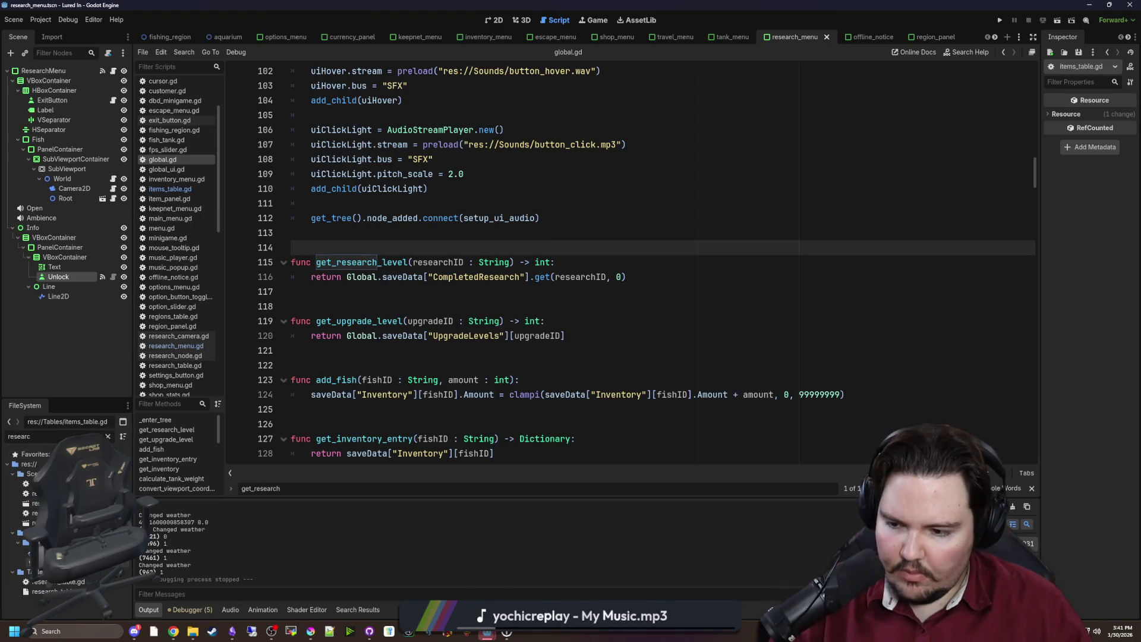
{"action": "double_click", "coordinate": [76, 582]}
Step: Add a new line after the Marketing entry's closing brace
{"action": "left_click", "coordinate": [437, 342]}
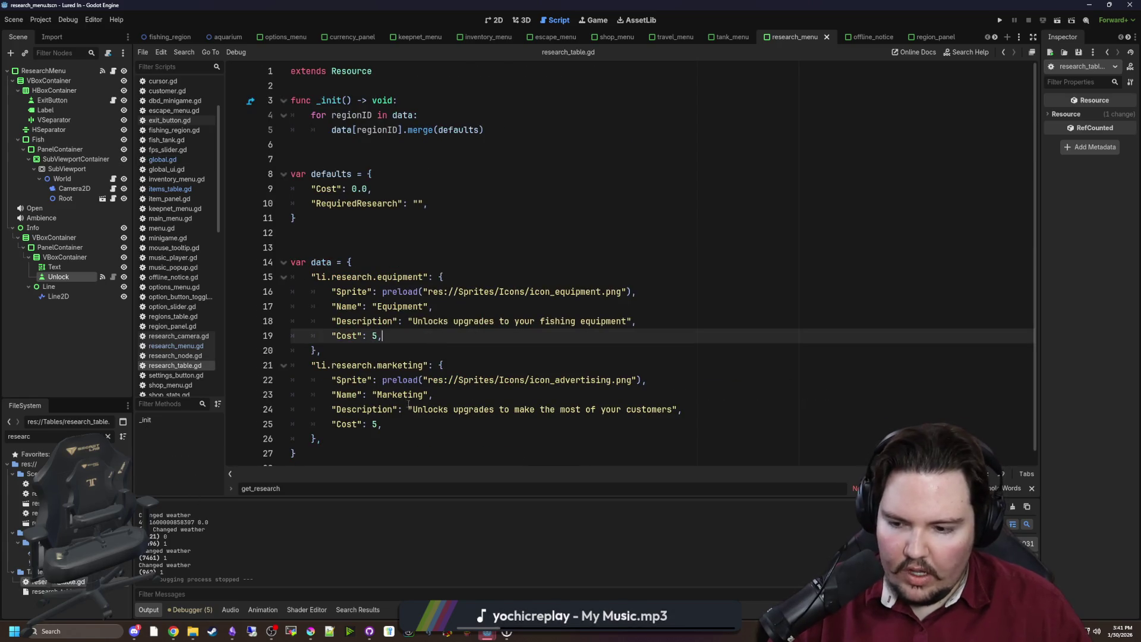
{"action": "scroll", "coordinate": [430, 383], "scroll_direction": "down", "scroll_amount": 1}
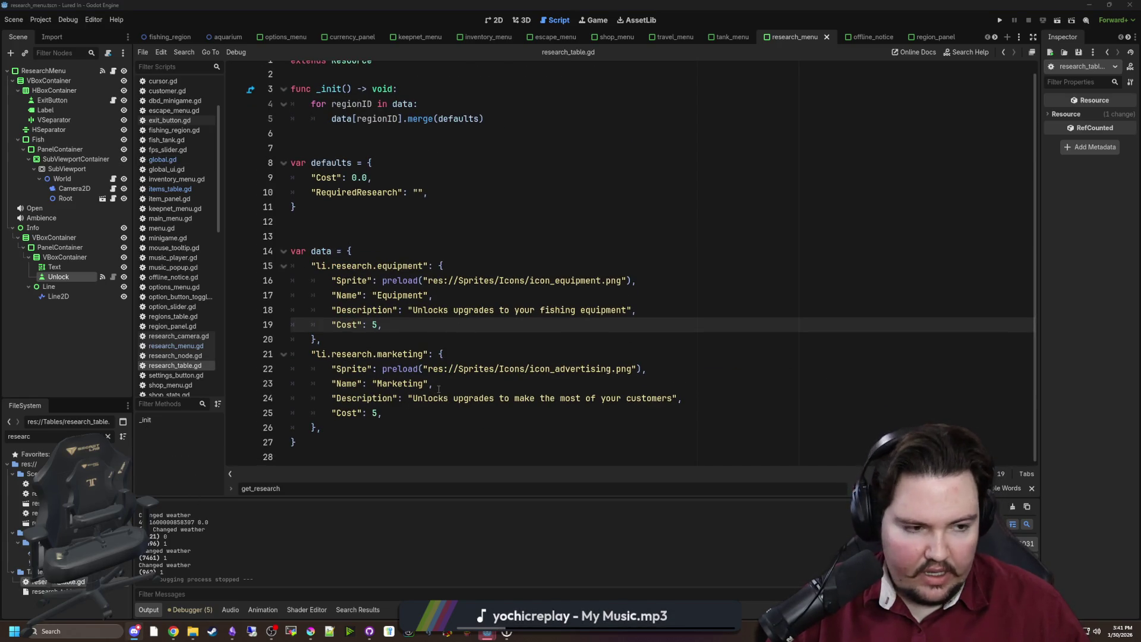
{"action": "left_click", "coordinate": [376, 339]}
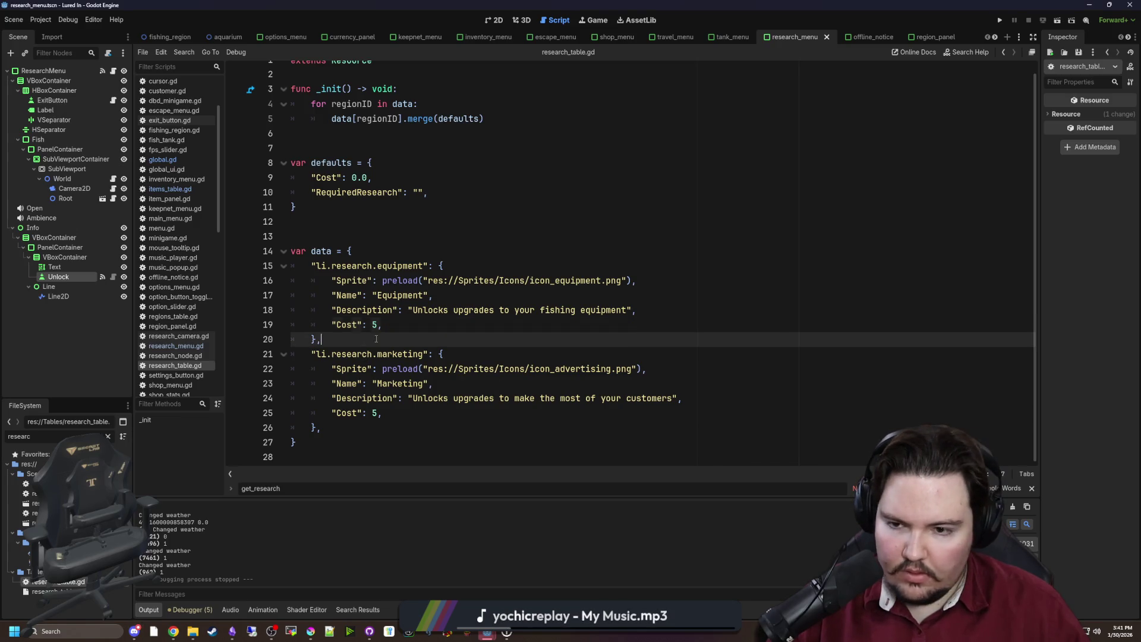
{"action": "left_click", "coordinate": [392, 427]}
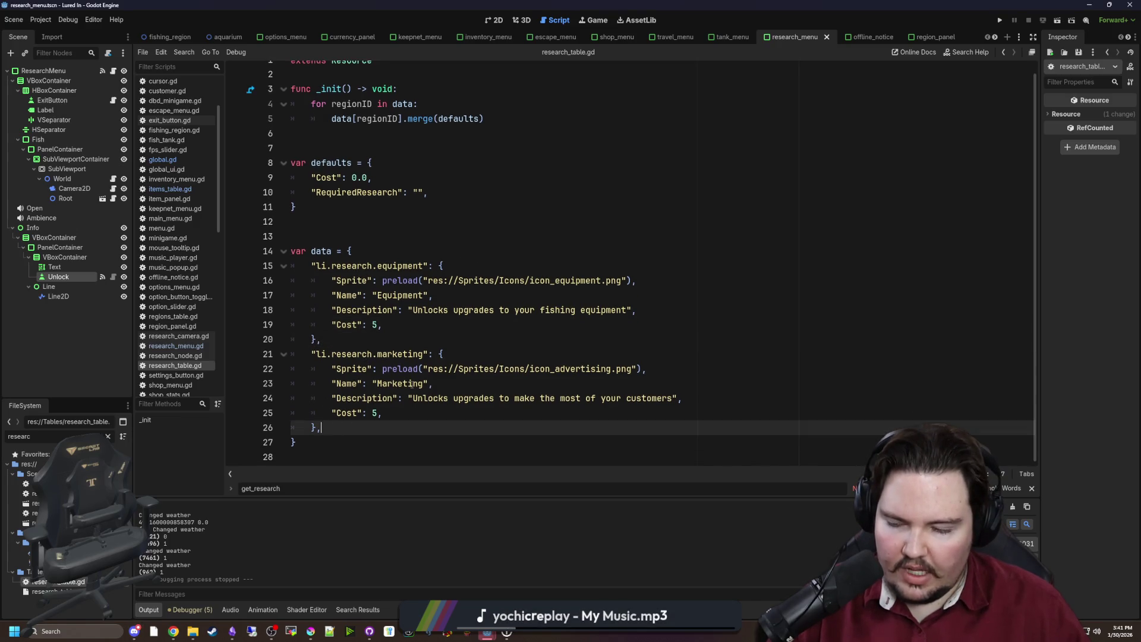
{"action": "key", "text": "Return"}
Step: Start a "li.research.lake" entry below Marketing and paste two more copies of it
{"action": "type", "text": "\"li.research."}
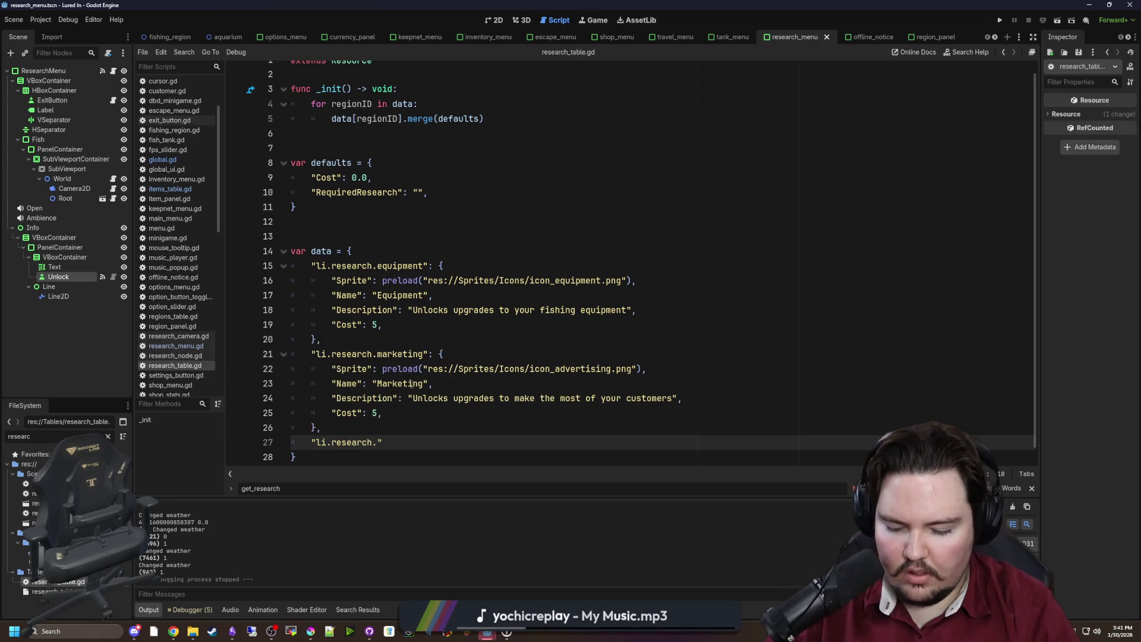
{"action": "type", "text": "\": {"}
{"action": "key", "text": "Return"}
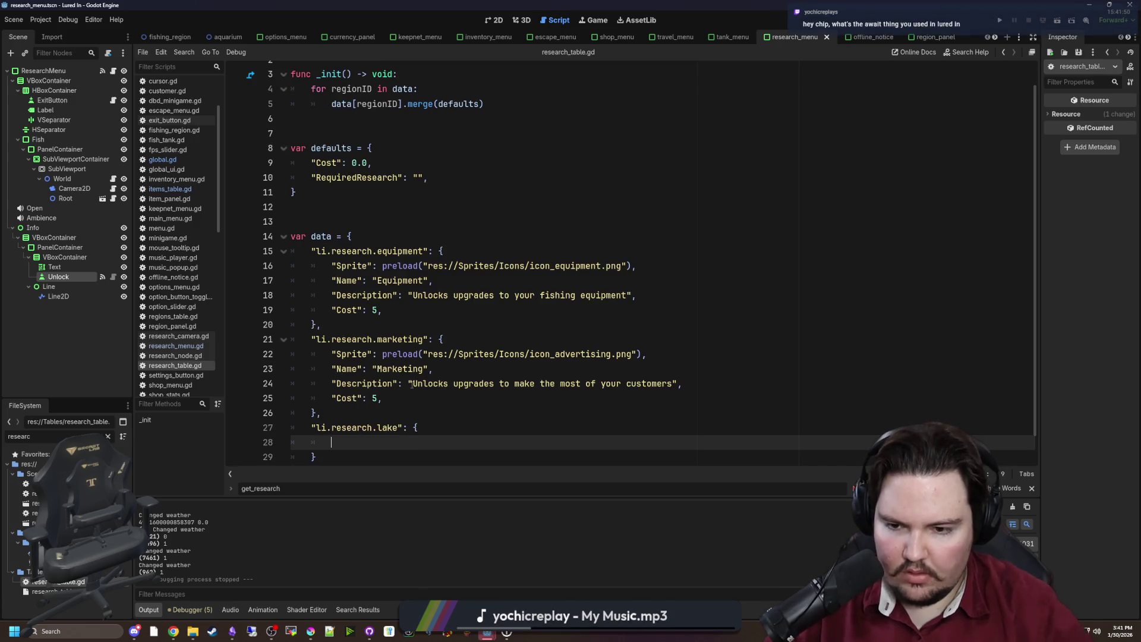
{"action": "scroll", "coordinate": [416, 412], "scroll_direction": "down", "scroll_amount": 1}
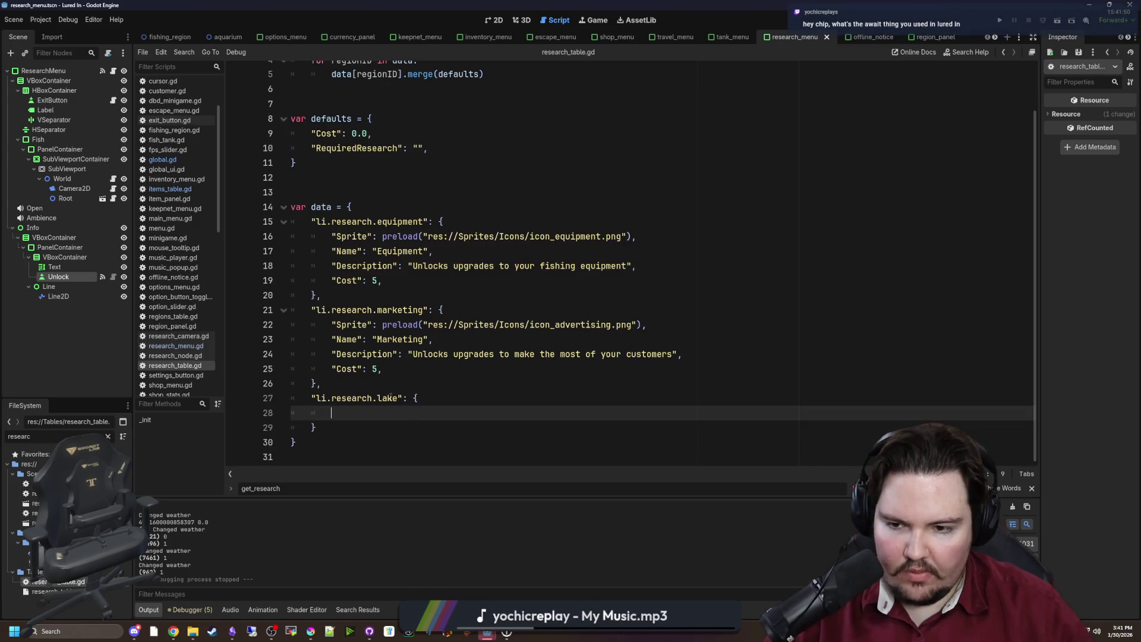
{"action": "left_click", "coordinate": [340, 429]}
{"action": "key", "text": "Return"}
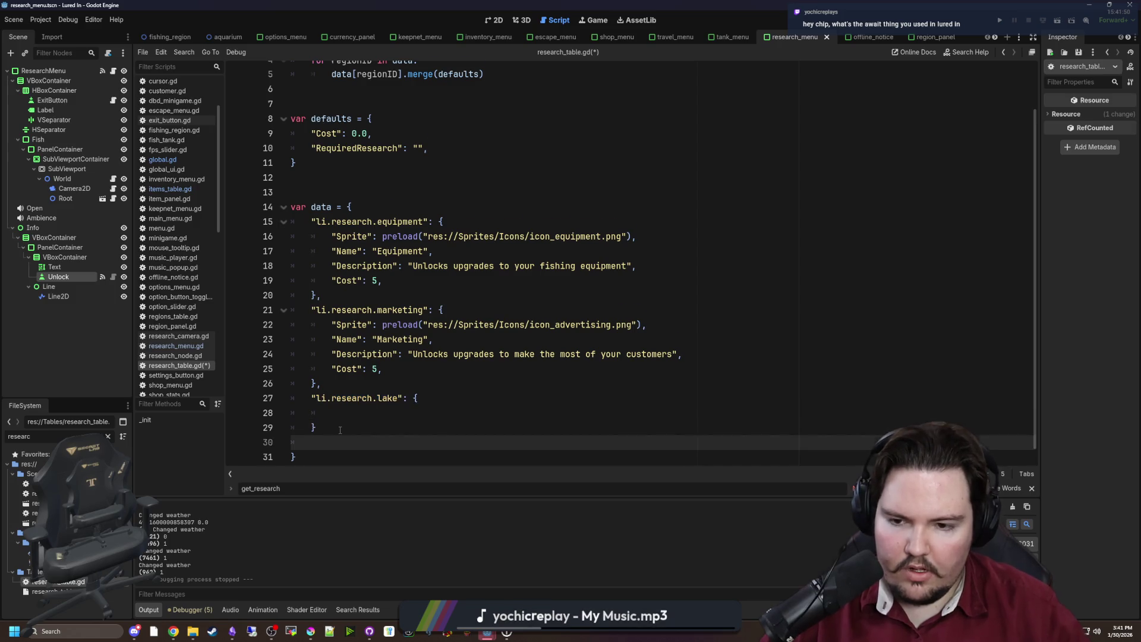
{"action": "key", "text": "ctrl+v"}
{"action": "key", "text": "ctrl+v"}
Step: Rename the copied entries' keys to li.research.river and li.research.ocean
{"action": "left_click", "coordinate": [331, 384]}
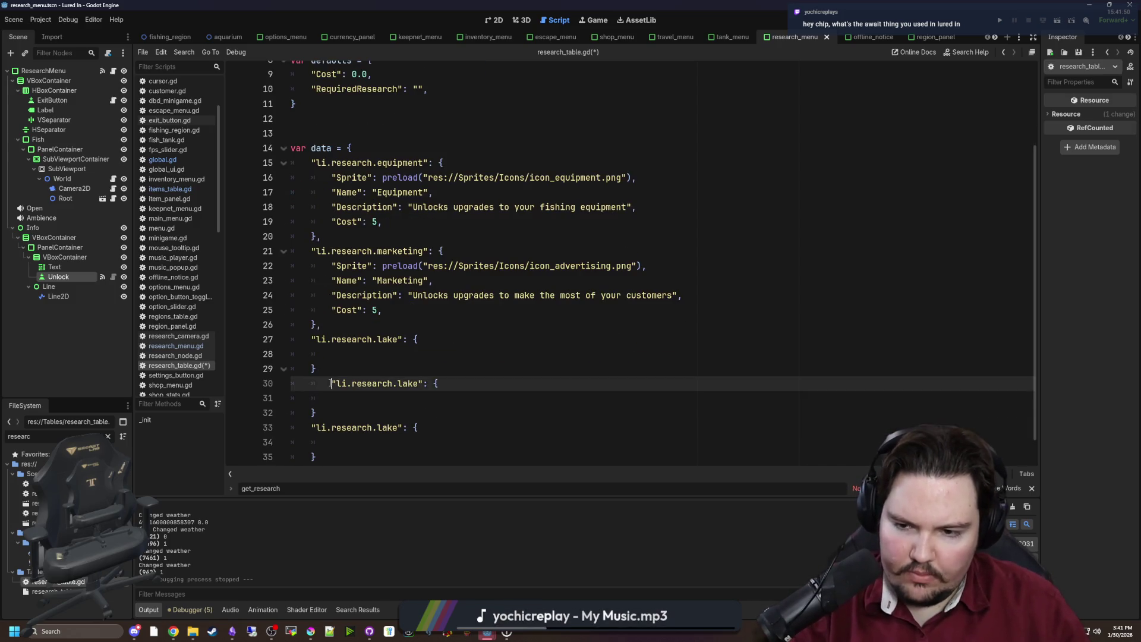
{"action": "key", "text": "BackSpace"}
{"action": "double_click", "coordinate": [387, 383]}
{"action": "type", "text": "river"}
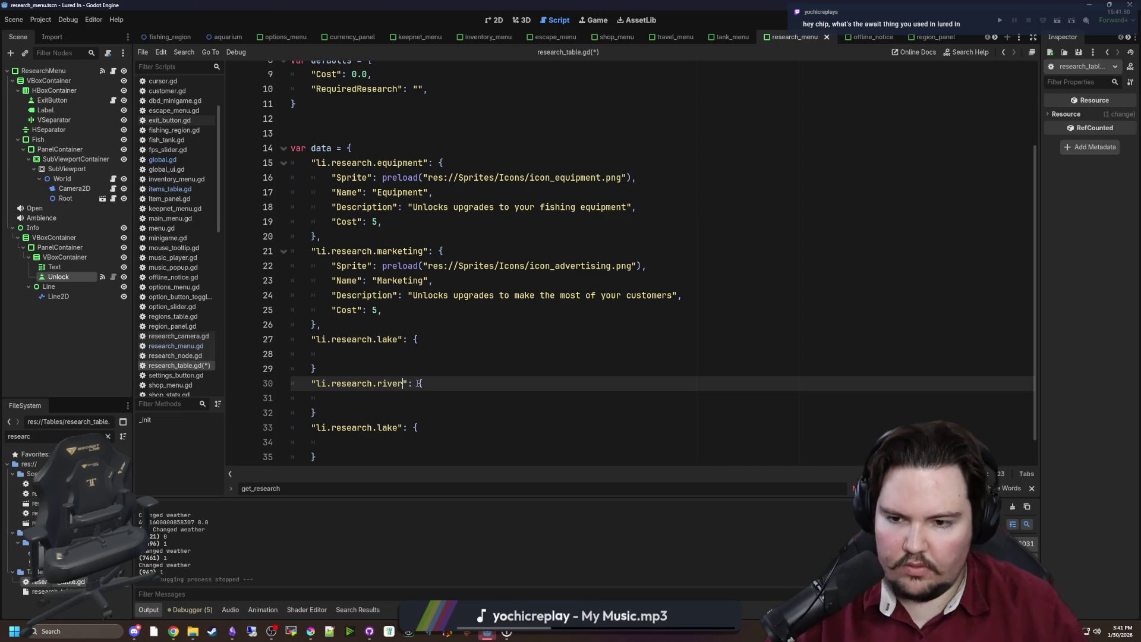
{"action": "double_click", "coordinate": [396, 428]}
{"action": "type", "text": "ocean"}
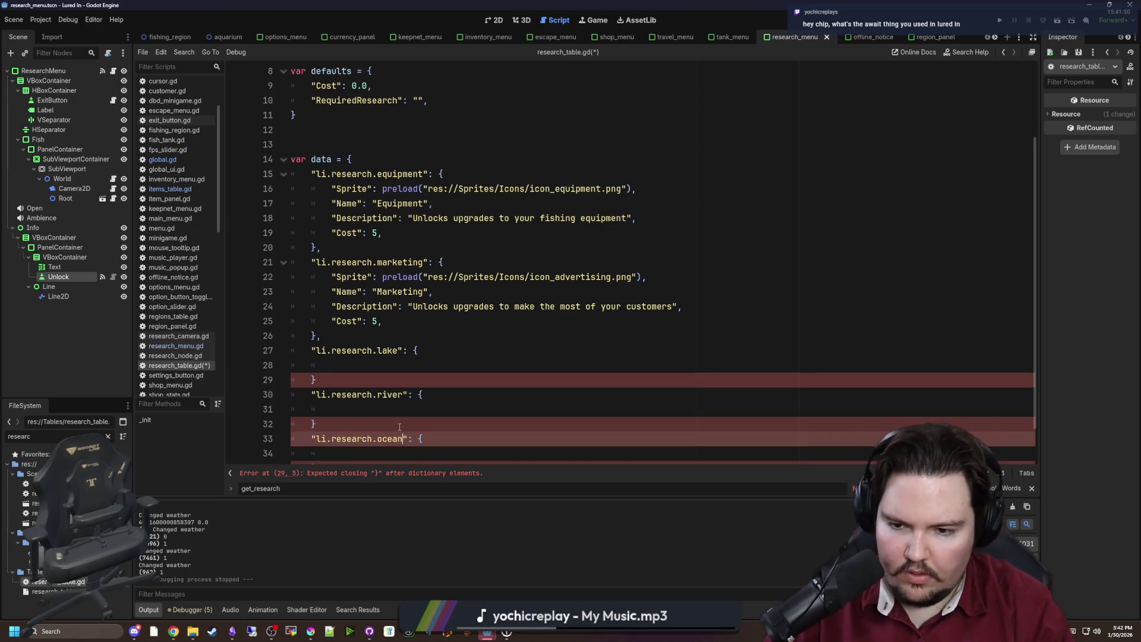
Step: Add the missing commas after the lake, river and ocean entries
{"action": "scroll", "coordinate": [394, 425], "scroll_direction": "down", "scroll_amount": 1}
{"action": "left_click", "coordinate": [340, 333]}
{"action": "type", "text": ","}
{"action": "left_click", "coordinate": [321, 381]}
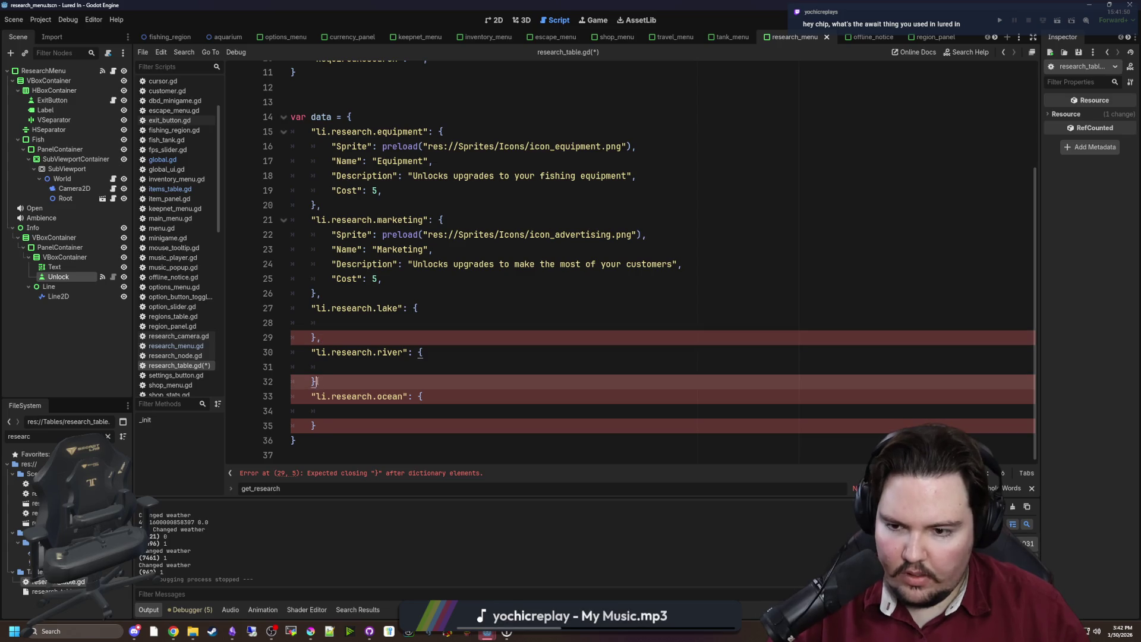
{"action": "type", "text": ","}
{"action": "left_click", "coordinate": [321, 426]}
{"action": "type", "text": ","}
{"action": "left_click", "coordinate": [333, 367]}
Step: Give the river entry a RequiredResearch line set to li.research.lake
{"action": "scroll", "coordinate": [429, 333], "scroll_direction": "up", "scroll_amount": 1}
{"action": "left_click", "coordinate": [429, 333]}
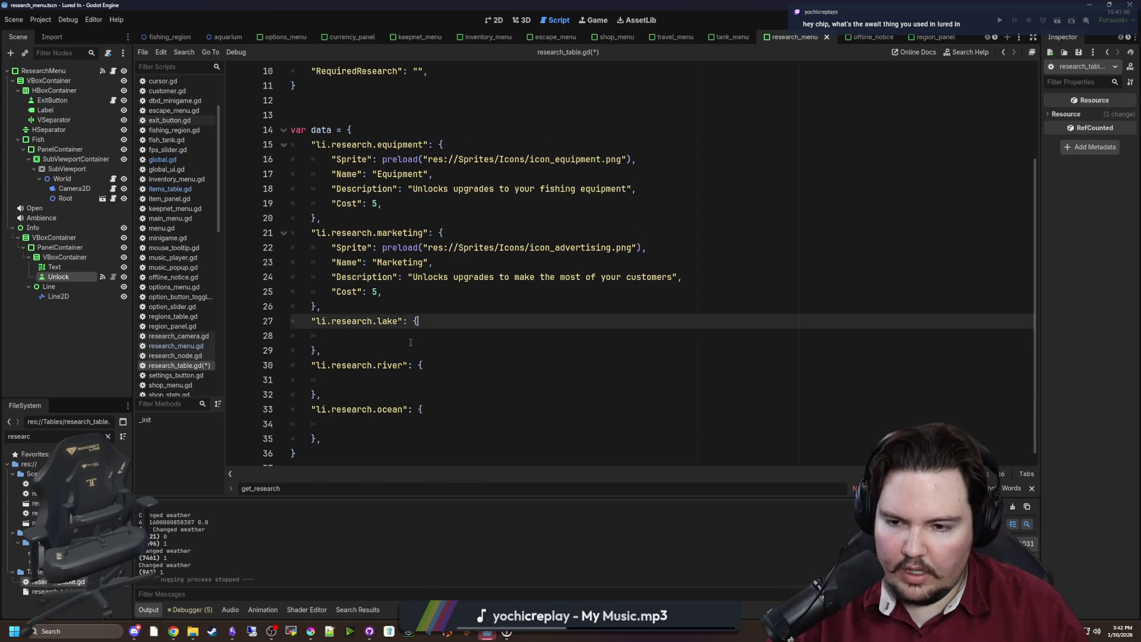
{"action": "key", "text": "Down"}
{"action": "key", "text": "Down"}
{"action": "key", "text": "Down"}
{"action": "scroll", "coordinate": [432, 365], "scroll_direction": "up", "scroll_amount": 2}
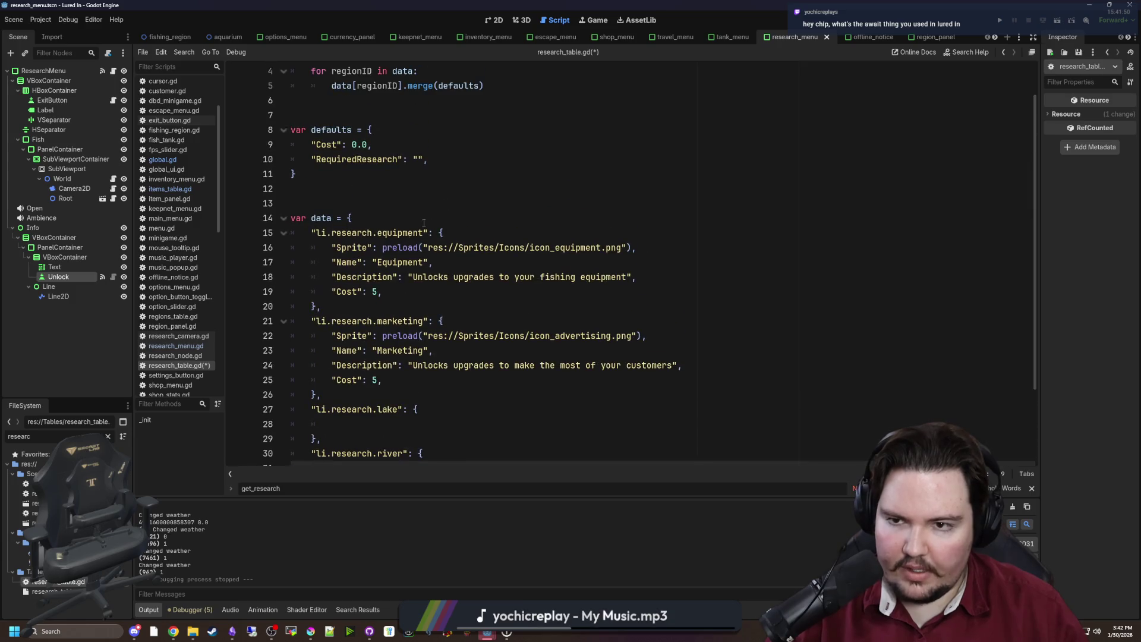
{"action": "left_click_drag", "start_coordinate": [428, 159], "coordinate": [307, 157]}
{"action": "key", "text": "ctrl+c"}
{"action": "scroll", "coordinate": [334, 357], "scroll_direction": "down", "scroll_amount": 2}
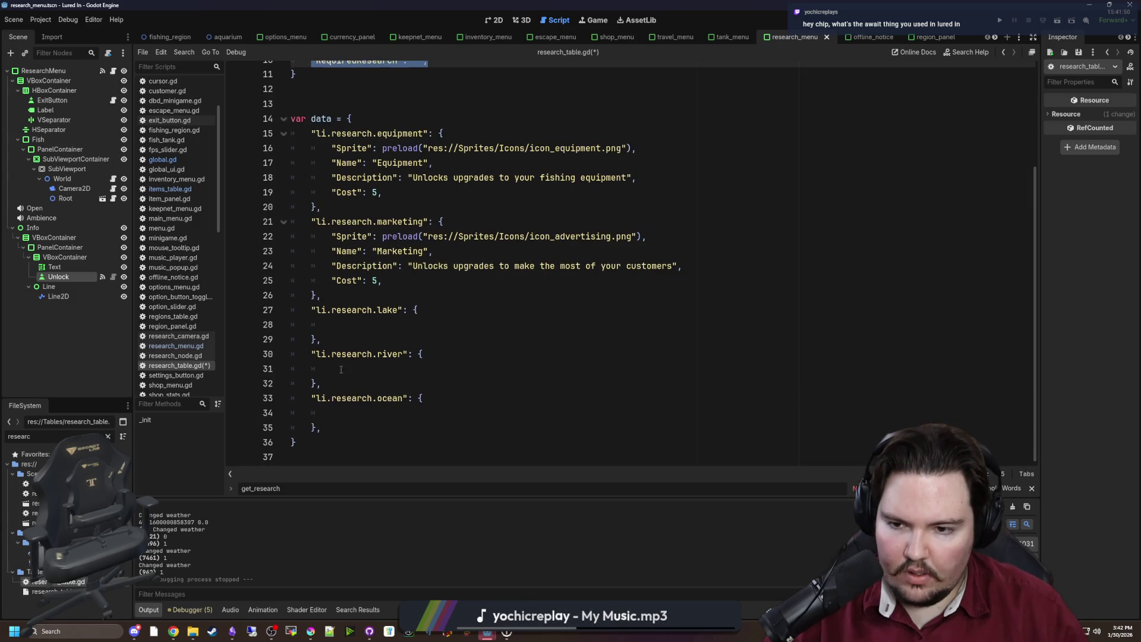
{"action": "left_click", "coordinate": [387, 369]}
{"action": "key", "text": "ctrl+v"}
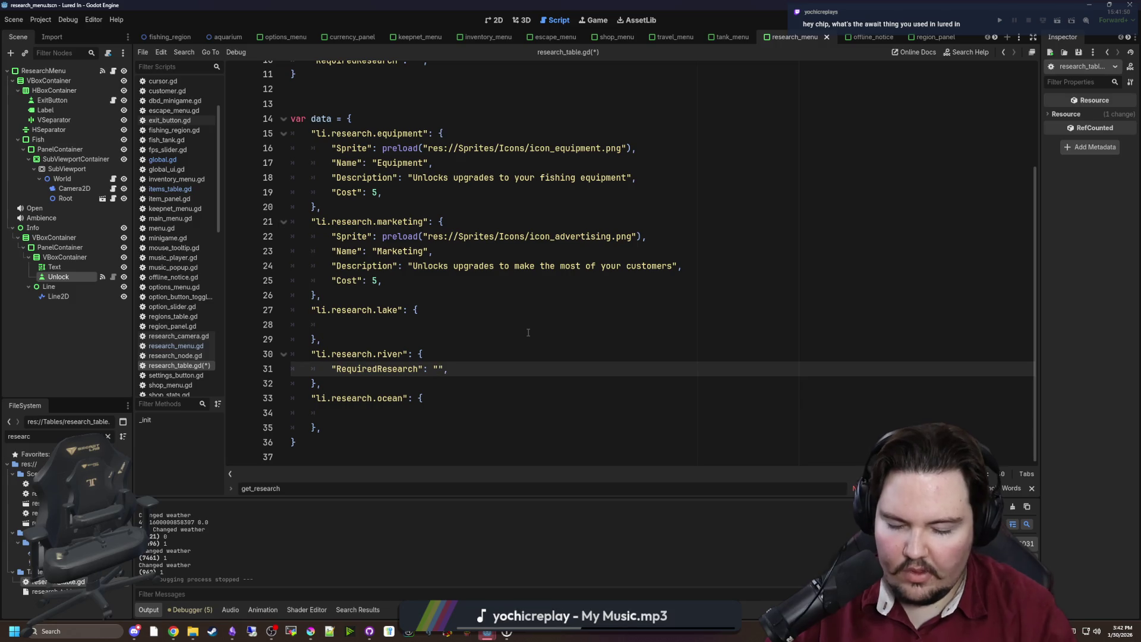
{"action": "left_click", "coordinate": [408, 339]}
{"action": "left_click_drag", "start_coordinate": [397, 310], "coordinate": [342, 310]}
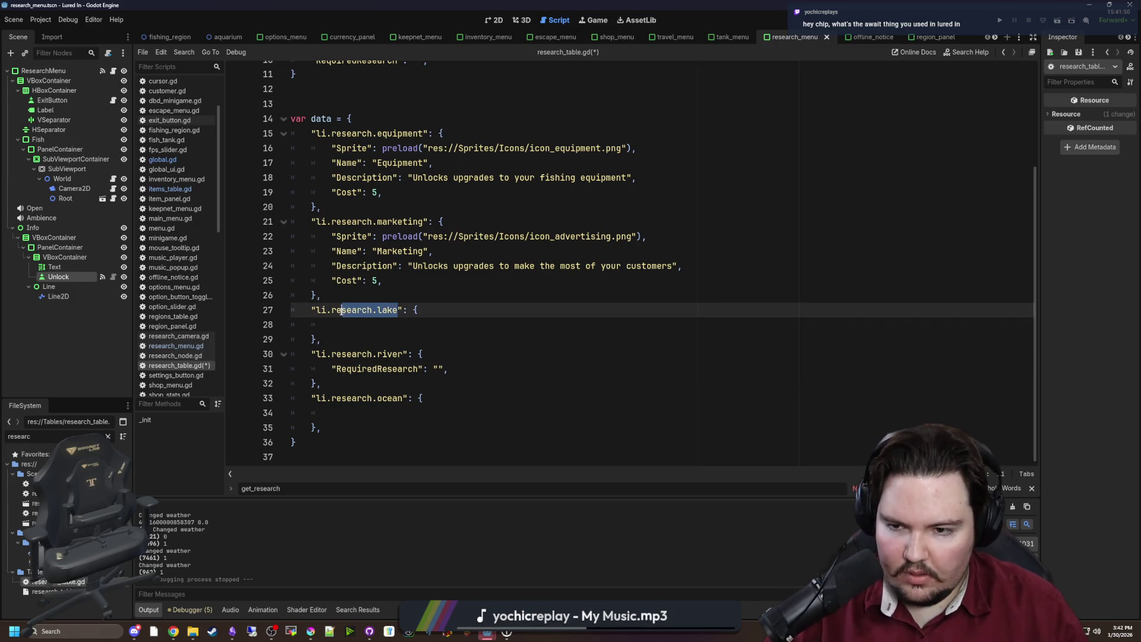
{"action": "left_click", "coordinate": [440, 370]}
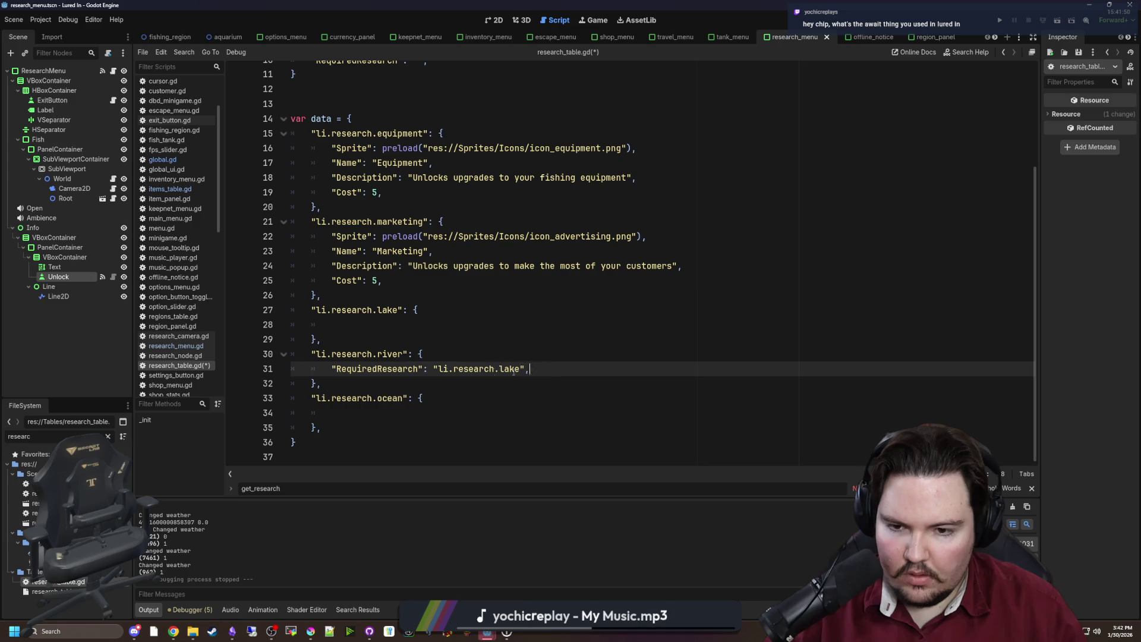
Step: Give the ocean entry a RequiredResearch of li.research.river and save the script
{"action": "left_click", "coordinate": [332, 369], "text": "shift"}
{"action": "key", "text": "ctrl+c"}
{"action": "key", "text": "Down"}
{"action": "key", "text": "Down"}
{"action": "key", "text": "Down"}
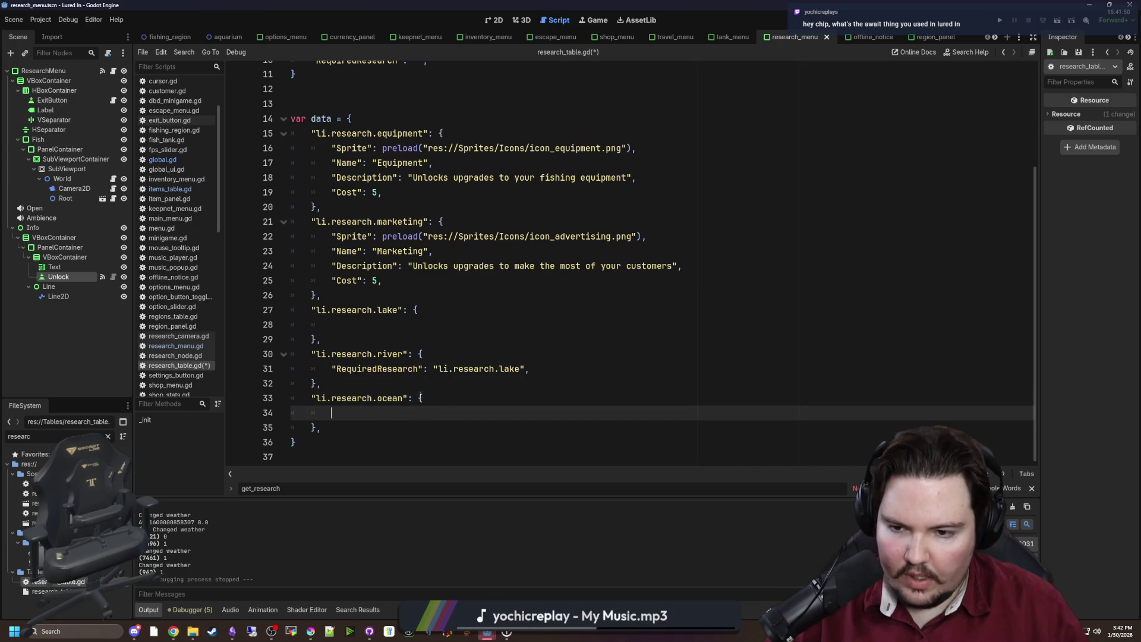
{"action": "key", "text": "ctrl+v"}
{"action": "double_click", "coordinate": [387, 354]}
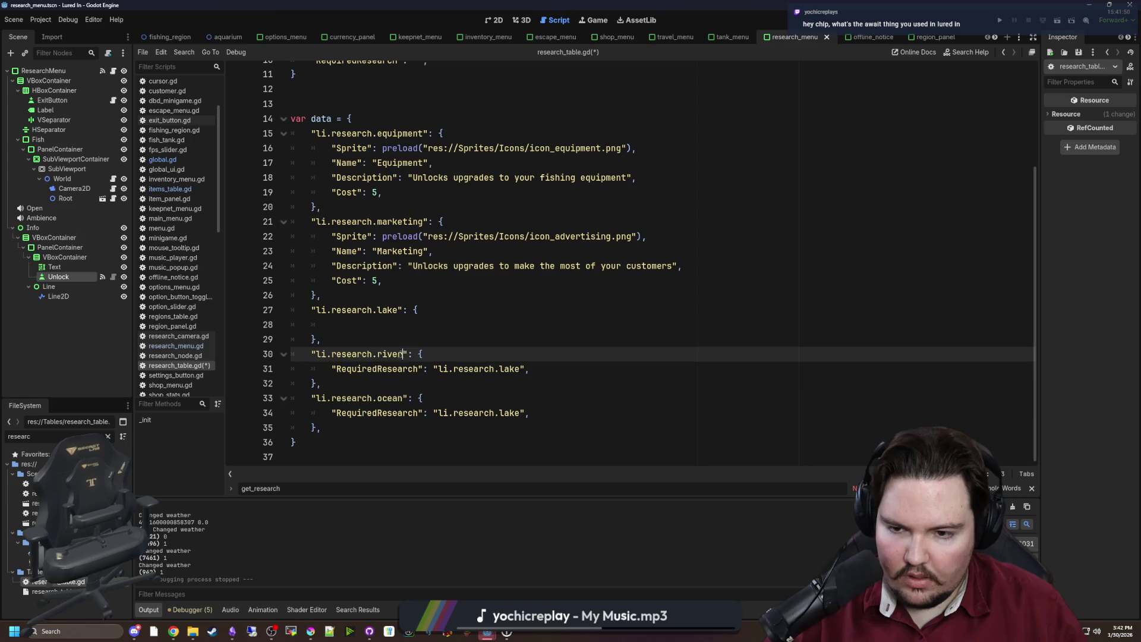
{"action": "left_click_drag", "start_coordinate": [404, 354], "coordinate": [315, 354]}
{"action": "left_click_drag", "start_coordinate": [520, 413], "coordinate": [439, 413]}
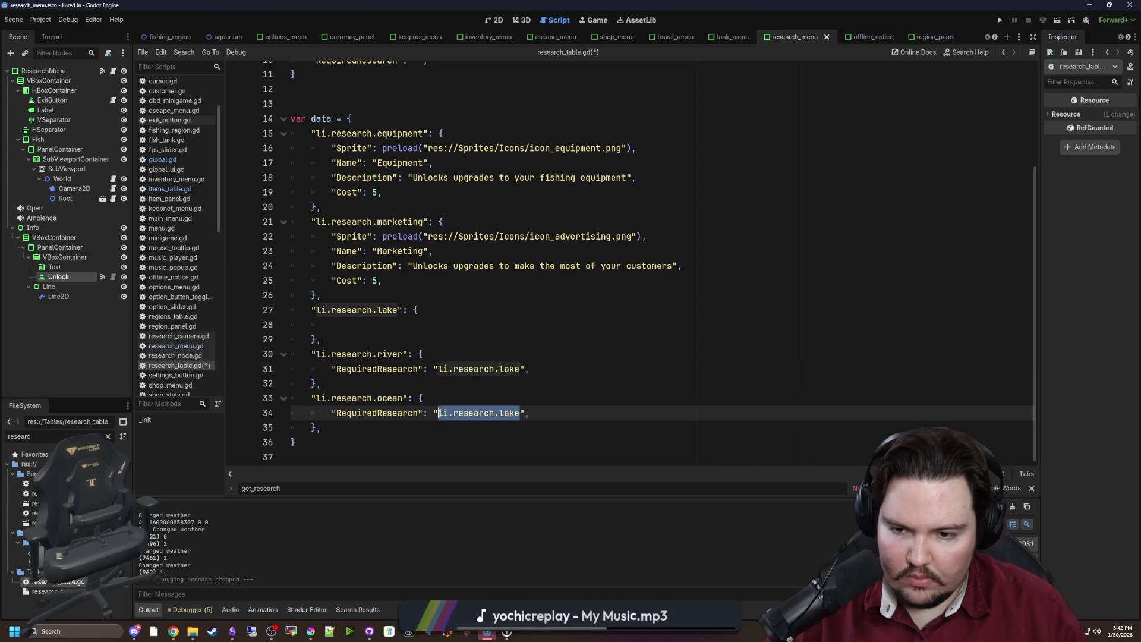
{"action": "key", "text": "ctrl+v"}
{"action": "left_click", "coordinate": [448, 399]}
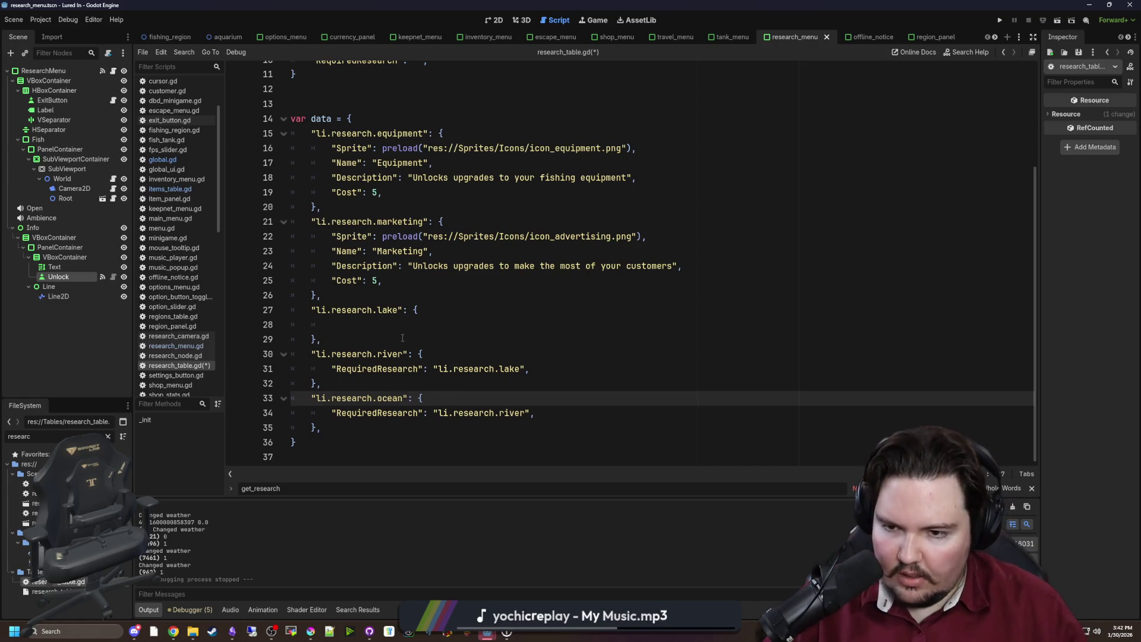
{"action": "key", "text": "ctrl+s"}
Step: Delete the accidentally inserted 'await' text from the research table
{"action": "scroll", "coordinate": [392, 329], "scroll_direction": "up", "scroll_amount": 3}
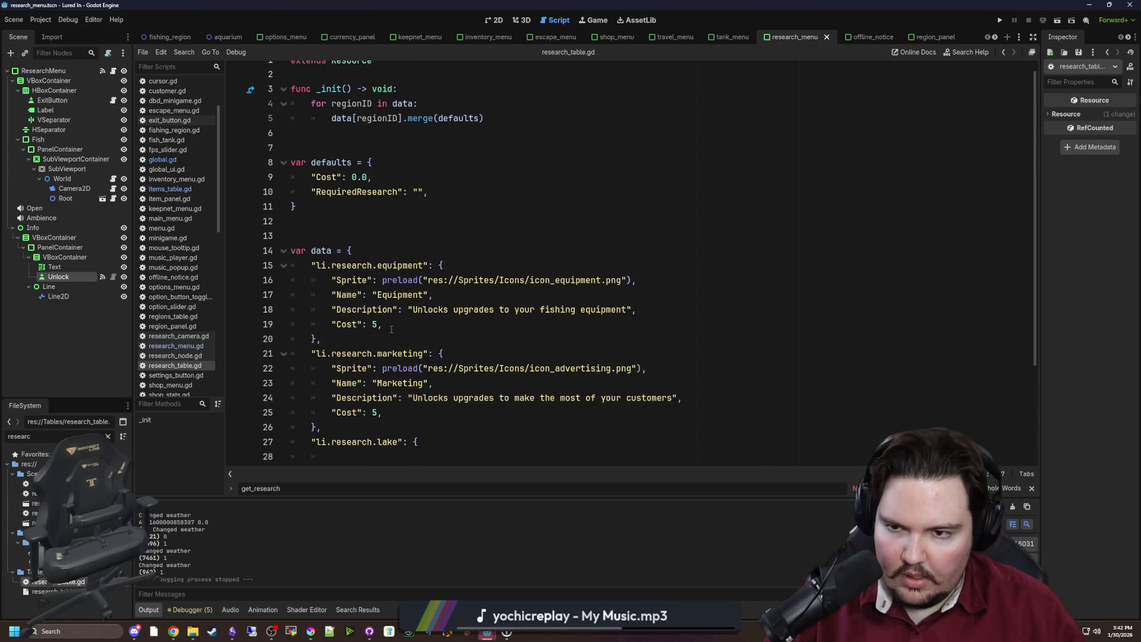
{"action": "scroll", "coordinate": [392, 328], "scroll_direction": "down", "scroll_amount": 3}
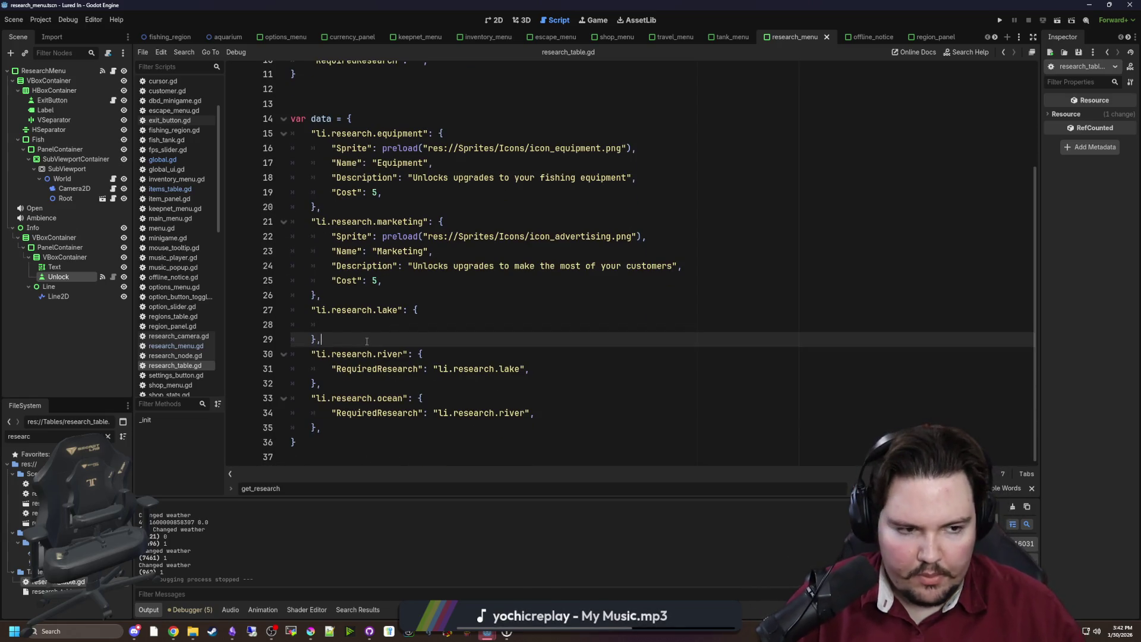
{"action": "type", "text": "await get_tree().physics_frame"}
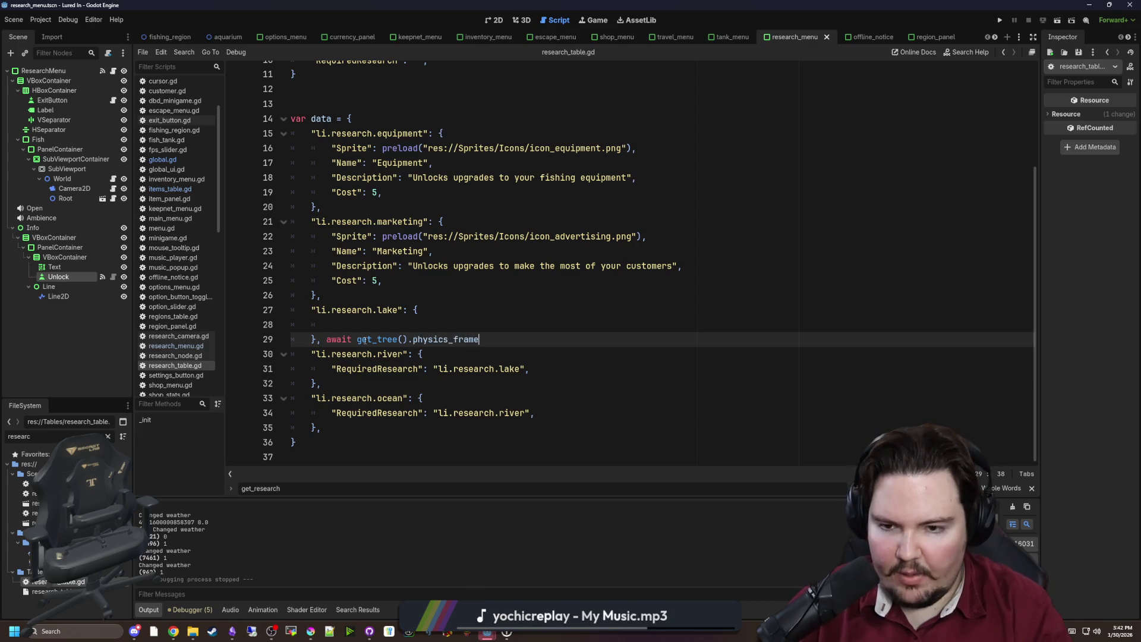
{"action": "scroll", "coordinate": [510, 349], "scroll_direction": "up", "scroll_amount": 1}
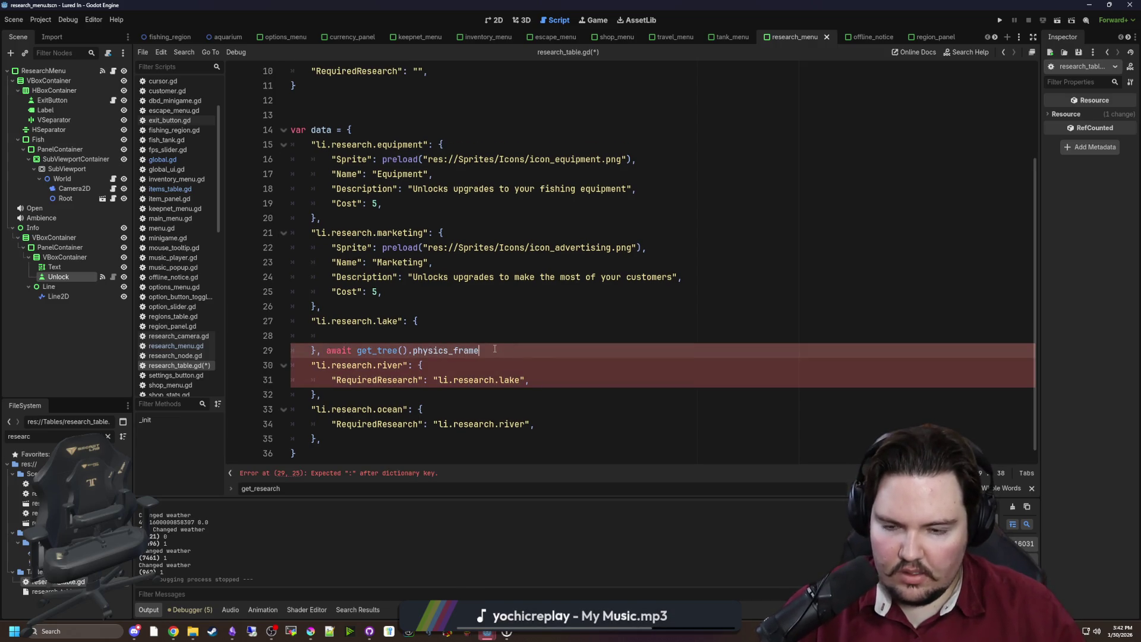
{"action": "left_click_drag", "start_coordinate": [486, 349], "coordinate": [328, 350]}
{"action": "key", "text": "BackSpace"}
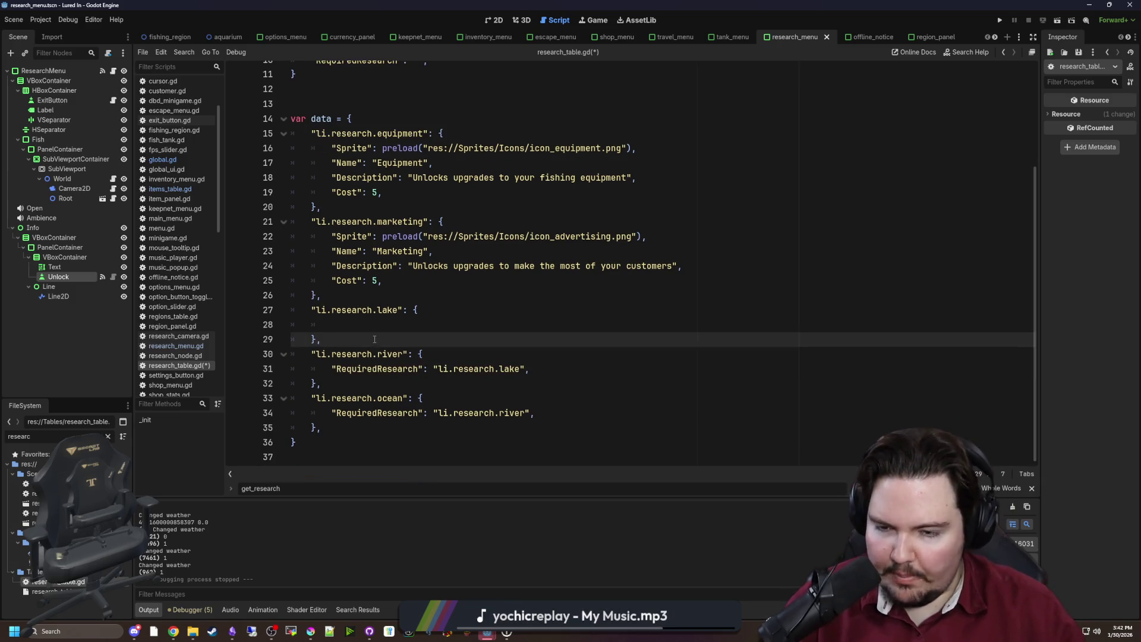
{"action": "left_click", "coordinate": [391, 322]}
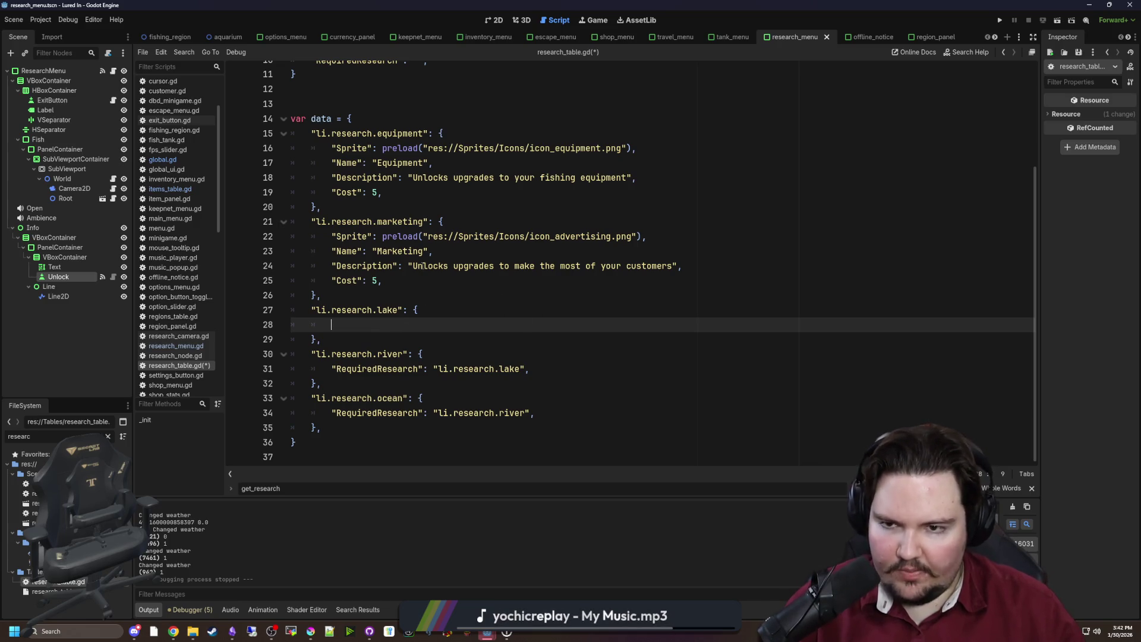
{"action": "scroll", "coordinate": [406, 267], "scroll_direction": "up", "scroll_amount": 3}
{"action": "left_click", "coordinate": [338, 231]}
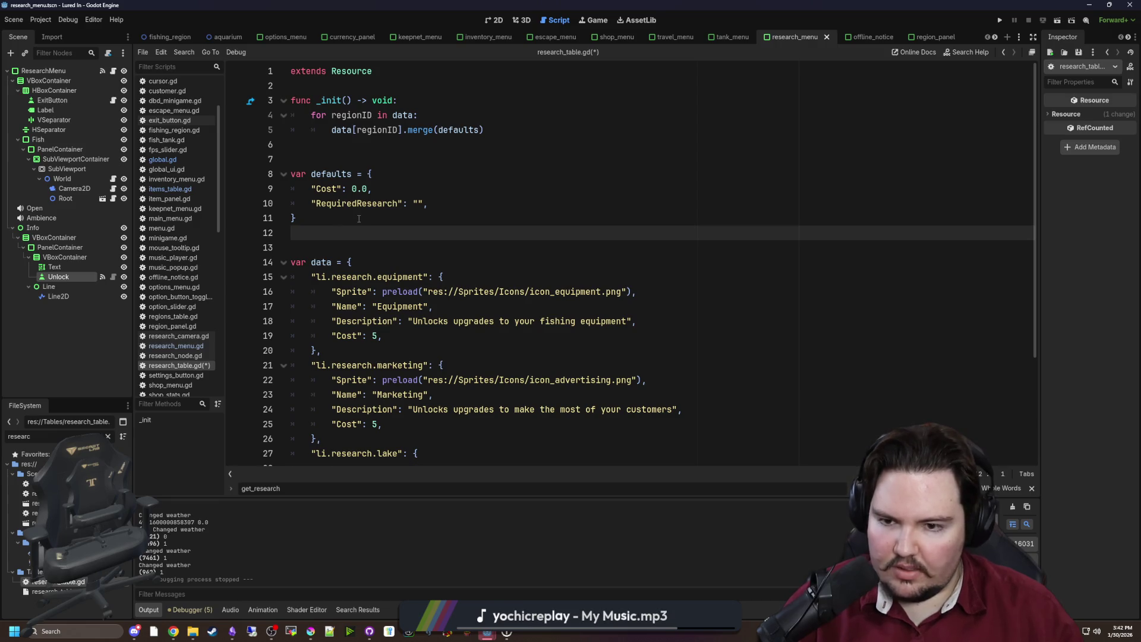
{"action": "scroll", "coordinate": [339, 231], "scroll_direction": "down", "scroll_amount": 3}
{"action": "double_click", "coordinate": [353, 281]}
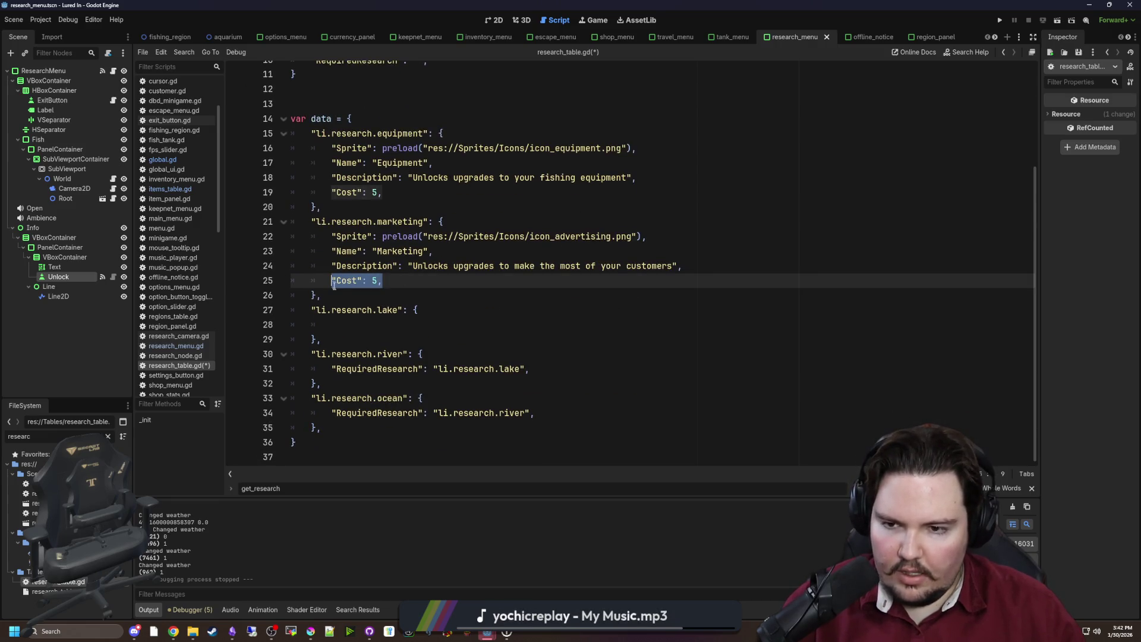
Step: Set the lake Cost to 20 and copy that Cost line into the river and ocean entries
{"action": "left_click", "coordinate": [354, 325]}
{"action": "key", "text": "Left"}
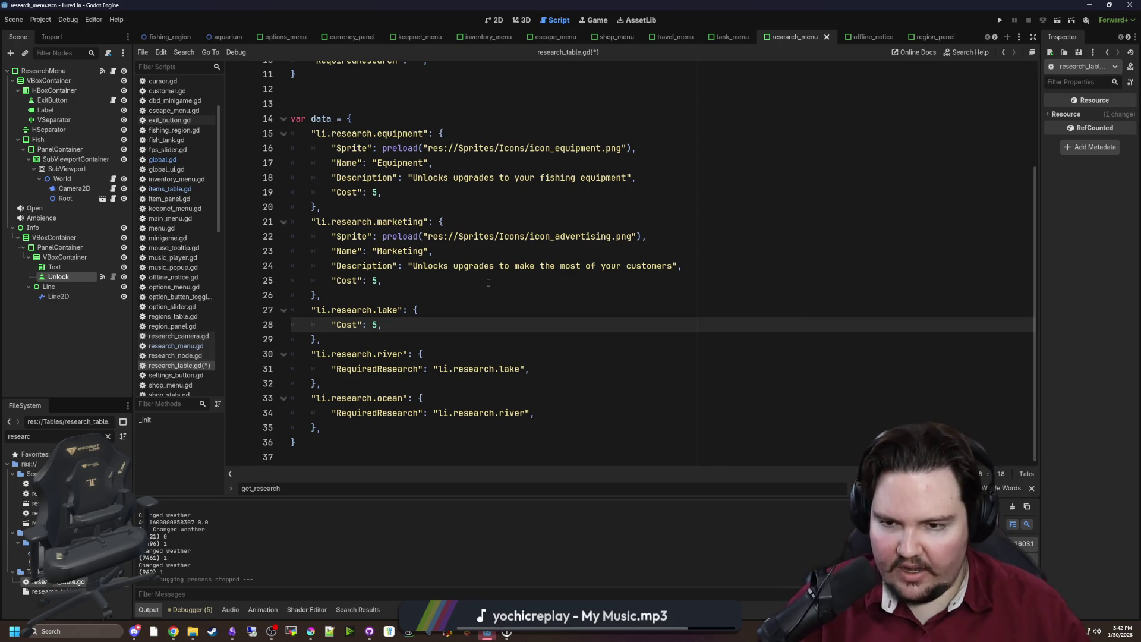
{"action": "key", "text": "BackSpace"}
{"action": "type", "text": "20"}
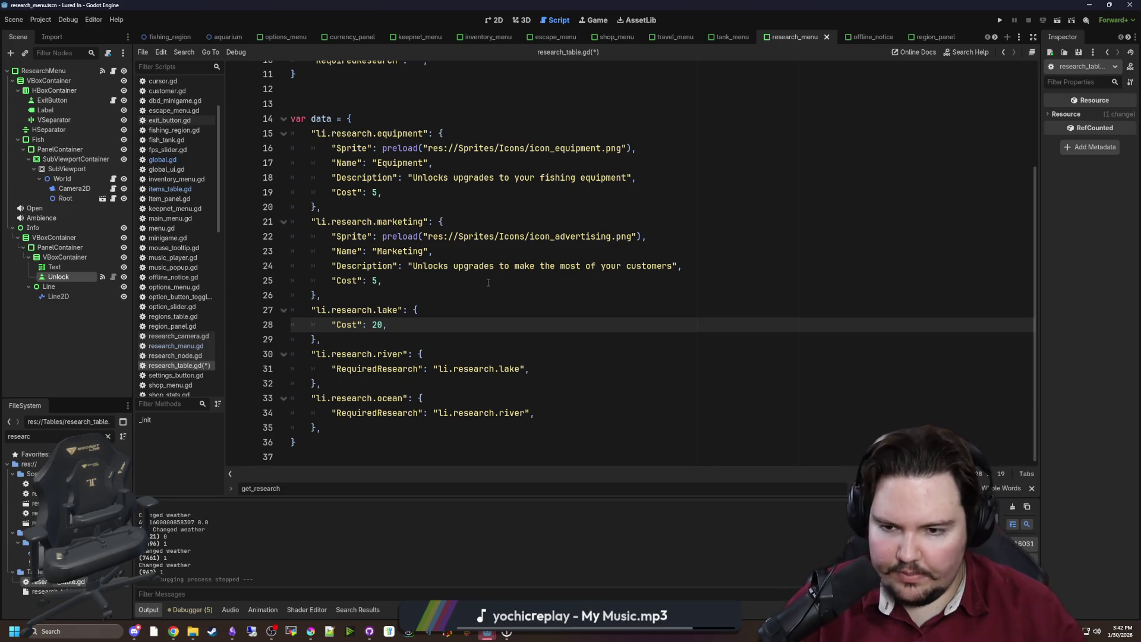
{"action": "left_click_drag", "start_coordinate": [403, 324], "coordinate": [328, 326]}
{"action": "key", "text": "ctrl+c"}
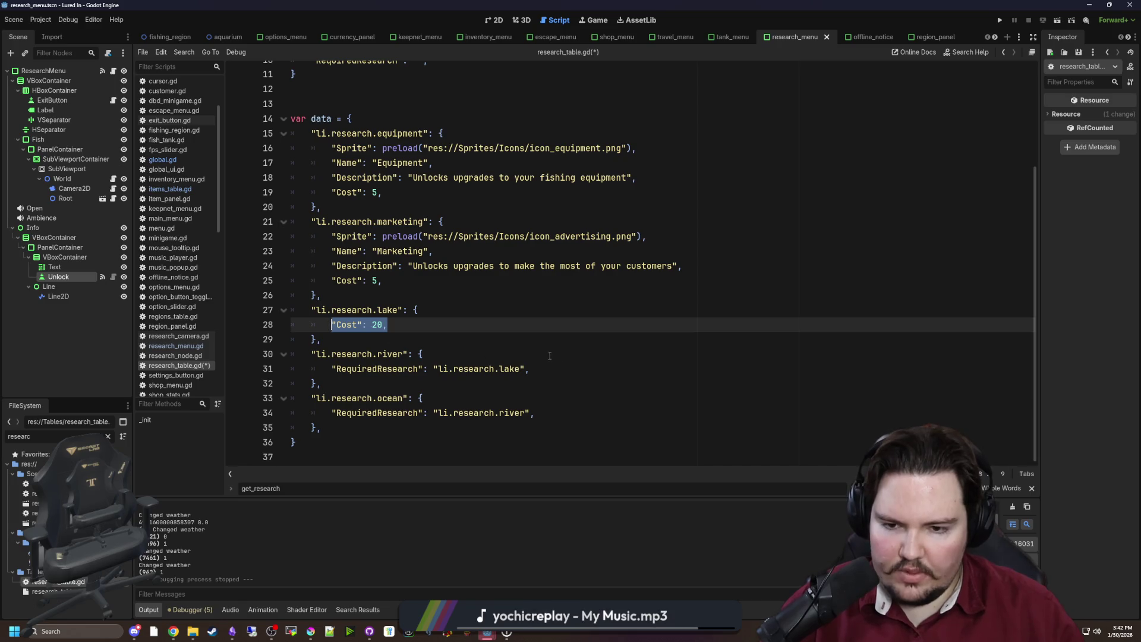
{"action": "left_click", "coordinate": [559, 369]}
{"action": "key", "text": "Return"}
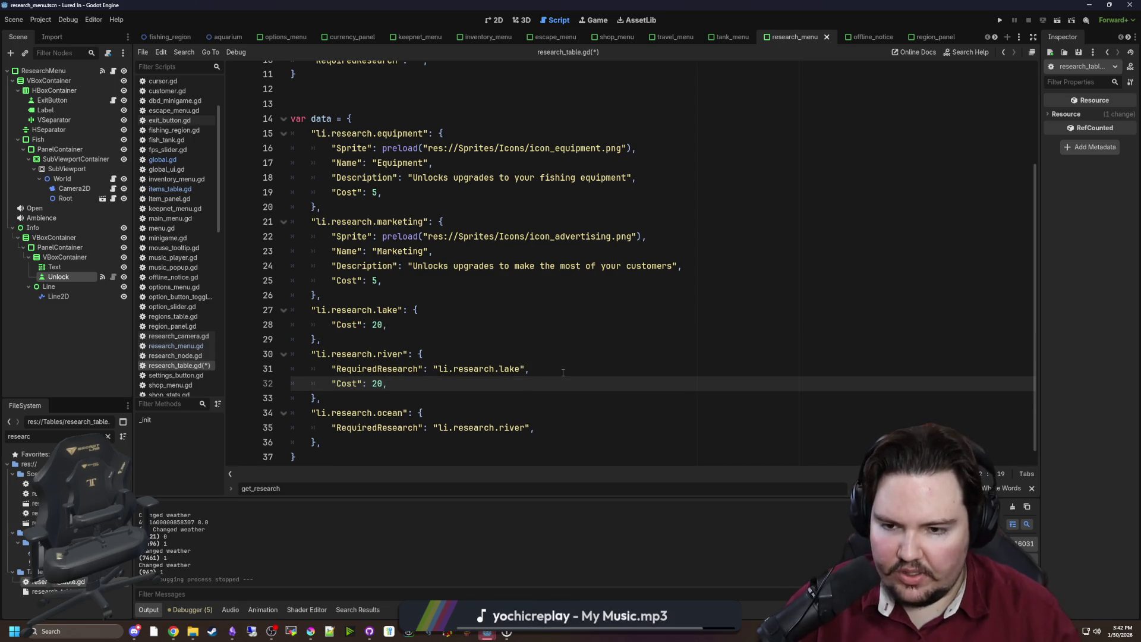
{"action": "left_click", "coordinate": [559, 432]}
{"action": "key", "text": "Return"}
{"action": "key", "text": "ctrl+v"}
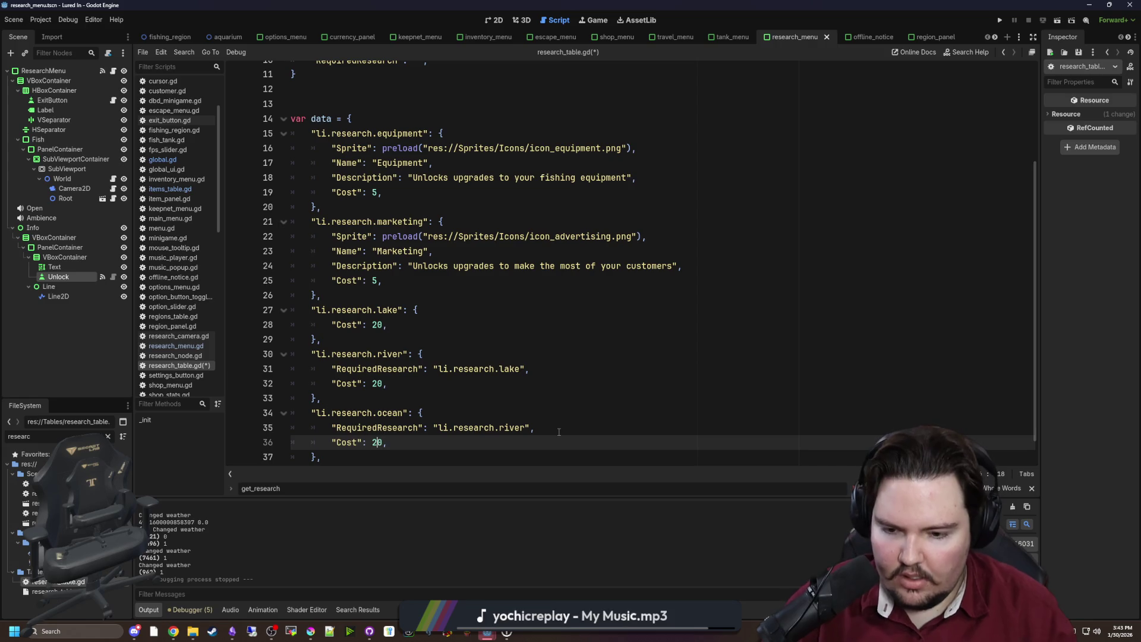
Step: Change the lake cost to 10 and the river cost to 30, leaving ocean at 20
{"action": "left_click", "coordinate": [378, 325]}
{"action": "key", "text": "BackSpace"}
{"action": "type", "text": "10"}
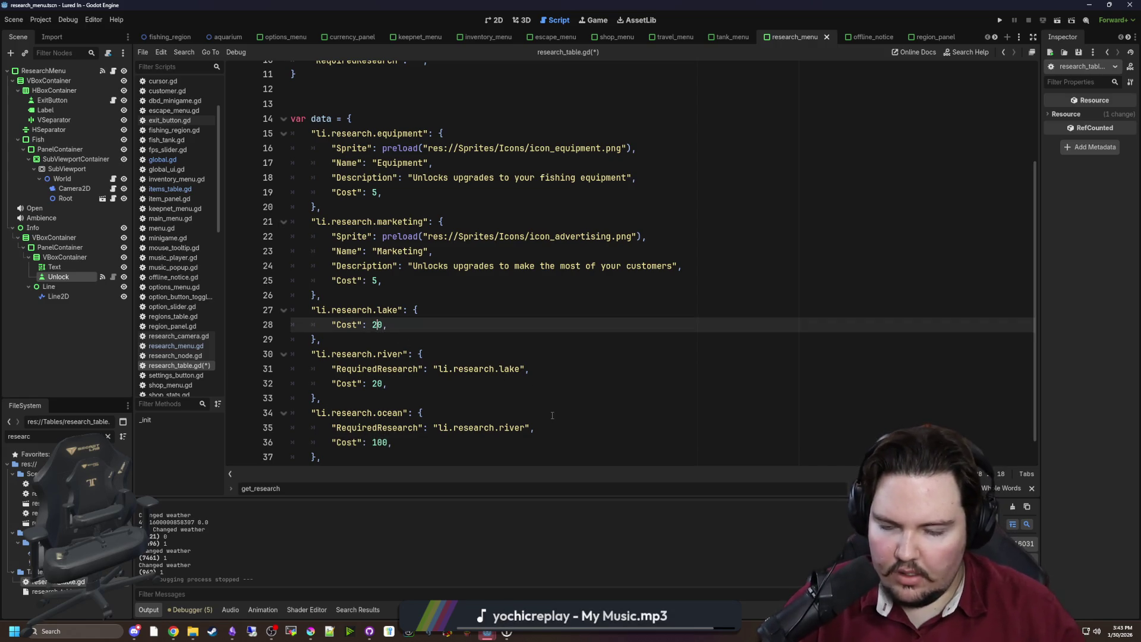
{"action": "left_click", "coordinate": [378, 383]}
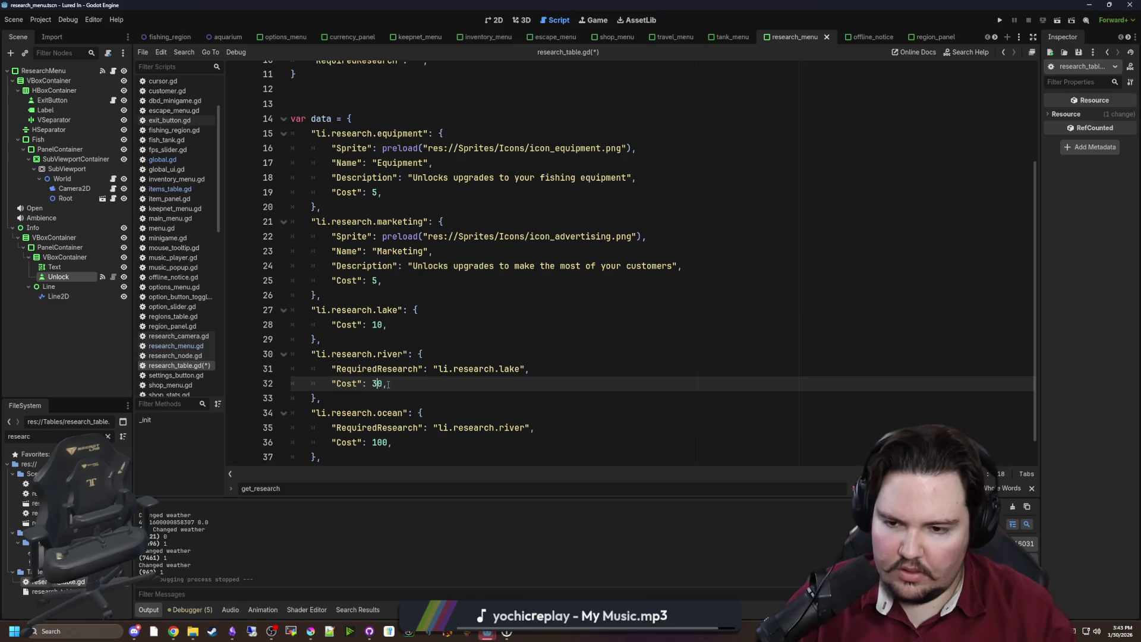
{"action": "key", "text": "BackSpace"}
{"action": "type", "text": "3"}
{"action": "scroll", "coordinate": [392, 380], "scroll_direction": "down", "scroll_amount": 1}
{"action": "left_click", "coordinate": [410, 359]}
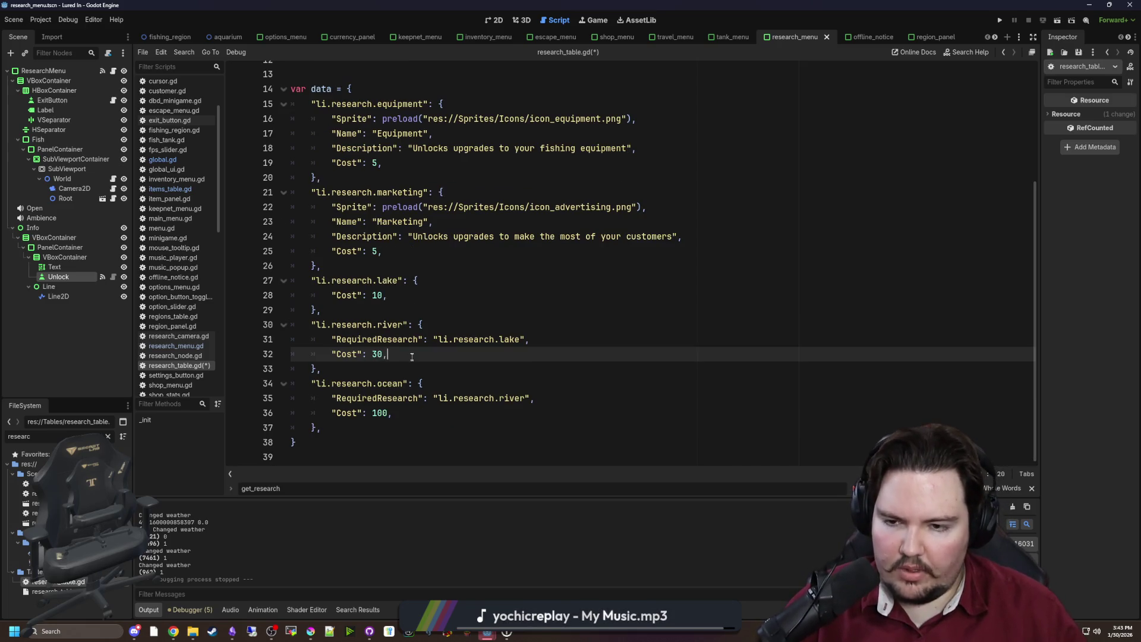
Step: Give the lake entry the Description "Unlocks the lake fishing region"
{"action": "scroll", "coordinate": [412, 356], "scroll_direction": "up", "scroll_amount": 3}
{"action": "mouse_move", "coordinate": [683, 280]}
{"action": "left_mouse_down"}
{"action": "mouse_move", "coordinate": [335, 268]}
{"action": "mouse_move", "coordinate": [437, 266]}
{"action": "left_mouse_up"}
{"action": "key", "text": "ctrl+c"}
{"action": "left_click", "coordinate": [455, 340]}
{"action": "key", "text": "ctrl+v"}
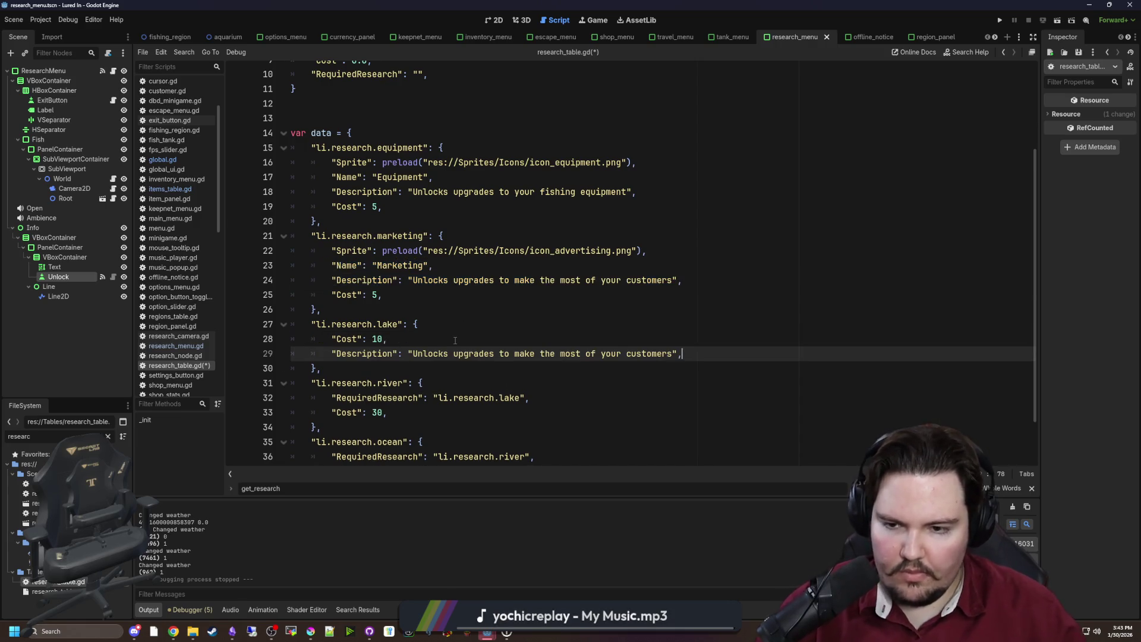
{"action": "double_click", "coordinate": [473, 353]}
{"action": "left_click_drag", "start_coordinate": [673, 354], "coordinate": [475, 354]}
{"action": "type", "text": "the La"}
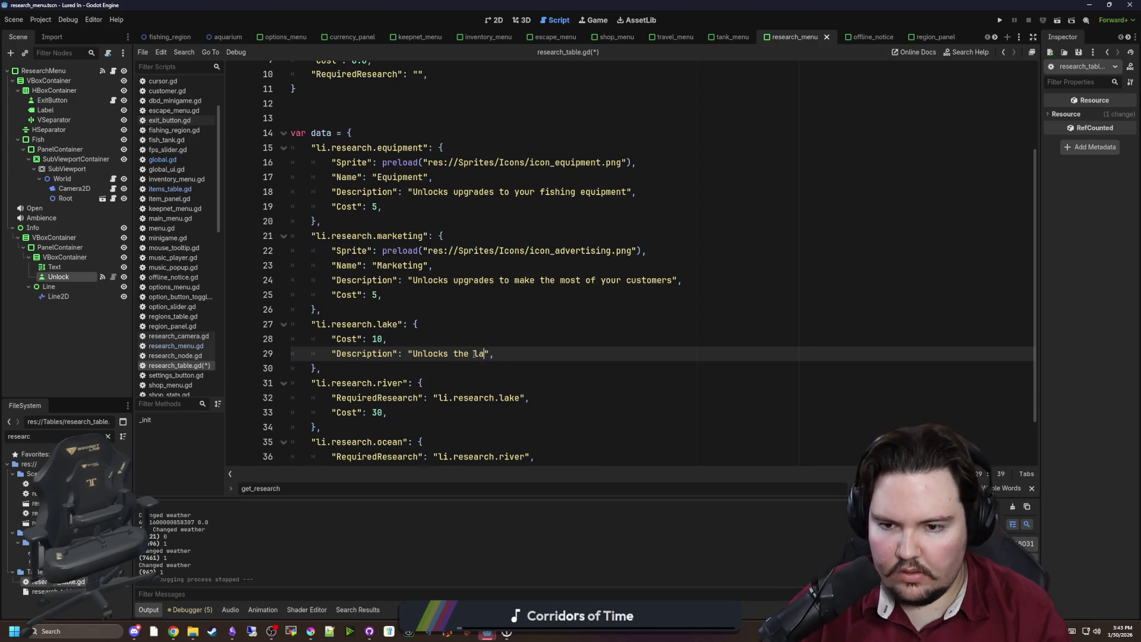
{"action": "type", "text": "on"}
{"action": "key", "text": "BackSpace"}
{"action": "key", "text": "BackSpace"}
{"action": "key", "text": "BackSpace"}
{"action": "type", "text": "fishing "}
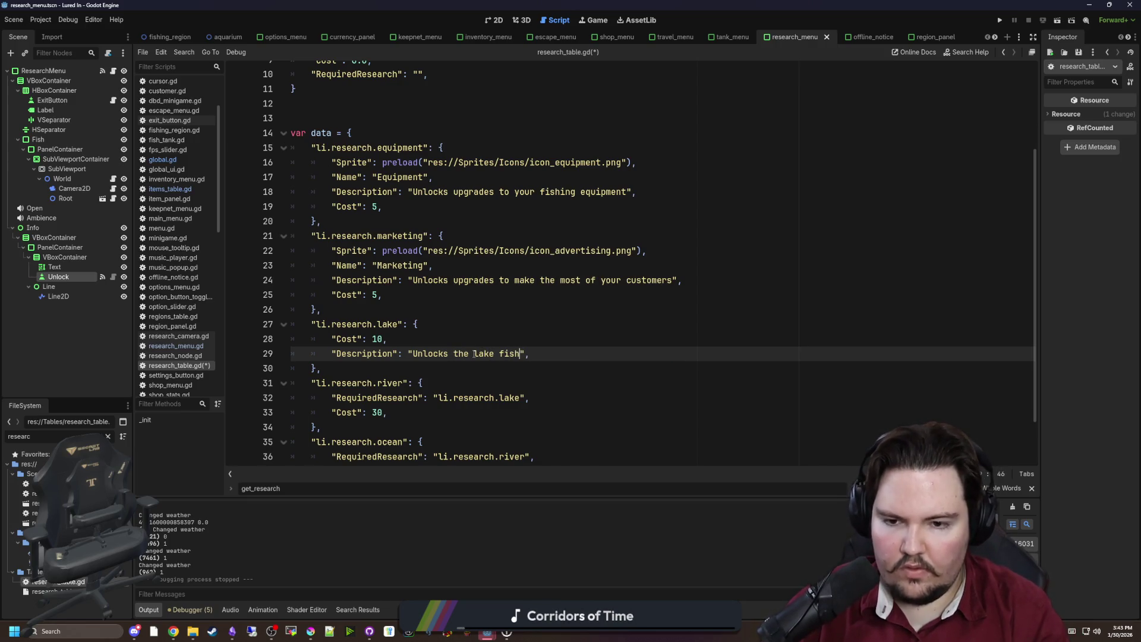
{"action": "type", "text": "region."}
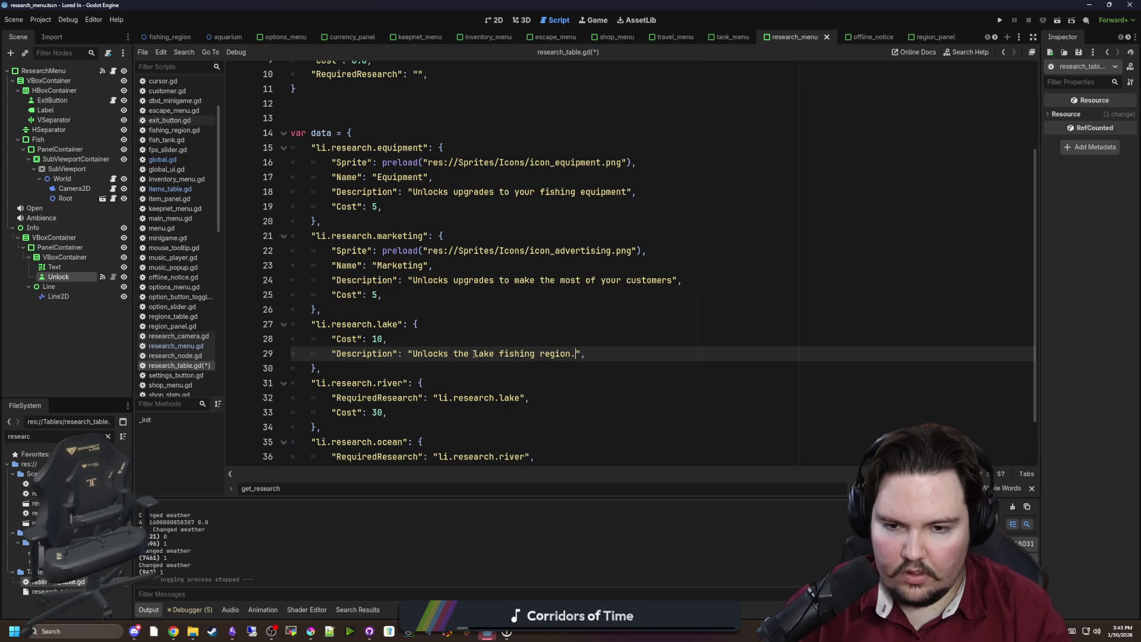
{"action": "key", "text": "BackSpace"}
Step: Copy the lake Description line into the river and ocean entries
{"action": "scroll", "coordinate": [547, 357], "scroll_direction": "down", "scroll_amount": 1}
{"action": "left_click_drag", "start_coordinate": [610, 312], "coordinate": [335, 308]}
{"action": "key", "text": "ctrl+c"}
{"action": "left_click", "coordinate": [529, 370]}
{"action": "key", "text": "Return"}
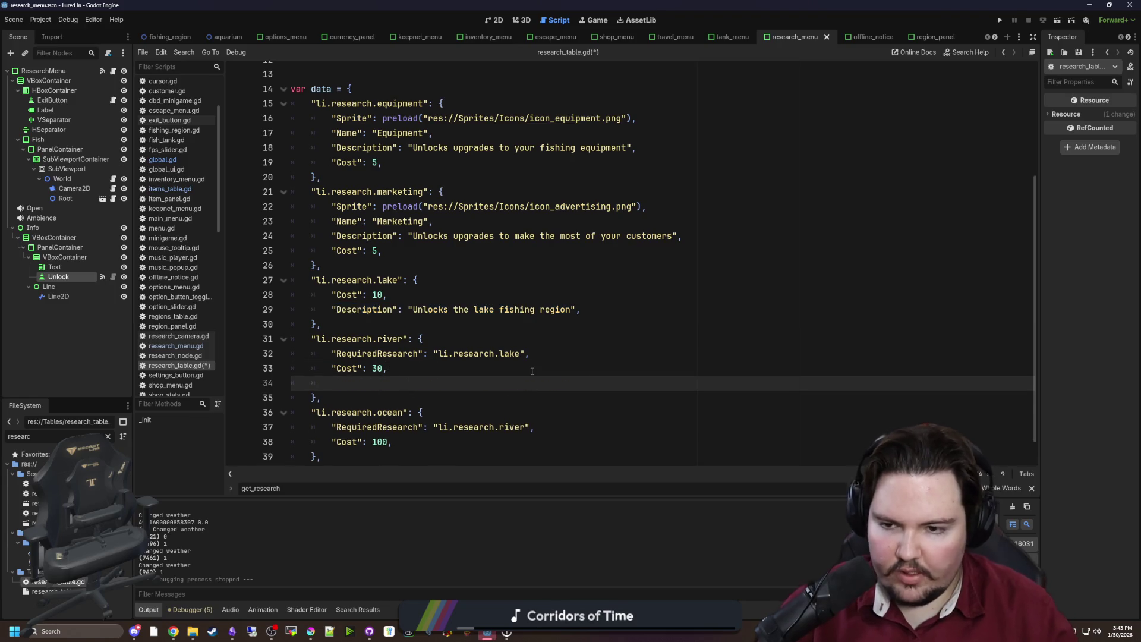
{"action": "key", "text": "ctrl+v"}
{"action": "scroll", "coordinate": [409, 419], "scroll_direction": "down", "scroll_amount": 1}
{"action": "left_click", "coordinate": [409, 419]}
{"action": "key", "text": "Return"}
{"action": "key", "text": "ctrl+v"}
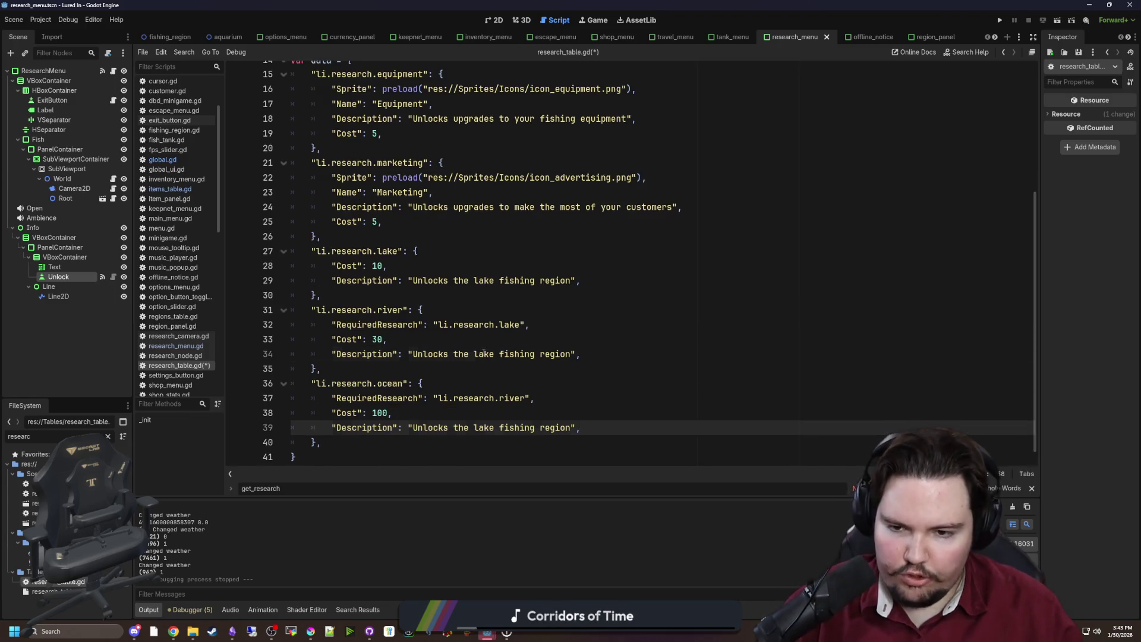
Step: Swap 'lake' for 'river' and 'ocean' in the copied descriptions, then select ocean entry lines 36–40
{"action": "double_click", "coordinate": [483, 354]}
{"action": "type", "text": "river"}
{"action": "double_click", "coordinate": [483, 427]}
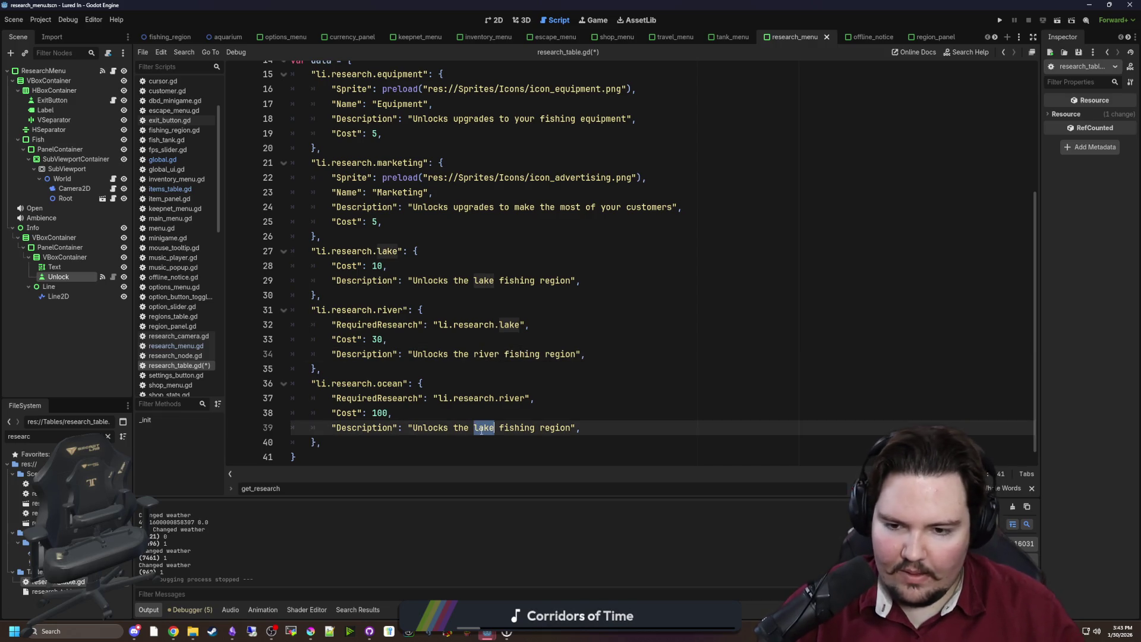
{"action": "type", "text": "ocean"}
{"action": "left_click", "coordinate": [321, 369]}
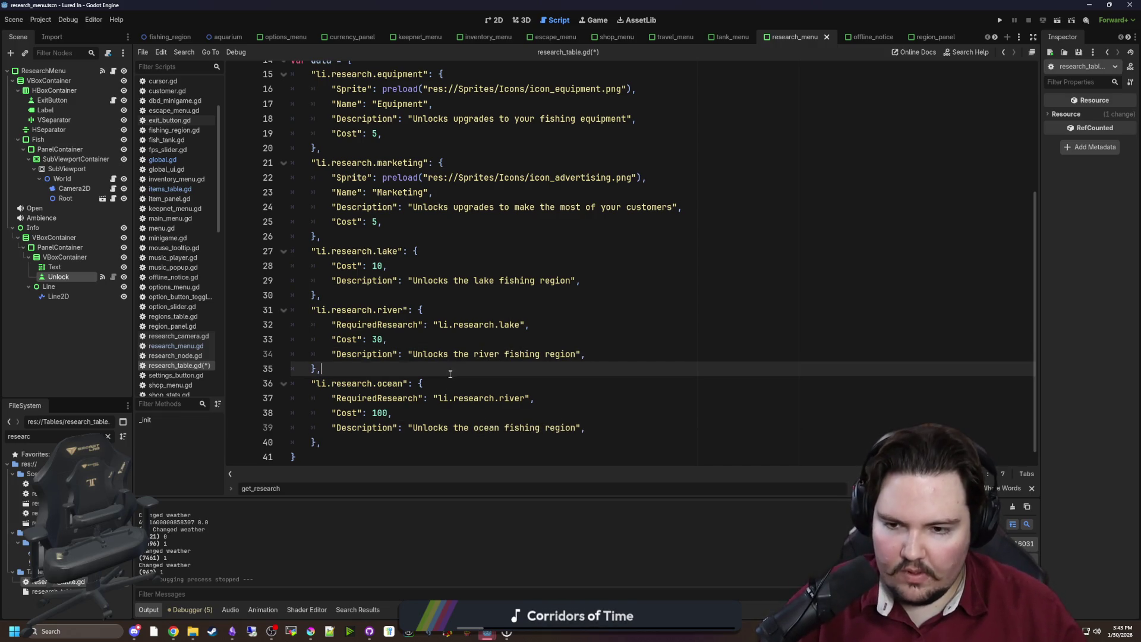
{"action": "scroll", "coordinate": [319, 427], "scroll_direction": "down", "scroll_amount": 1}
{"action": "mouse_move", "coordinate": [321, 427]}
{"action": "left_mouse_down"}
{"action": "mouse_move", "coordinate": [280, 383]}
{"action": "mouse_move", "coordinate": [246, 373]}
{"action": "left_mouse_up"}
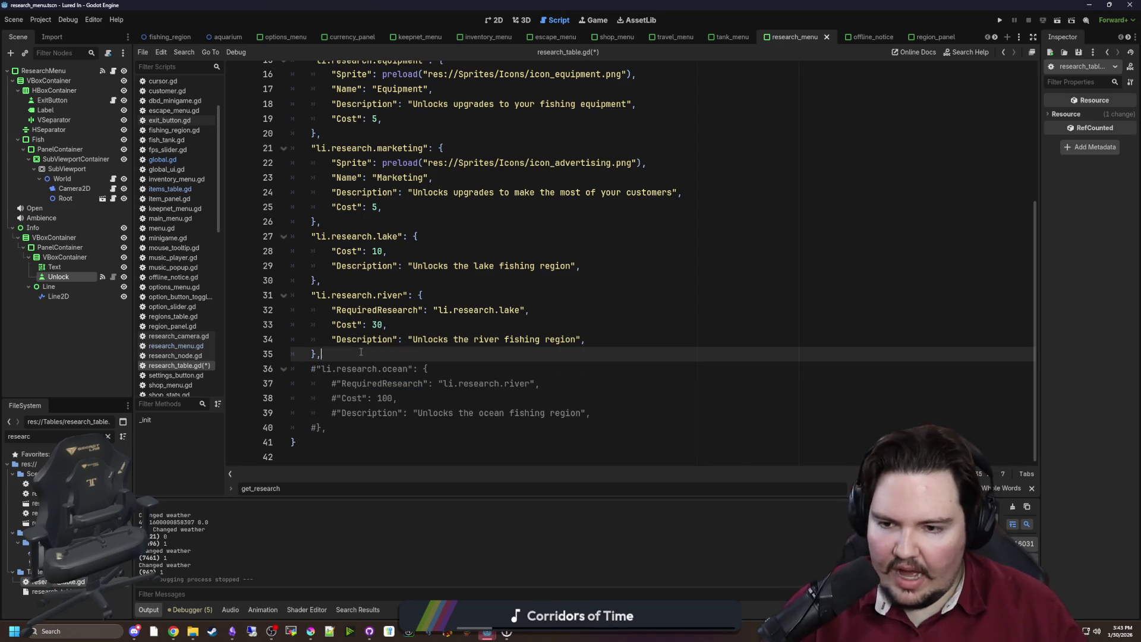
Step: Comment out the ocean research entry and save research_table.gd
{"action": "key", "text": "ctrl+k"}
{"action": "left_click", "coordinate": [321, 354]}
{"action": "key", "text": "ctrl+s"}
Step: Open regions_table.gd via the 'regions' file filter, comment out its ocean block, and save
{"action": "left_click", "coordinate": [195, 161]}
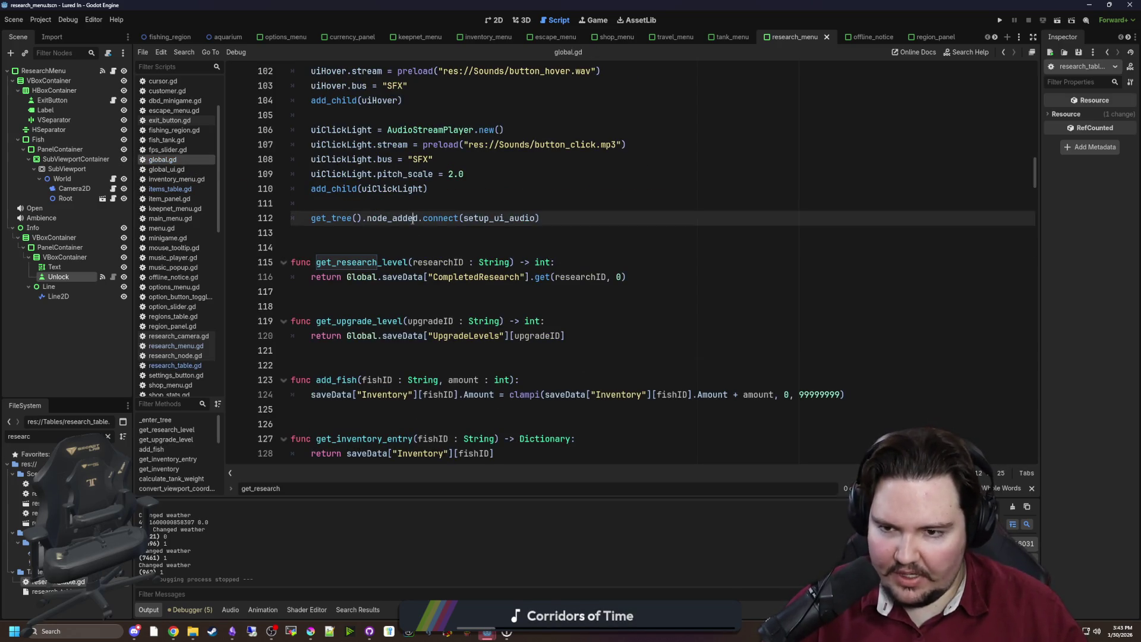
{"action": "left_click", "coordinate": [108, 436]}
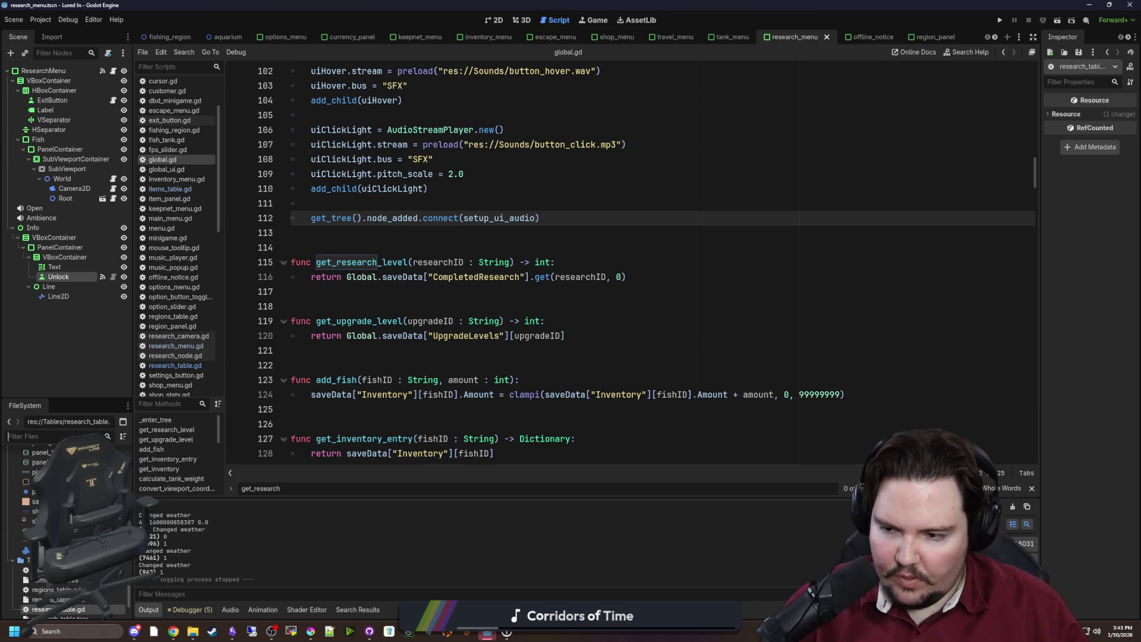
{"action": "type", "text": "regions"}
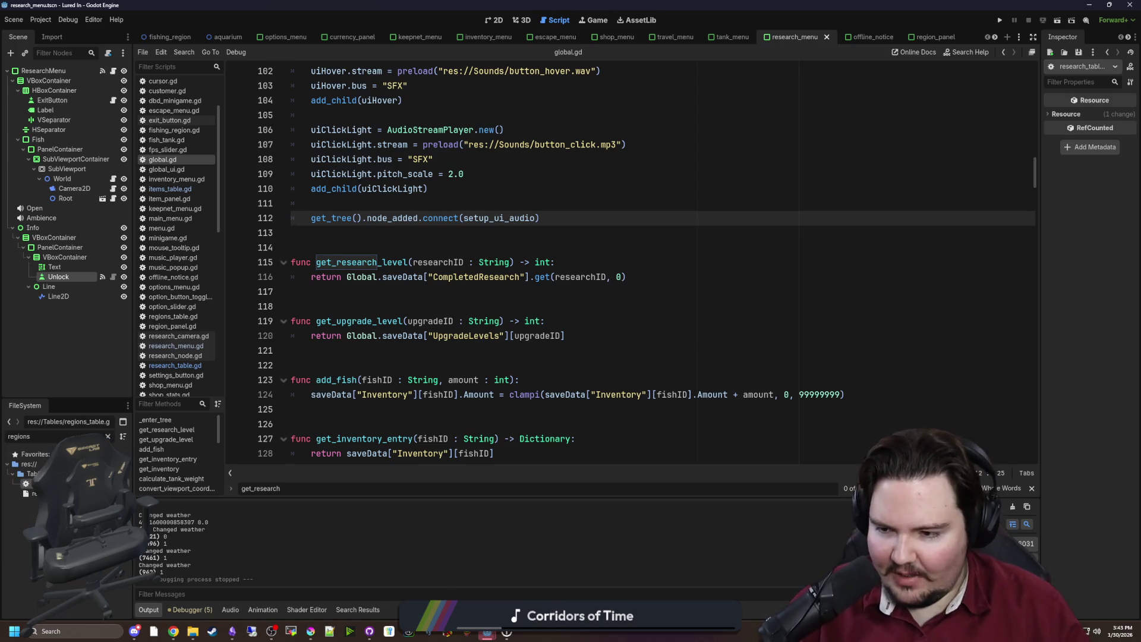
{"action": "key", "text": "Return"}
{"action": "scroll", "coordinate": [450, 350], "scroll_direction": "down", "scroll_amount": 4}
{"action": "left_click_drag", "start_coordinate": [324, 428], "coordinate": [247, 274]}
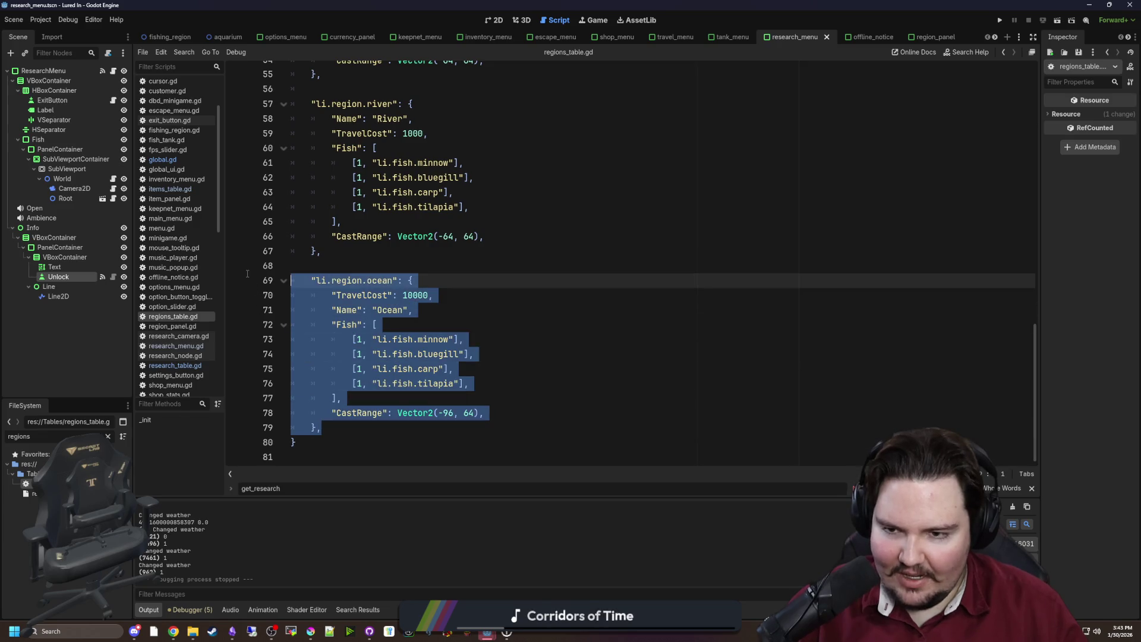
{"action": "key", "text": "ctrl+k"}
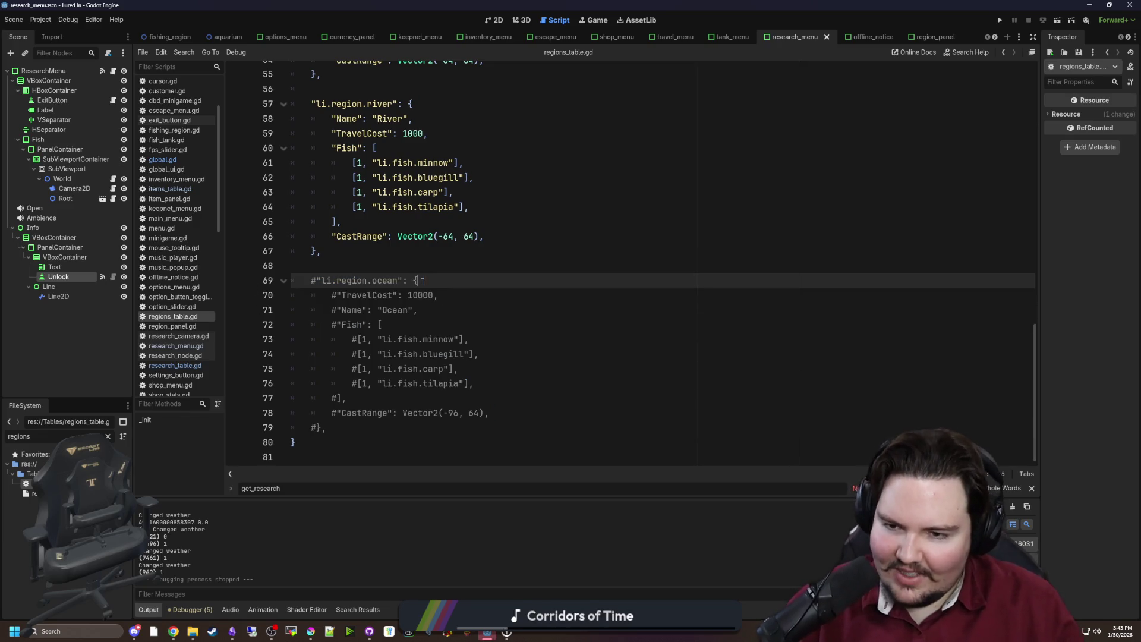
{"action": "left_click", "coordinate": [398, 267]}
{"action": "key", "text": "ctrl+s"}
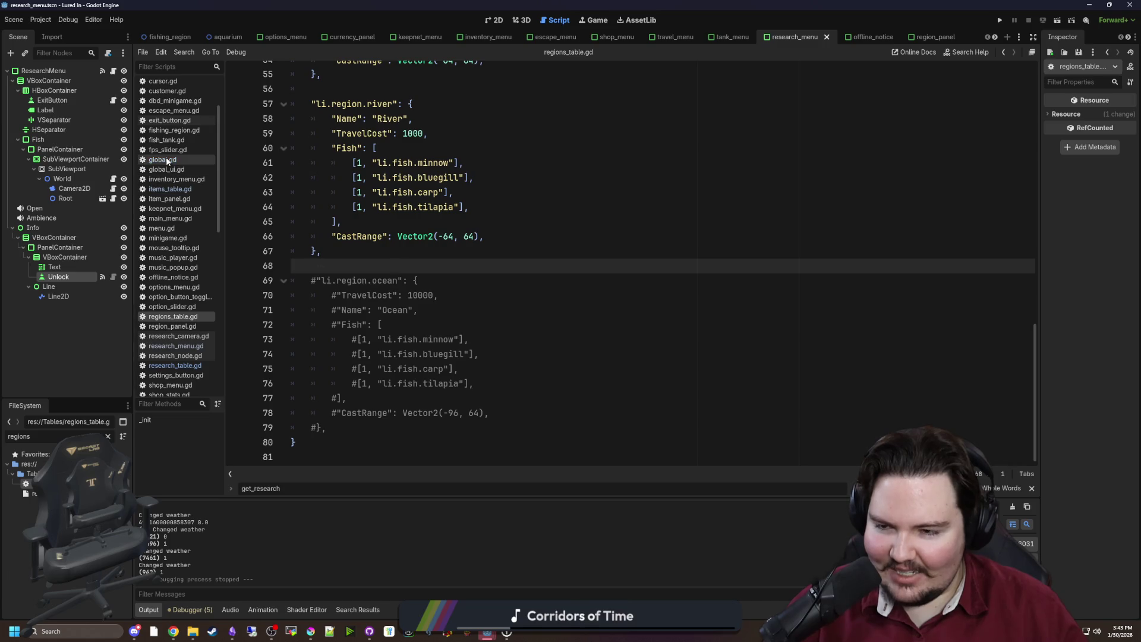
Step: Back in research_table.gd, copy the "Name": "Marketing" line
{"action": "left_click", "coordinate": [168, 160]}
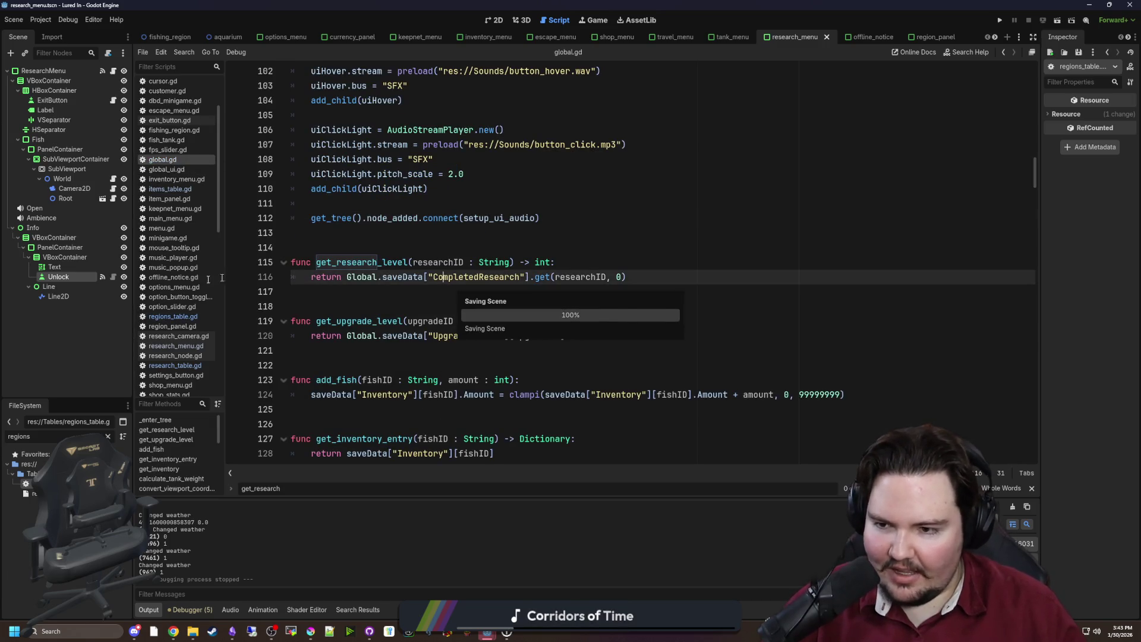
{"action": "left_click", "coordinate": [181, 366]}
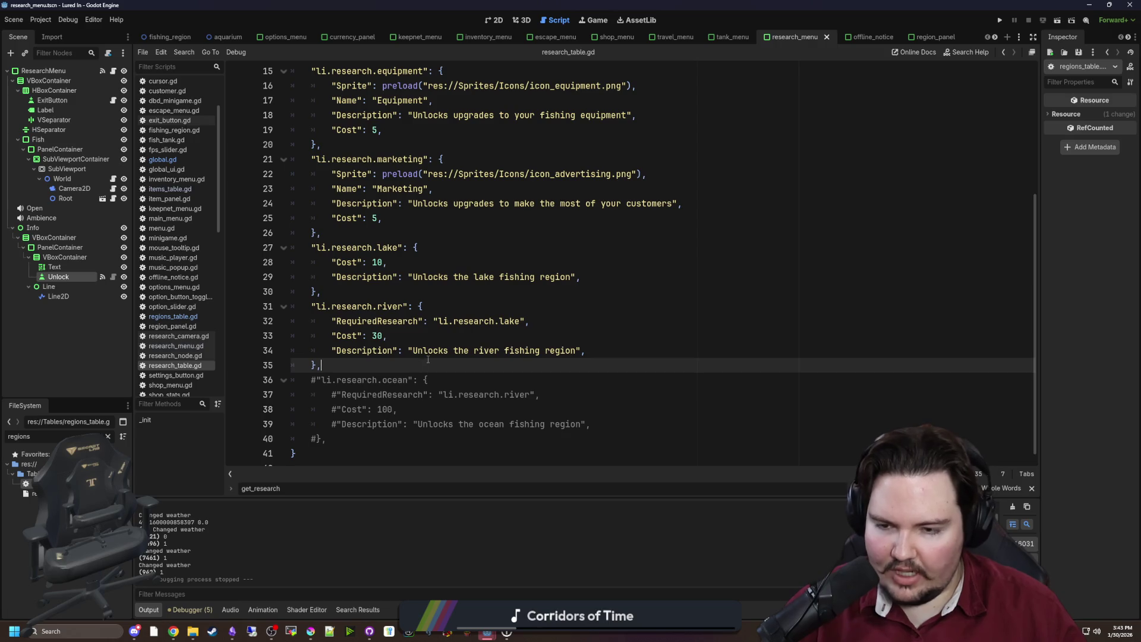
{"action": "scroll", "coordinate": [431, 357], "scroll_direction": "up", "scroll_amount": 1}
{"action": "left_click", "coordinate": [444, 337]}
{"action": "left_click", "coordinate": [400, 276]}
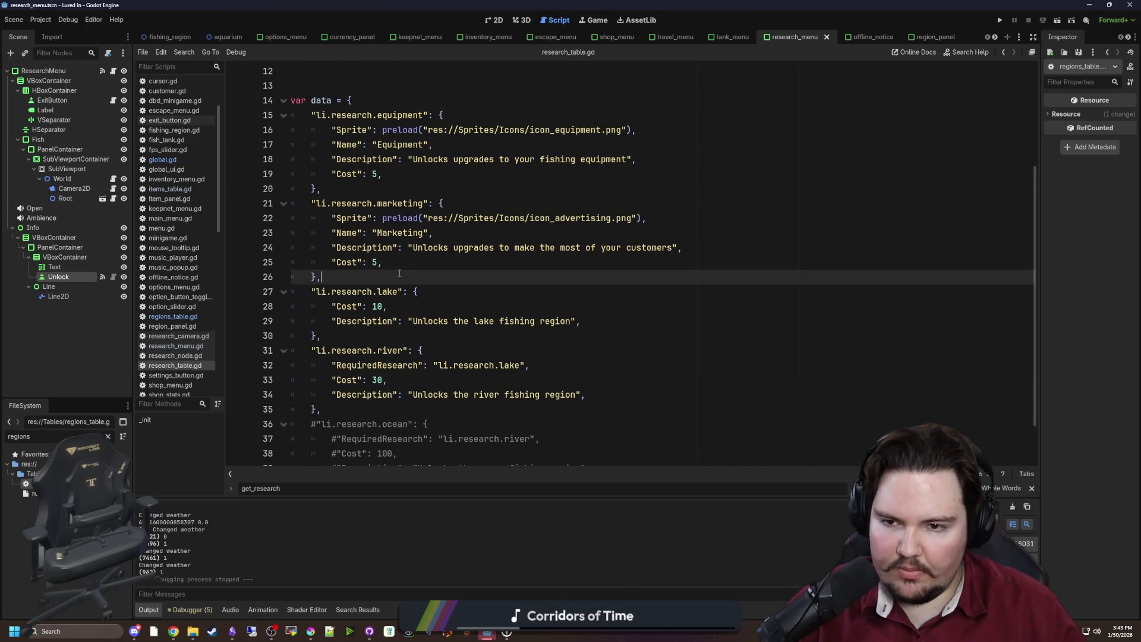
{"action": "left_click", "coordinate": [395, 335]}
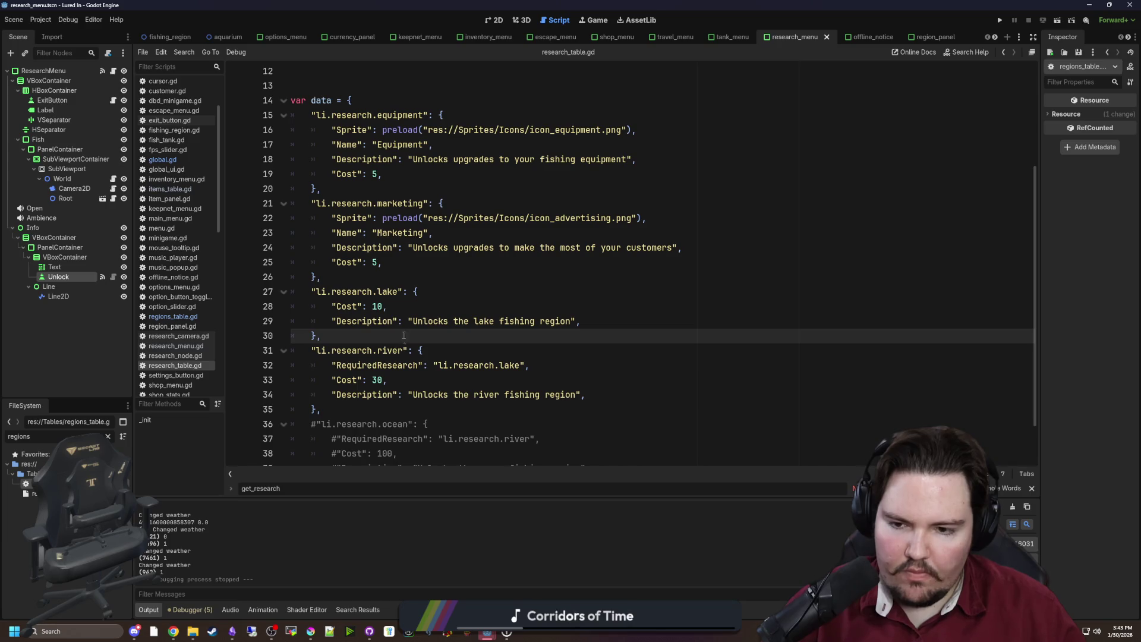
{"action": "left_click", "coordinate": [402, 280]}
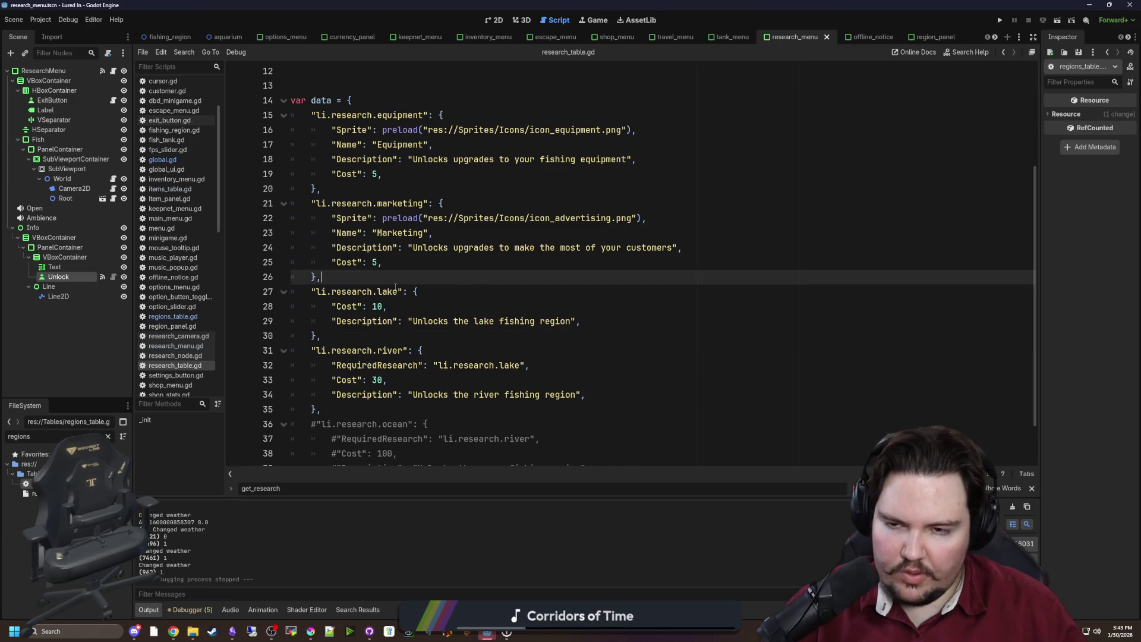
{"action": "left_click", "coordinate": [371, 337]}
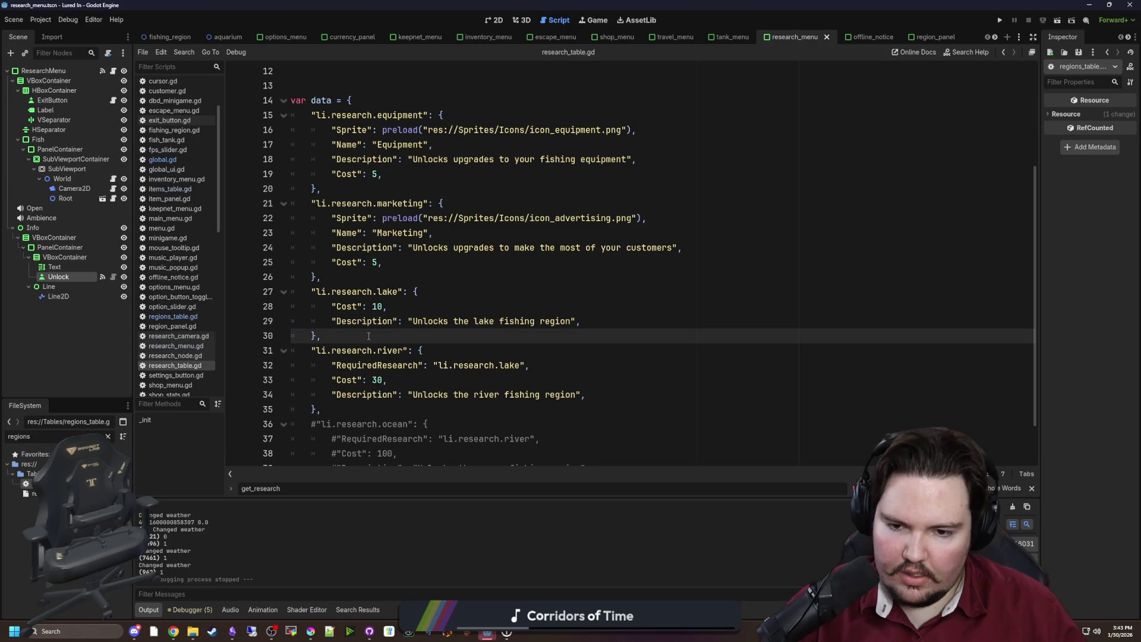
{"action": "left_click", "coordinate": [396, 279]}
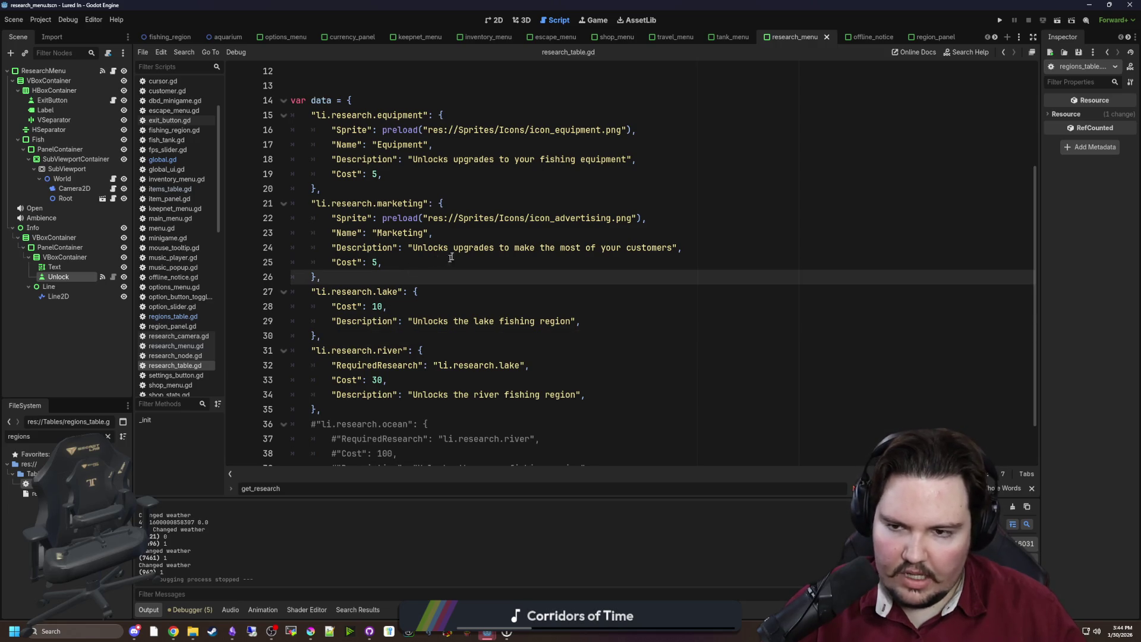
{"action": "left_click_drag", "start_coordinate": [433, 232], "coordinate": [331, 233]}
{"action": "key", "text": "ctrl+c"}
Step: Paste the "Name": "Marketing" line into the lake and river research entries
{"action": "left_click", "coordinate": [448, 313]}
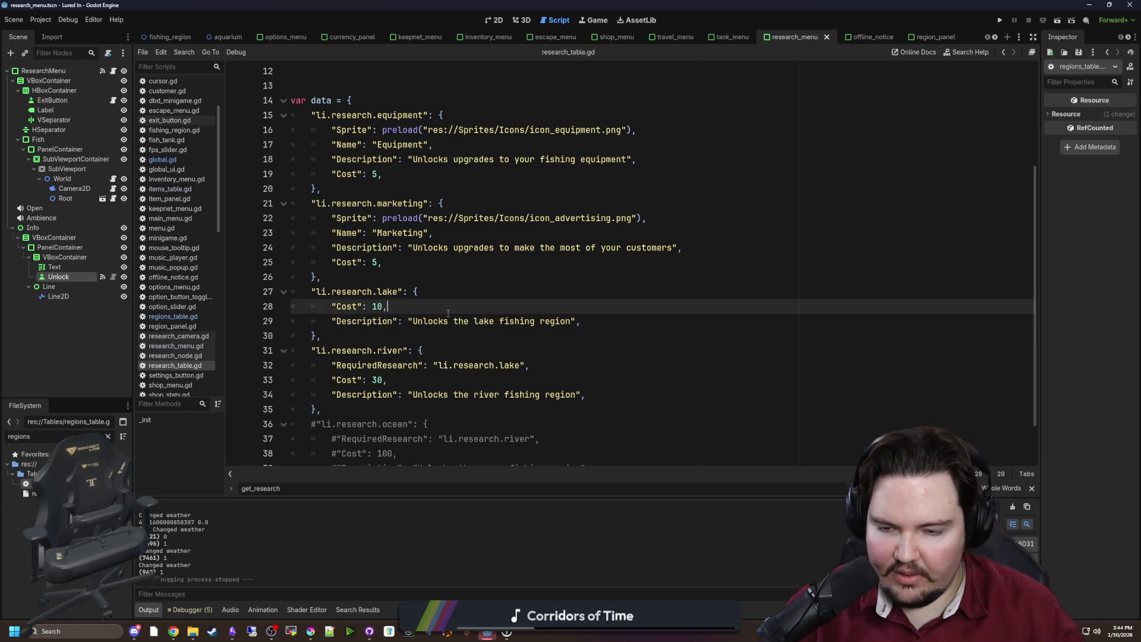
{"action": "key", "text": "Return"}
{"action": "key", "text": "ctrl+v"}
{"action": "left_click", "coordinate": [476, 361]}
{"action": "key", "text": "Return"}
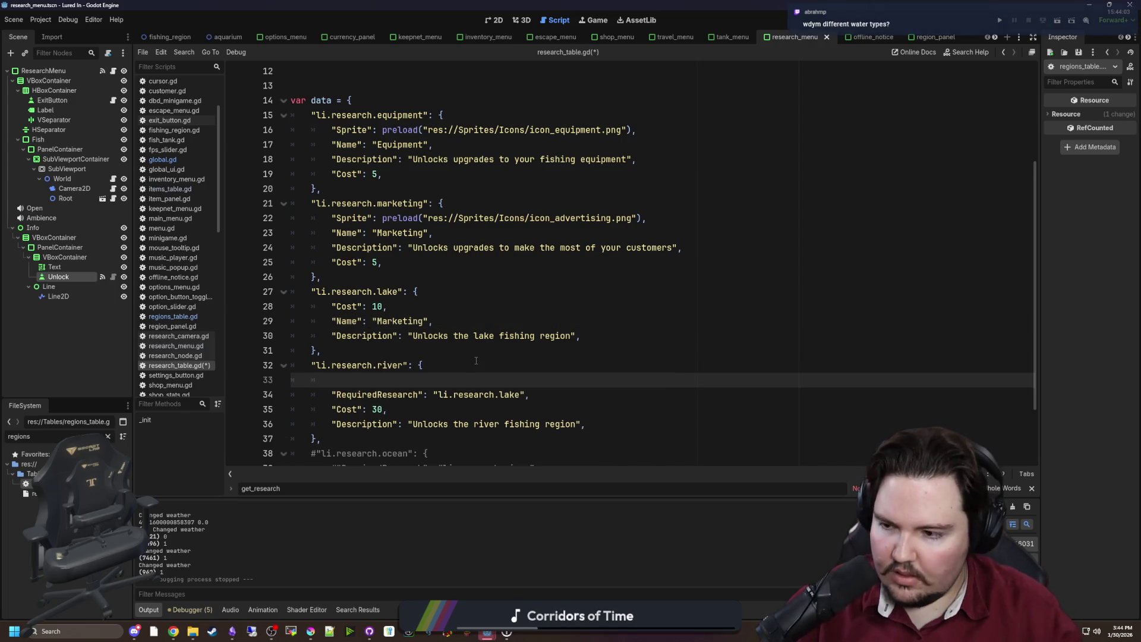
{"action": "key", "text": "ctrl+v"}
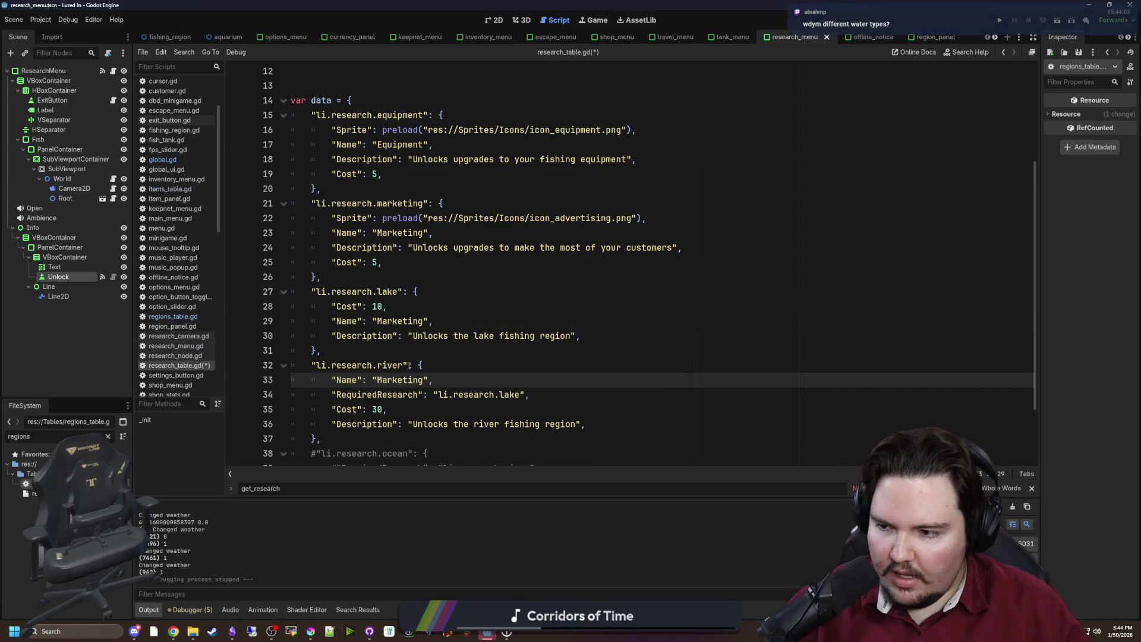
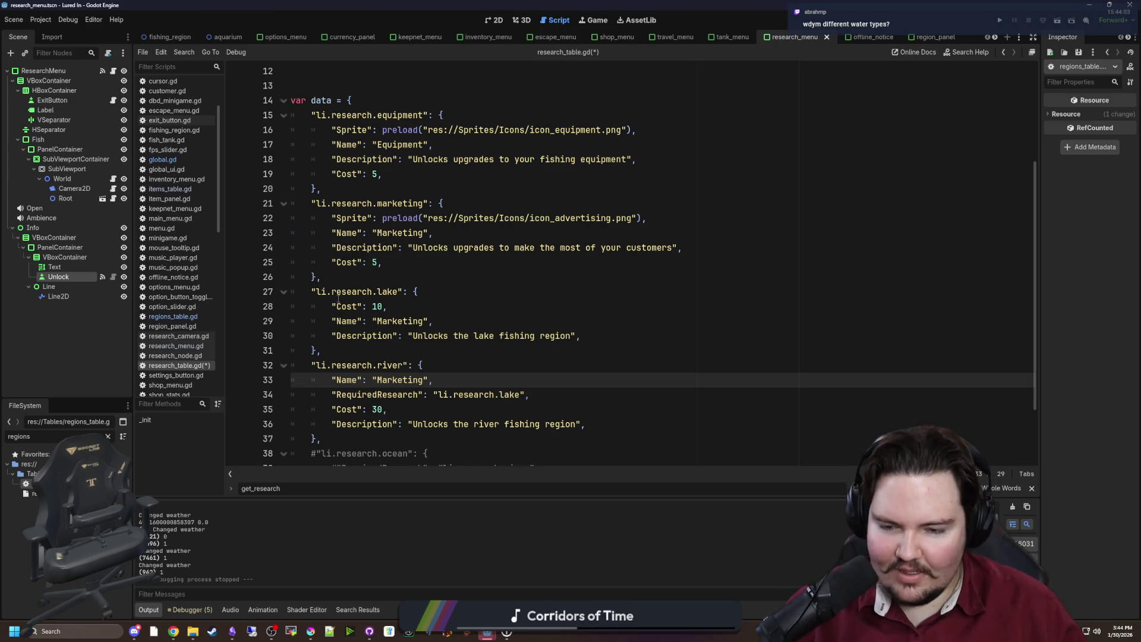
Step: Save research_table.gd and locate the lake and river research entries
{"action": "left_click", "coordinate": [363, 353]}
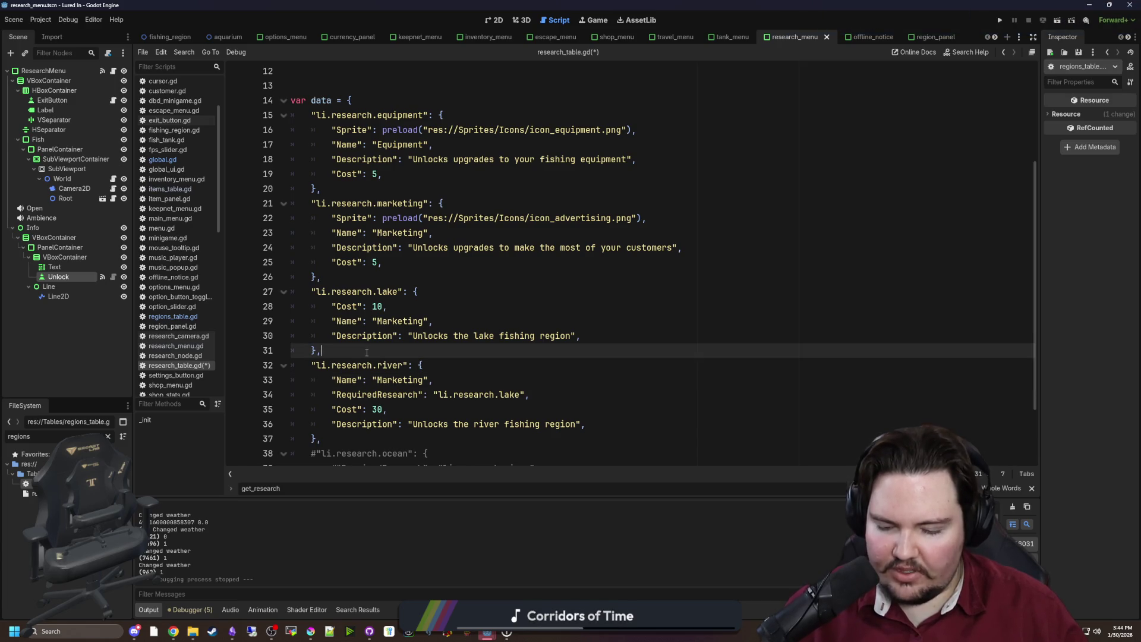
{"action": "key", "text": "ctrl+s"}
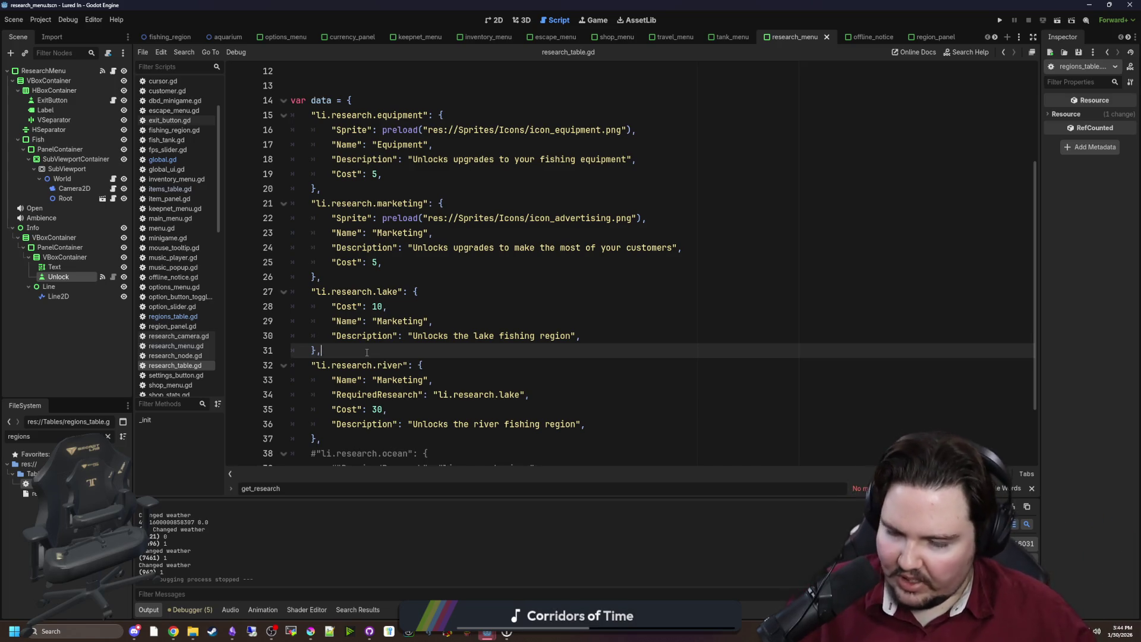
{"action": "scroll", "coordinate": [367, 352], "scroll_direction": "down", "scroll_amount": 2}
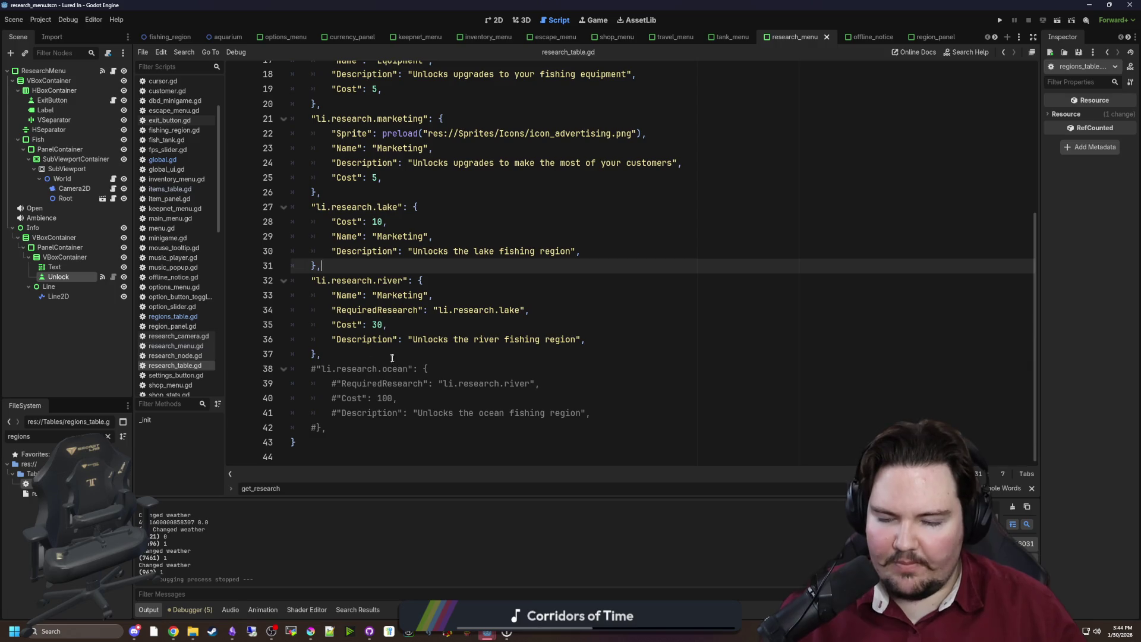
{"action": "left_click", "coordinate": [394, 355]}
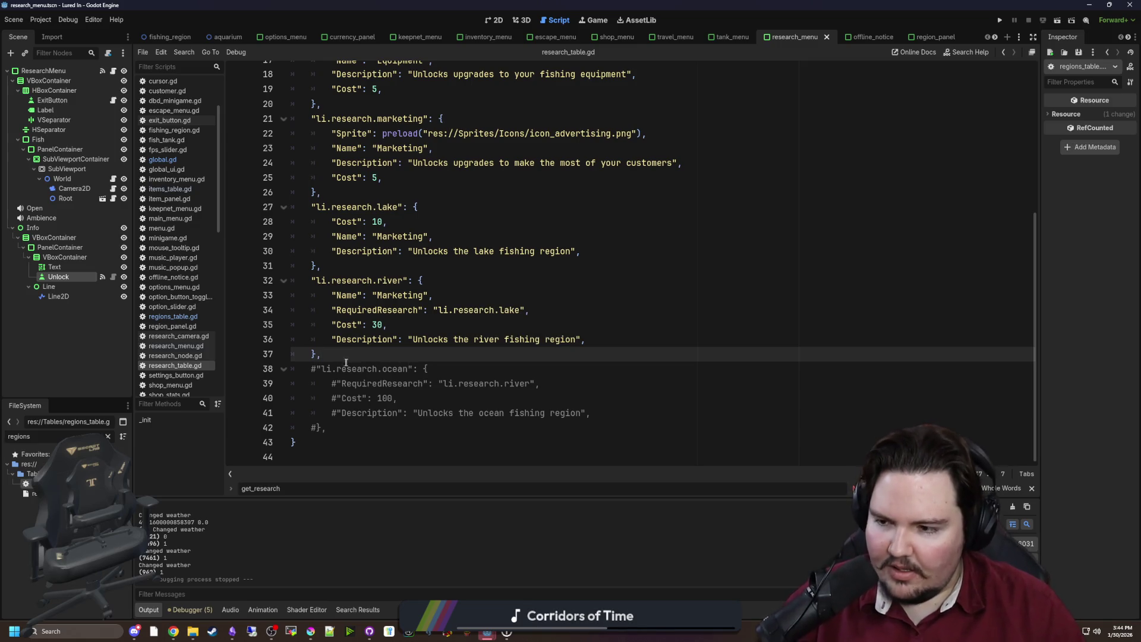
{"action": "left_click", "coordinate": [381, 267]}
{"action": "scroll", "coordinate": [422, 339], "scroll_direction": "up", "scroll_amount": 2}
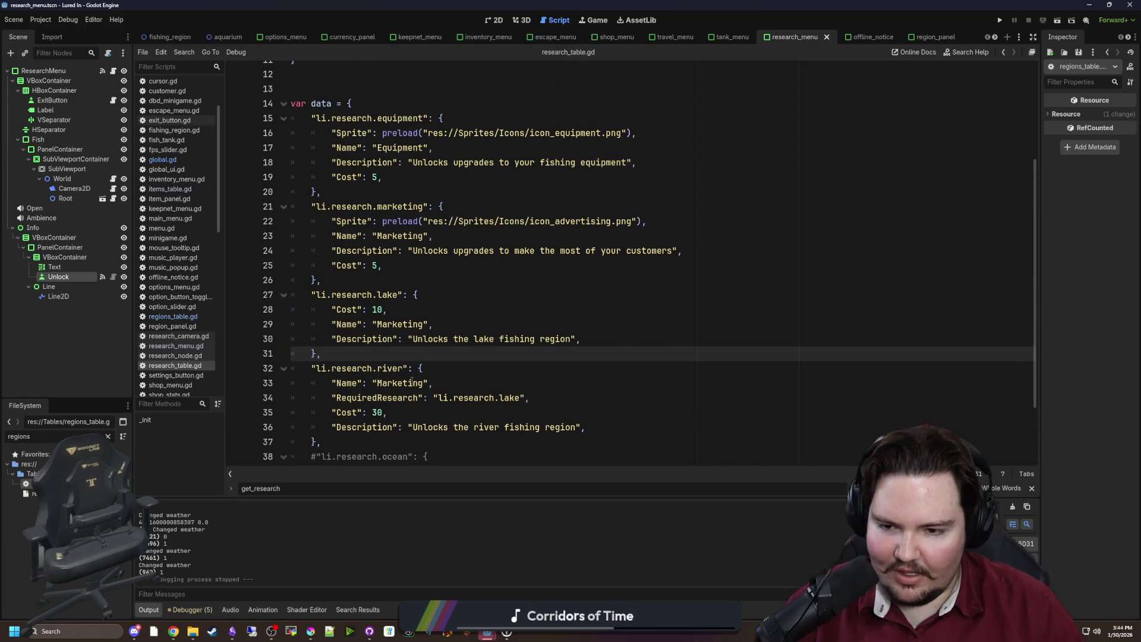
{"action": "scroll", "coordinate": [410, 387], "scroll_direction": "down", "scroll_amount": 2}
Step: Change the river and lake entries' Marketing names to River and Lake, then save
{"action": "double_click", "coordinate": [398, 295]}
{"action": "type", "text": "River"}
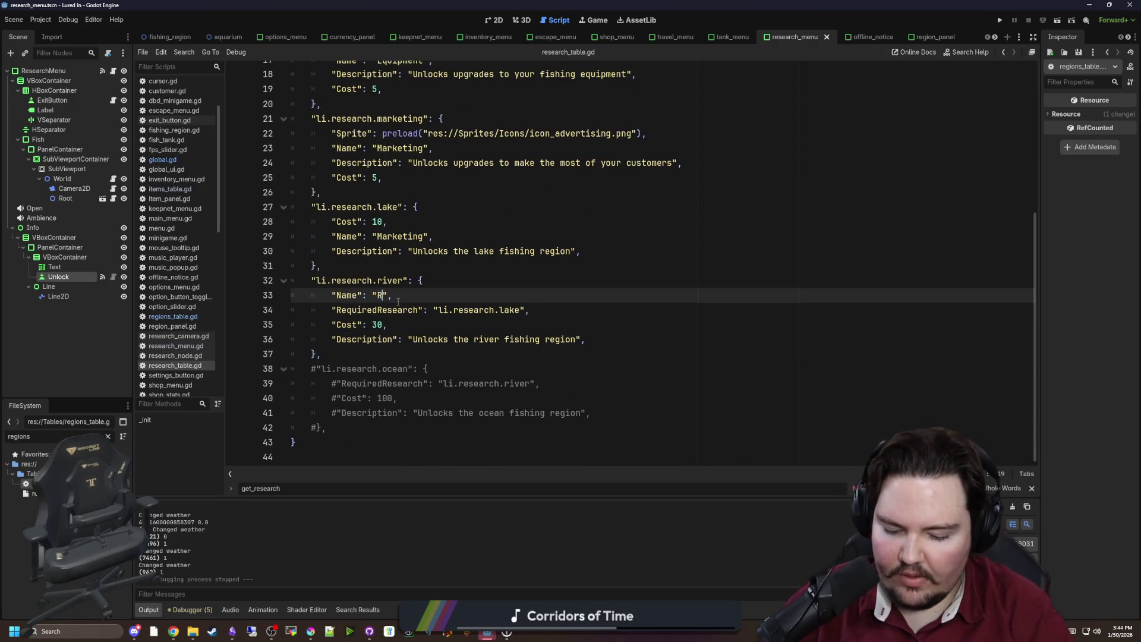
{"action": "double_click", "coordinate": [397, 236]}
{"action": "type", "text": "Lake"}
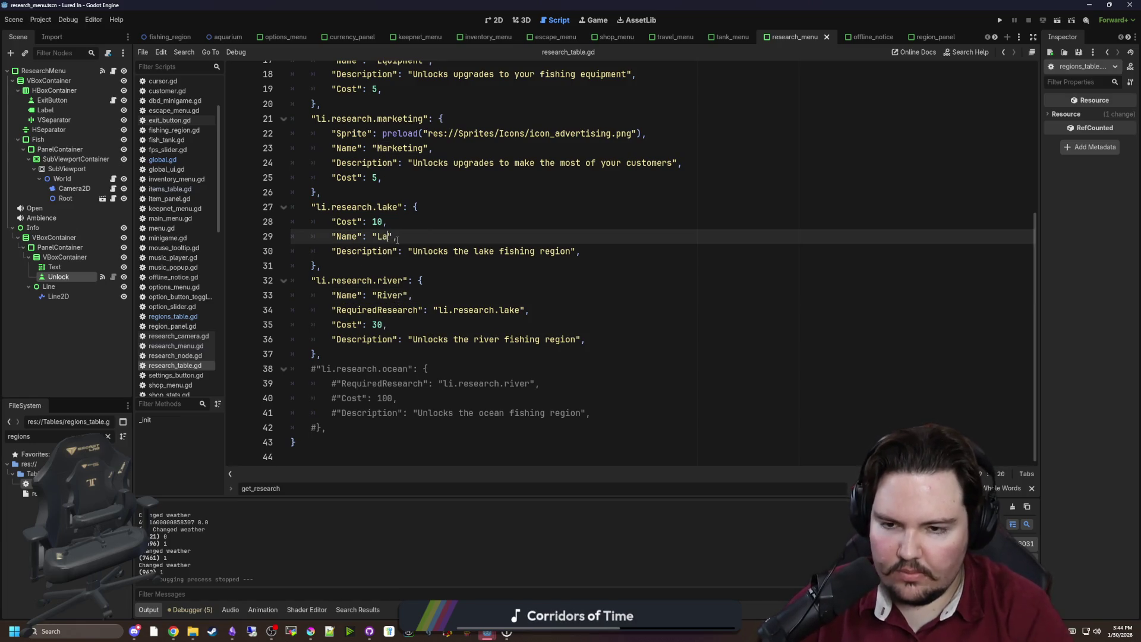
{"action": "key", "text": "Down"}
{"action": "key", "text": "Down"}
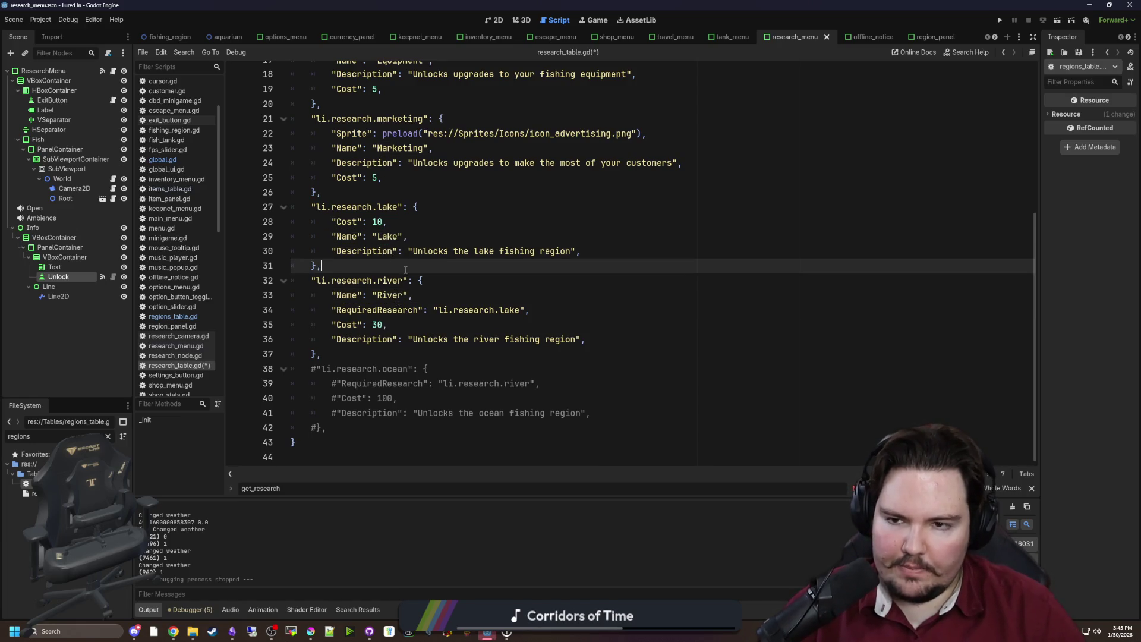
{"action": "scroll", "coordinate": [592, 263], "scroll_direction": "up", "scroll_amount": 3}
{"action": "key", "text": "ctrl+s"}
Step: Copy the marketing entry's Sprite preload line into both the lake and river entries
{"action": "mouse_move", "coordinate": [645, 265]}
{"action": "left_mouse_down"}
{"action": "mouse_move", "coordinate": [311, 250]}
{"action": "mouse_move", "coordinate": [332, 265]}
{"action": "left_mouse_up"}
{"action": "key", "text": "ctrl+c"}
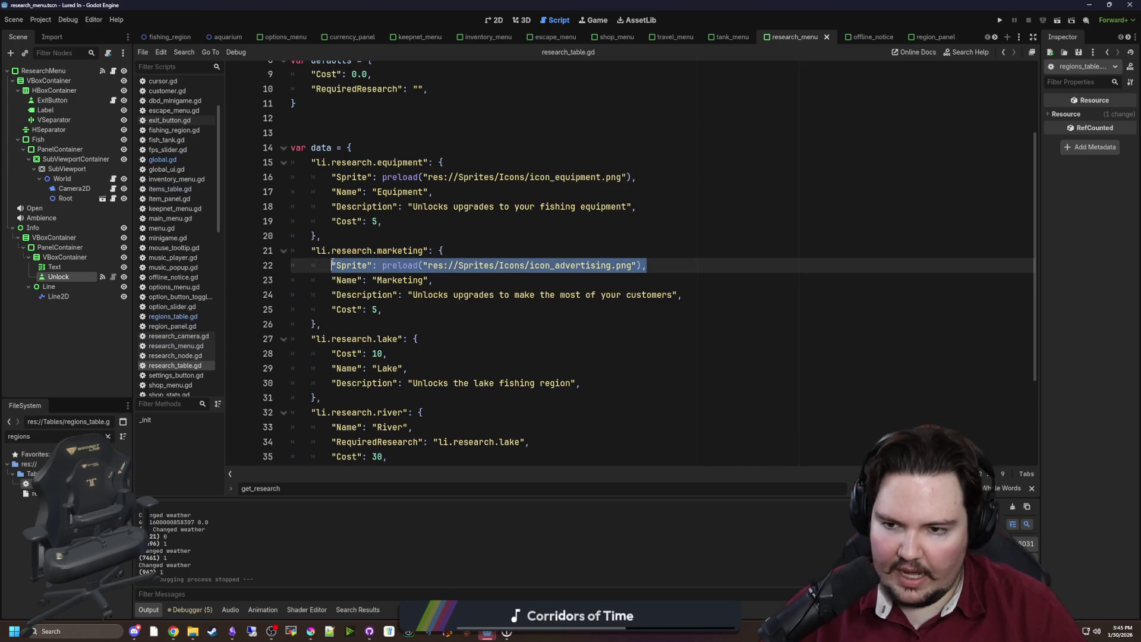
{"action": "left_click", "coordinate": [443, 337]}
{"action": "key", "text": "Return"}
{"action": "key", "text": "ctrl+v"}
{"action": "scroll", "coordinate": [443, 337], "scroll_direction": "down", "scroll_amount": 2}
{"action": "left_click", "coordinate": [438, 339]}
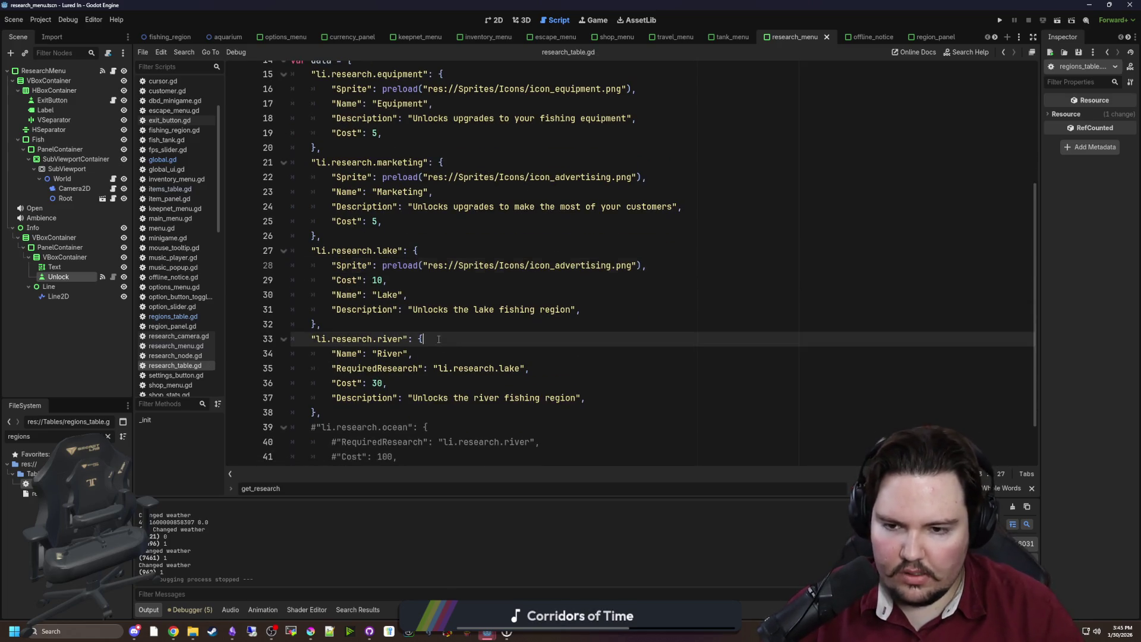
{"action": "key", "text": "Return"}
{"action": "key", "text": "ctrl+v"}
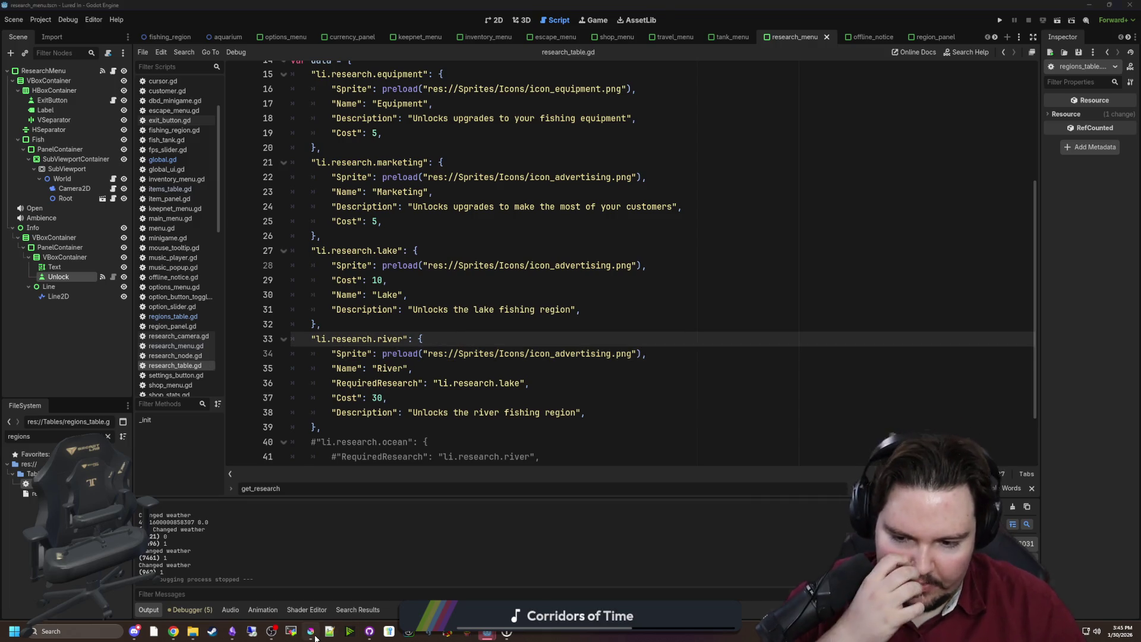
{"action": "key", "text": "alt+Tab"}
Step: Draw a blob outline on the Krita canvas and flood-fill it solid blue
{"action": "scroll", "coordinate": [392, 369], "scroll_direction": "up", "scroll_amount": 1}
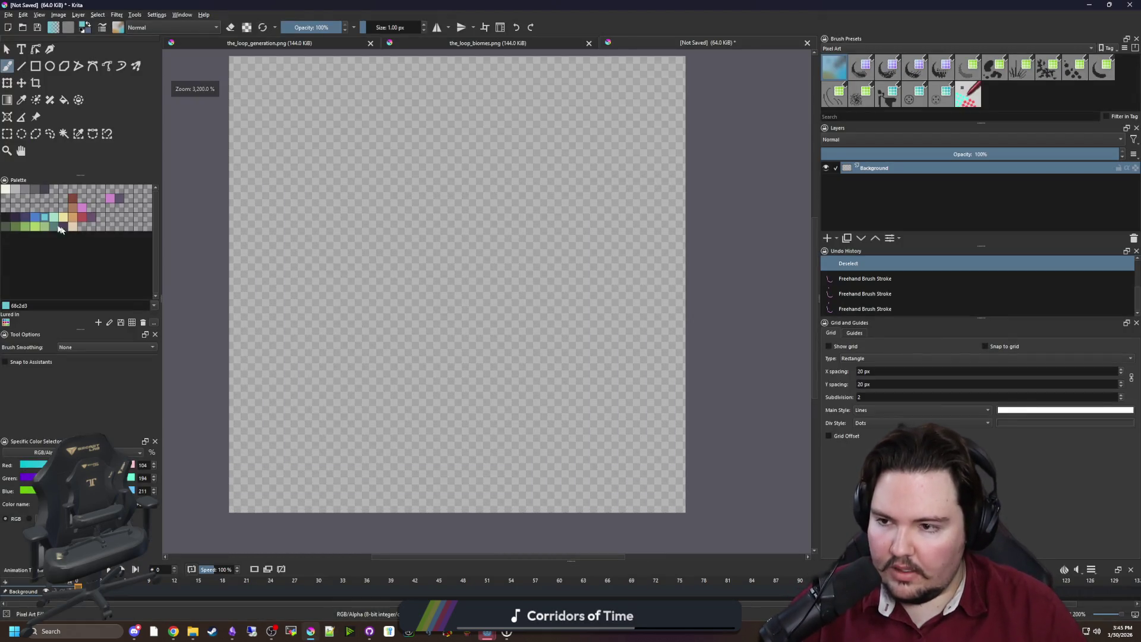
{"action": "scroll", "coordinate": [389, 331], "scroll_direction": "down", "scroll_amount": 1}
{"action": "scroll", "coordinate": [466, 222], "scroll_direction": "up", "scroll_amount": 1}
{"action": "scroll", "coordinate": [500, 208], "scroll_direction": "down", "scroll_amount": 1}
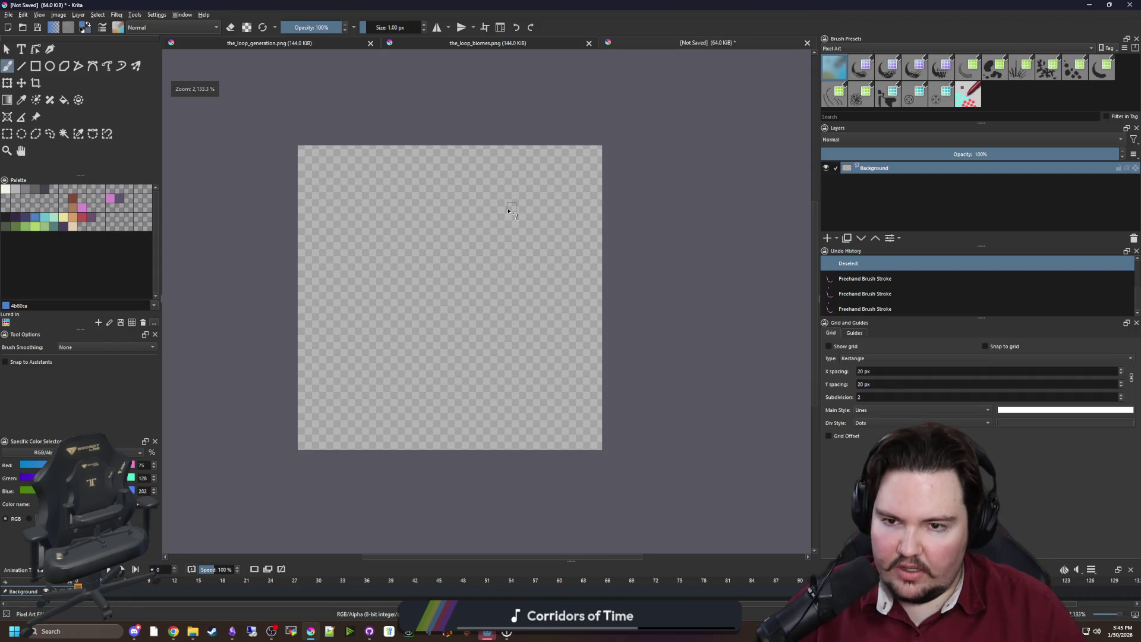
{"action": "mouse_move", "coordinate": [539, 227]}
{"action": "left_mouse_down"}
{"action": "mouse_move", "coordinate": [407, 221]}
{"action": "mouse_move", "coordinate": [324, 306]}
{"action": "mouse_move", "coordinate": [391, 413]}
{"action": "mouse_move", "coordinate": [535, 418]}
{"action": "mouse_move", "coordinate": [539, 227]}
{"action": "left_mouse_up"}
{"action": "key", "text": "f"}
{"action": "left_click", "coordinate": [463, 265]}
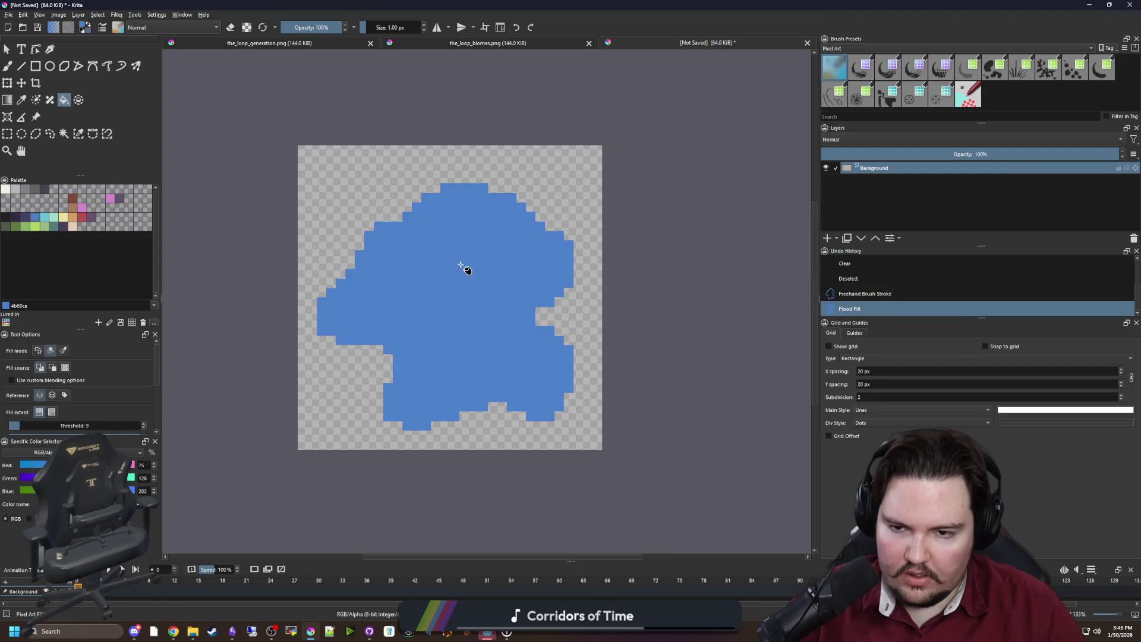
Step: Erase the bottom strip of the blue blob and pick green palette colour 30
{"action": "scroll", "coordinate": [475, 332], "scroll_direction": "down", "scroll_amount": 1}
{"action": "scroll", "coordinate": [475, 333], "scroll_direction": "up", "scroll_amount": 2}
{"action": "key", "text": "b"}
{"action": "key", "text": "e"}
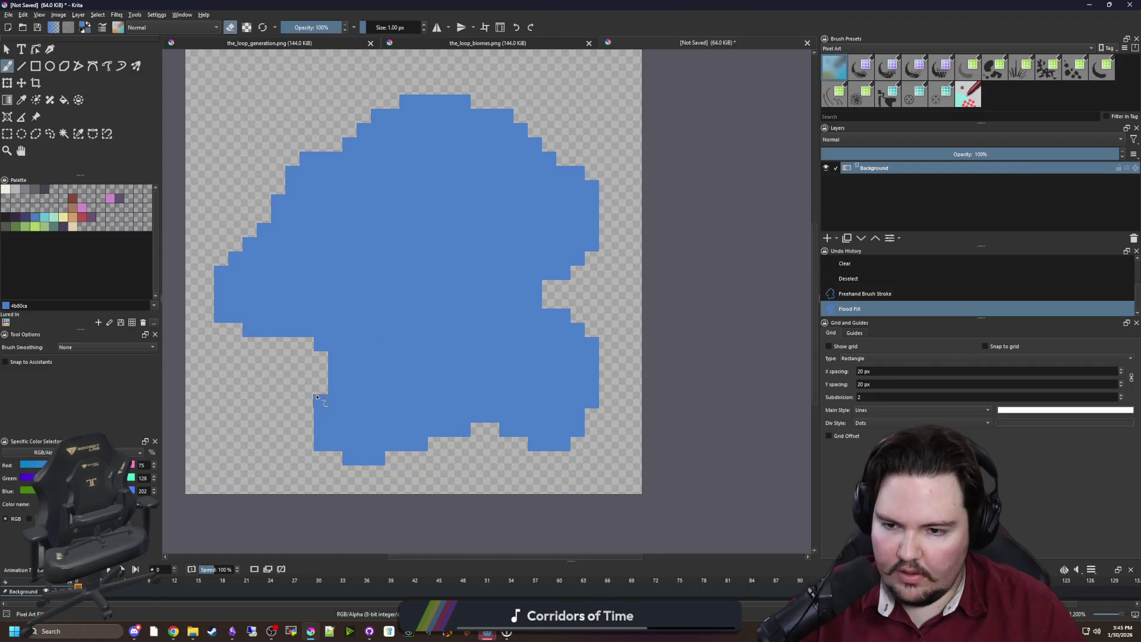
{"action": "mouse_move", "coordinate": [333, 410]}
{"action": "left_mouse_down"}
{"action": "mouse_move", "coordinate": [477, 420]}
{"action": "mouse_move", "coordinate": [593, 345]}
{"action": "mouse_move", "coordinate": [350, 392]}
{"action": "mouse_move", "coordinate": [336, 381]}
{"action": "mouse_move", "coordinate": [516, 408]}
{"action": "mouse_move", "coordinate": [549, 395]}
{"action": "mouse_move", "coordinate": [570, 448]}
{"action": "mouse_move", "coordinate": [292, 415]}
{"action": "mouse_move", "coordinate": [337, 456]}
{"action": "mouse_move", "coordinate": [324, 426]}
{"action": "mouse_move", "coordinate": [364, 440]}
{"action": "mouse_move", "coordinate": [462, 412]}
{"action": "left_mouse_up"}
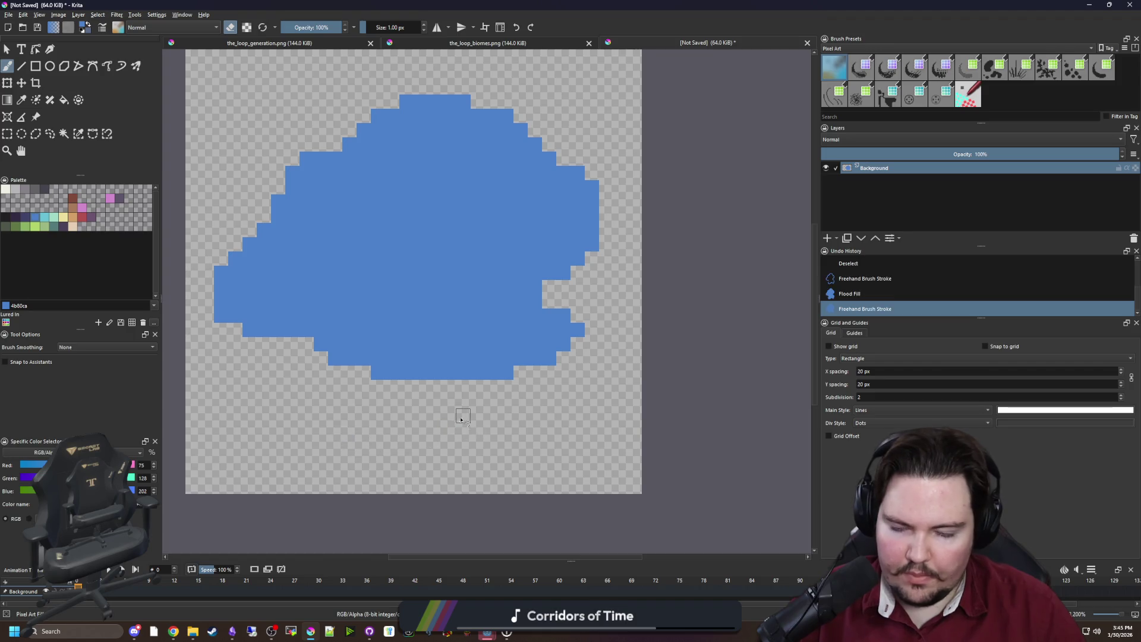
{"action": "scroll", "coordinate": [447, 385], "scroll_direction": "down", "scroll_amount": 2}
{"action": "scroll", "coordinate": [415, 277], "scroll_direction": "up", "scroll_amount": 1}
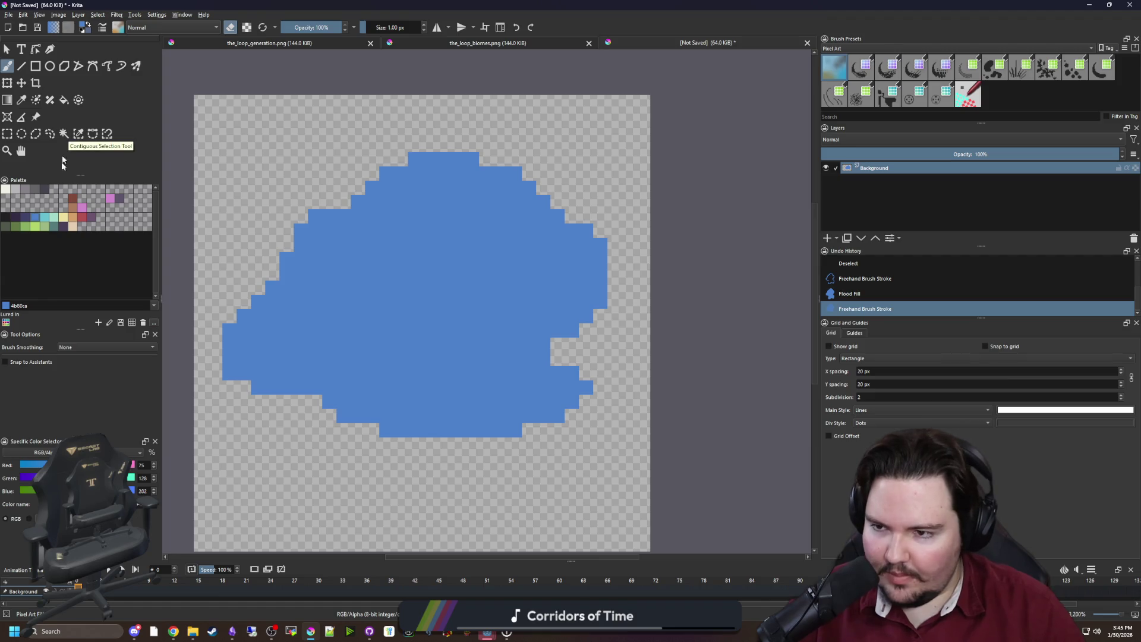
{"action": "left_click", "coordinate": [44, 227]}
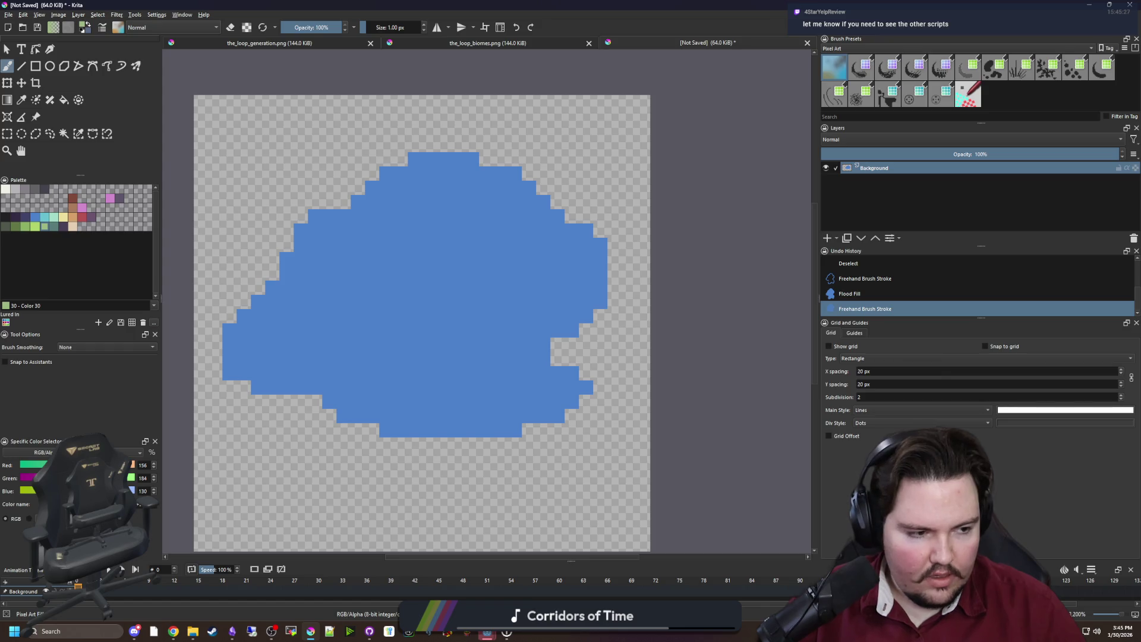
{"action": "key", "text": "alt+Tab"}
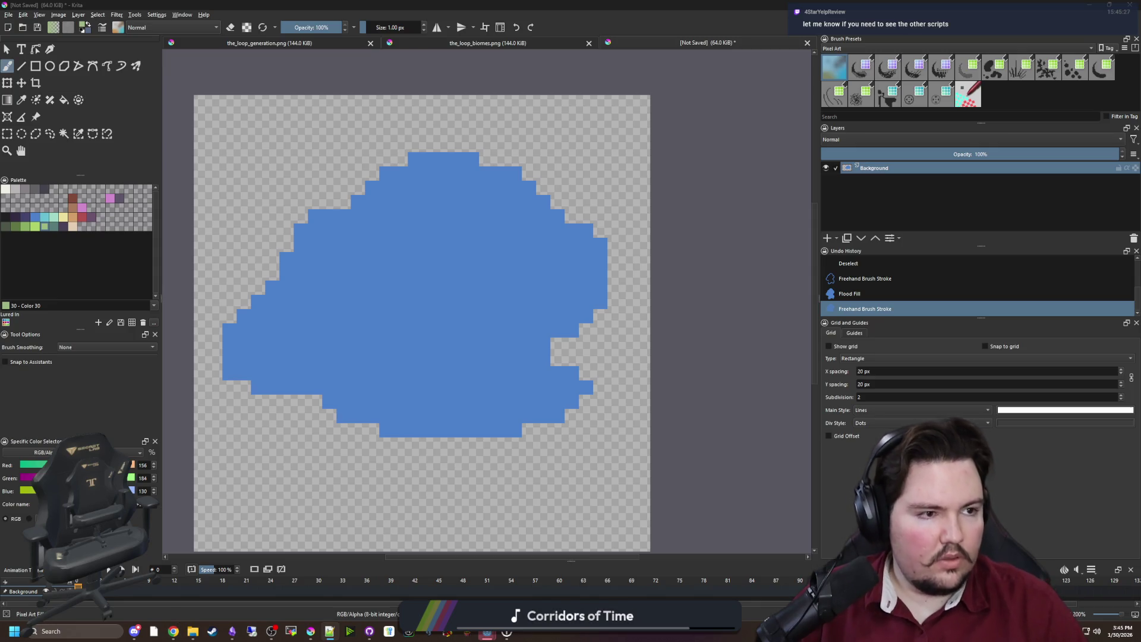
Step: Maximize Notepad++ and read global.gd from saveDataDefaults down to add_fish's mod-support lines
{"action": "left_click", "coordinate": [329, 631]}
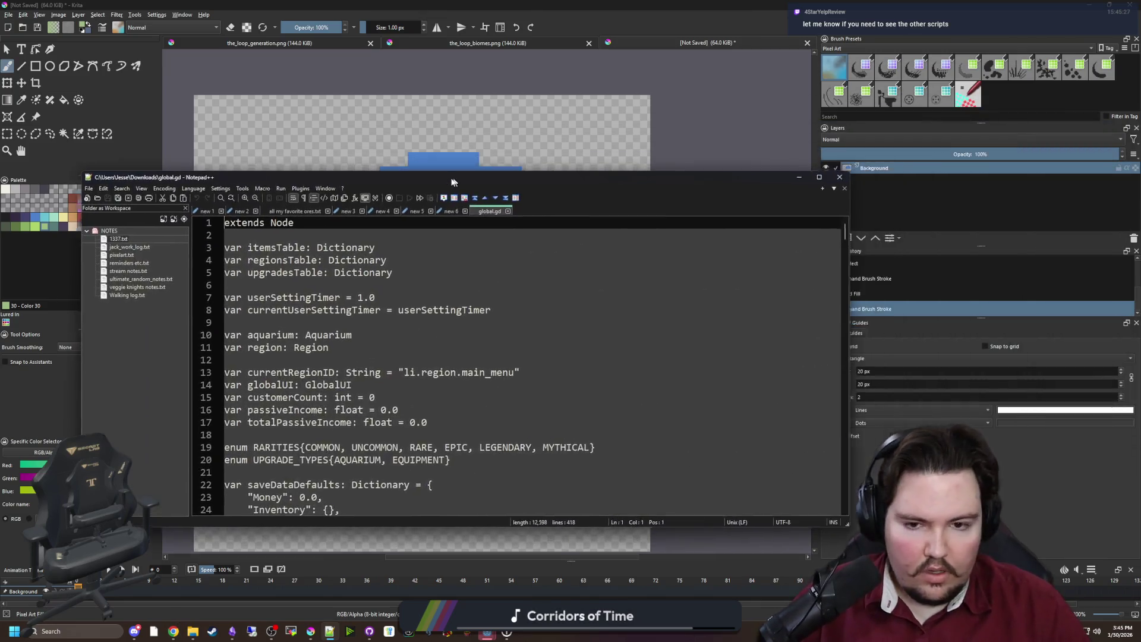
{"action": "left_click_drag", "start_coordinate": [675, 172], "coordinate": [484, 6]}
{"action": "left_click", "coordinate": [290, 409]}
{"action": "scroll", "coordinate": [290, 375], "scroll_direction": "down", "scroll_amount": 8}
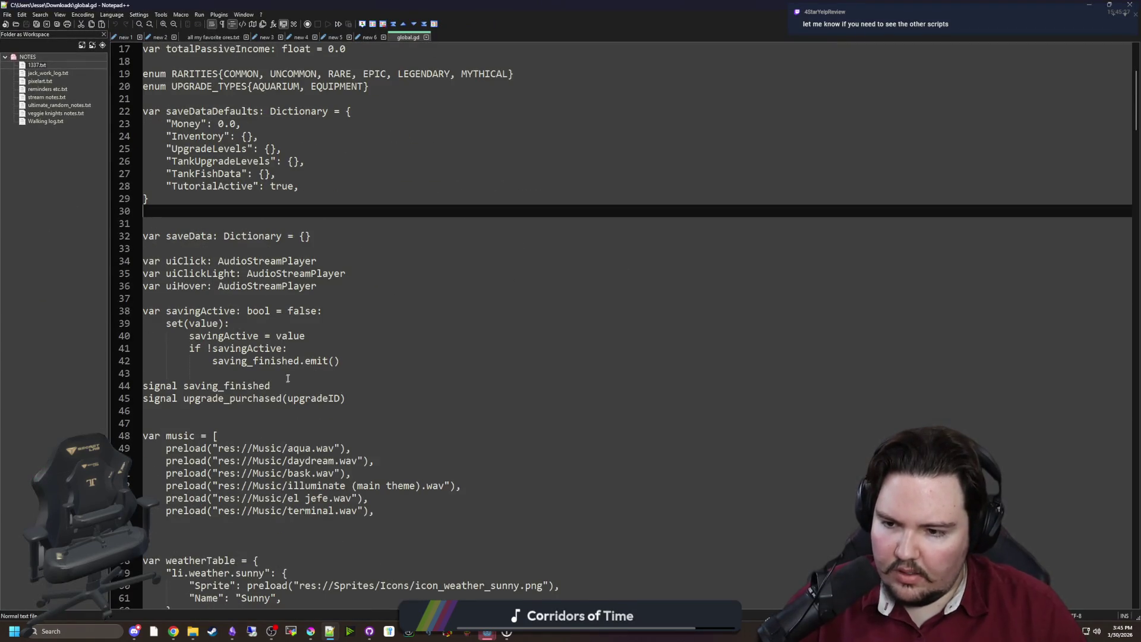
{"action": "scroll", "coordinate": [290, 375], "scroll_direction": "down", "scroll_amount": 8}
{"action": "scroll", "coordinate": [315, 371], "scroll_direction": "down", "scroll_amount": 7}
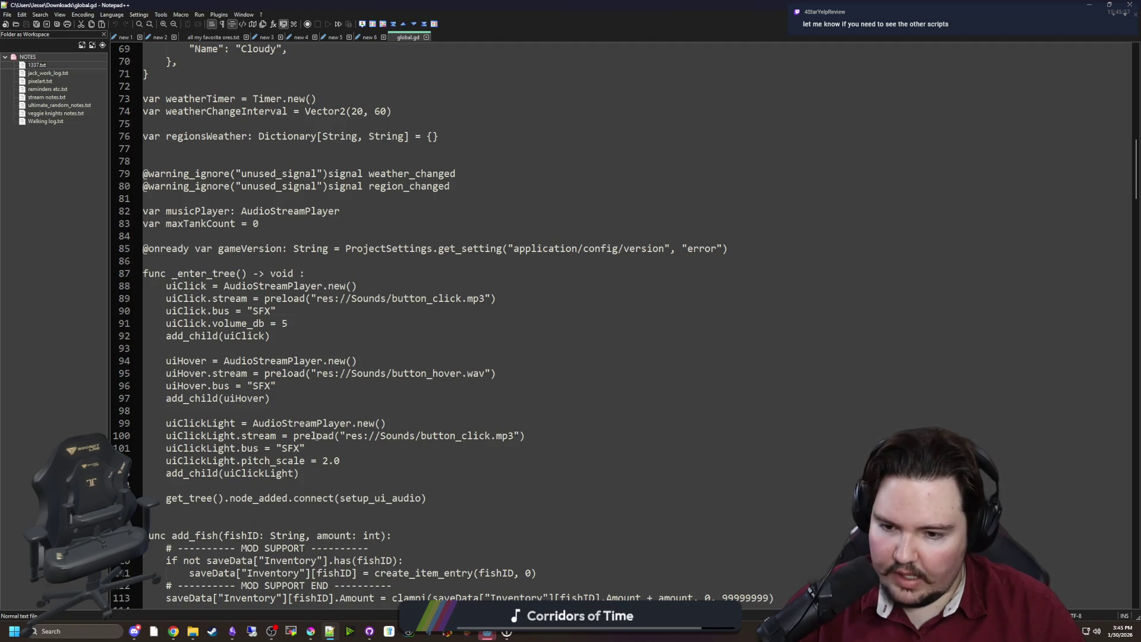
{"action": "scroll", "coordinate": [315, 437], "scroll_direction": "down", "scroll_amount": 4}
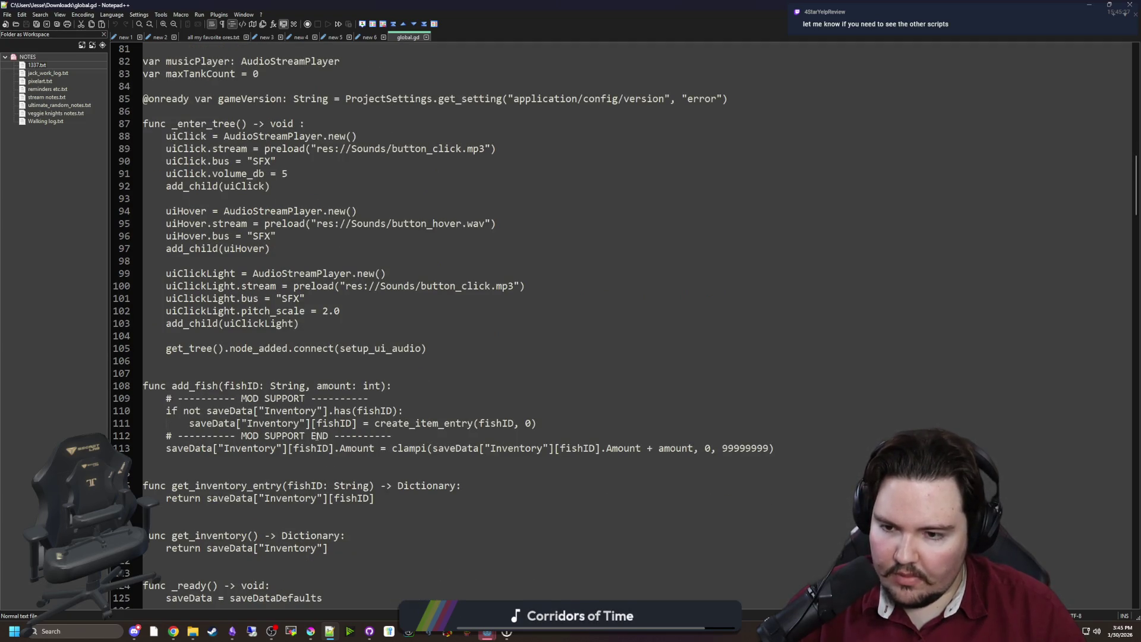
{"action": "scroll", "coordinate": [254, 411], "scroll_direction": "down", "scroll_amount": 1}
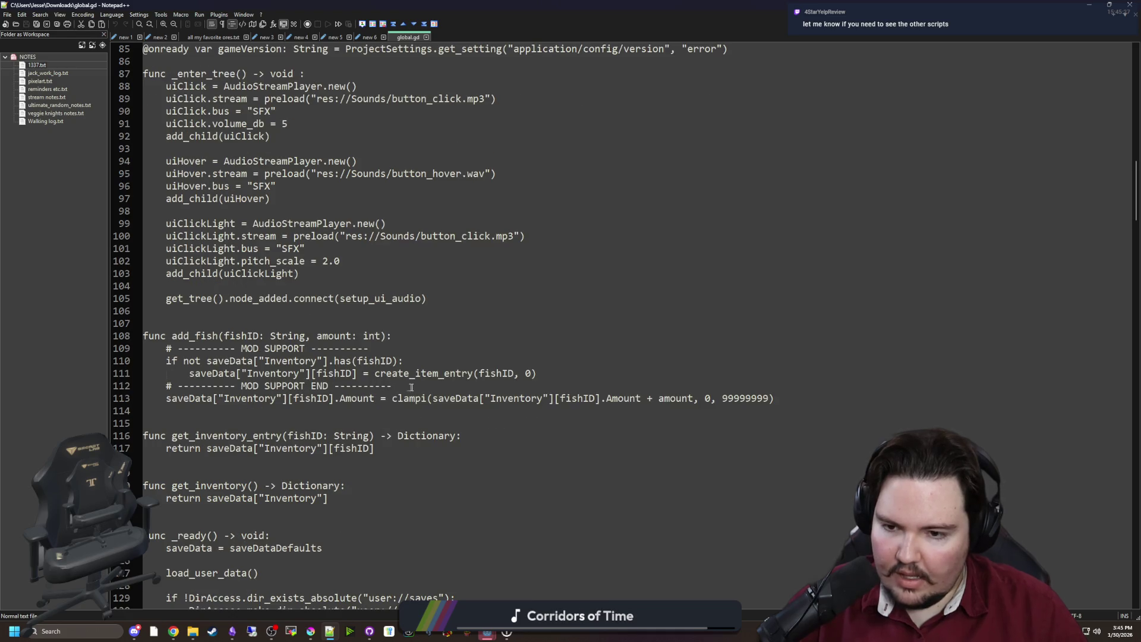
{"action": "left_click_drag", "start_coordinate": [411, 386], "coordinate": [143, 349]}
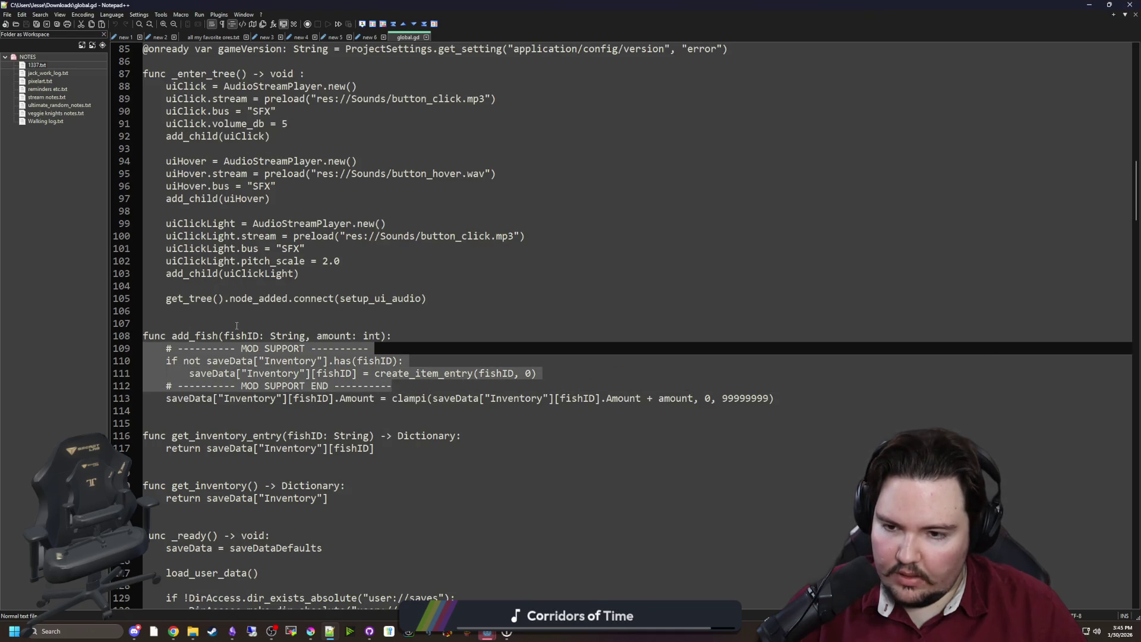
{"action": "scroll", "coordinate": [236, 326], "scroll_direction": "down", "scroll_amount": 1}
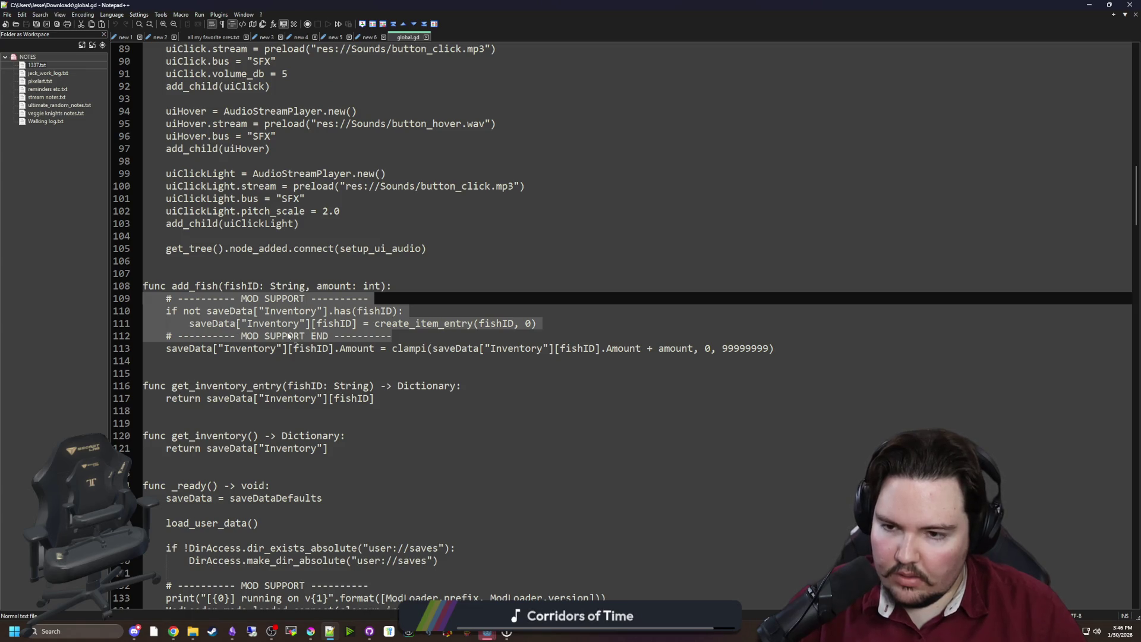
Step: Inspect line 111's inventory entry code and the mod-support block in _ready
{"action": "left_click", "coordinate": [236, 313]}
{"action": "mouse_move", "coordinate": [189, 324]}
{"action": "left_mouse_down"}
{"action": "mouse_move", "coordinate": [535, 325]}
{"action": "mouse_move", "coordinate": [606, 351]}
{"action": "mouse_move", "coordinate": [594, 327]}
{"action": "left_mouse_up"}
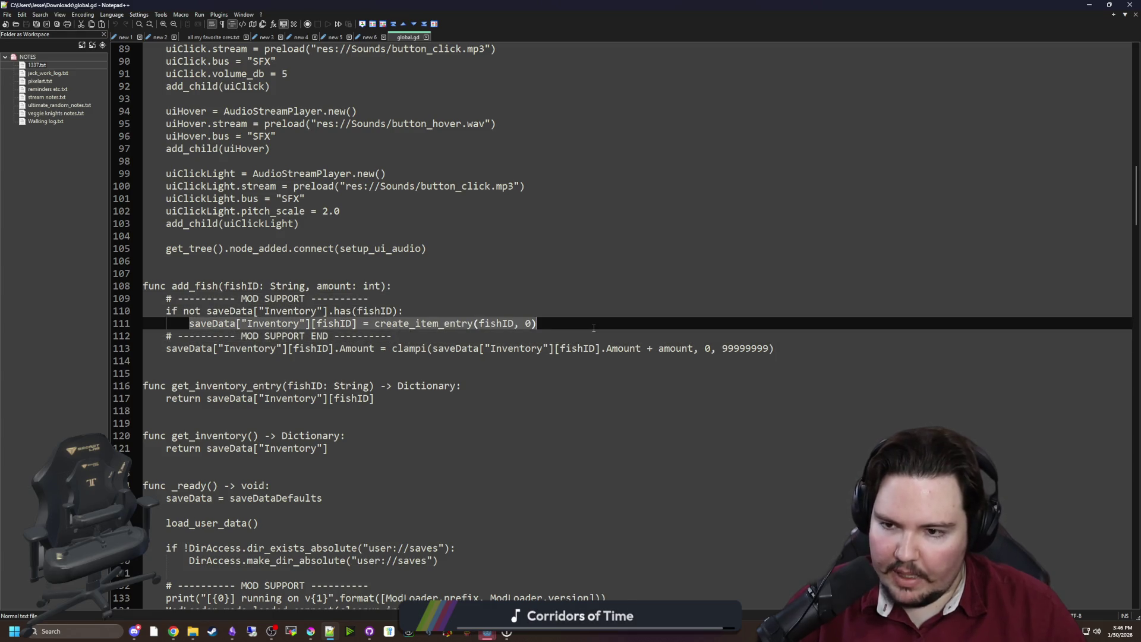
{"action": "left_click", "coordinate": [586, 325]}
{"action": "left_click", "coordinate": [198, 261]}
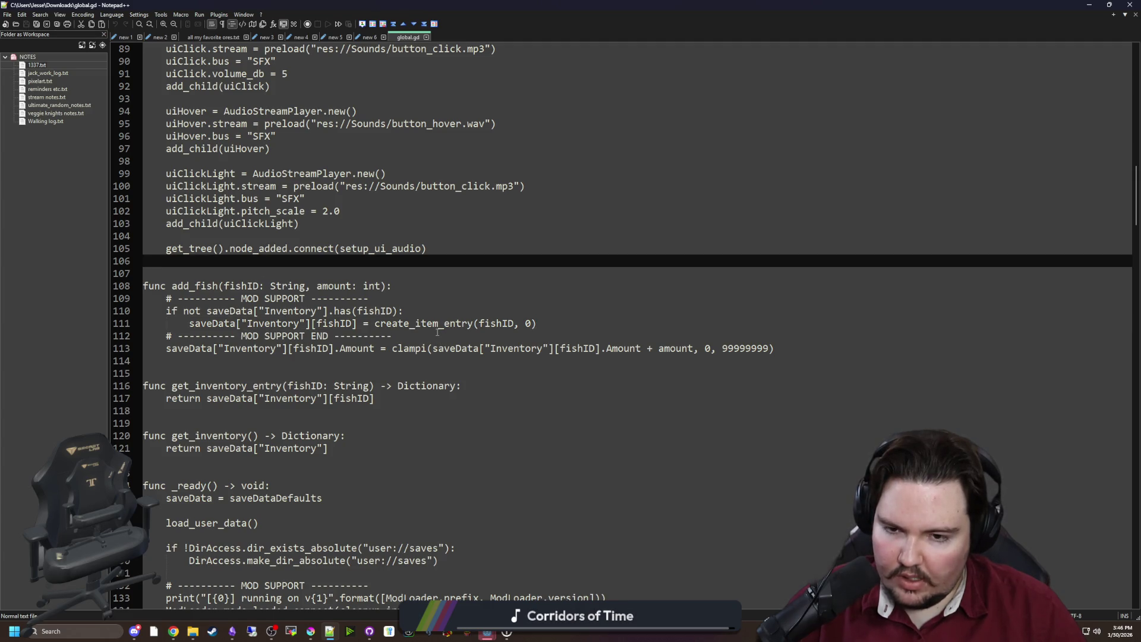
{"action": "scroll", "coordinate": [438, 332], "scroll_direction": "down", "scroll_amount": 7}
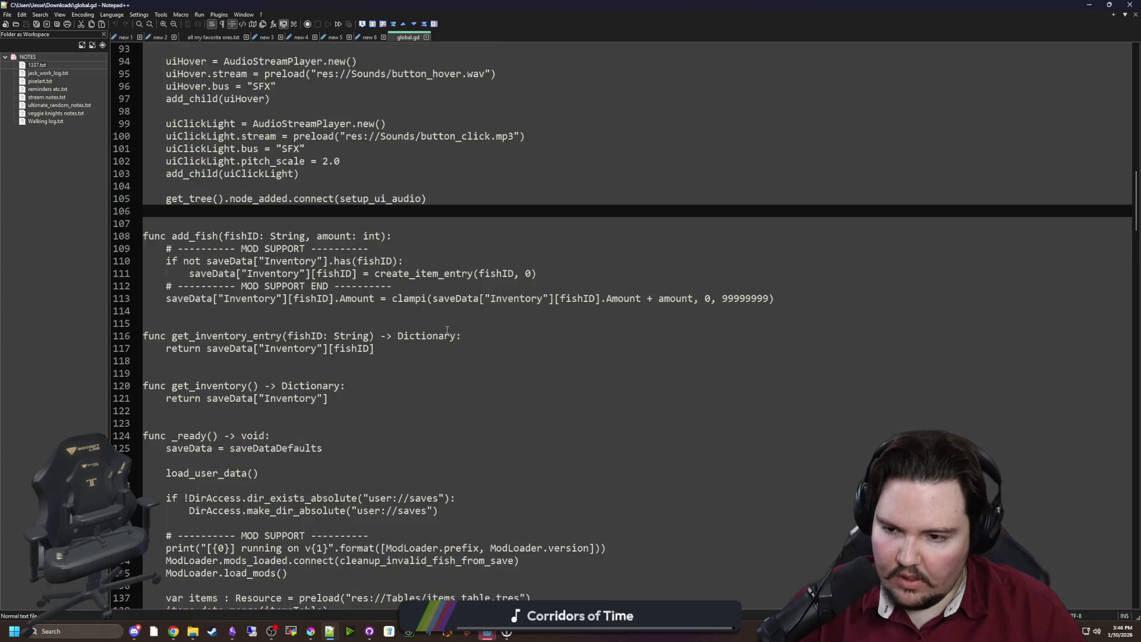
{"action": "scroll", "coordinate": [185, 257], "scroll_direction": "down", "scroll_amount": 1}
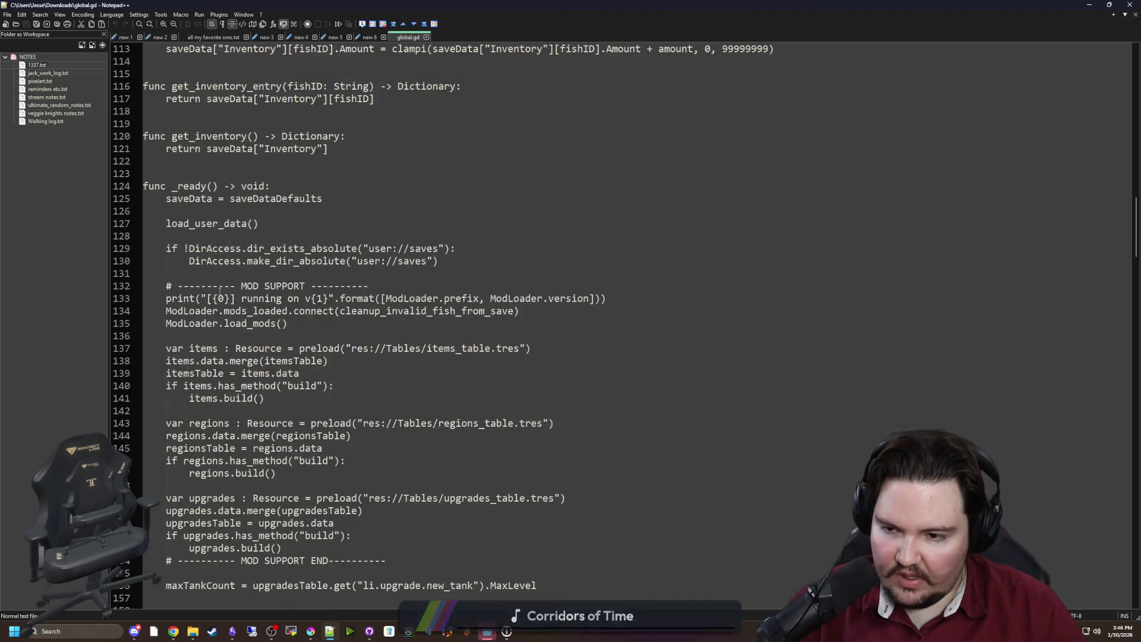
{"action": "scroll", "coordinate": [318, 371], "scroll_direction": "down", "scroll_amount": 1}
{"action": "mouse_move", "coordinate": [401, 512]}
{"action": "left_mouse_down"}
{"action": "mouse_move", "coordinate": [571, 449]}
{"action": "mouse_move", "coordinate": [122, 265]}
{"action": "mouse_move", "coordinate": [72, 230]}
{"action": "left_mouse_up"}
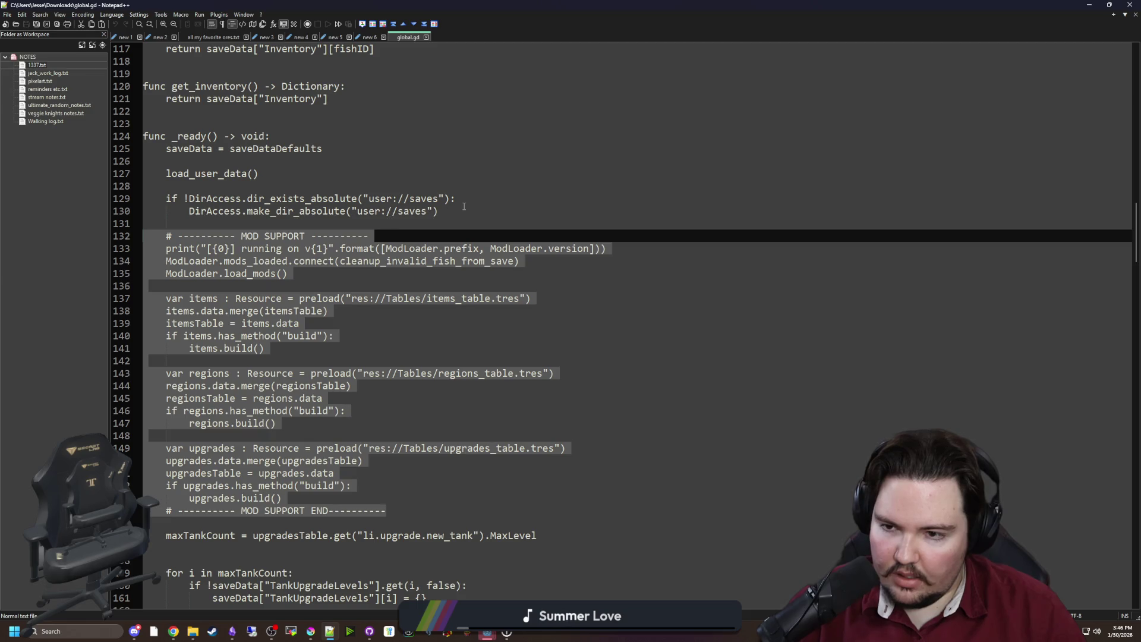
Step: Scroll through the rest of global.gd, then bring the Godot editor to the front
{"action": "scroll", "coordinate": [464, 206], "scroll_direction": "down", "scroll_amount": 1}
{"action": "scroll", "coordinate": [464, 206], "scroll_direction": "down", "scroll_amount": 9}
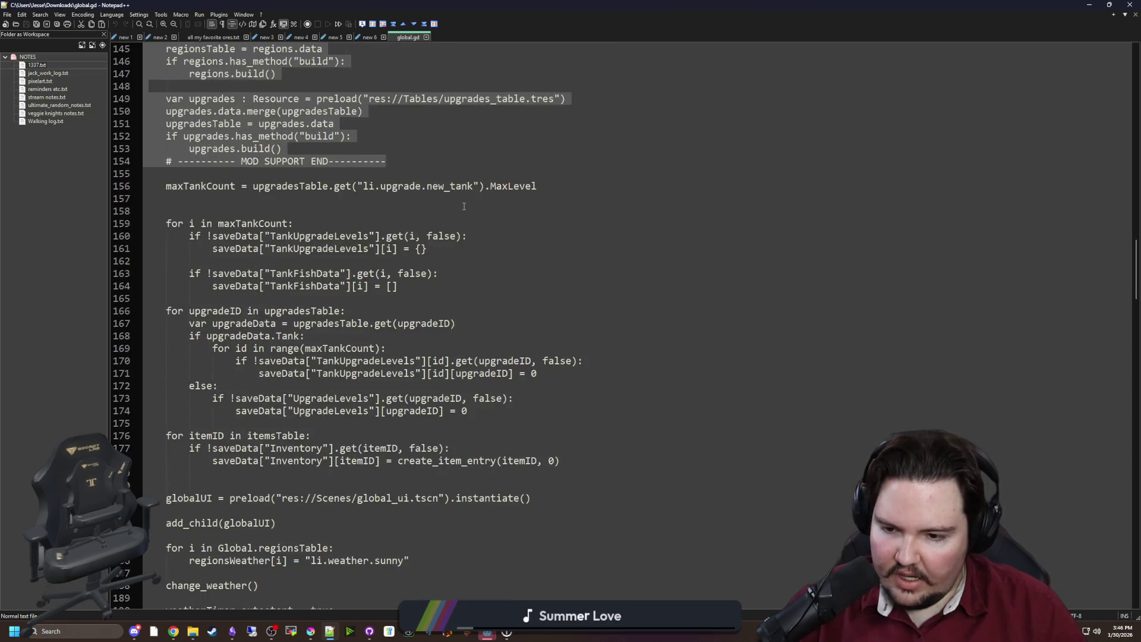
{"action": "scroll", "coordinate": [464, 206], "scroll_direction": "down", "scroll_amount": 5}
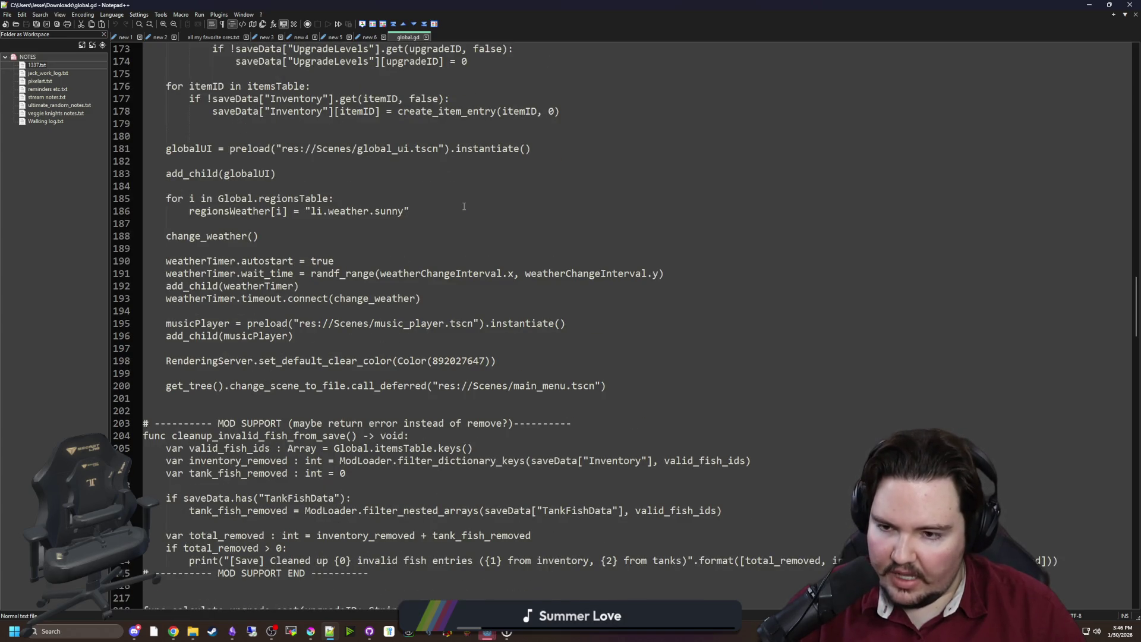
{"action": "scroll", "coordinate": [391, 339], "scroll_direction": "down", "scroll_amount": 4}
{"action": "scroll", "coordinate": [382, 384], "scroll_direction": "up", "scroll_amount": 5}
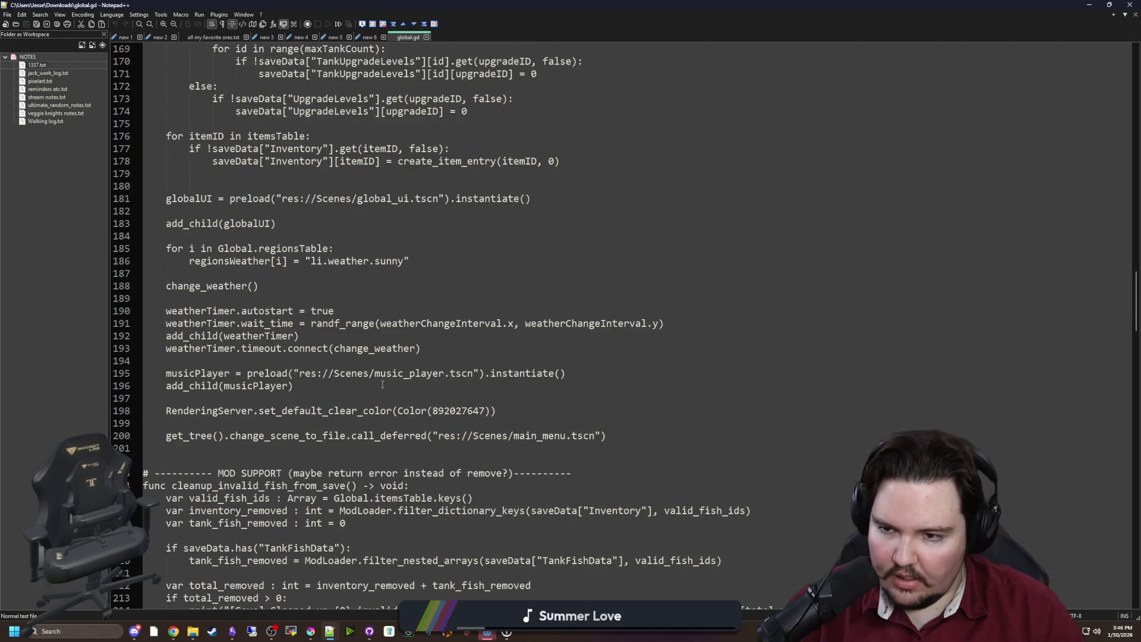
{"action": "scroll", "coordinate": [208, 371], "scroll_direction": "up", "scroll_amount": 7}
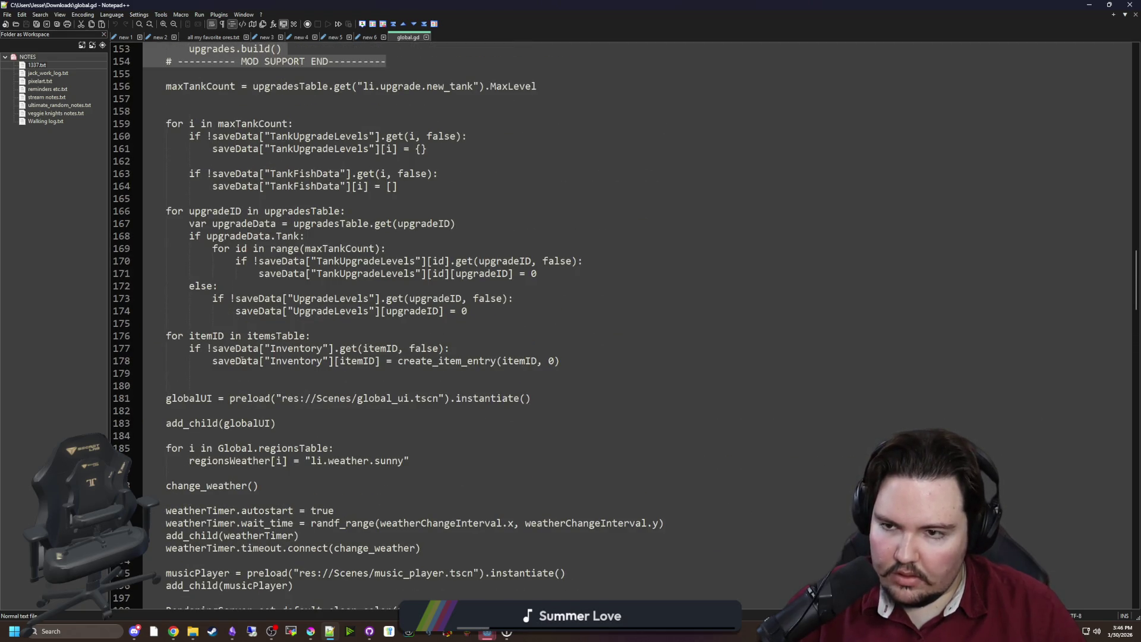
{"action": "scroll", "coordinate": [241, 360], "scroll_direction": "down", "scroll_amount": 7}
{"action": "scroll", "coordinate": [261, 410], "scroll_direction": "down", "scroll_amount": 1}
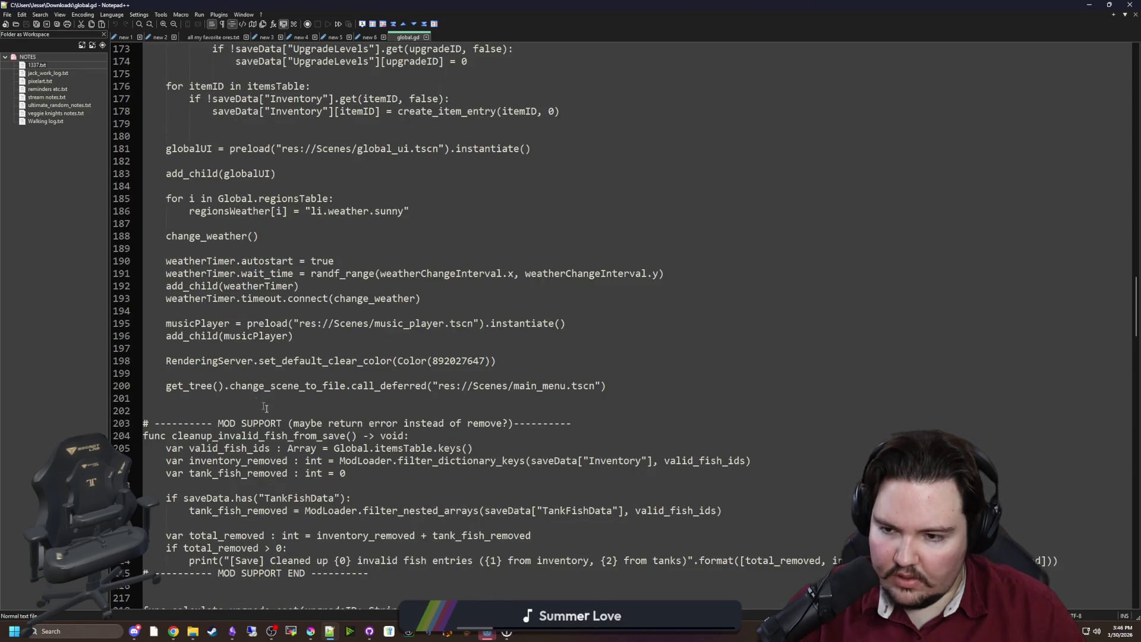
{"action": "scroll", "coordinate": [266, 424], "scroll_direction": "up", "scroll_amount": 8}
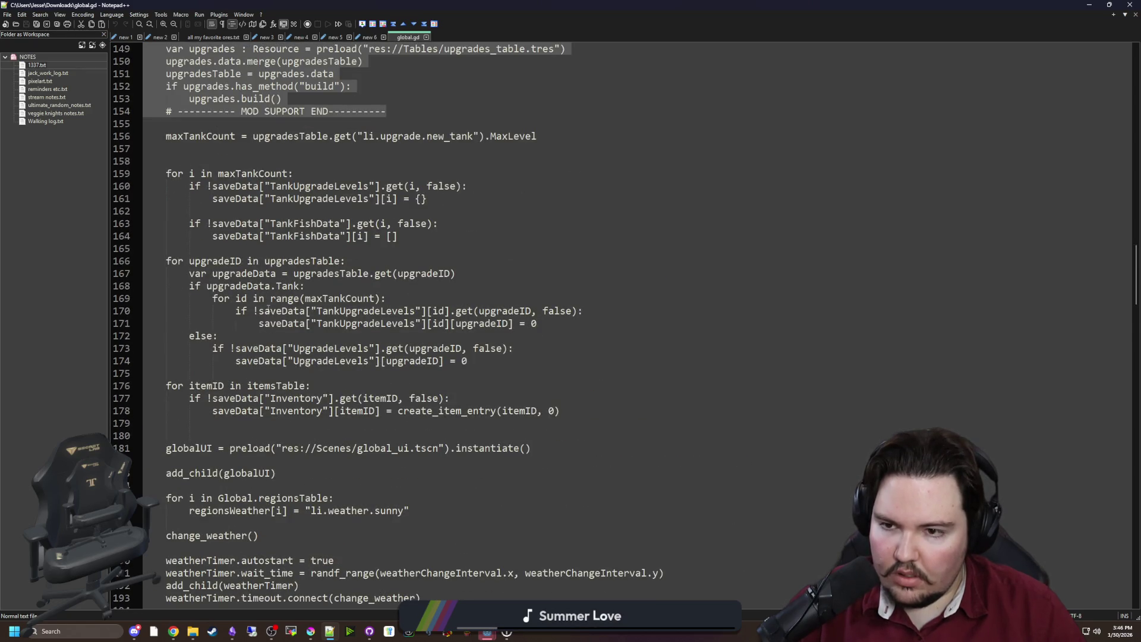
{"action": "scroll", "coordinate": [268, 309], "scroll_direction": "up", "scroll_amount": 4}
{"action": "scroll", "coordinate": [250, 314], "scroll_direction": "down", "scroll_amount": 4}
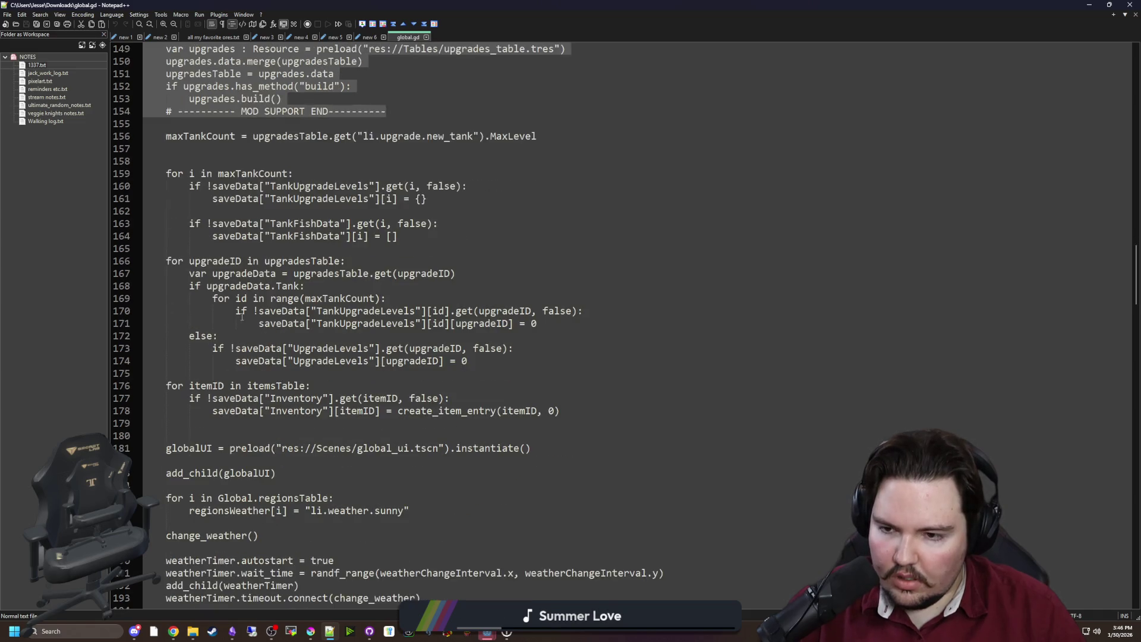
{"action": "scroll", "coordinate": [242, 316], "scroll_direction": "down", "scroll_amount": 6}
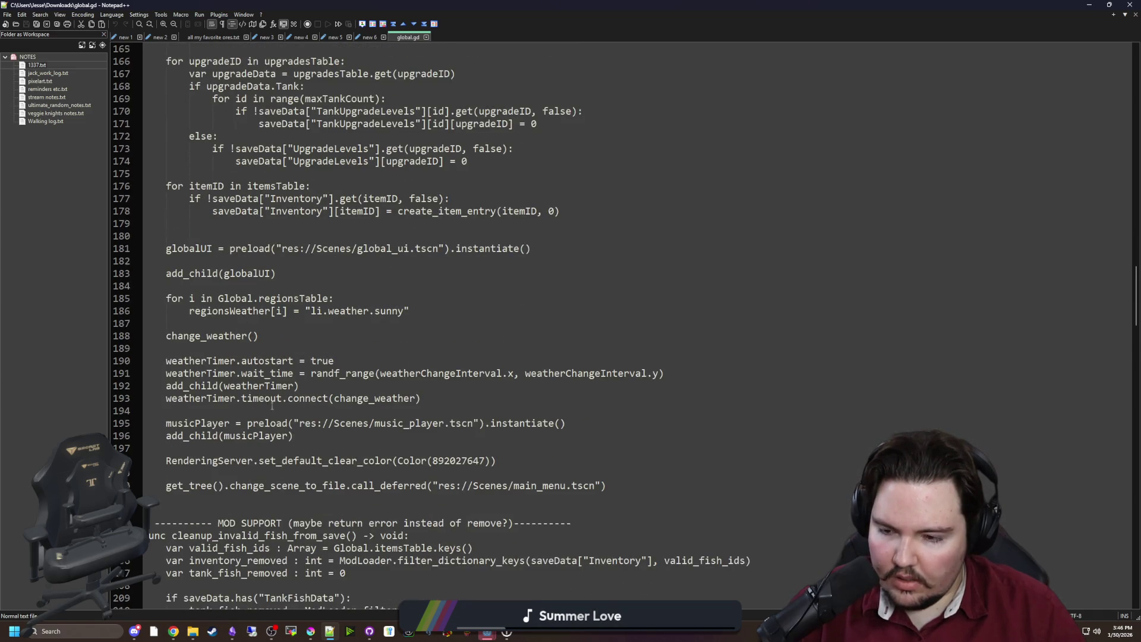
{"action": "scroll", "coordinate": [279, 399], "scroll_direction": "down", "scroll_amount": 8}
{"action": "scroll", "coordinate": [278, 398], "scroll_direction": "down", "scroll_amount": 12}
{"action": "scroll", "coordinate": [279, 398], "scroll_direction": "up", "scroll_amount": 8}
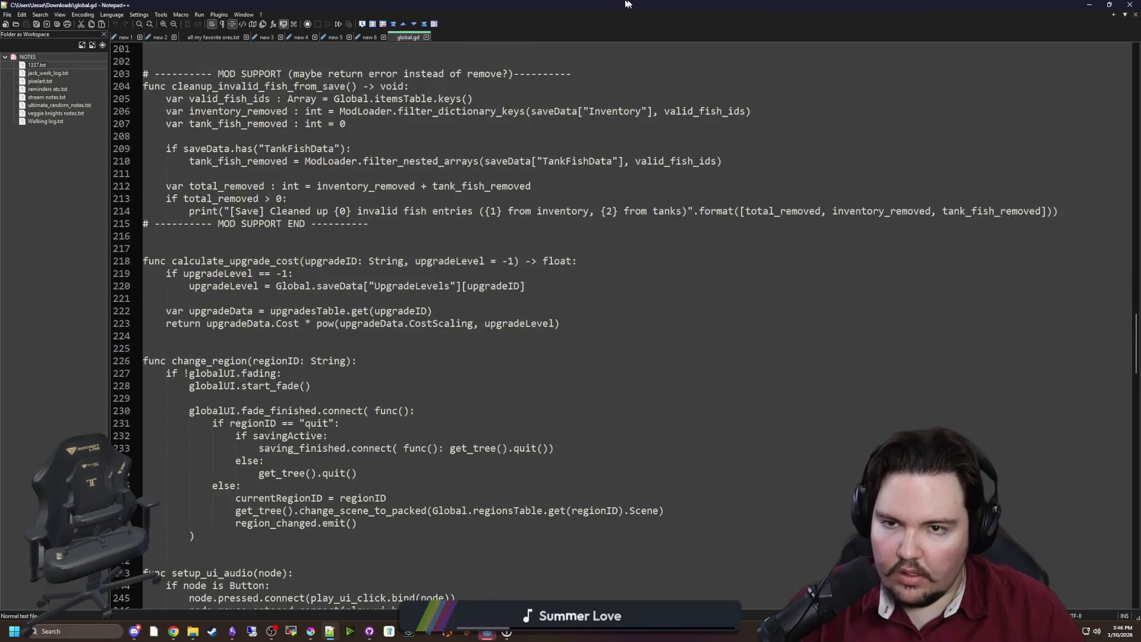
{"action": "key", "text": "alt+Tab"}
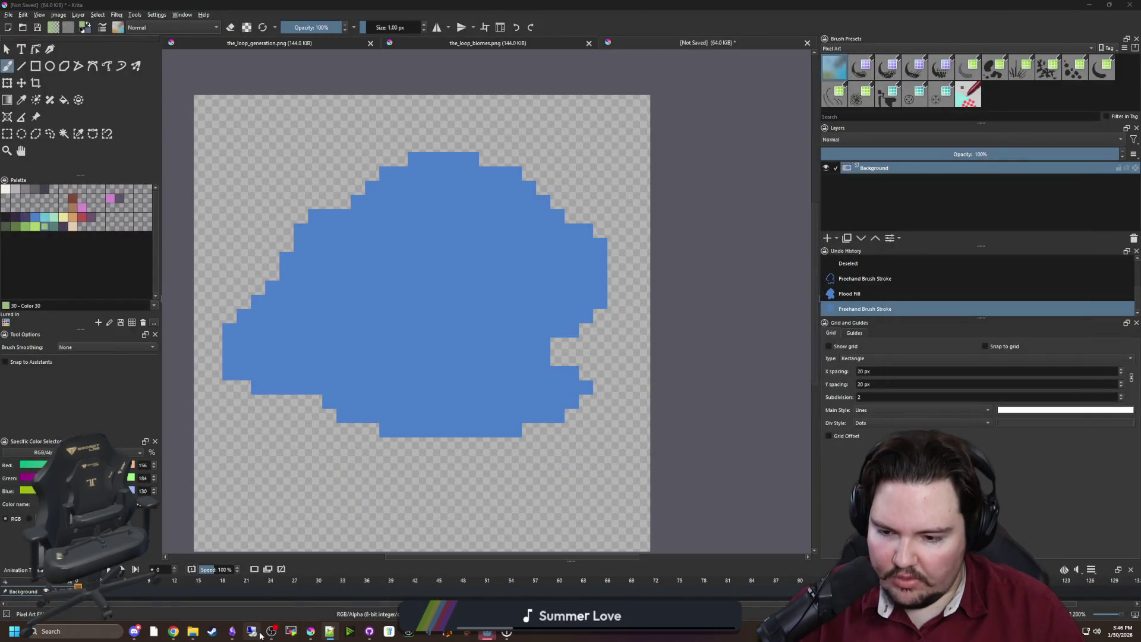
{"action": "mouse_move", "coordinate": [486, 631]}
{"action": "left_click", "coordinate": [568, 590]}
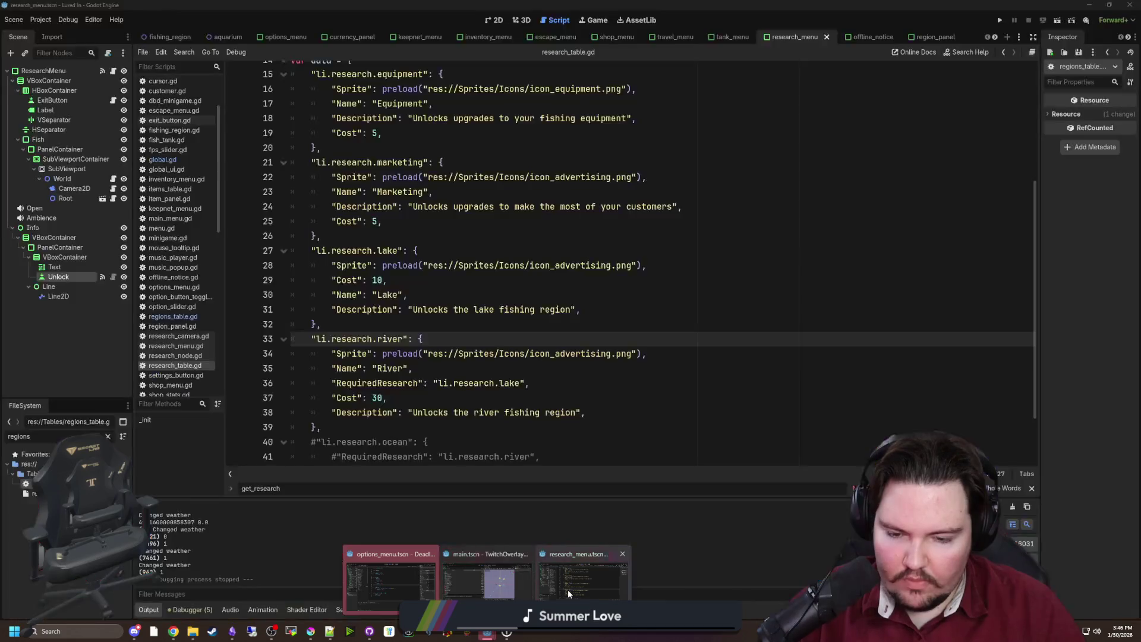
Step: Open global.gd in Godot, search for _ready, and inspect its four table preload lines
{"action": "left_click", "coordinate": [162, 159]}
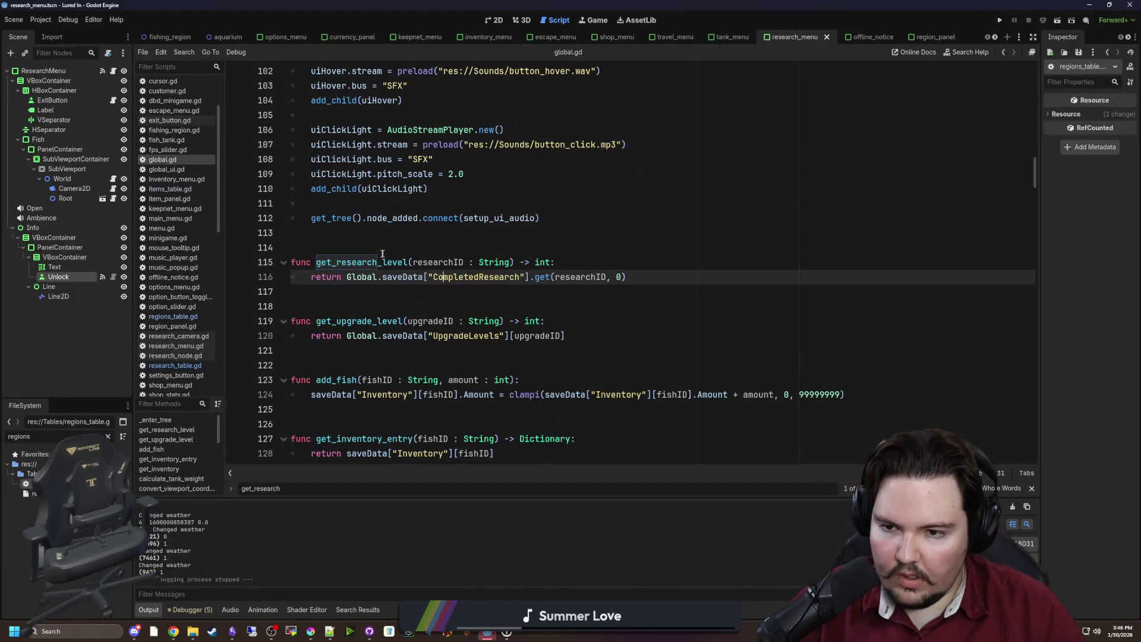
{"action": "left_click", "coordinate": [433, 297]}
{"action": "scroll", "coordinate": [433, 297], "scroll_direction": "up", "scroll_amount": 5}
{"action": "key", "text": "ctrl+f"}
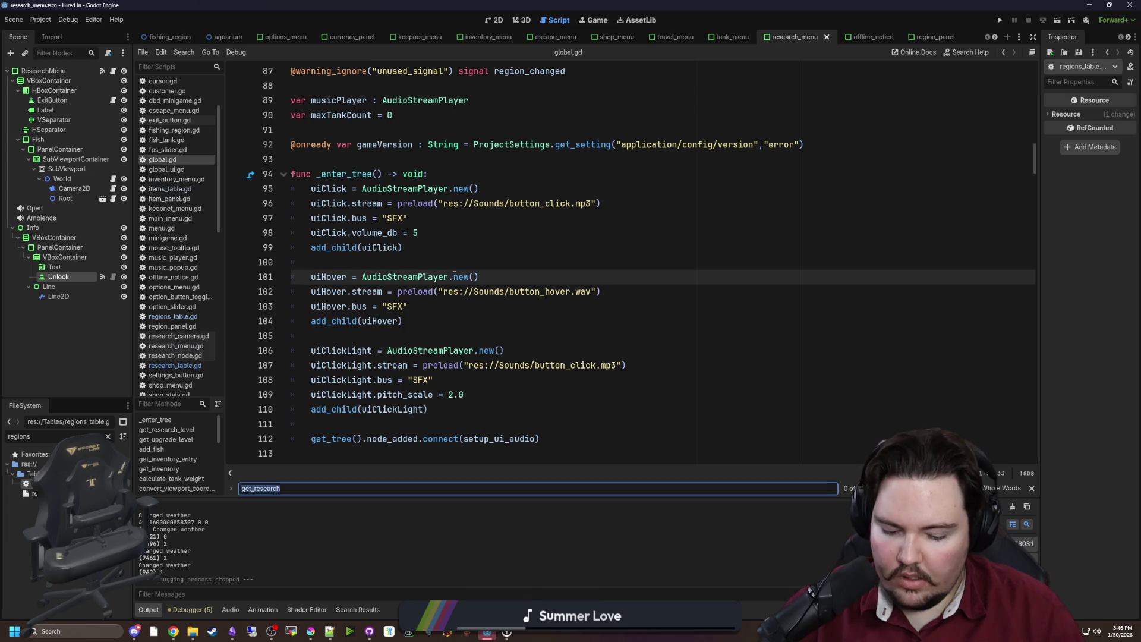
{"action": "type", "text": "_ready"}
{"action": "scroll", "coordinate": [594, 309], "scroll_direction": "down", "scroll_amount": 4}
{"action": "scroll", "coordinate": [595, 309], "scroll_direction": "up", "scroll_amount": 4}
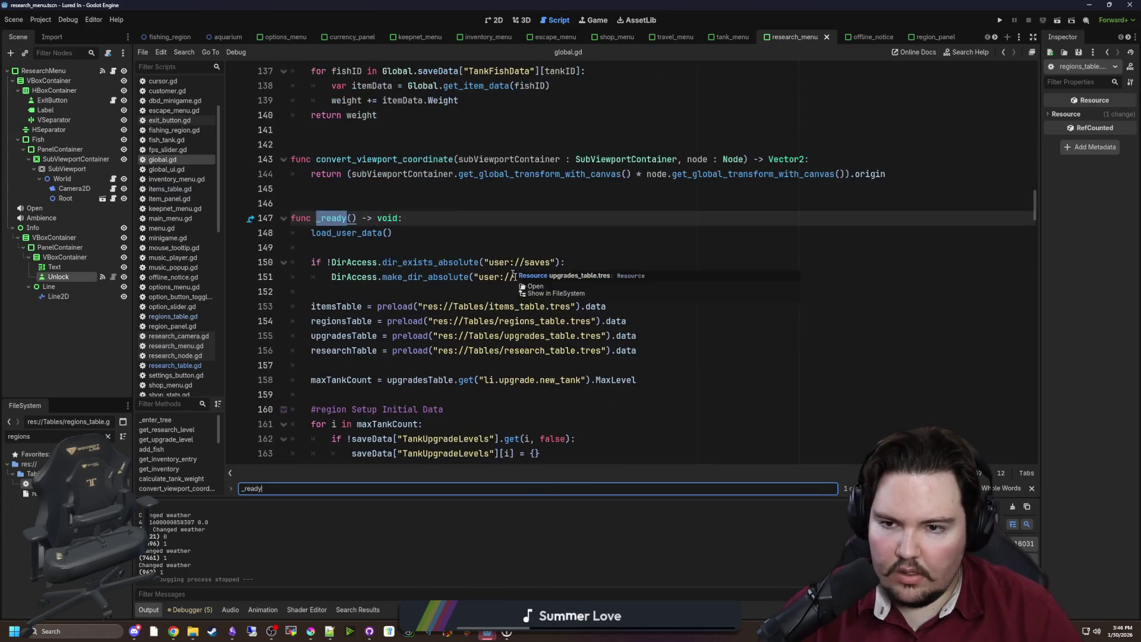
{"action": "left_click_drag", "start_coordinate": [647, 356], "coordinate": [297, 293]}
{"action": "left_click", "coordinate": [359, 287]}
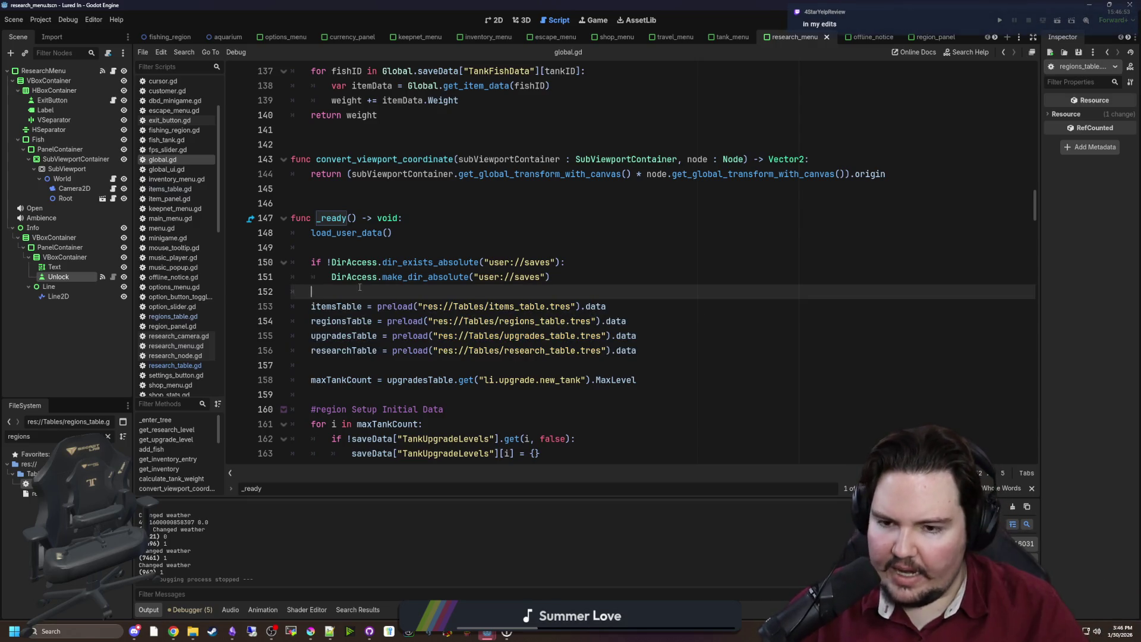
{"action": "left_click_drag", "start_coordinate": [647, 356], "coordinate": [315, 301]}
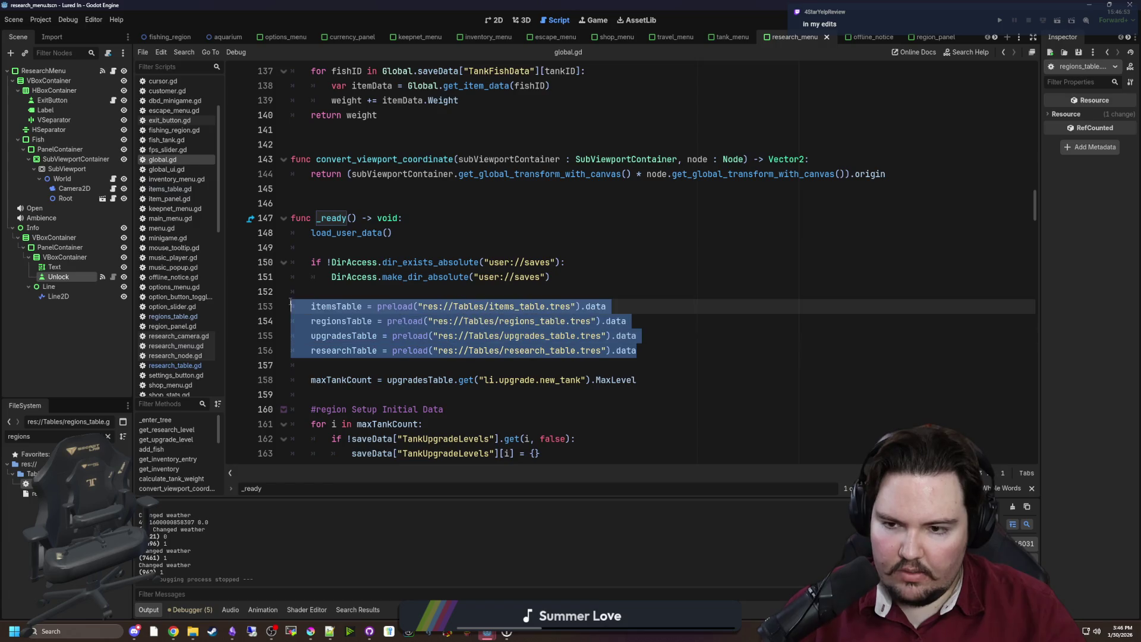
{"action": "left_click", "coordinate": [365, 296]}
{"action": "left_click", "coordinate": [329, 631]}
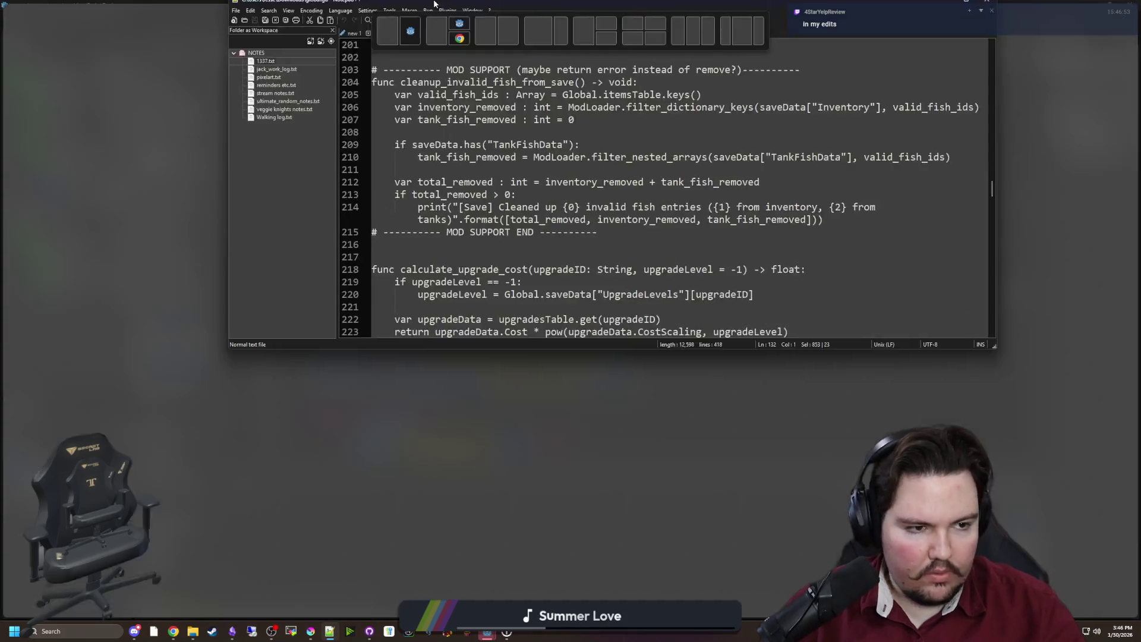
{"action": "left_click", "coordinate": [267, 349]}
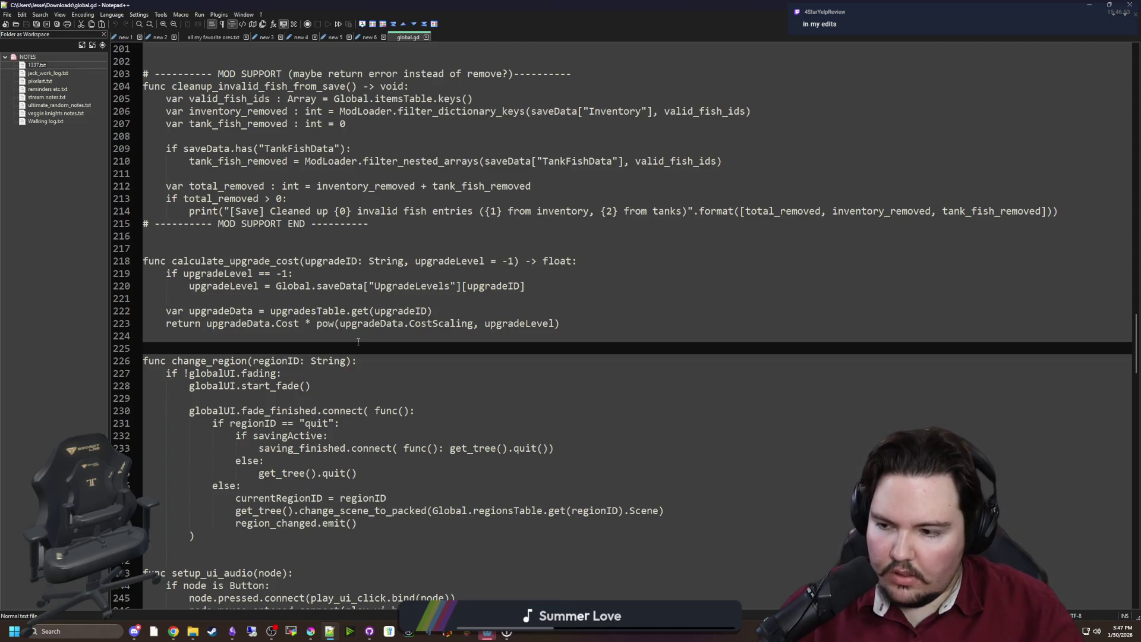
{"action": "scroll", "coordinate": [274, 352], "scroll_direction": "up", "scroll_amount": 3}
{"action": "scroll", "coordinate": [265, 343], "scroll_direction": "up", "scroll_amount": 2}
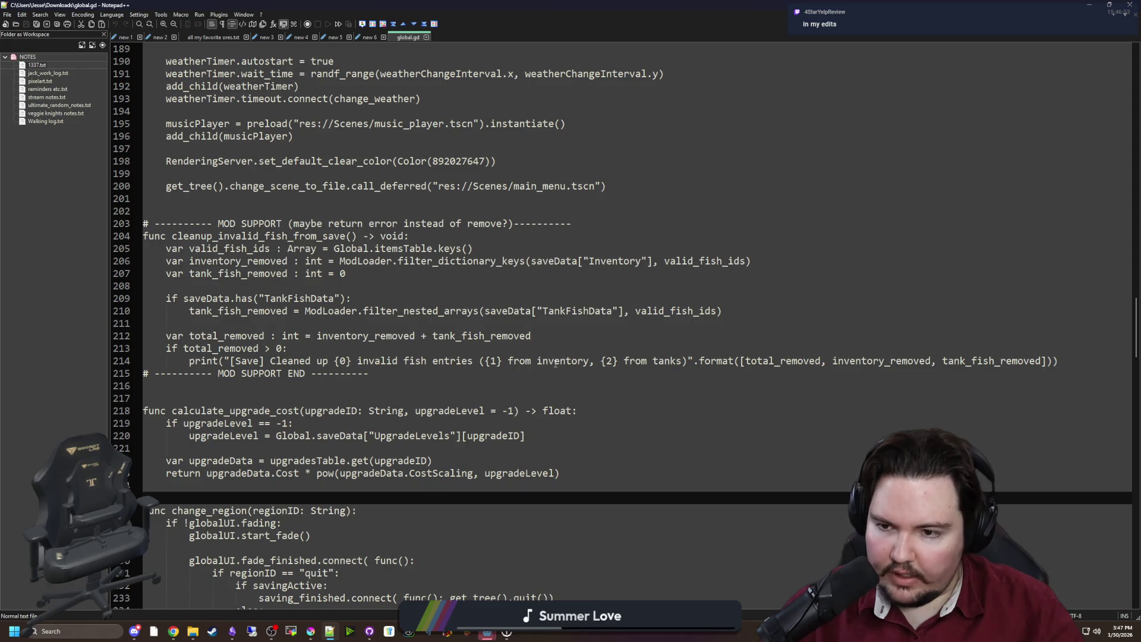
{"action": "mouse_move", "coordinate": [394, 373]}
{"action": "left_mouse_down"}
{"action": "mouse_move", "coordinate": [178, 285]}
{"action": "mouse_move", "coordinate": [143, 223]}
{"action": "left_mouse_up"}
{"action": "scroll", "coordinate": [272, 274], "scroll_direction": "up", "scroll_amount": 8}
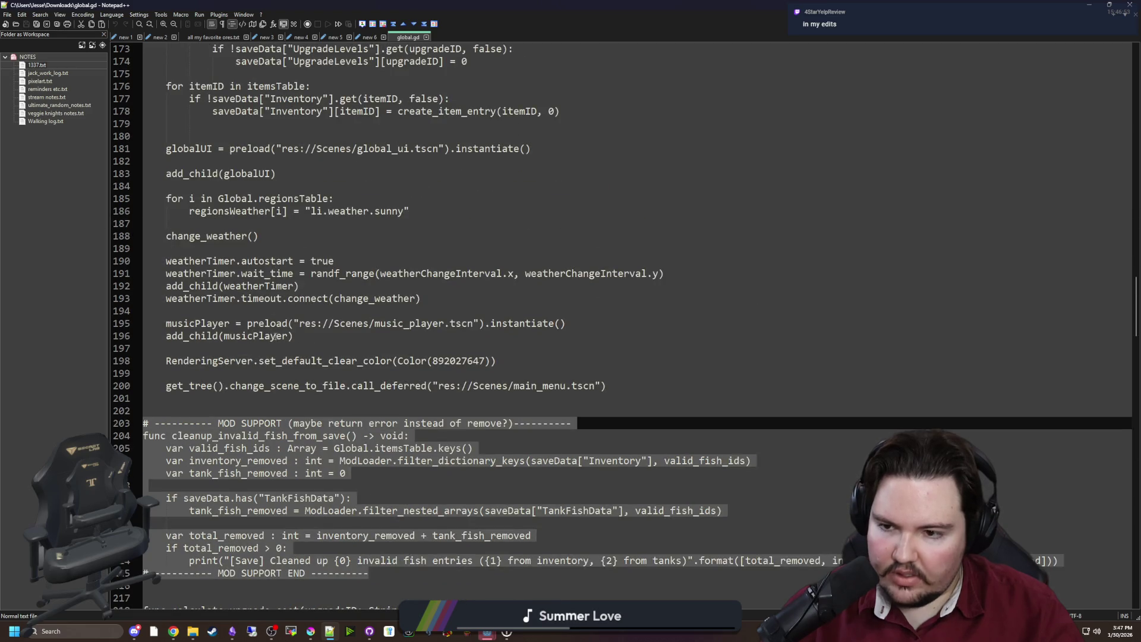
{"action": "scroll", "coordinate": [272, 274], "scroll_direction": "up", "scroll_amount": 10}
{"action": "scroll", "coordinate": [266, 286], "scroll_direction": "up", "scroll_amount": 5}
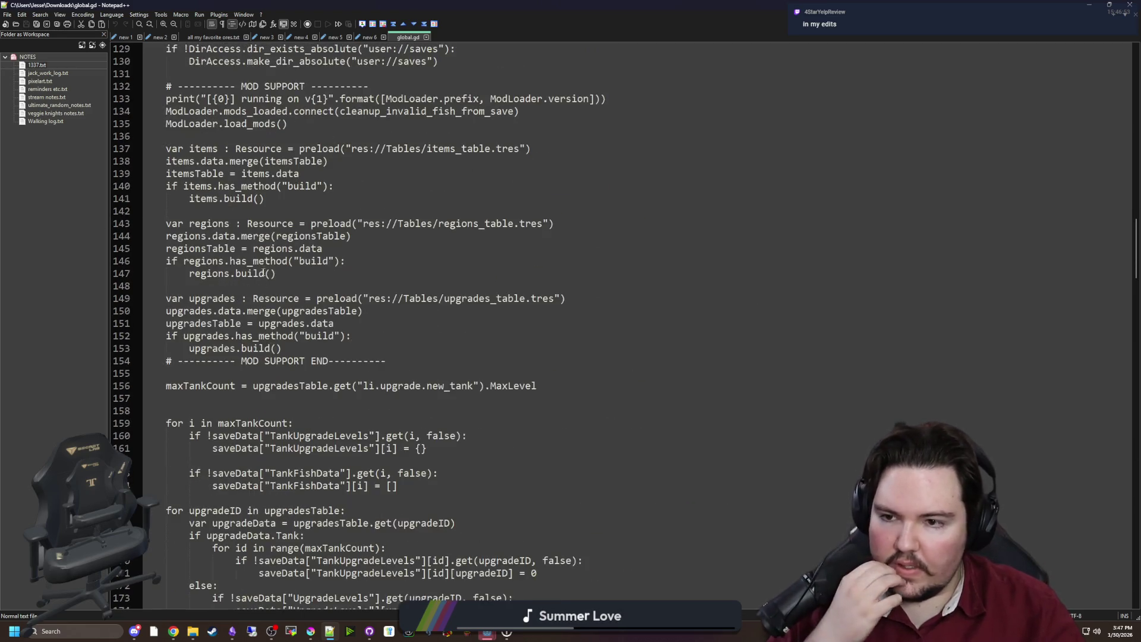
{"action": "left_click", "coordinate": [307, 255]}
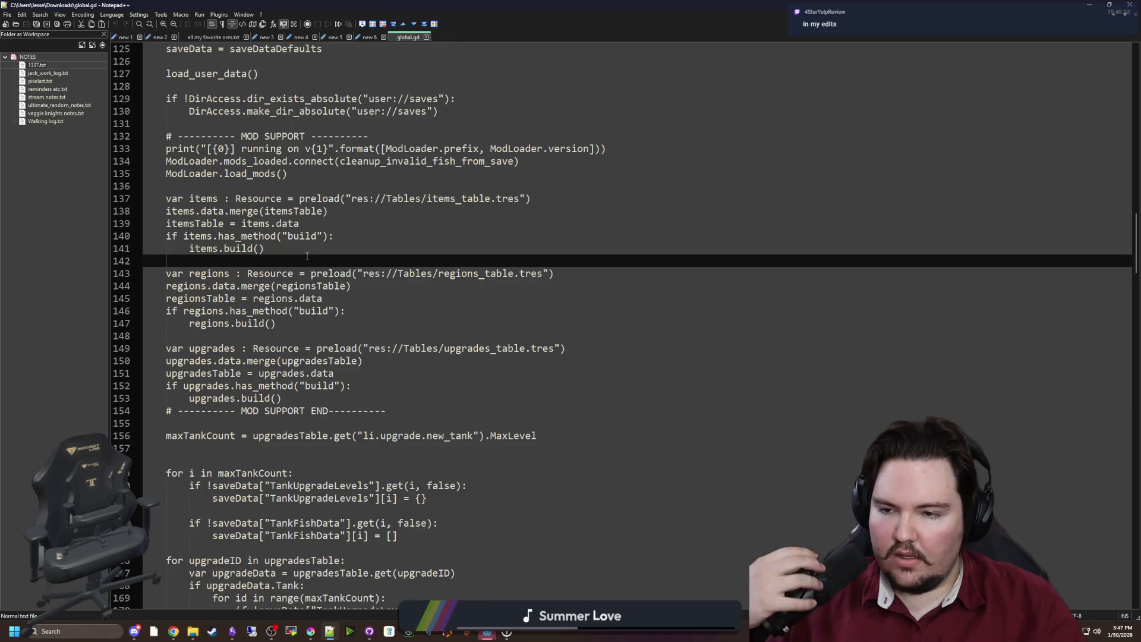
{"action": "left_click", "coordinate": [299, 247]}
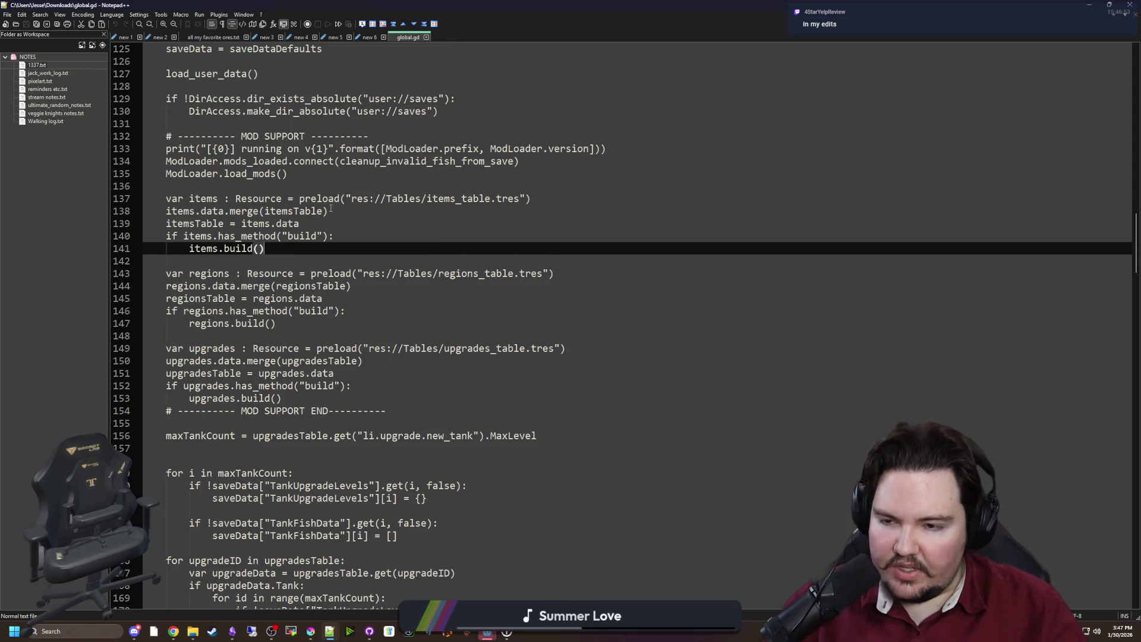
{"action": "left_click", "coordinate": [349, 186]}
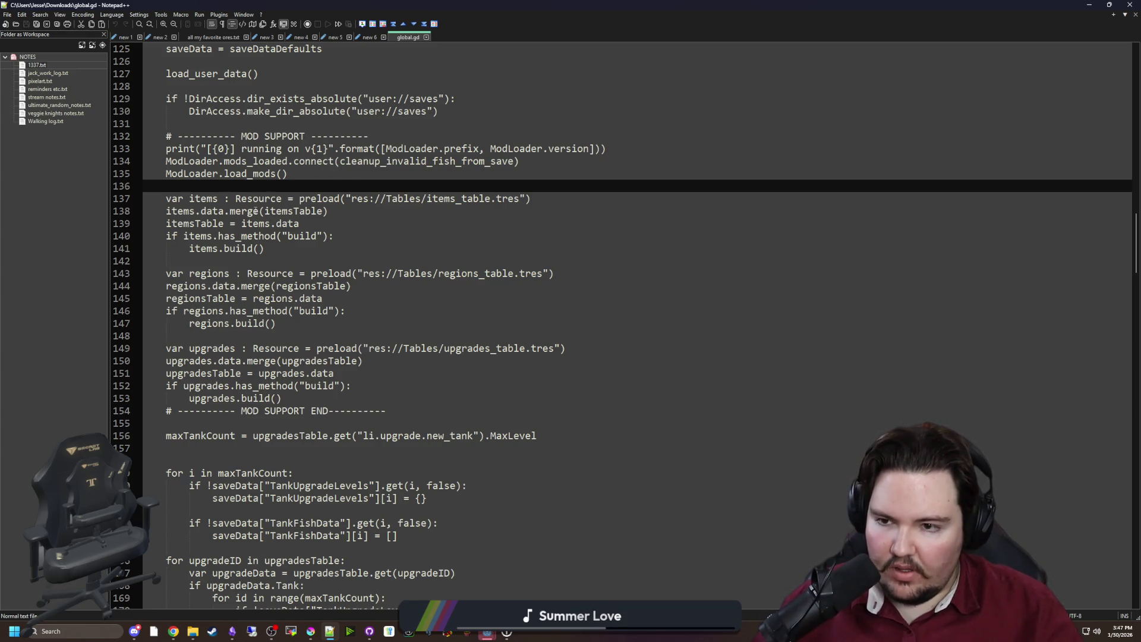
{"action": "left_click", "coordinate": [271, 246]}
{"action": "left_click", "coordinate": [193, 272]}
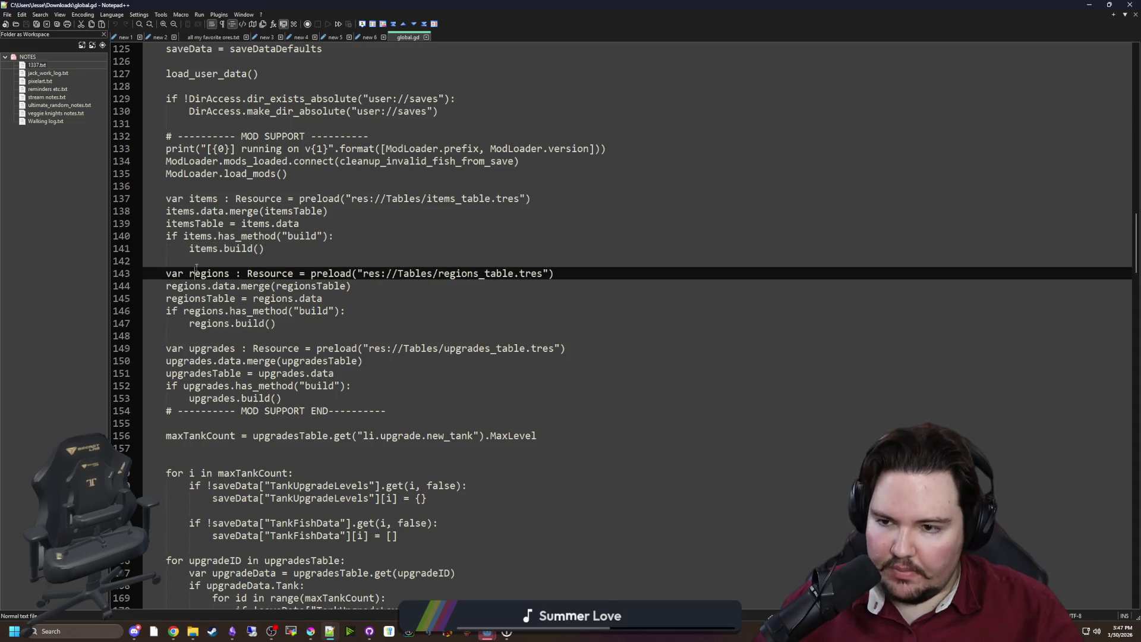
{"action": "left_click", "coordinate": [198, 264]}
{"action": "left_click", "coordinate": [304, 328]}
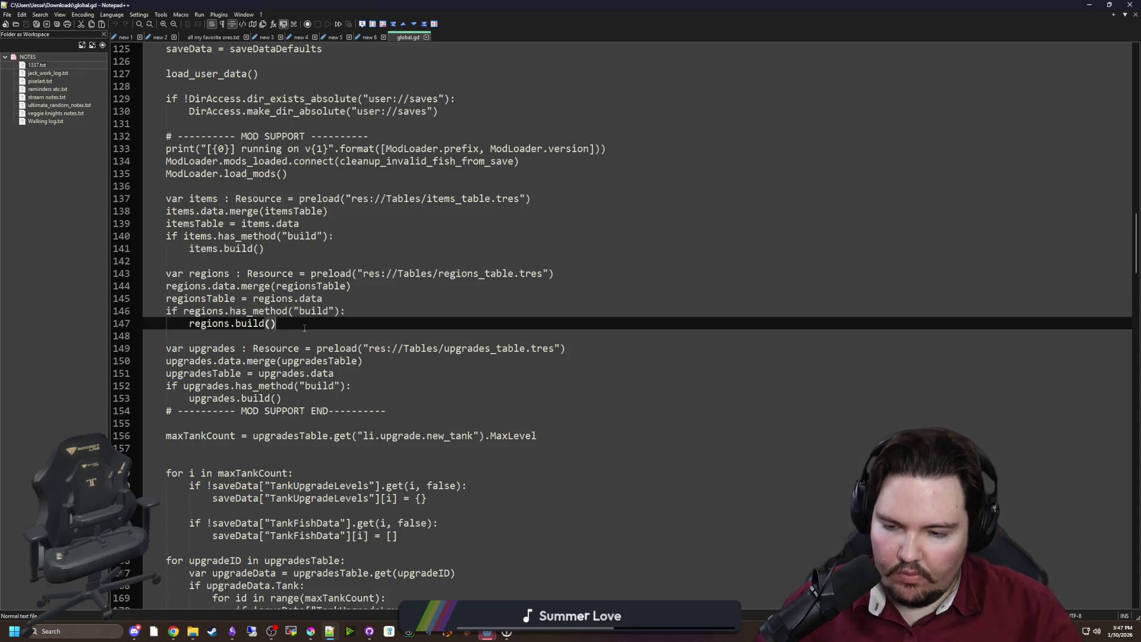
{"action": "scroll", "coordinate": [305, 328], "scroll_direction": "up", "scroll_amount": 5}
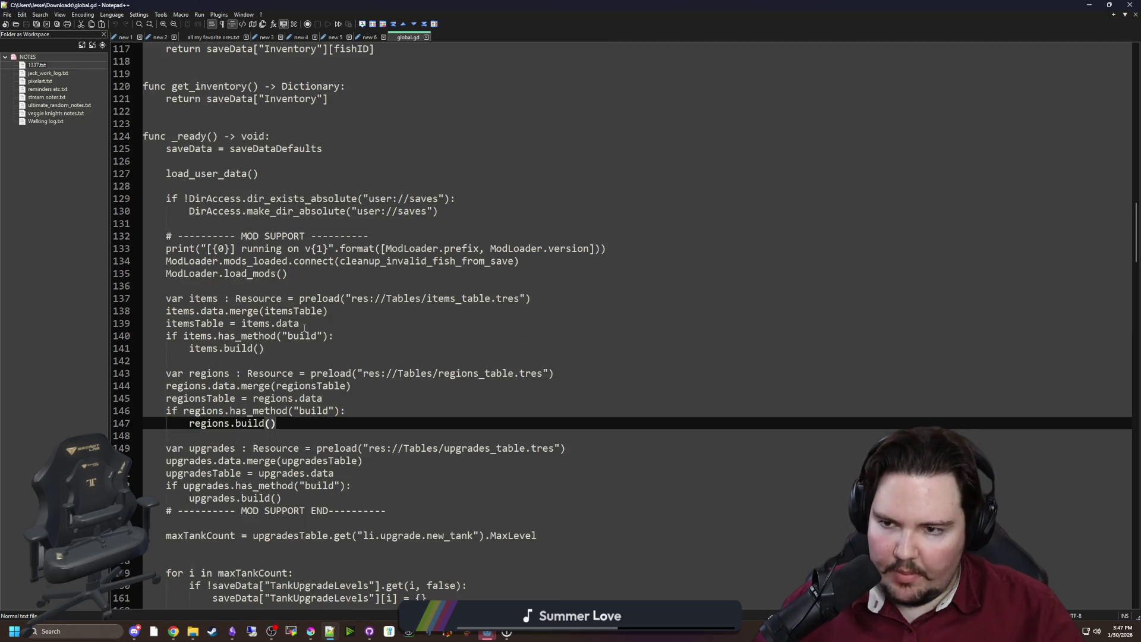
{"action": "left_click", "coordinate": [267, 325]}
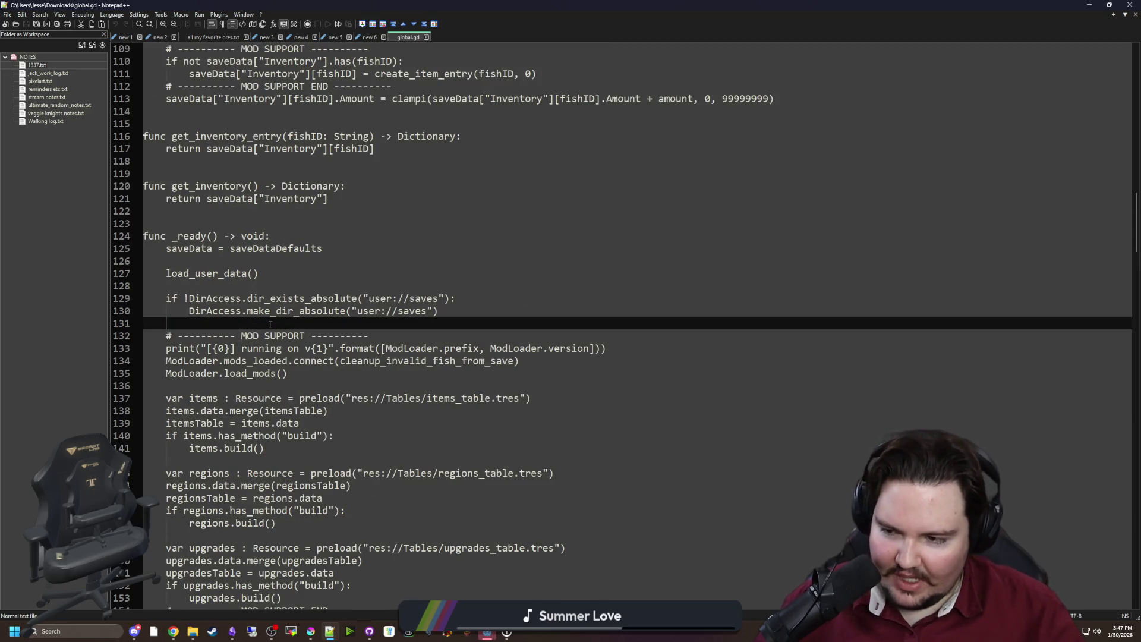
{"action": "left_click", "coordinate": [282, 283]}
{"action": "scroll", "coordinate": [282, 283], "scroll_direction": "up", "scroll_amount": 5}
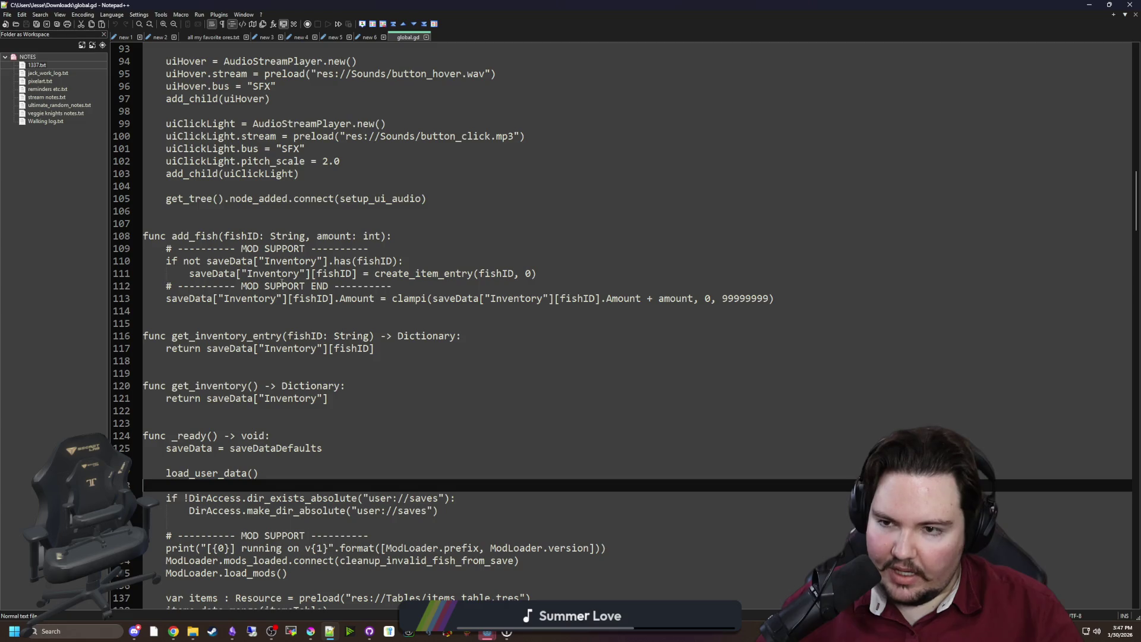
{"action": "scroll", "coordinate": [282, 283], "scroll_direction": "up", "scroll_amount": 3}
{"action": "scroll", "coordinate": [281, 282], "scroll_direction": "down", "scroll_amount": 7}
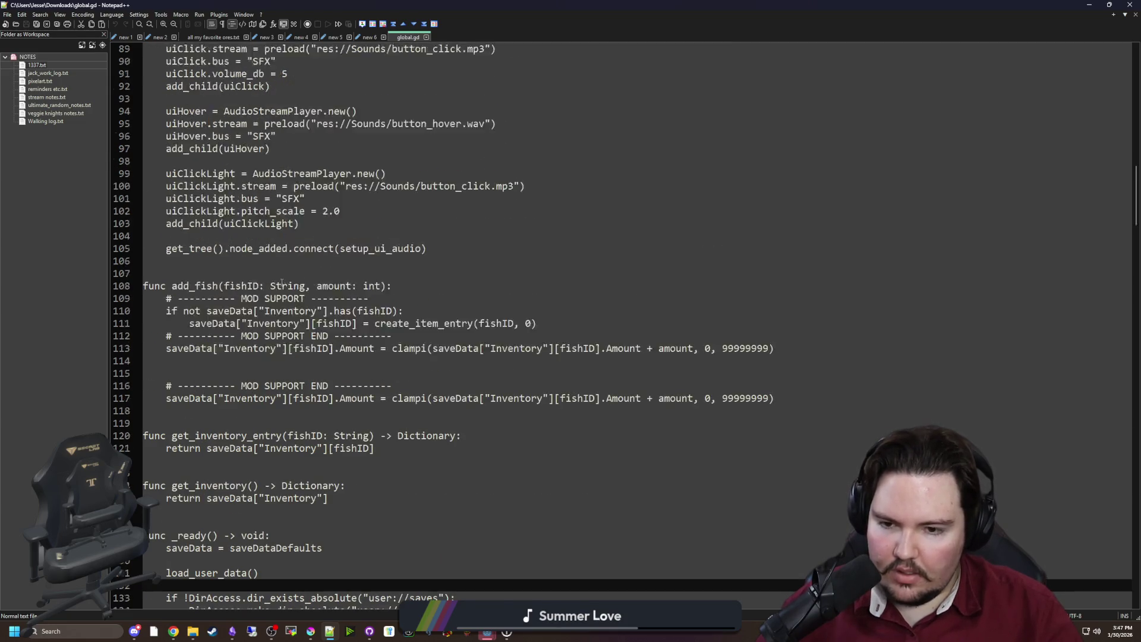
{"action": "scroll", "coordinate": [233, 357], "scroll_direction": "down", "scroll_amount": 4}
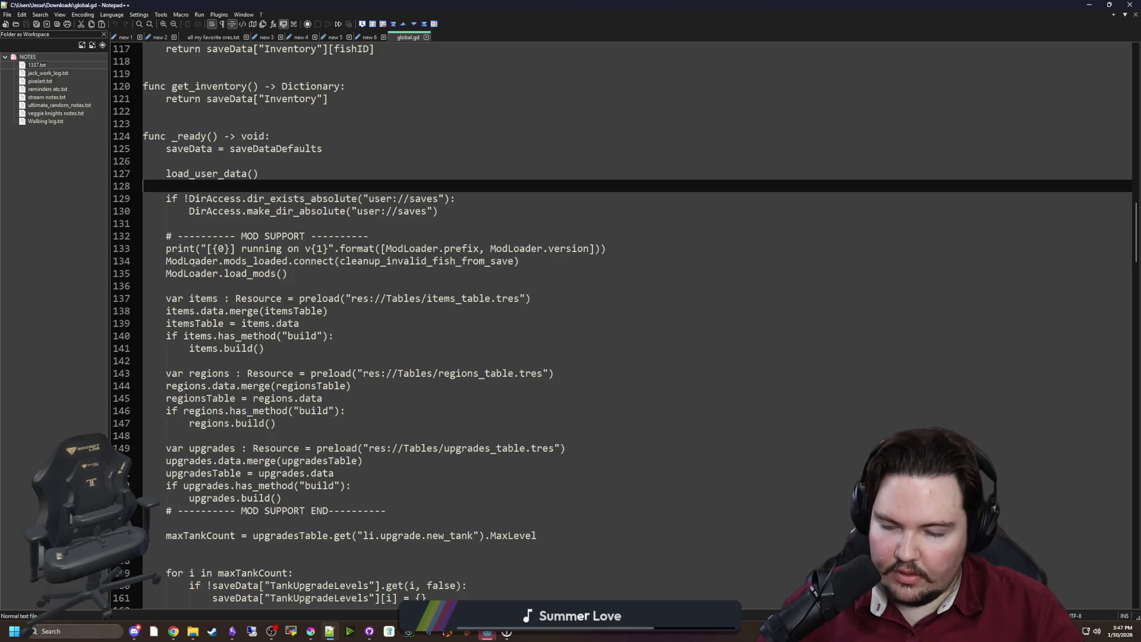
{"action": "left_click_drag", "start_coordinate": [312, 272], "coordinate": [166, 259]}
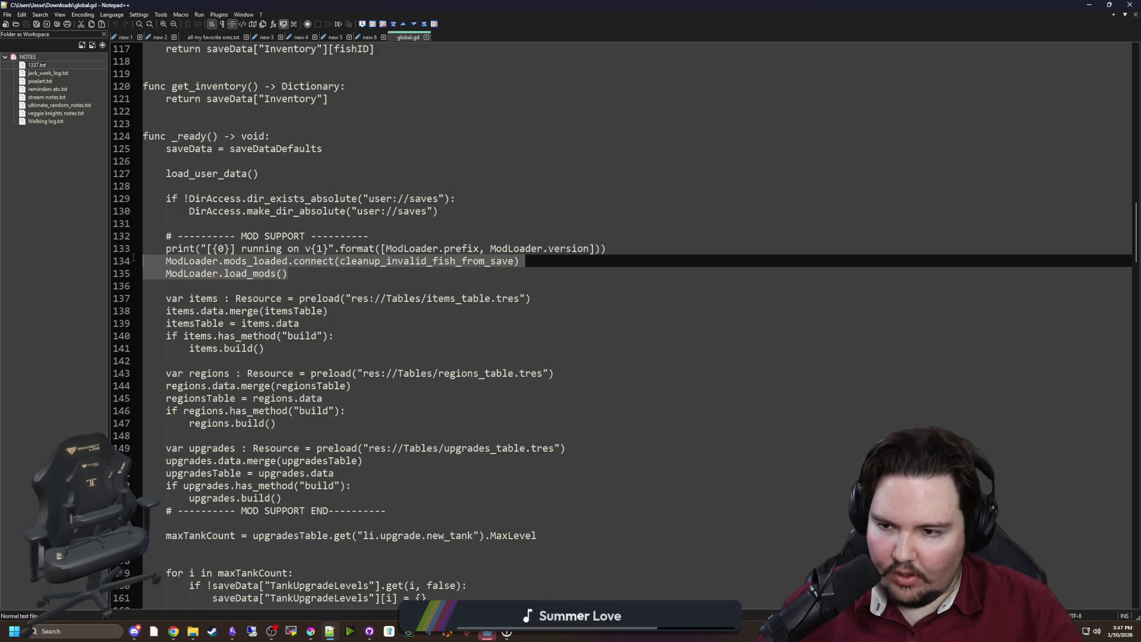
{"action": "left_click", "coordinate": [182, 261]}
{"action": "double_click", "coordinate": [191, 261]}
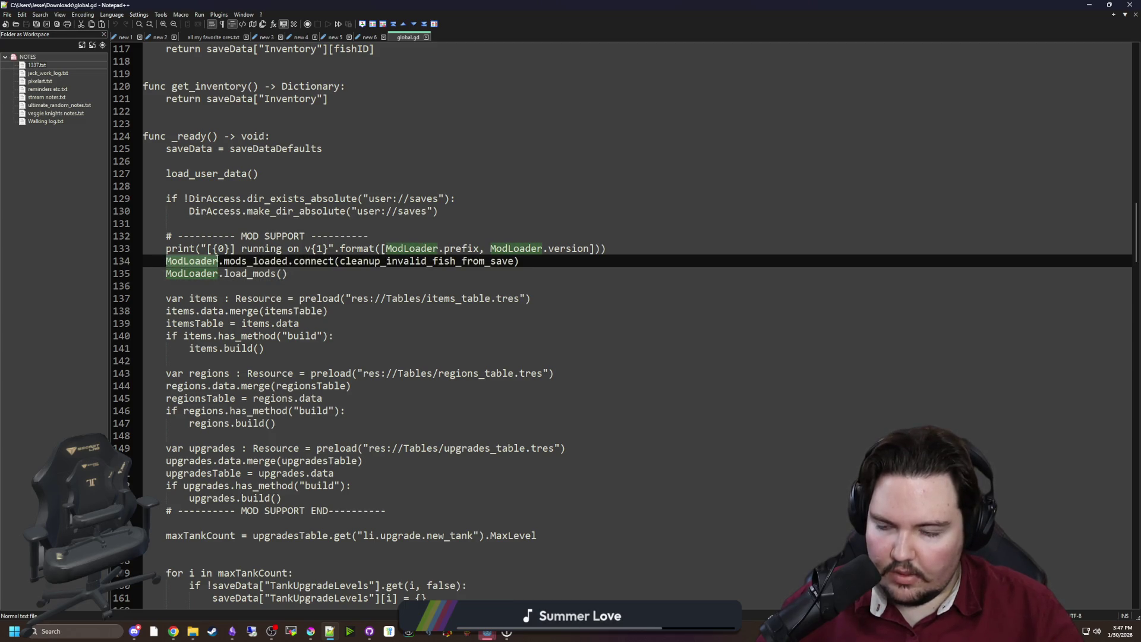
{"action": "left_click", "coordinate": [313, 285]}
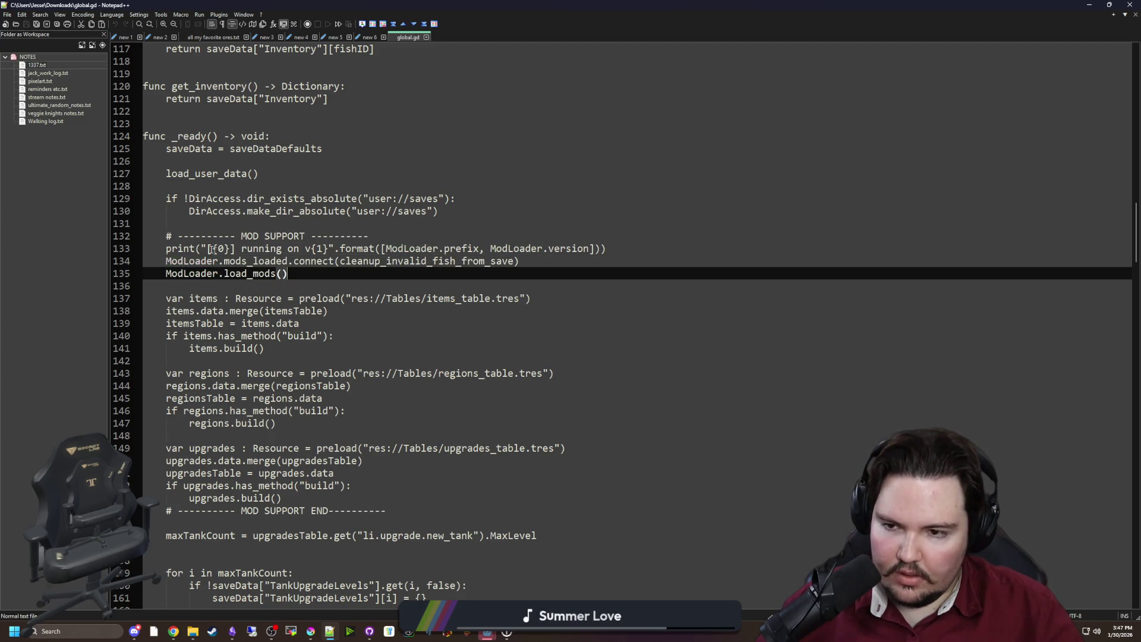
{"action": "mouse_move", "coordinate": [223, 261]}
{"action": "left_mouse_down"}
{"action": "mouse_move", "coordinate": [302, 266]}
{"action": "mouse_move", "coordinate": [224, 271]}
{"action": "left_mouse_up"}
{"action": "key", "text": "shift+End"}
{"action": "left_click", "coordinate": [304, 270]}
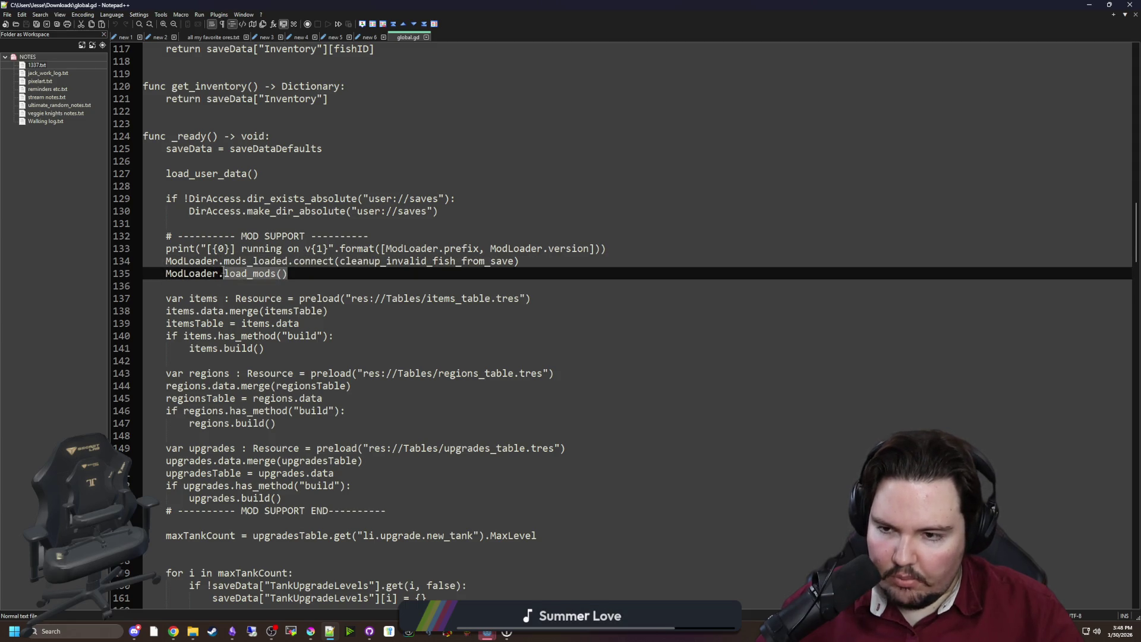
{"action": "scroll", "coordinate": [223, 268], "scroll_direction": "down", "scroll_amount": 3}
{"action": "scroll", "coordinate": [224, 240], "scroll_direction": "down", "scroll_amount": 20}
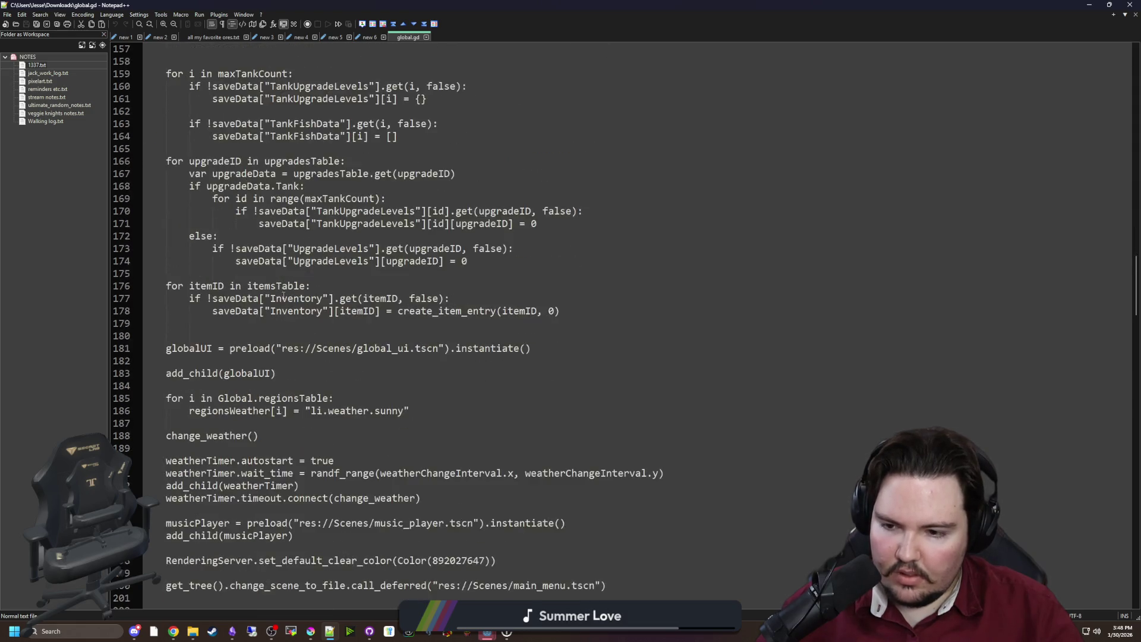
{"action": "scroll", "coordinate": [276, 350], "scroll_direction": "up", "scroll_amount": 20}
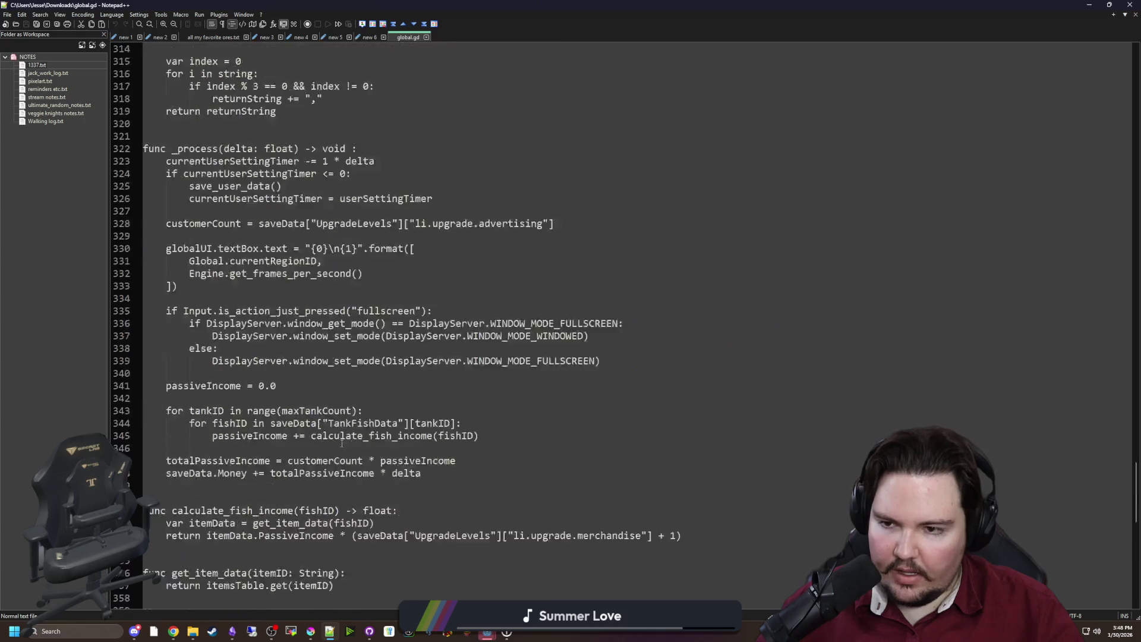
{"action": "scroll", "coordinate": [333, 429], "scroll_direction": "down", "scroll_amount": 9}
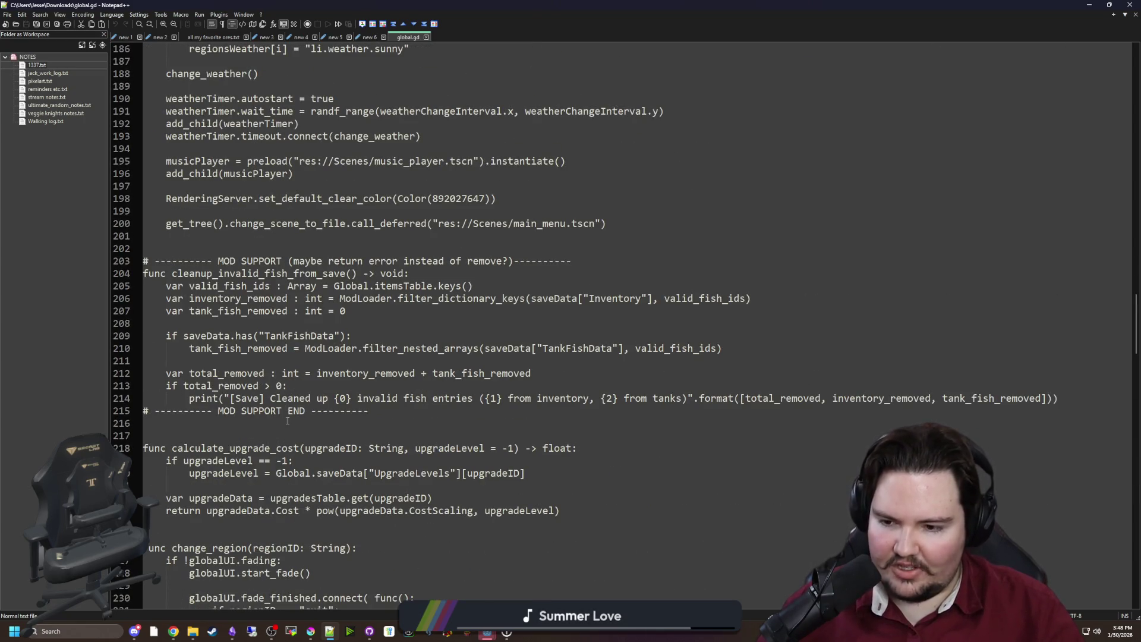
{"action": "left_click", "coordinate": [246, 424]}
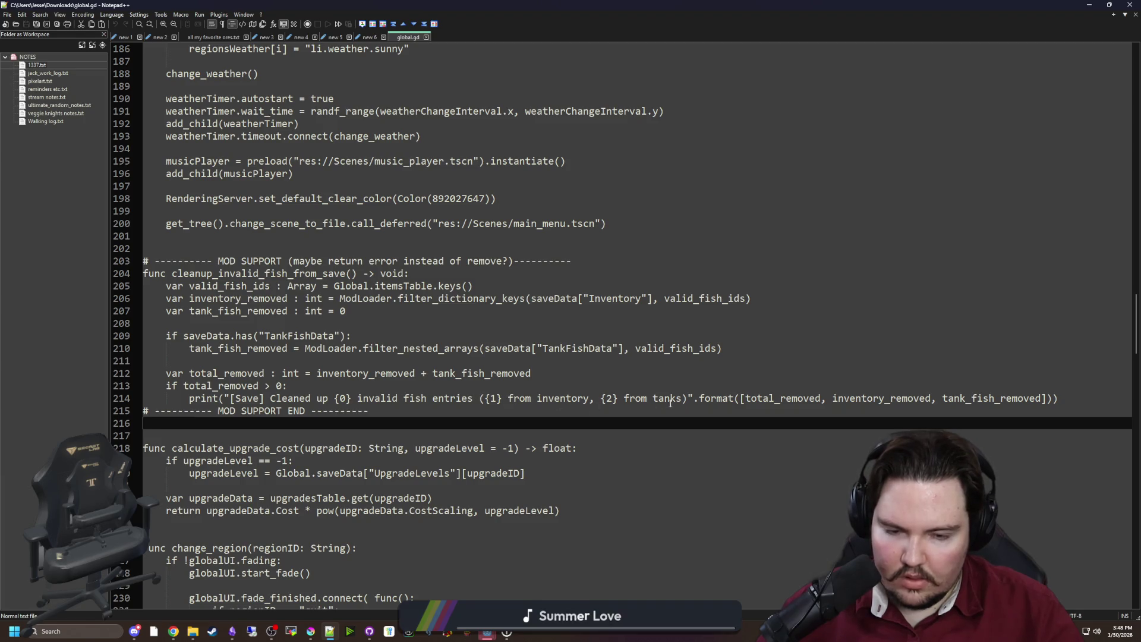
{"action": "scroll", "coordinate": [359, 343], "scroll_direction": "up", "scroll_amount": 5}
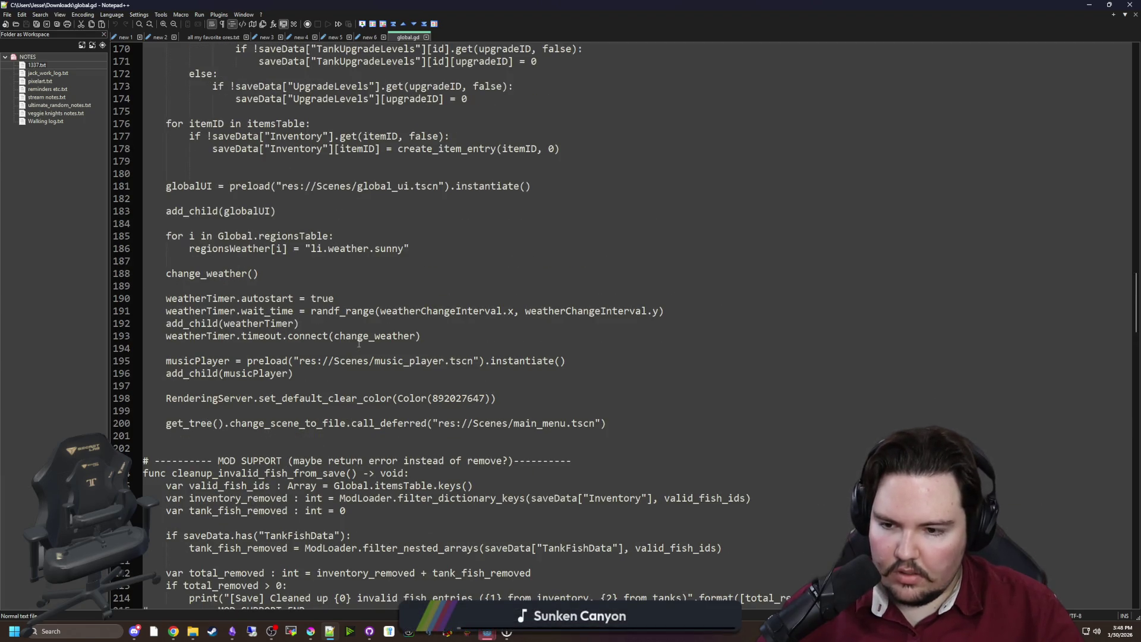
{"action": "scroll", "coordinate": [358, 343], "scroll_direction": "up", "scroll_amount": 6}
{"action": "scroll", "coordinate": [436, 479], "scroll_direction": "down", "scroll_amount": 5}
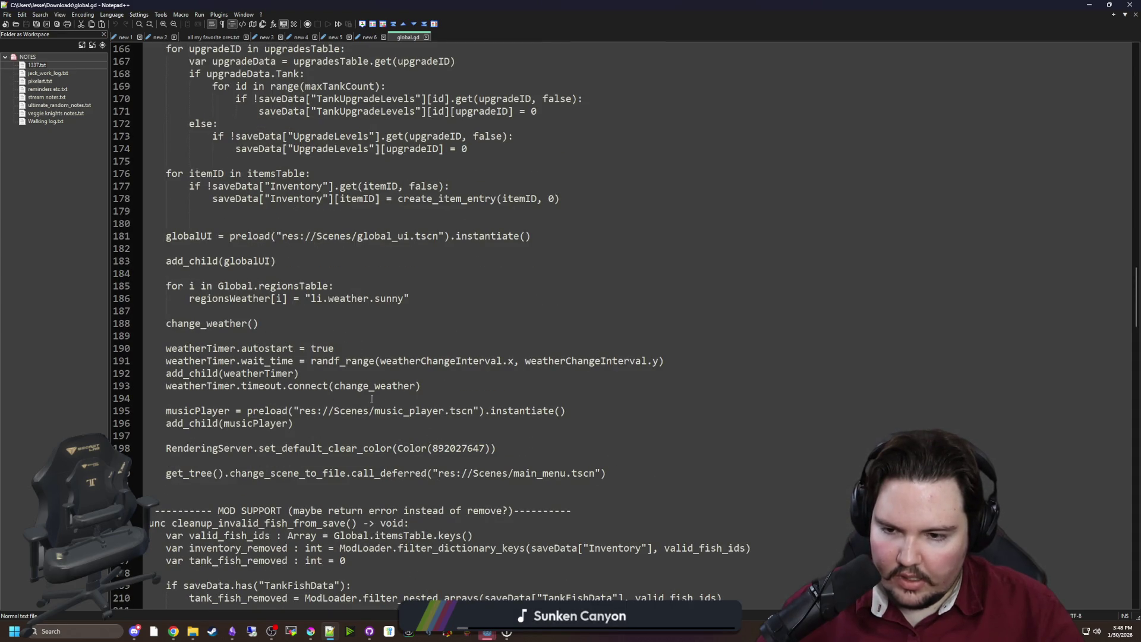
{"action": "scroll", "coordinate": [334, 373], "scroll_direction": "up", "scroll_amount": 13}
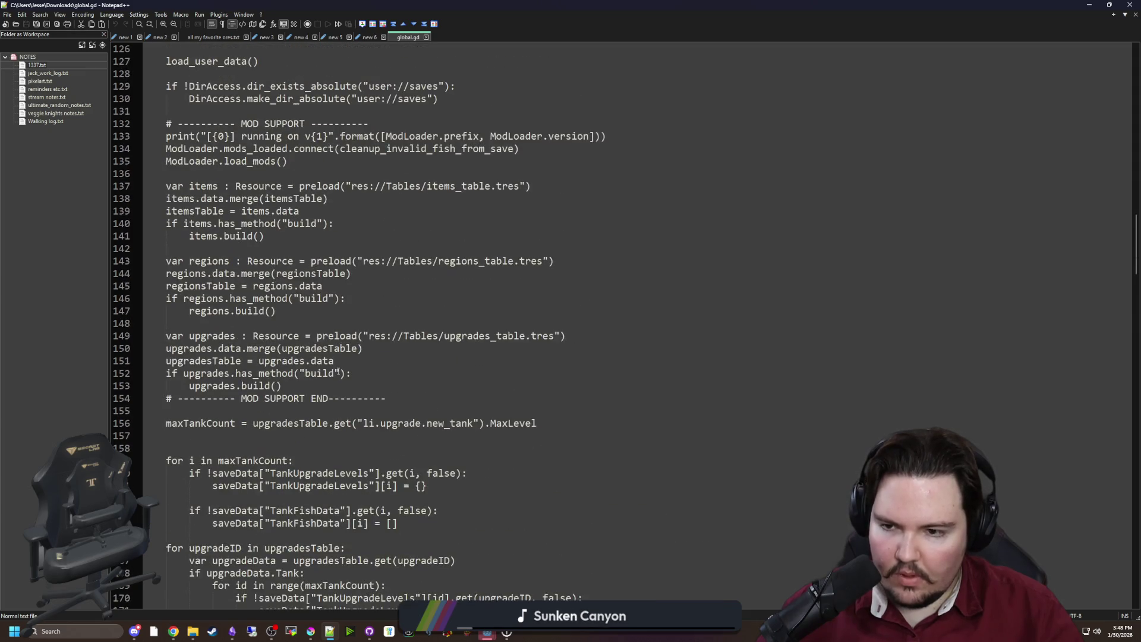
{"action": "scroll", "coordinate": [338, 371], "scroll_direction": "up", "scroll_amount": 20}
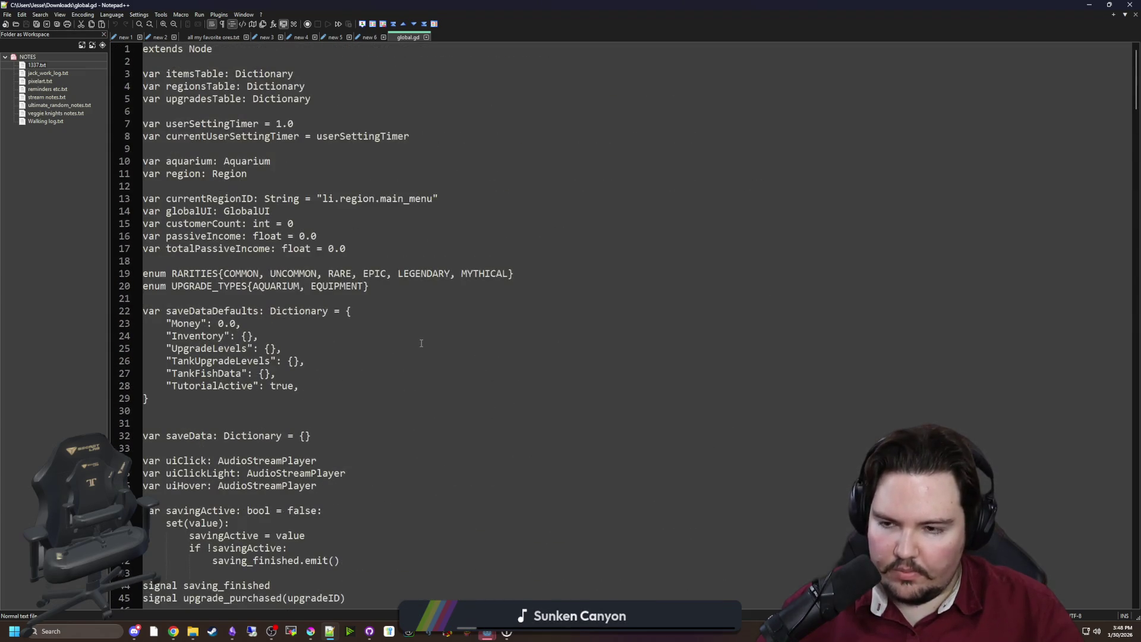
Step: In Godot, jump from the load_user_data call in _ready to its definition
{"action": "key", "text": "alt+Tab"}
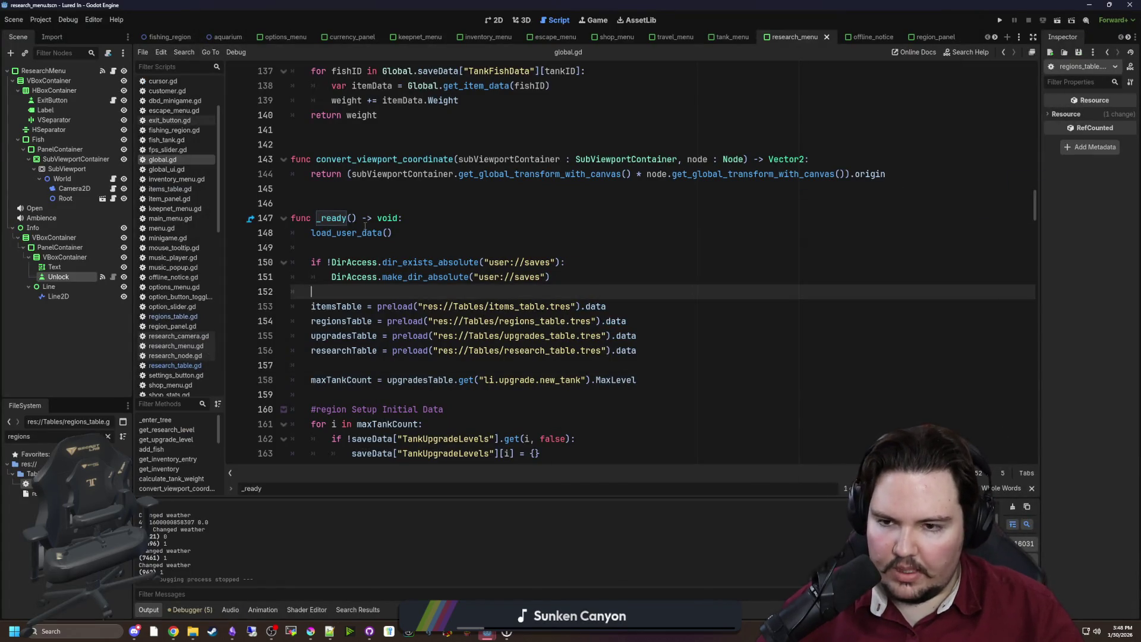
{"action": "left_click", "coordinate": [356, 204]}
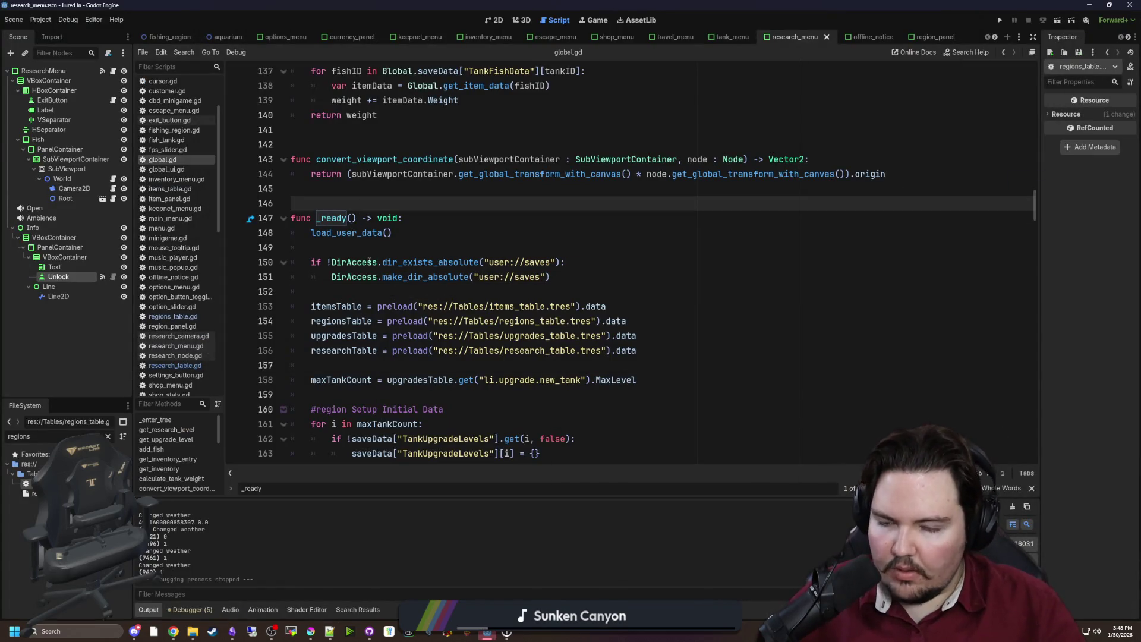
{"action": "scroll", "coordinate": [396, 197], "scroll_direction": "down", "scroll_amount": 3}
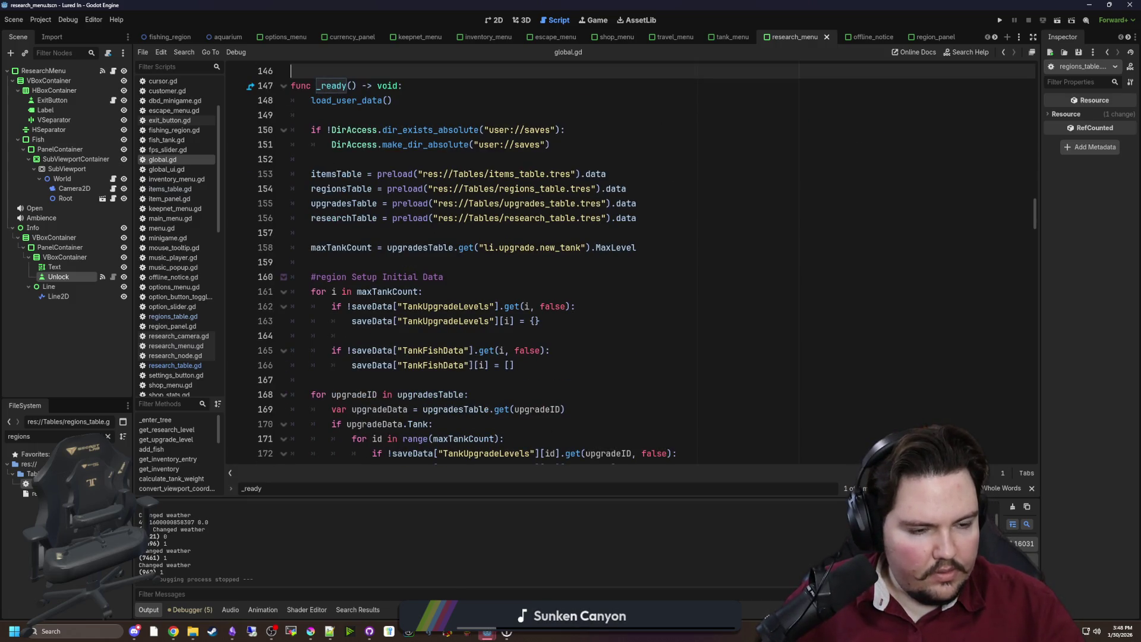
{"action": "scroll", "coordinate": [375, 300], "scroll_direction": "up", "scroll_amount": 8}
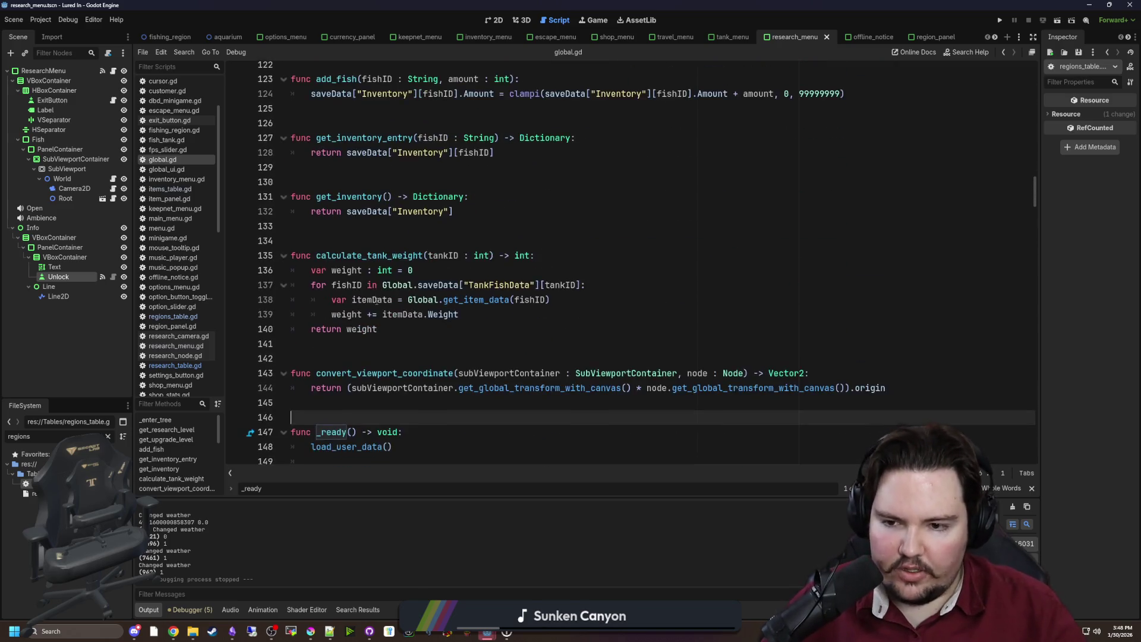
{"action": "scroll", "coordinate": [376, 300], "scroll_direction": "down", "scroll_amount": 3}
{"action": "left_click", "coordinate": [341, 273]}
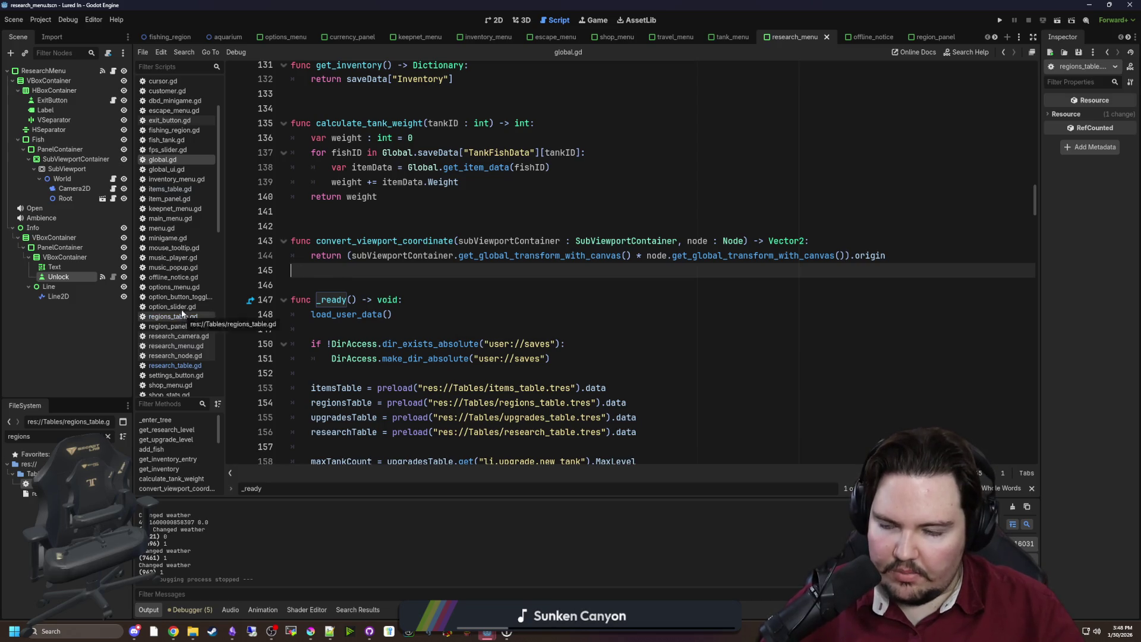
{"action": "left_click", "coordinate": [374, 226]}
{"action": "left_click", "coordinate": [364, 286]}
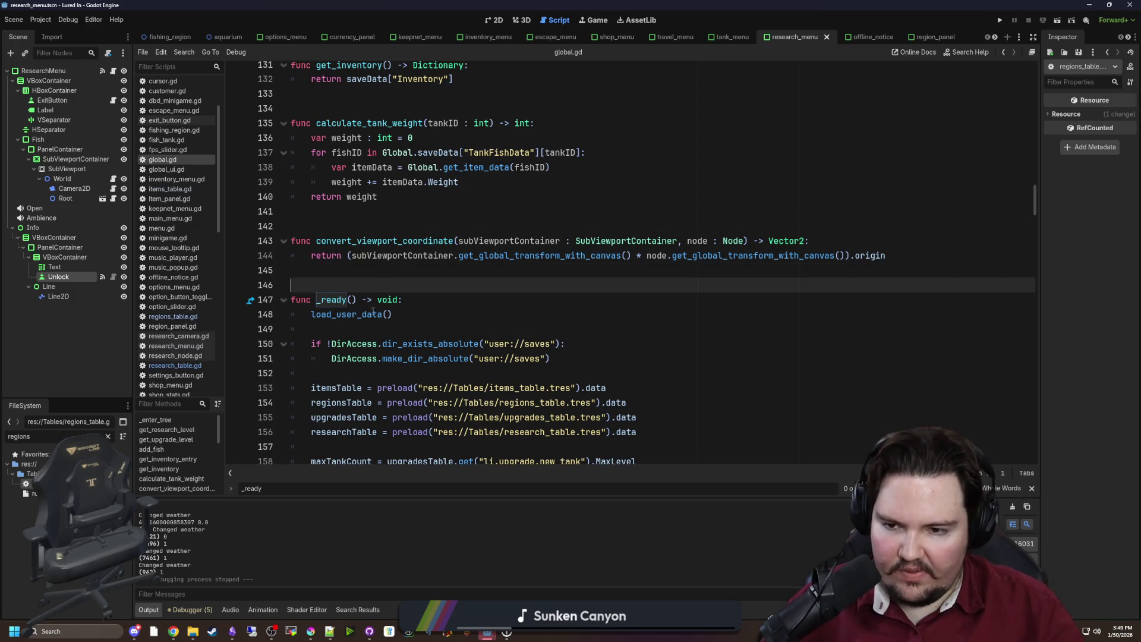
{"action": "left_click", "coordinate": [355, 315]}
{"action": "left_click", "coordinate": [353, 318], "text": "ctrl"}
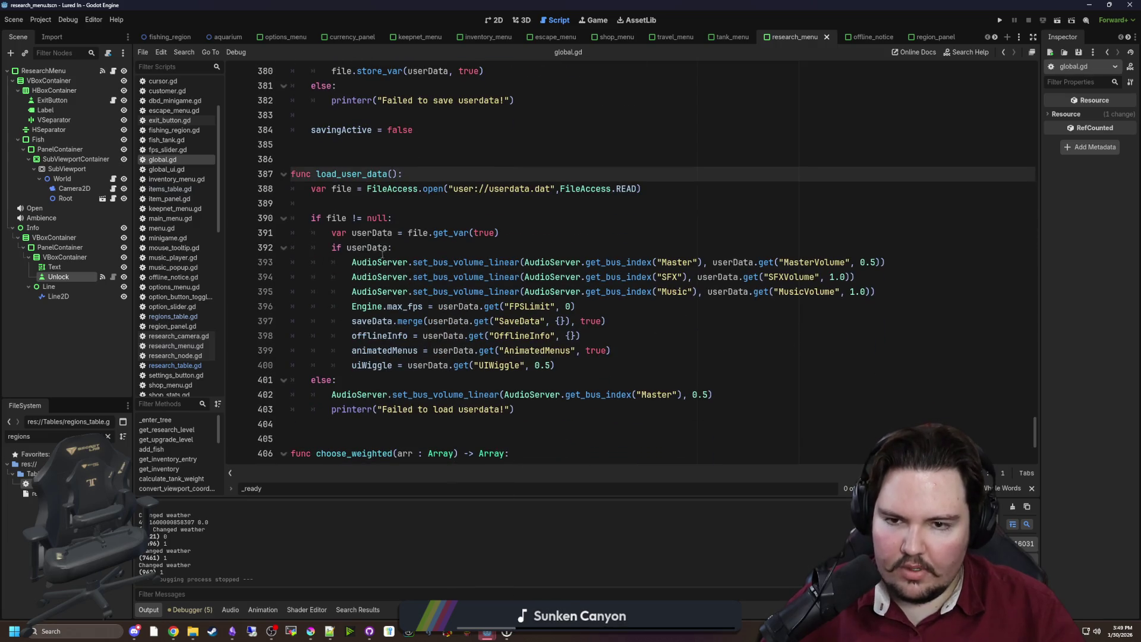
Step: Inspect load_user_data's body, selecting the saveData merge line on line 397
{"action": "left_click_drag", "start_coordinate": [595, 366], "coordinate": [237, 205]}
{"action": "left_click", "coordinate": [539, 306]}
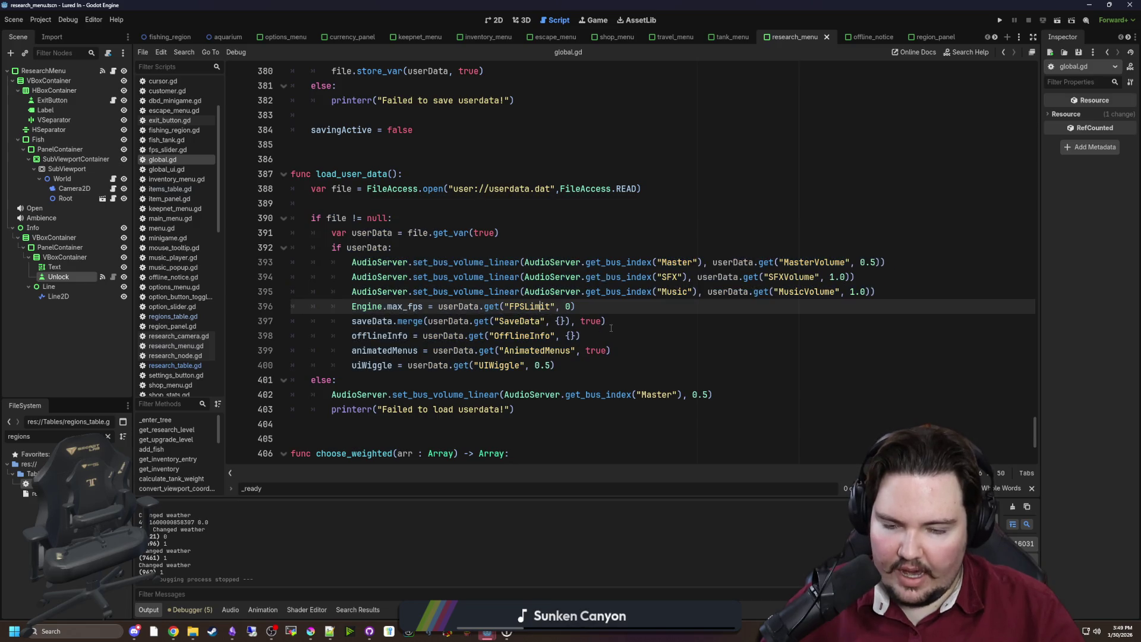
{"action": "left_click_drag", "start_coordinate": [607, 322], "coordinate": [351, 322]}
{"action": "left_click", "coordinate": [353, 317]}
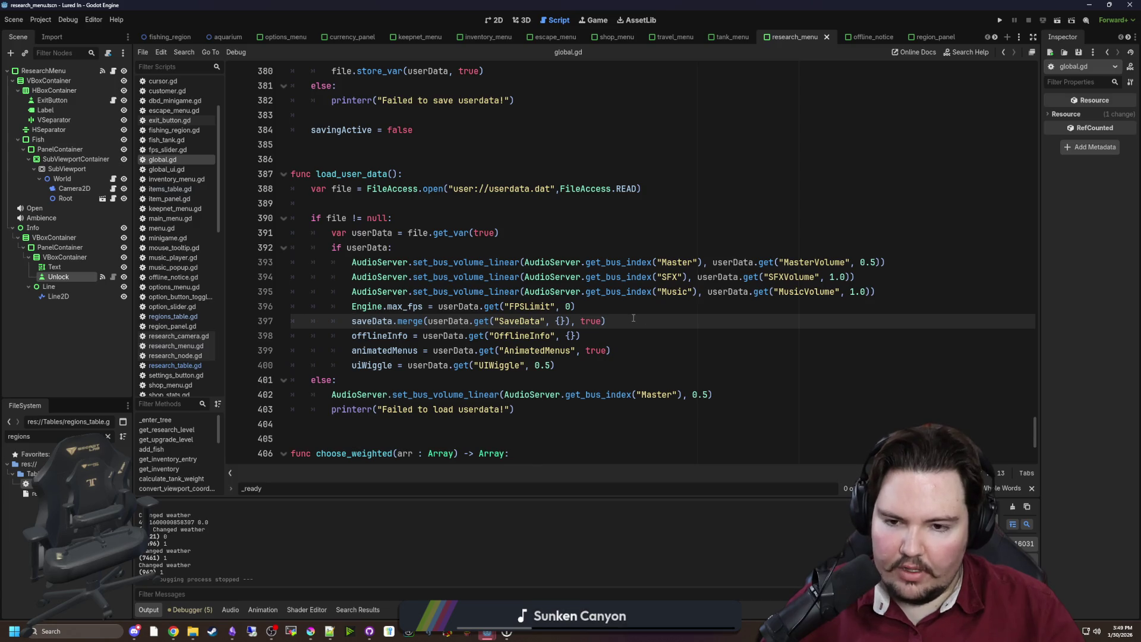
{"action": "left_click_drag", "start_coordinate": [607, 321], "coordinate": [353, 321]}
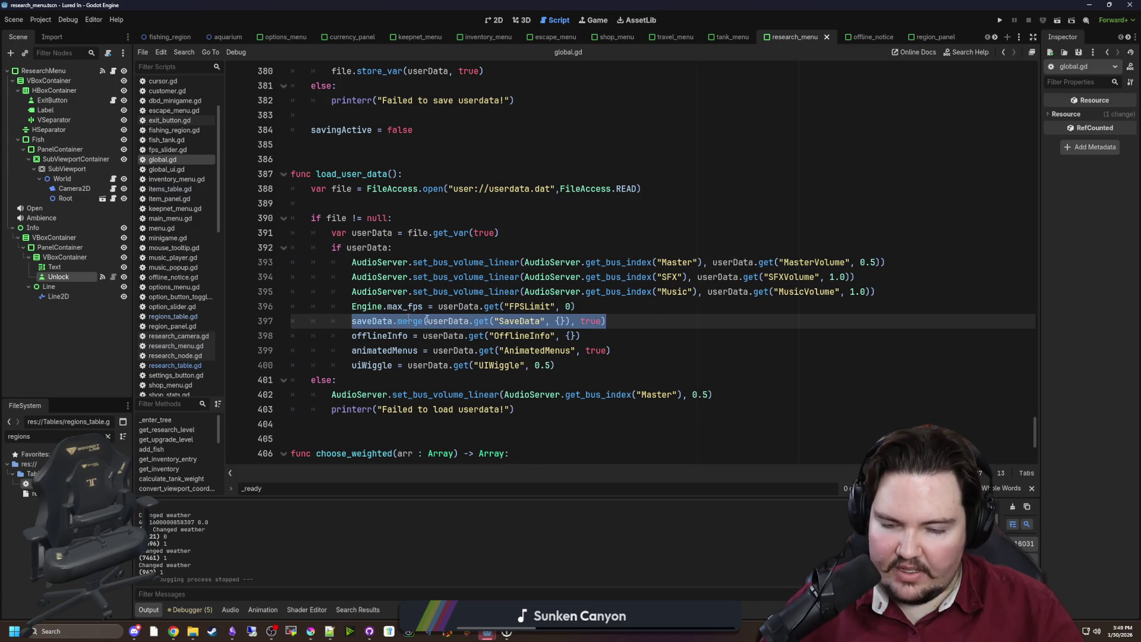
{"action": "left_click", "coordinate": [574, 321]}
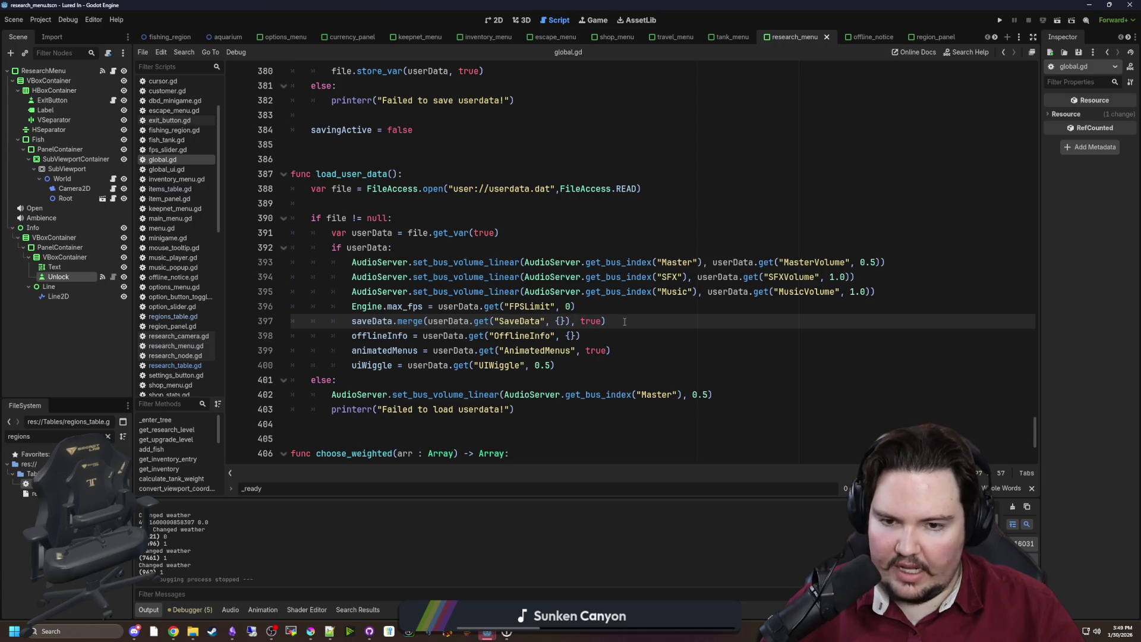
{"action": "left_click_drag", "start_coordinate": [624, 322], "coordinate": [347, 320]}
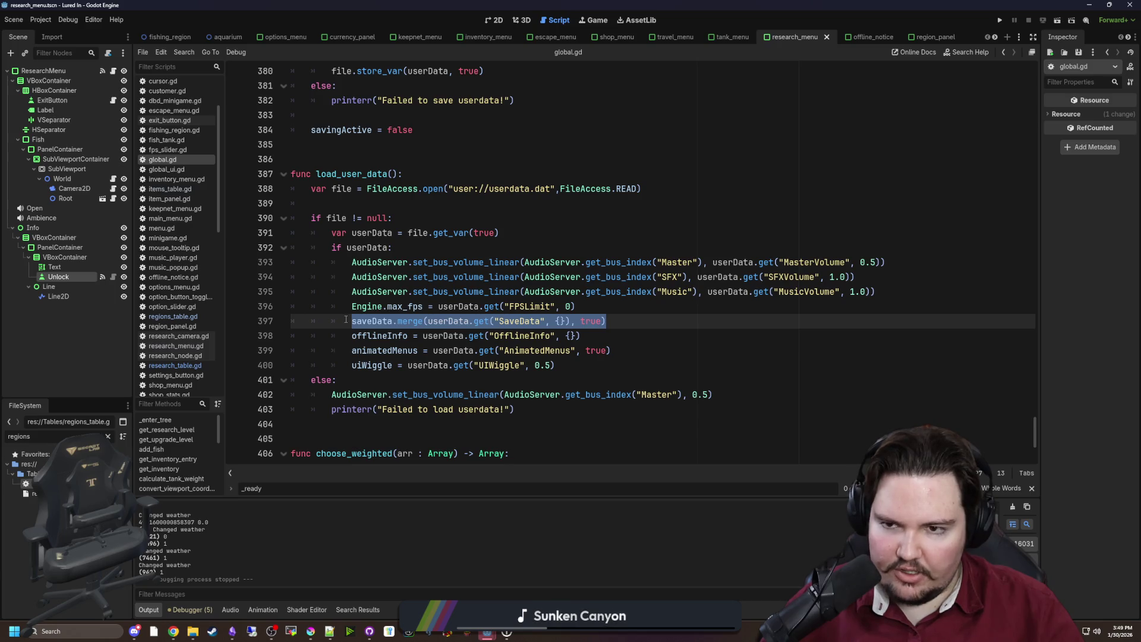
{"action": "left_click", "coordinate": [351, 204]}
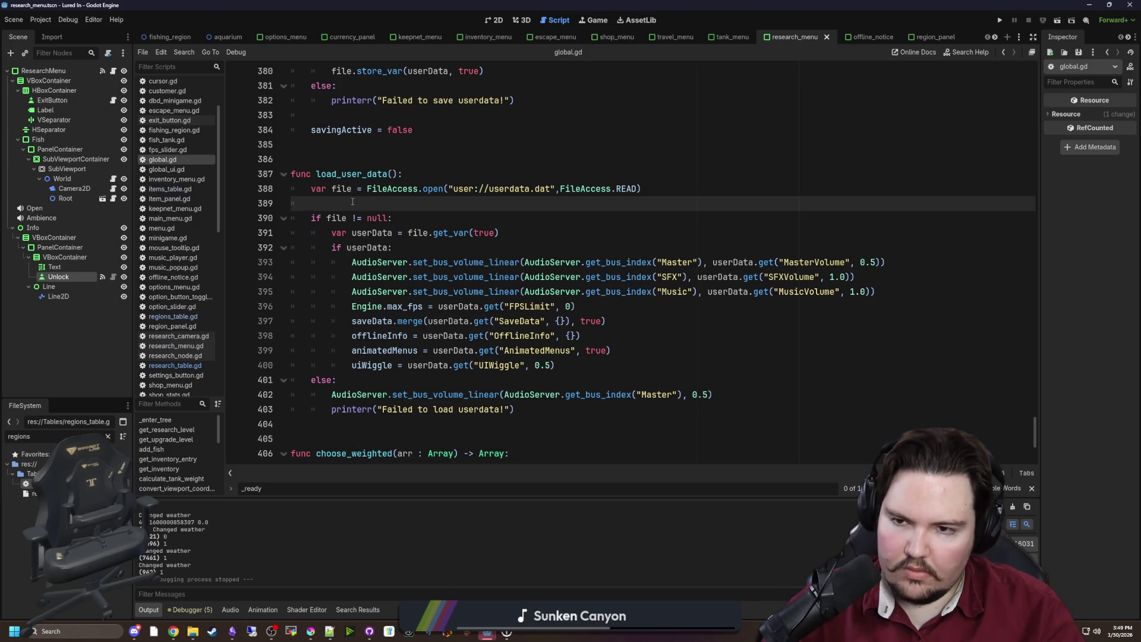
{"action": "scroll", "coordinate": [398, 223], "scroll_direction": "down", "scroll_amount": 1}
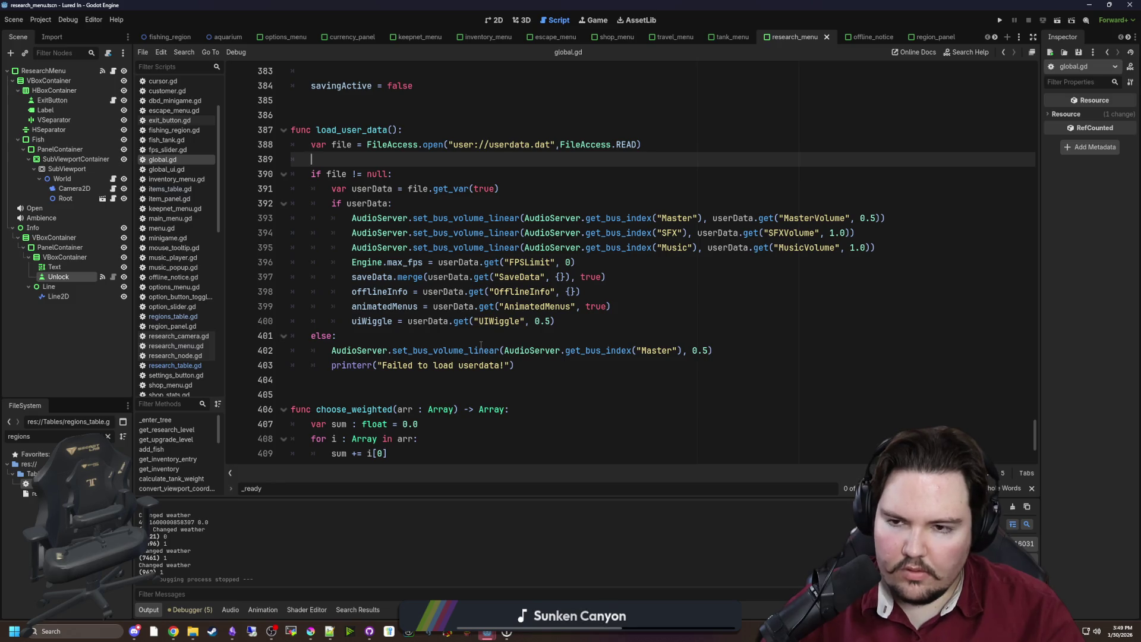
{"action": "scroll", "coordinate": [481, 345], "scroll_direction": "up", "scroll_amount": 1}
{"action": "scroll", "coordinate": [529, 372], "scroll_direction": "down", "scroll_amount": 1}
Step: Duplicate the whole load_user_data function directly below the original
{"action": "mouse_move", "coordinate": [534, 368]}
{"action": "left_mouse_down"}
{"action": "mouse_move", "coordinate": [510, 321]}
{"action": "mouse_move", "coordinate": [291, 129]}
{"action": "left_mouse_up"}
{"action": "key", "text": "ctrl+c"}
{"action": "scroll", "coordinate": [399, 384], "scroll_direction": "down", "scroll_amount": 1}
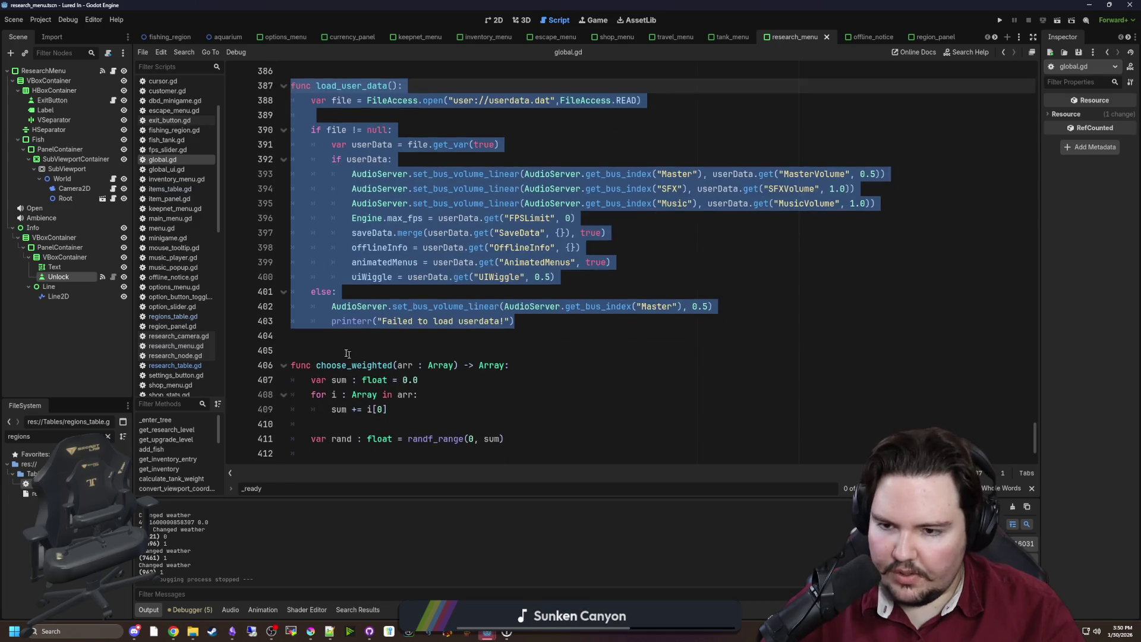
{"action": "left_click", "coordinate": [347, 336]}
{"action": "key", "text": "Return"}
{"action": "key", "text": "Return"}
{"action": "key", "text": "ctrl+v"}
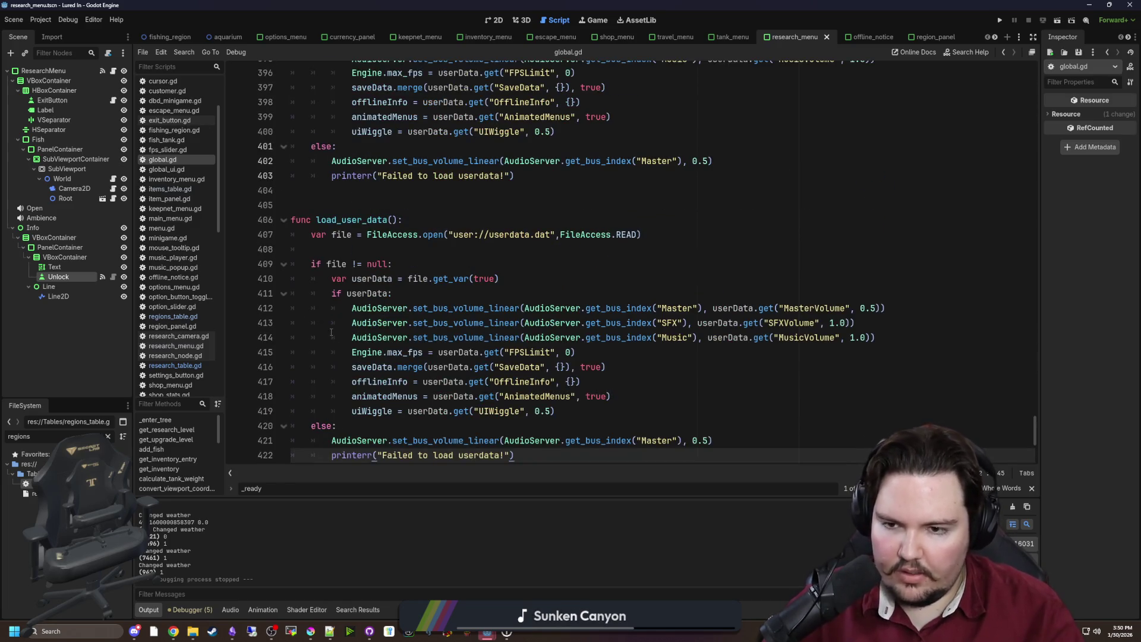
{"action": "scroll", "coordinate": [356, 267], "scroll_direction": "down", "scroll_amount": 1}
{"action": "key", "text": "Down"}
{"action": "scroll", "coordinate": [374, 195], "scroll_direction": "up", "scroll_amount": 5}
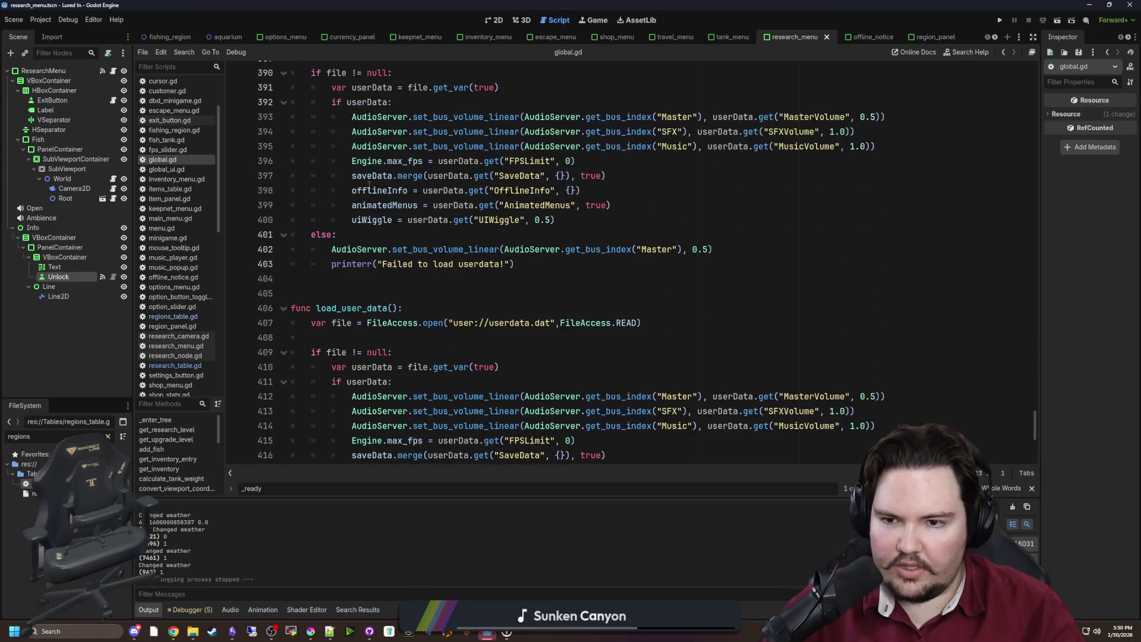
{"action": "scroll", "coordinate": [352, 216], "scroll_direction": "down", "scroll_amount": 4}
Step: Rename the duplicated function to load_save_data
{"action": "double_click", "coordinate": [352, 216]}
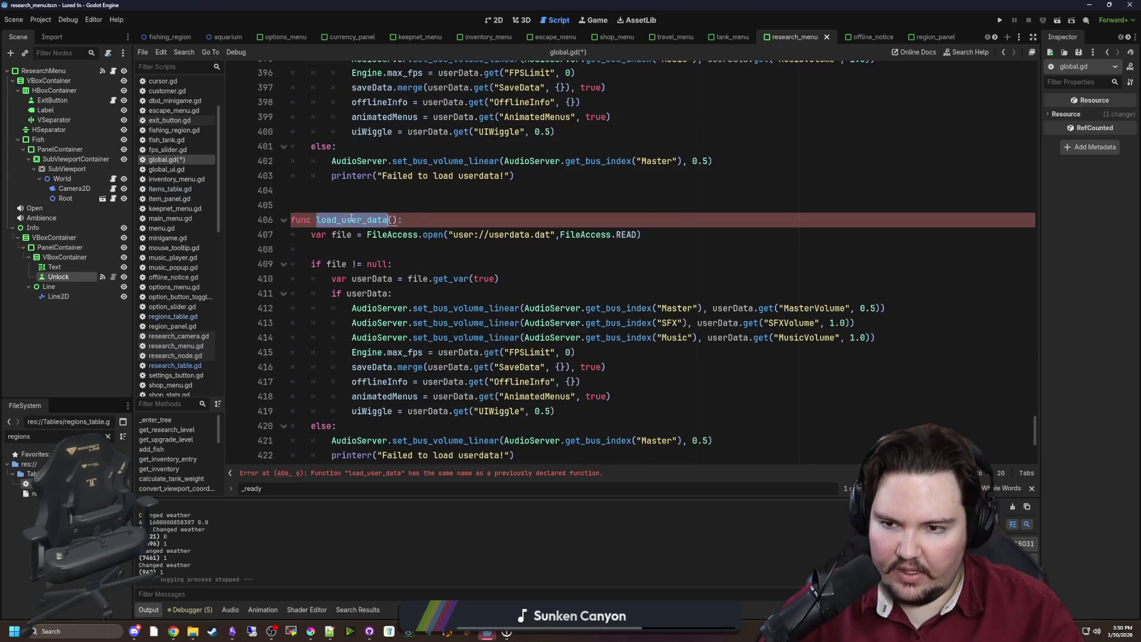
{"action": "type", "text": "load_"}
{"action": "type", "text": "save_data"}
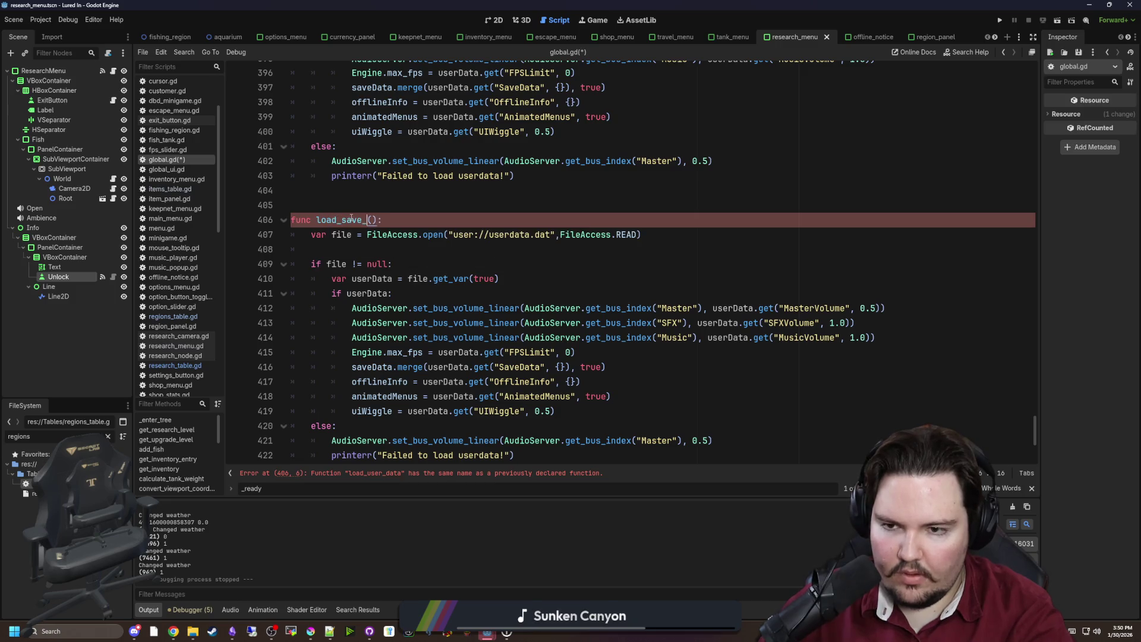
{"action": "left_click", "coordinate": [370, 208]}
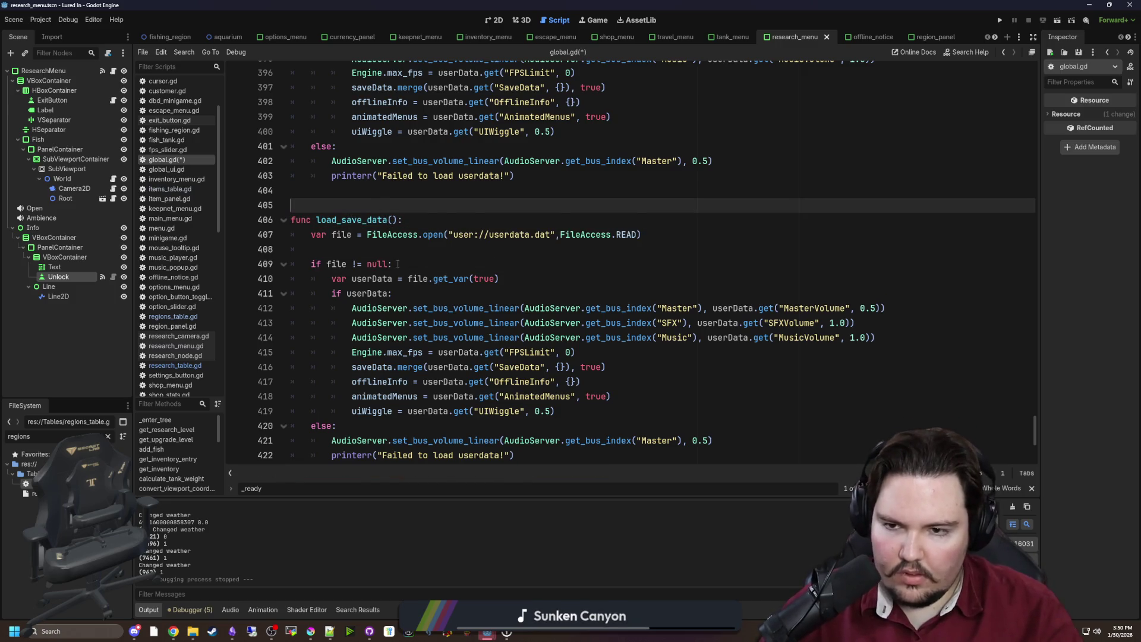
{"action": "scroll", "coordinate": [421, 263], "scroll_direction": "down", "scroll_amount": 1}
{"action": "double_click", "coordinate": [354, 176]}
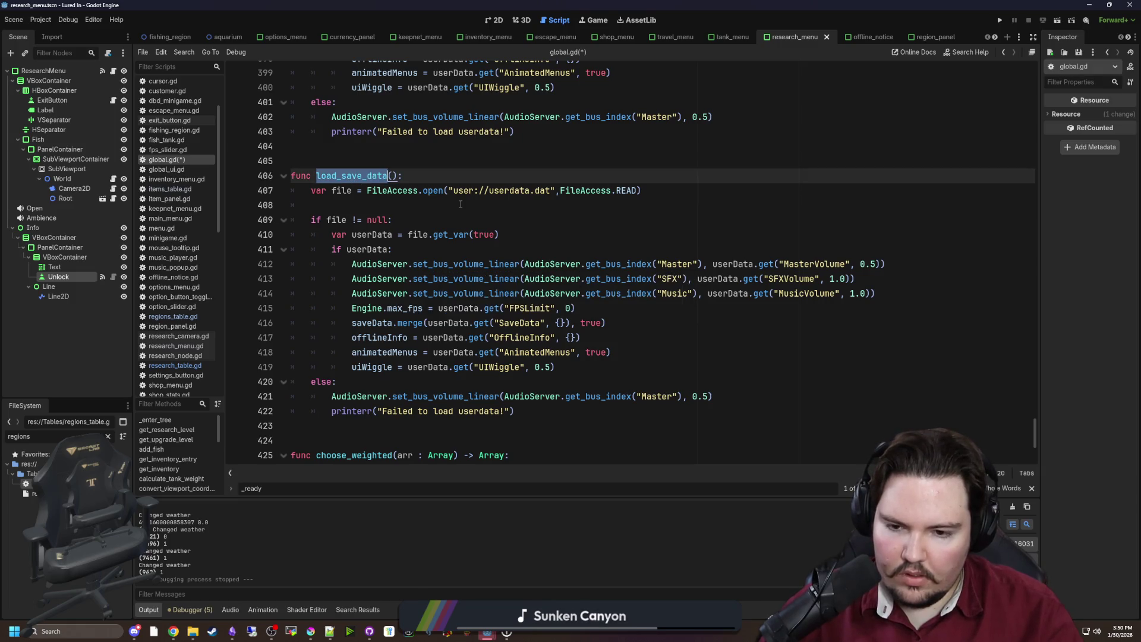
{"action": "type", "text": "load_"}
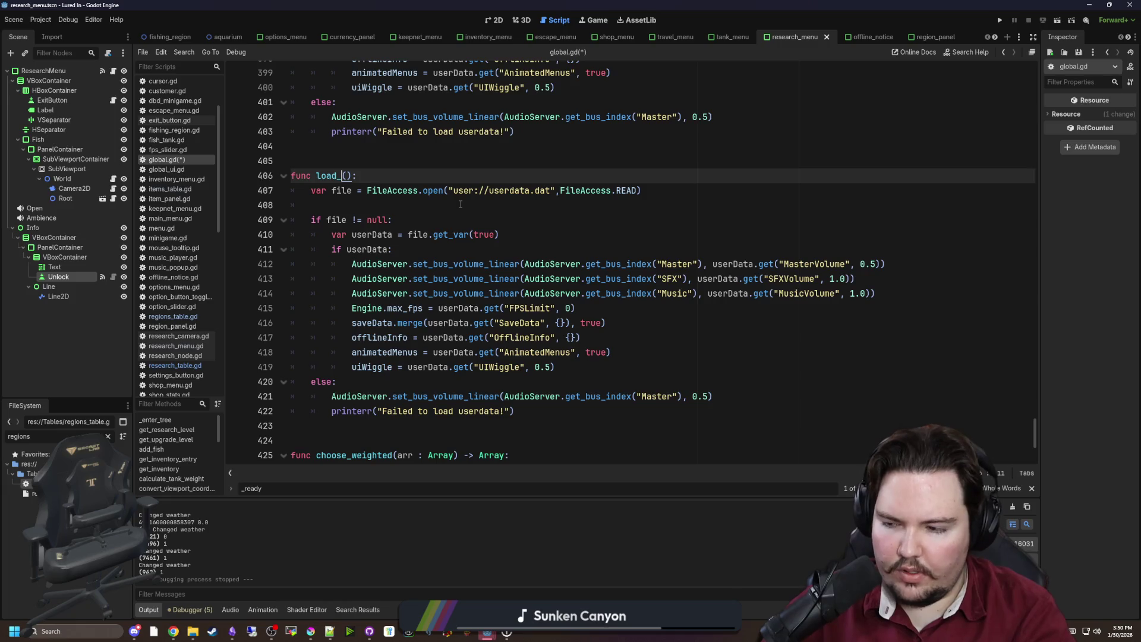
{"action": "type", "text": "game_data"}
{"action": "scroll", "coordinate": [510, 214], "scroll_direction": "up", "scroll_amount": 2}
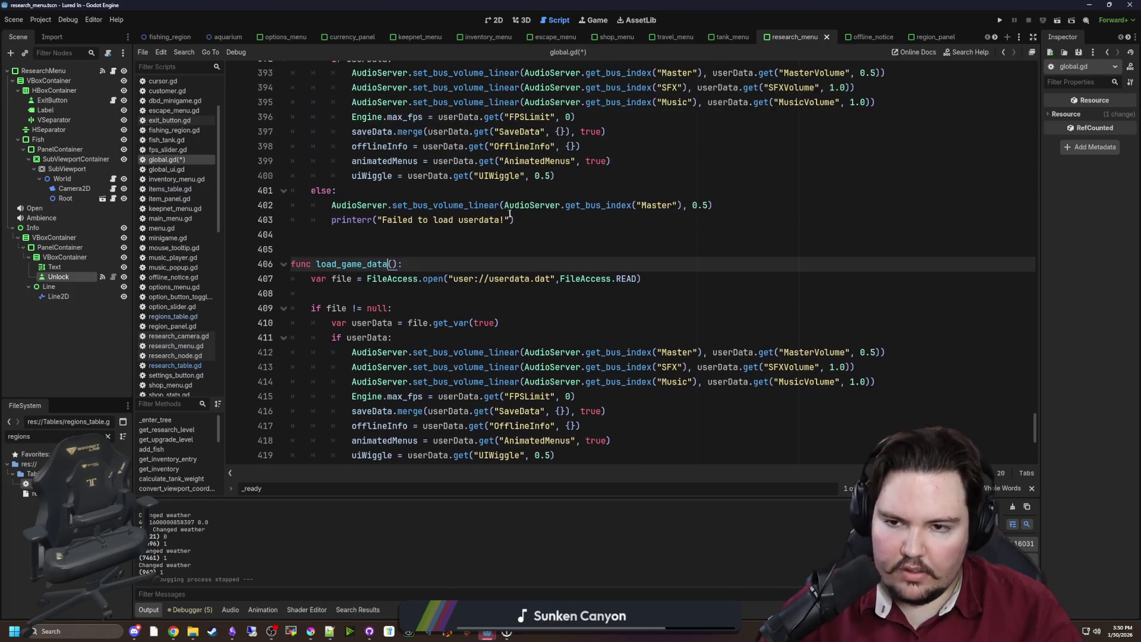
{"action": "scroll", "coordinate": [510, 214], "scroll_direction": "down", "scroll_amount": 2}
{"action": "key", "text": "Left"}
{"action": "key", "text": "Left"}
{"action": "key", "text": "Left"}
{"action": "key", "text": "shift+Left"}
{"action": "key", "text": "shift+Left"}
{"action": "key", "text": "shift+Left"}
{"action": "type", "text": "sav"}
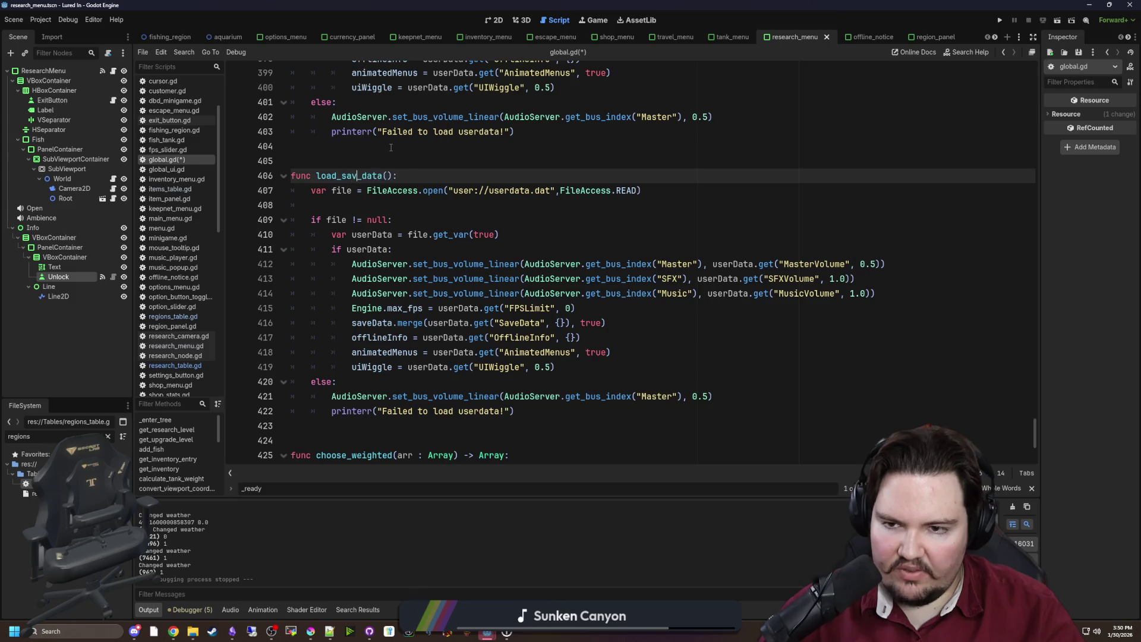
{"action": "type", "text": "e"}
{"action": "left_click", "coordinate": [391, 147]}
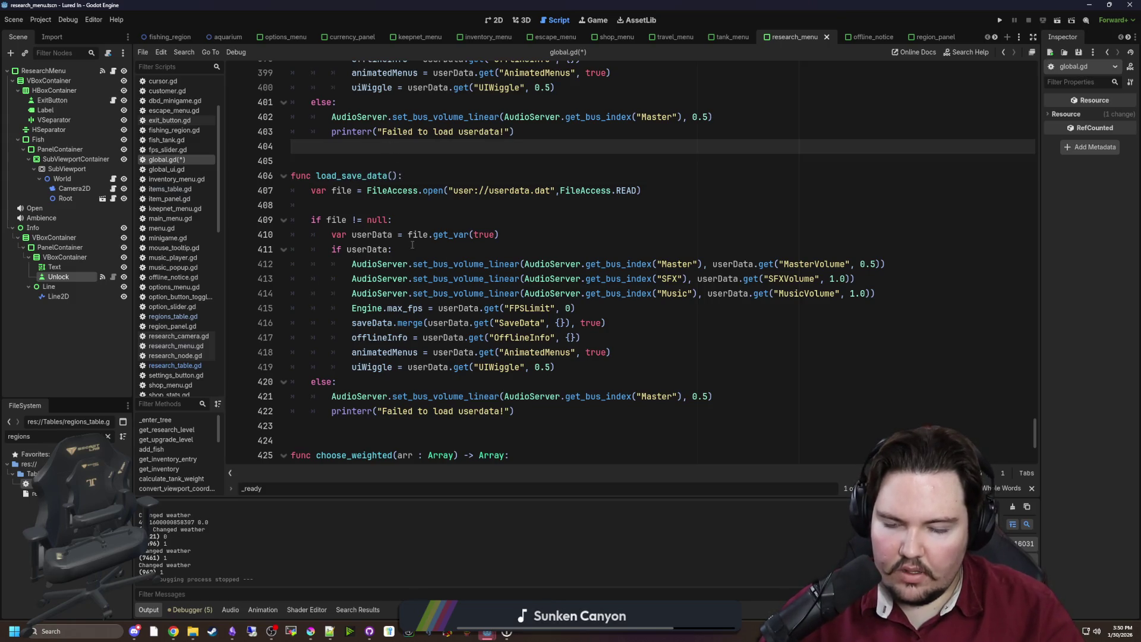
Step: Change the copy's FileAccess.open path from user://userdata.dat to user://savedata.dat
{"action": "scroll", "coordinate": [413, 245], "scroll_direction": "down", "scroll_amount": 1}
{"action": "left_click", "coordinate": [536, 366]}
{"action": "scroll", "coordinate": [535, 366], "scroll_direction": "down", "scroll_amount": 1}
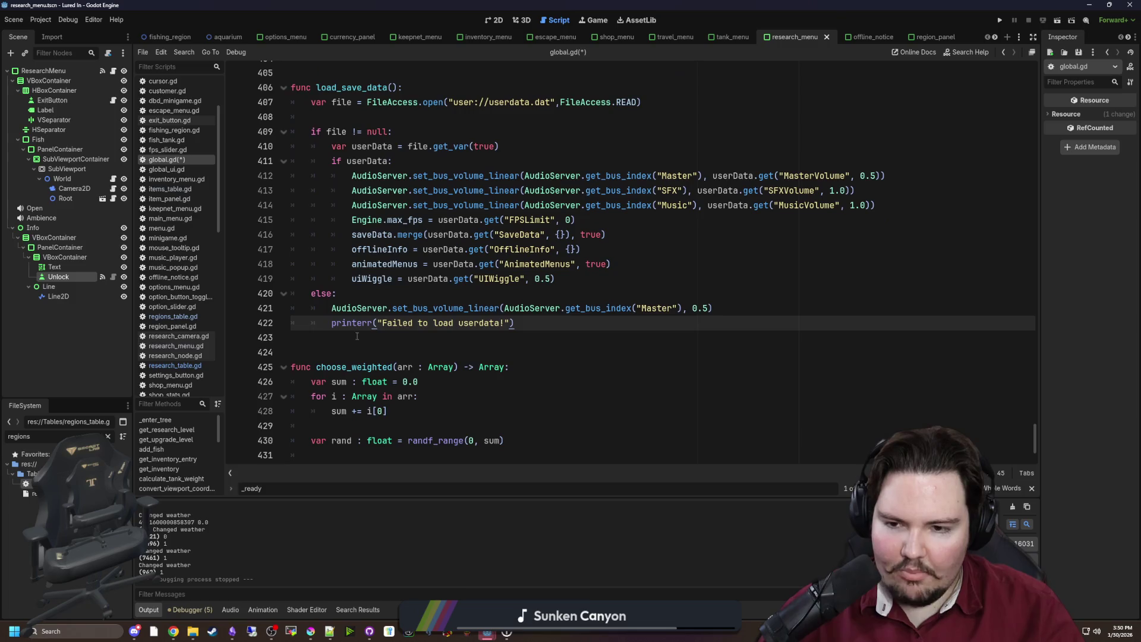
{"action": "left_click", "coordinate": [357, 337]}
{"action": "scroll", "coordinate": [358, 337], "scroll_direction": "down", "scroll_amount": 2}
{"action": "scroll", "coordinate": [358, 337], "scroll_direction": "up", "scroll_amount": 6}
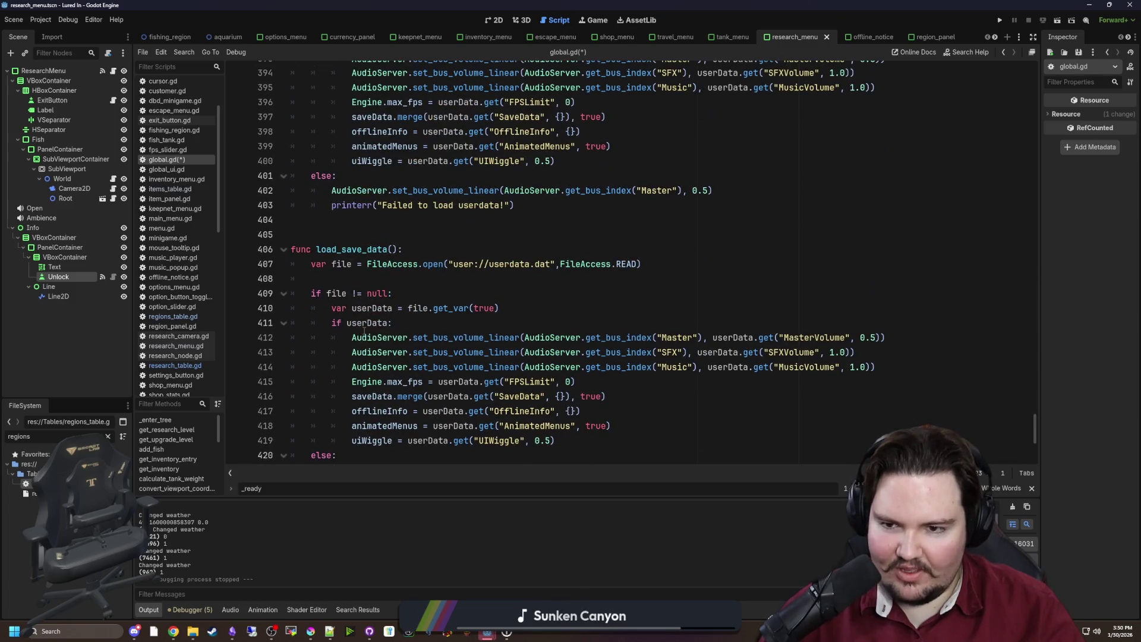
{"action": "scroll", "coordinate": [364, 330], "scroll_direction": "down", "scroll_amount": 3}
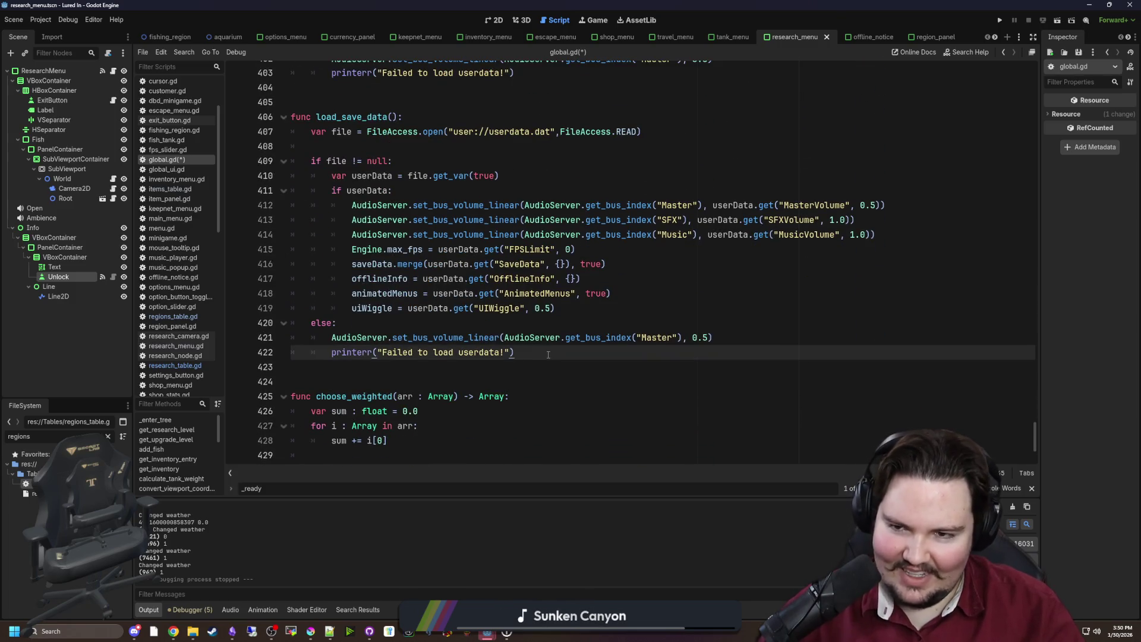
{"action": "scroll", "coordinate": [551, 356], "scroll_direction": "up", "scroll_amount": 1}
{"action": "left_click", "coordinate": [517, 205]}
{"action": "double_click", "coordinate": [511, 176]}
{"action": "left_click", "coordinate": [517, 205]}
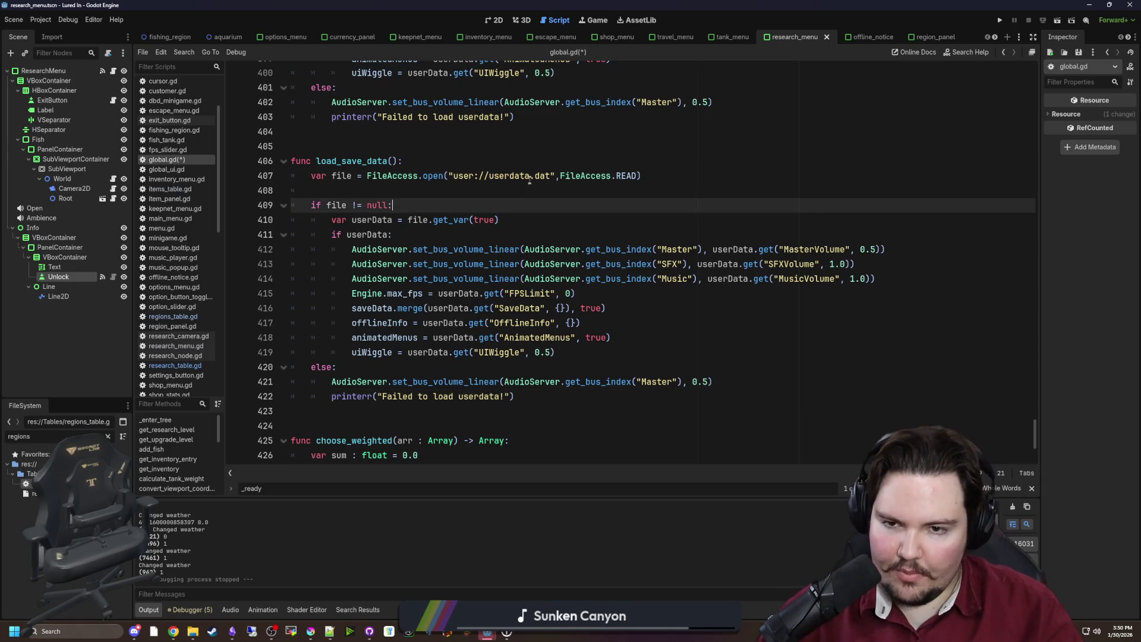
{"action": "double_click", "coordinate": [511, 176]}
{"action": "type", "text": "save_data"}
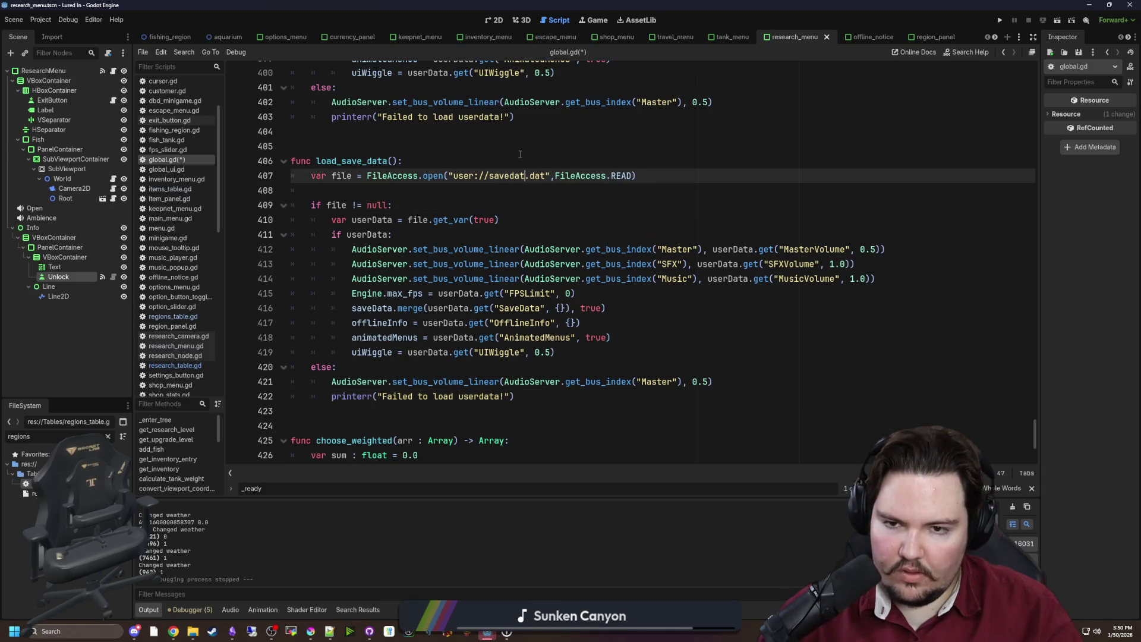
{"action": "left_click", "coordinate": [418, 161]}
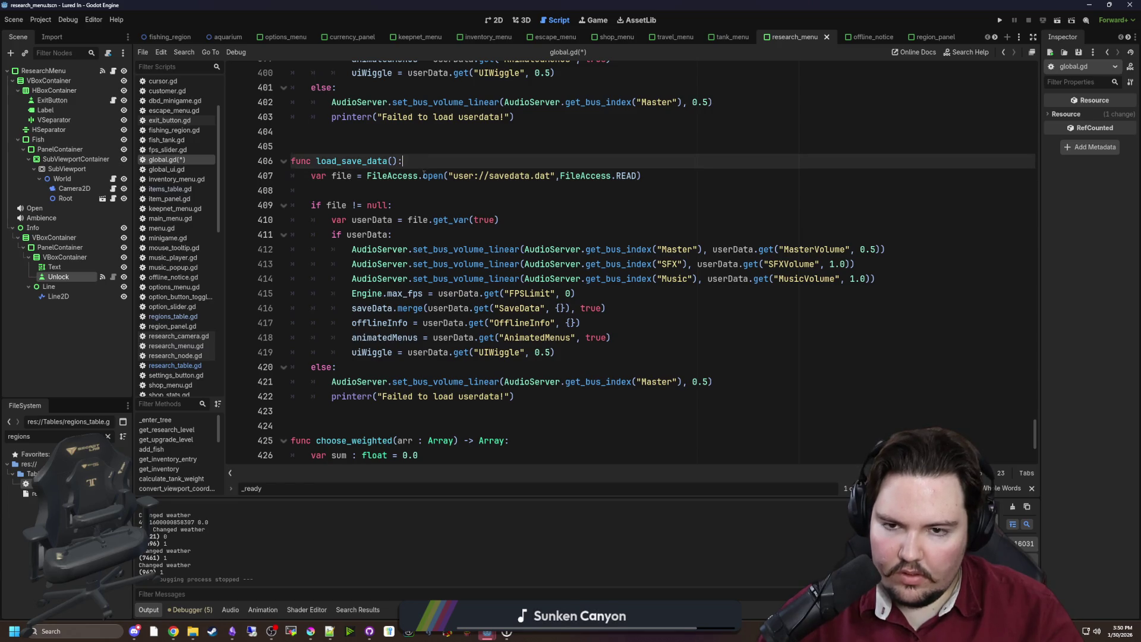
{"action": "left_click", "coordinate": [487, 189]}
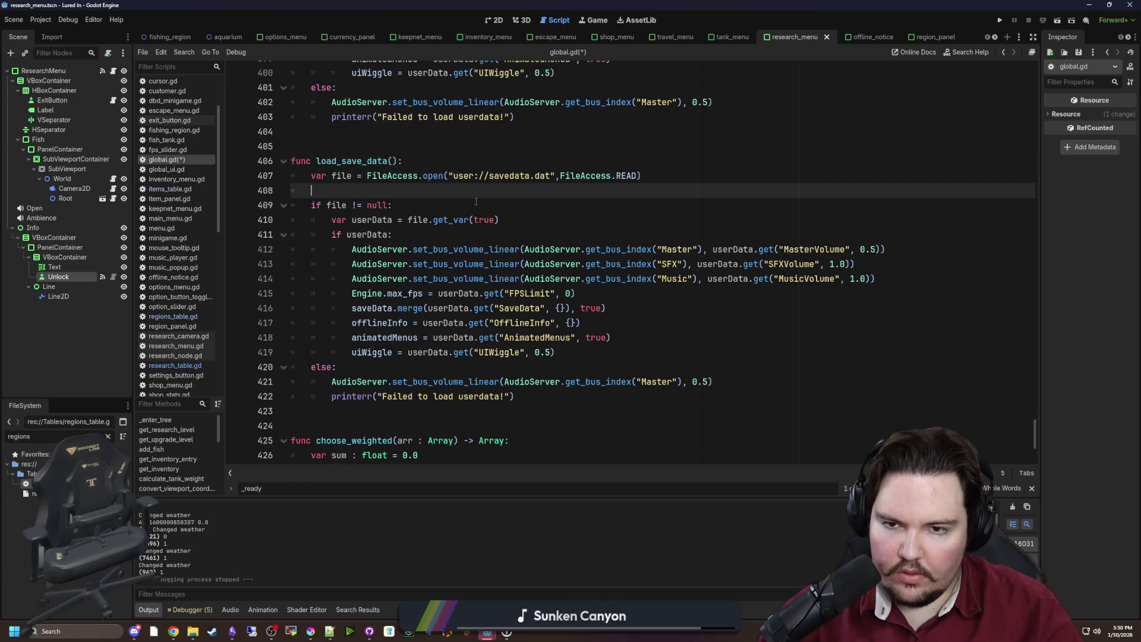
{"action": "left_click", "coordinate": [401, 231]}
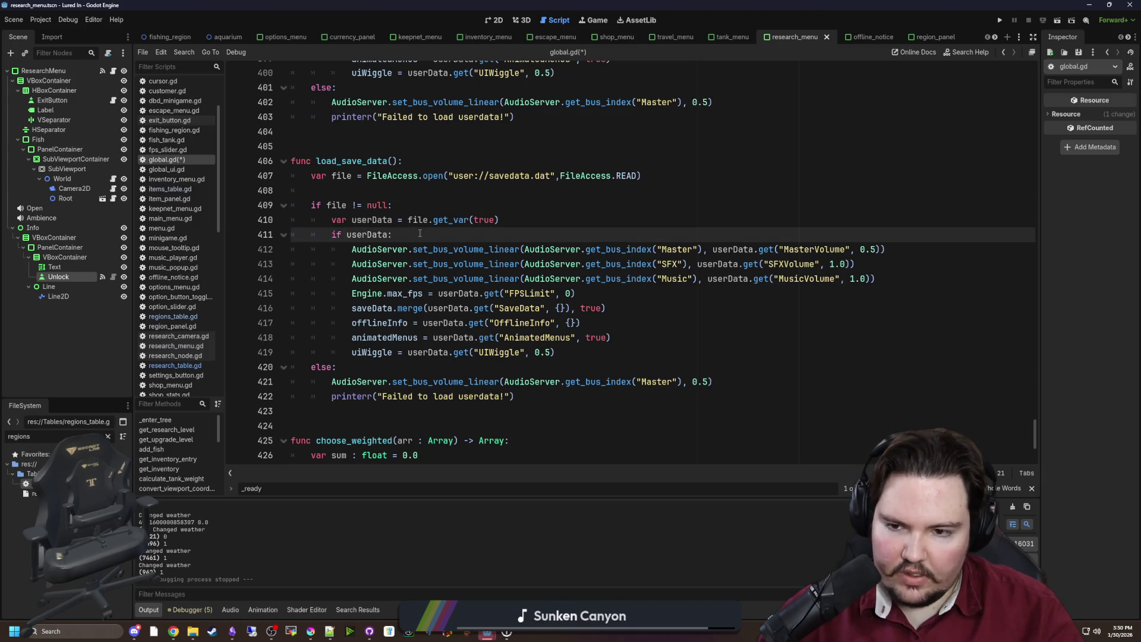
{"action": "left_click", "coordinate": [559, 293]}
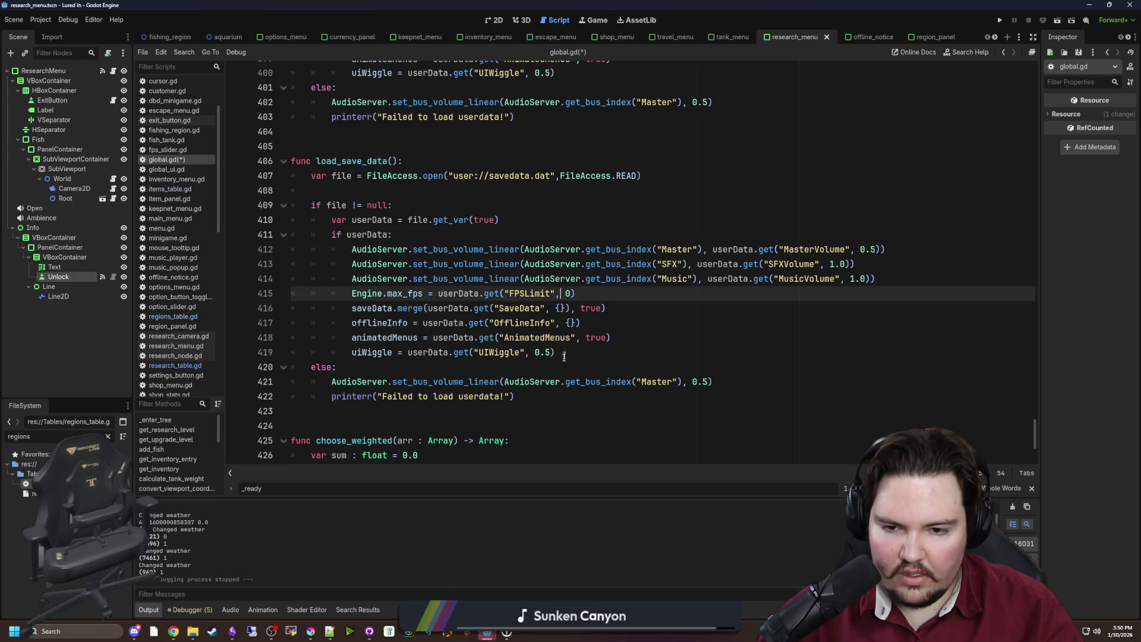
Step: Delete the audio, FPS, animatedMenus and uiWiggle lines and rename the function to load_game_data
{"action": "mouse_move", "coordinate": [575, 352]}
{"action": "left_mouse_down"}
{"action": "mouse_move", "coordinate": [580, 315]}
{"action": "mouse_move", "coordinate": [243, 249]}
{"action": "left_mouse_up"}
{"action": "key", "text": "BackSpace"}
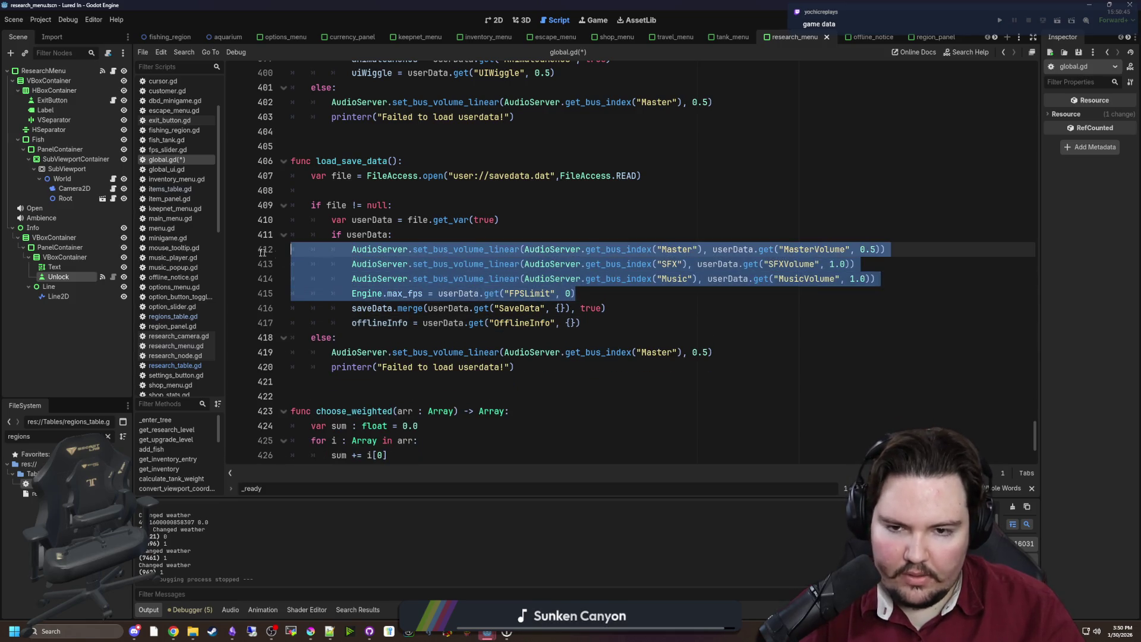
{"action": "key", "text": "BackSpace"}
{"action": "key", "text": "BackSpace"}
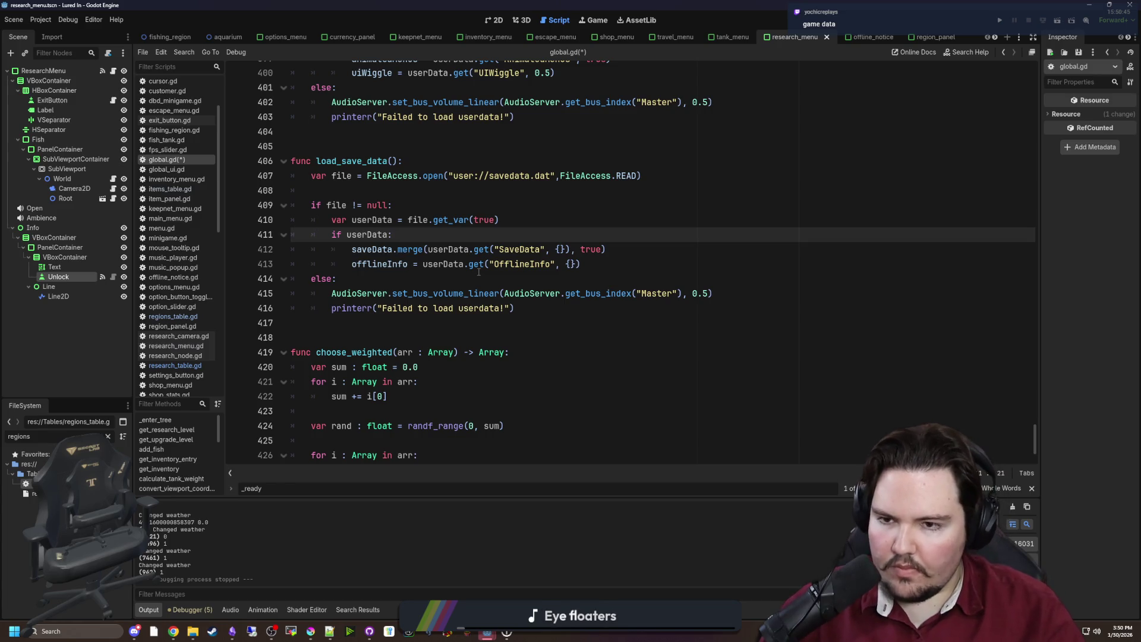
{"action": "scroll", "coordinate": [478, 272], "scroll_direction": "up", "scroll_amount": 1}
{"action": "key", "text": "Up"}
{"action": "key", "text": "Up"}
{"action": "key", "text": "Up"}
{"action": "key", "text": "shift+Left"}
{"action": "key", "text": "shift+Left"}
{"action": "key", "text": "shift+Left"}
{"action": "type", "text": "game"}
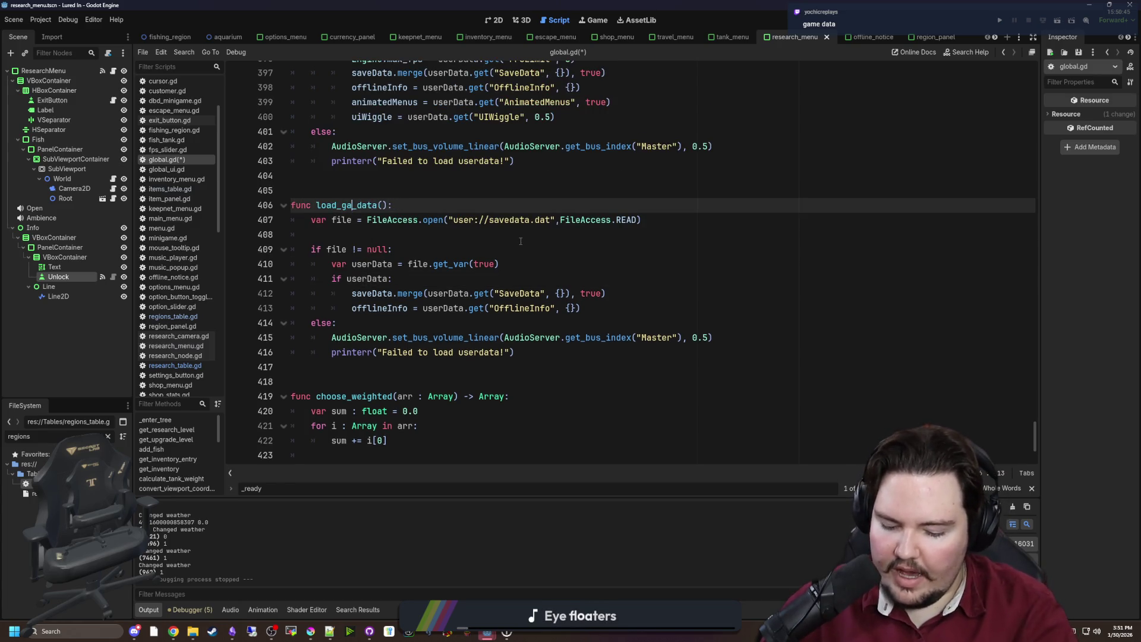
Step: Change the error to "Failed to load game data!" and remove the volume reset line under else
{"action": "left_click", "coordinate": [521, 240]}
{"action": "scroll", "coordinate": [511, 273], "scroll_direction": "down", "scroll_amount": 2}
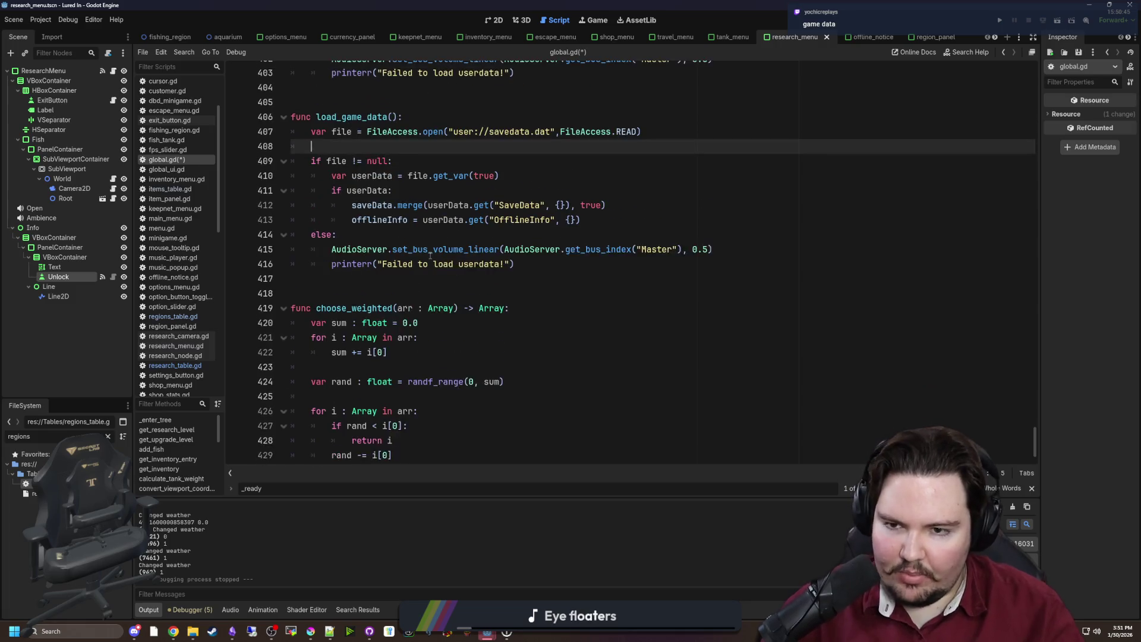
{"action": "scroll", "coordinate": [503, 305], "scroll_direction": "up", "scroll_amount": 2}
{"action": "scroll", "coordinate": [429, 364], "scroll_direction": "up", "scroll_amount": 1}
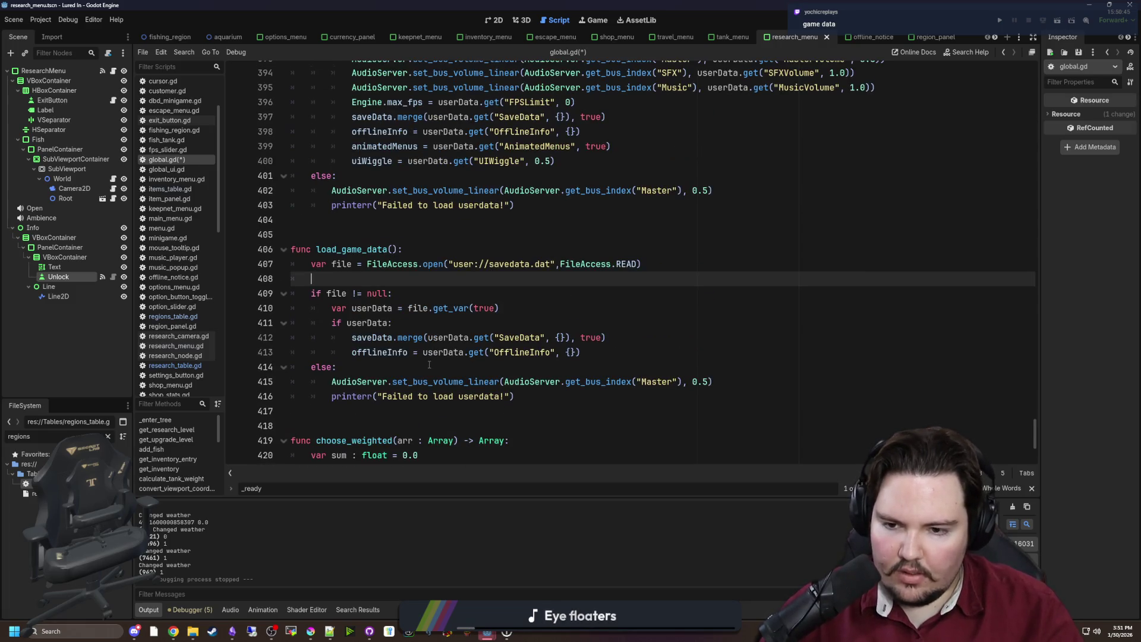
{"action": "left_click", "coordinate": [448, 372]}
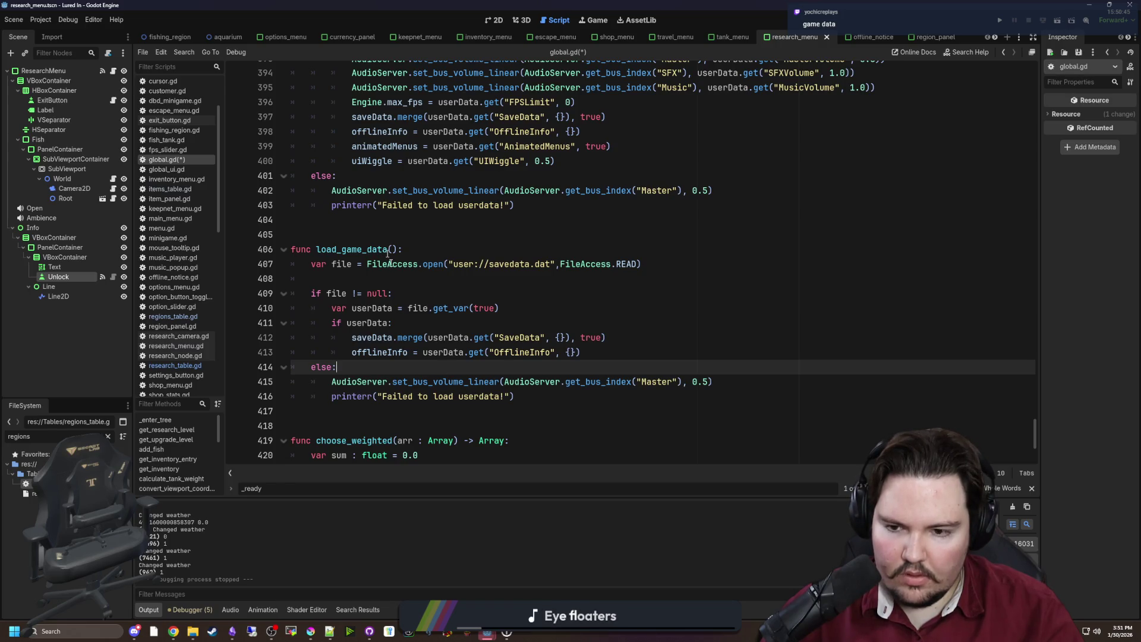
{"action": "double_click", "coordinate": [486, 396]}
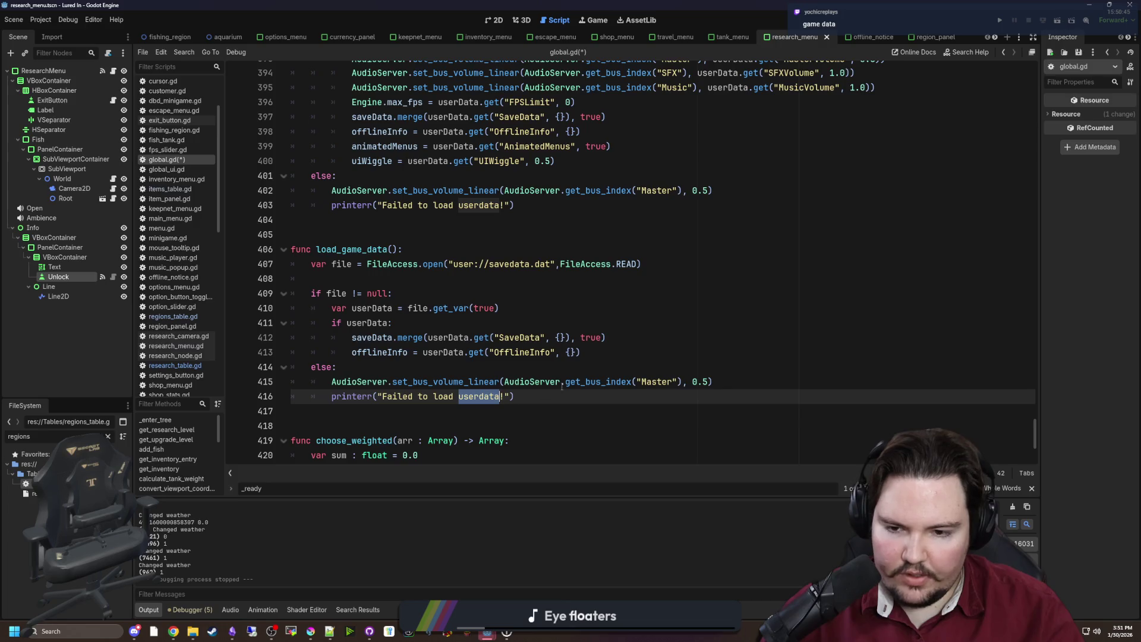
{"action": "type", "text": "game"}
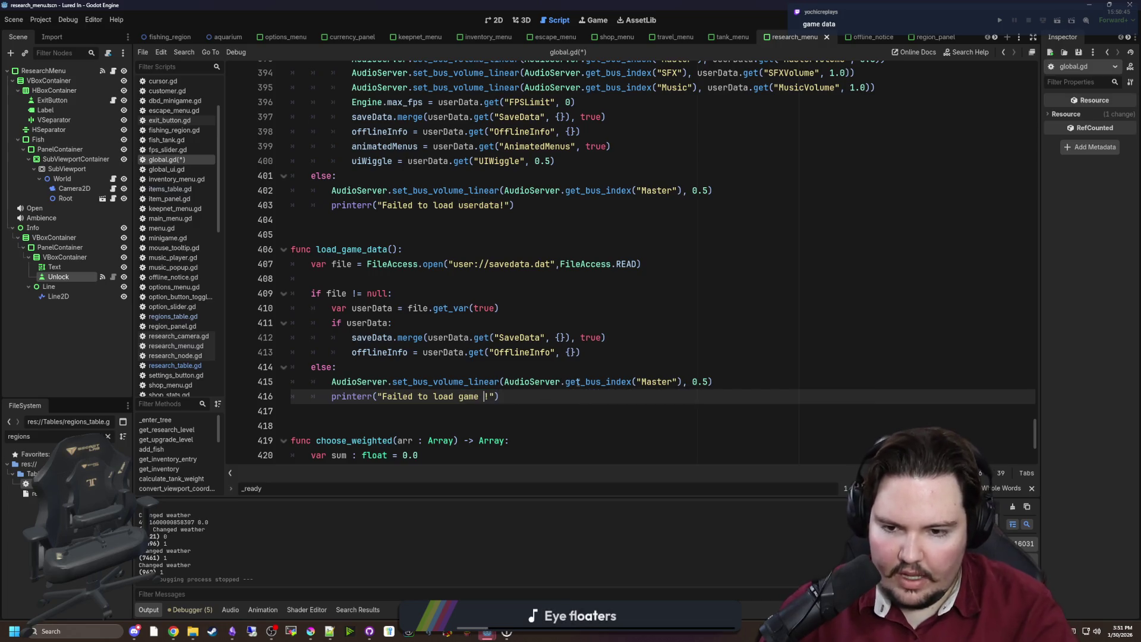
{"action": "key", "text": "BackSpace"}
{"action": "key", "text": "BackSpace"}
{"action": "key", "text": "BackSpace"}
{"action": "type", "text": "game "}
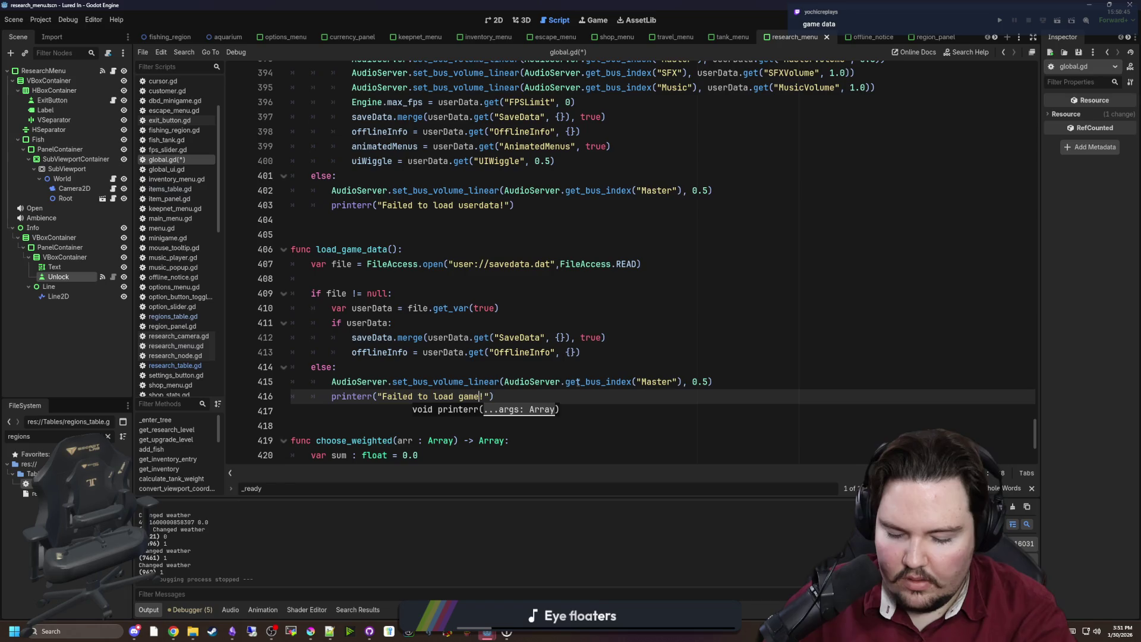
{"action": "type", "text": "data"}
{"action": "left_click", "coordinate": [583, 401]}
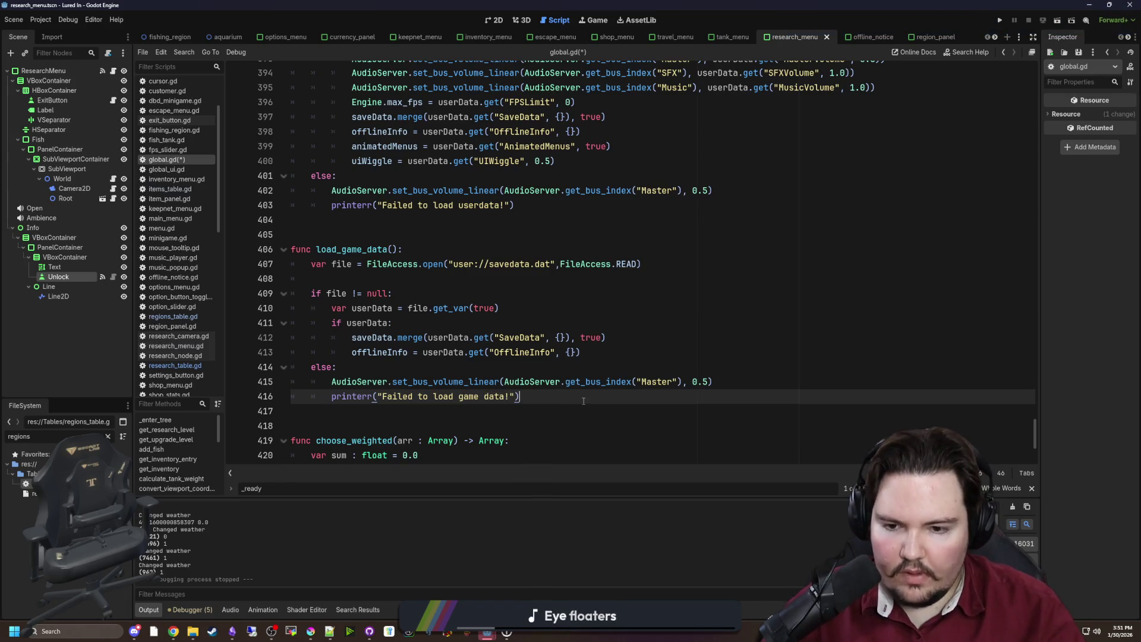
{"action": "key", "text": "Up"}
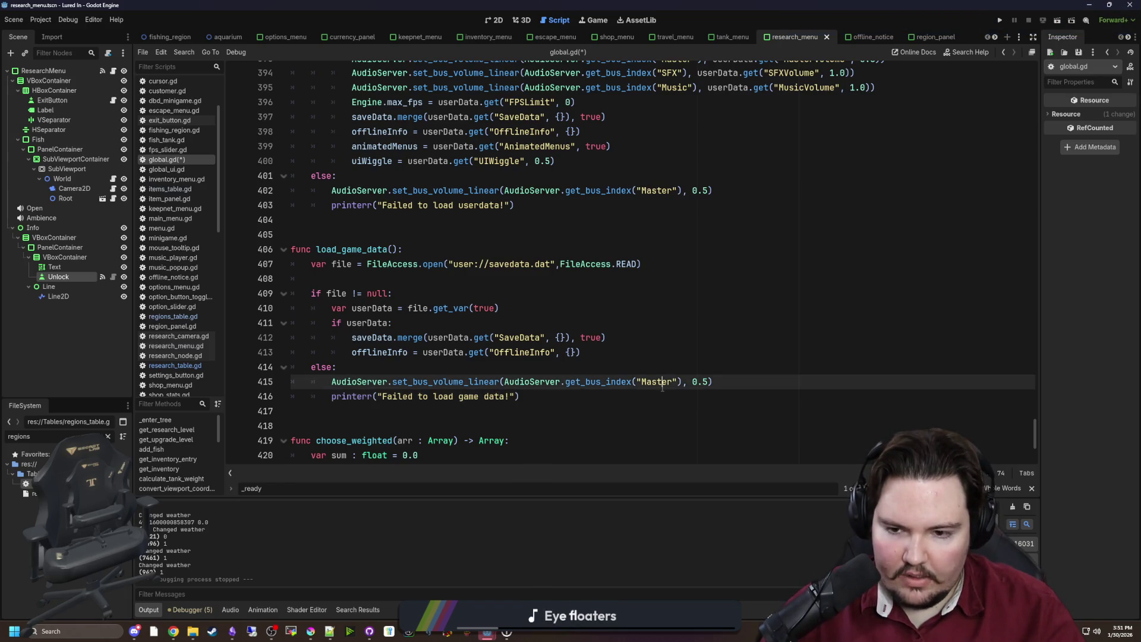
{"action": "key", "text": "shift+Up"}
{"action": "key", "text": "shift+End"}
{"action": "key", "text": "BackSpace"}
{"action": "left_click", "coordinate": [391, 249]}
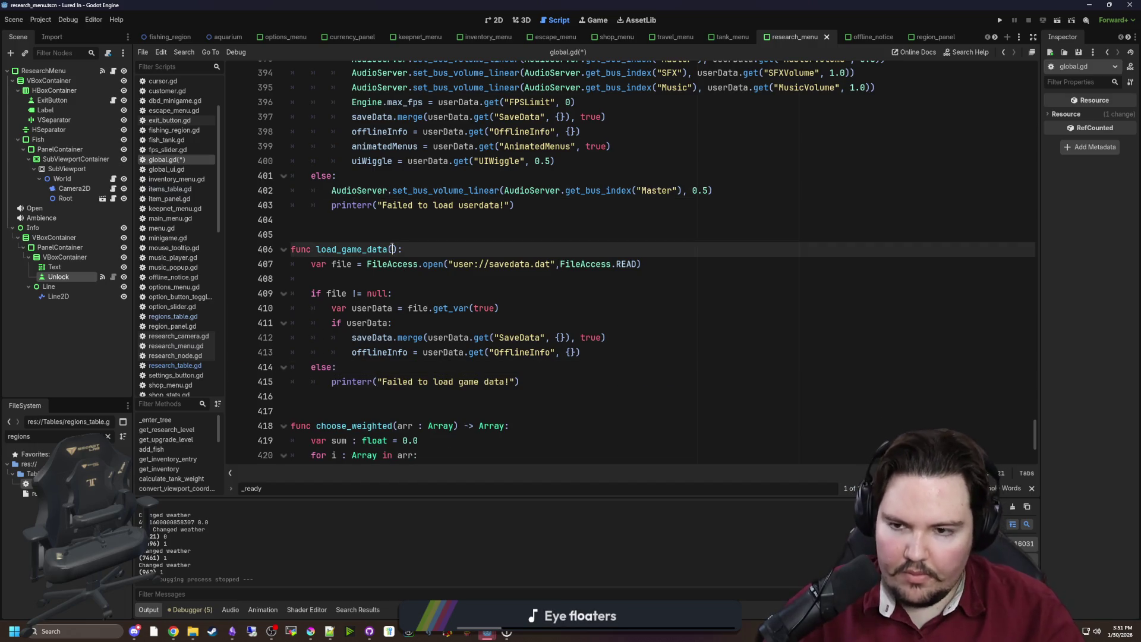
{"action": "key", "text": "ctrl+f"}
Step: Find save_user_data and paste a duplicate of it below the original
{"action": "type", "text": "save_"}
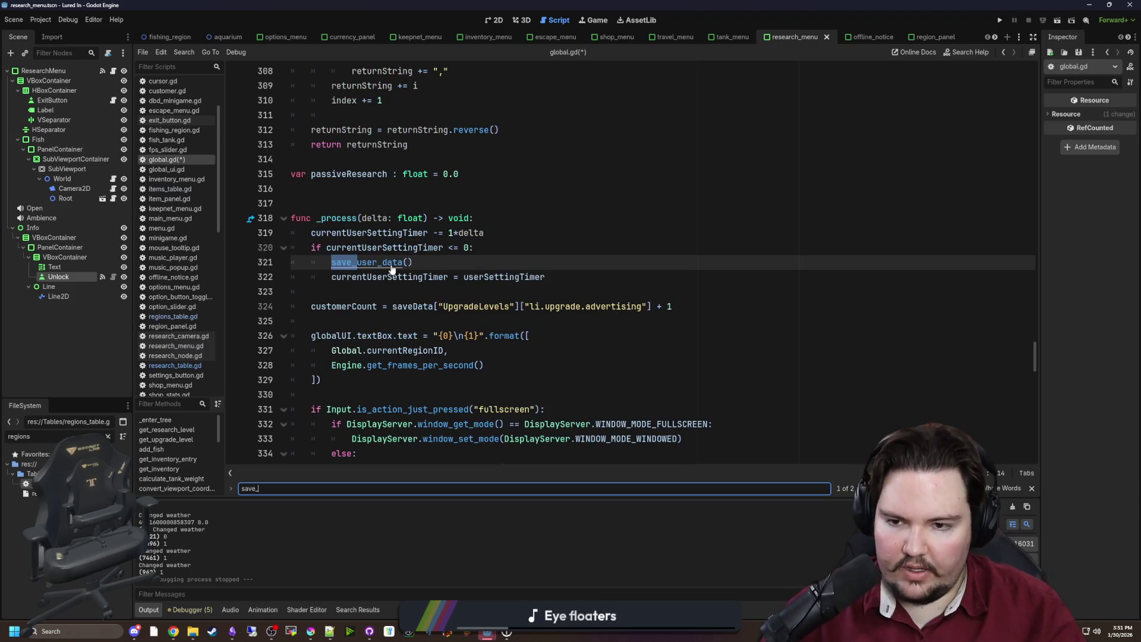
{"action": "left_click", "coordinate": [367, 262], "text": "ctrl"}
{"action": "scroll", "coordinate": [399, 306], "scroll_direction": "down", "scroll_amount": 5}
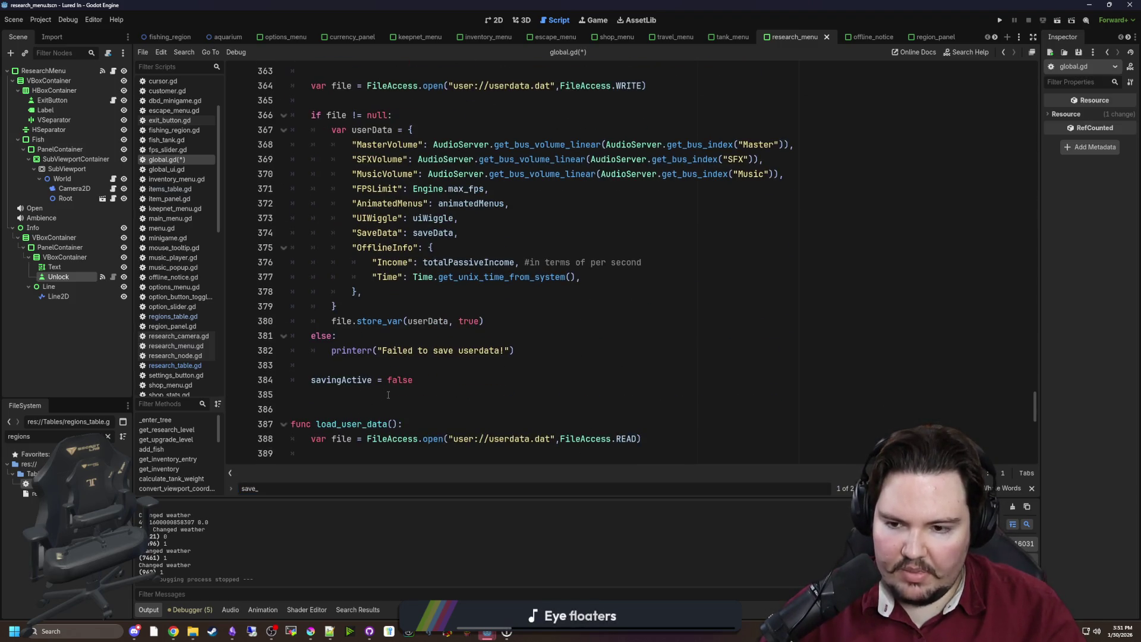
{"action": "mouse_move", "coordinate": [440, 376]}
{"action": "left_mouse_down"}
{"action": "mouse_move", "coordinate": [316, 312]}
{"action": "mouse_move", "coordinate": [291, 129]}
{"action": "left_mouse_up"}
{"action": "key", "text": "ctrl+c"}
{"action": "scroll", "coordinate": [346, 334], "scroll_direction": "down", "scroll_amount": 9}
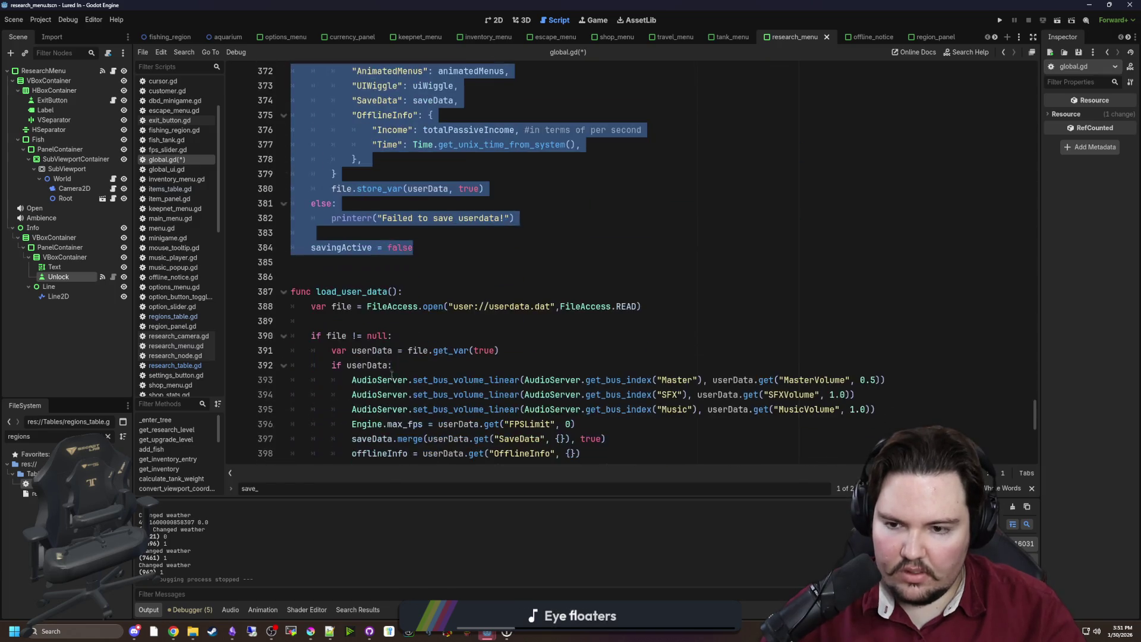
{"action": "scroll", "coordinate": [346, 334], "scroll_direction": "down", "scroll_amount": 5}
{"action": "scroll", "coordinate": [333, 298], "scroll_direction": "up", "scroll_amount": 9}
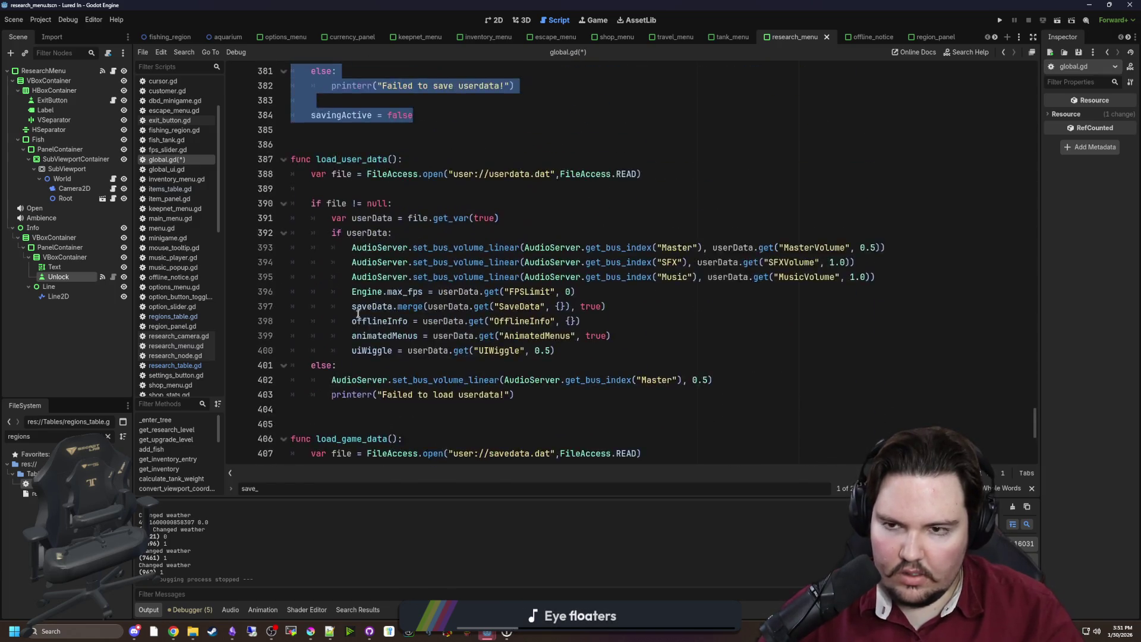
{"action": "left_click", "coordinate": [310, 270]}
{"action": "key", "text": "Return"}
{"action": "key", "text": "ctrl+v"}
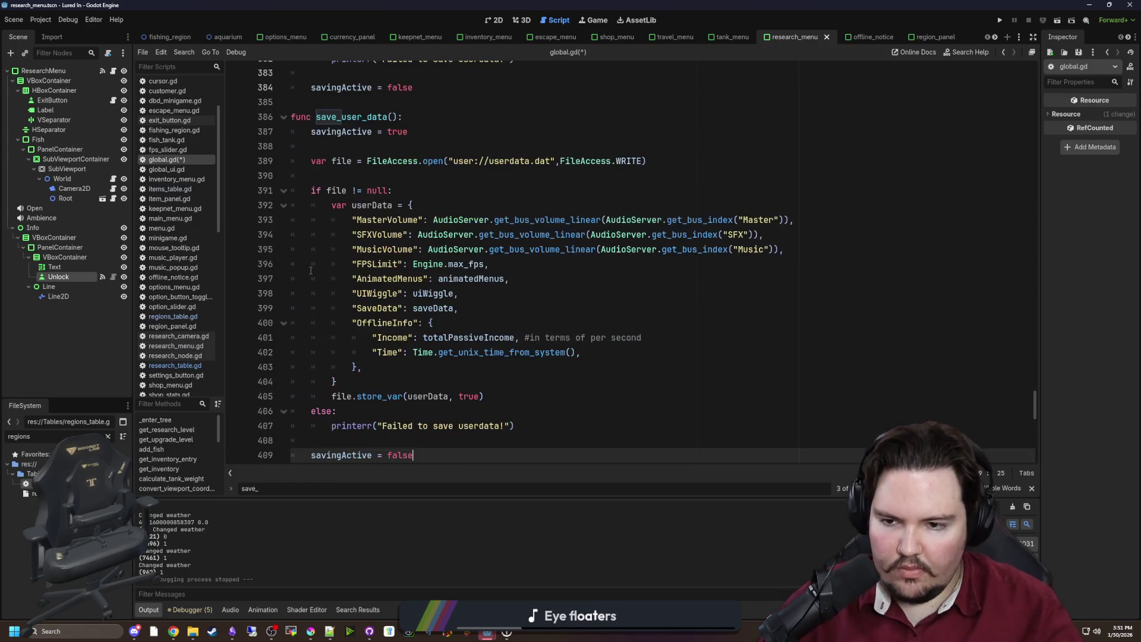
{"action": "scroll", "coordinate": [342, 153], "scroll_direction": "up", "scroll_amount": 1}
{"action": "left_click", "coordinate": [342, 153]}
{"action": "key", "text": "Return"}
Step: Rename the copied function to save_game_data
{"action": "double_click", "coordinate": [380, 176]}
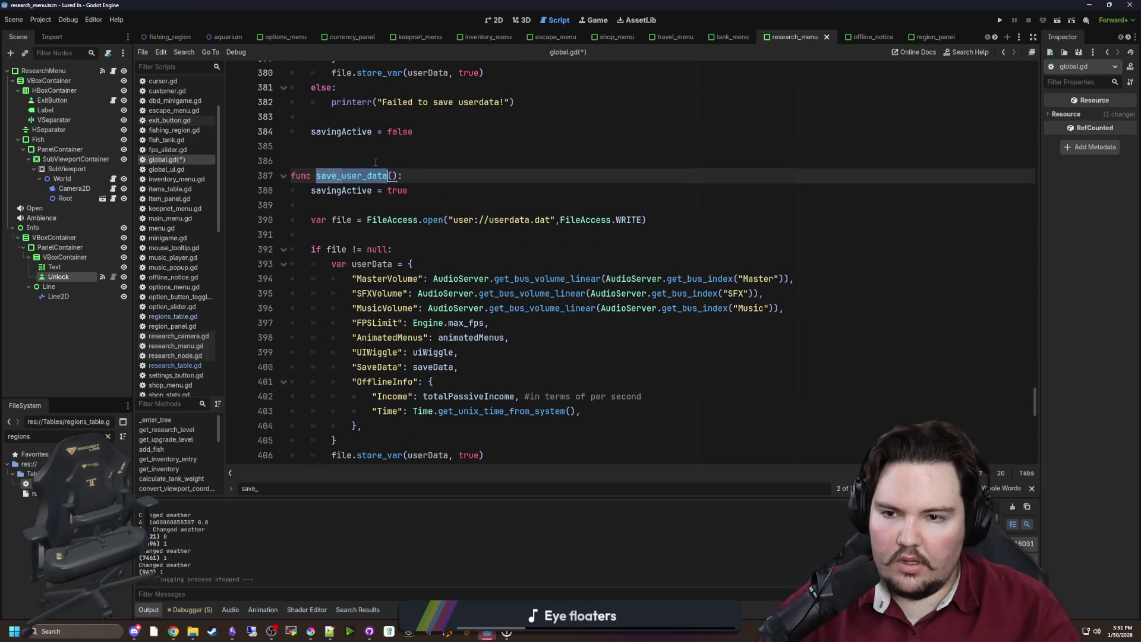
{"action": "left_click", "coordinate": [381, 175]}
{"action": "left_click_drag", "start_coordinate": [383, 175], "coordinate": [316, 176]}
{"action": "type", "text": "save_game_data"}
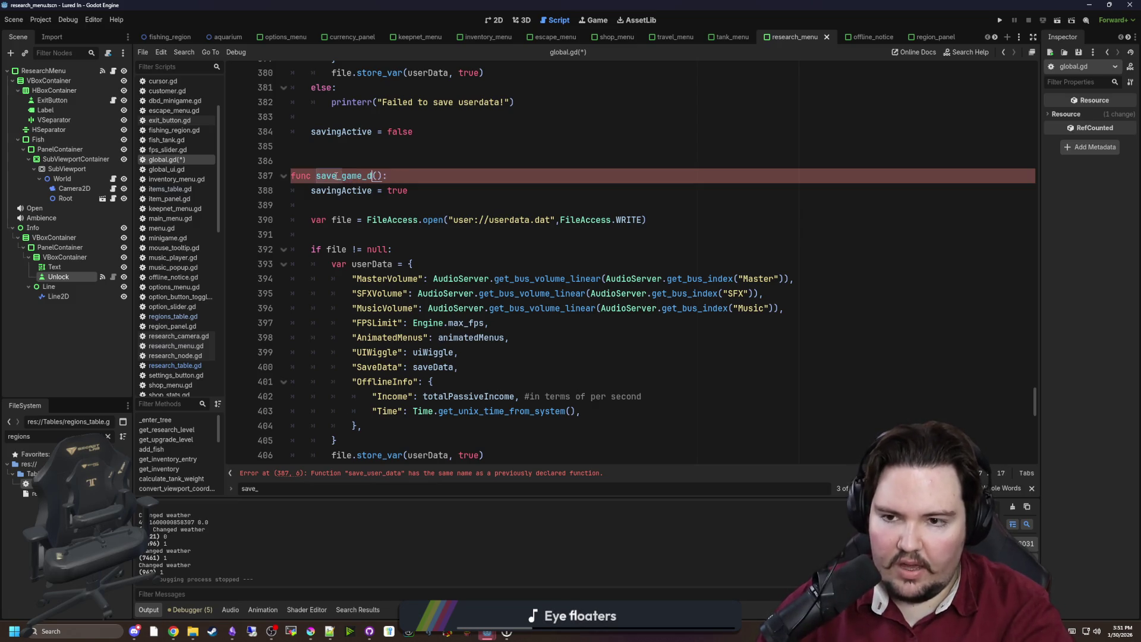
{"action": "left_click", "coordinate": [374, 167]}
Step: Change save_game_data's file path to user://gamedata.dat
{"action": "scroll", "coordinate": [381, 170], "scroll_direction": "down", "scroll_amount": 1}
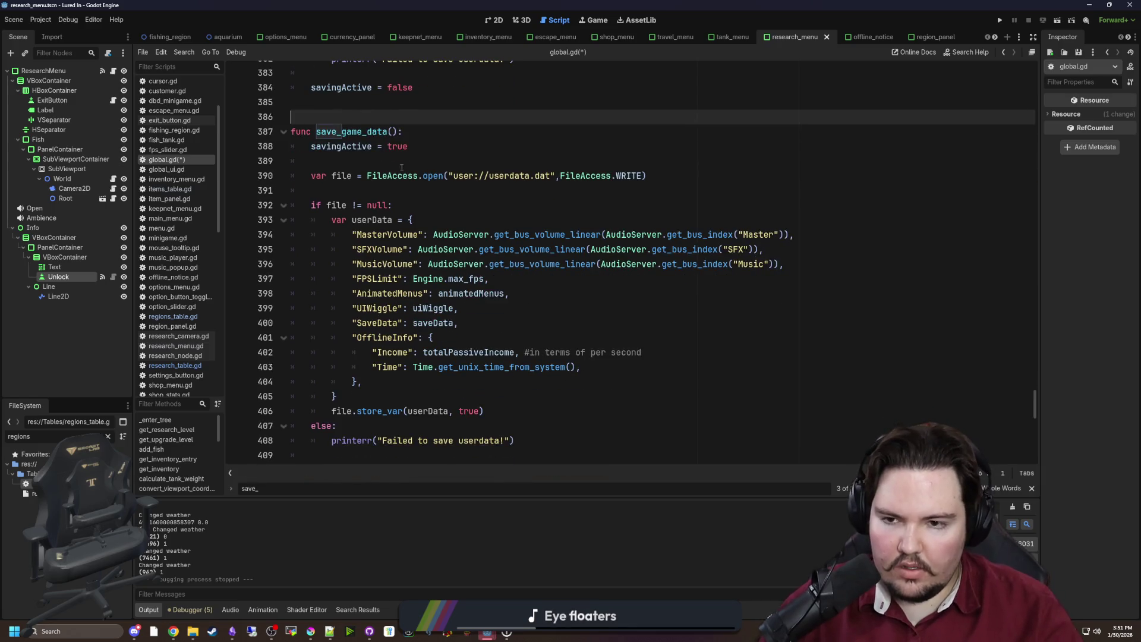
{"action": "scroll", "coordinate": [402, 136], "scroll_direction": "down", "scroll_amount": 1}
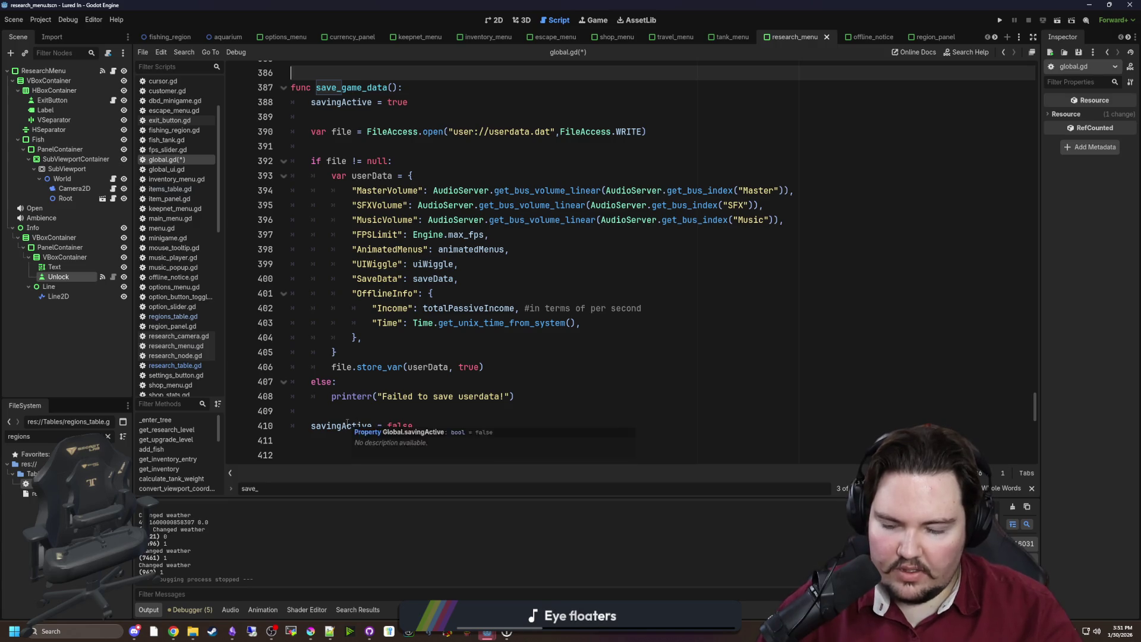
{"action": "scroll", "coordinate": [488, 379], "scroll_direction": "up", "scroll_amount": 1}
{"action": "left_click", "coordinate": [432, 205]}
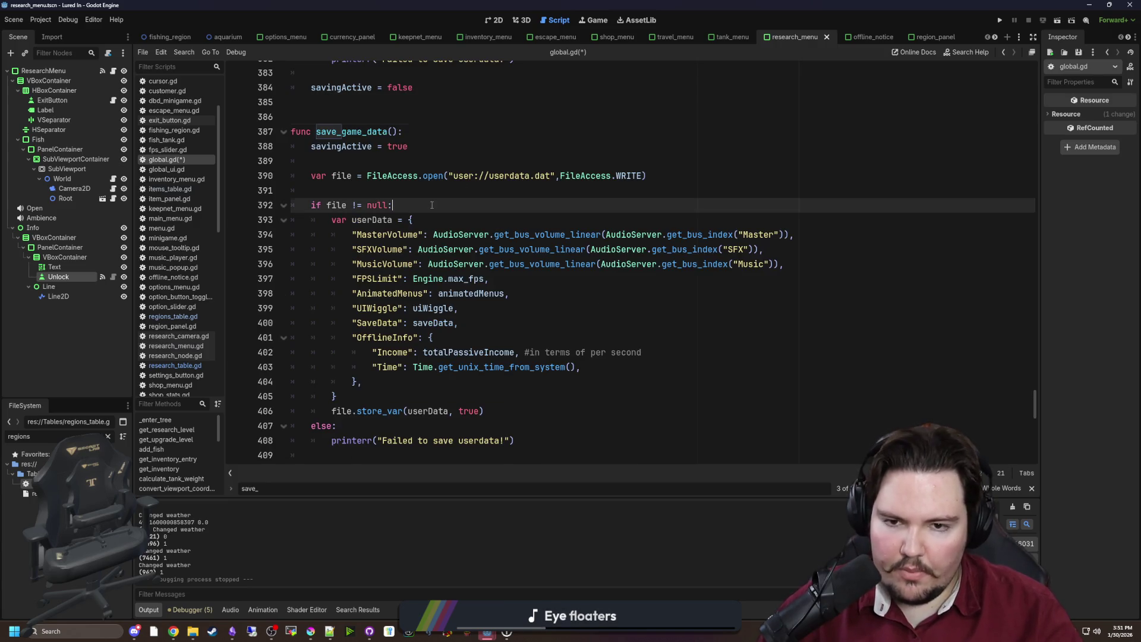
{"action": "double_click", "coordinate": [500, 176]}
{"action": "type", "text": "save"}
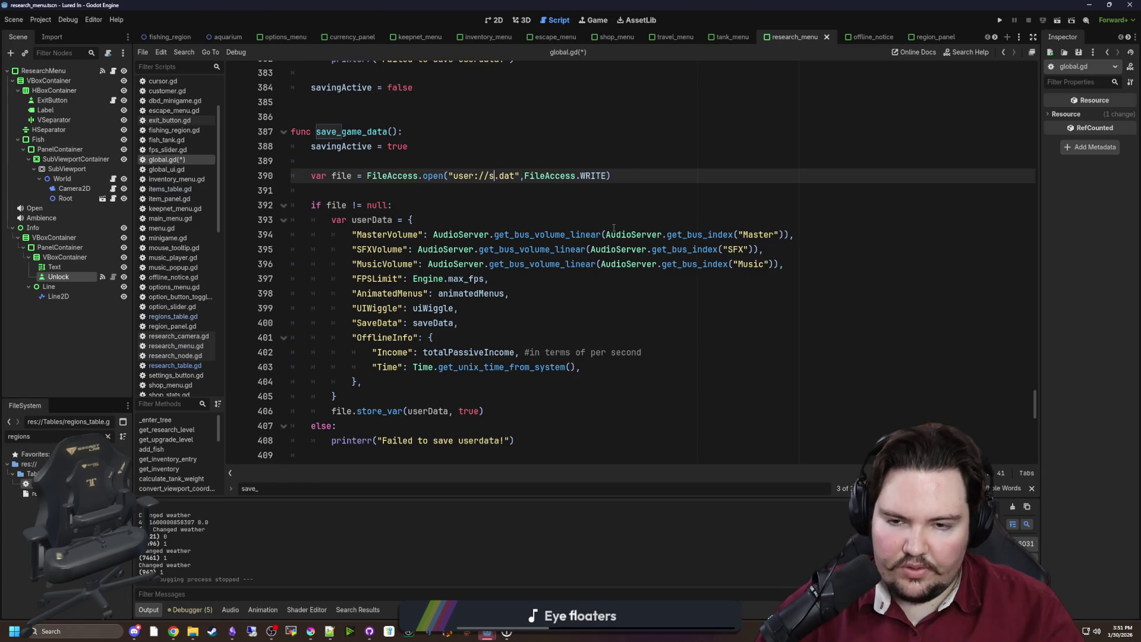
{"action": "key", "text": "BackSpace"}
{"action": "key", "text": "BackSpace"}
{"action": "key", "text": "BackSpace"}
{"action": "type", "text": "gamedata"}
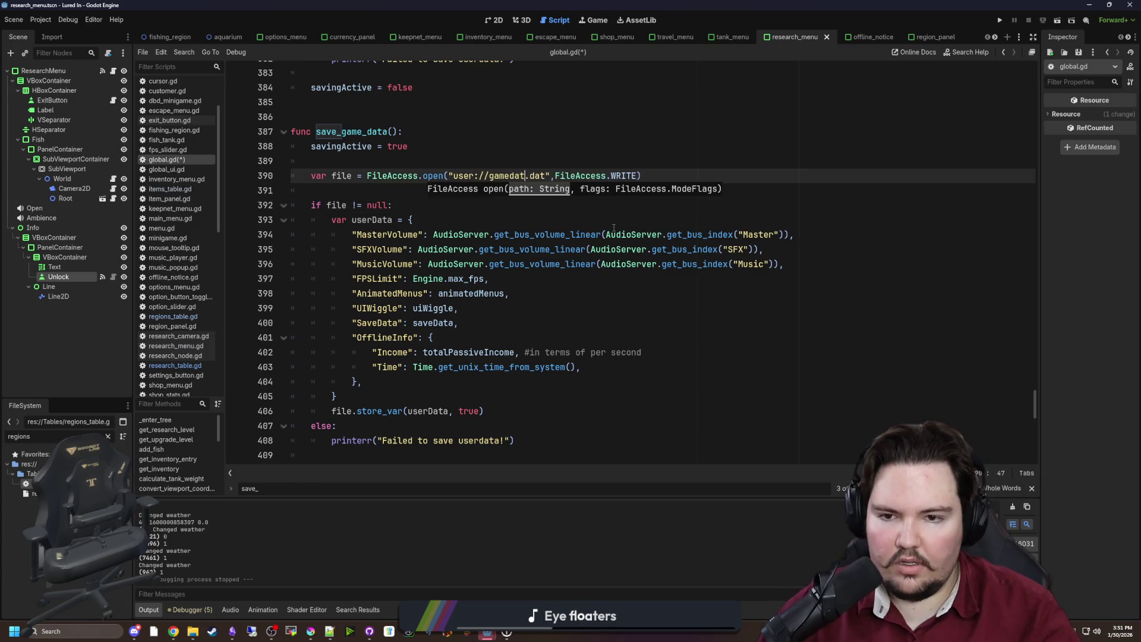
Step: Replace savedata with gamedata in load_game_data's file path
{"action": "double_click", "coordinate": [513, 176]}
{"action": "key", "text": "ctrl+c"}
{"action": "scroll", "coordinate": [518, 256], "scroll_direction": "down", "scroll_amount": 6}
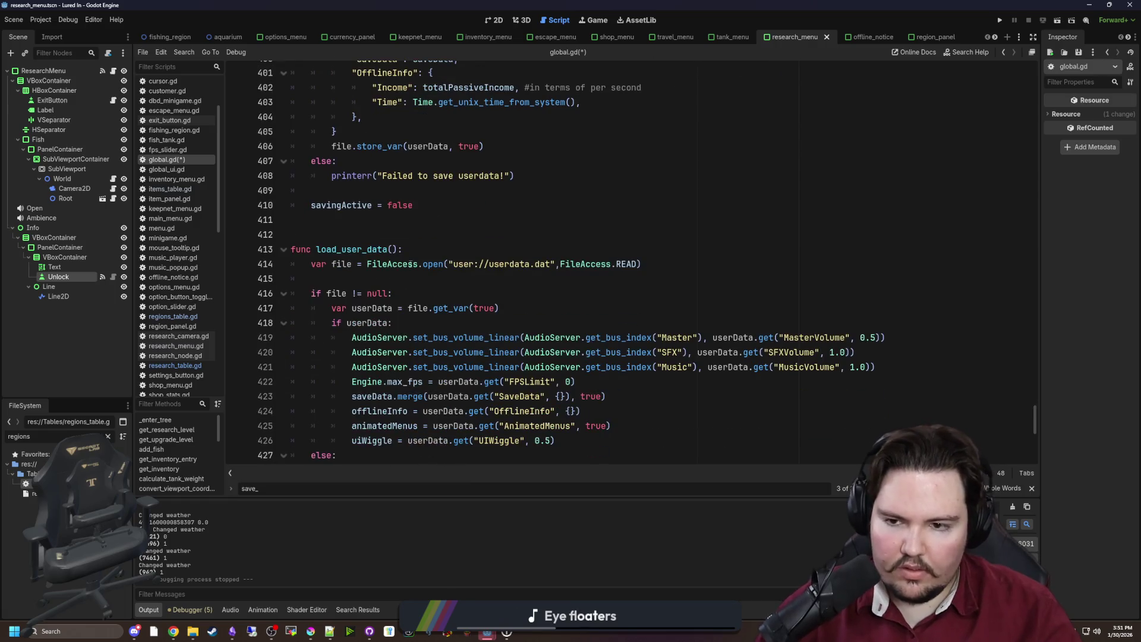
{"action": "double_click", "coordinate": [519, 263]}
{"action": "scroll", "coordinate": [511, 261], "scroll_direction": "down", "scroll_amount": 6}
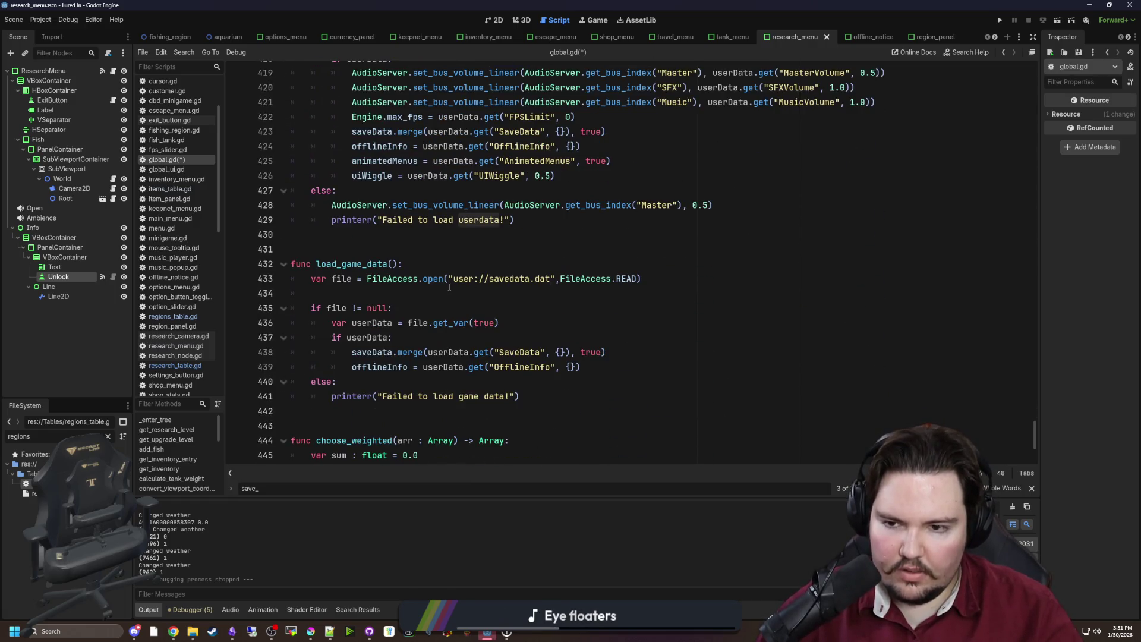
{"action": "double_click", "coordinate": [502, 278]}
{"action": "key", "text": "ctrl+v"}
{"action": "scroll", "coordinate": [502, 277], "scroll_direction": "up", "scroll_amount": 12}
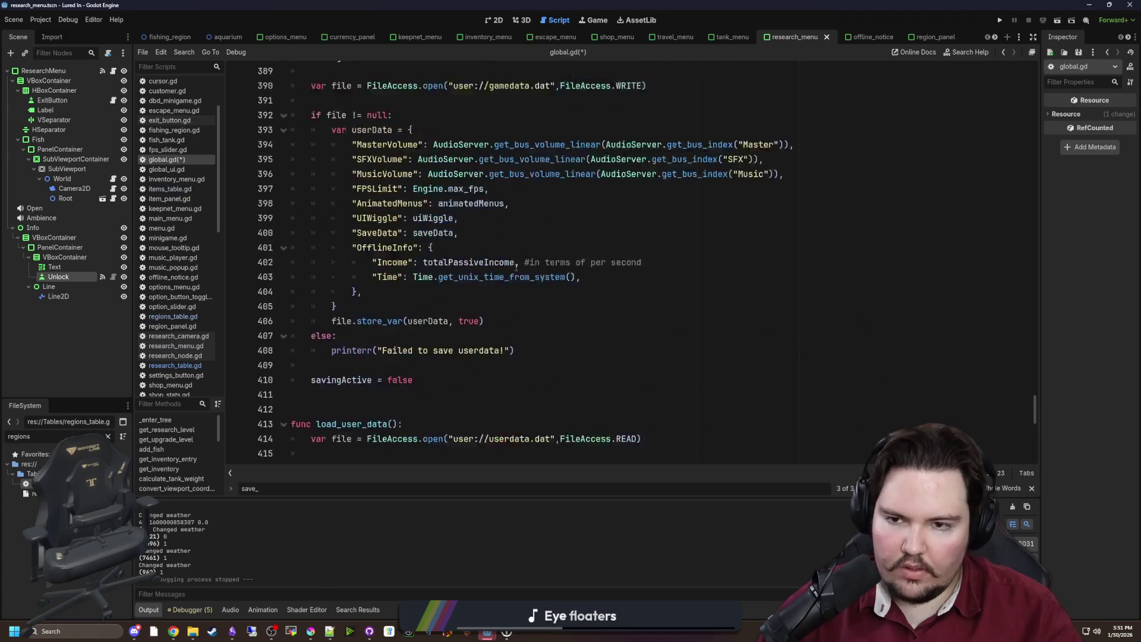
{"action": "scroll", "coordinate": [508, 257], "scroll_direction": "down", "scroll_amount": 1}
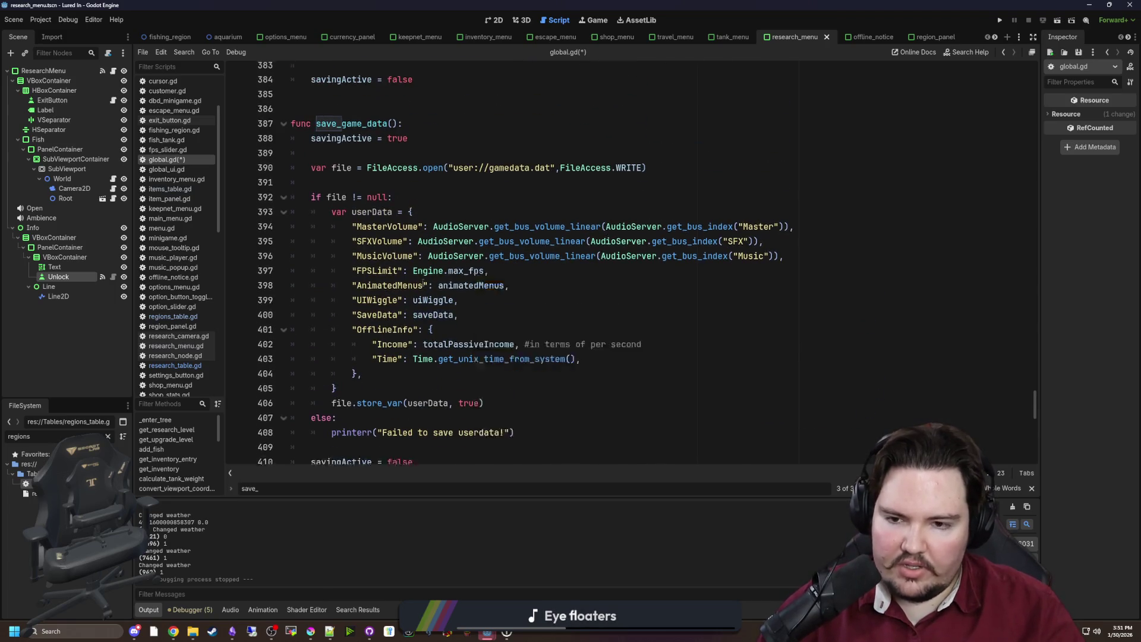
Step: Remove the audio, FPS, menu and wiggle entries from save_game_data's userData
{"action": "left_click", "coordinate": [508, 257]}
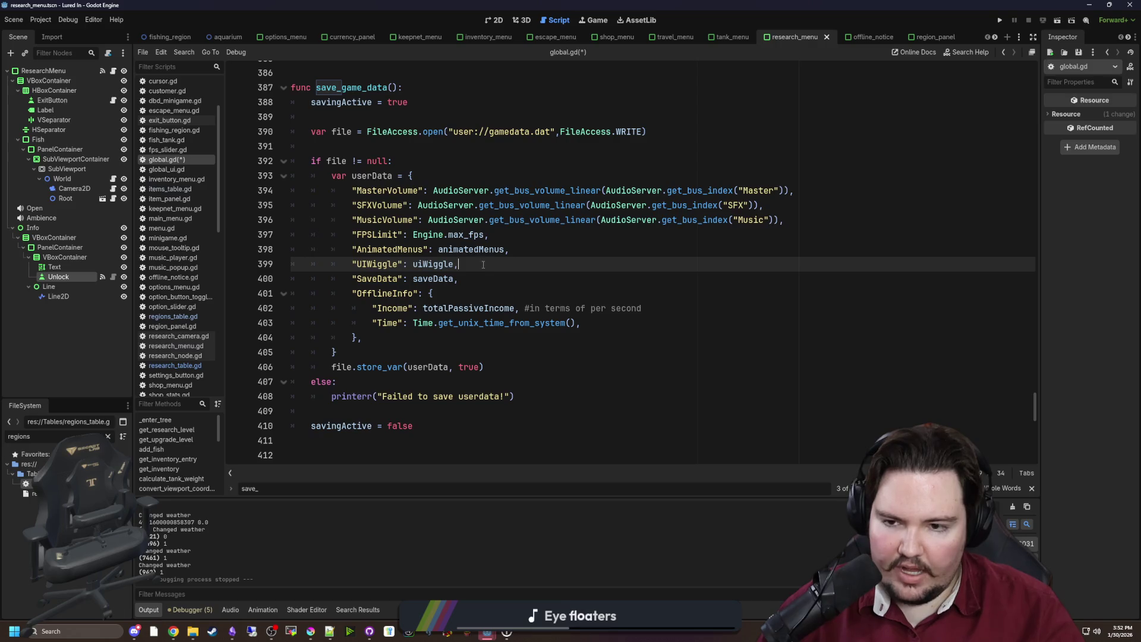
{"action": "left_click_drag", "start_coordinate": [484, 264], "coordinate": [248, 193]}
{"action": "key", "text": "BackSpace"}
{"action": "scroll", "coordinate": [321, 320], "scroll_direction": "up", "scroll_amount": 1}
{"action": "left_click_drag", "start_coordinate": [484, 322], "coordinate": [322, 320]}
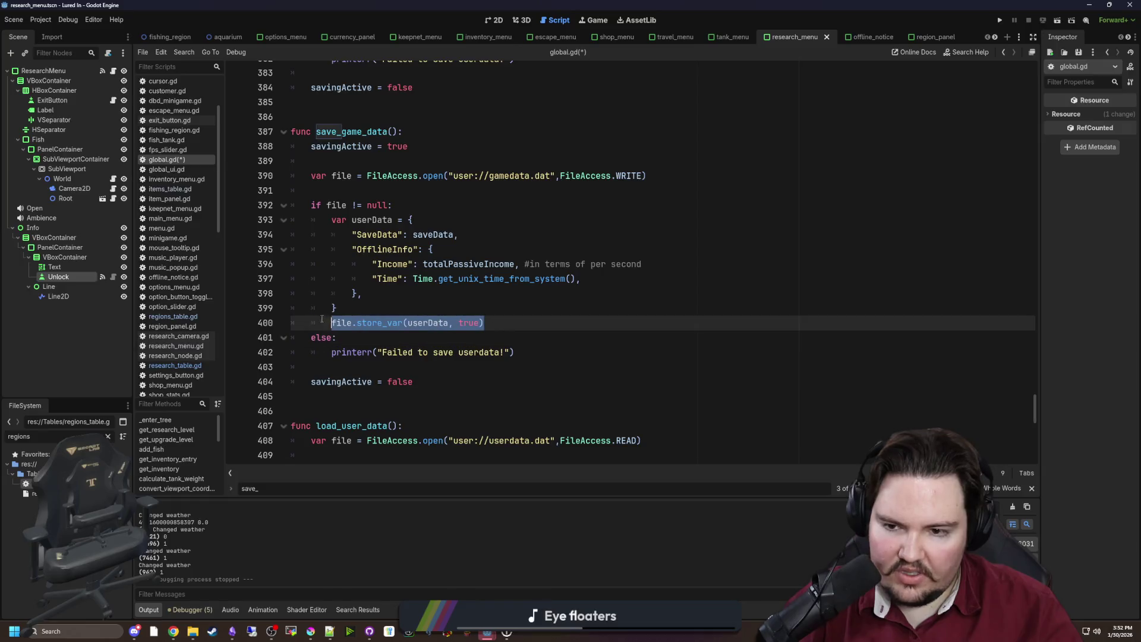
{"action": "left_click", "coordinate": [365, 331]}
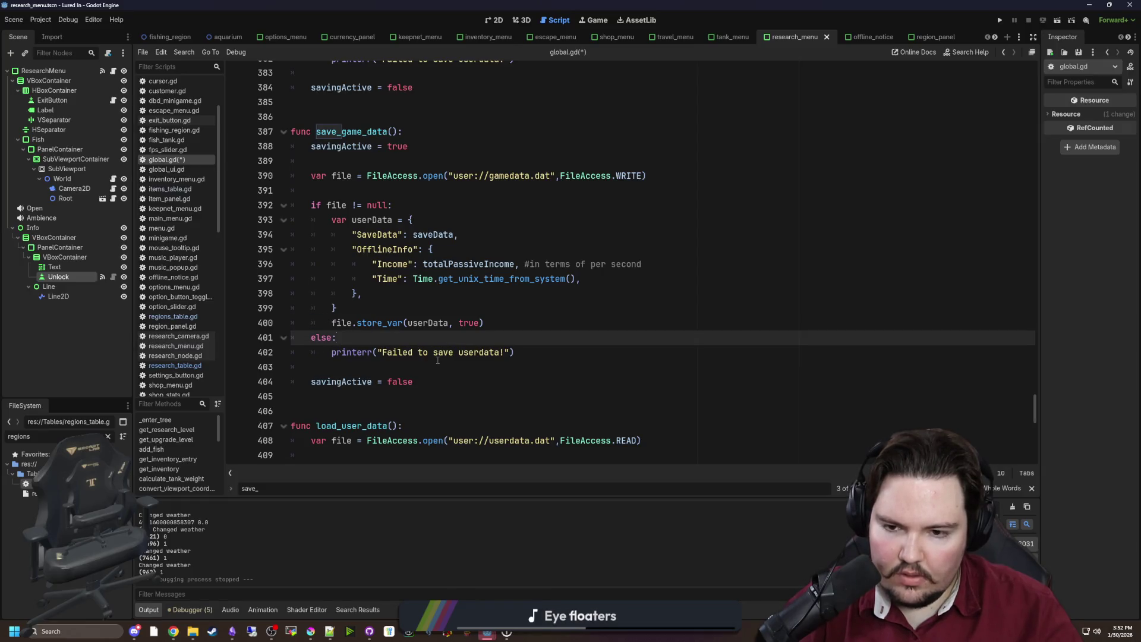
Step: Change the save error message to "Failed to save game data!"
{"action": "double_click", "coordinate": [475, 352]}
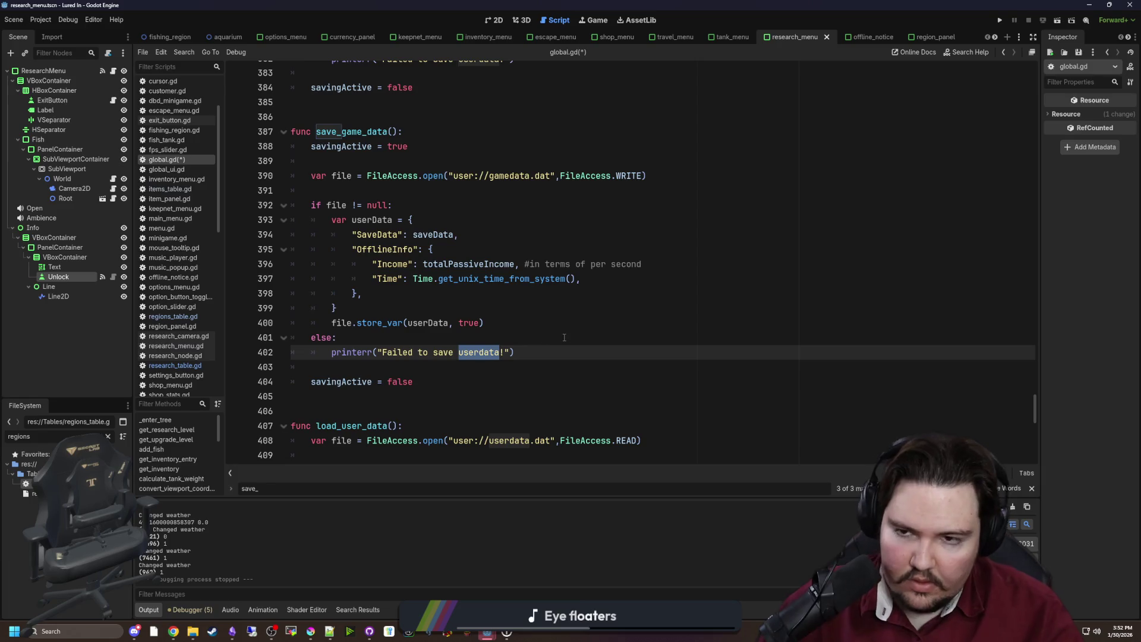
{"action": "type", "text": "game data"}
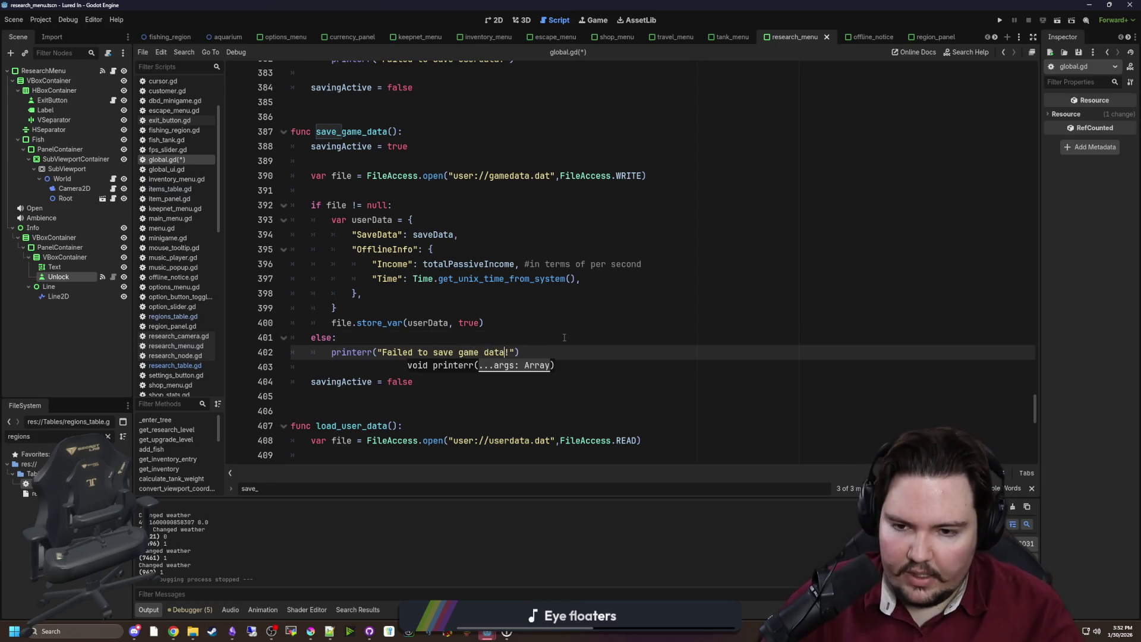
{"action": "left_click", "coordinate": [508, 342]}
{"action": "scroll", "coordinate": [476, 303], "scroll_direction": "down", "scroll_amount": 11}
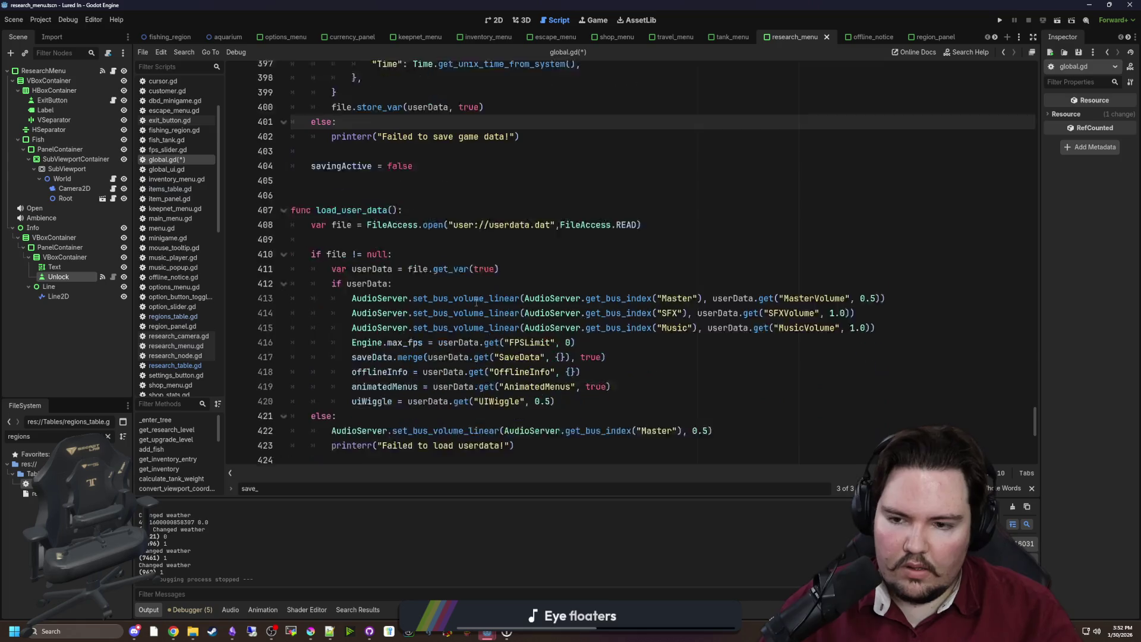
Step: Add new blank lines inside load_game_data's if userData check
{"action": "left_click", "coordinate": [385, 207]}
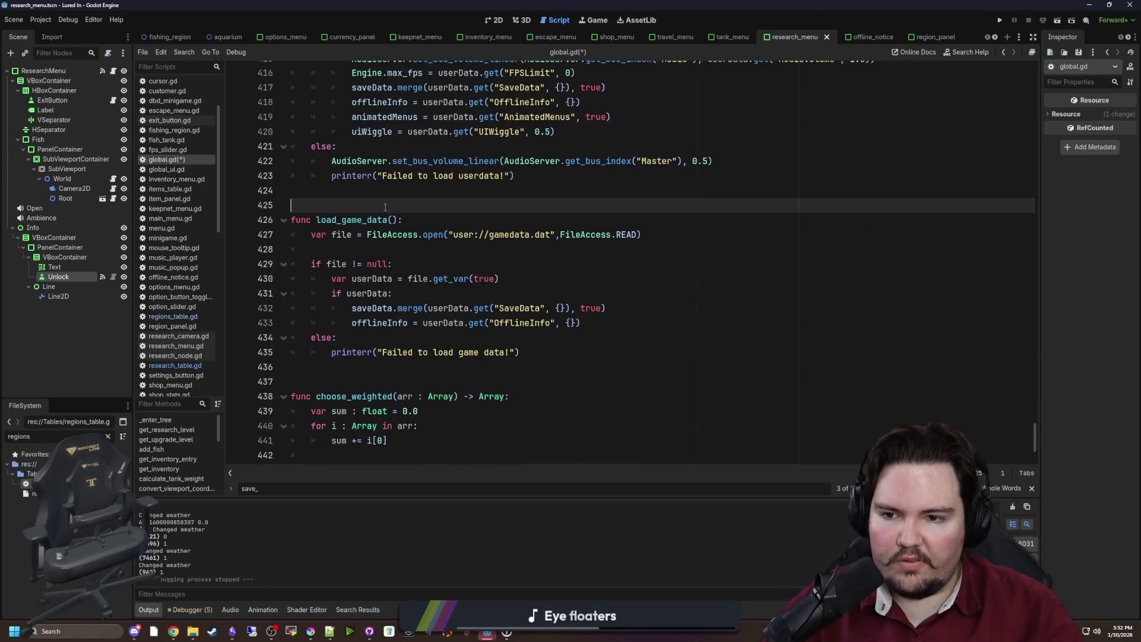
{"action": "left_click", "coordinate": [347, 368]}
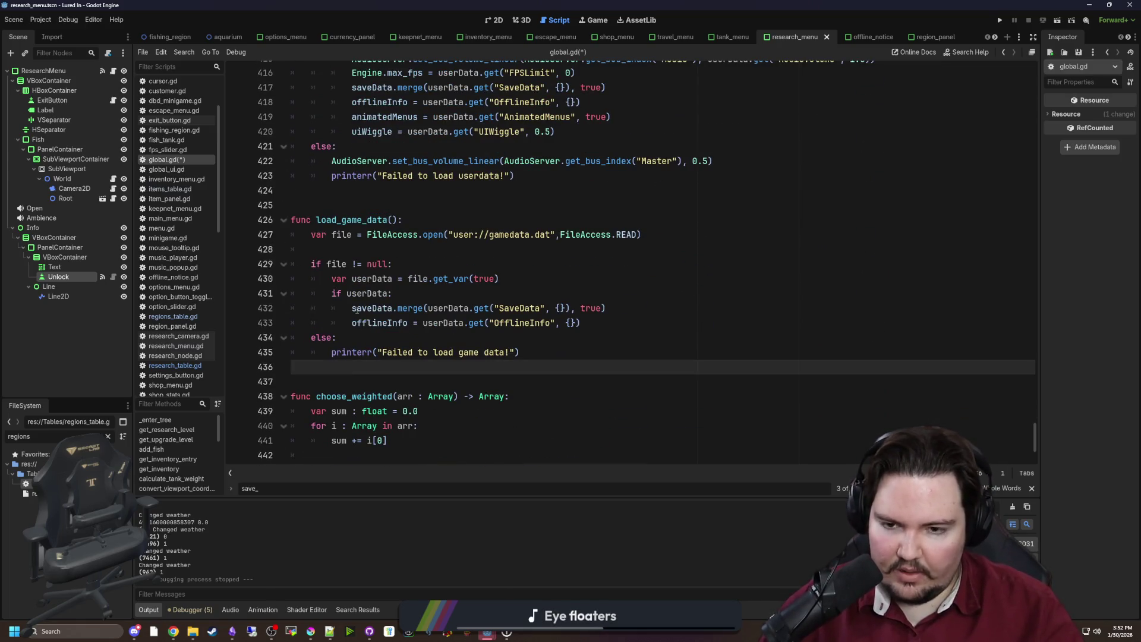
{"action": "left_click", "coordinate": [380, 205]}
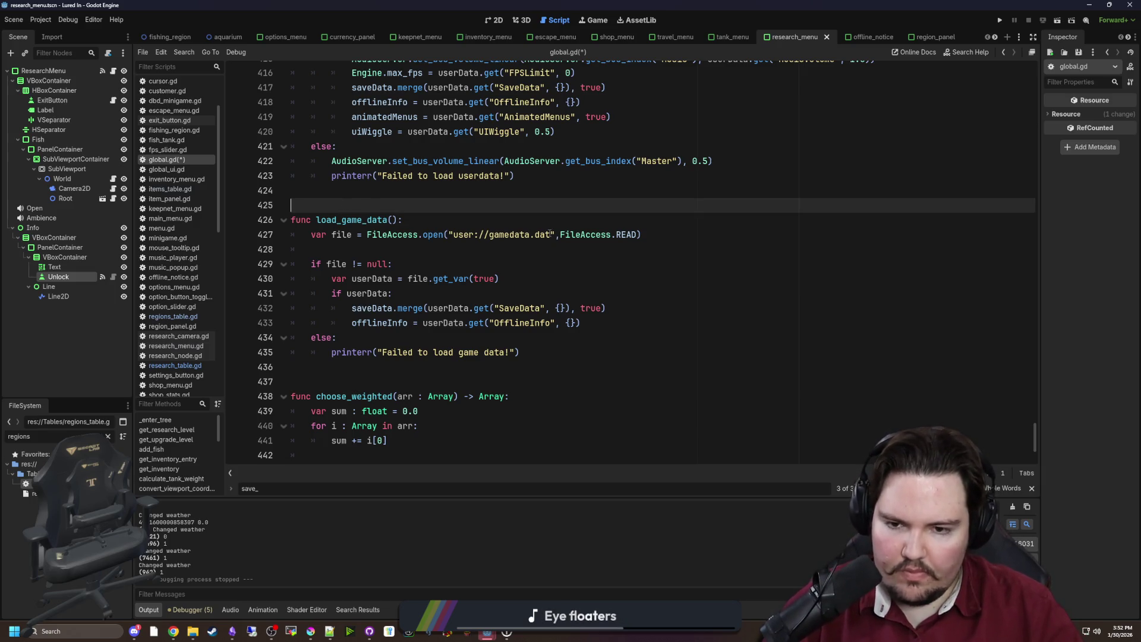
{"action": "left_click", "coordinate": [400, 294]}
{"action": "left_click", "coordinate": [410, 296]}
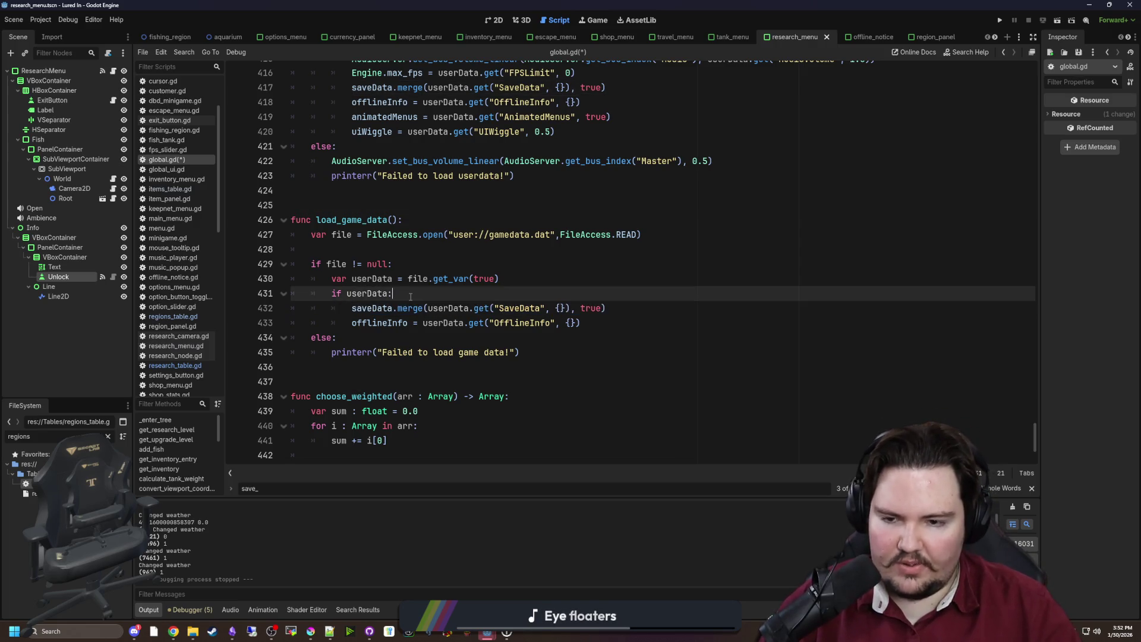
{"action": "key", "text": "Return"}
{"action": "key", "text": "Return"}
{"action": "key", "text": "Up"}
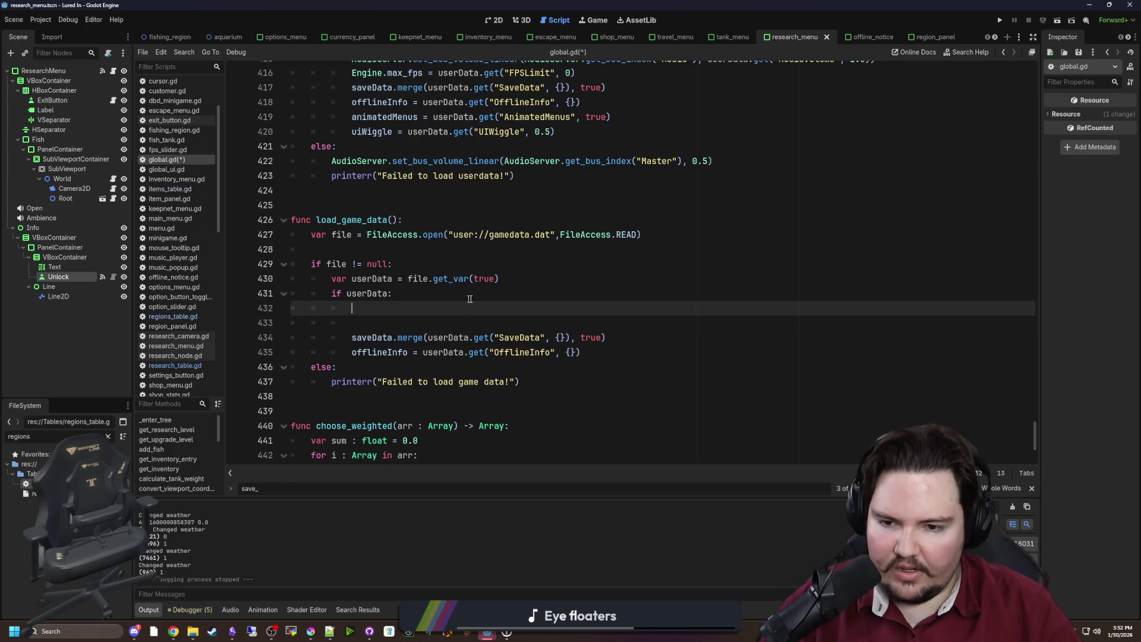
{"action": "left_click_drag", "start_coordinate": [1035, 436], "coordinate": [1042, 81]}
{"action": "left_click", "coordinate": [341, 310]}
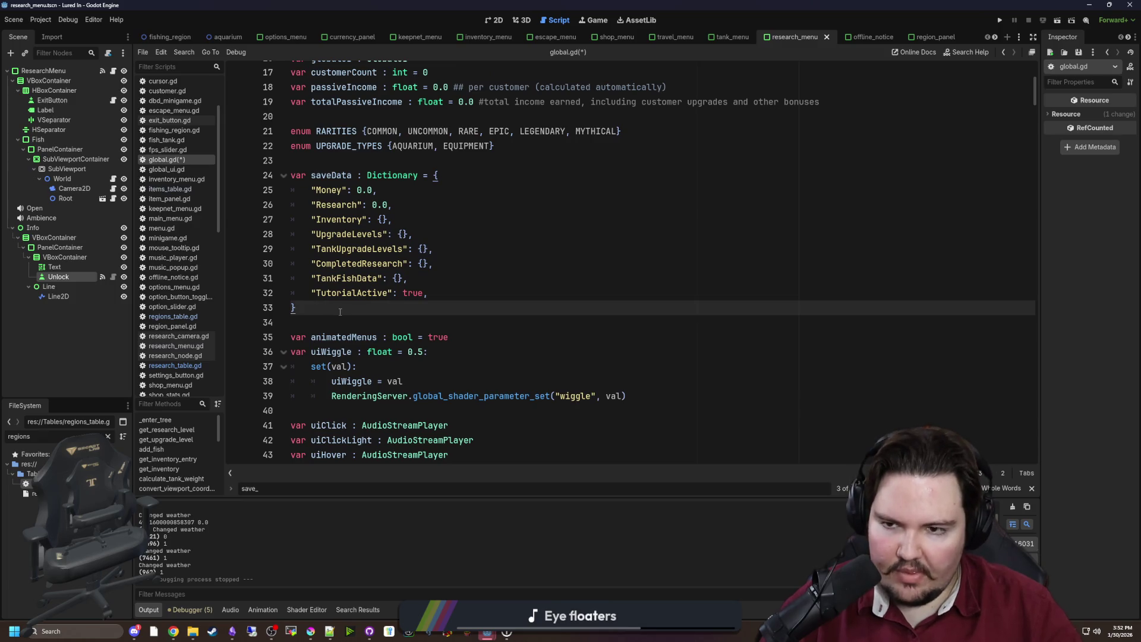
Step: Below the saveData dictionary, add a spacer line and declare var money, research and inventory
{"action": "mouse_move", "coordinate": [340, 311]}
{"action": "left_mouse_down"}
{"action": "mouse_move", "coordinate": [344, 192]}
{"action": "mouse_move", "coordinate": [294, 175]}
{"action": "left_mouse_up"}
{"action": "left_click", "coordinate": [334, 301]}
{"action": "key", "text": "Return"}
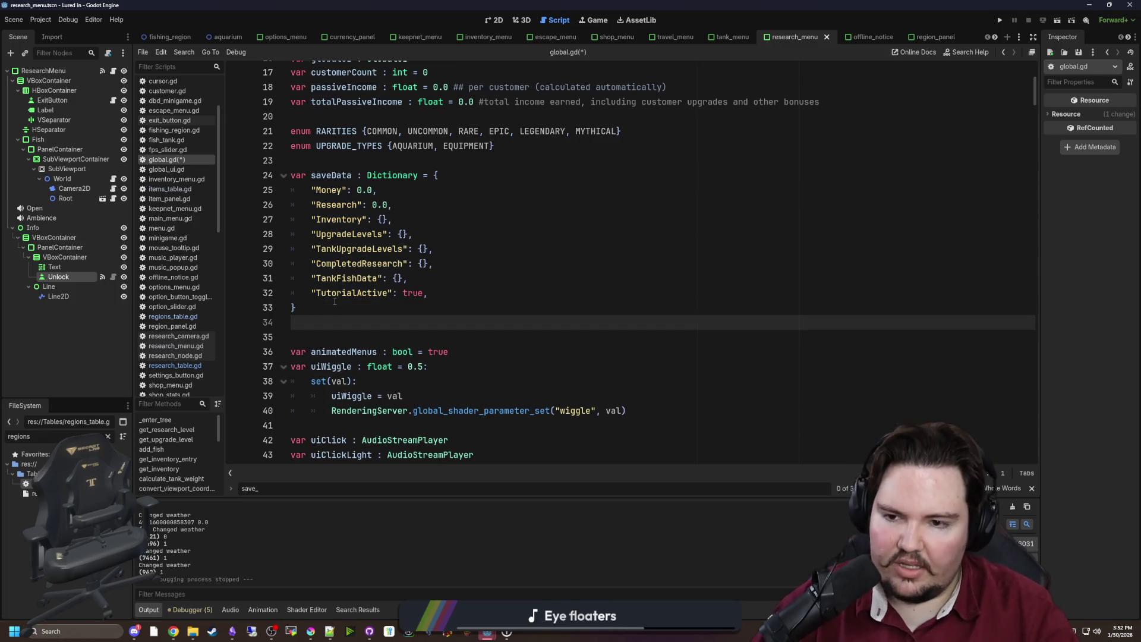
{"action": "key", "text": "Return"}
{"action": "key", "text": "Up"}
{"action": "type", "text": "var money"}
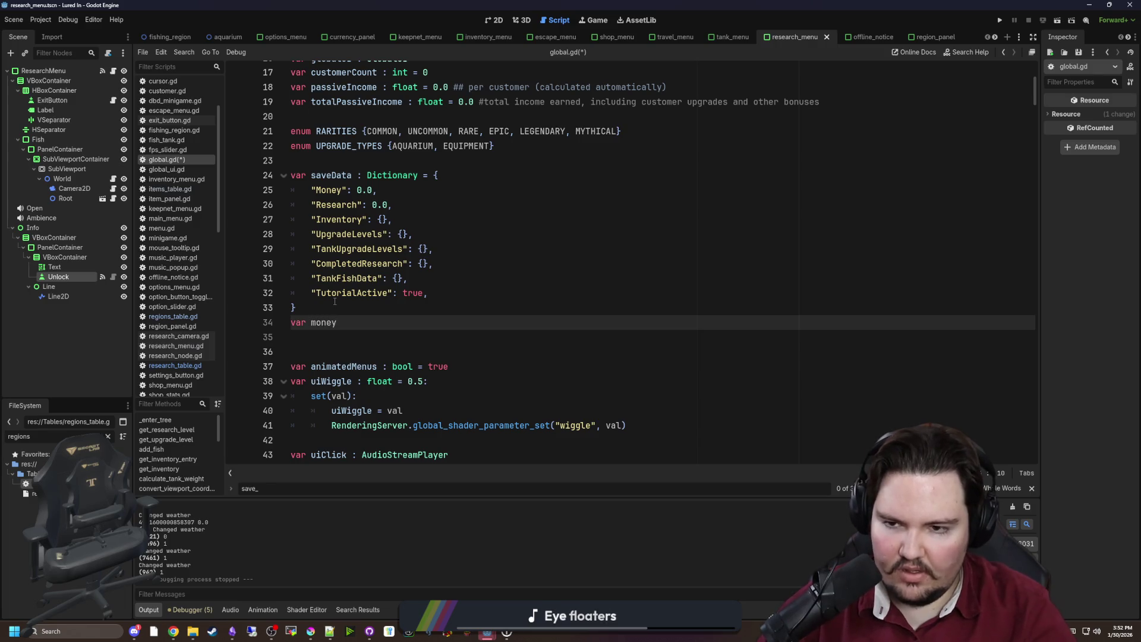
{"action": "key", "text": "Return"}
{"action": "type", "text": "var research"}
{"action": "key", "text": "Return"}
{"action": "type", "text": "v"}
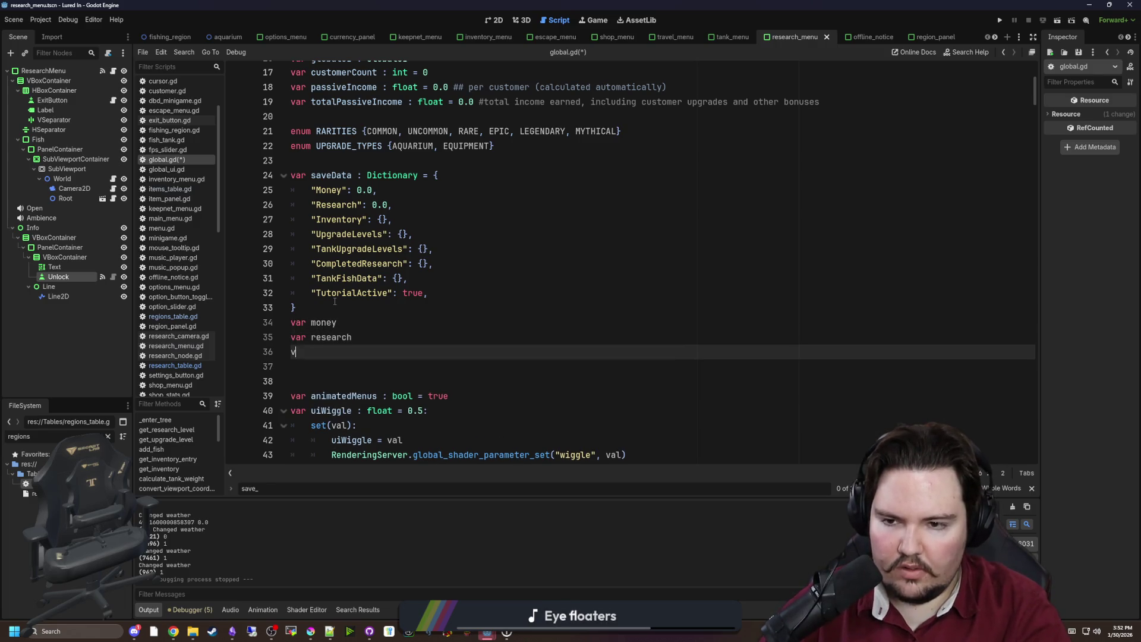
{"action": "type", "text": "ar inventory"}
Step: Declare upgradeLevels, tankUpgradeLevels, completedResearch, tankFishData and tutorialActive variables on the following lines
{"action": "key", "text": "Return"}
{"action": "type", "text": "var upg"}
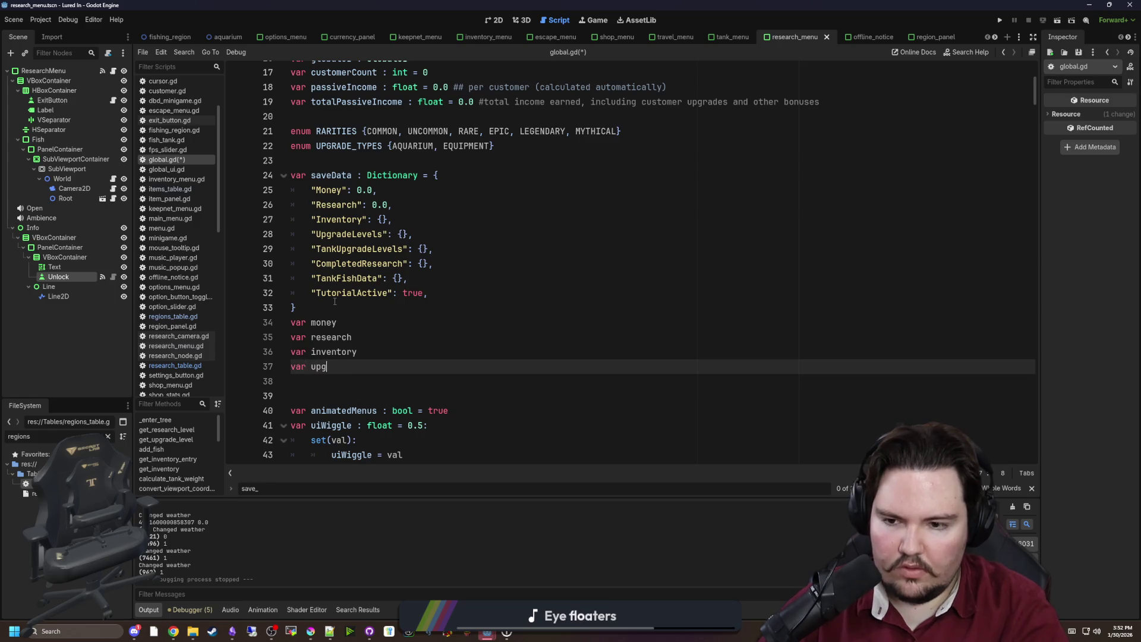
{"action": "type", "text": "radeLevels"}
{"action": "key", "text": "Return"}
{"action": "type", "text": "var ta"}
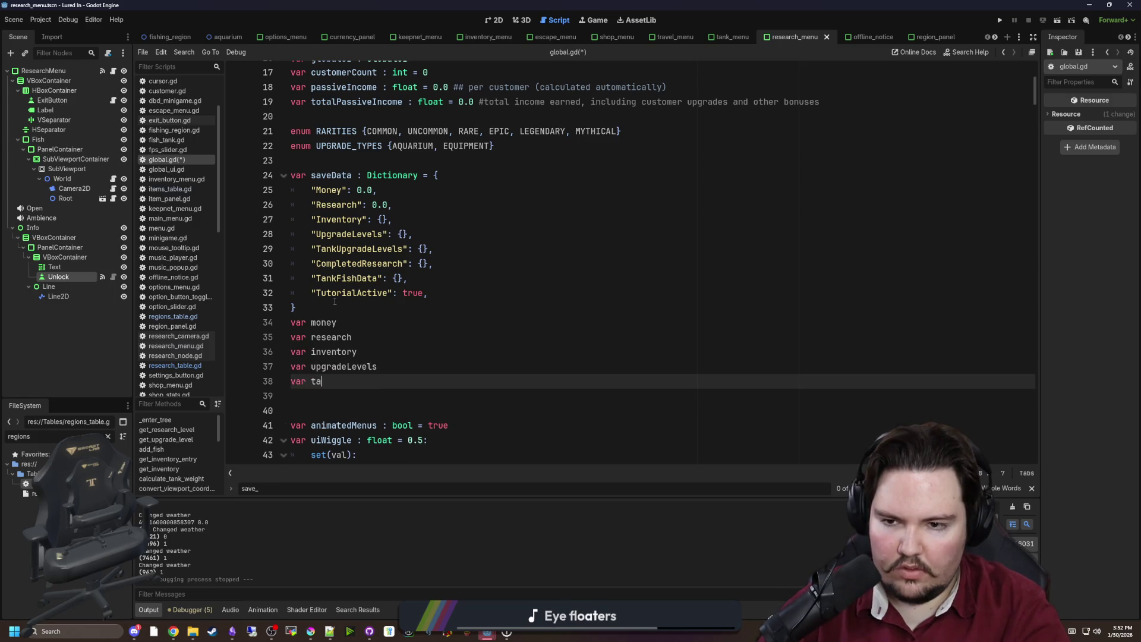
{"action": "type", "text": "nkUpgradeLevels"}
{"action": "key", "text": "Return"}
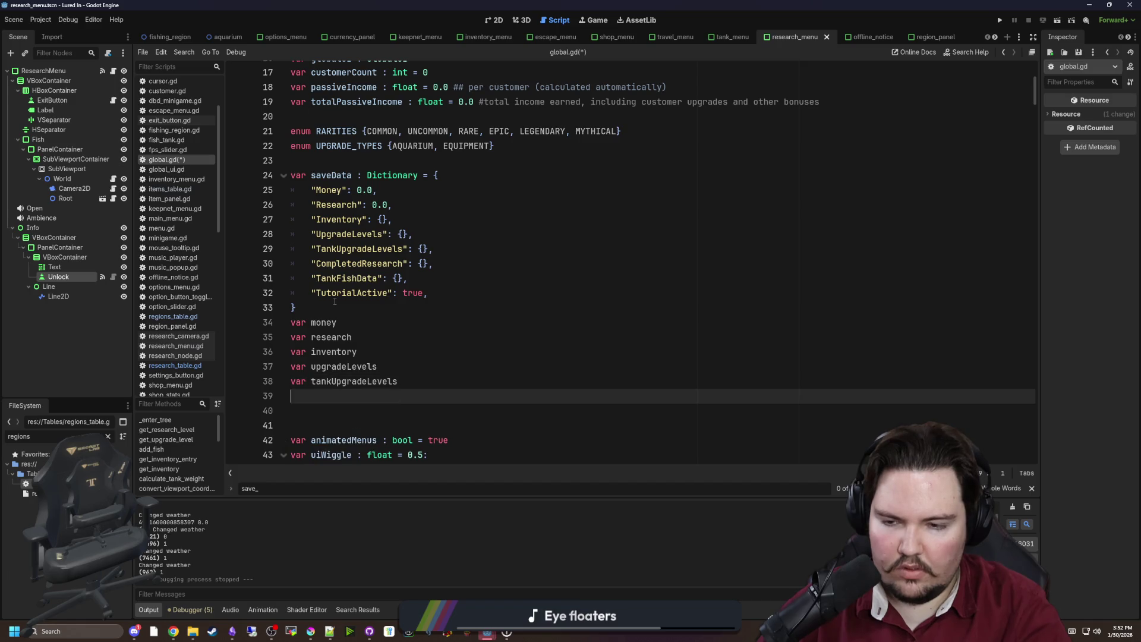
{"action": "type", "text": "var compelte"}
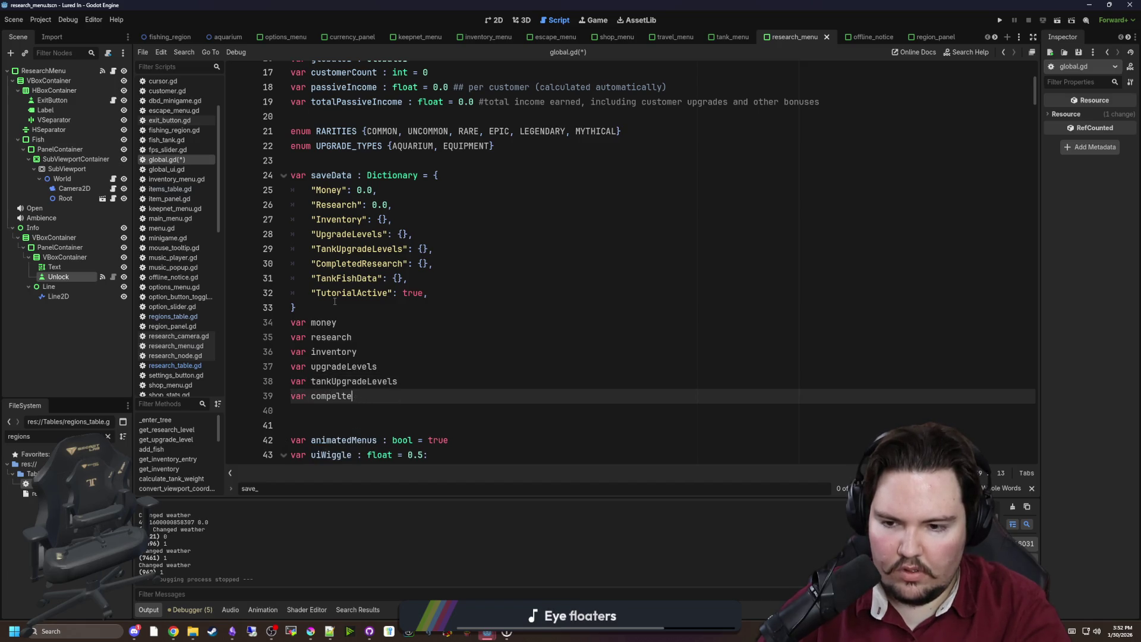
{"action": "key", "text": "BackSpace"}
{"action": "type", "text": "LETE"}
{"action": "type", "text": "et"}
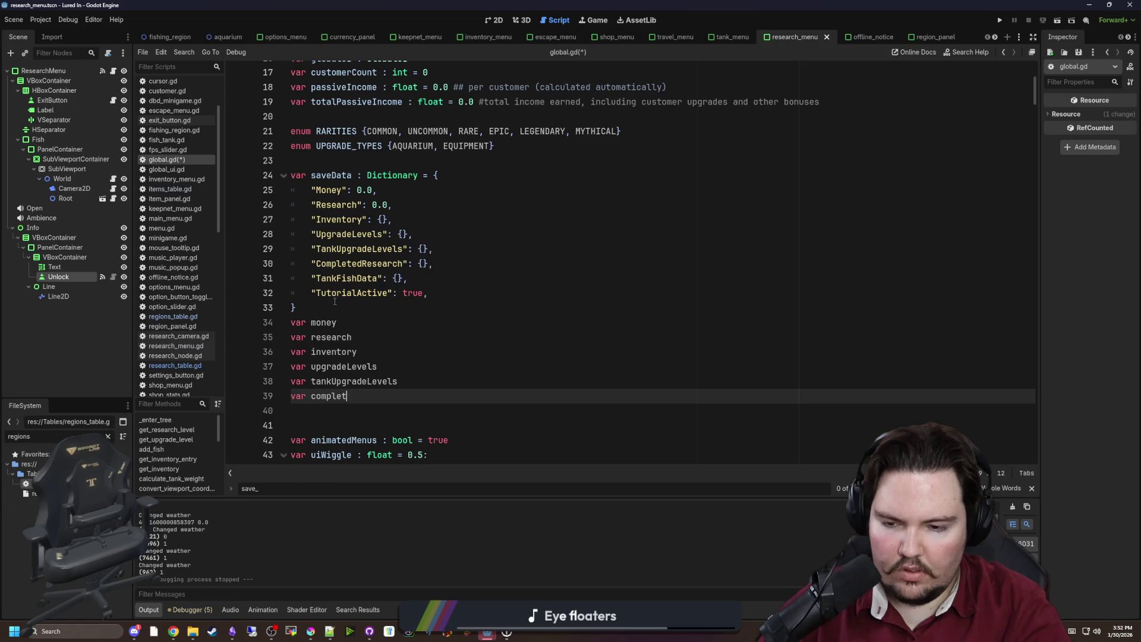
{"action": "key", "text": "Return"}
{"action": "type", "text": "T"}
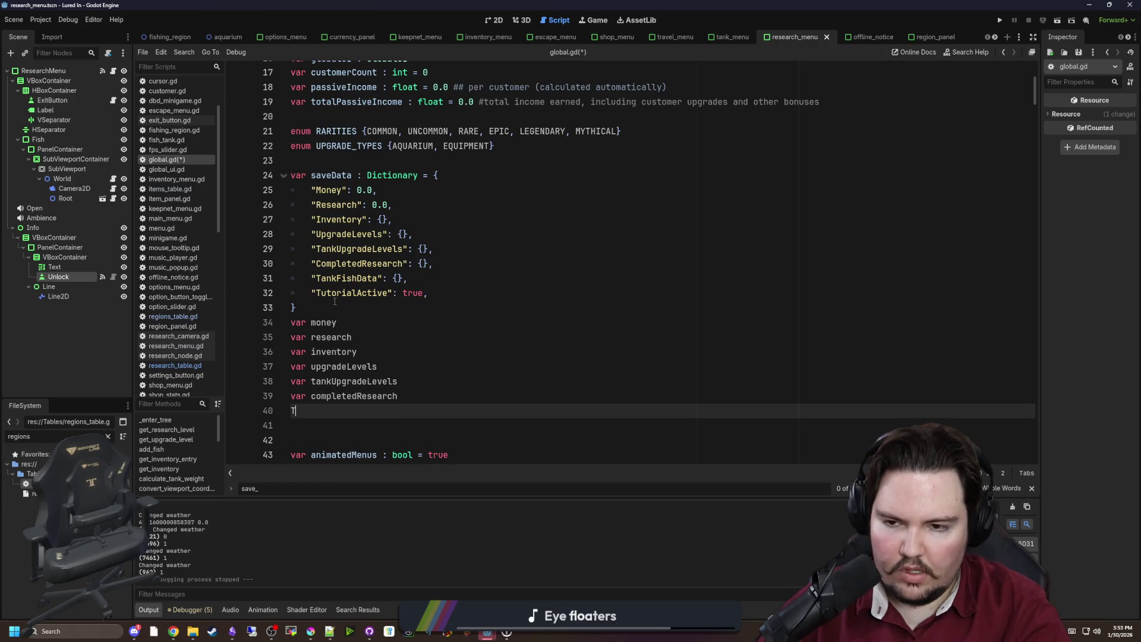
{"action": "type", "text": "r tankFis"}
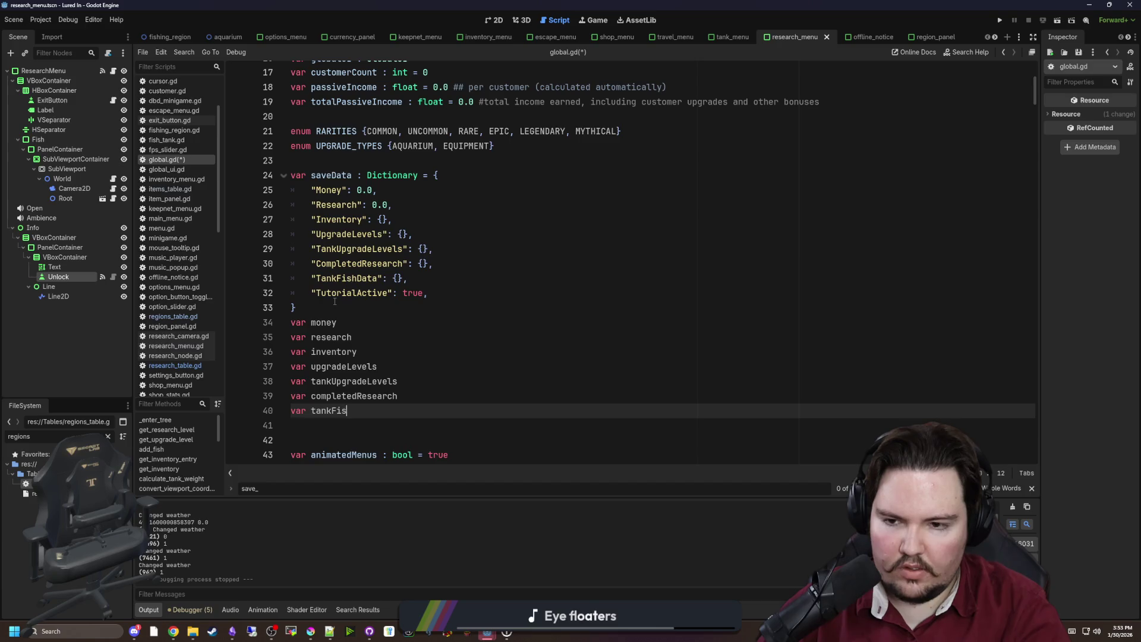
{"action": "type", "text": "hData"}
{"action": "key", "text": "Return"}
{"action": "type", "text": "var tutorialA"}
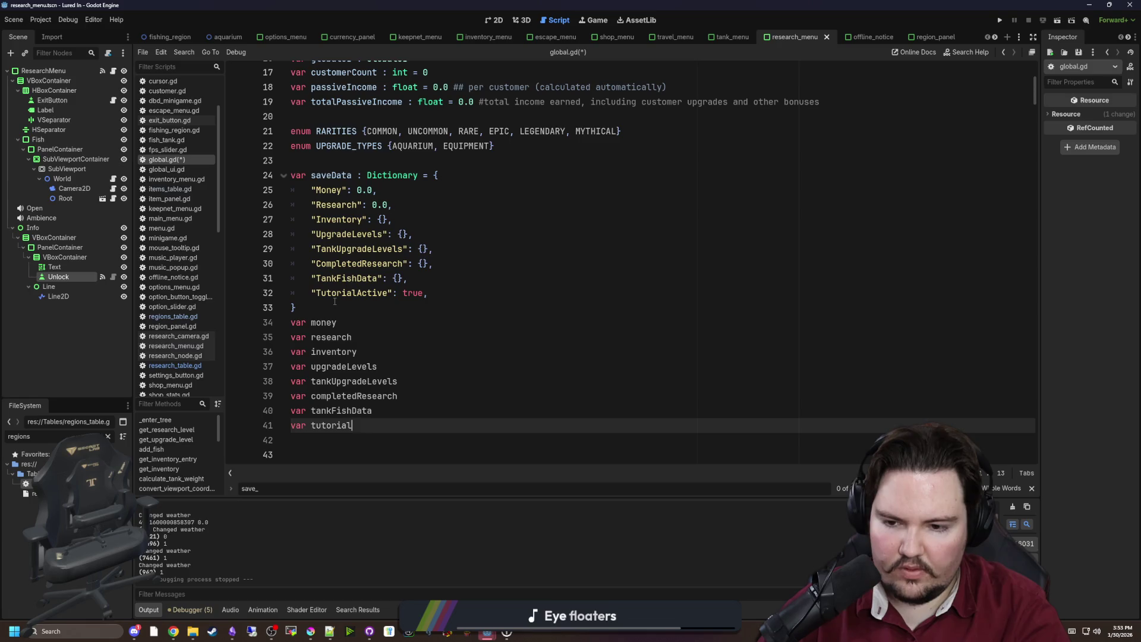
{"action": "type", "text": "Active"}
Step: Default money and research to 0.0, the collections to {}, and tutorialActive to ': bool = true'
{"action": "left_click", "coordinate": [356, 327]}
{"action": "type", "text": "= 0.0"}
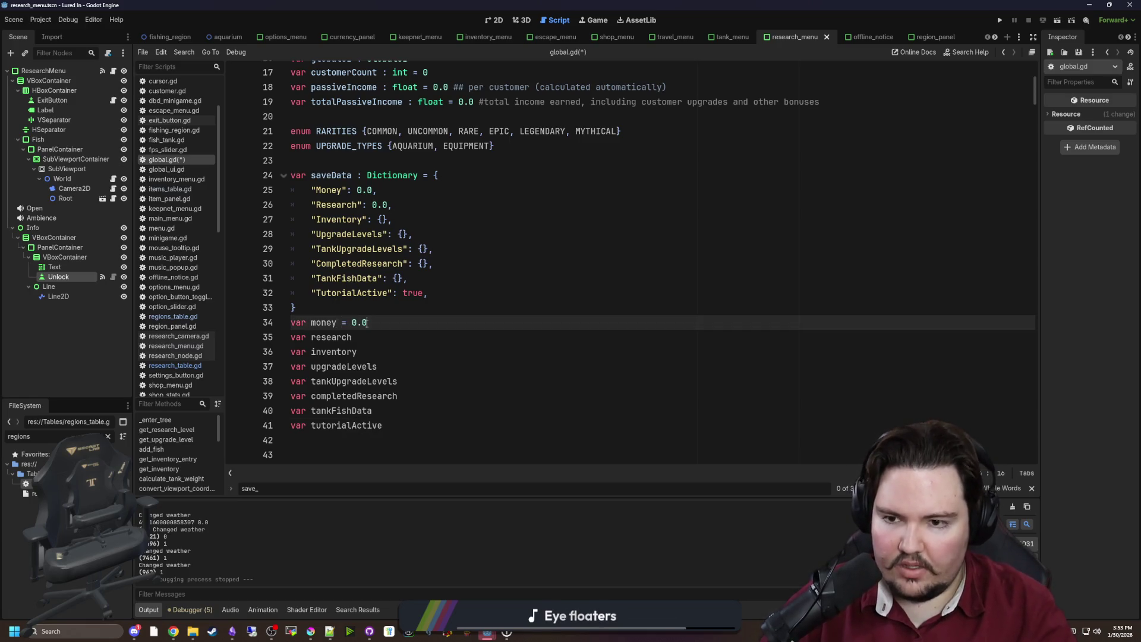
{"action": "key", "text": "Down"}
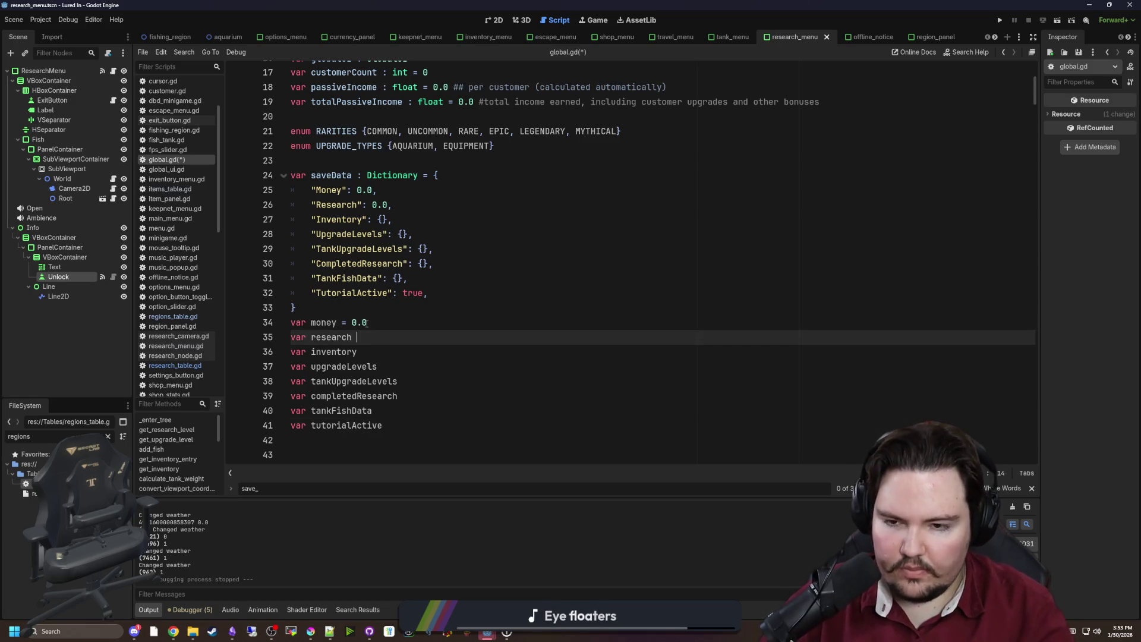
{"action": "key", "text": "Down"}
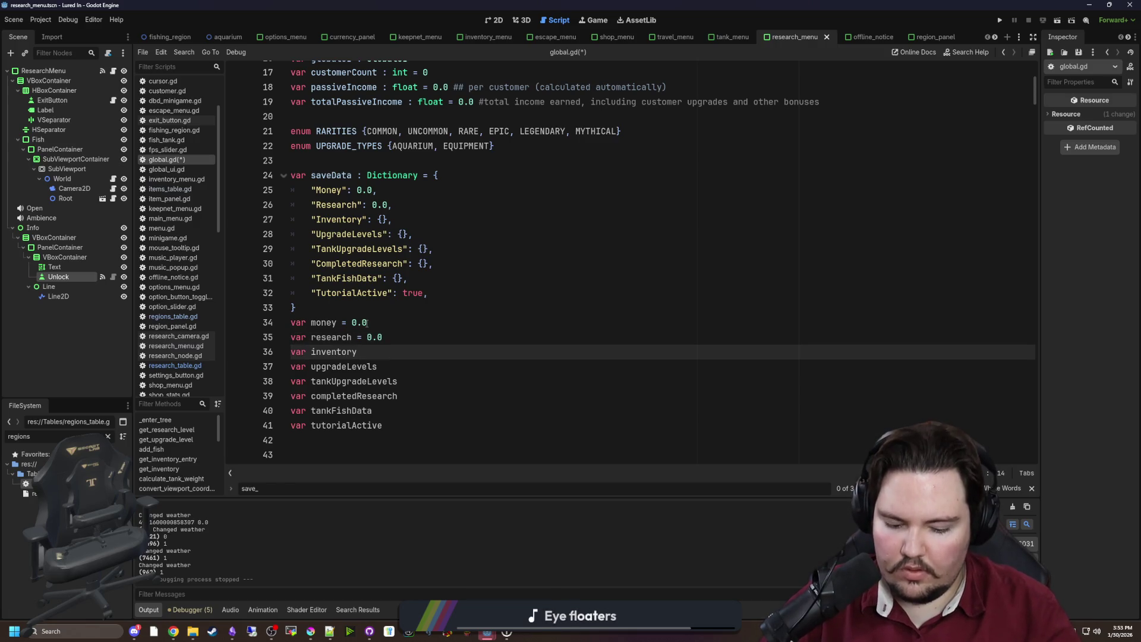
{"action": "type", "text": "= {}"}
{"action": "key", "text": "Down"}
{"action": "type", "text": "= {}"}
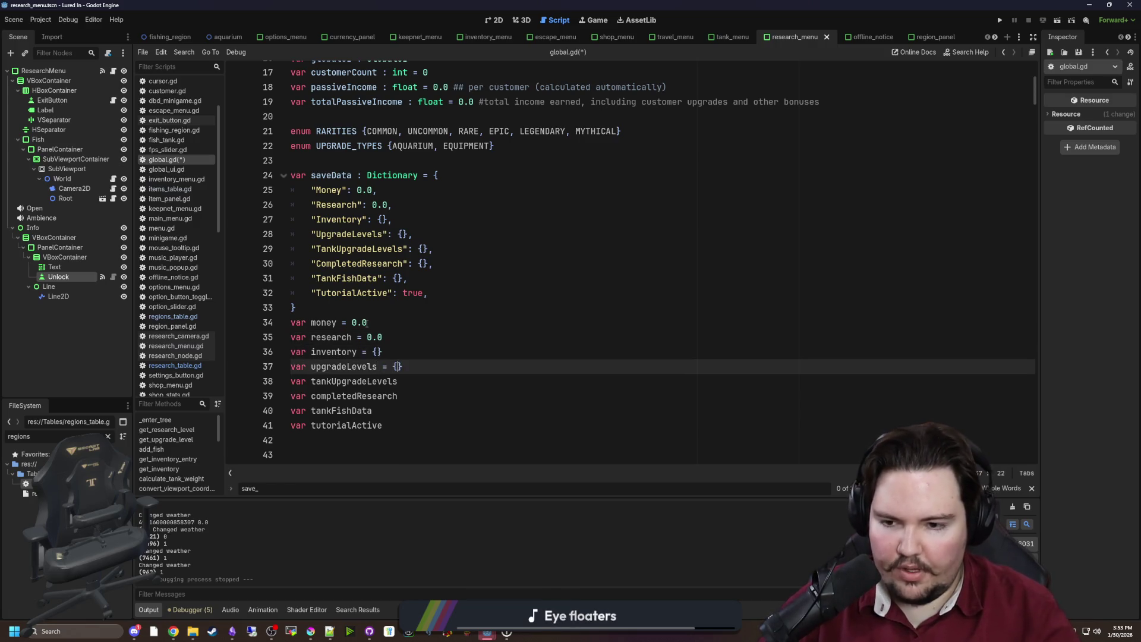
{"action": "key", "text": "Down"}
{"action": "type", "text": "="}
{"action": "key", "text": "Down"}
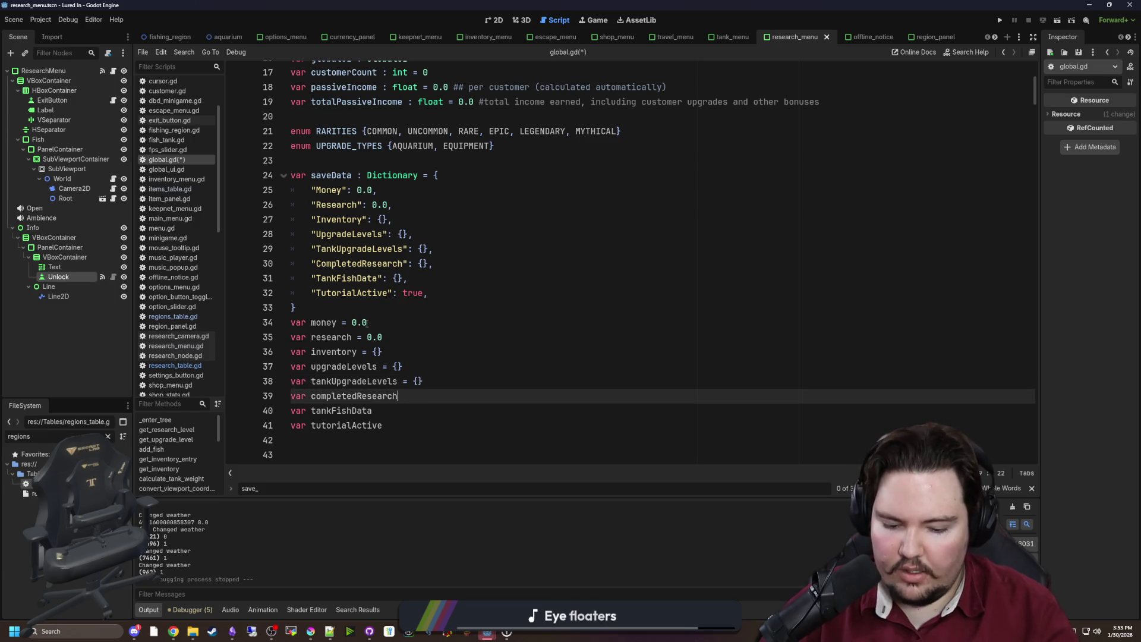
{"action": "key", "text": "Down"}
{"action": "type", "text": "= {}"}
{"action": "key", "text": "Down"}
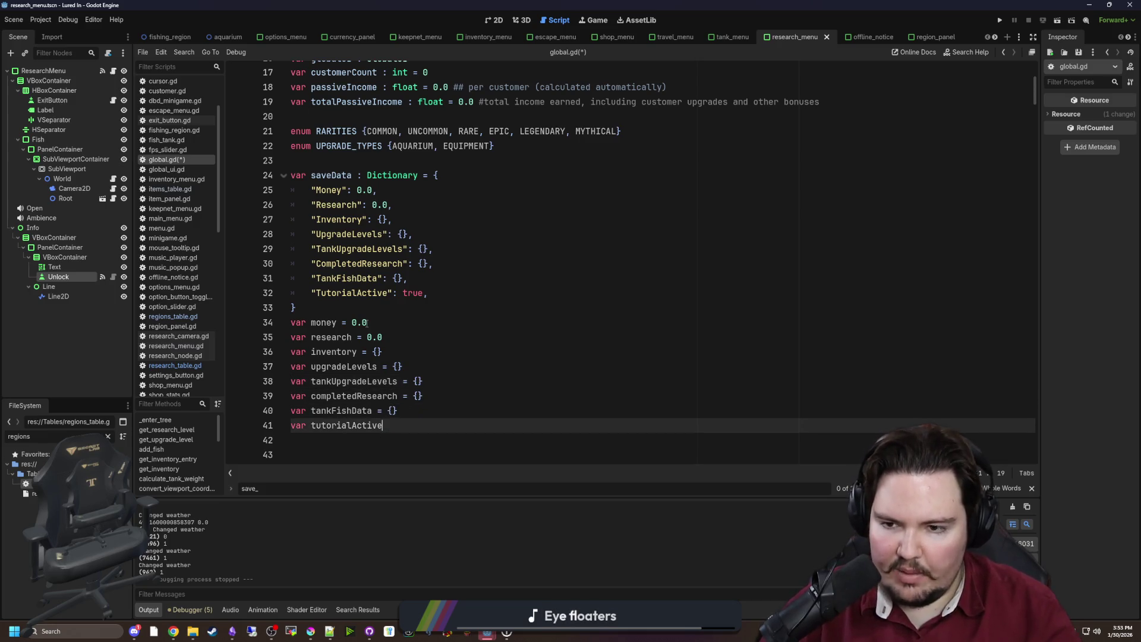
{"action": "type", "text": ": bool"}
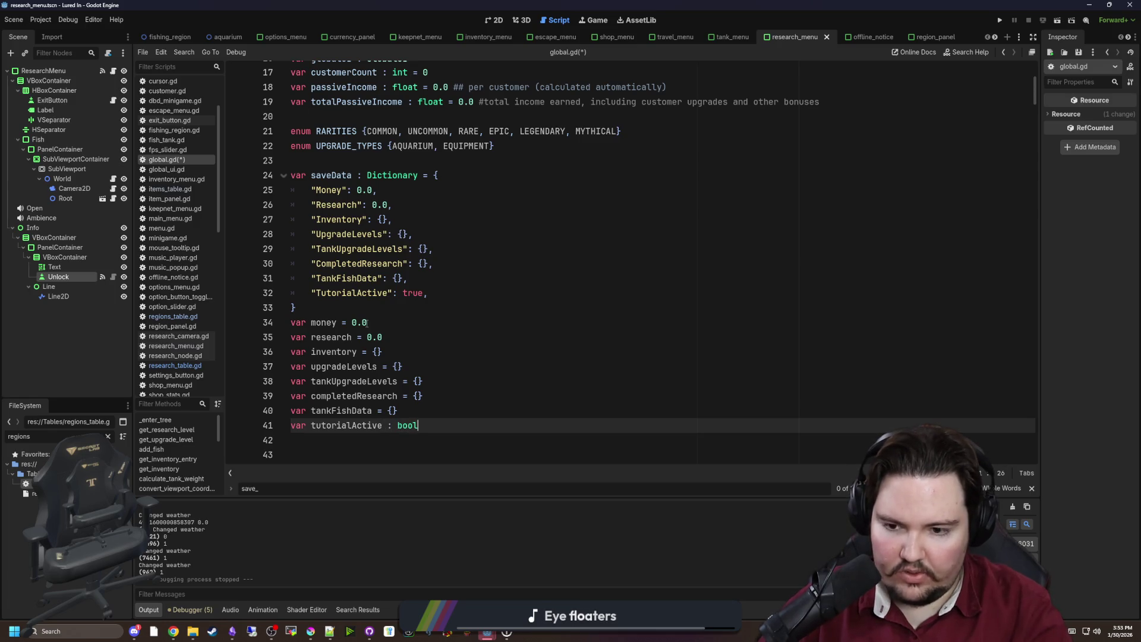
{"action": "type", "text": " = tr"}
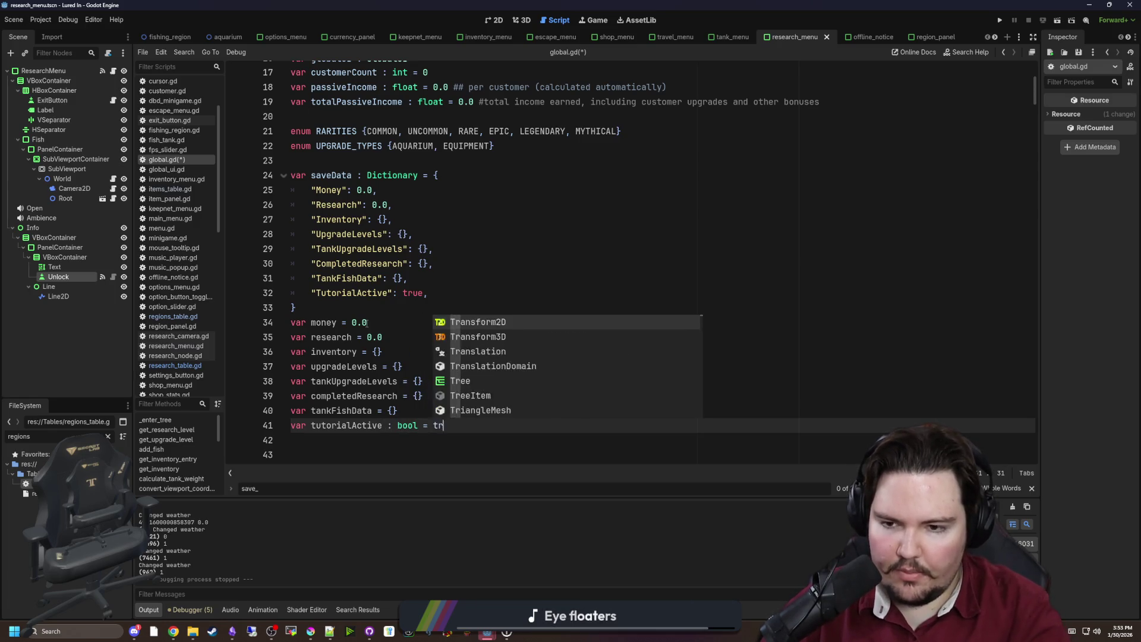
{"action": "type", "text": "ue"}
{"action": "left_click", "coordinate": [378, 410]}
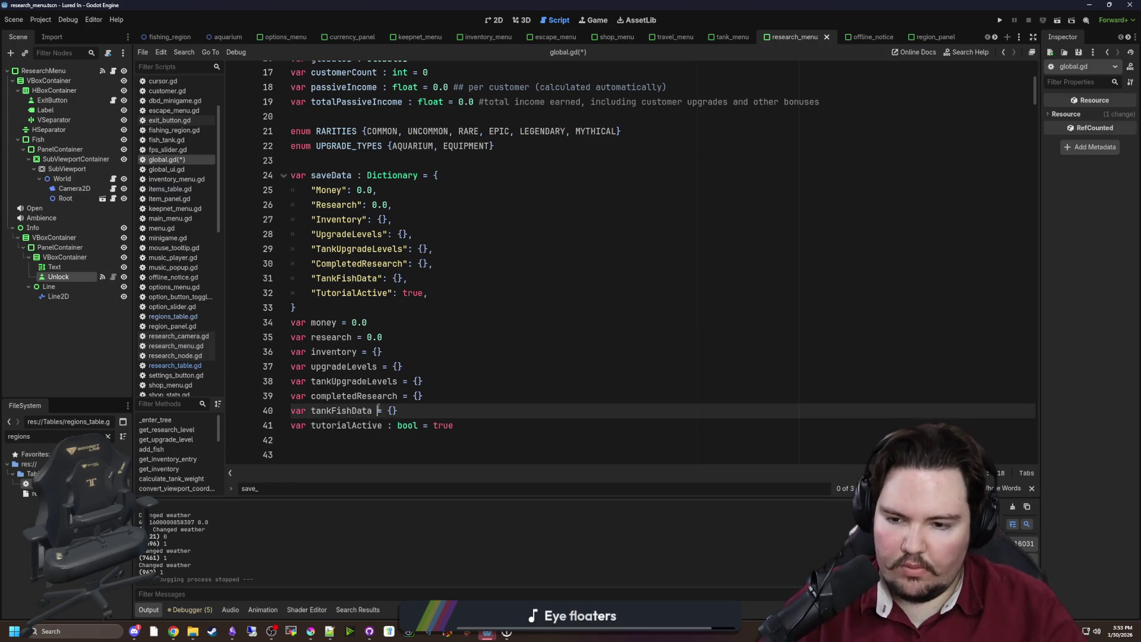
Step: Type tankFishData as Dictionary[int, Array]
{"action": "type", "text": ": Dictionary"}
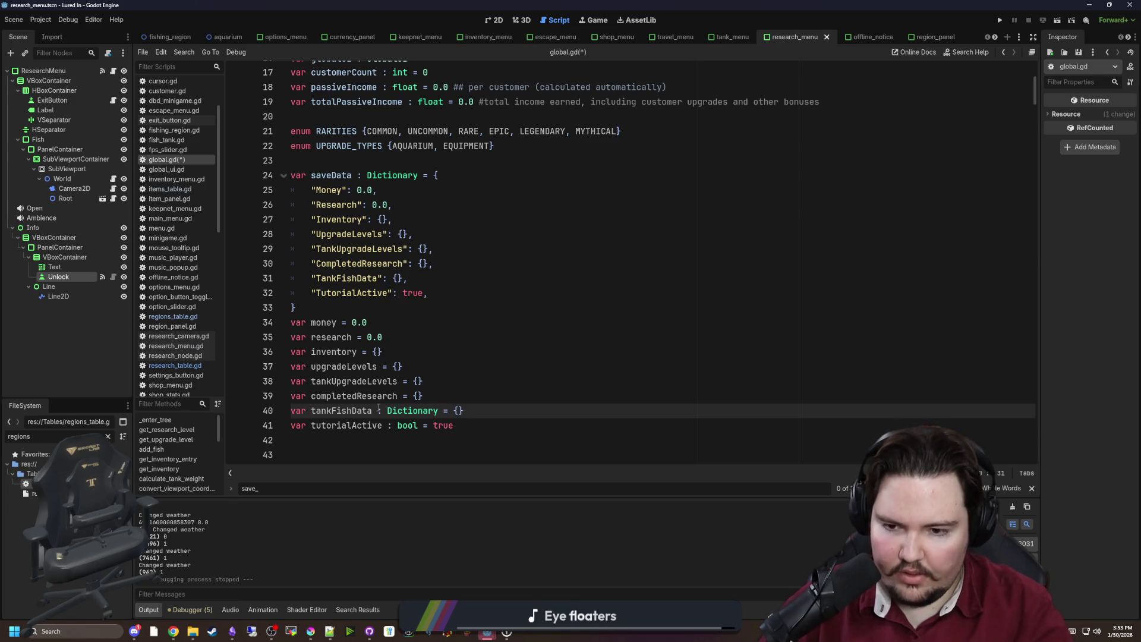
{"action": "key", "text": "BackSpace"}
{"action": "type", "text": "p["}
{"action": "key", "text": "Left"}
{"action": "key", "text": "BackSpace"}
{"action": "key", "text": "Right"}
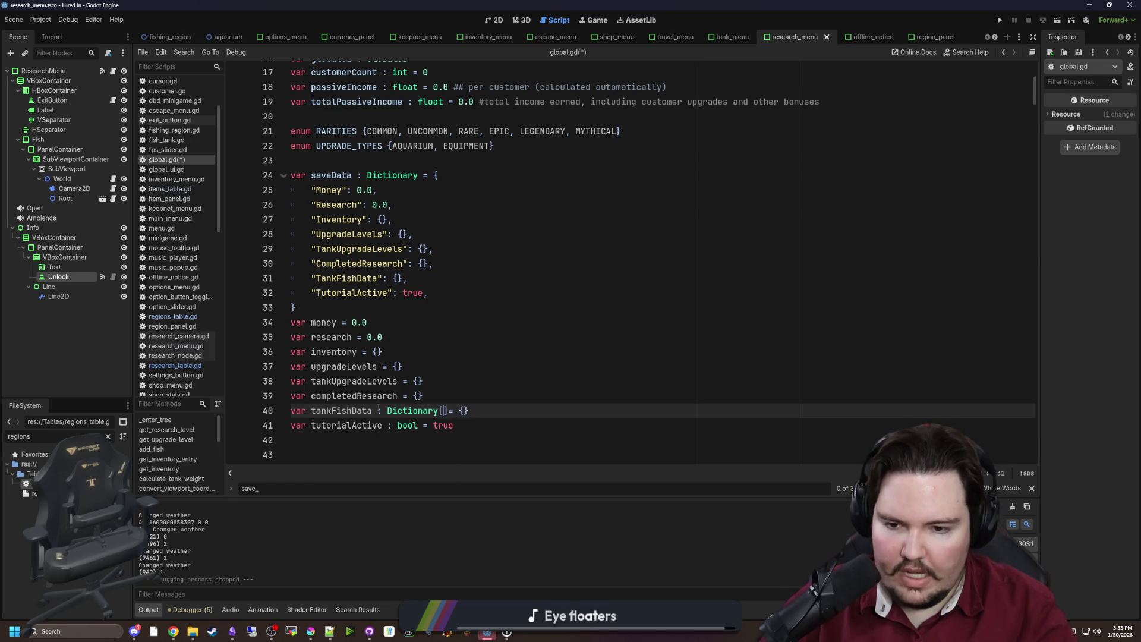
{"action": "type", "text": "int, "}
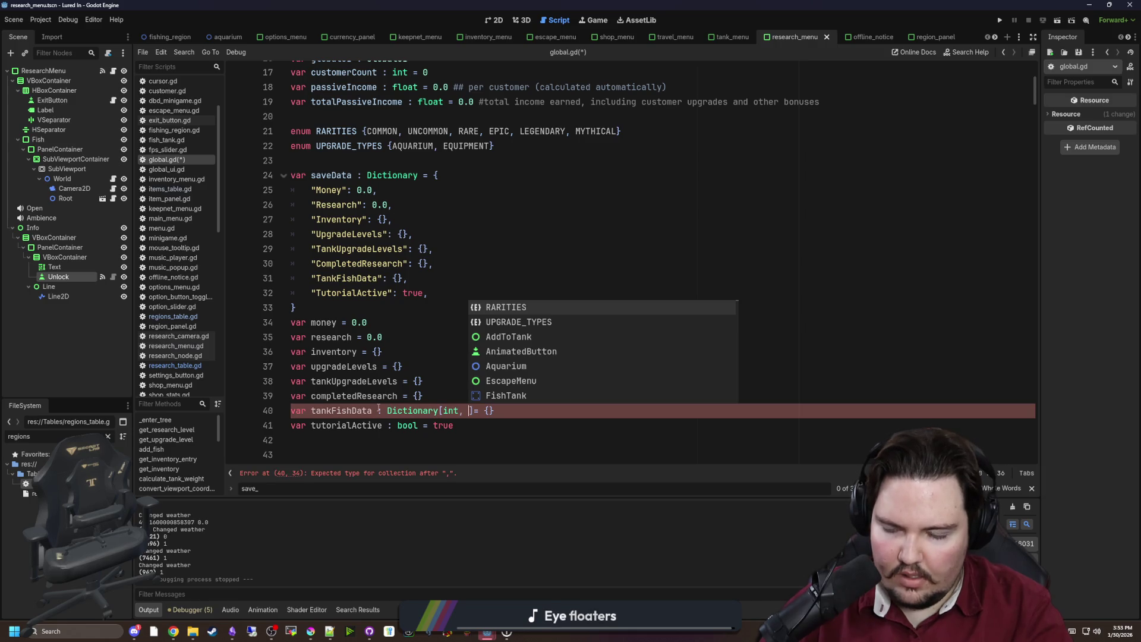
{"action": "type", "text": "Array"}
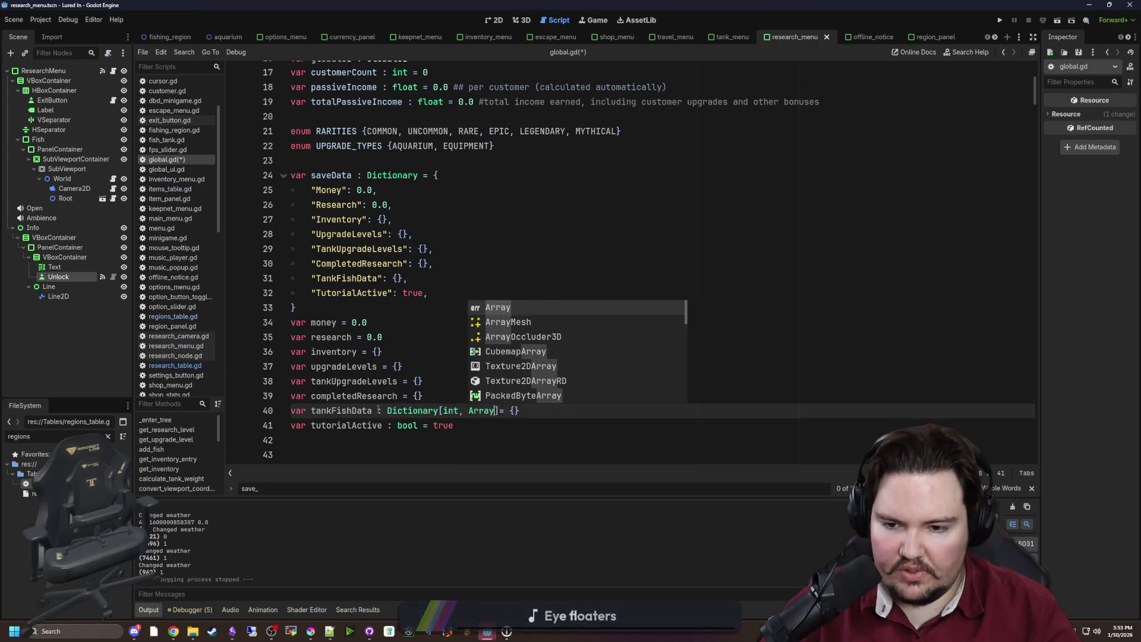
{"action": "key", "text": "Escape"}
Step: Type completedResearch as Dictionary[String, int]
{"action": "left_click", "coordinate": [402, 396]}
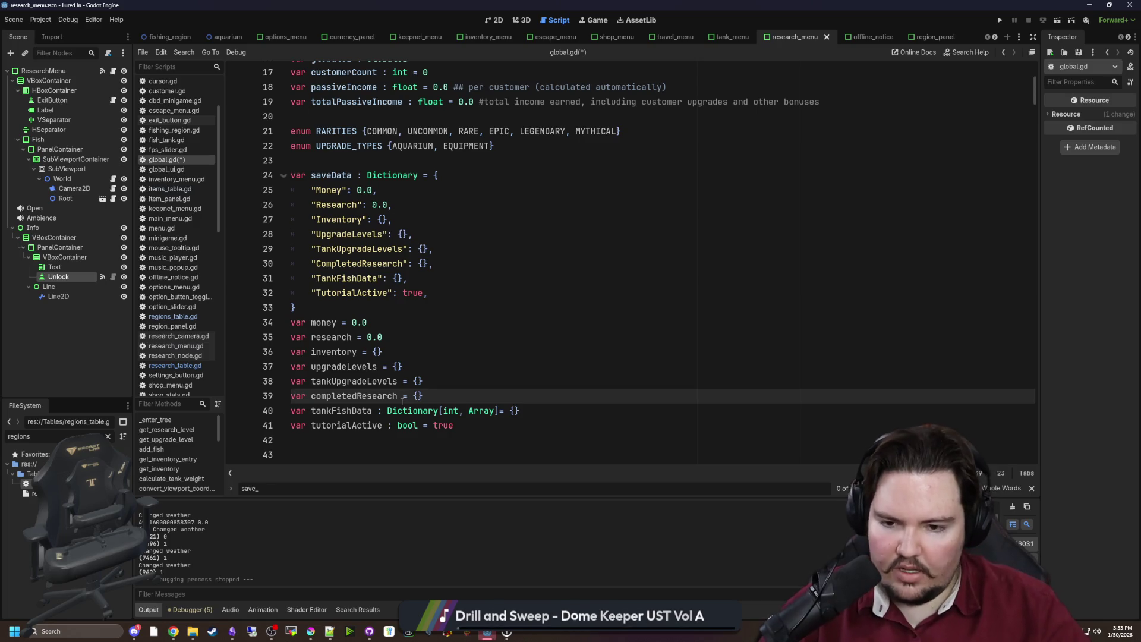
{"action": "left_click", "coordinate": [497, 411]}
{"action": "left_click", "coordinate": [408, 395]}
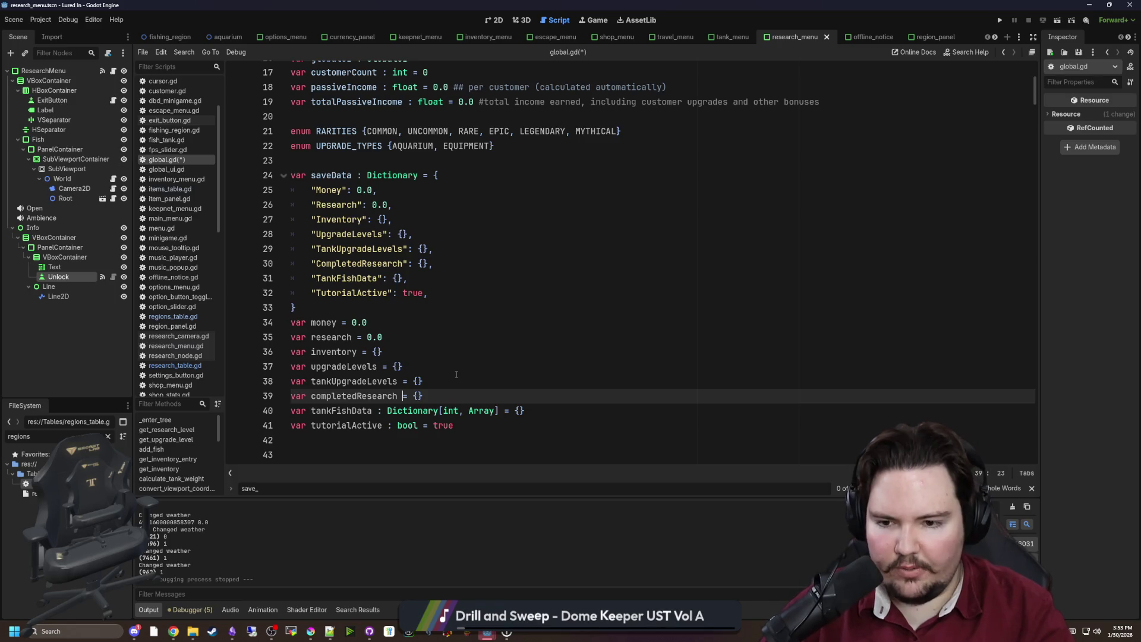
{"action": "type", "text": ": [] "}
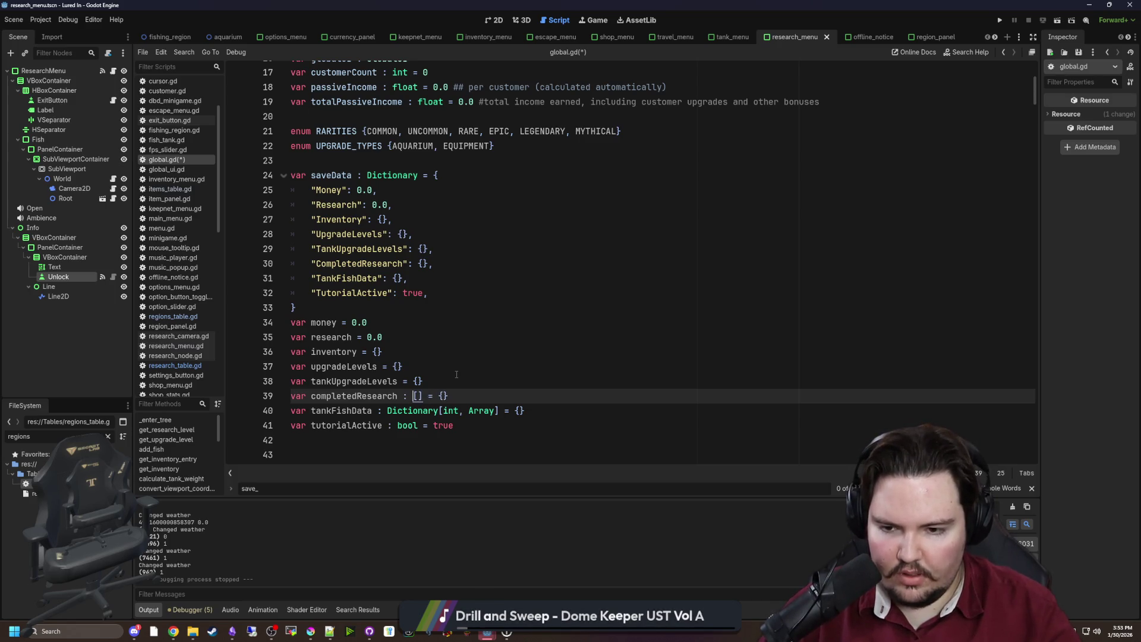
{"action": "type", "text": "Dictionary"}
{"action": "key", "text": "Right"}
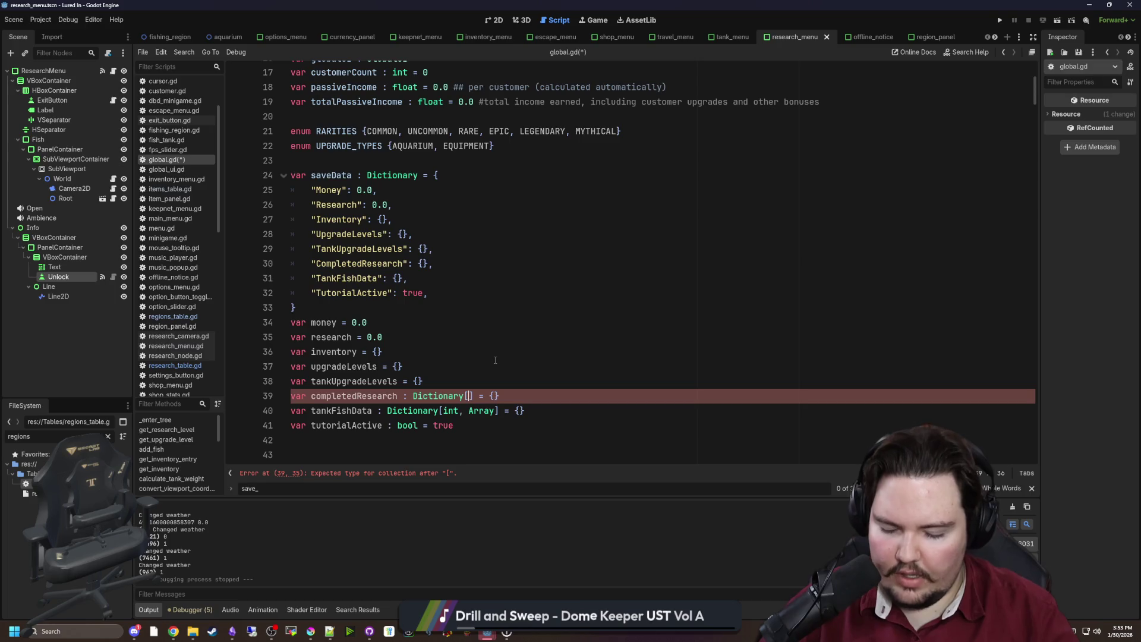
{"action": "type", "text": "String, int"}
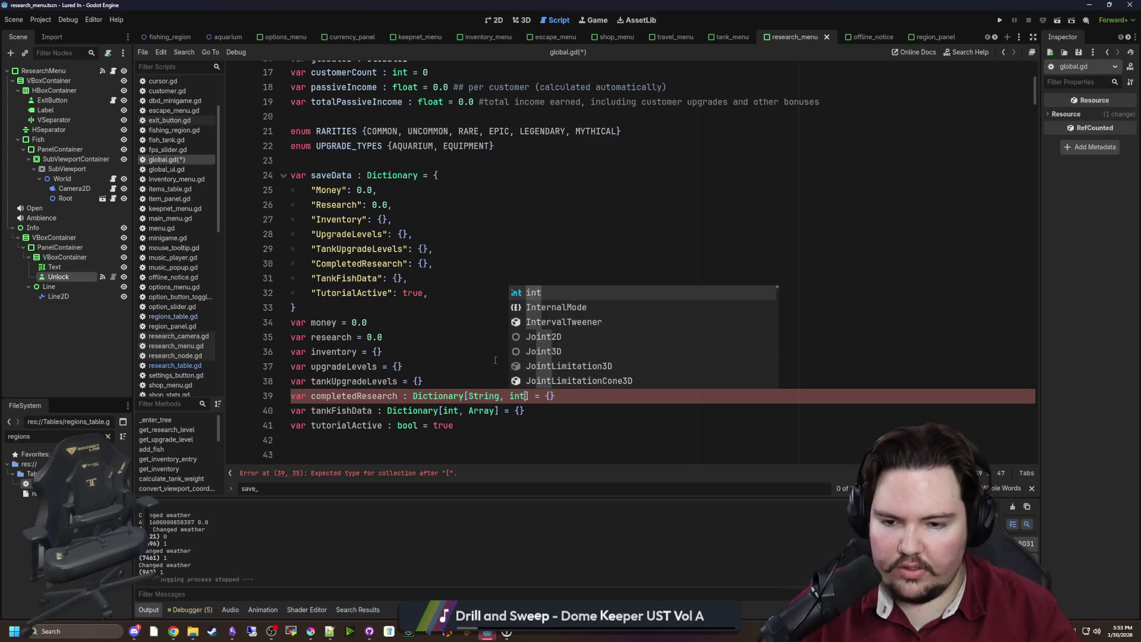
Step: Select completedResearch's ': Dictionary[String, int]' type annotation, including the colon
{"action": "scroll", "coordinate": [495, 360], "scroll_direction": "up", "scroll_amount": 3}
{"action": "scroll", "coordinate": [495, 360], "scroll_direction": "down", "scroll_amount": 3}
{"action": "mouse_move", "coordinate": [530, 396]}
{"action": "left_mouse_down"}
{"action": "mouse_move", "coordinate": [428, 384]}
{"action": "mouse_move", "coordinate": [413, 396]}
{"action": "left_mouse_up"}
{"action": "left_click", "coordinate": [511, 361]}
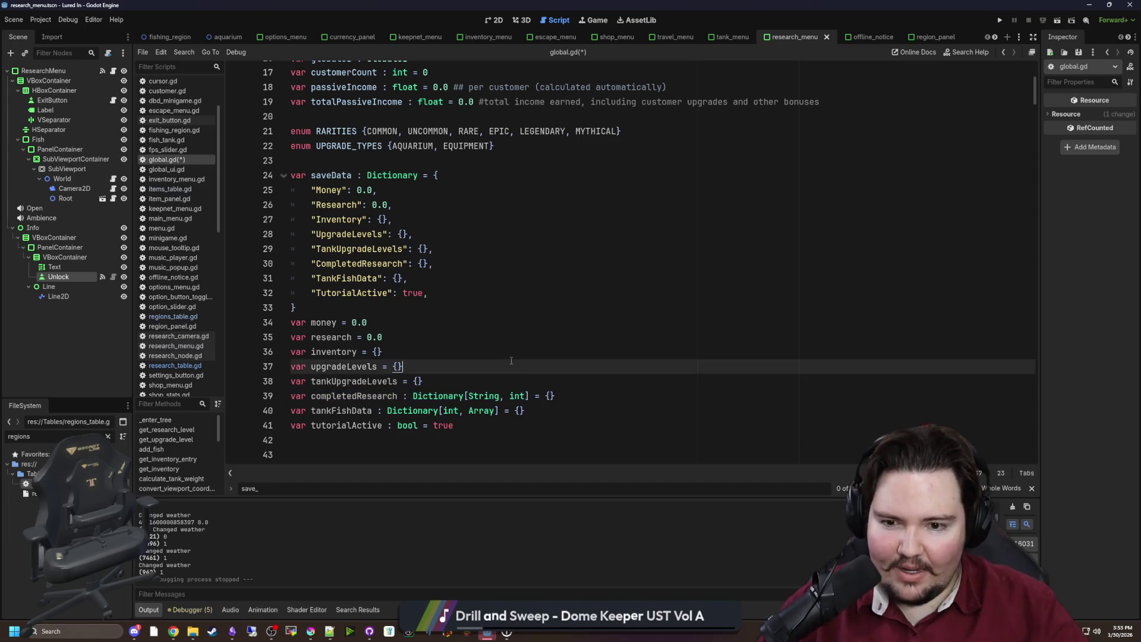
{"action": "mouse_move", "coordinate": [533, 396]}
{"action": "left_mouse_down"}
{"action": "mouse_move", "coordinate": [428, 383]}
{"action": "mouse_move", "coordinate": [413, 396]}
{"action": "left_mouse_up"}
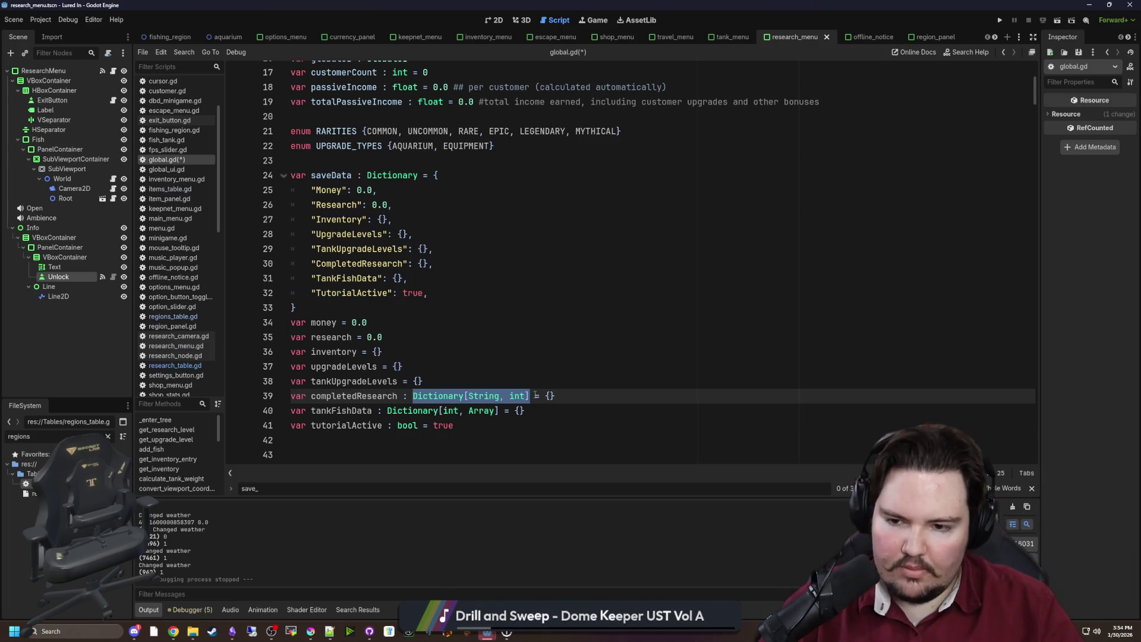
{"action": "mouse_move", "coordinate": [529, 396]}
{"action": "left_mouse_down"}
{"action": "mouse_move", "coordinate": [428, 381]}
{"action": "mouse_move", "coordinate": [402, 397]}
{"action": "left_mouse_up"}
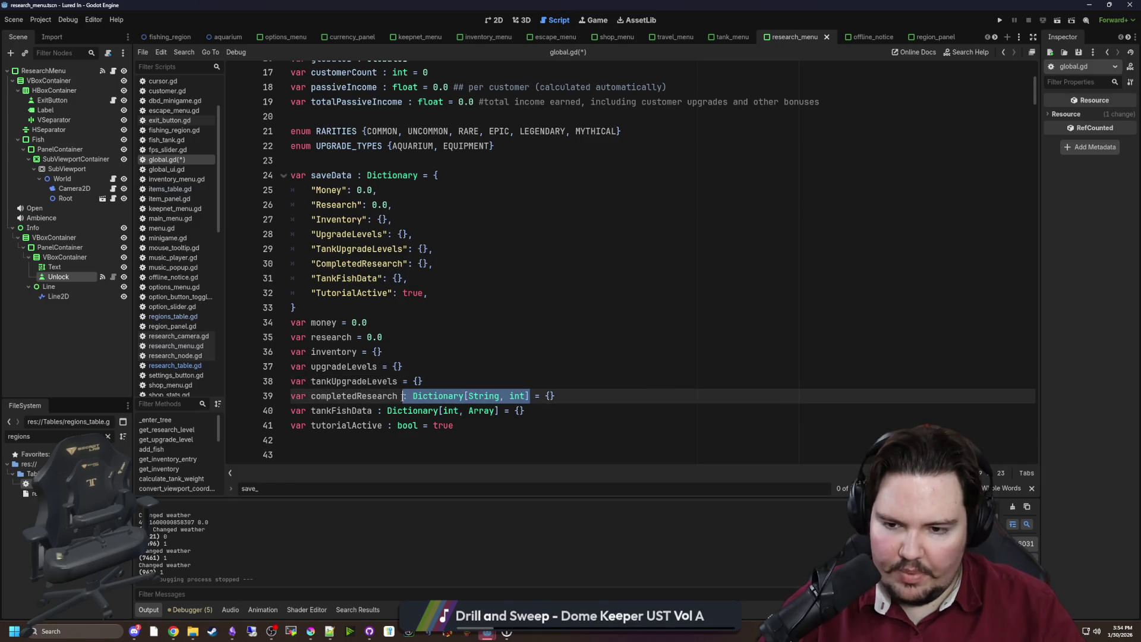
Step: Copy the annotation onto tankUpgradeLevels and change it to Dictionary[int, Dictionary]
{"action": "key", "text": "ctrl+c"}
{"action": "left_click", "coordinate": [400, 382]}
{"action": "key", "text": "ctrl+v"}
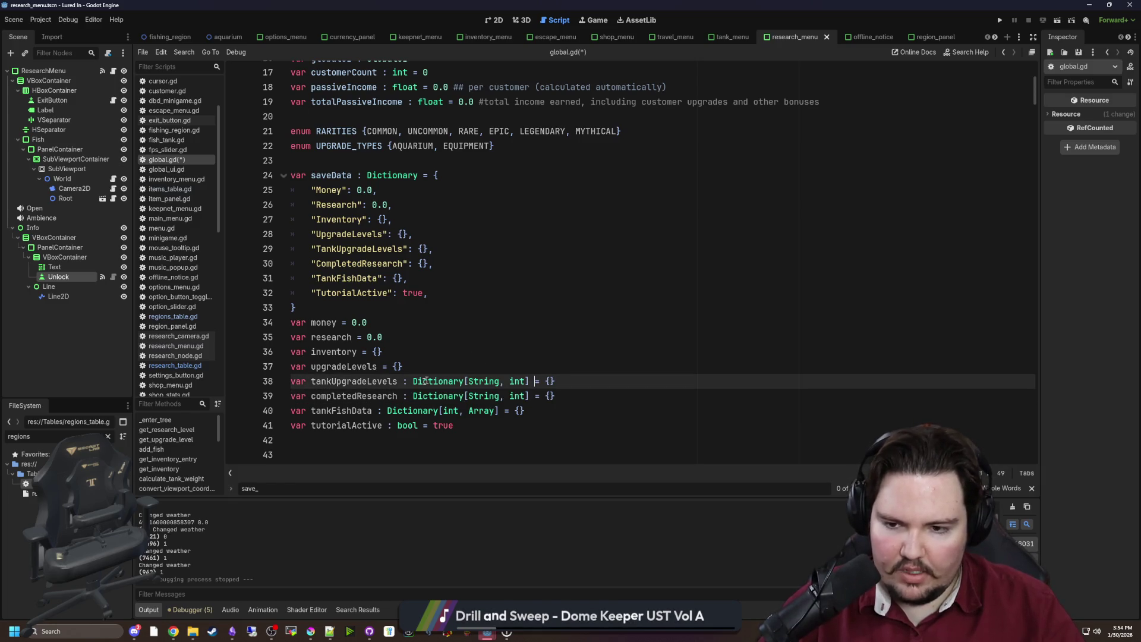
{"action": "double_click", "coordinate": [491, 381]}
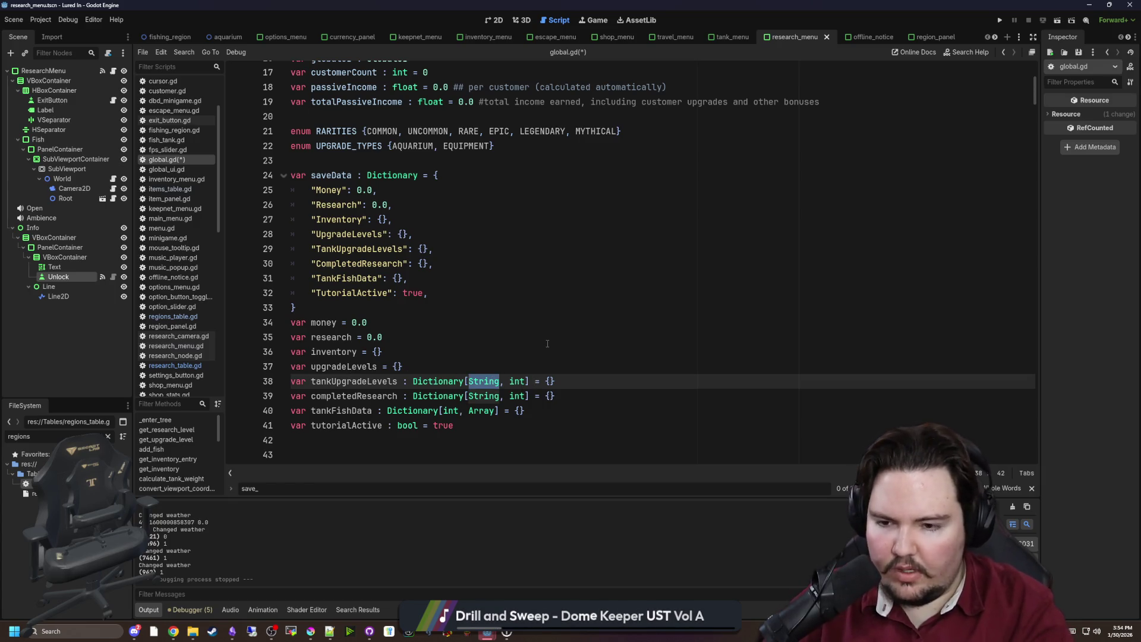
{"action": "type", "text": "int"}
{"action": "key", "text": "Right"}
{"action": "key", "text": "Right"}
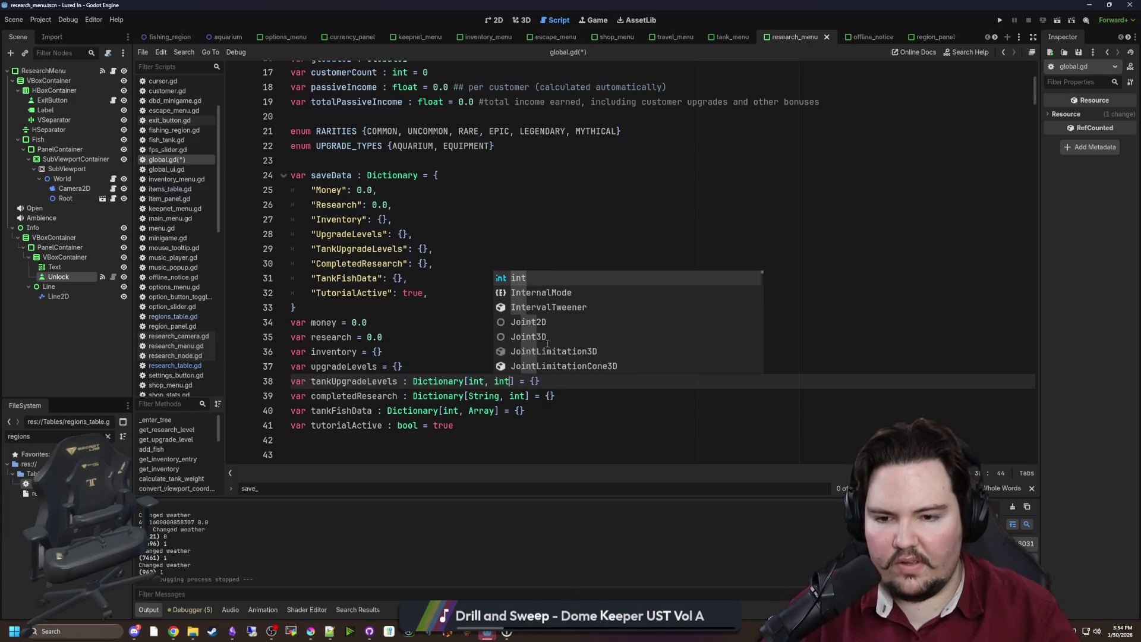
{"action": "key", "text": "Delete"}
{"action": "key", "text": "Delete"}
{"action": "key", "text": "Delete"}
{"action": "type", "text": "Dictio"}
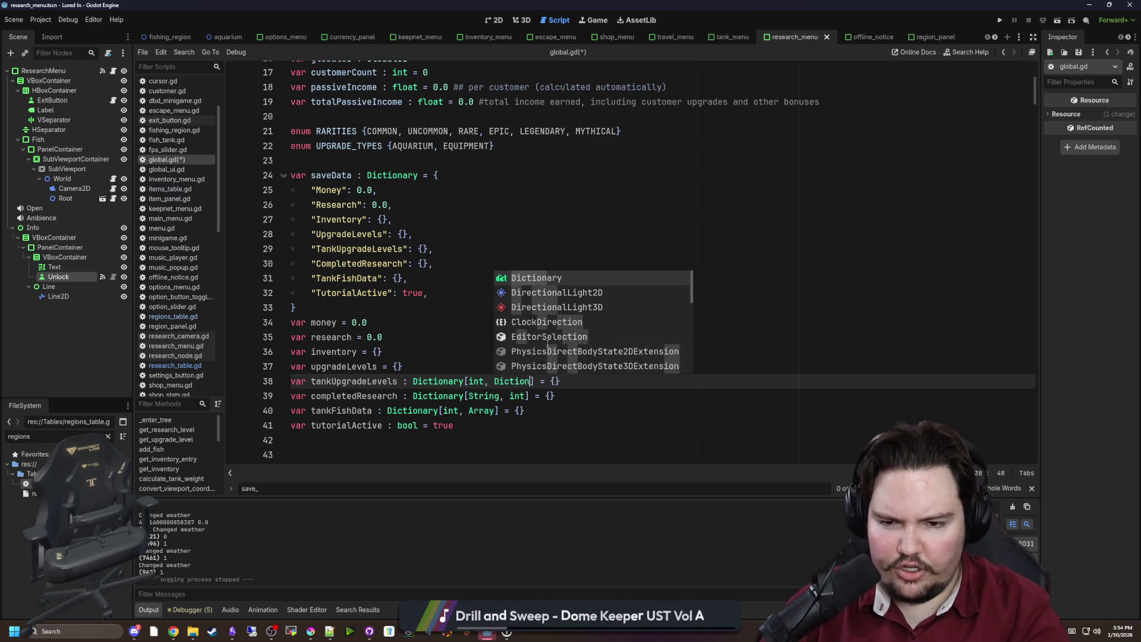
{"action": "key", "text": "Return"}
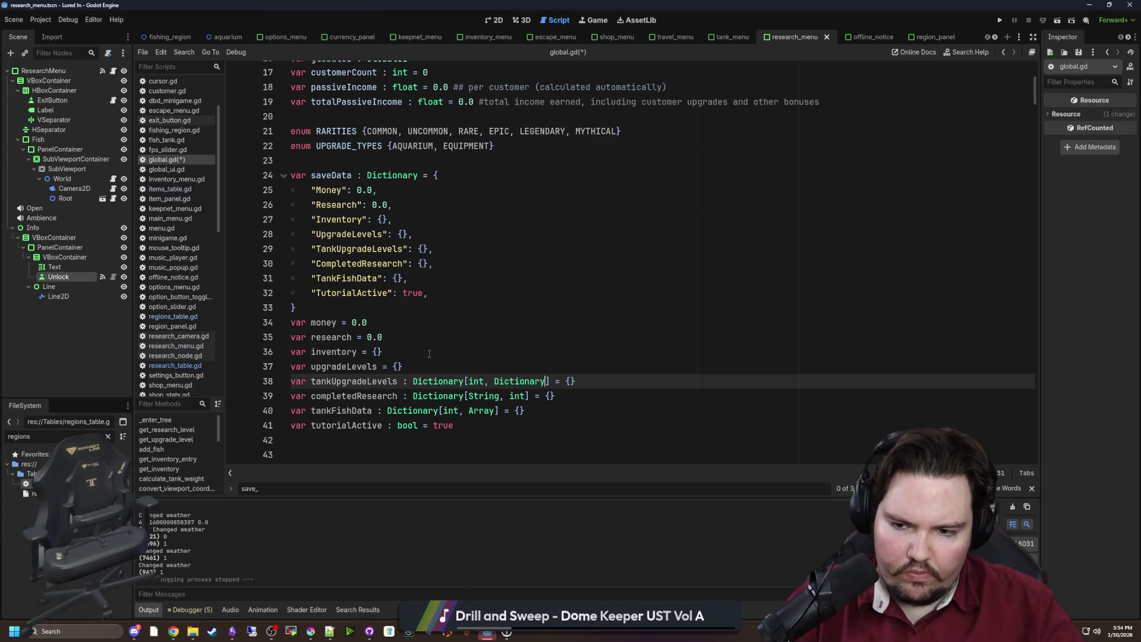
Step: Type upgradeLevels as Dictionary[String, int]
{"action": "left_click", "coordinate": [383, 365]}
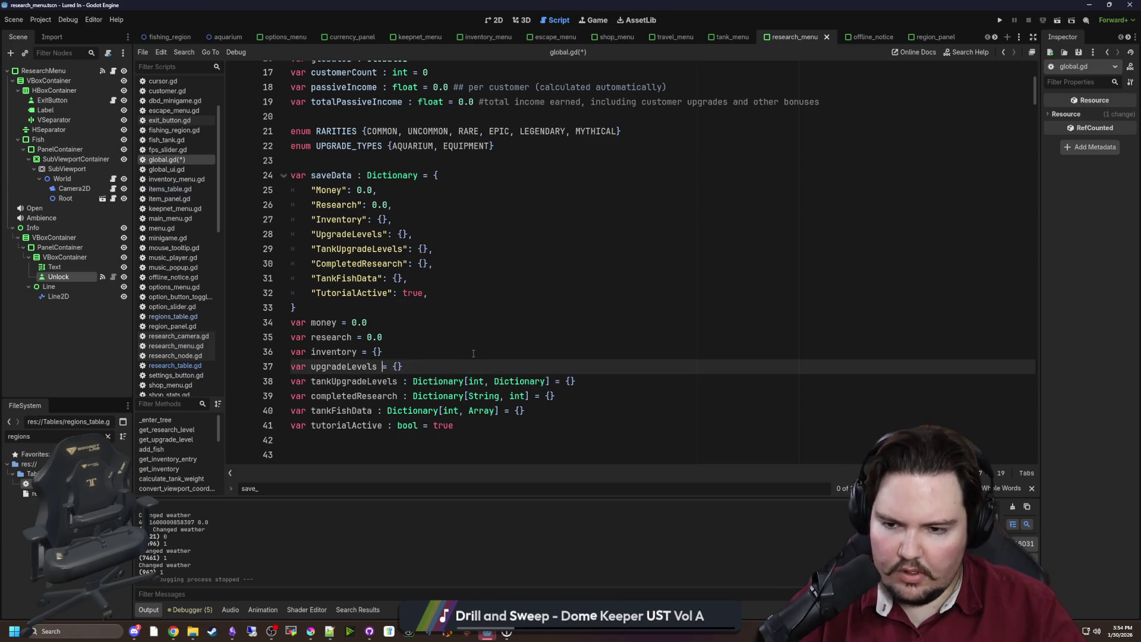
{"action": "type", "text": ": "}
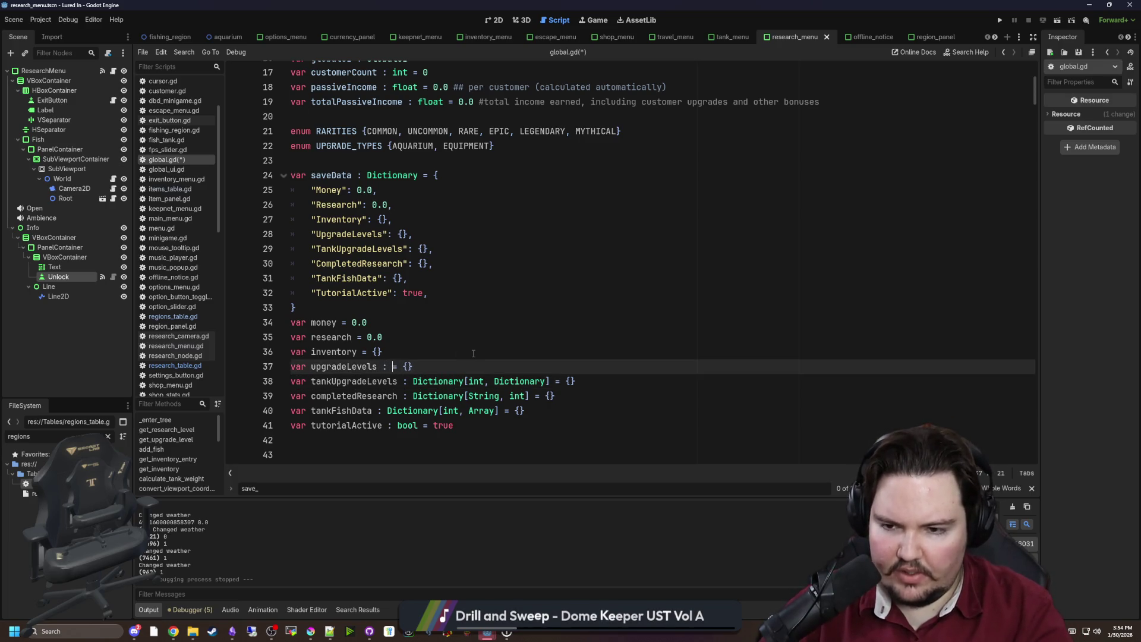
{"action": "type", "text": "Dictionary"}
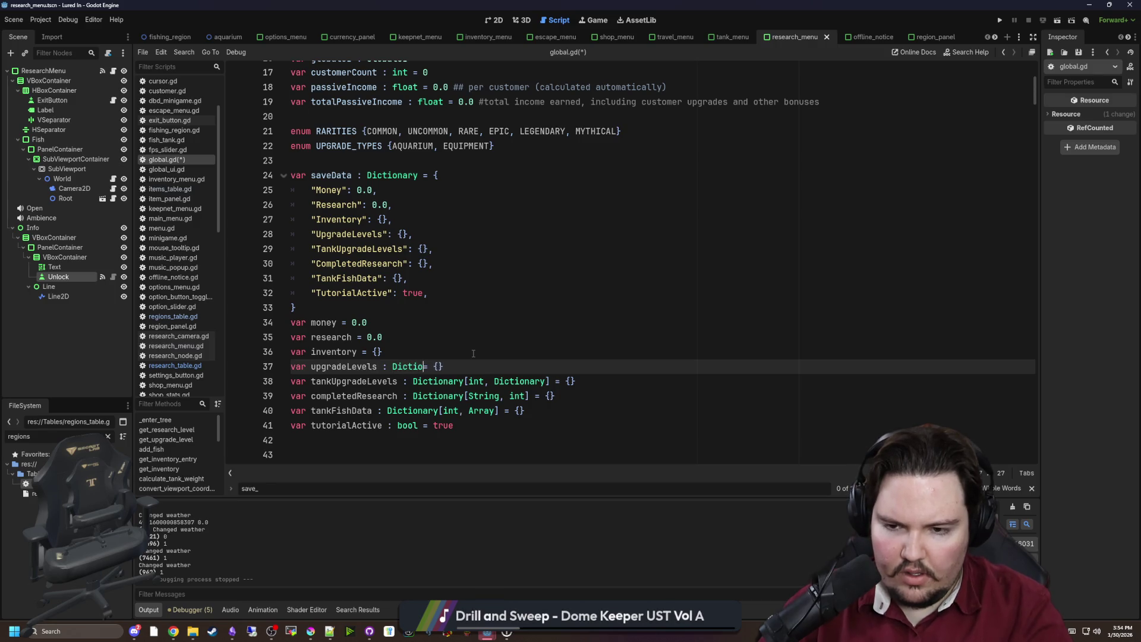
{"action": "type", "text": "[String, "}
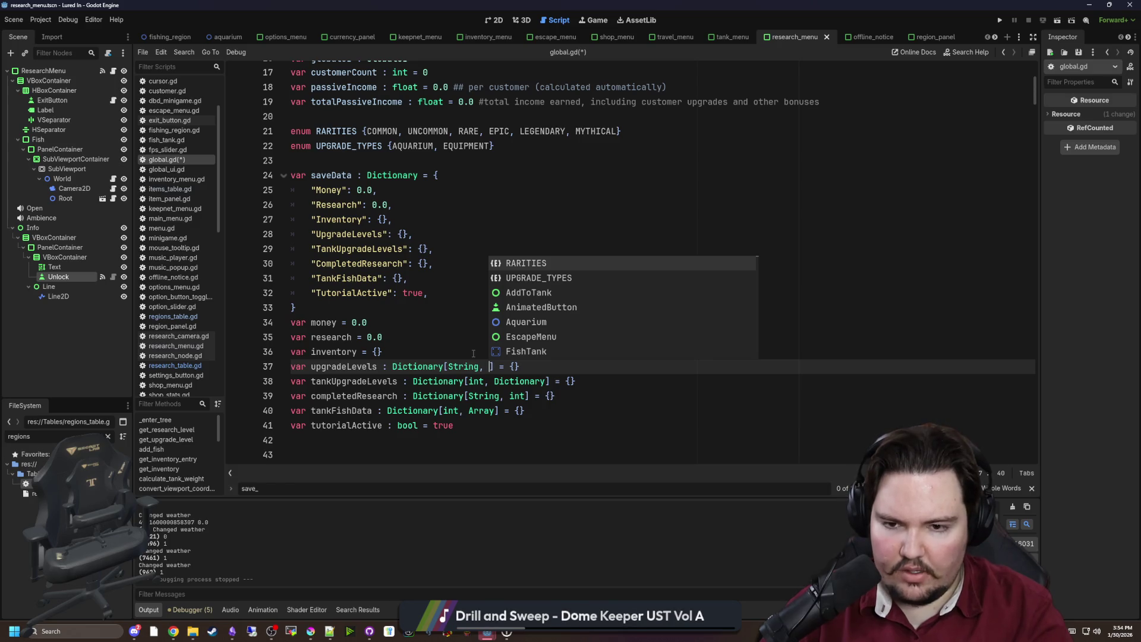
{"action": "type", "text": "int"}
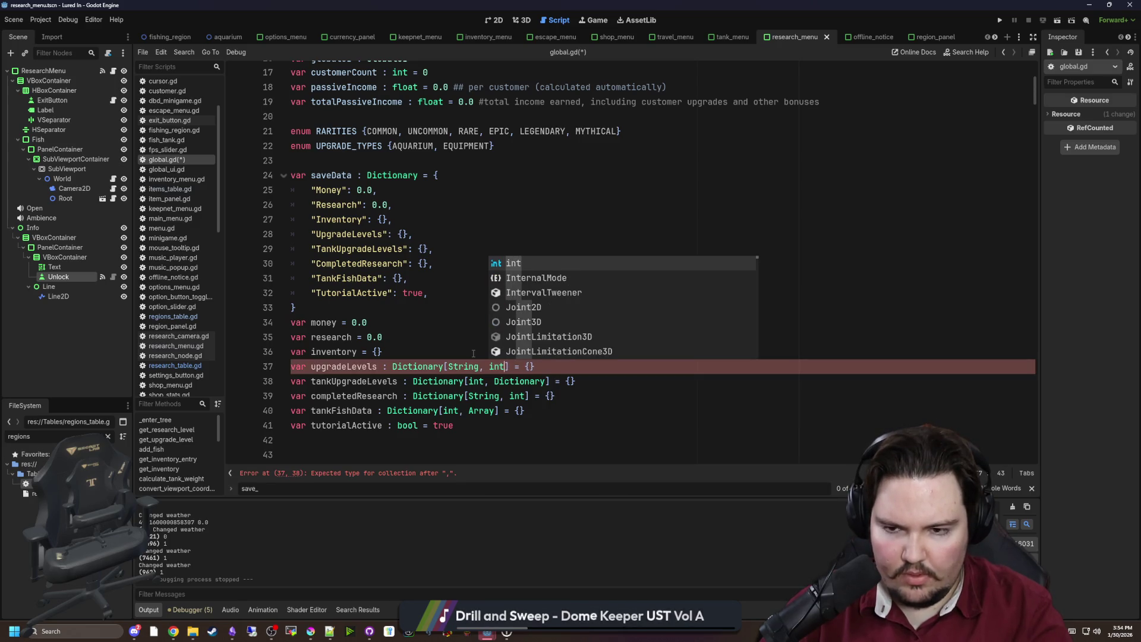
{"action": "left_click", "coordinate": [474, 353]}
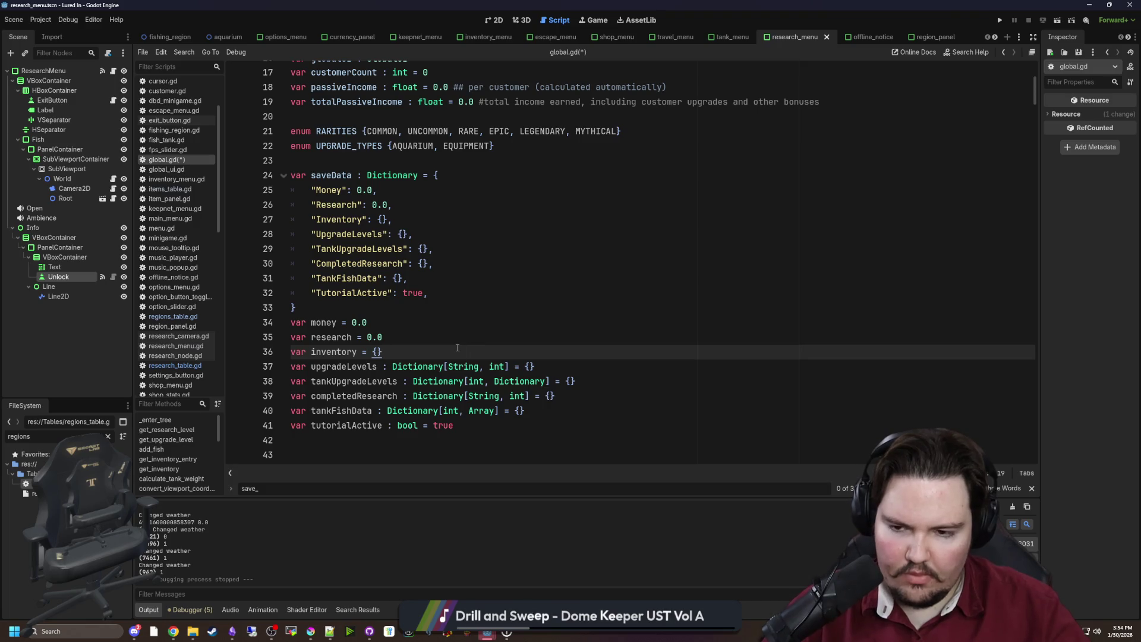
{"action": "key", "text": "ctrl+f"}
Step: Search global.gd for upgradeLevels, cycle through the matches, then return to saveData at the top
{"action": "type", "text": "upgradeLevels"}
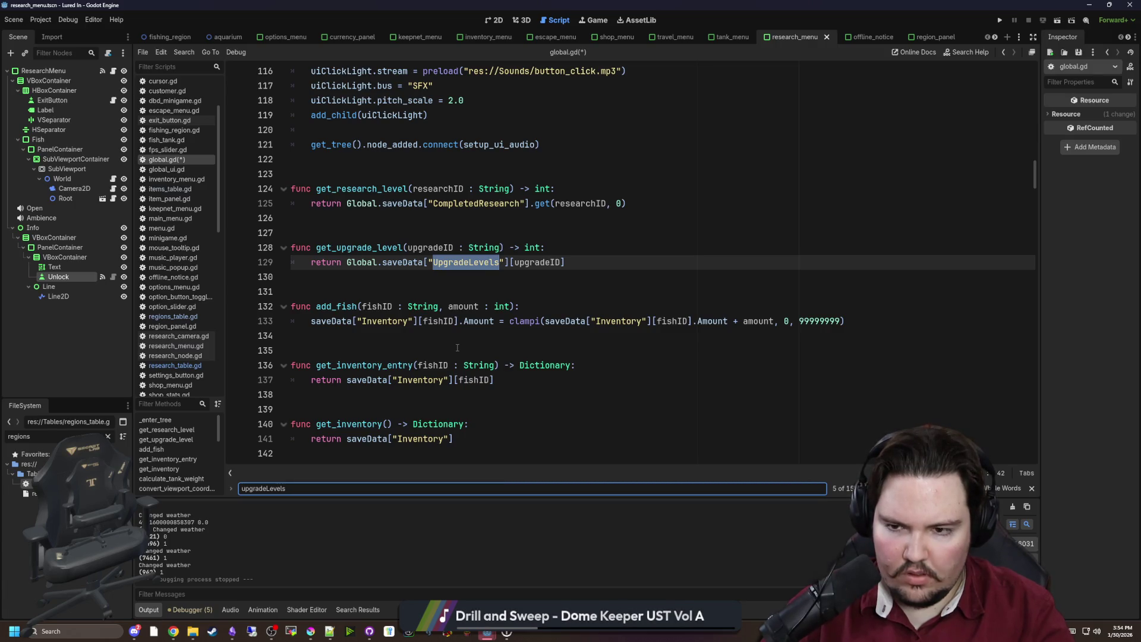
{"action": "key", "text": "Return"}
{"action": "key", "text": "Return"}
{"action": "key", "text": "Return"}
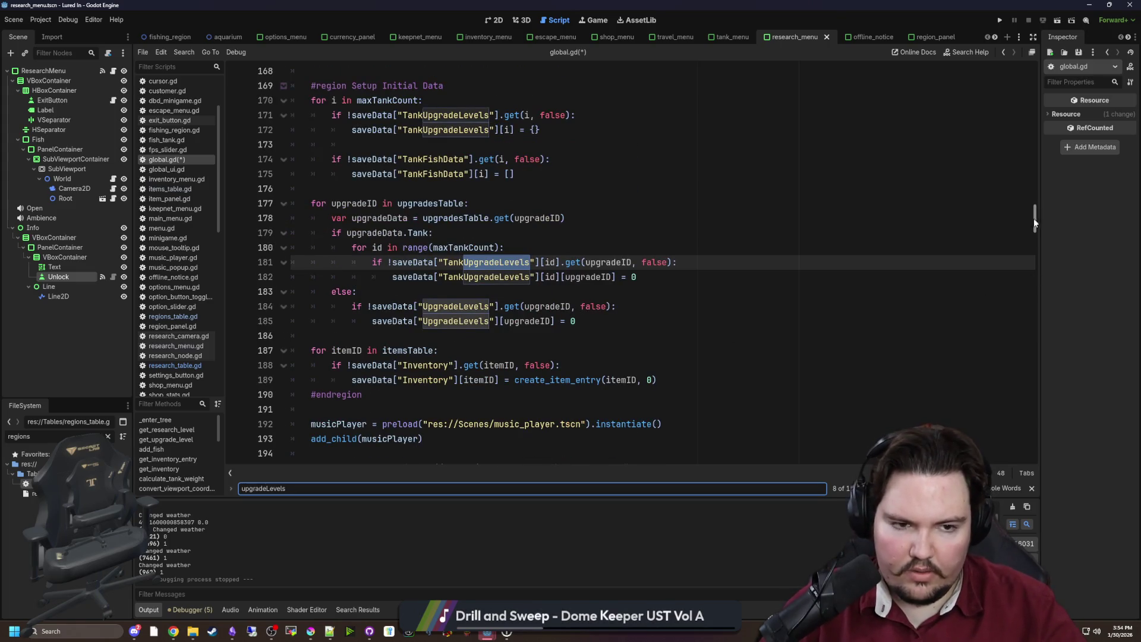
{"action": "key", "text": "ctrl+Home"}
{"action": "scroll", "coordinate": [394, 335], "scroll_direction": "down", "scroll_amount": 6}
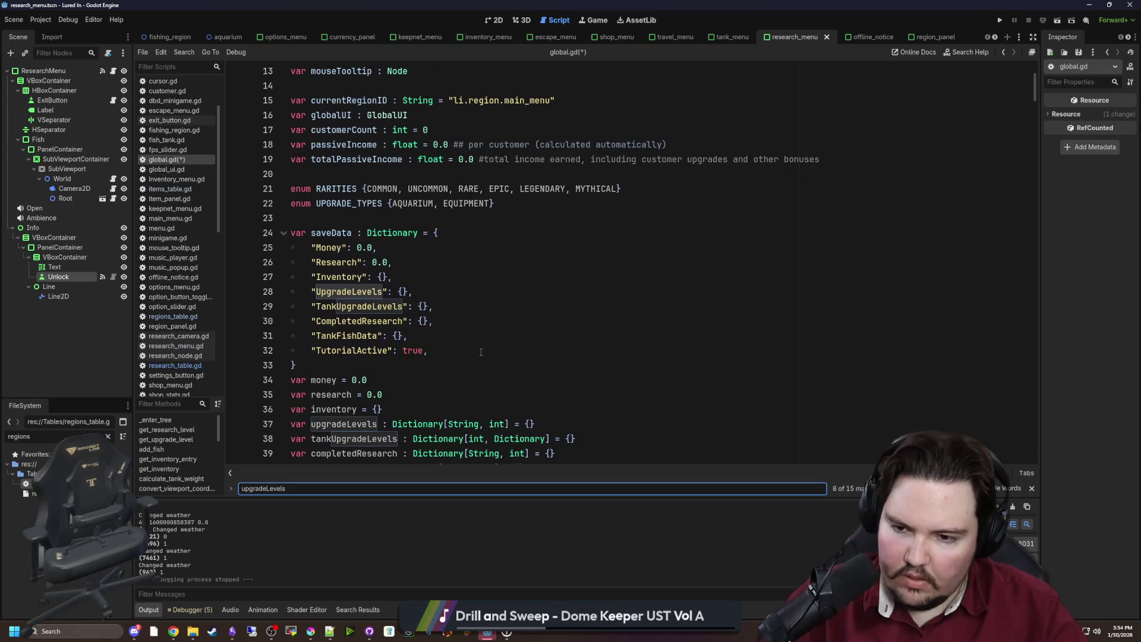
Step: Type money and research as float and inventory as Dictionary[String, Dictionary]
{"action": "left_click", "coordinate": [351, 292]}
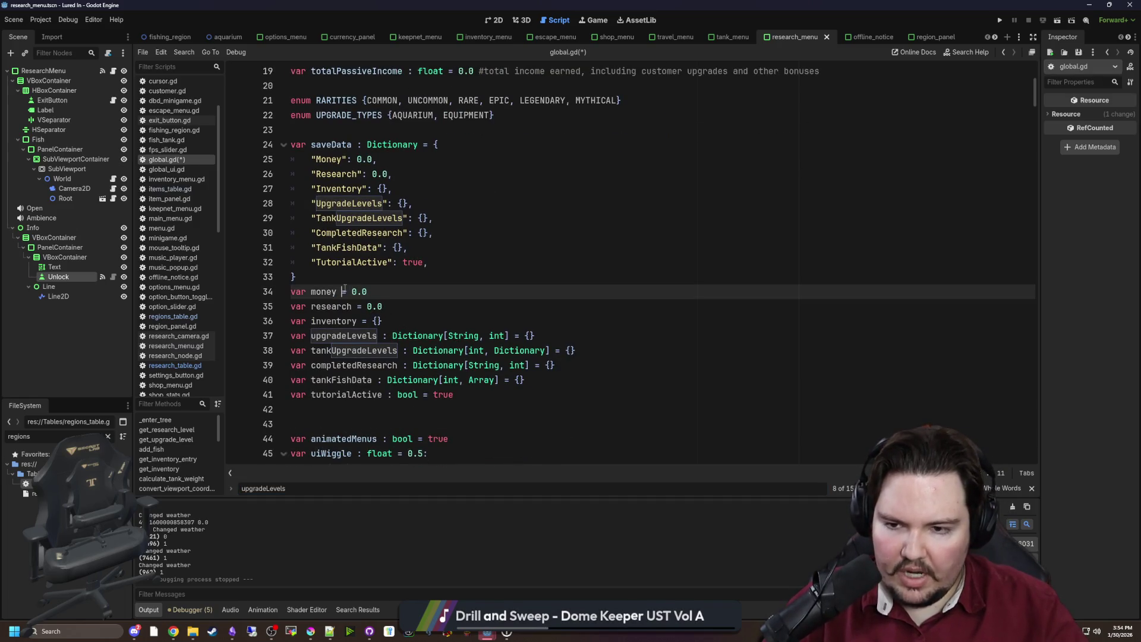
{"action": "type", "text": ": float"}
{"action": "key", "text": "Down"}
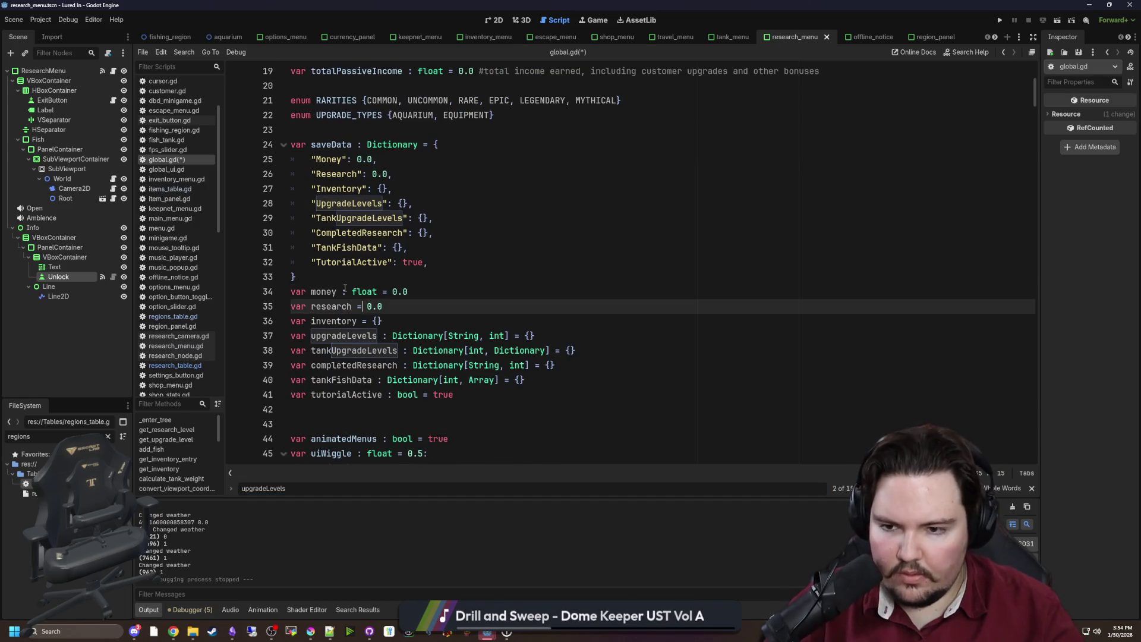
{"action": "type", "text": ": float"}
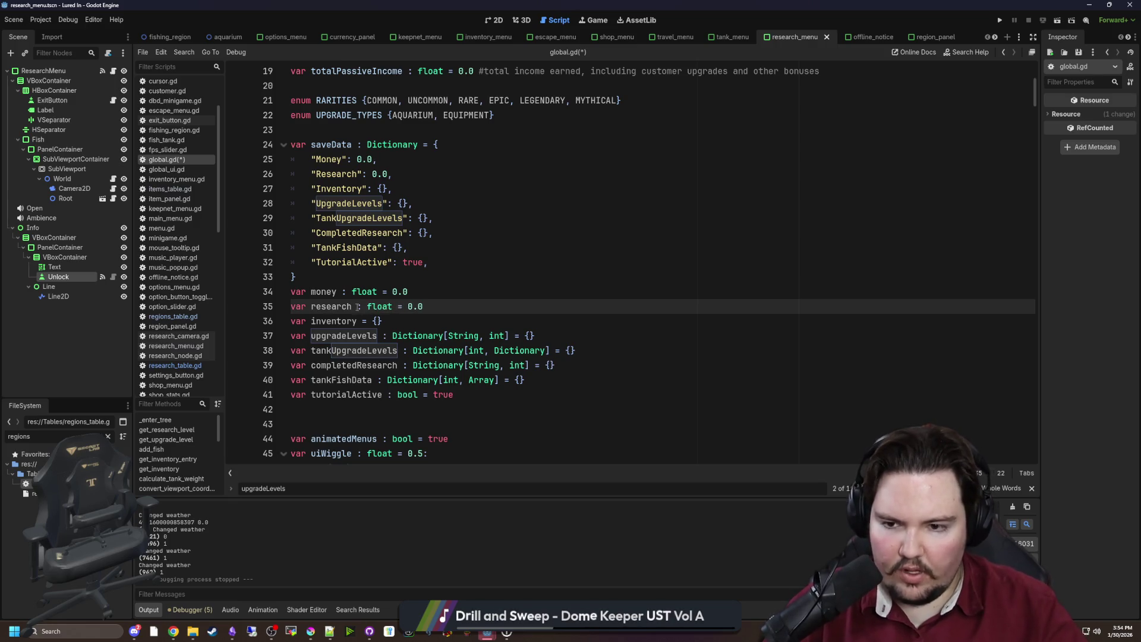
{"action": "left_click", "coordinate": [363, 321]}
{"action": "type", "text": ": Dictionary"}
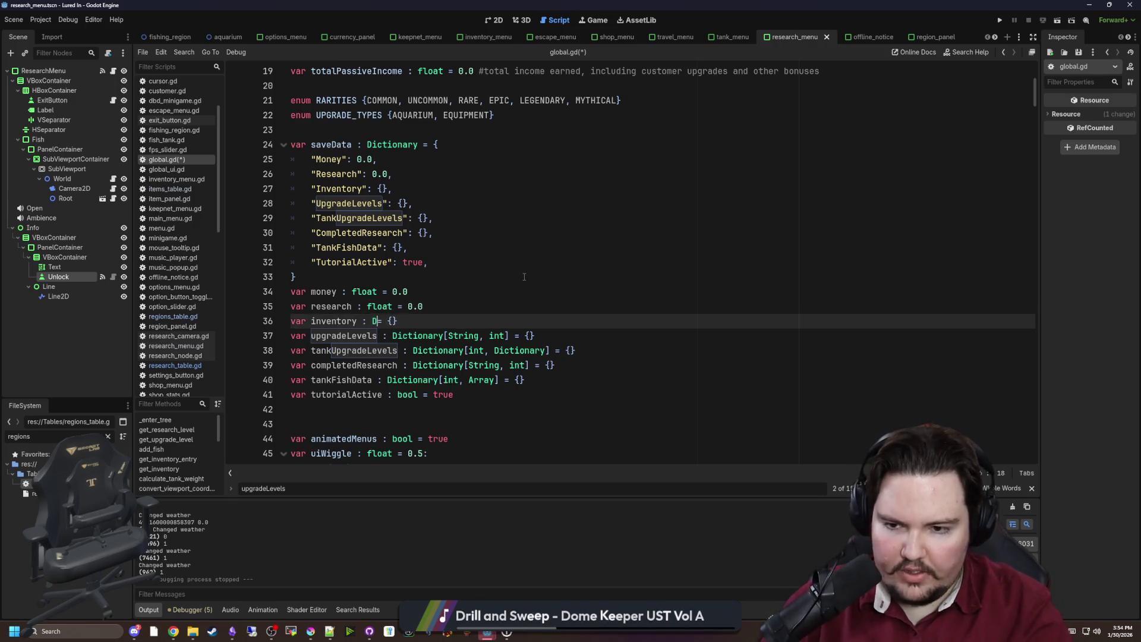
{"action": "type", "text": "["}
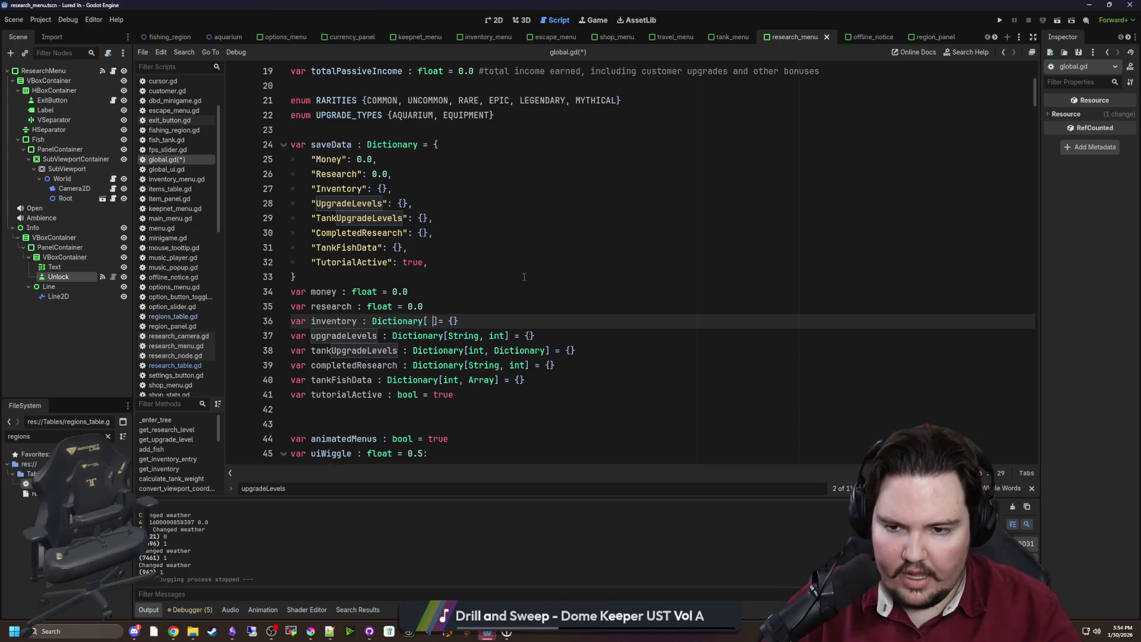
{"action": "key", "text": "BackSpace"}
{"action": "type", "text": "String, "}
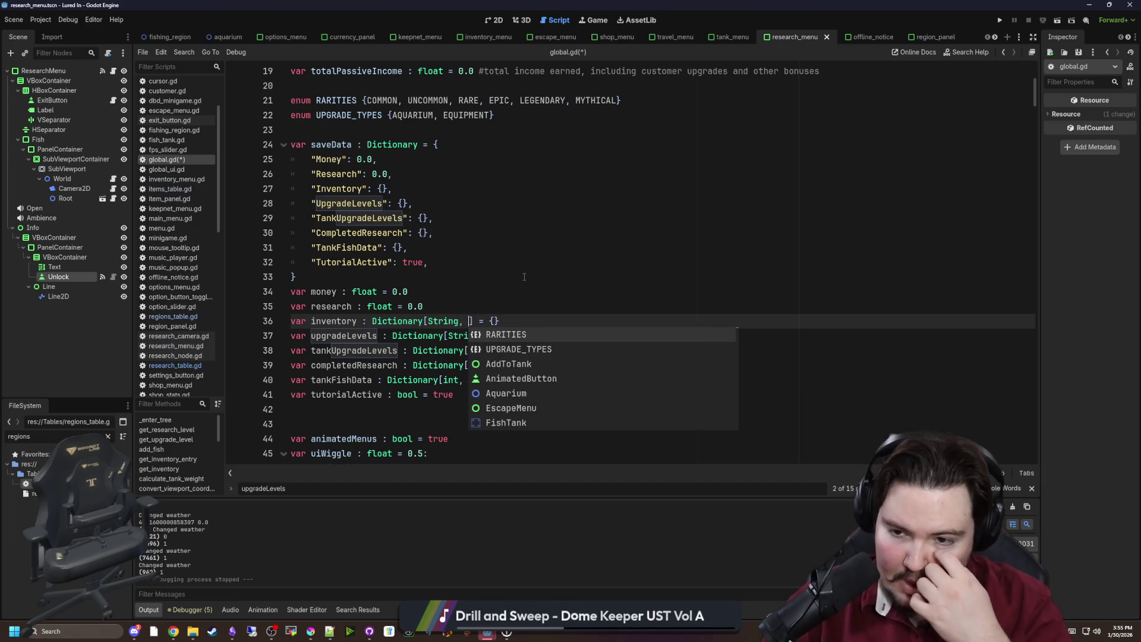
{"action": "type", "text": "Dictionary"}
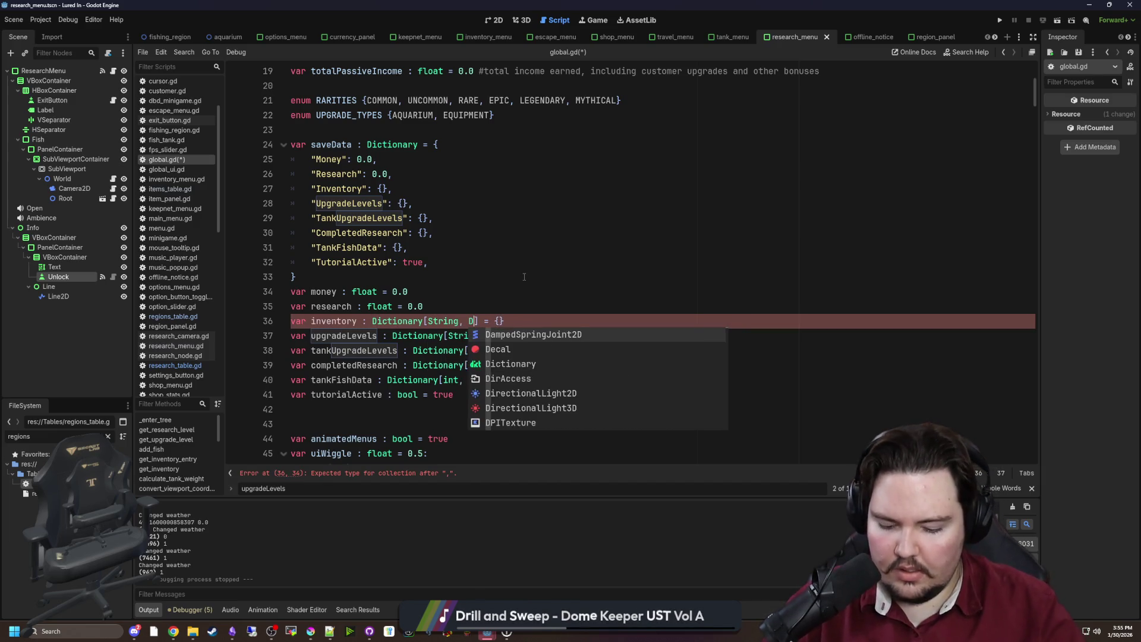
Step: Add a blank line after saveData's closing brace and select the eight variable declarations
{"action": "left_click", "coordinate": [525, 277]}
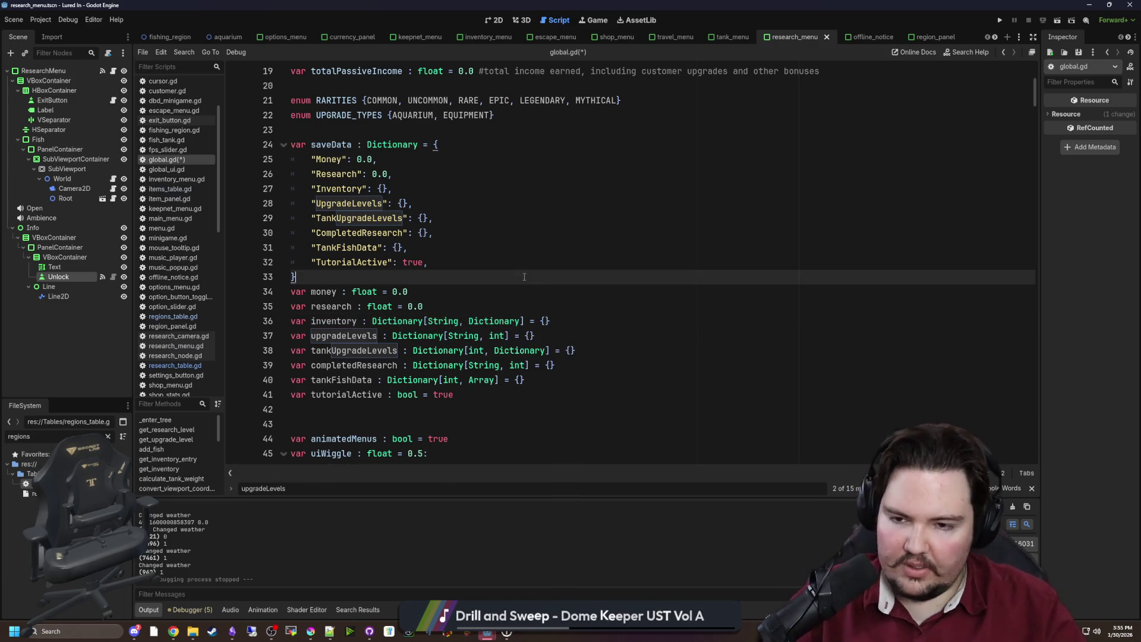
{"action": "key", "text": "Return"}
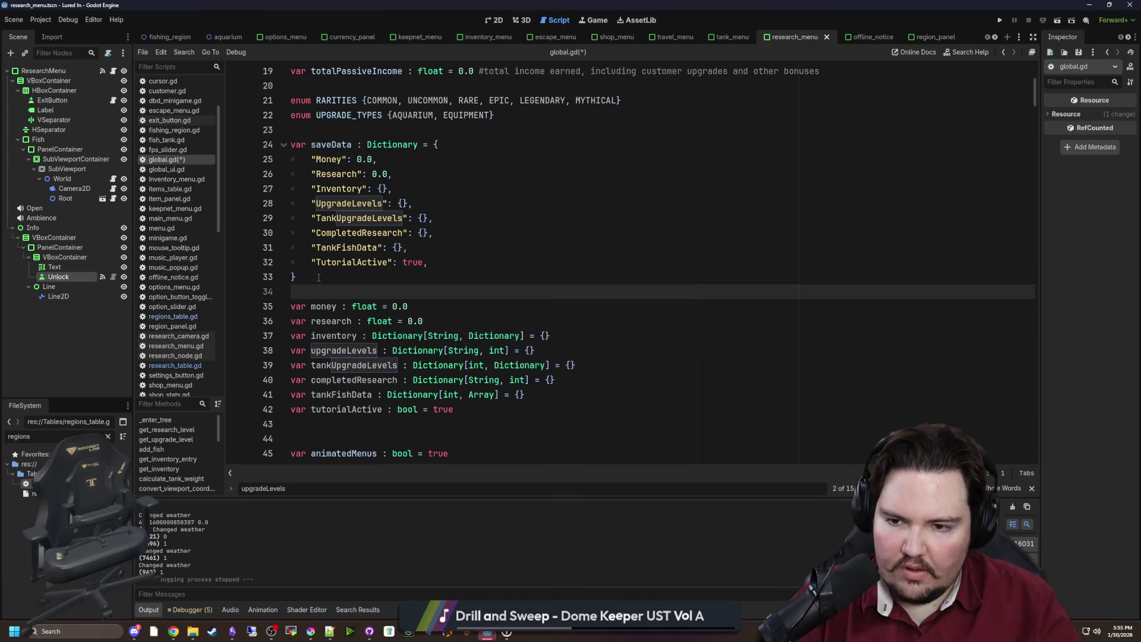
{"action": "left_click_drag", "start_coordinate": [455, 410], "coordinate": [208, 298]}
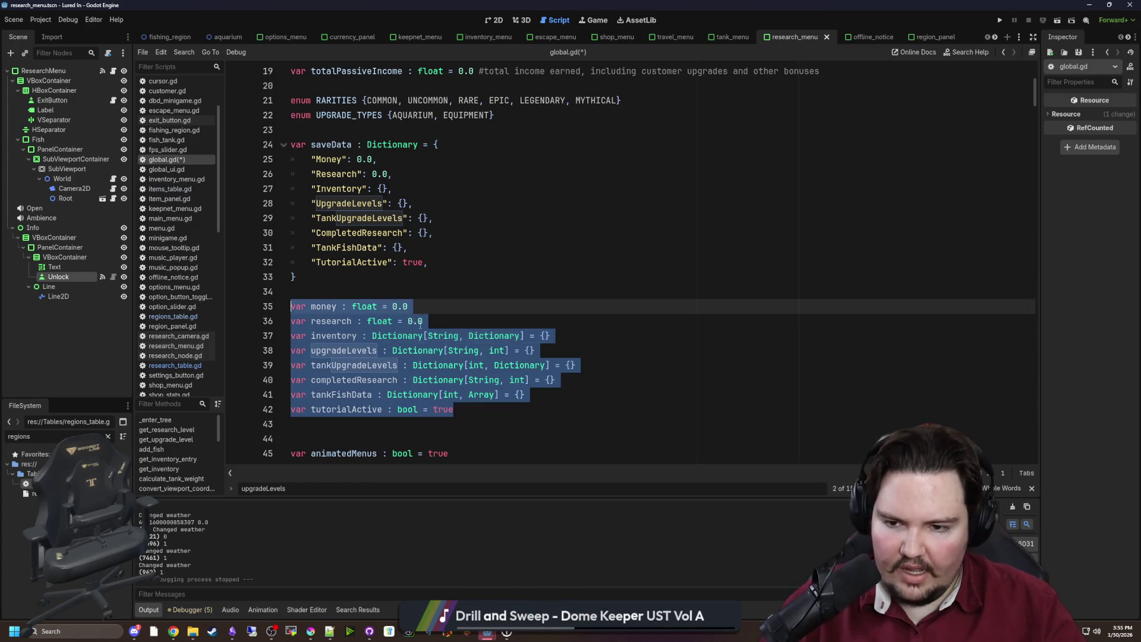
{"action": "scroll", "coordinate": [357, 297], "scroll_direction": "down", "scroll_amount": 1}
{"action": "mouse_move", "coordinate": [454, 365]}
{"action": "left_mouse_down"}
{"action": "mouse_move", "coordinate": [427, 364]}
{"action": "mouse_move", "coordinate": [244, 263]}
{"action": "left_mouse_up"}
{"action": "key", "text": "ctrl+c"}
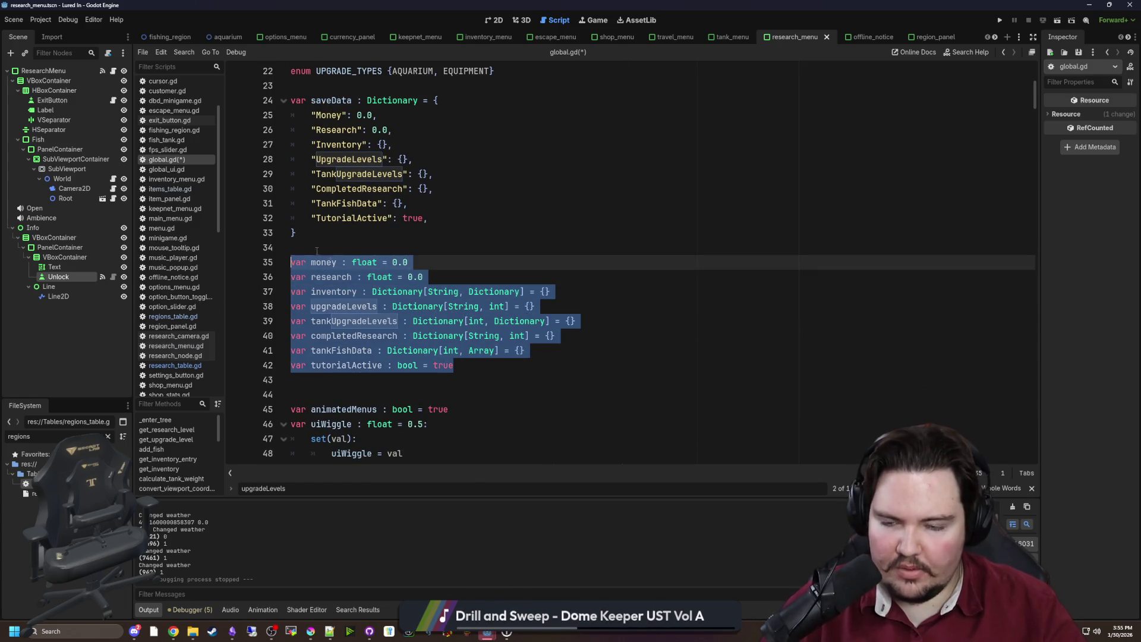
{"action": "scroll", "coordinate": [317, 251], "scroll_direction": "up", "scroll_amount": 1}
{"action": "left_click_drag", "start_coordinate": [428, 262], "coordinate": [292, 160]}
{"action": "left_click", "coordinate": [429, 262]}
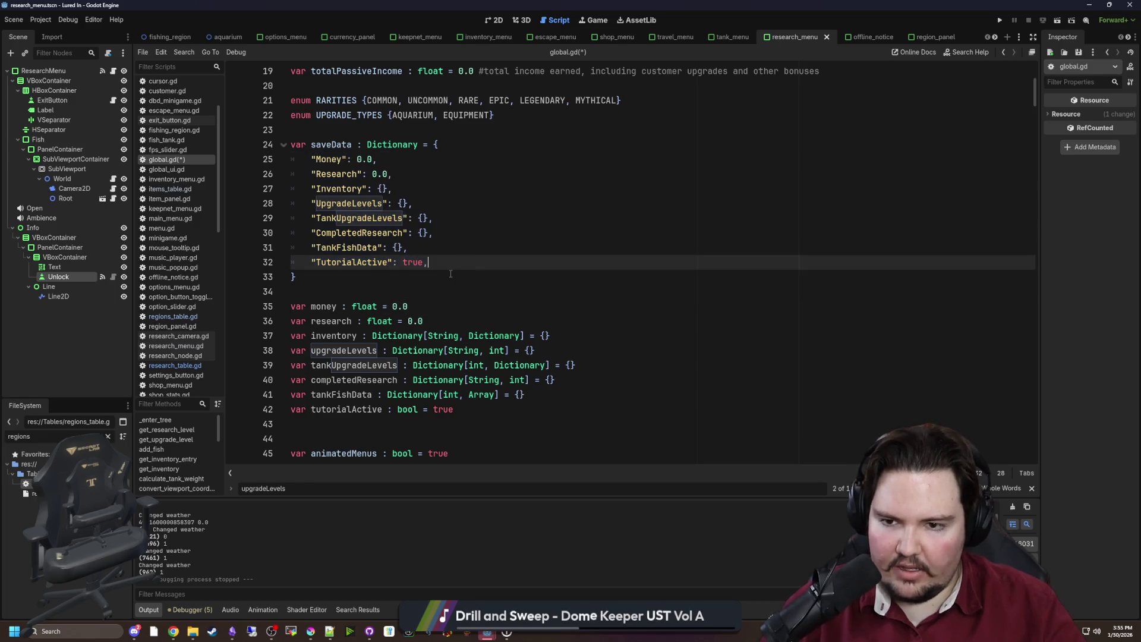
{"action": "left_click_drag", "start_coordinate": [428, 262], "coordinate": [288, 173]}
{"action": "scroll", "coordinate": [421, 291], "scroll_direction": "down", "scroll_amount": 1}
{"action": "mouse_move", "coordinate": [519, 321]}
{"action": "left_mouse_down"}
{"action": "mouse_move", "coordinate": [428, 335]}
{"action": "mouse_move", "coordinate": [383, 292]}
{"action": "left_mouse_up"}
{"action": "left_click_drag", "start_coordinate": [309, 380], "coordinate": [261, 259]}
{"action": "left_click", "coordinate": [274, 247]}
{"action": "scroll", "coordinate": [519, 237], "scroll_direction": "down", "scroll_amount": 4}
Step: In save_game_data, paste the copied variable declarations into userData and indent them one level
{"action": "key", "text": "ctrl+f"}
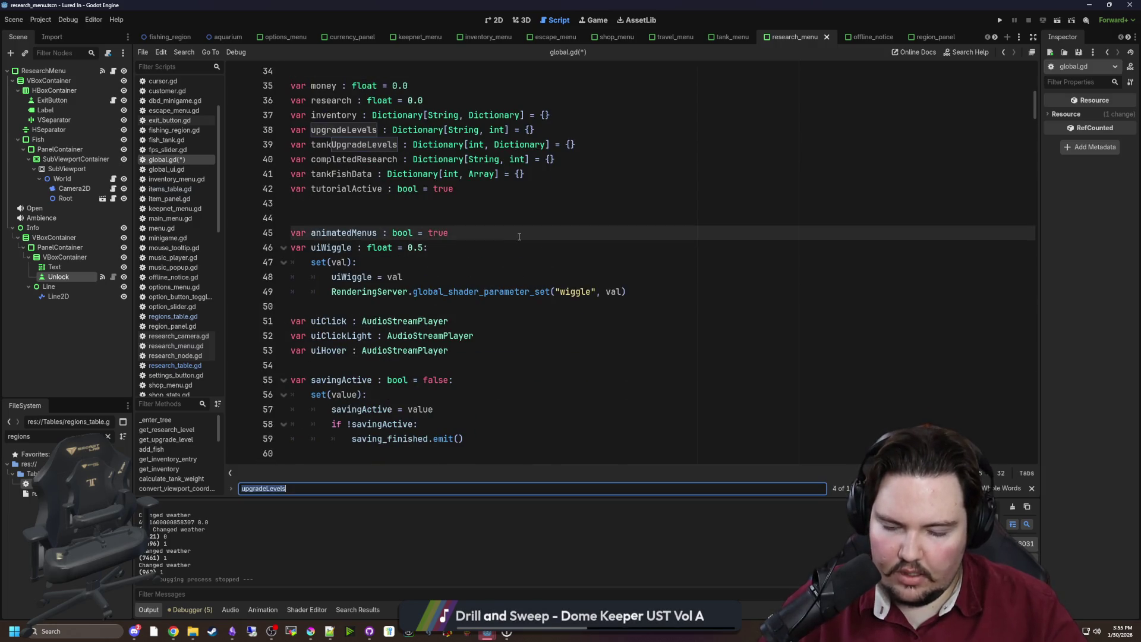
{"action": "type", "text": "save_ga,e"}
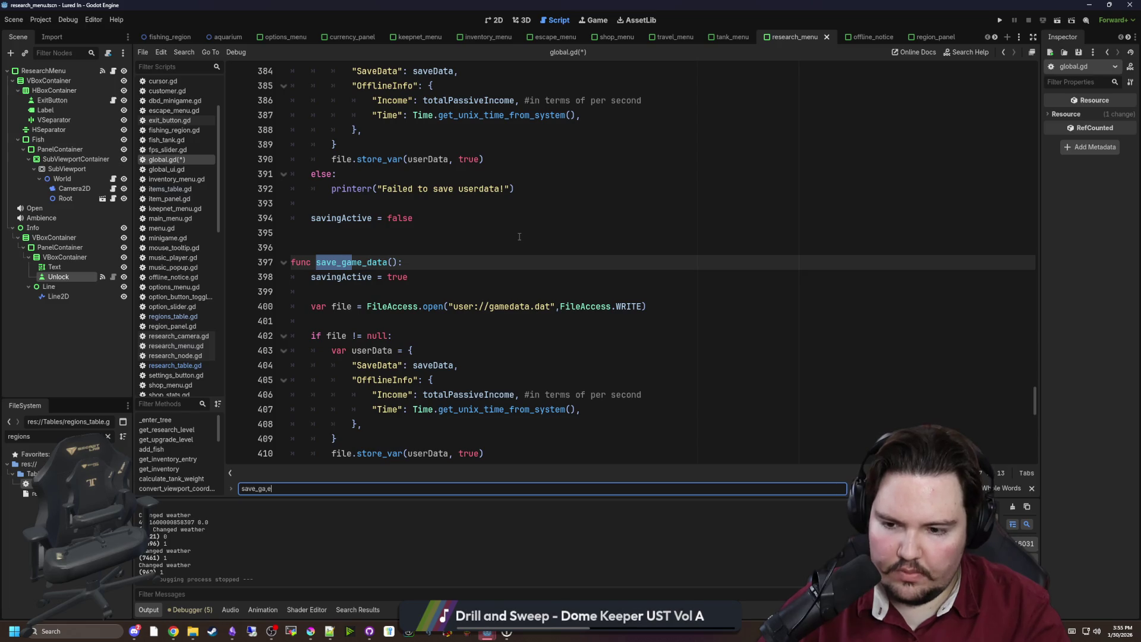
{"action": "key", "text": "BackSpace"}
{"action": "key", "text": "BackSpace"}
{"action": "type", "text": "me_data"}
{"action": "key", "text": "Return"}
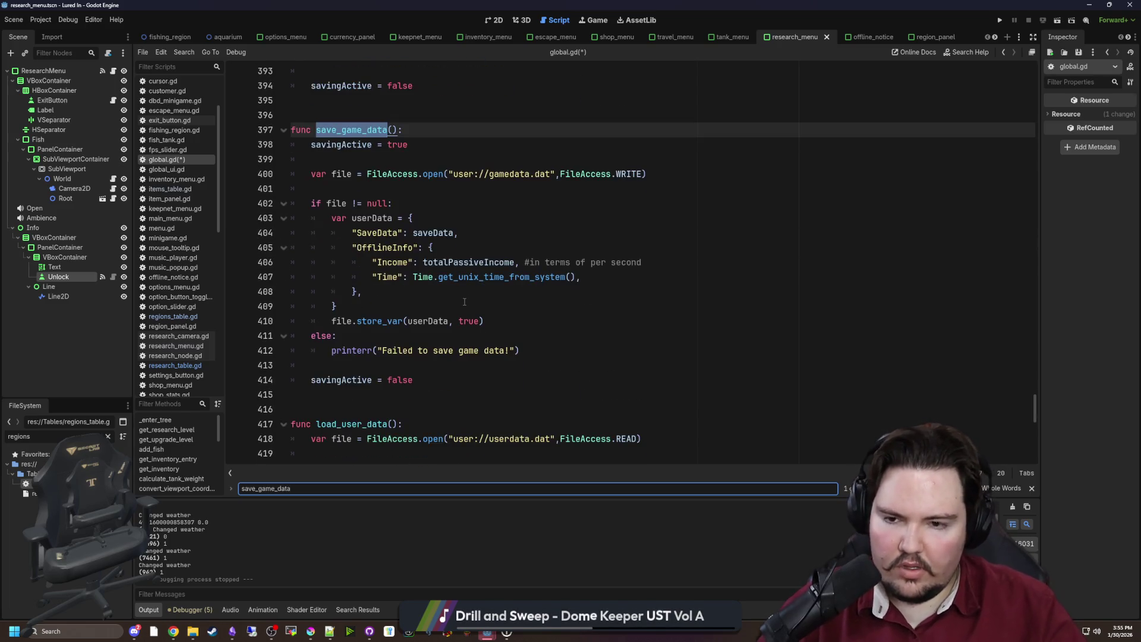
{"action": "left_click", "coordinate": [469, 233]}
{"action": "key", "text": "Return"}
{"action": "key", "text": "Return"}
{"action": "key", "text": "ctrl+v"}
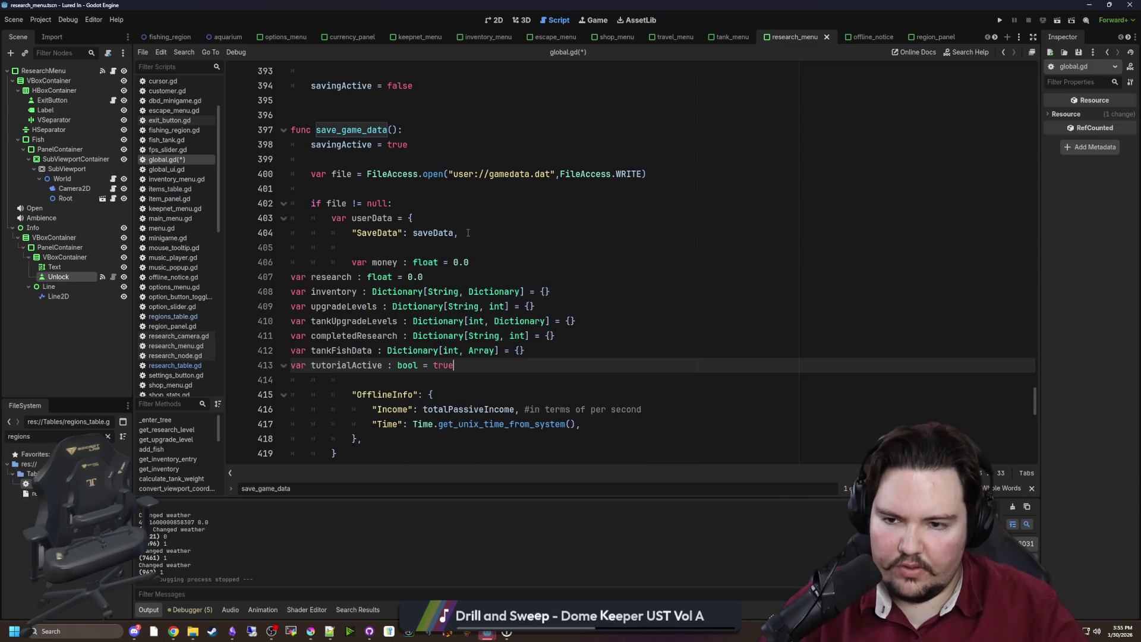
{"action": "left_click_drag", "start_coordinate": [468, 365], "coordinate": [291, 277]}
{"action": "key", "text": "Tab"}
{"action": "key", "text": "Tab"}
{"action": "key", "text": "Tab"}
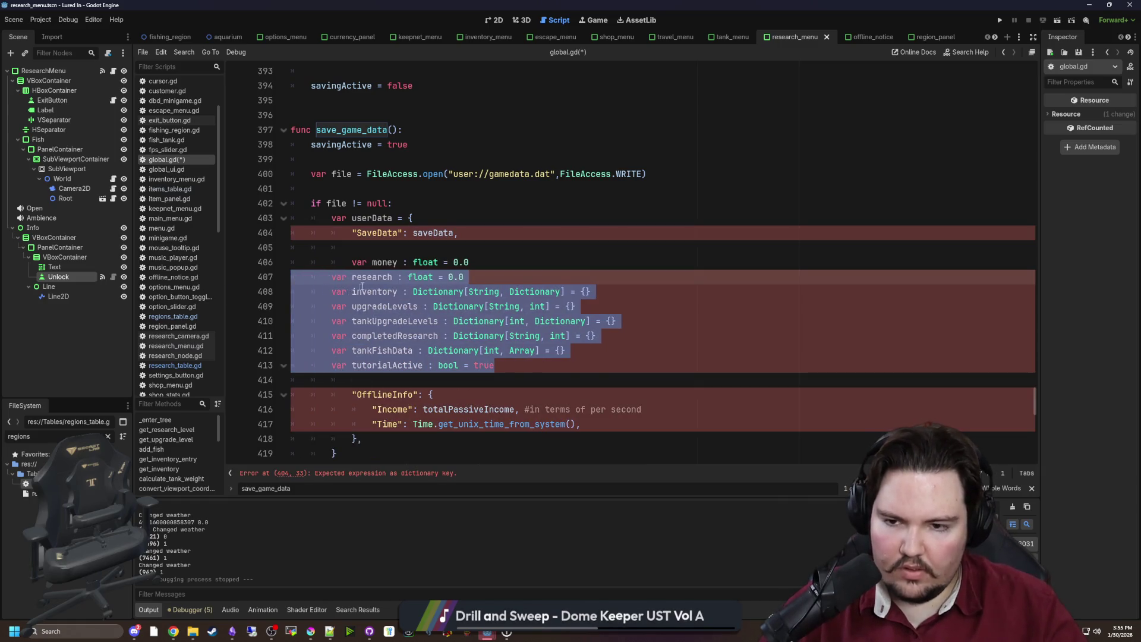
Step: Select the "SaveData": saveData entry in userData for removal
{"action": "left_click", "coordinate": [402, 254]}
{"action": "scroll", "coordinate": [403, 253], "scroll_direction": "down", "scroll_amount": 1}
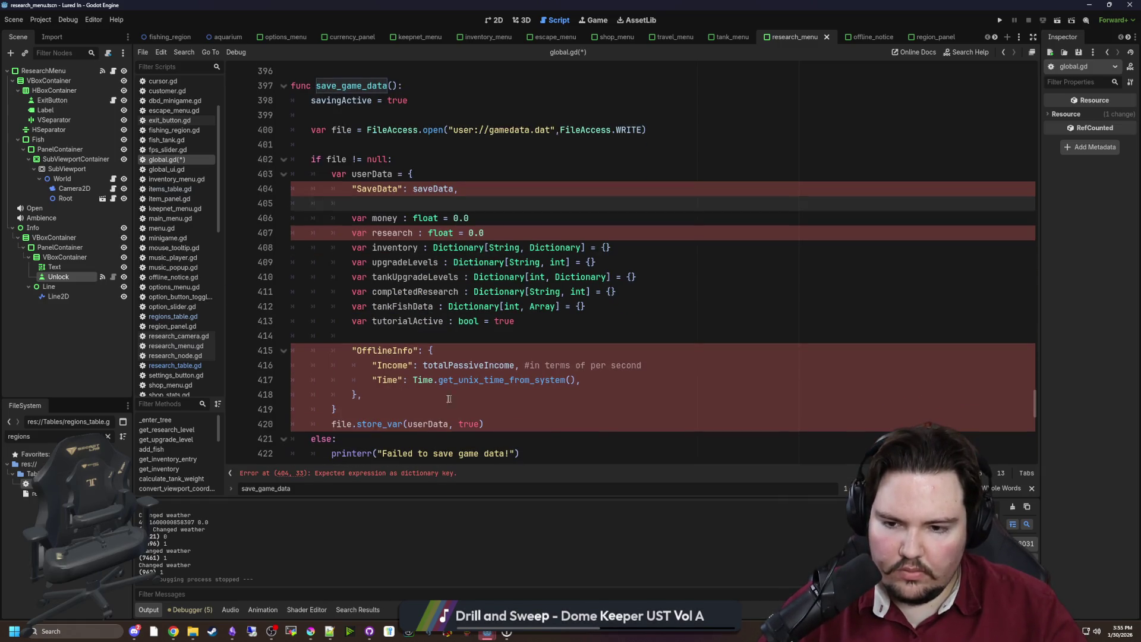
{"action": "left_click", "coordinate": [434, 350]}
{"action": "left_click_drag", "start_coordinate": [435, 350], "coordinate": [349, 351]}
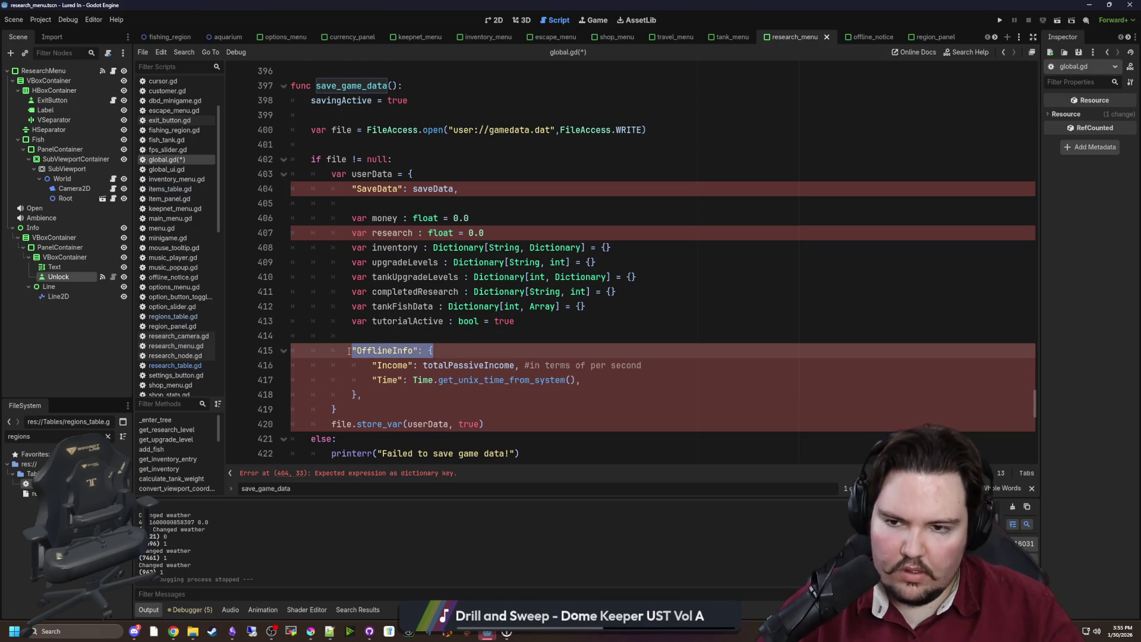
{"action": "scroll", "coordinate": [348, 352], "scroll_direction": "up", "scroll_amount": 1}
{"action": "left_click", "coordinate": [426, 385]}
{"action": "left_click_drag", "start_coordinate": [440, 397], "coordinate": [350, 394]}
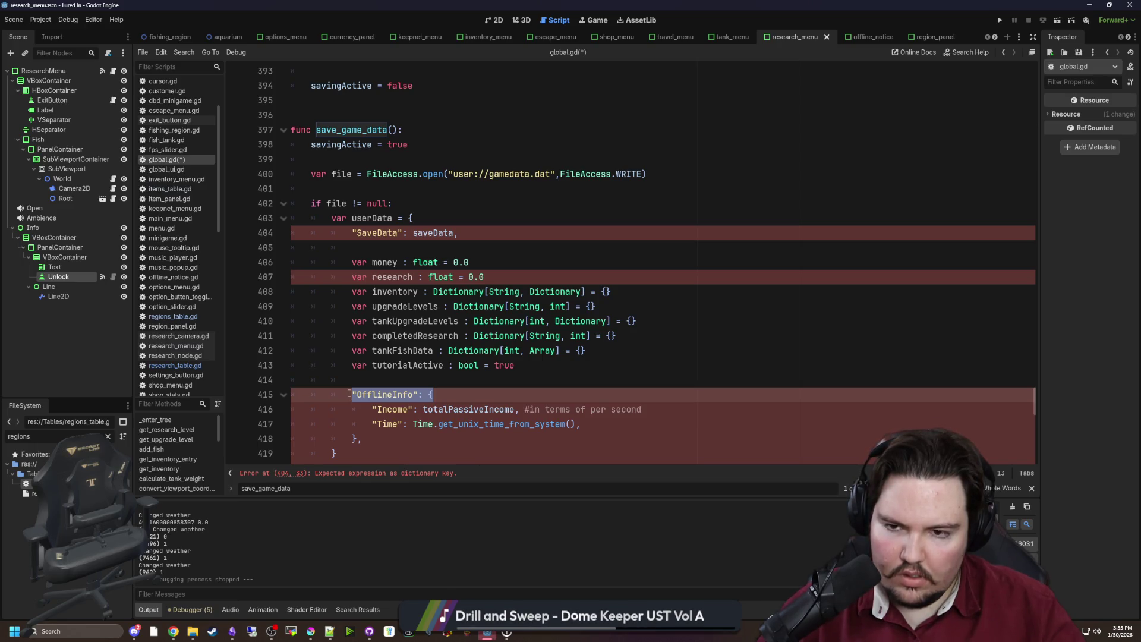
{"action": "left_click", "coordinate": [389, 244]}
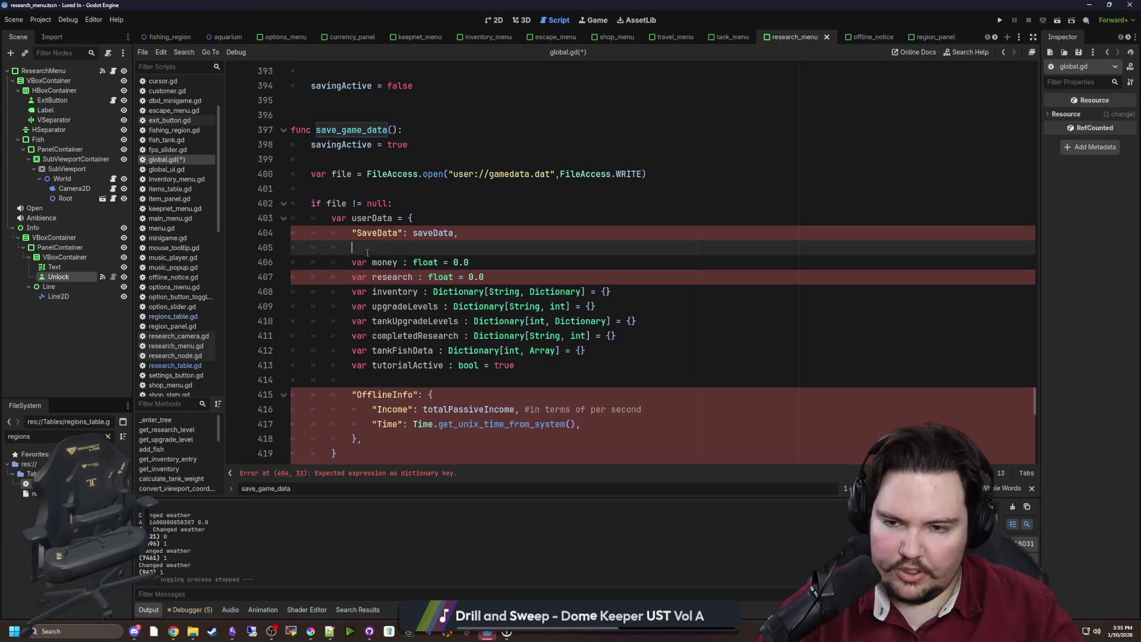
{"action": "left_click_drag", "start_coordinate": [458, 233], "coordinate": [352, 232]}
Step: Replace the SaveData entry with a "Money": money entry in userData
{"action": "key", "text": "BackSpace"}
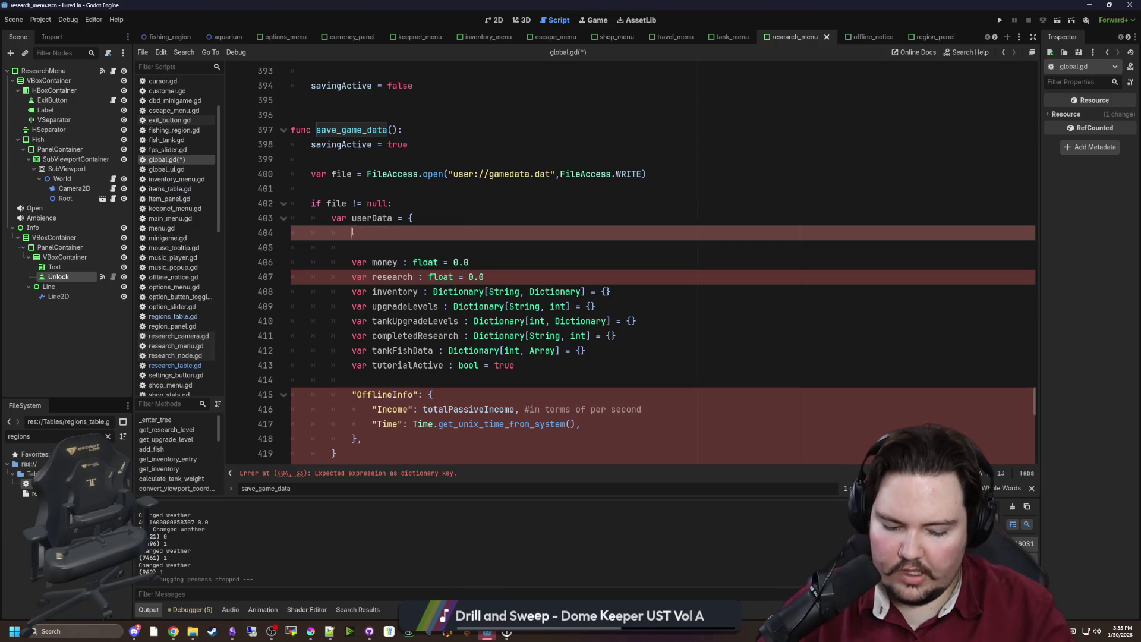
{"action": "type", "text": "\"Money\""}
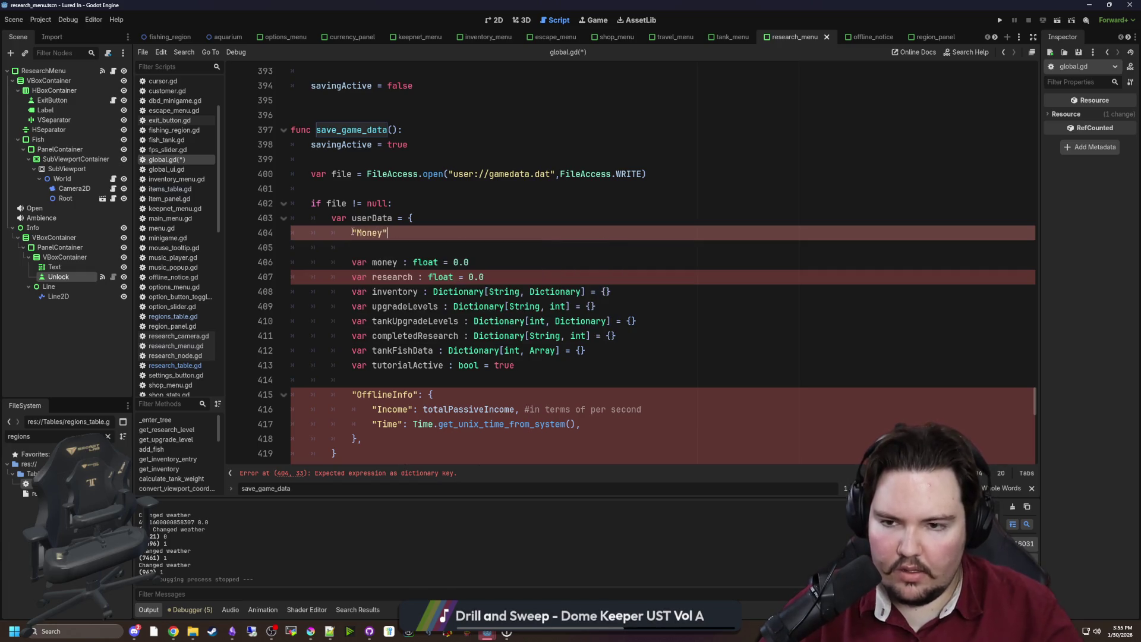
{"action": "type", "text": ": 0"}
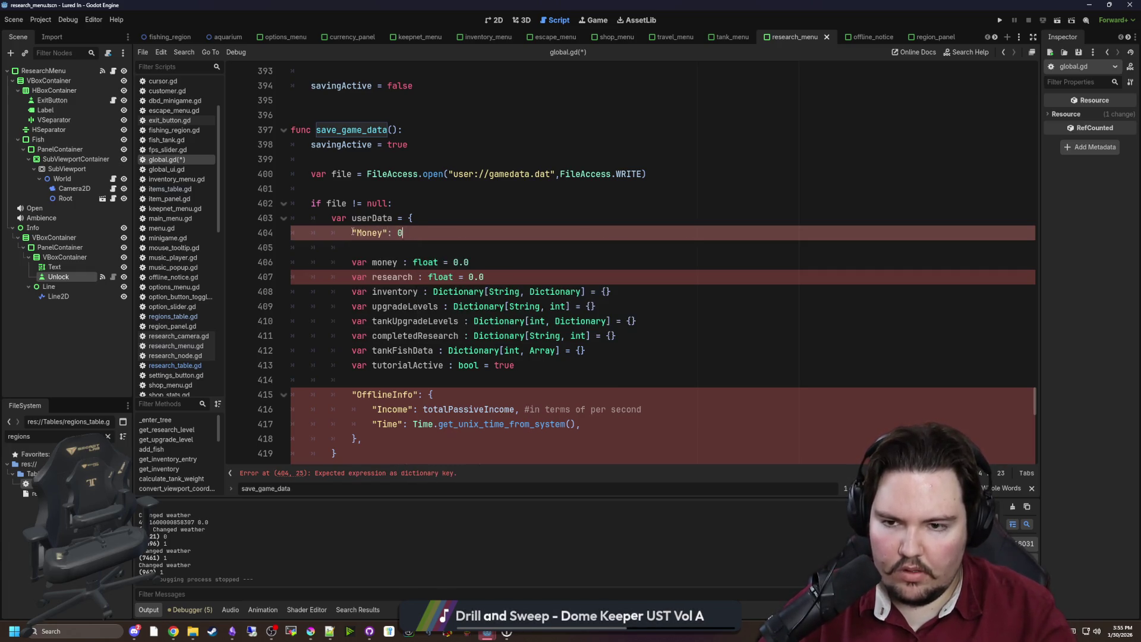
{"action": "key", "text": "BackSpace"}
{"action": "type", "text": "mo"}
{"action": "key", "text": "BackSpace"}
{"action": "key", "text": "BackSpace"}
{"action": "type", "text": "."}
{"action": "key", "text": "Return"}
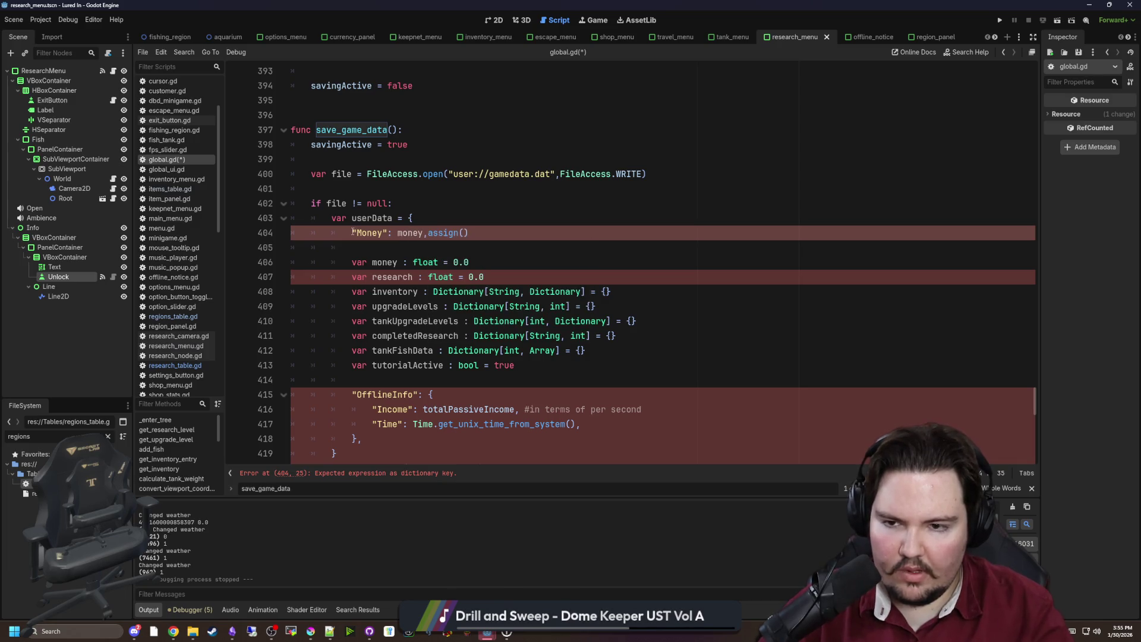
{"action": "left_click_drag", "start_coordinate": [469, 233], "coordinate": [424, 232]}
{"action": "key", "text": "BackSpace"}
{"action": "key", "text": "BackSpace"}
{"action": "type", "text": ","}
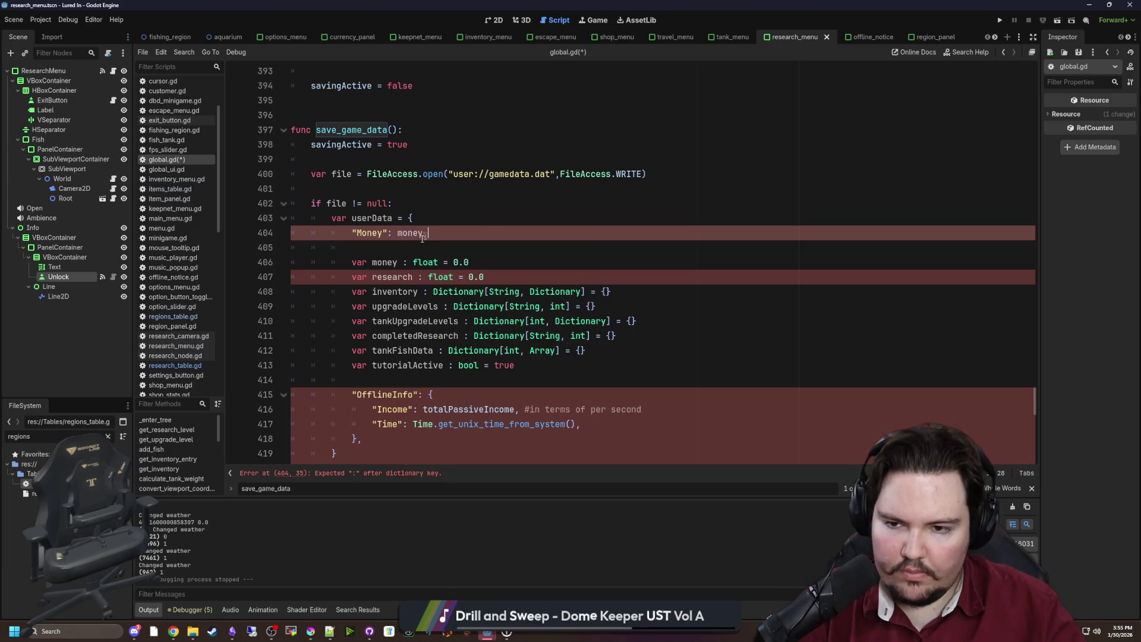
{"action": "key", "text": "Return"}
Step: Add "Research": research and "Inventory": inventory entries to userData
{"action": "type", "text": ":"}
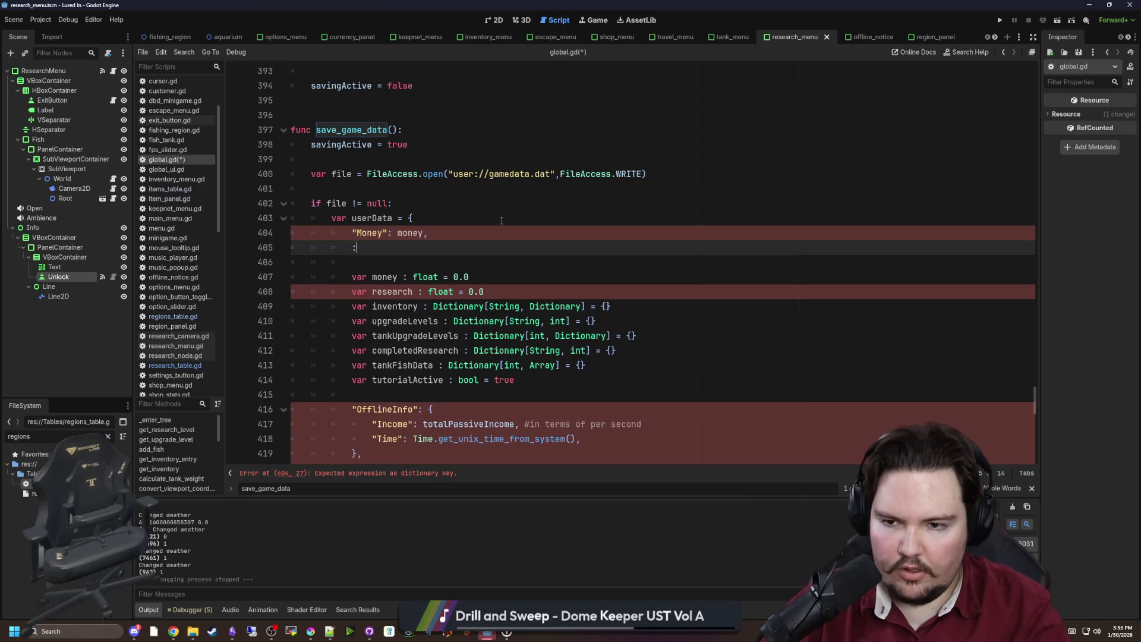
{"action": "type", "text": "Rese"}
{"action": "type", "text": "\": research,"}
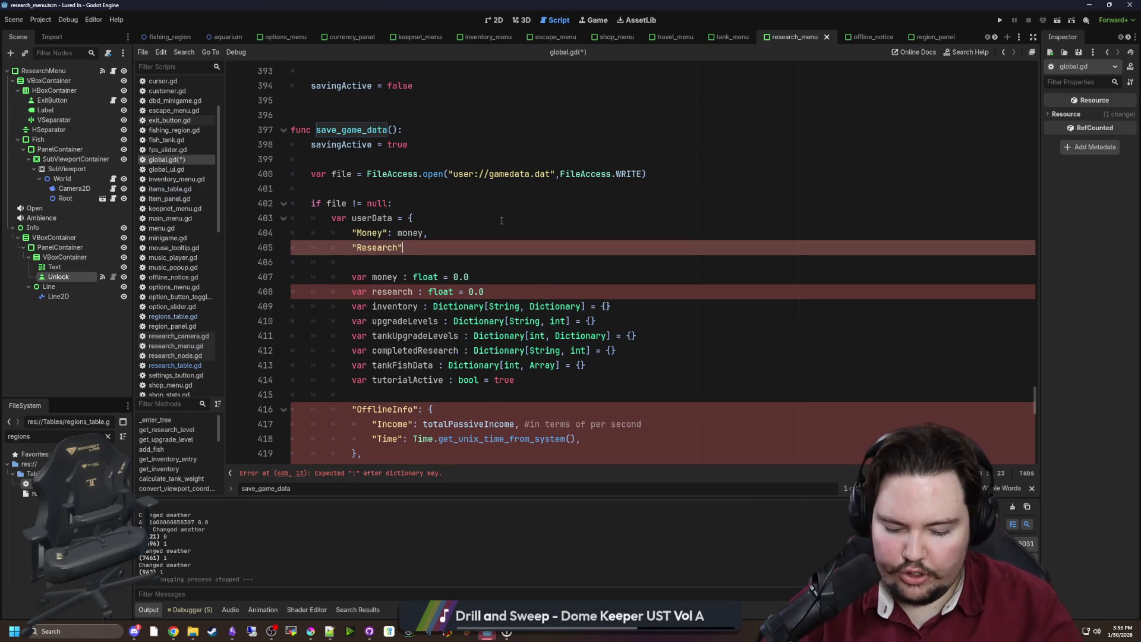
{"action": "key", "text": "Return"}
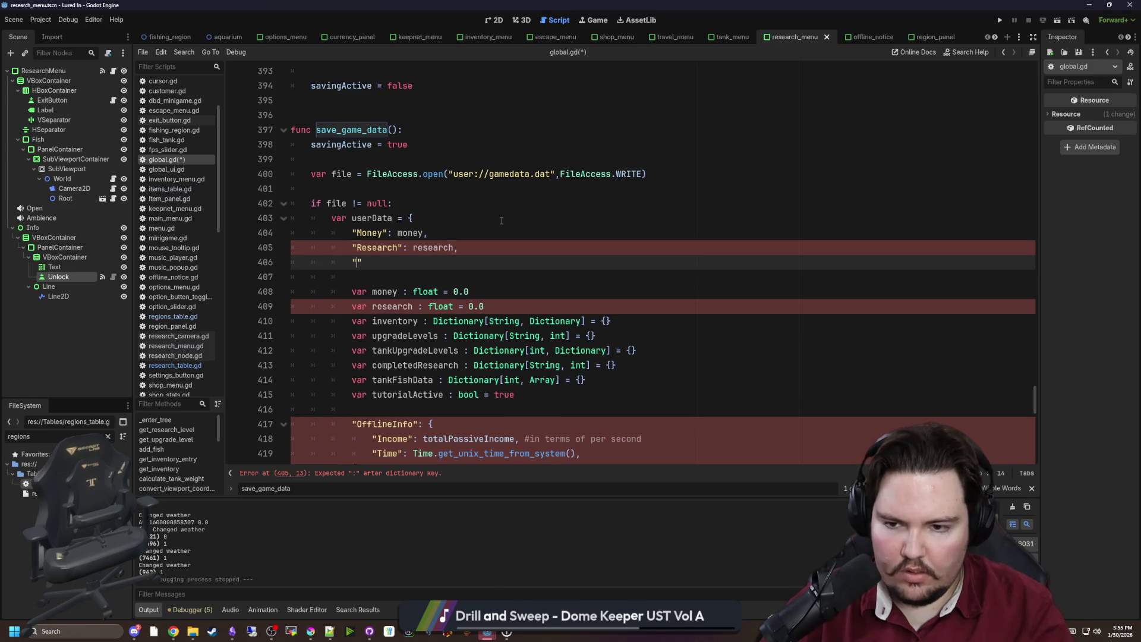
{"action": "type", "text": "Inventory\": "}
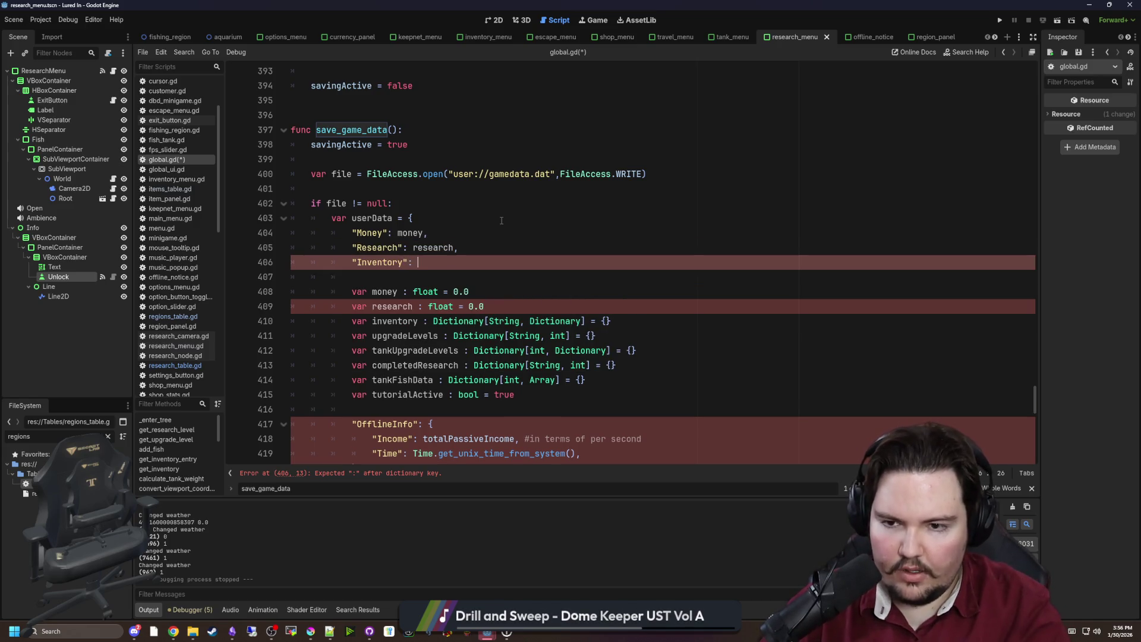
{"action": "type", "text": "inventory,"}
{"action": "key", "text": "Return"}
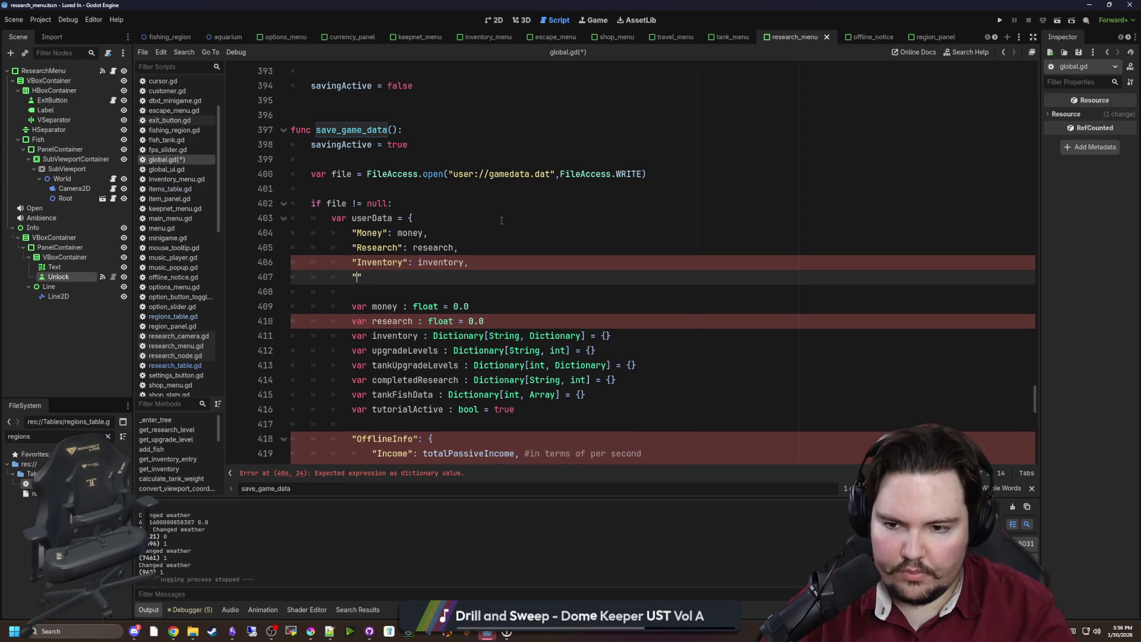
Step: Add an "UpgradeLevels": upgradeLevels entry, removing the accidentally inserted add_fish text
{"action": "type", "text": "upgra"}
{"action": "key", "text": "Return"}
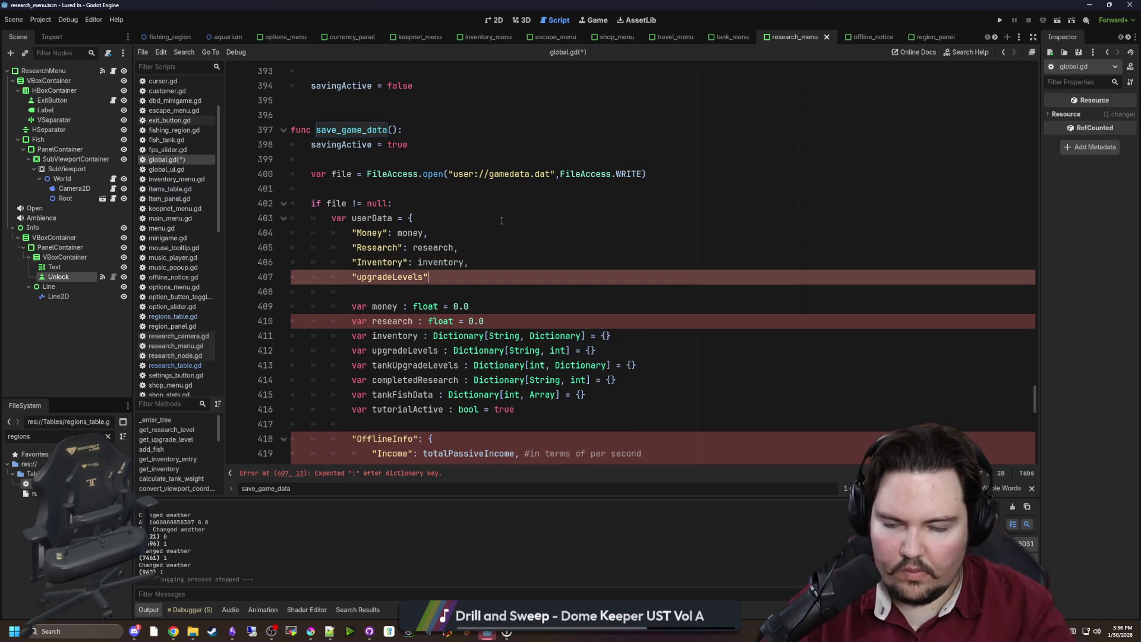
{"action": "key", "text": "Left"}
{"action": "key", "text": "BackSpace"}
{"action": "type", "text": "U"}
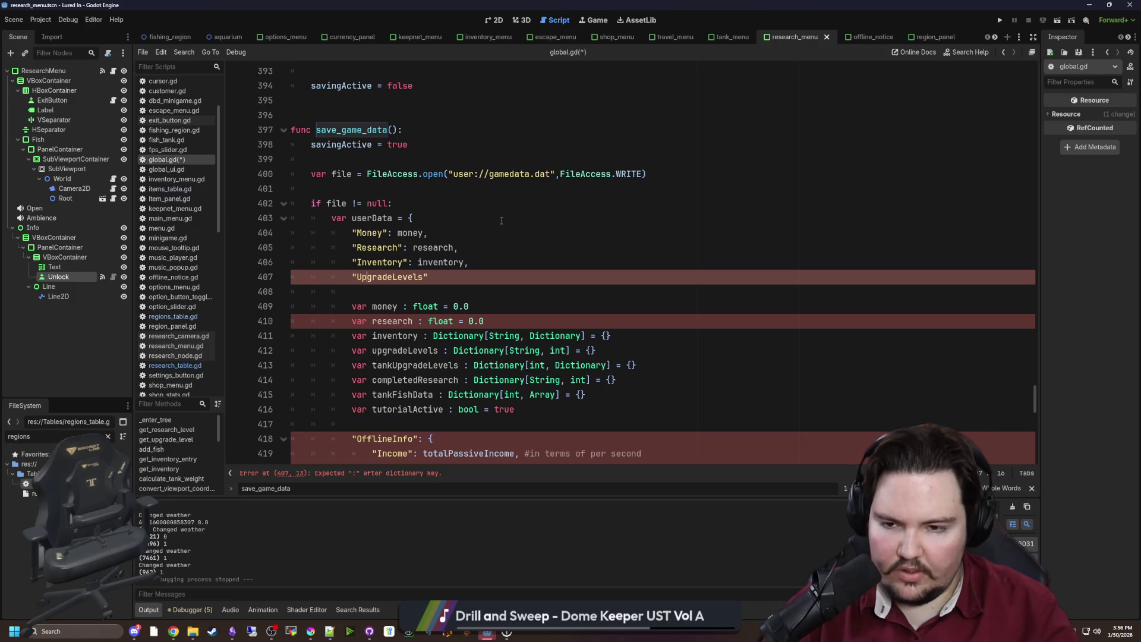
{"action": "key", "text": "Return"}
{"action": "type", "text": ": upgradeLe"}
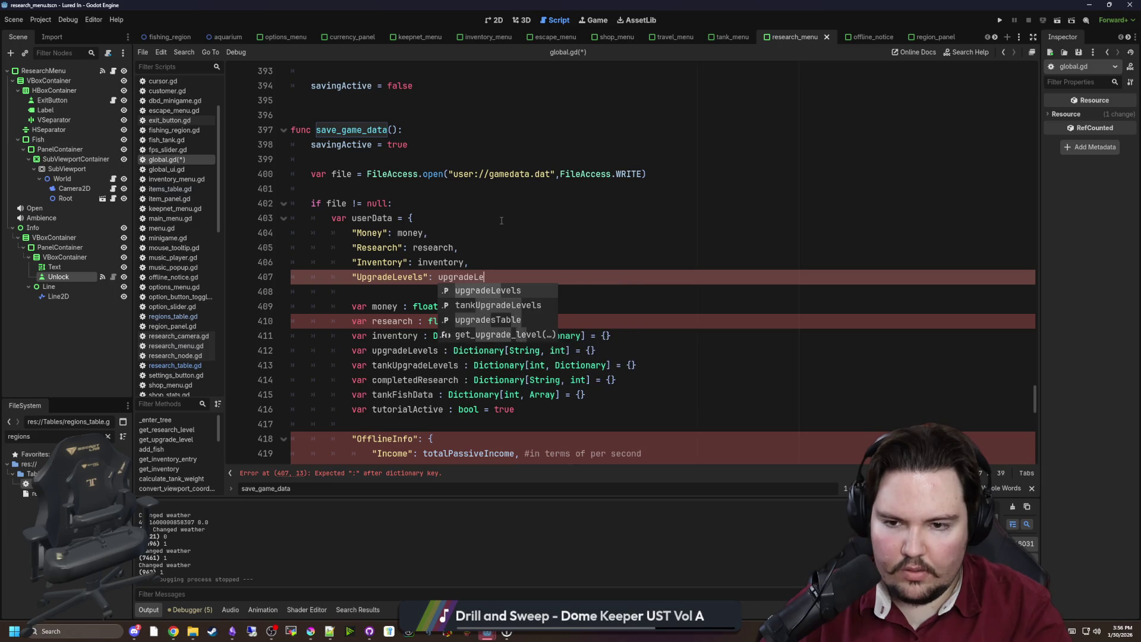
{"action": "key", "text": "Return"}
{"action": "type", "text": ","}
{"action": "key", "text": "Return"}
{"action": "key", "text": "BackSpace"}
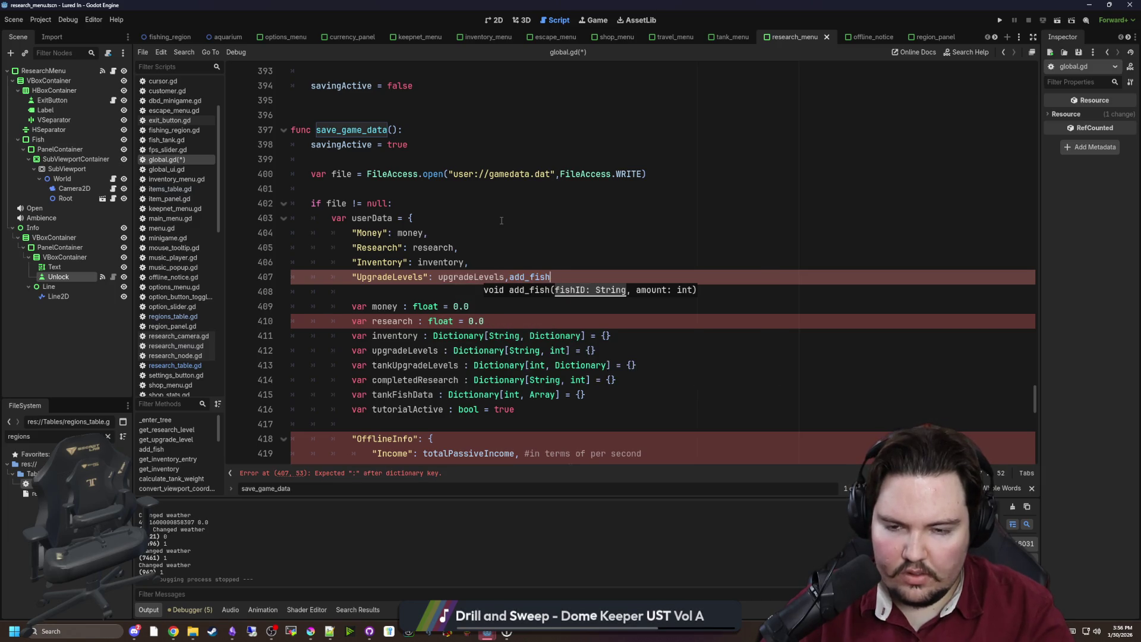
{"action": "key", "text": "BackSpace"}
{"action": "key", "text": "BackSpace"}
{"action": "key", "text": "Return"}
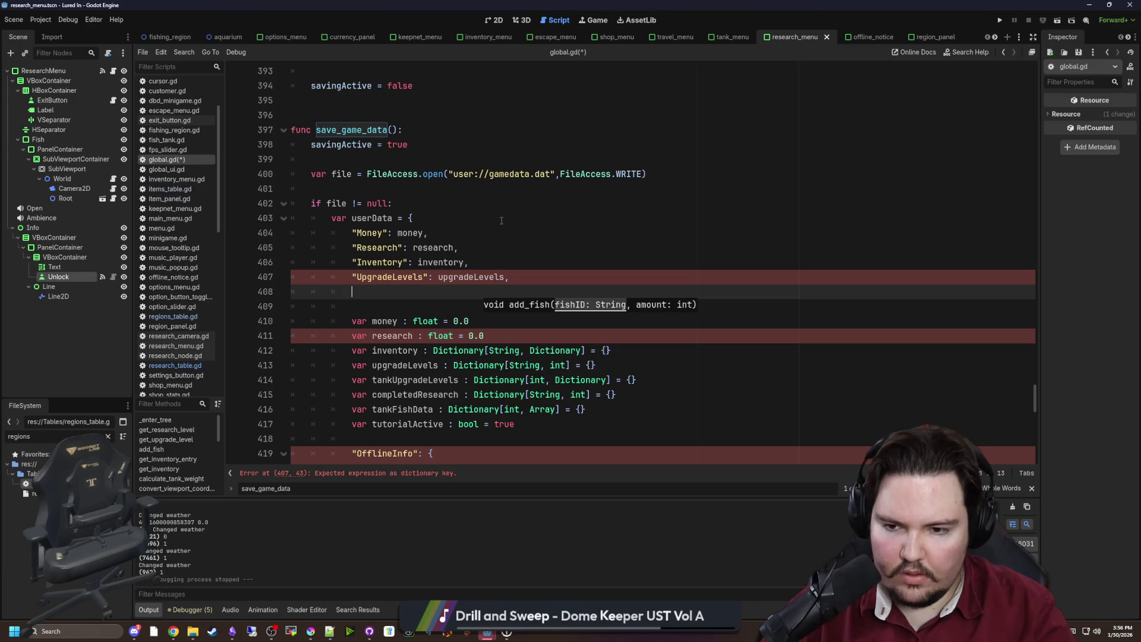
Step: Add a "TankUpgradeLevels": tankUpgradeLevels entry
{"action": "type", "text": "\"TankUpgr"}
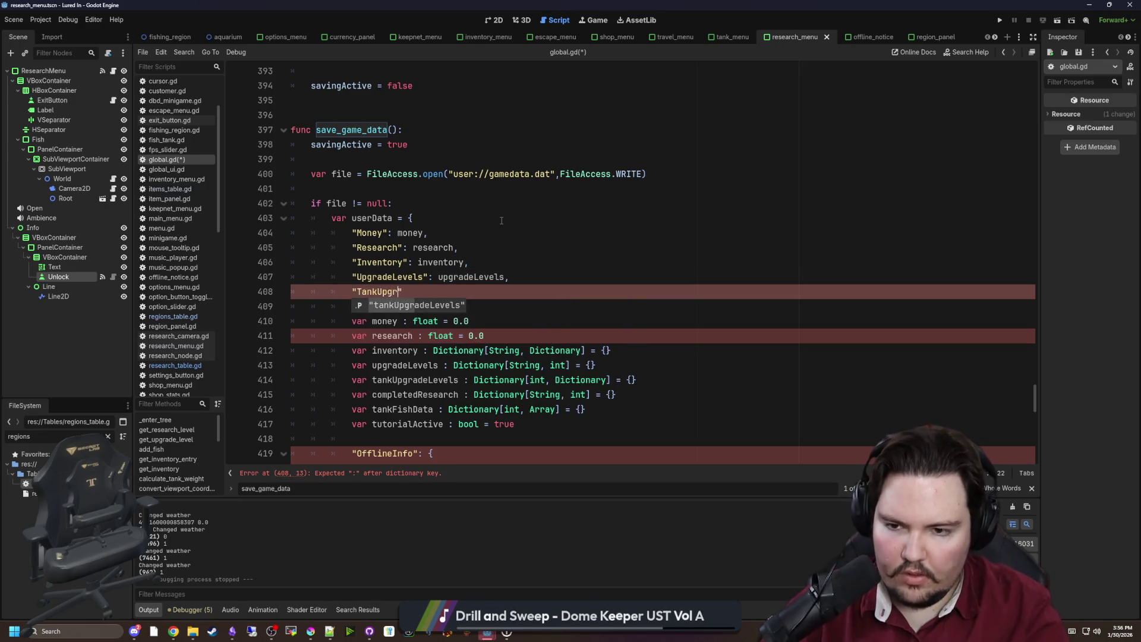
{"action": "type", "text": "adeLevels\": tankUp"}
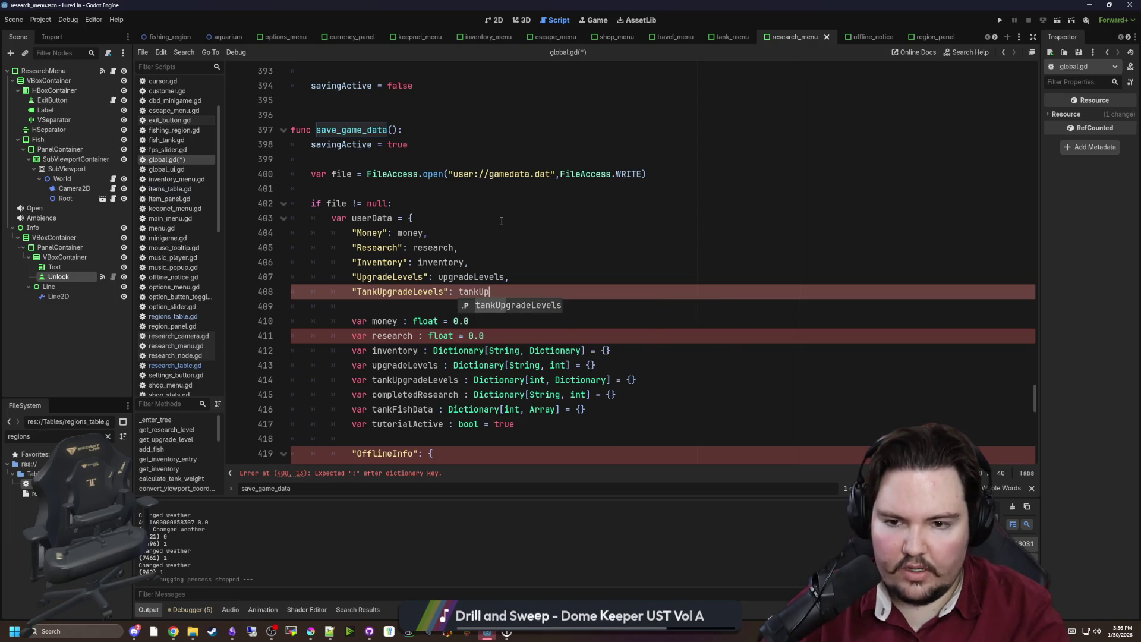
{"action": "key", "text": "Return"}
{"action": "type", "text": ","}
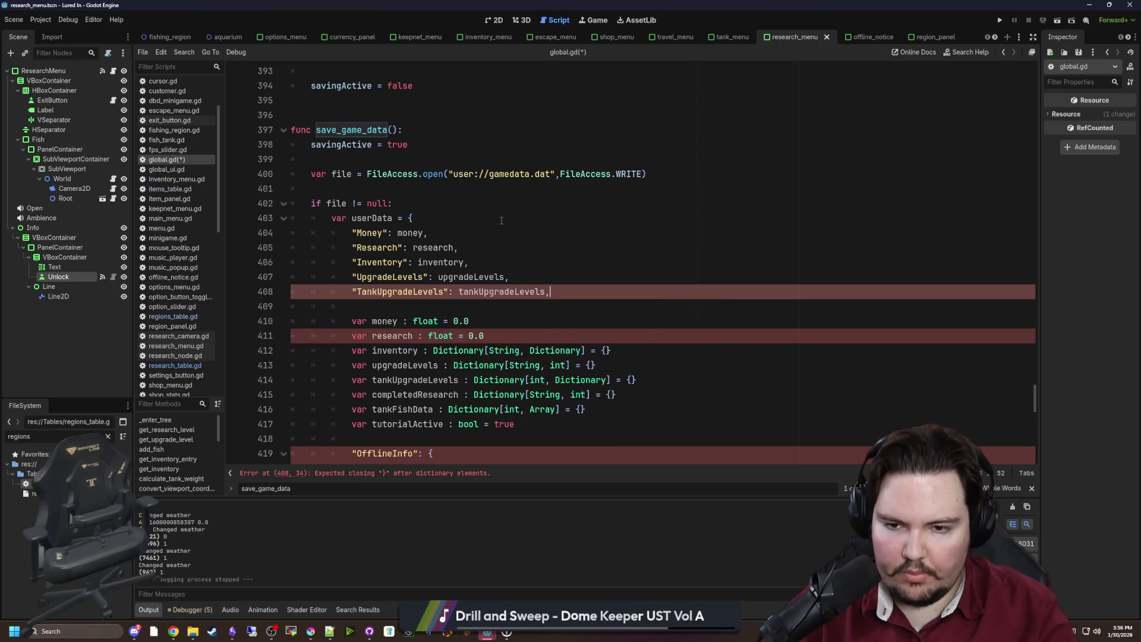
{"action": "key", "text": "Return"}
Step: Add a "TankFishData": tankFishData entry with the key capitalised
{"action": "type", "text": "\"tanke"}
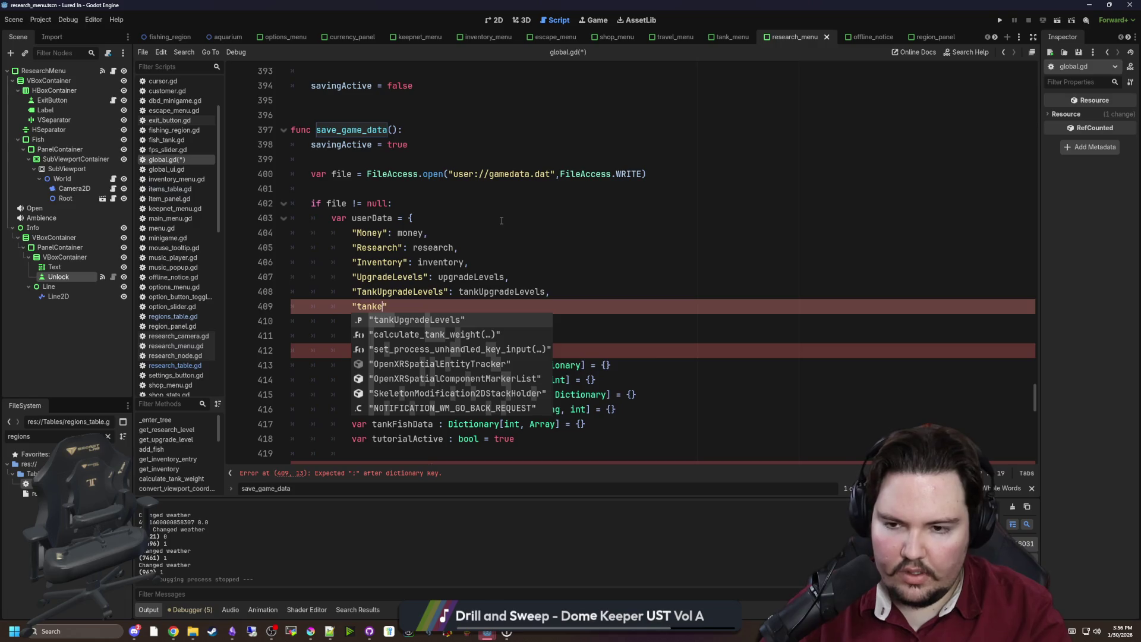
{"action": "key", "text": "BackSpace"}
{"action": "key", "text": "BackSpace"}
{"action": "type", "text": "tankFishD"}
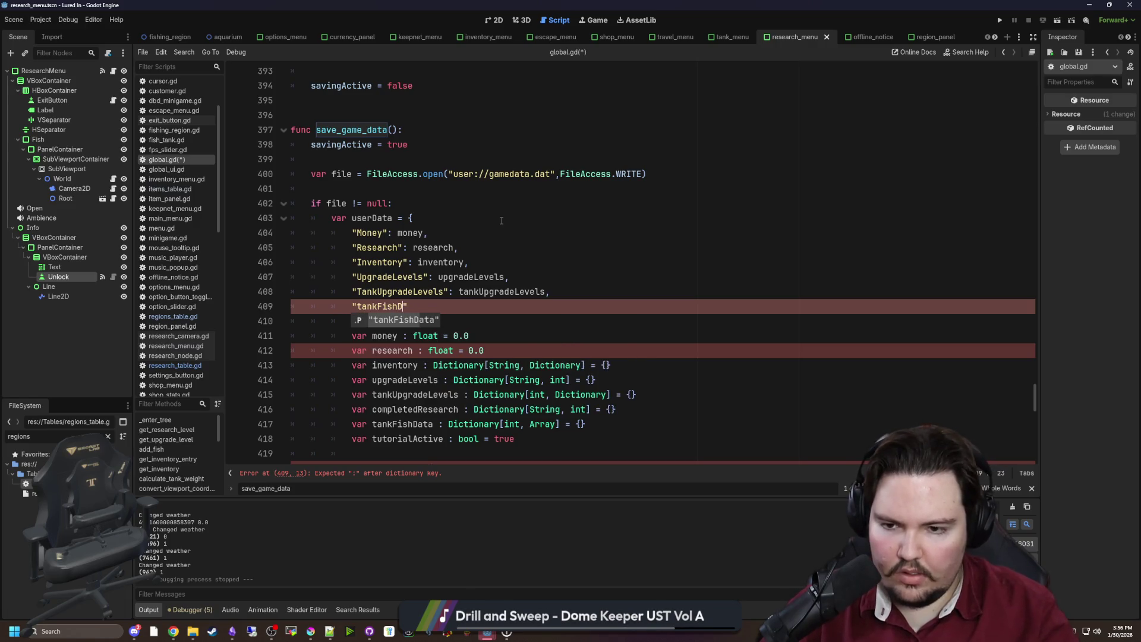
{"action": "key", "text": "Return"}
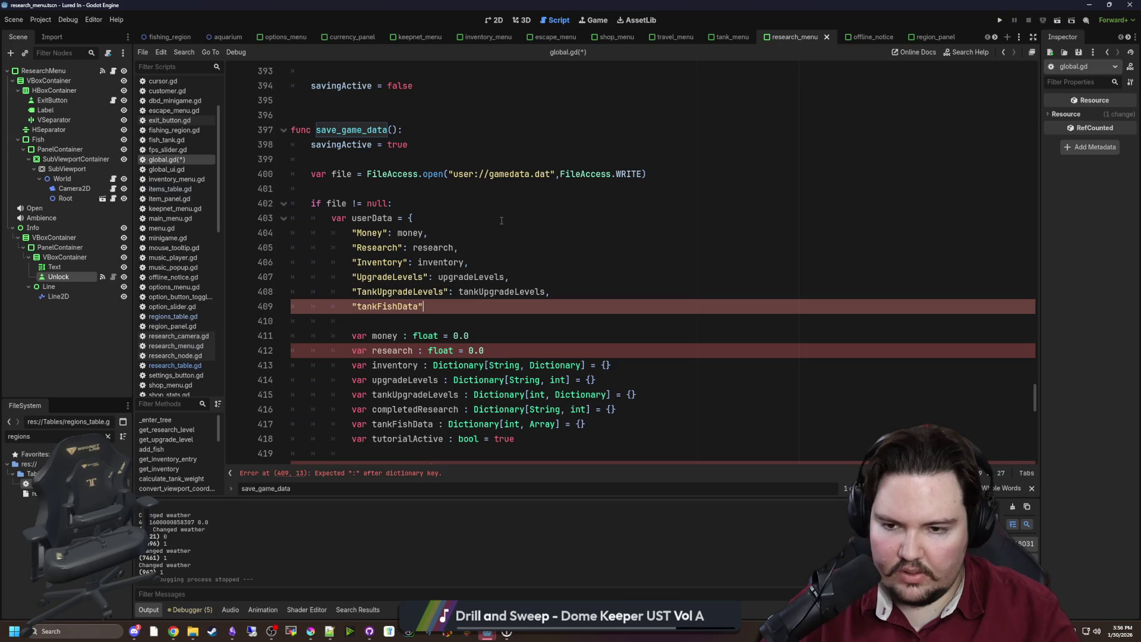
{"action": "type", "text": ": tank"}
{"action": "key", "text": "Return"}
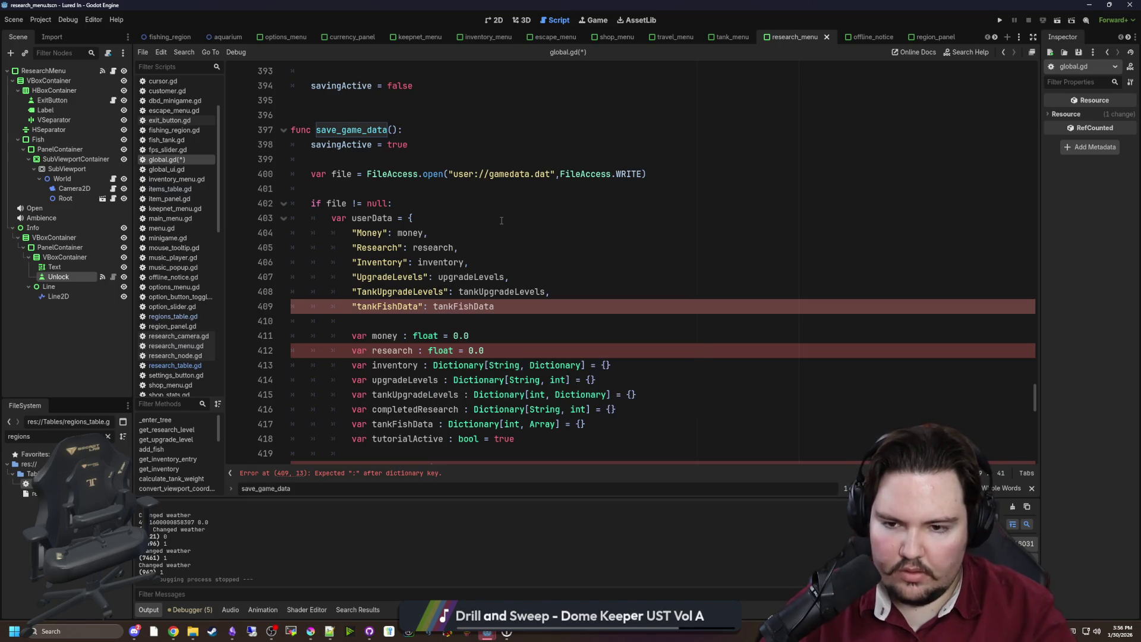
{"action": "key", "text": "BackSpace"}
{"action": "type", "text": "T"}
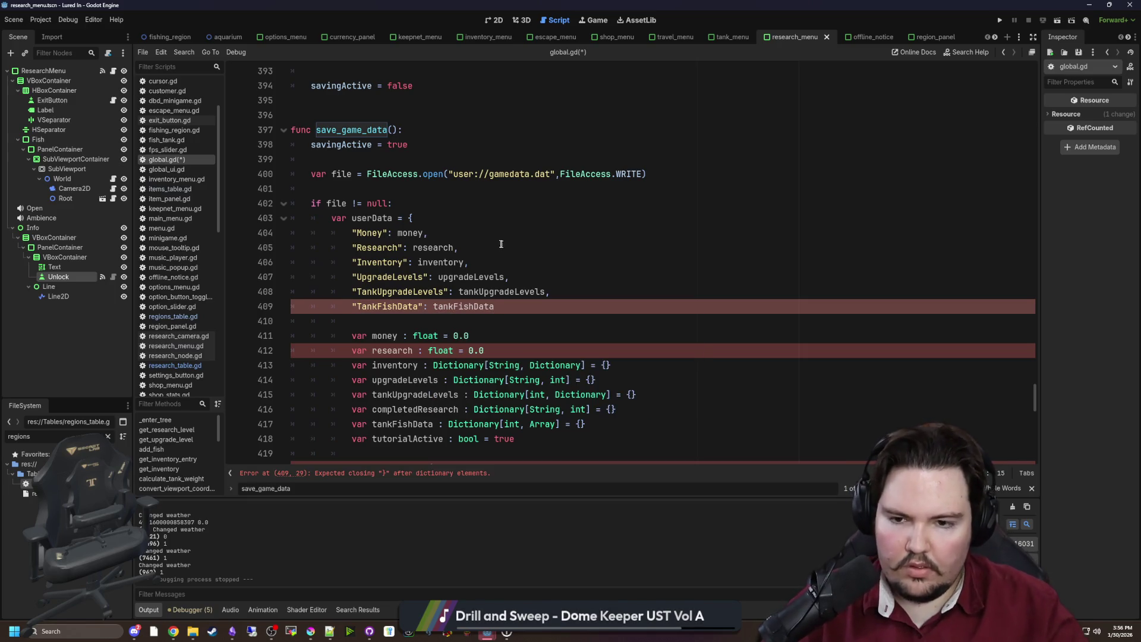
{"action": "type", "text": ","}
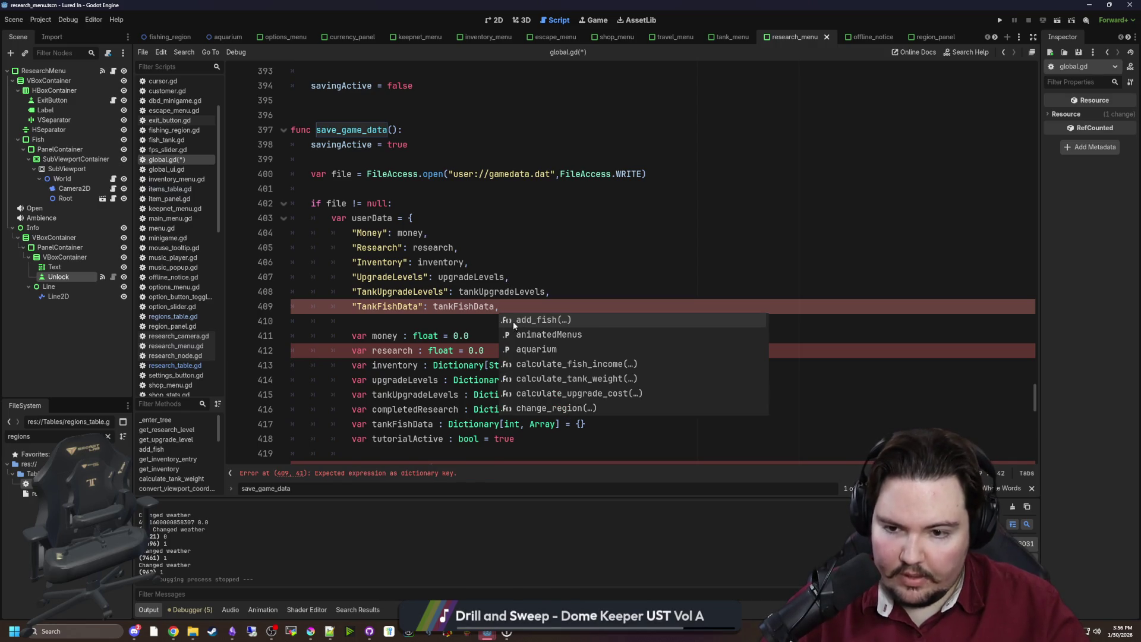
Step: Insert a "CompletedResearch": completedResearch entry after TankUpgradeLevels
{"action": "left_click", "coordinate": [562, 293]}
{"action": "key", "text": "Return"}
{"action": "type", "text": "\"CompletedResearc"}
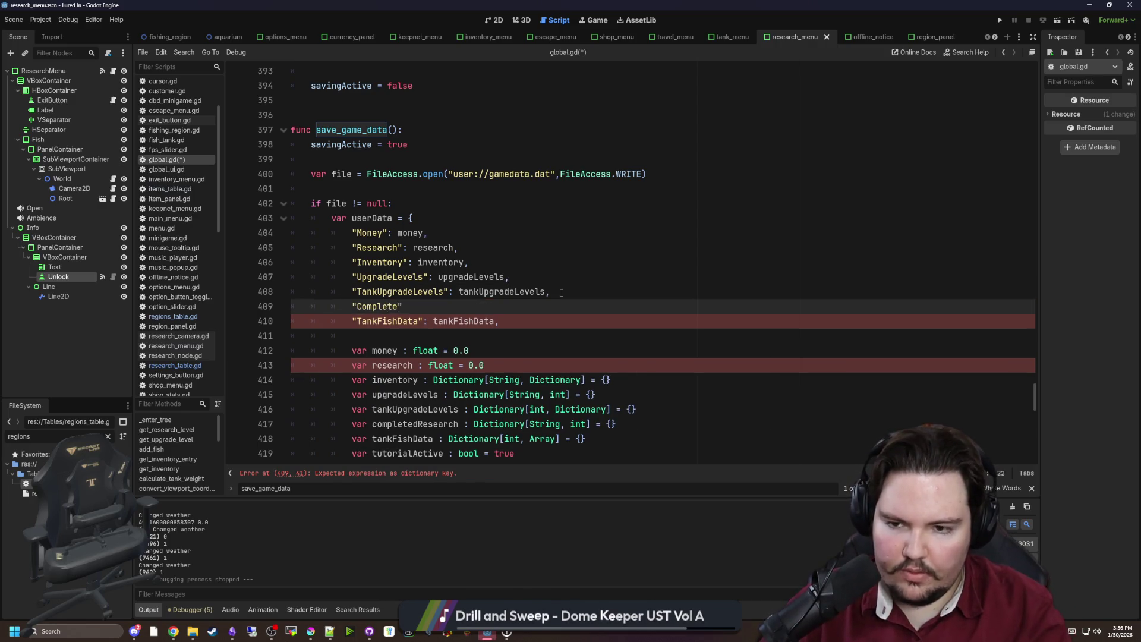
{"action": "type", "text": "h\": compl"}
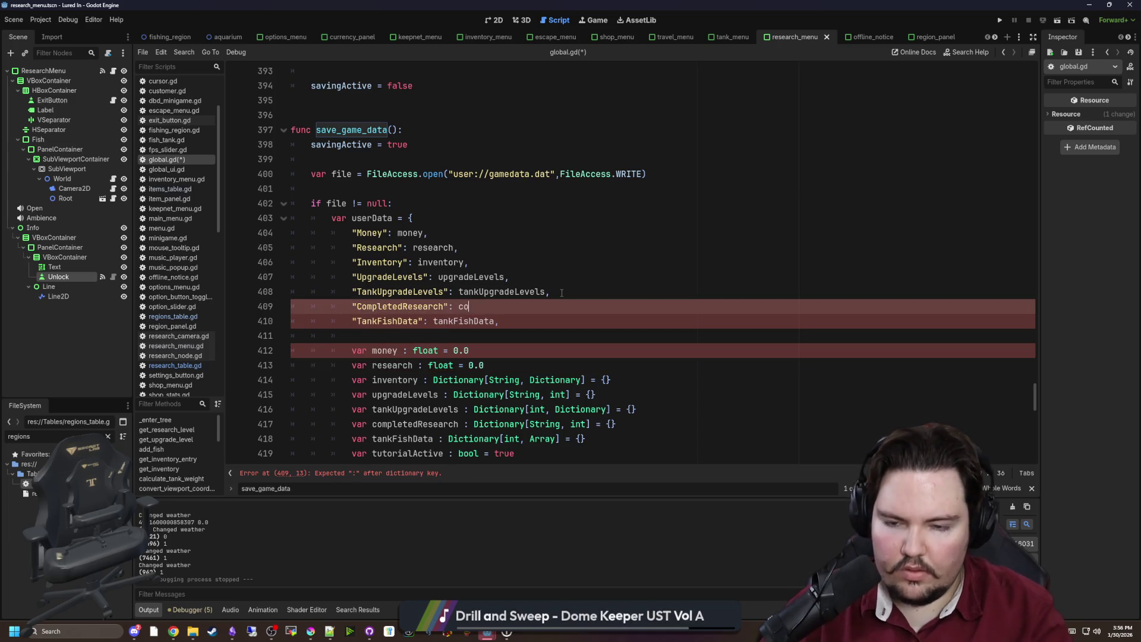
{"action": "type", "text": "etedR"}
{"action": "key", "text": "Return"}
{"action": "type", "text": ","}
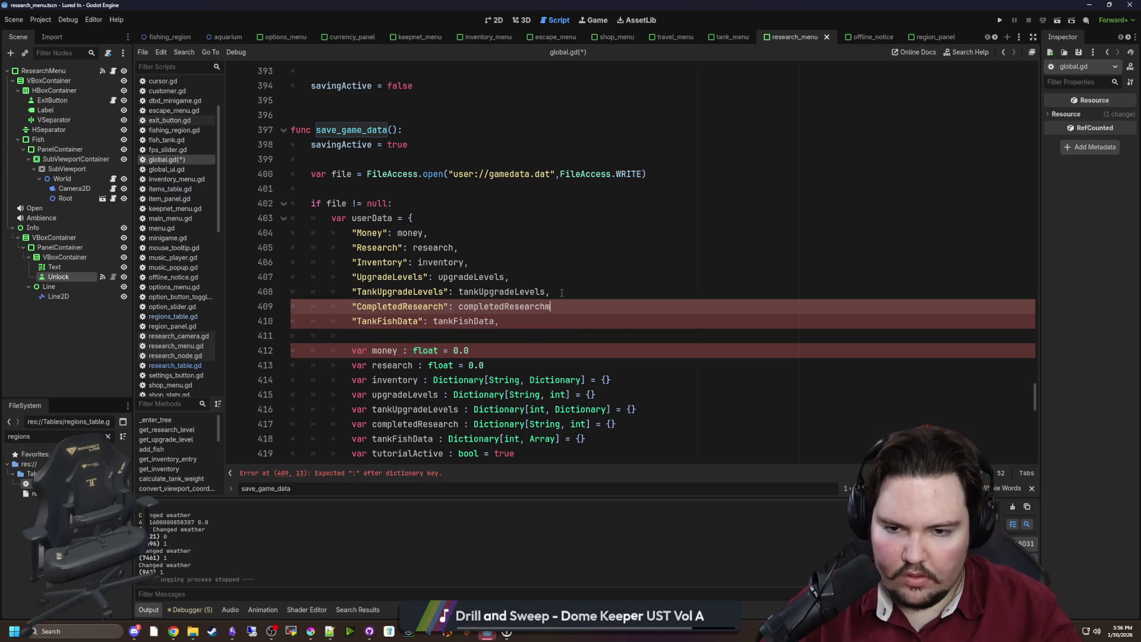
Step: Add a "TutorialActive": tutorialActive entry after TankFishData
{"action": "key", "text": "Down"}
{"action": "key", "text": "Return"}
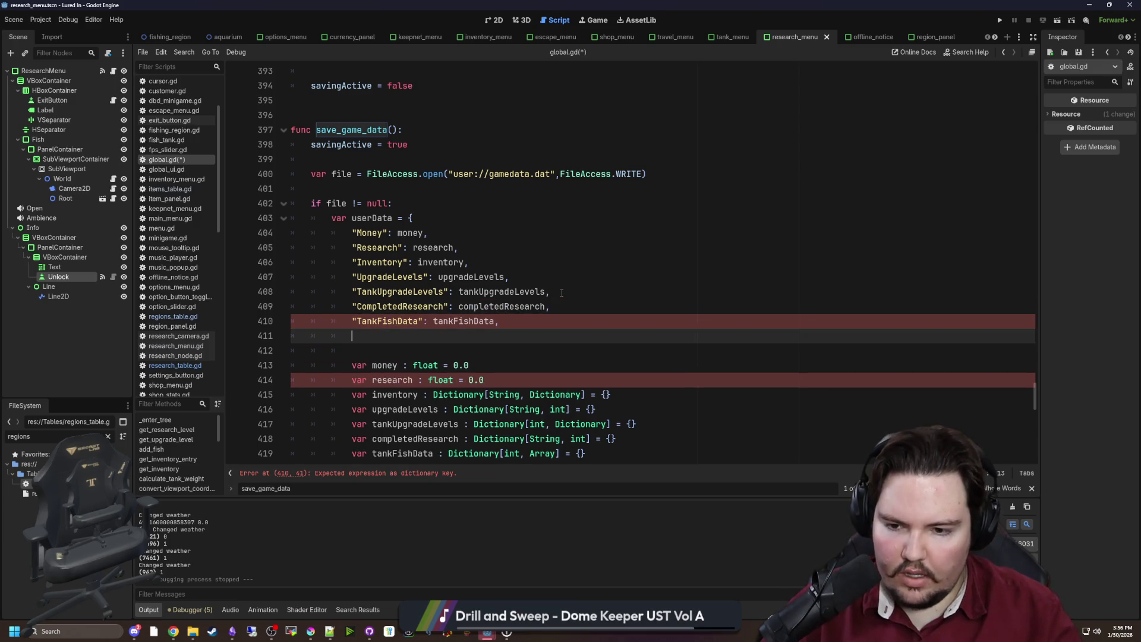
{"action": "scroll", "coordinate": [539, 306], "scroll_direction": "down", "scroll_amount": 1}
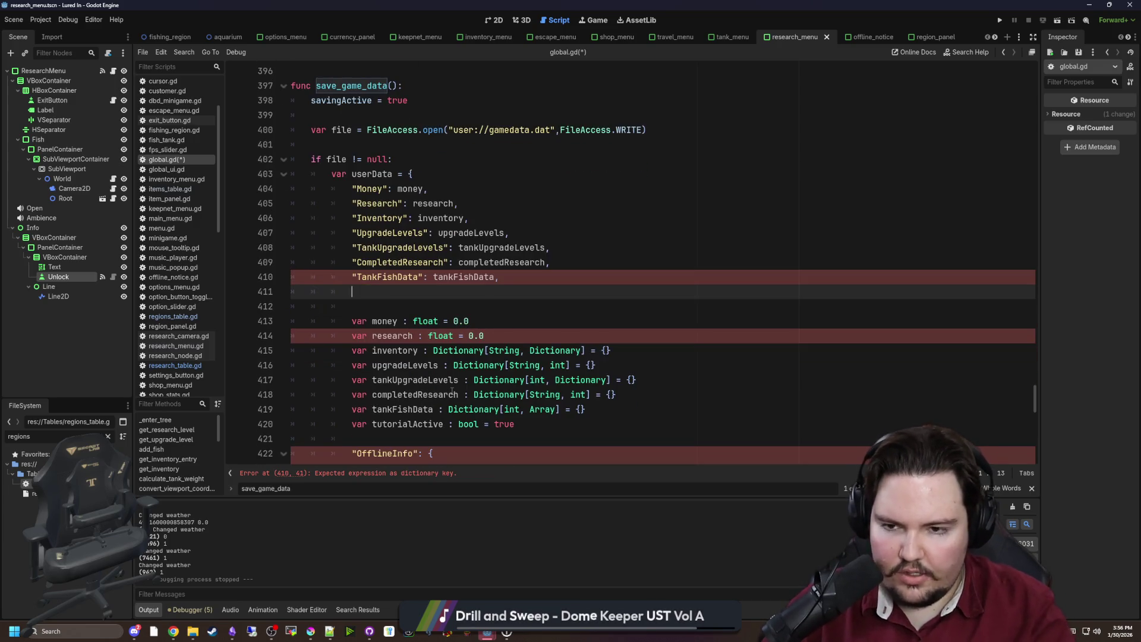
{"action": "type", "text": "TutorialAct"}
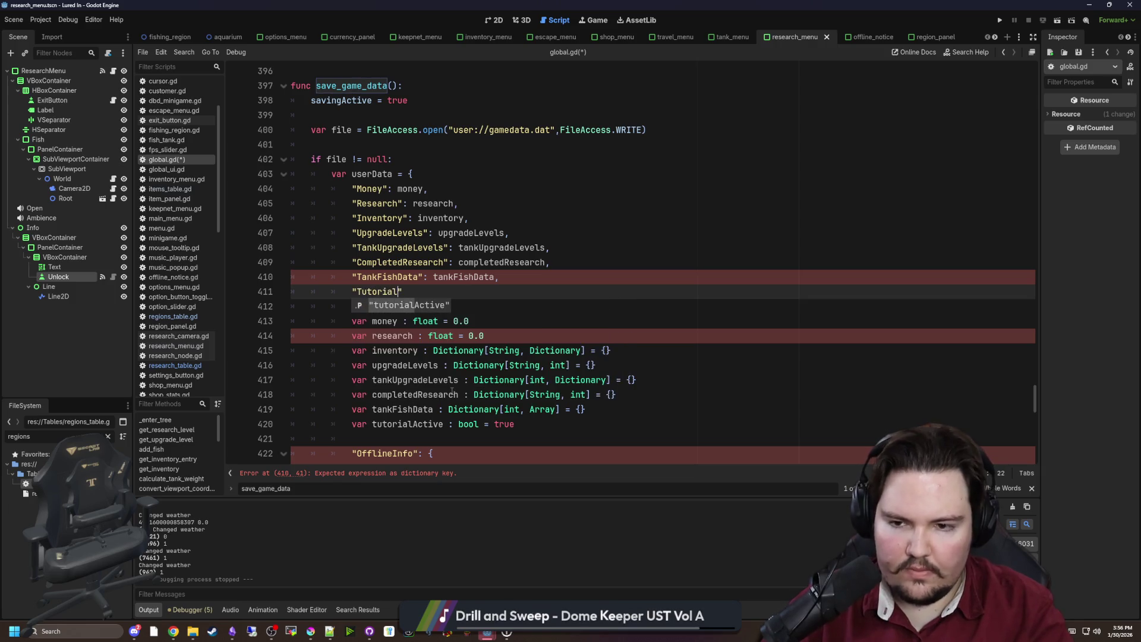
{"action": "type", "text": "ive\": tutor"}
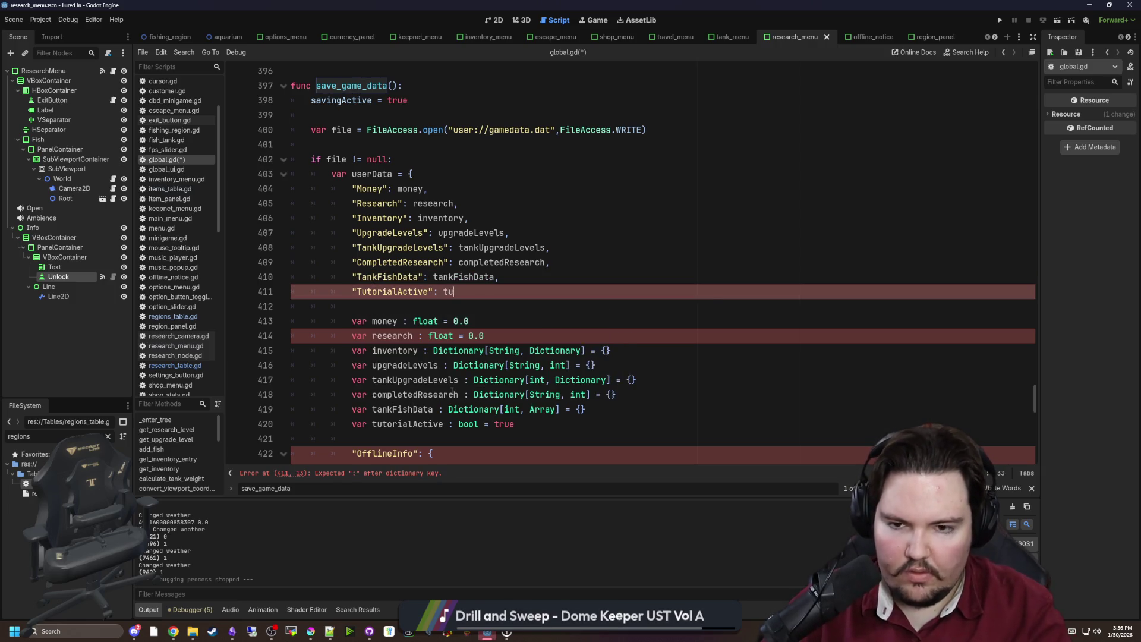
{"action": "key", "text": "Return"}
Step: Delete the leftover variable declarations from userData and add the trailing comma
{"action": "scroll", "coordinate": [517, 380], "scroll_direction": "down", "scroll_amount": 1}
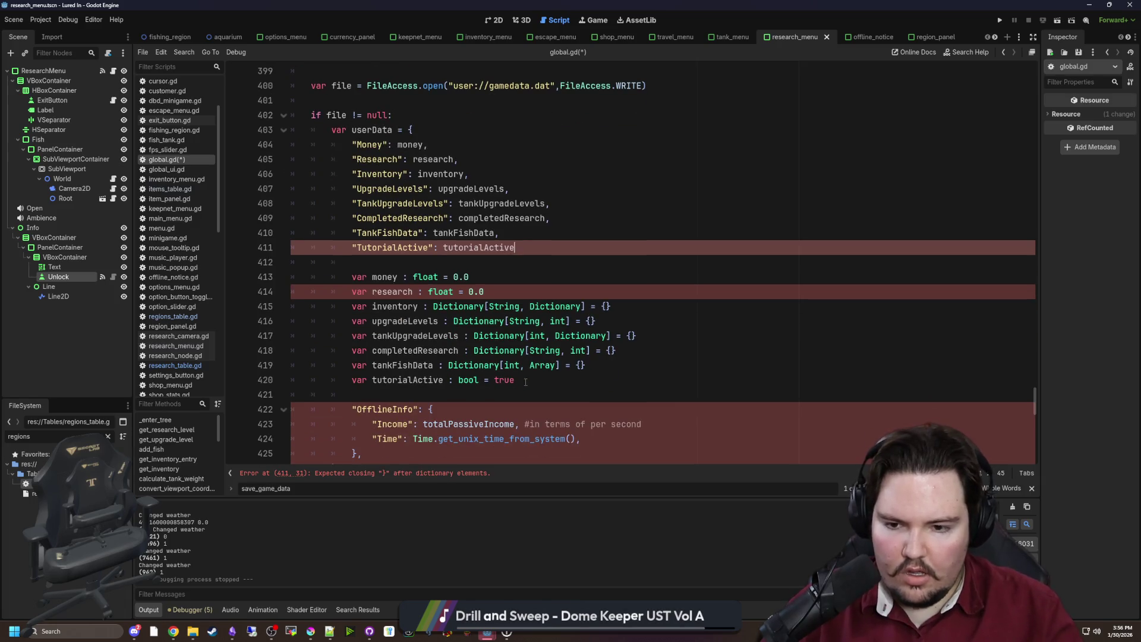
{"action": "left_click_drag", "start_coordinate": [516, 379], "coordinate": [226, 248]}
{"action": "key", "text": "BackSpace"}
{"action": "scroll", "coordinate": [537, 313], "scroll_direction": "up", "scroll_amount": 1}
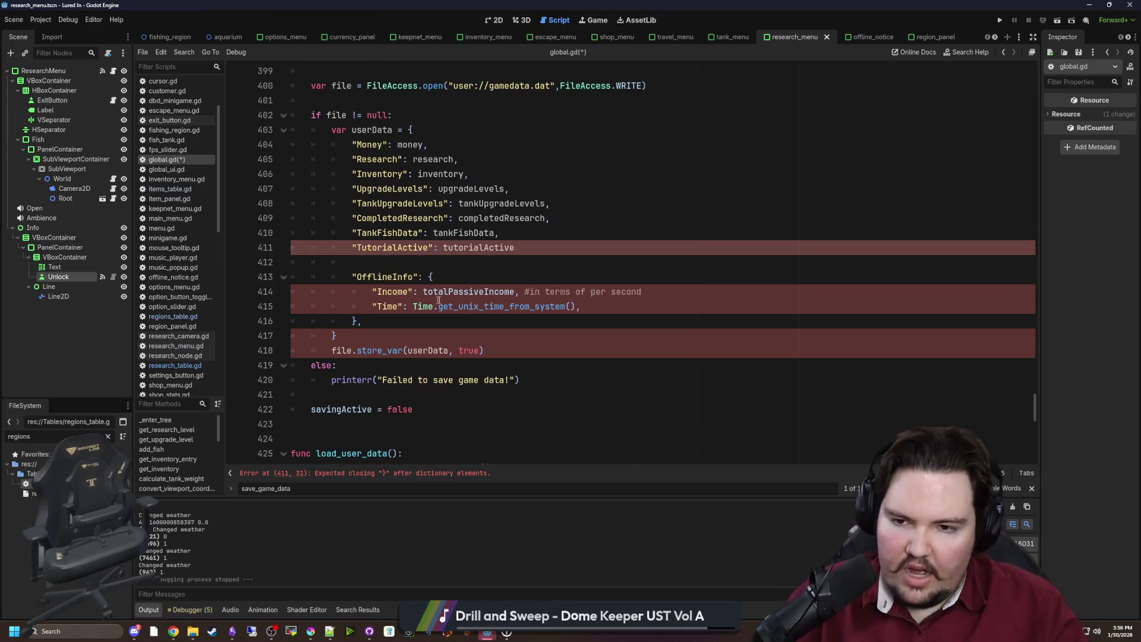
{"action": "type", "text": ","}
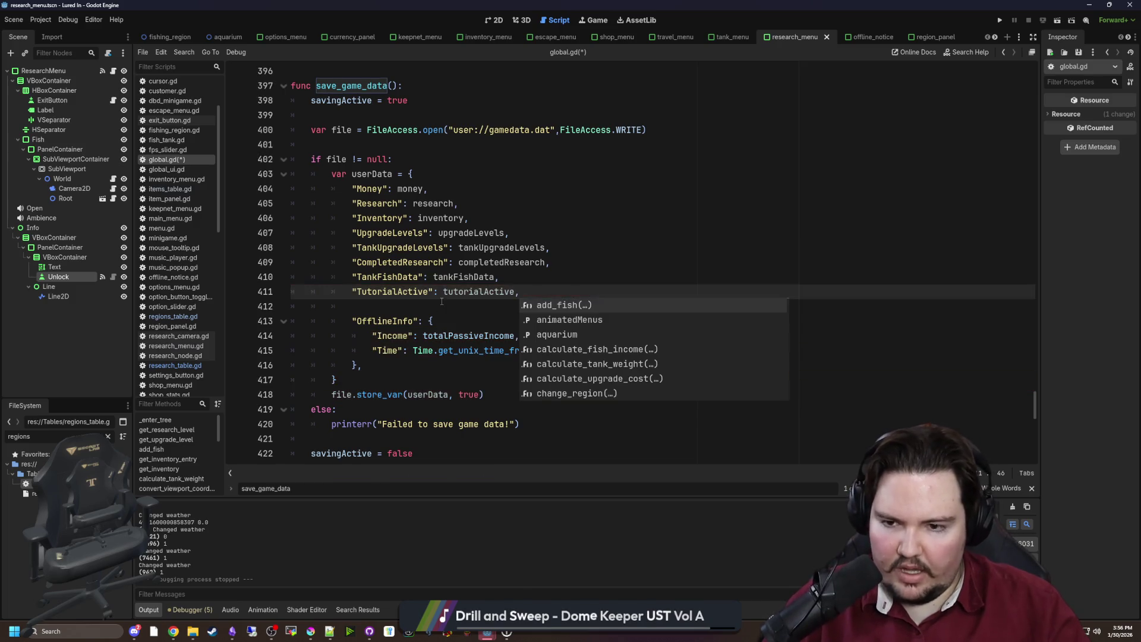
{"action": "left_click", "coordinate": [541, 306]}
{"action": "scroll", "coordinate": [538, 315], "scroll_direction": "up", "scroll_amount": 1}
{"action": "mouse_move", "coordinate": [535, 334]}
{"action": "left_mouse_down"}
{"action": "mouse_move", "coordinate": [309, 218]}
{"action": "mouse_move", "coordinate": [223, 233]}
{"action": "left_mouse_up"}
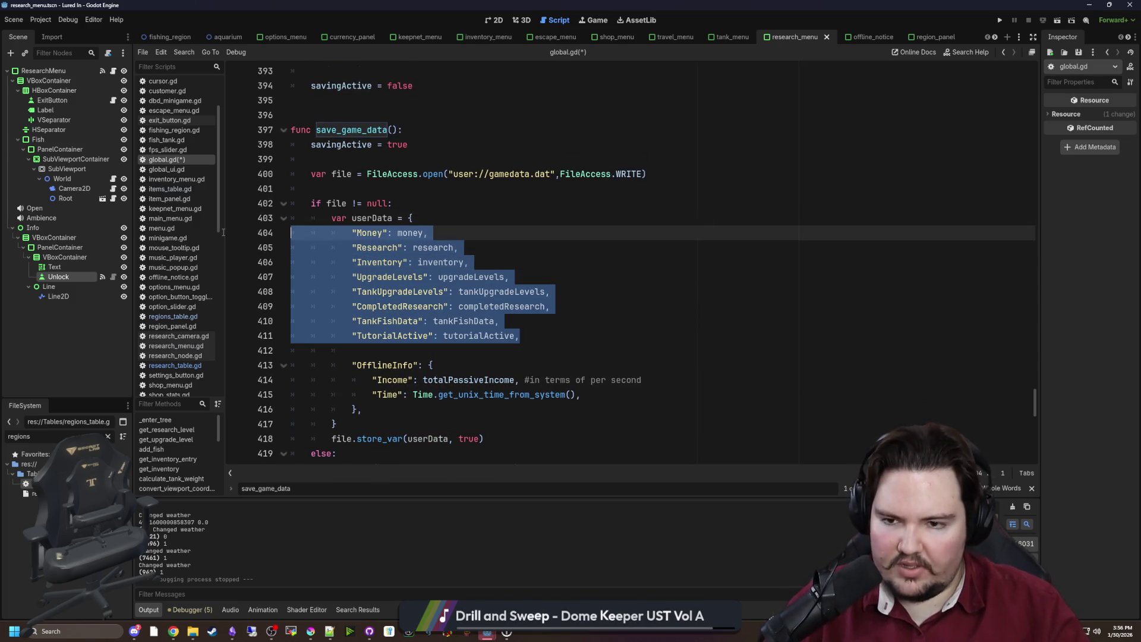
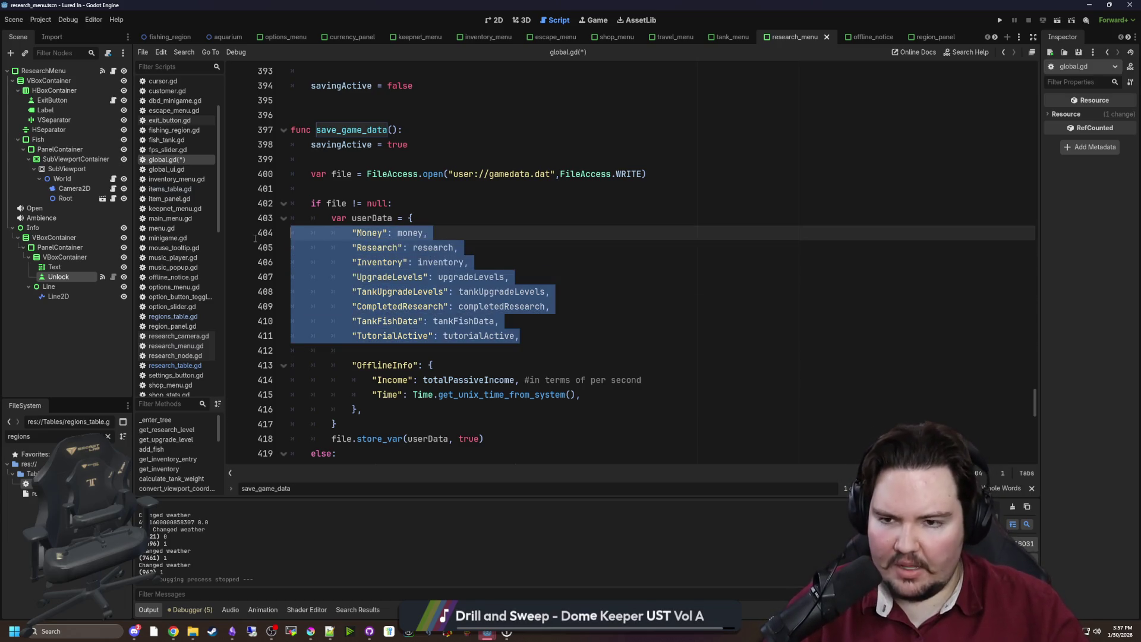
Step: Paste the Money through TutorialActive entries under 'if userData:' in load_game_data and remove the extra indent
{"action": "scroll", "coordinate": [439, 339], "scroll_direction": "down", "scroll_amount": 4}
{"action": "scroll", "coordinate": [488, 337], "scroll_direction": "down", "scroll_amount": 9}
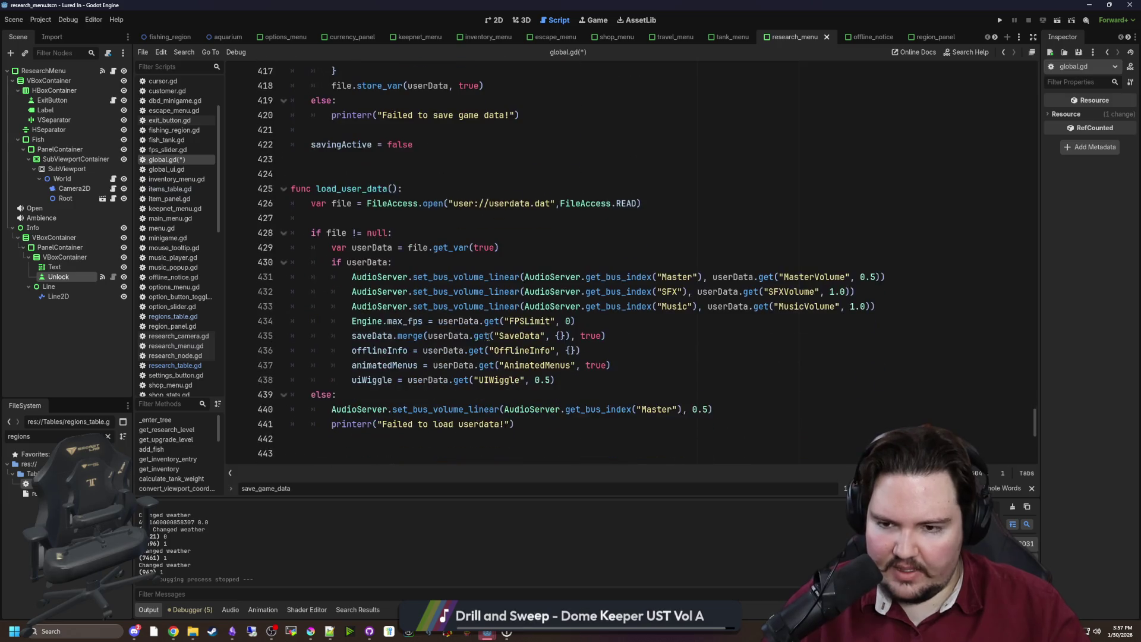
{"action": "scroll", "coordinate": [488, 337], "scroll_direction": "up", "scroll_amount": 3}
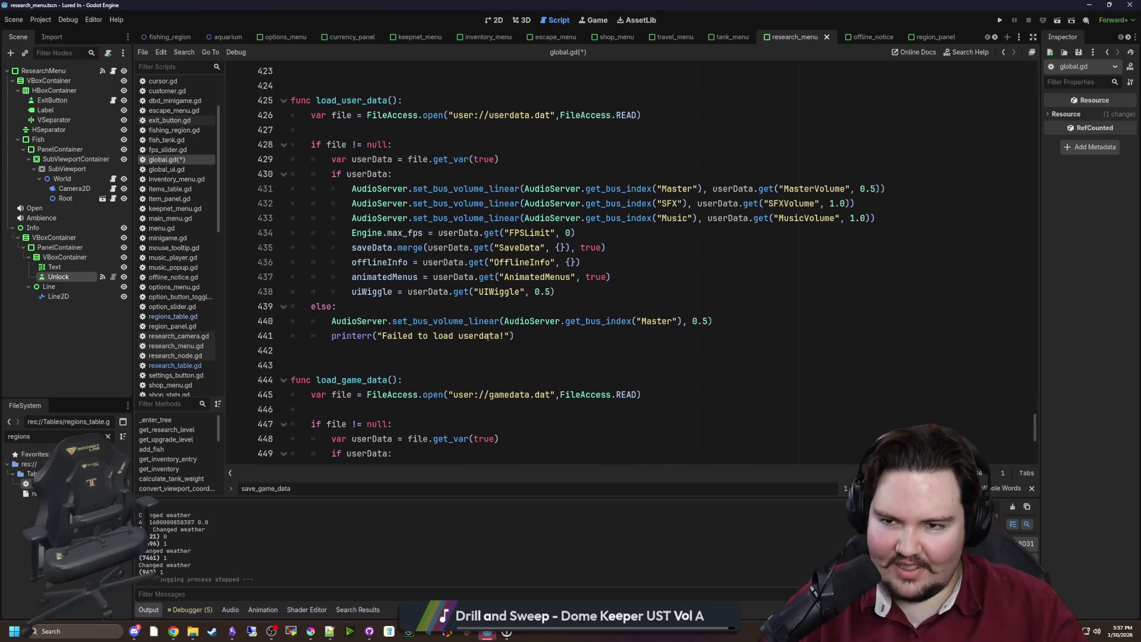
{"action": "scroll", "coordinate": [488, 337], "scroll_direction": "down", "scroll_amount": 4}
{"action": "left_click", "coordinate": [404, 295]}
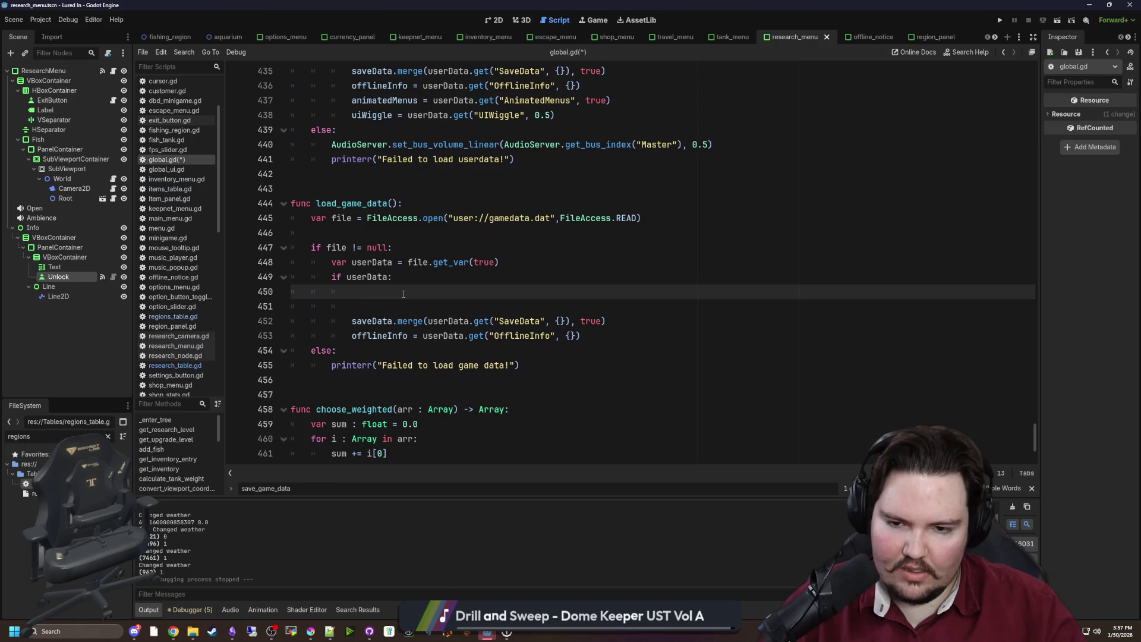
{"action": "type", "text": "\"Money\": money, \t\t\t\"Research\": research, \t\t\t\"Inventory\": inventory, \t\t\t\"UpgradeLevels\": upgradeLevels, \t\t\t\"TankUpgradeLevels\": tankUpgradeLevels, \t\t\t\"CompletedResearch\": completedResearch, \t\t\t\"TankFishData\": tankFishData, \t\t\t\"TutorialActive\": tutorialActive,"}
{"action": "scroll", "coordinate": [409, 292], "scroll_direction": "down", "scroll_amount": 2}
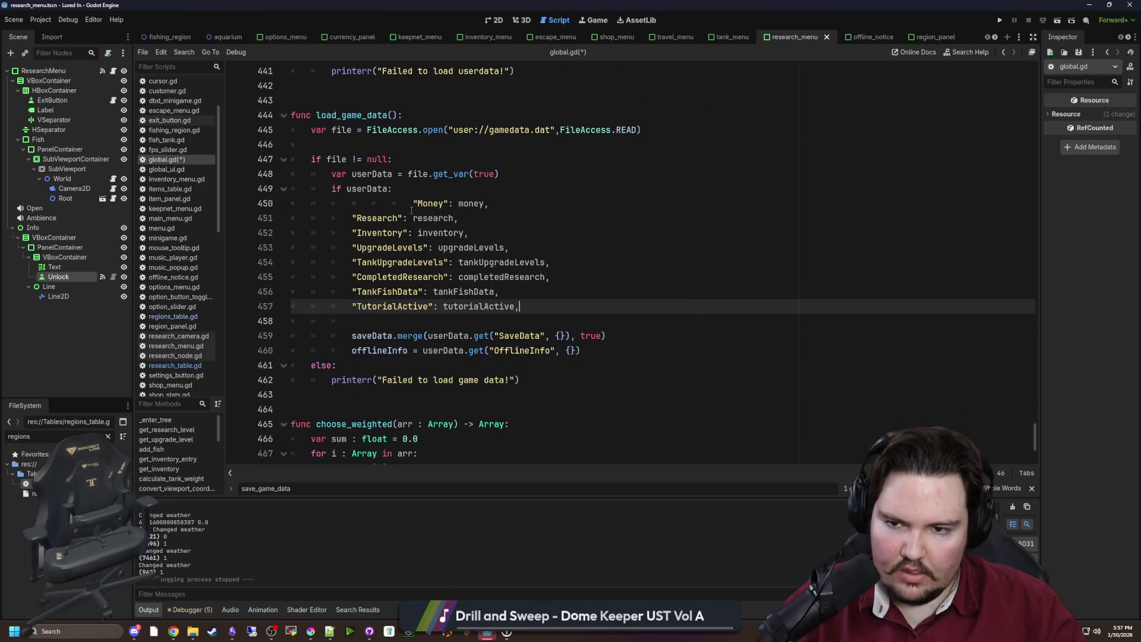
{"action": "left_click", "coordinate": [410, 204]}
{"action": "key", "text": "BackSpace"}
{"action": "key", "text": "BackSpace"}
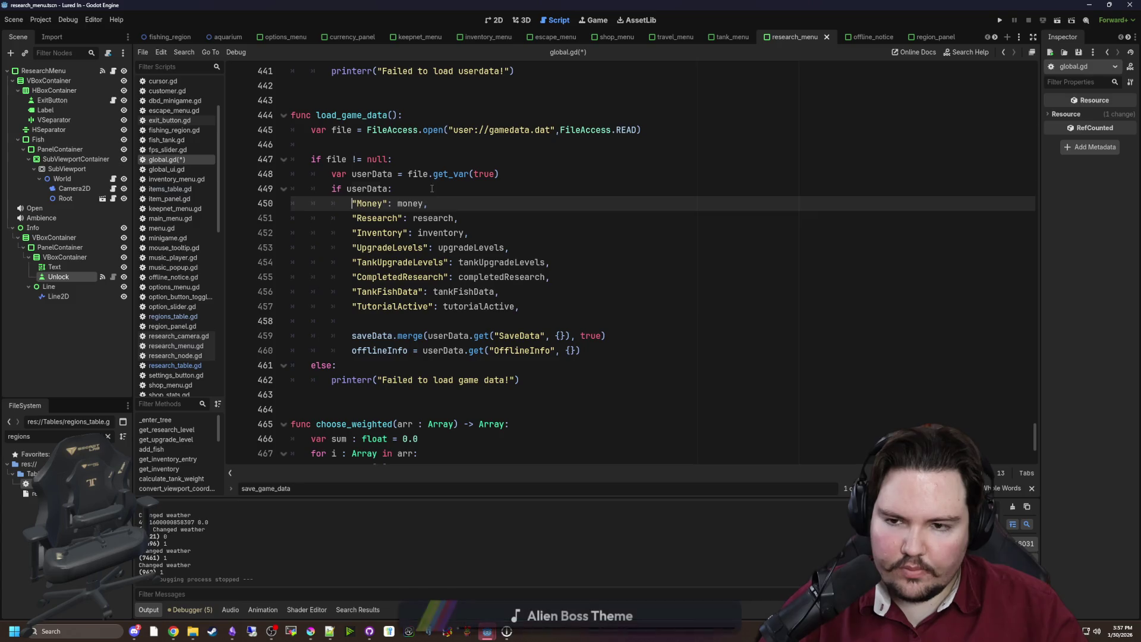
{"action": "left_click", "coordinate": [444, 195]}
Step: Add the line money = userData.get("Money", money) under the userData check
{"action": "key", "text": "Return"}
{"action": "key", "text": "Return"}
{"action": "key", "text": "Up"}
{"action": "type", "text": "monmey"}
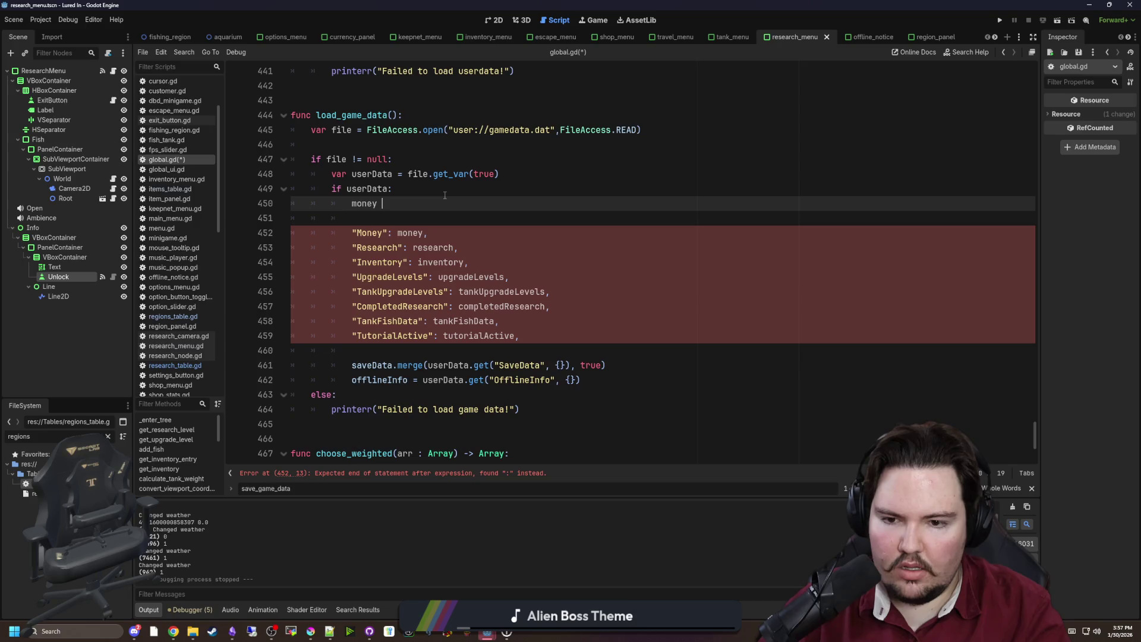
{"action": "type", "text": " userD"}
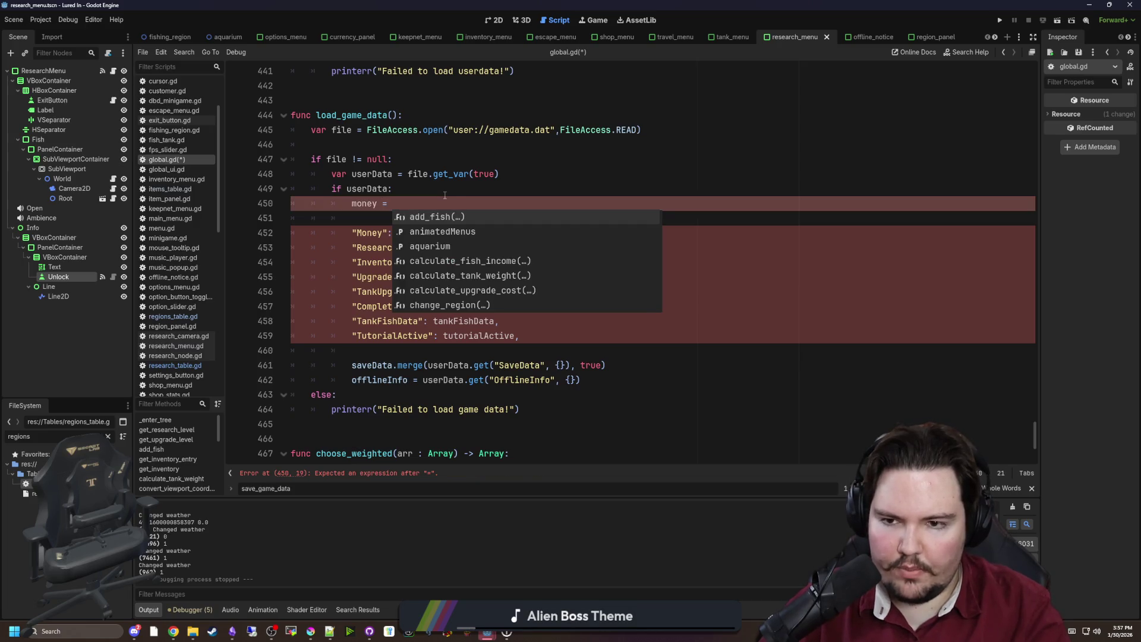
{"action": "type", "text": "ata.get(\"M"}
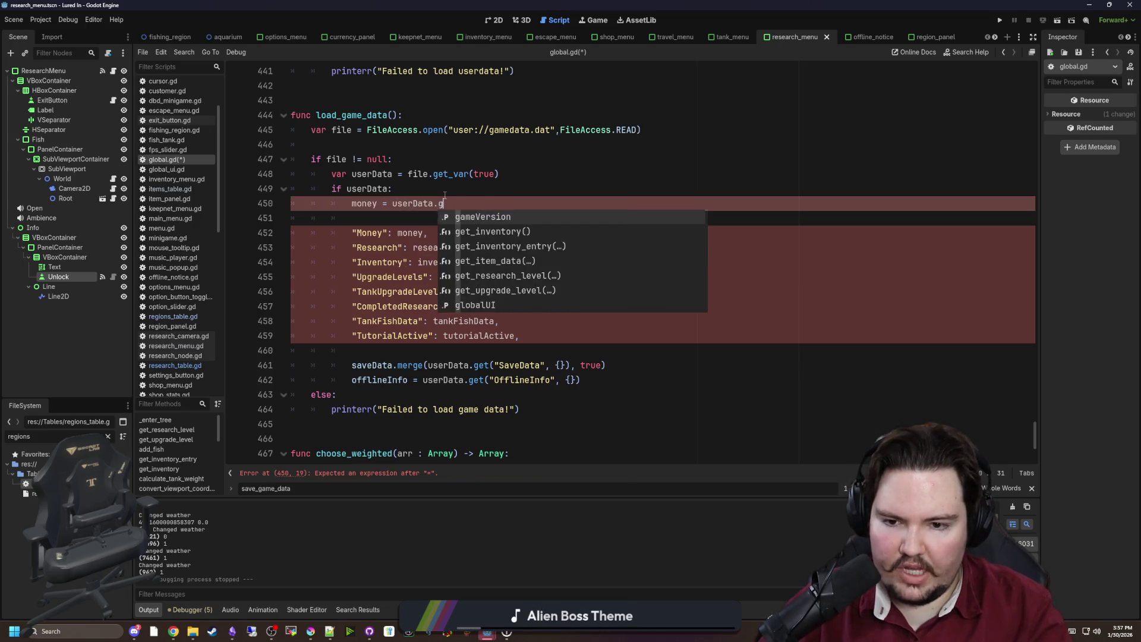
{"action": "type", "text": "oney\", money"}
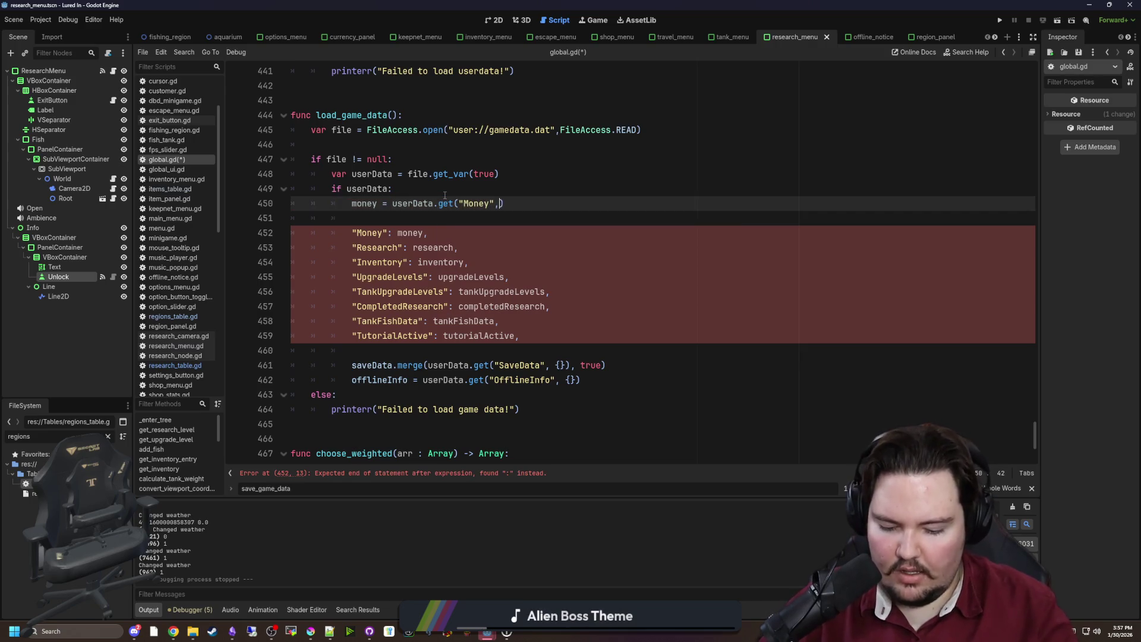
{"action": "left_click_drag", "start_coordinate": [535, 203], "coordinate": [343, 204]}
{"action": "left_click", "coordinate": [558, 205]}
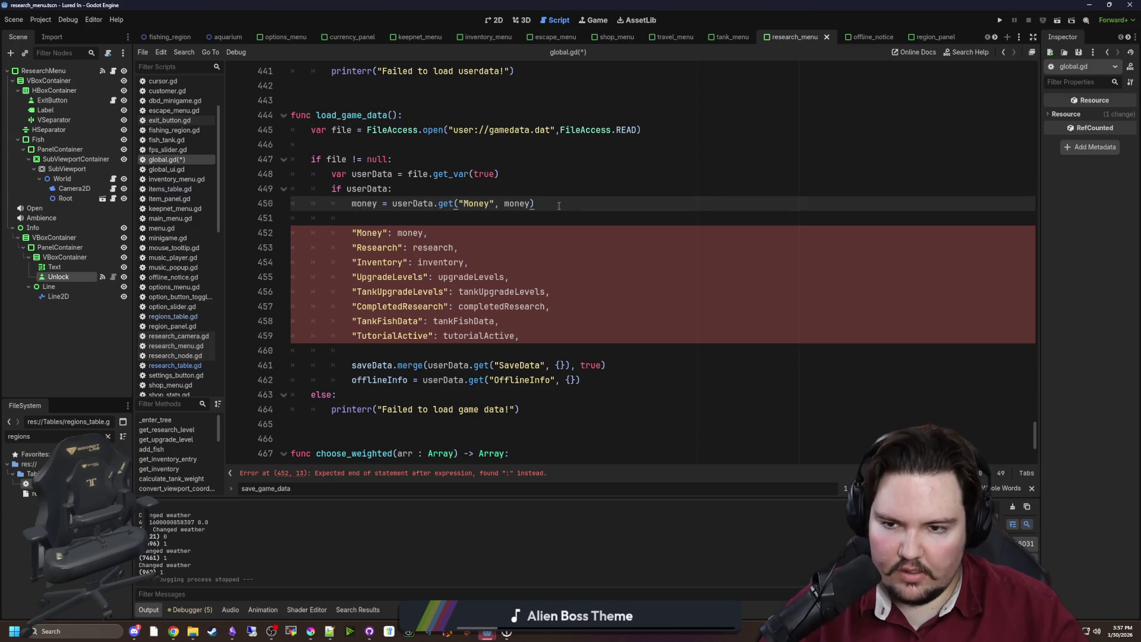
{"action": "left_click_drag", "start_coordinate": [559, 205], "coordinate": [350, 199]}
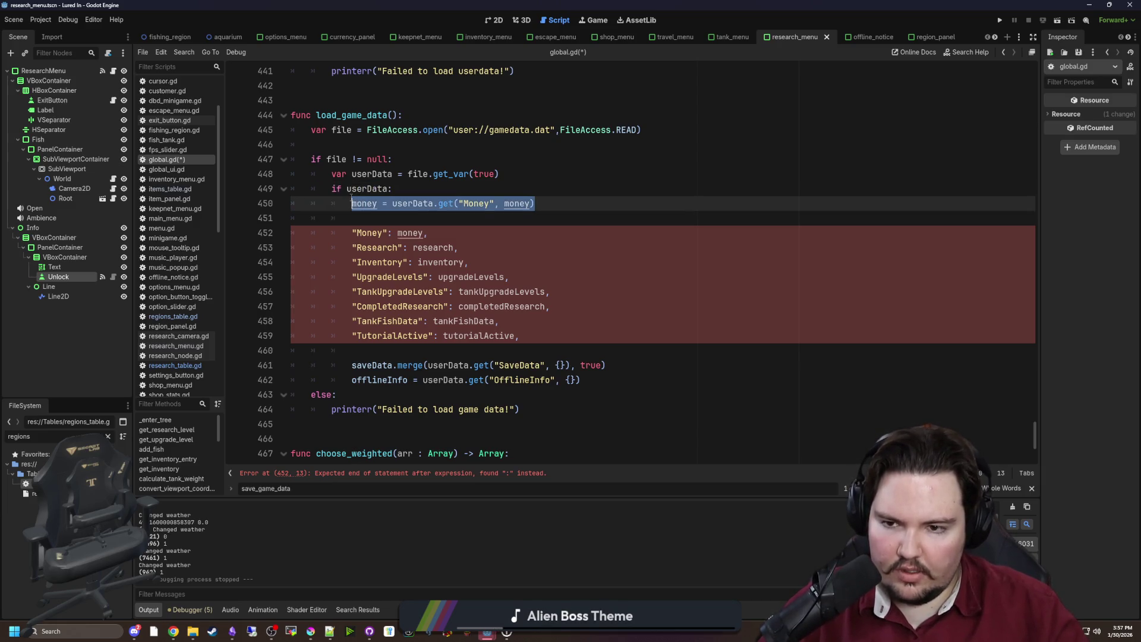
{"action": "left_click", "coordinate": [555, 202]}
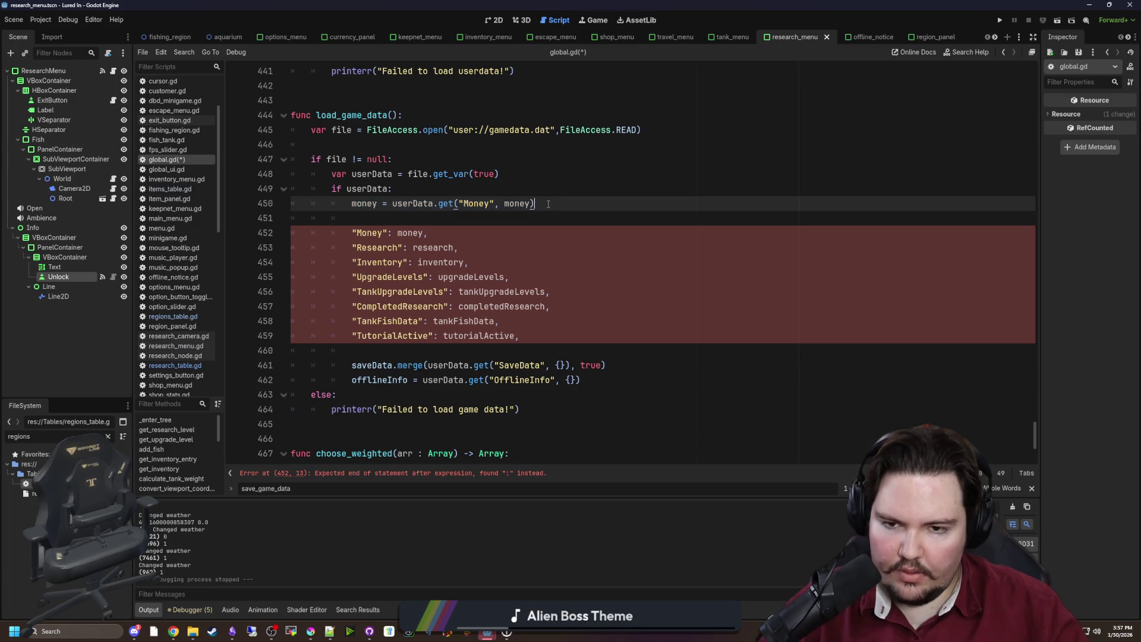
Step: Add research = userData.get("Research", research) below the money line
{"action": "key", "text": "Return"}
{"action": "type", "text": "research = userData.g"}
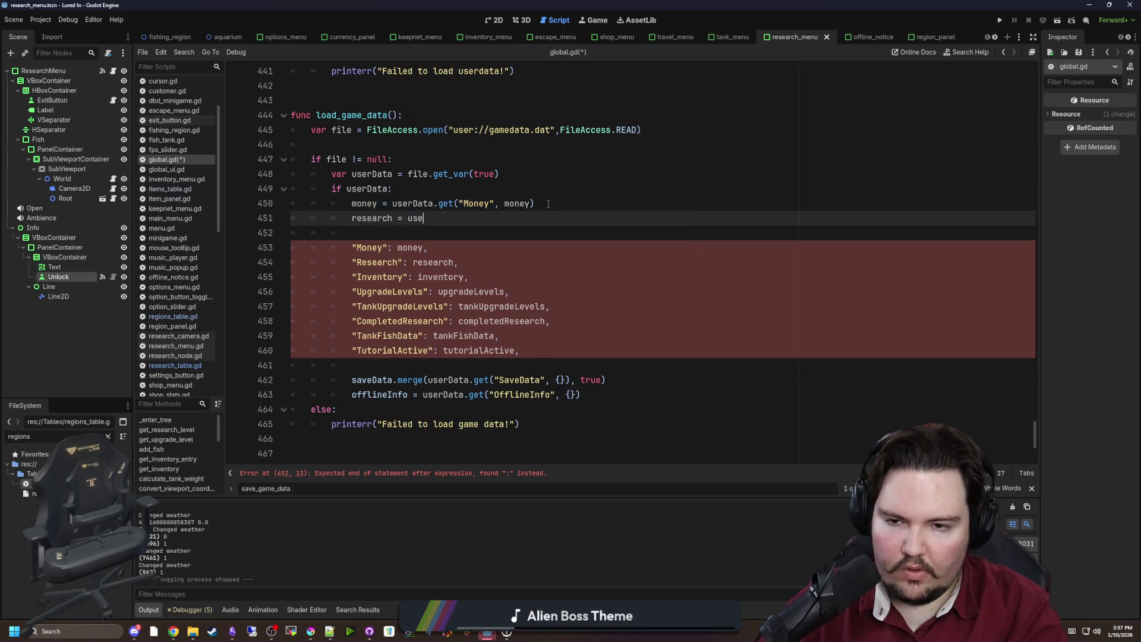
{"action": "type", "text": "et(\"Research"}
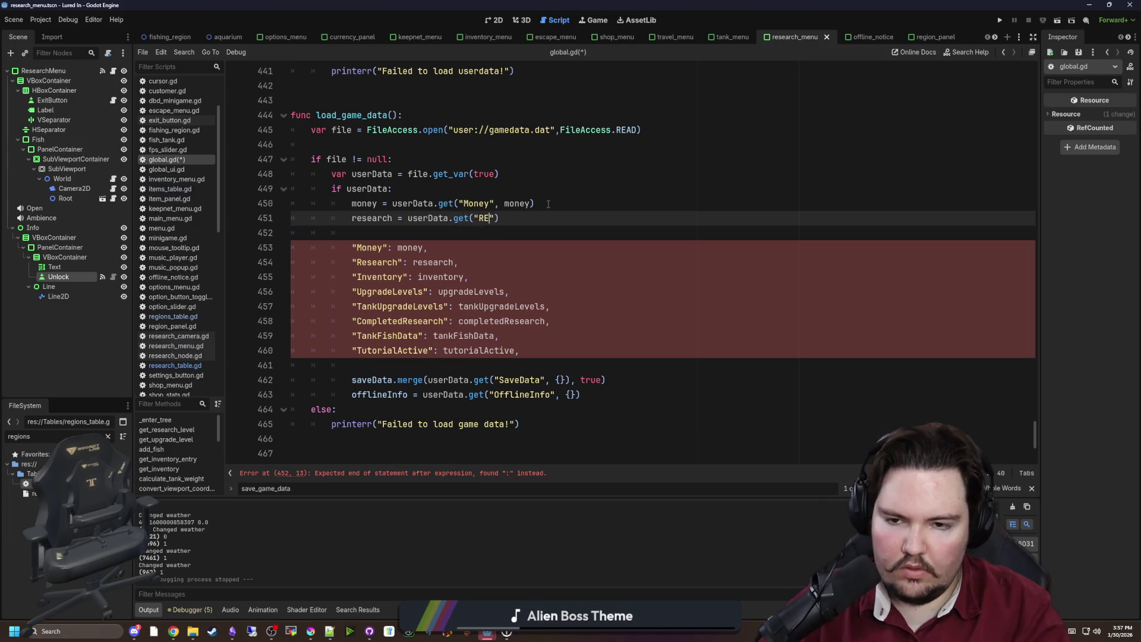
{"action": "type", "text": "\", resear"}
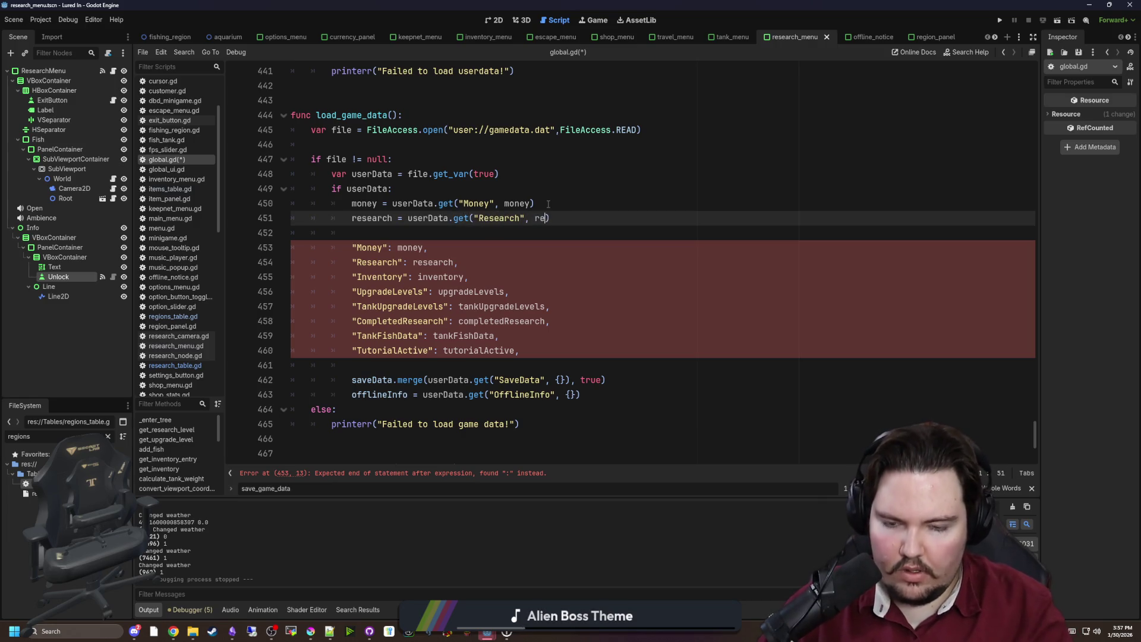
{"action": "type", "text": "ch"}
{"action": "key", "text": "Return"}
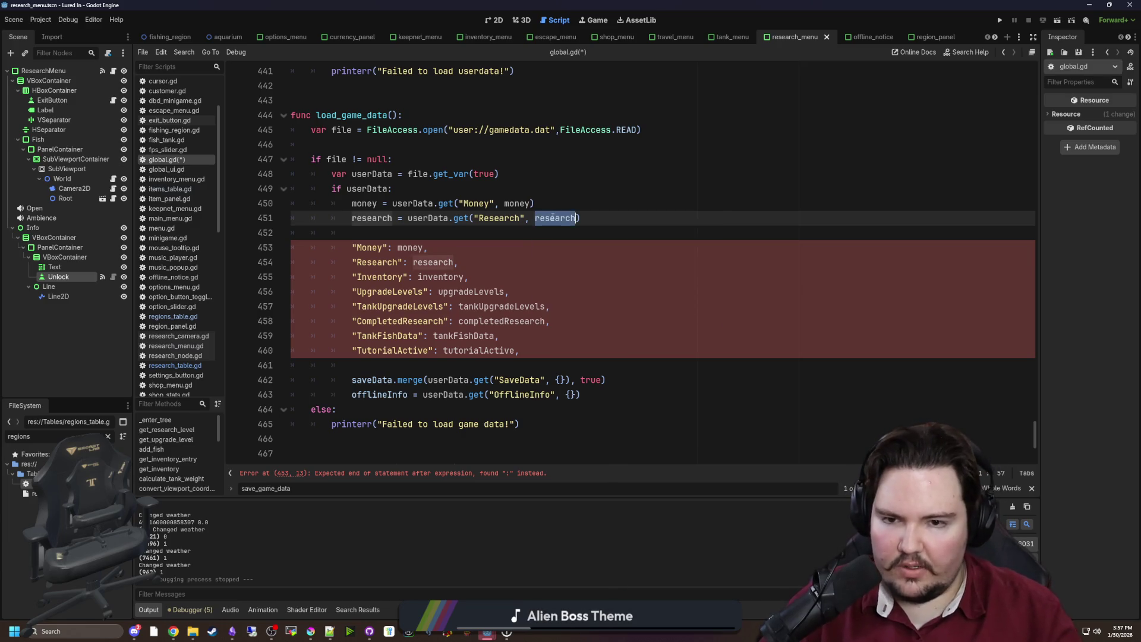
{"action": "left_click", "coordinate": [568, 203]}
{"action": "key", "text": "Down"}
{"action": "key", "text": "Up"}
{"action": "key", "text": "Up"}
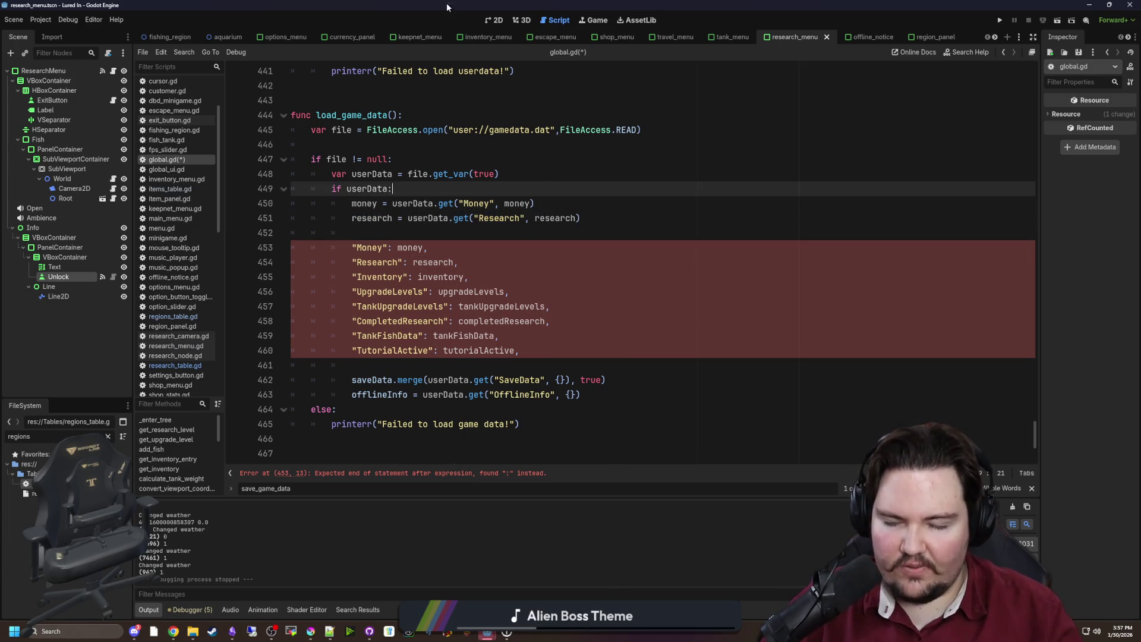
{"action": "left_click", "coordinate": [629, 222]}
Step: Add inventory = userData.get("Inventory", inventory) and begin the upgradeLevels line
{"action": "key", "text": "Return"}
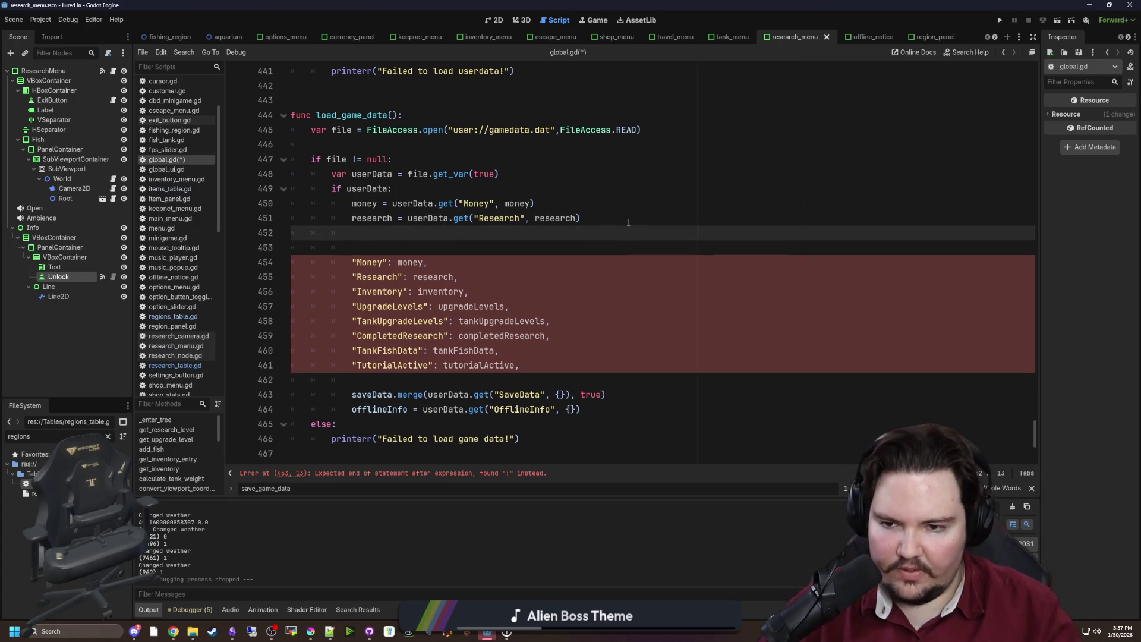
{"action": "type", "text": "\"I"}
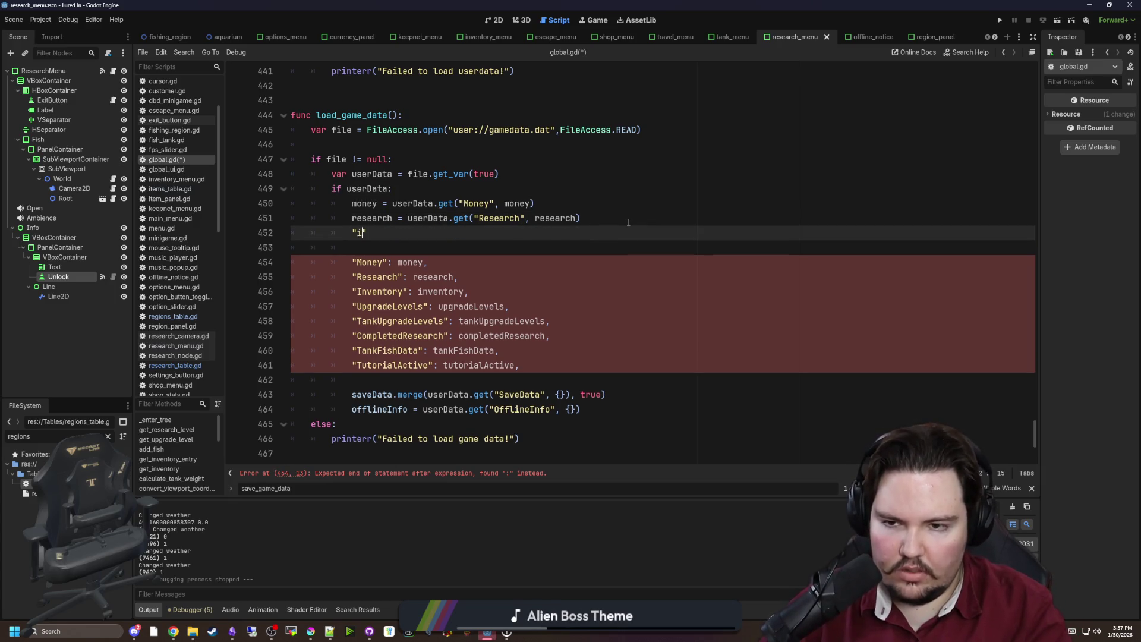
{"action": "type", "text": "y = userData.get("}
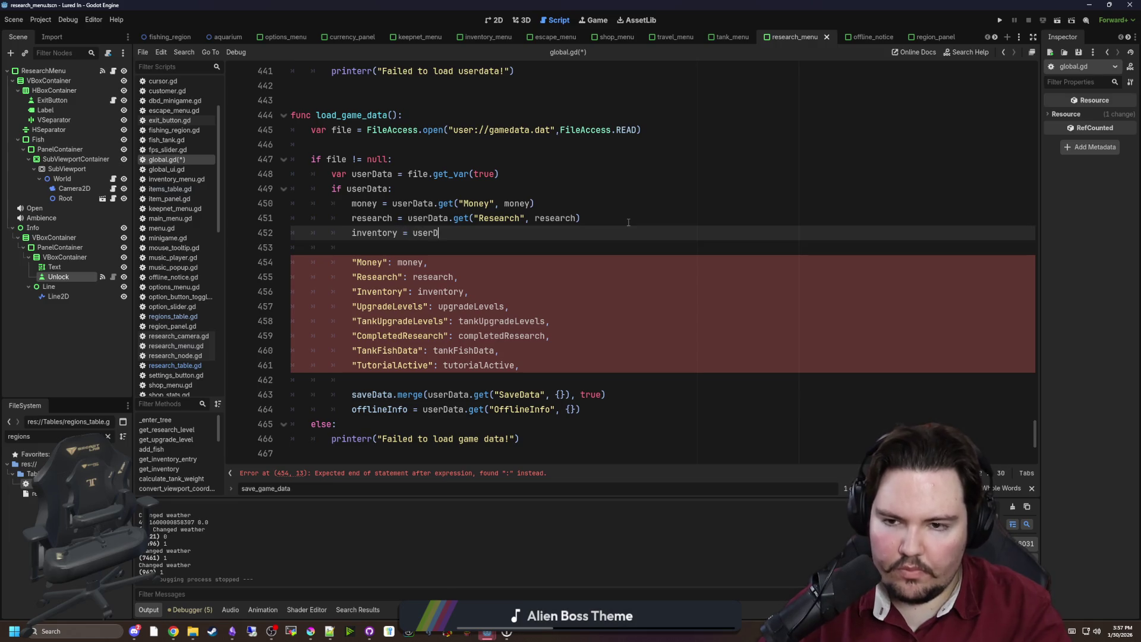
{"action": "type", "text": "\"Inventory\","}
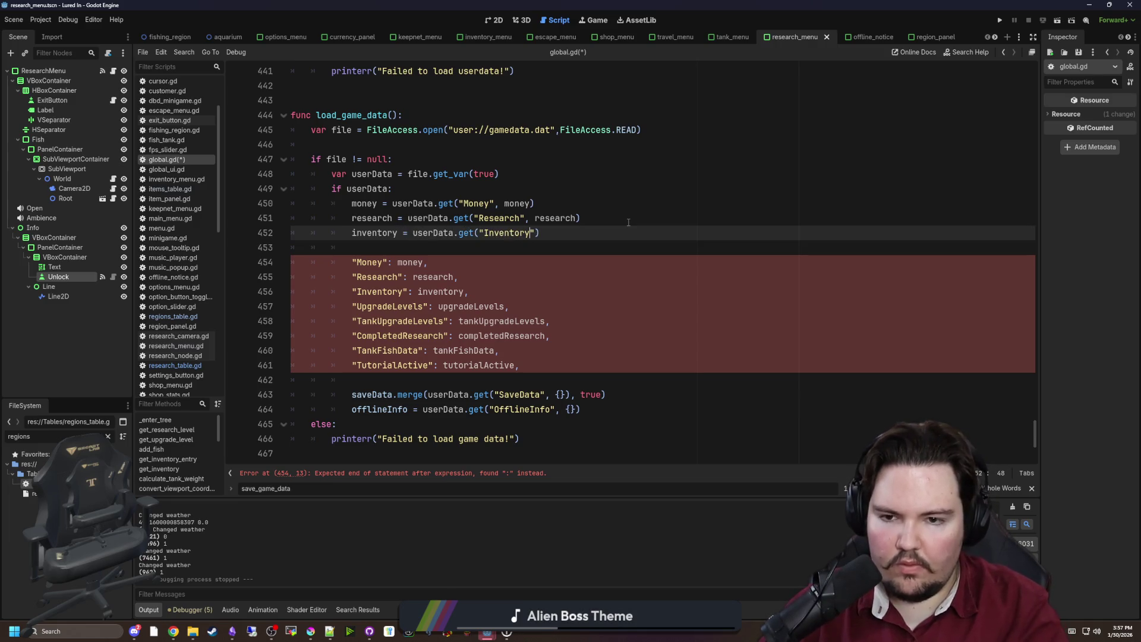
{"action": "type", "text": " inventory)"}
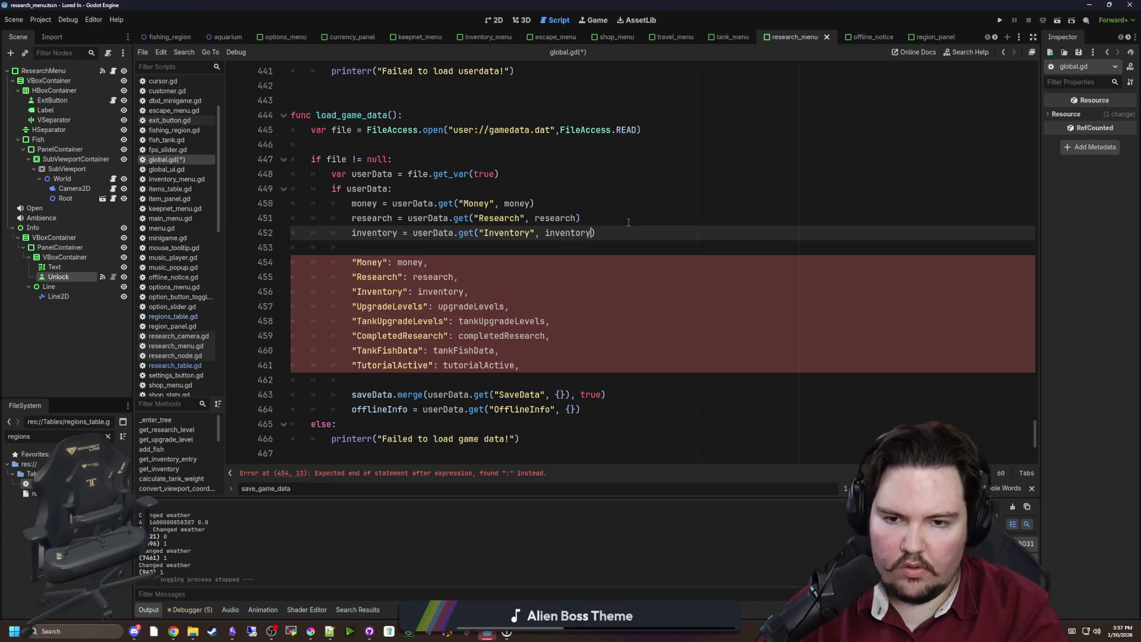
{"action": "key", "text": "Return"}
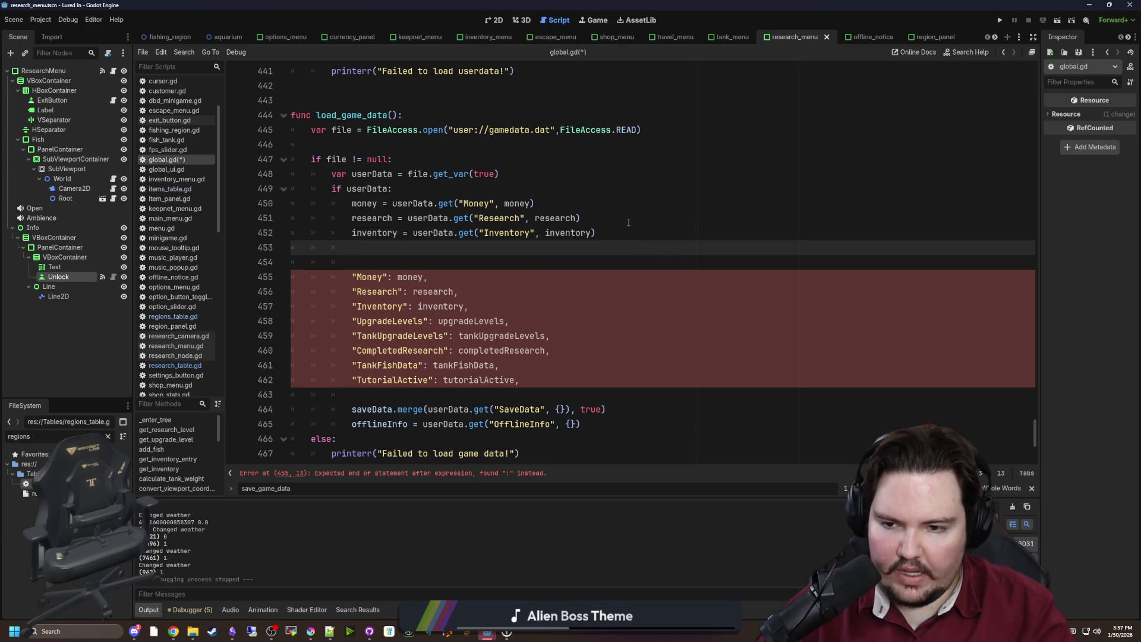
{"action": "type", "text": "upgradeLevels"}
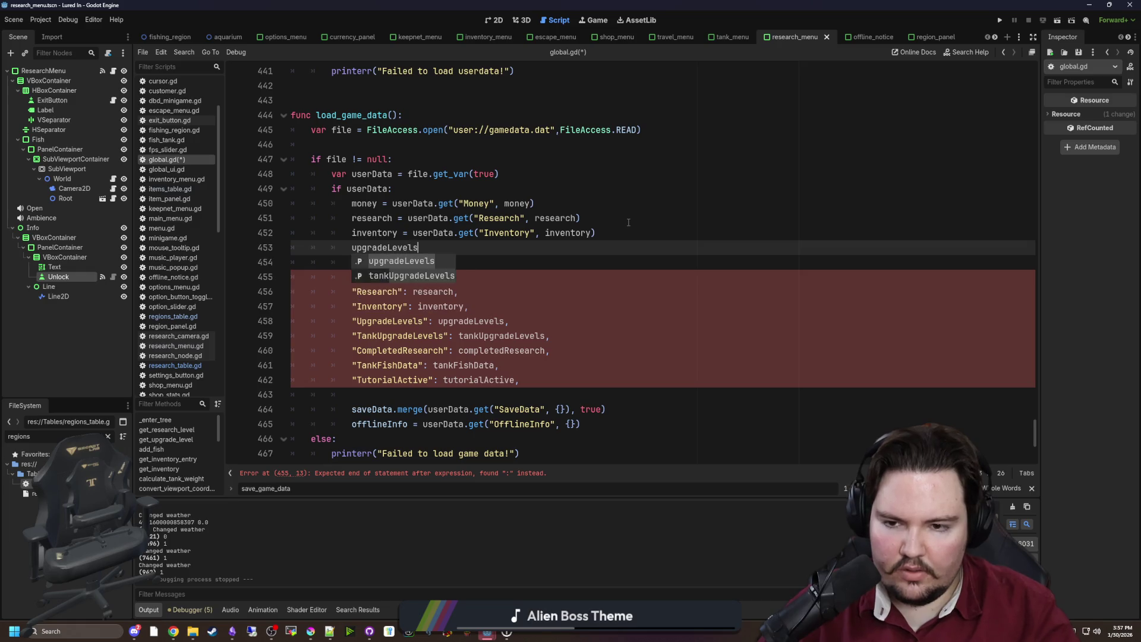
{"action": "type", "text": " = user"}
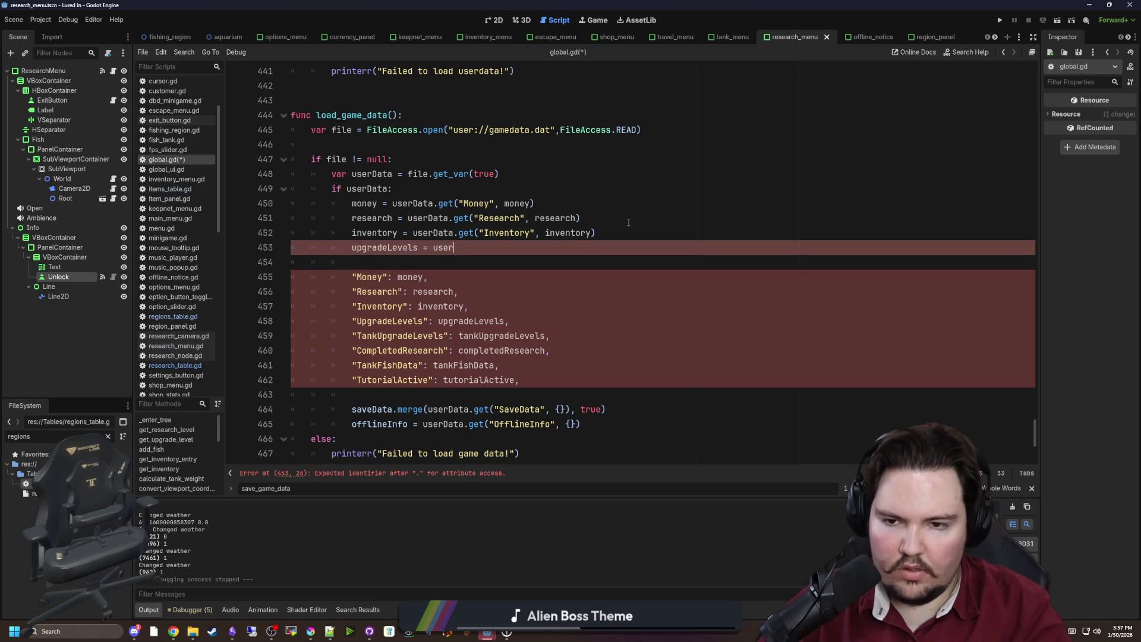
{"action": "type", "text": "Data.ge"}
{"action": "type", "text": "t(\"Upgrad"}
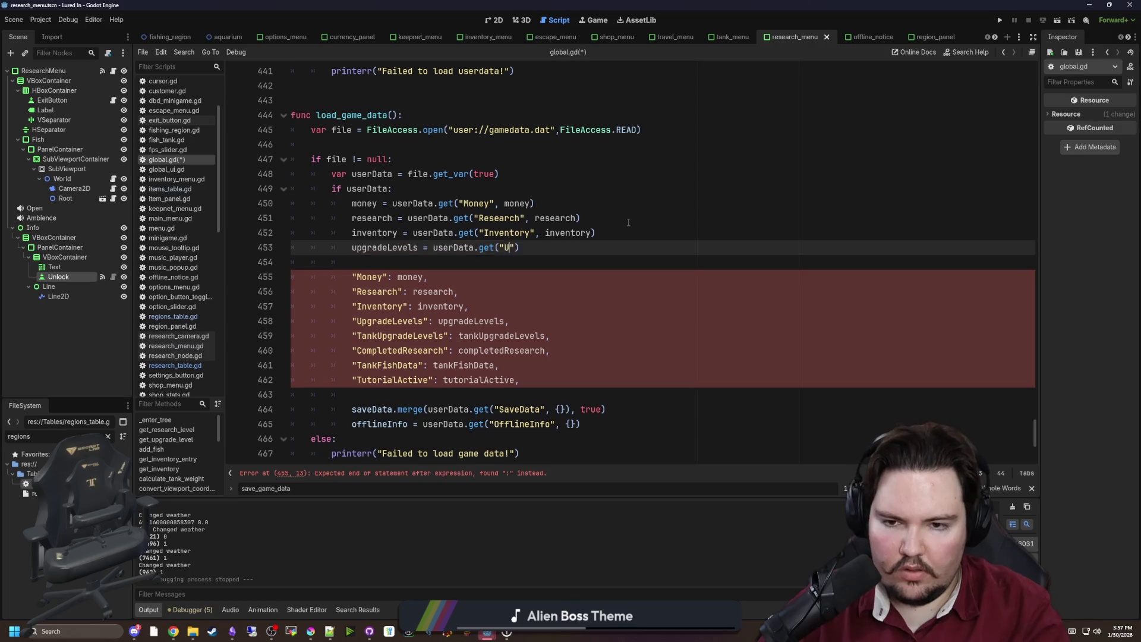
{"action": "type", "text": "eLevels\", upgrade"}
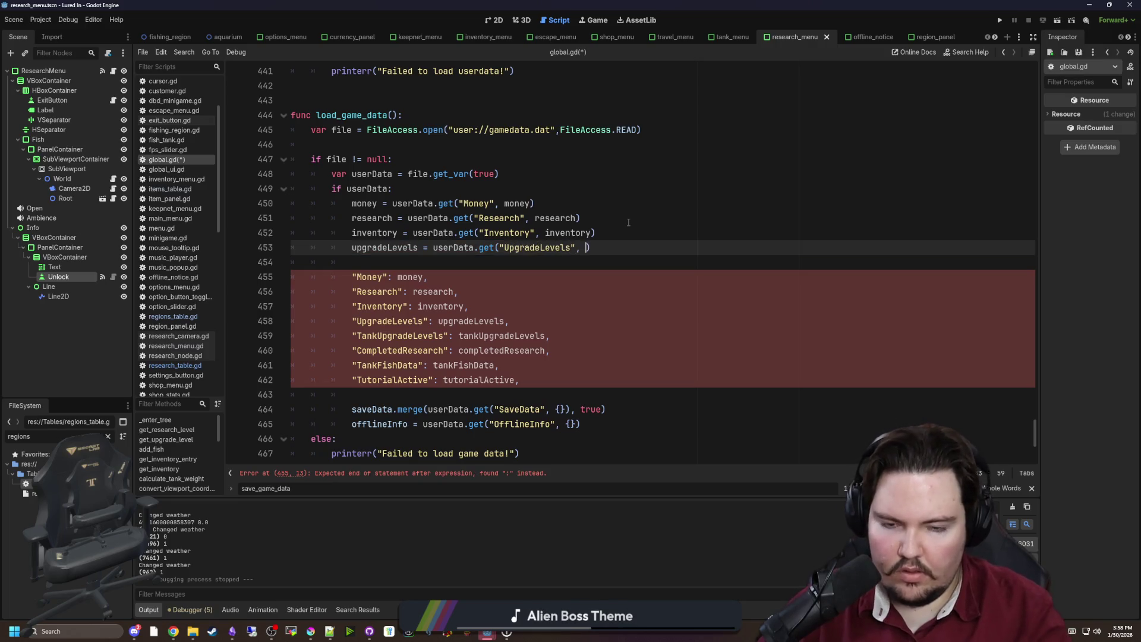
Step: Finish the upgradeLevels line and add tankUpgradeLevels loaded from userData with its current value as default
{"action": "key", "text": "Return"}
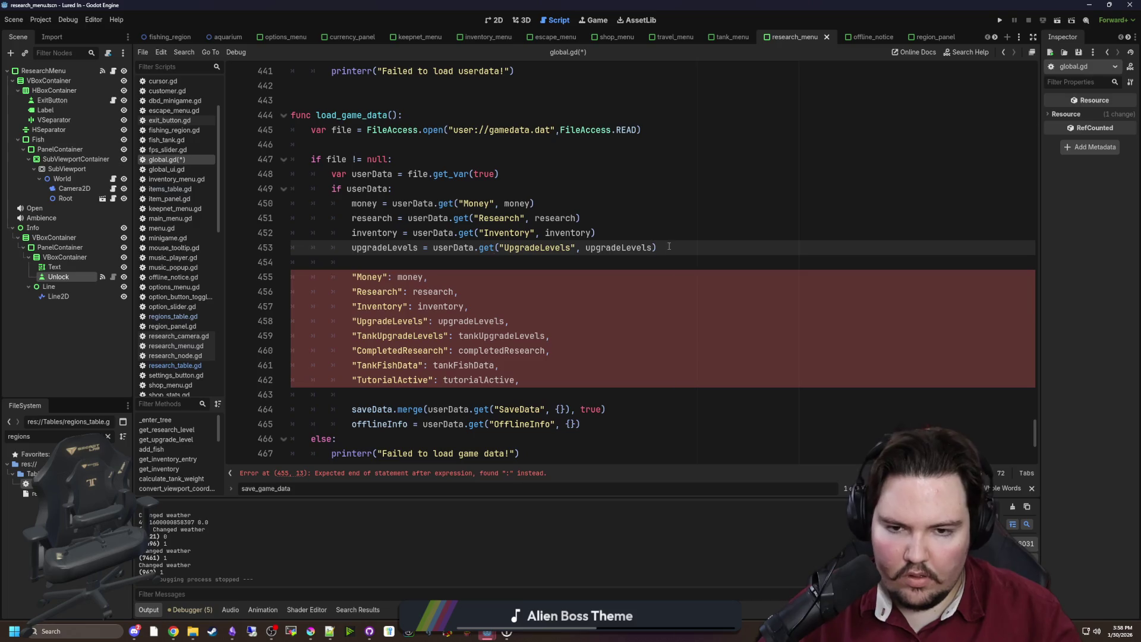
{"action": "key", "text": "Return"}
{"action": "type", "text": "tankU"}
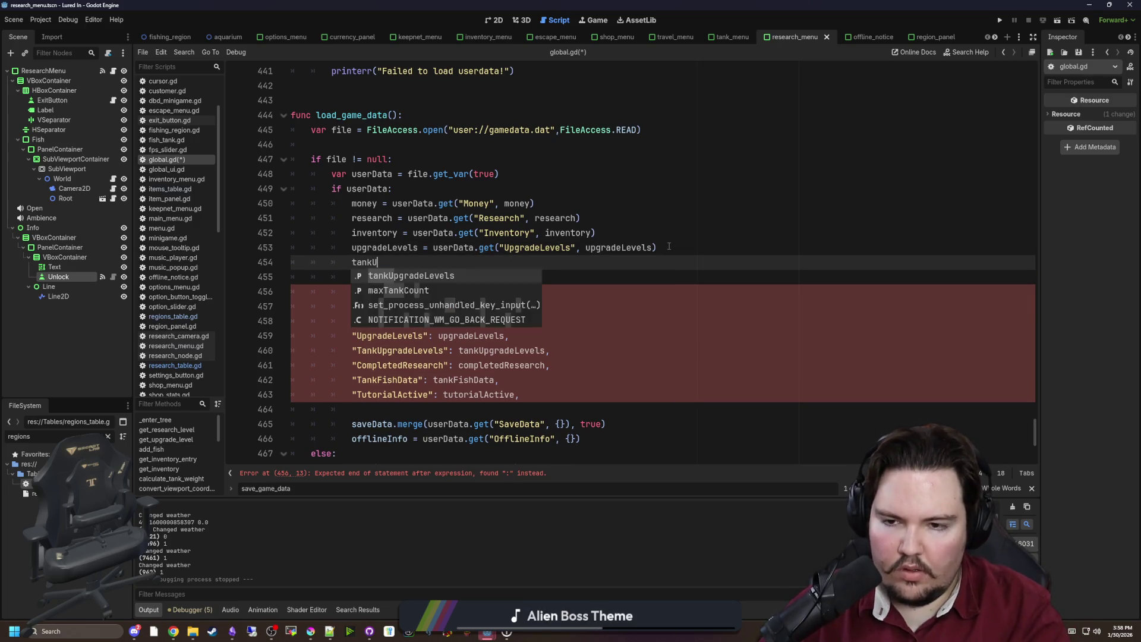
{"action": "key", "text": "Return"}
{"action": "type", "text": "= userDa"}
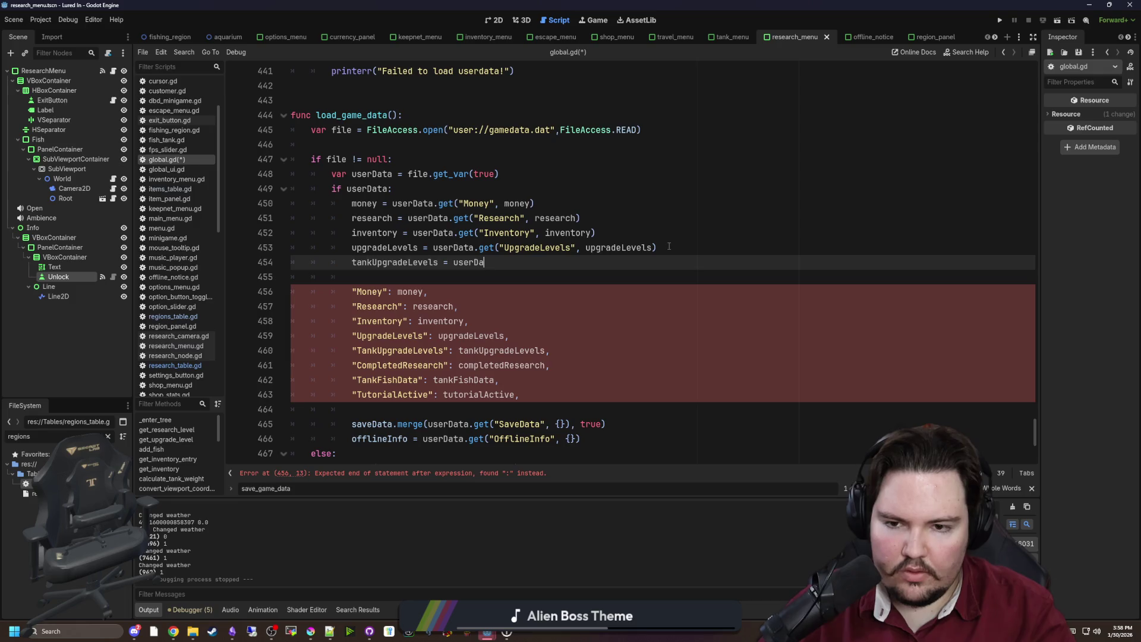
{"action": "type", "text": "(\"TankUpg"}
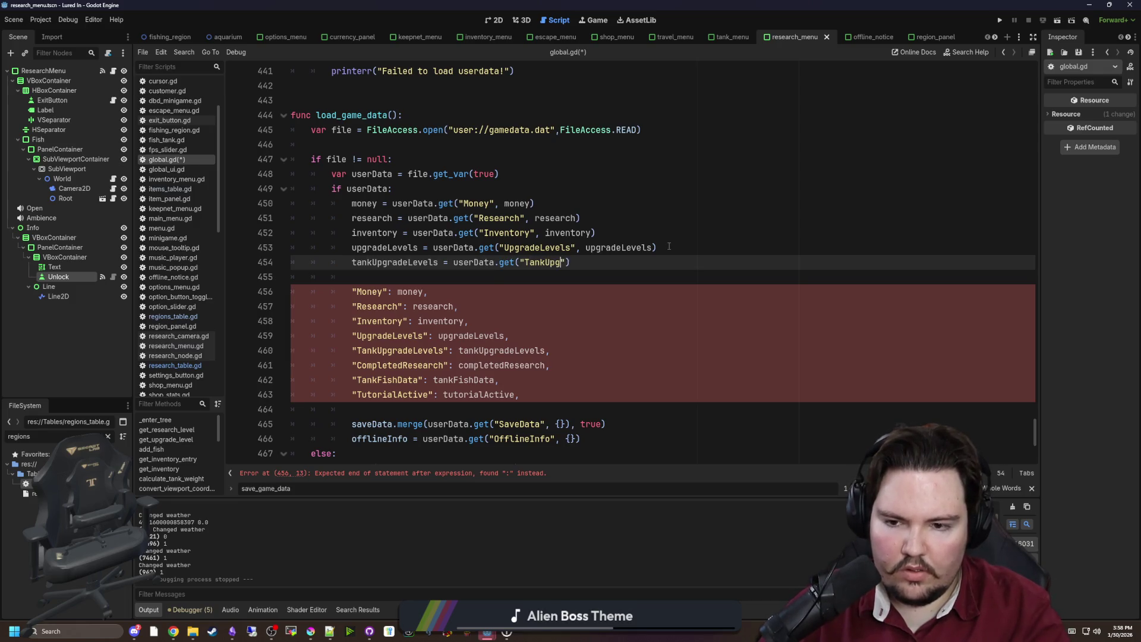
{"action": "type", "text": "s\", "}
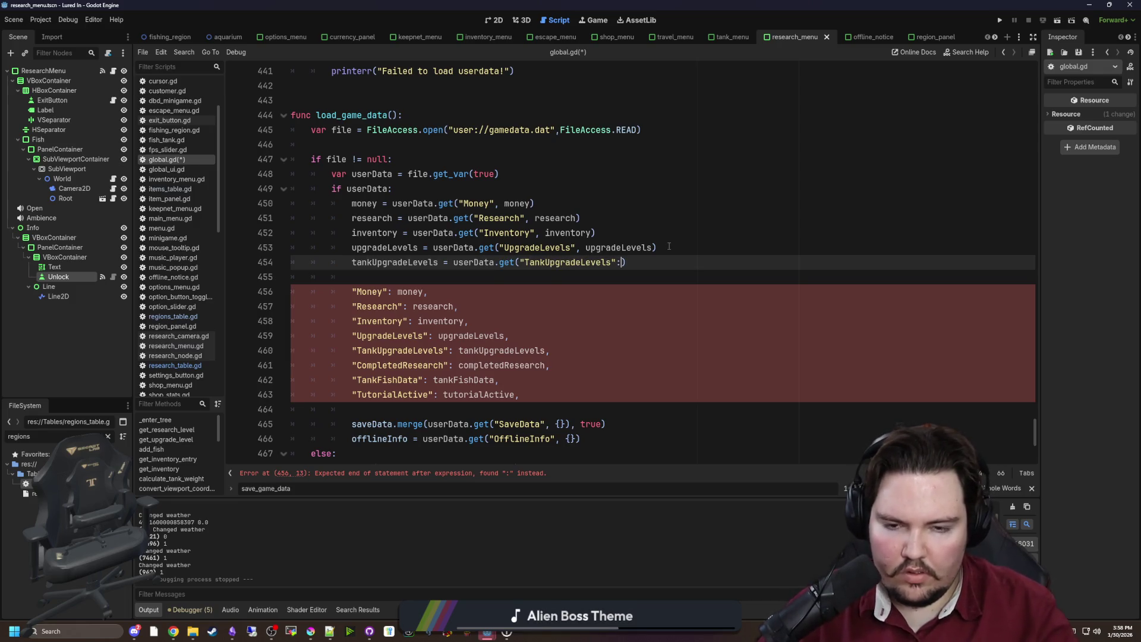
{"action": "type", "text": "tankUp"}
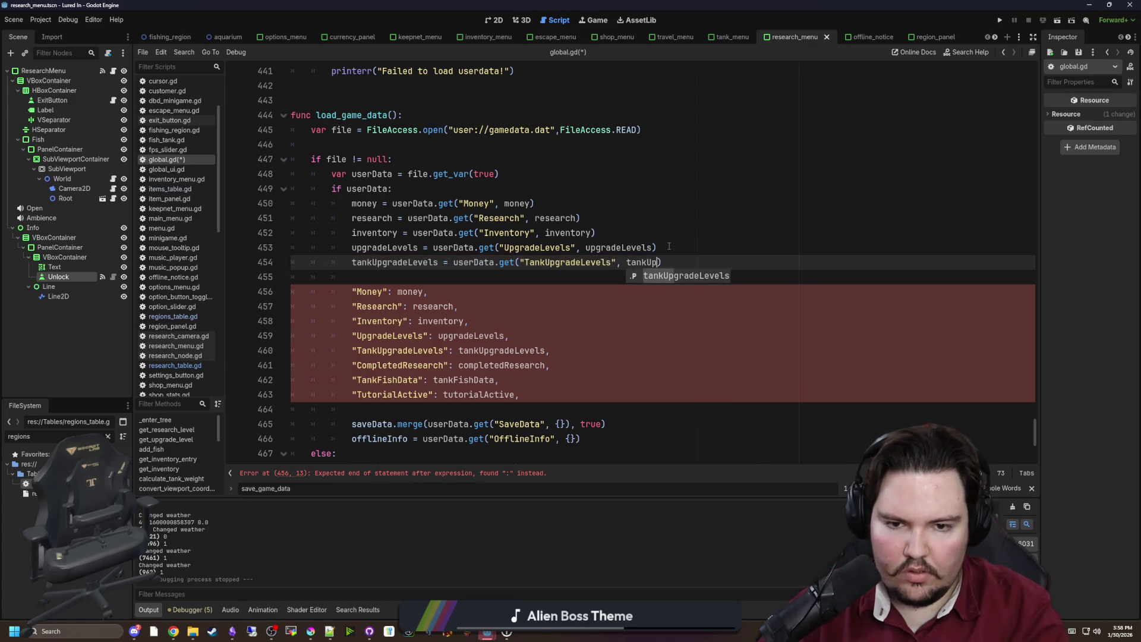
{"action": "key", "text": "Return"}
{"action": "type", "text": ")"}
{"action": "key", "text": "Return"}
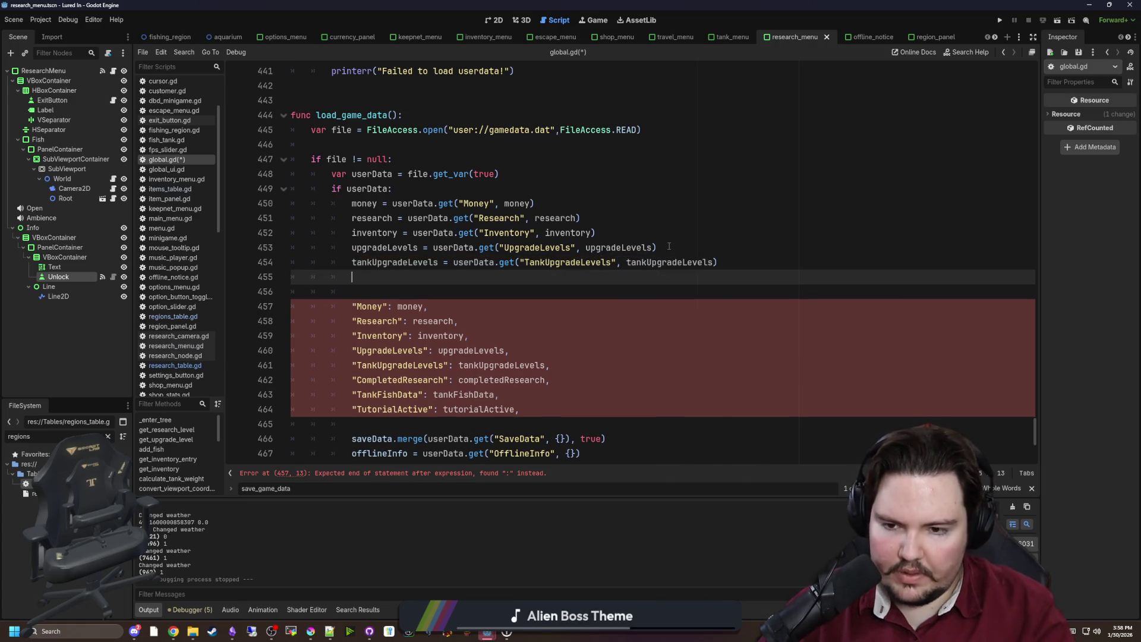
Step: Add completedResearch = userData.get(..., completedResearch) to load_game_data
{"action": "type", "text": "completedRe"}
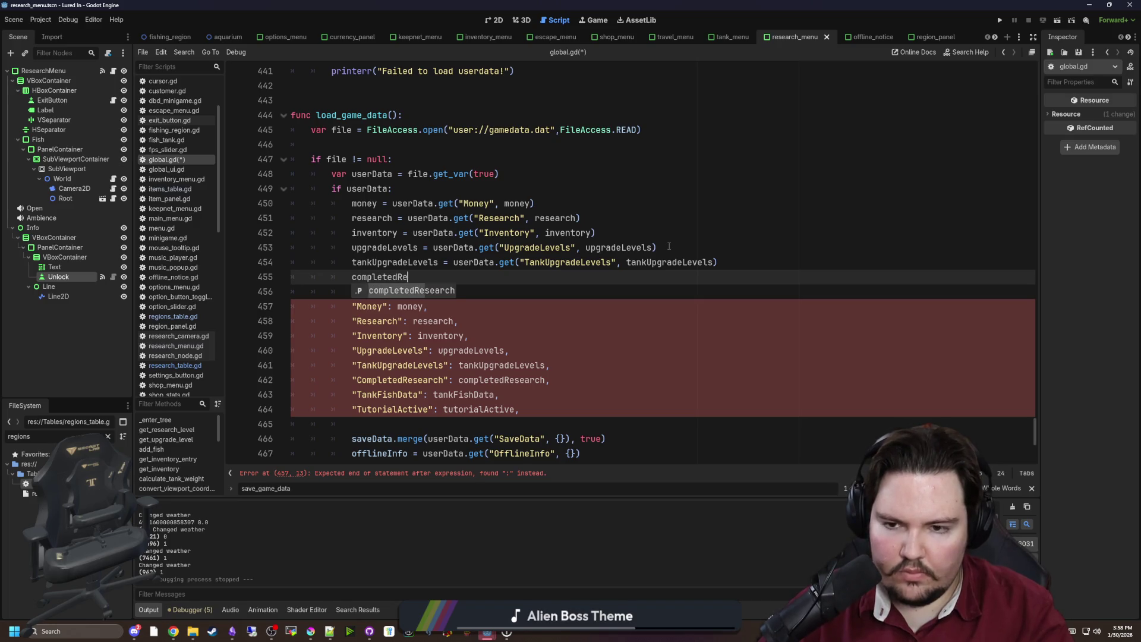
{"action": "key", "text": "Return"}
{"action": "type", "text": "= userData.get(\"CompletedResearc"}
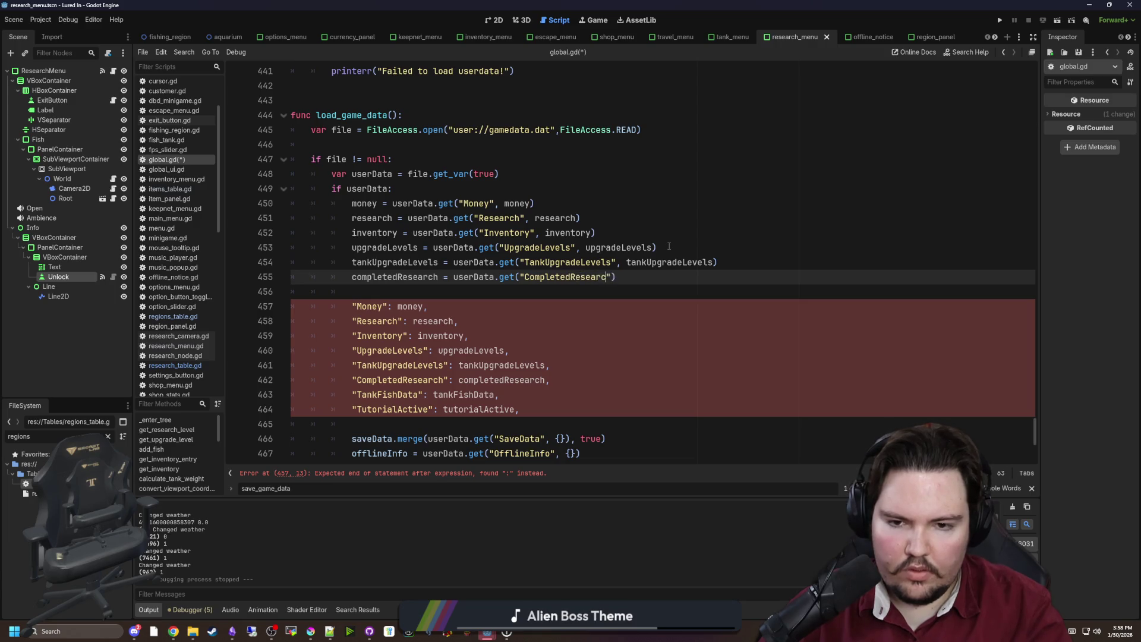
{"action": "type", "text": "h\", completedResearch"}
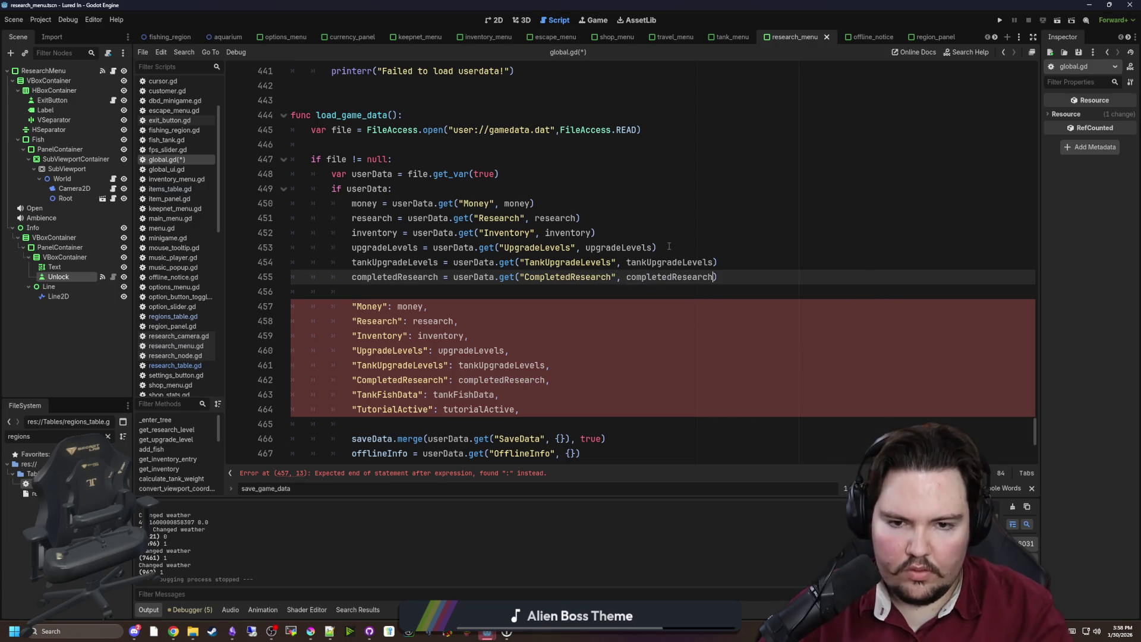
{"action": "key", "text": "End"}
Step: Add the tankFishData and tutorialActive reads from userData, each defaulting to itself
{"action": "key", "text": "Return"}
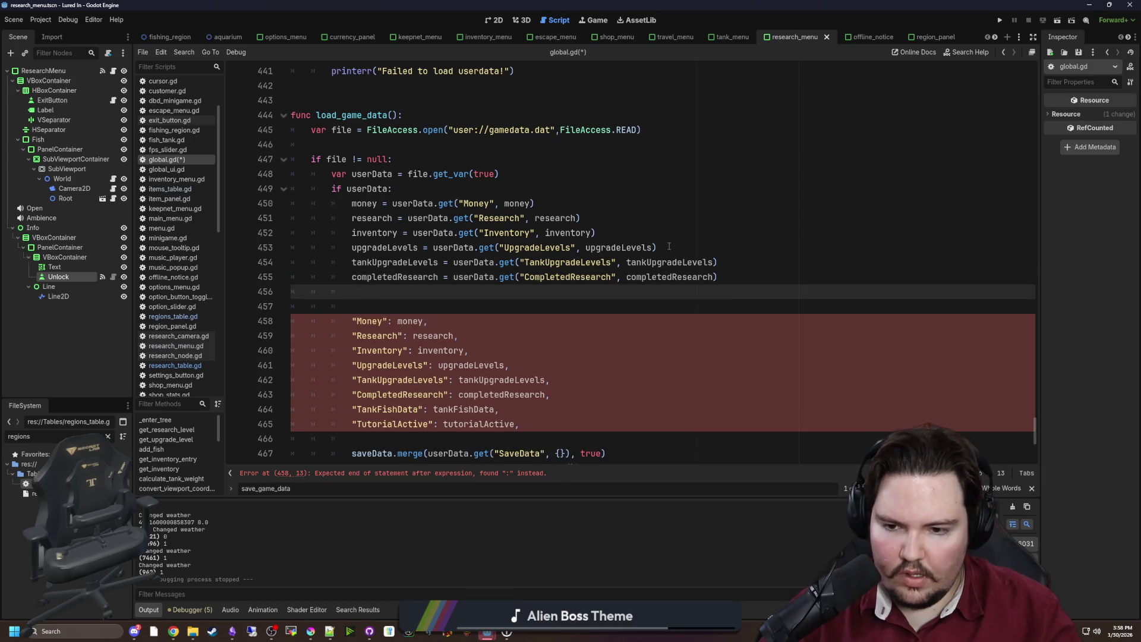
{"action": "type", "text": "tankFishData = "}
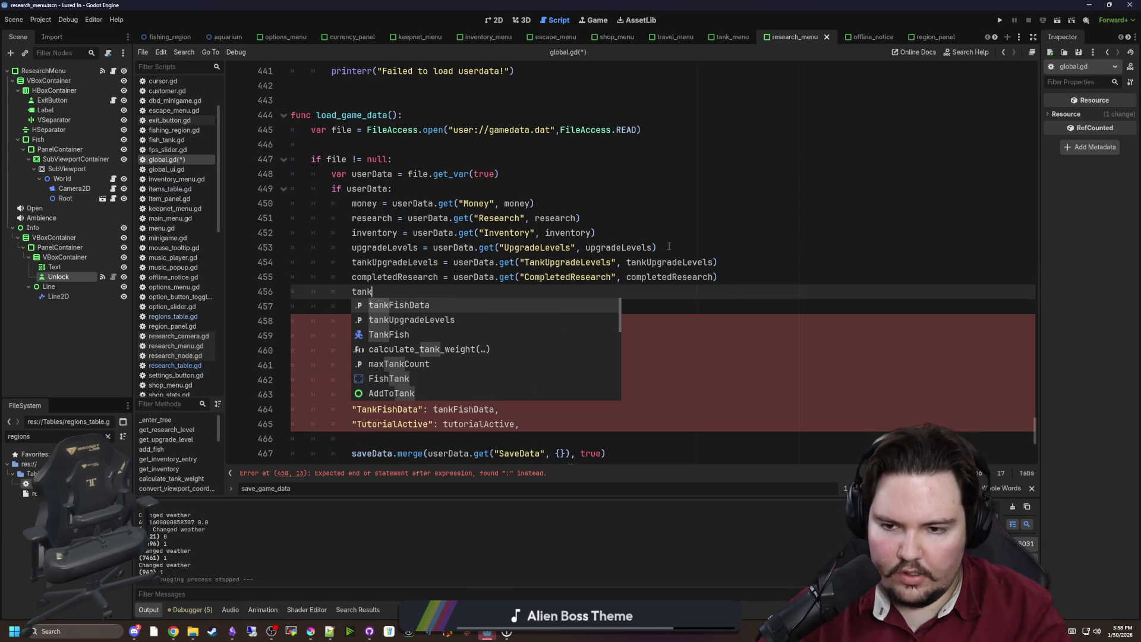
{"action": "type", "text": "userData.g"}
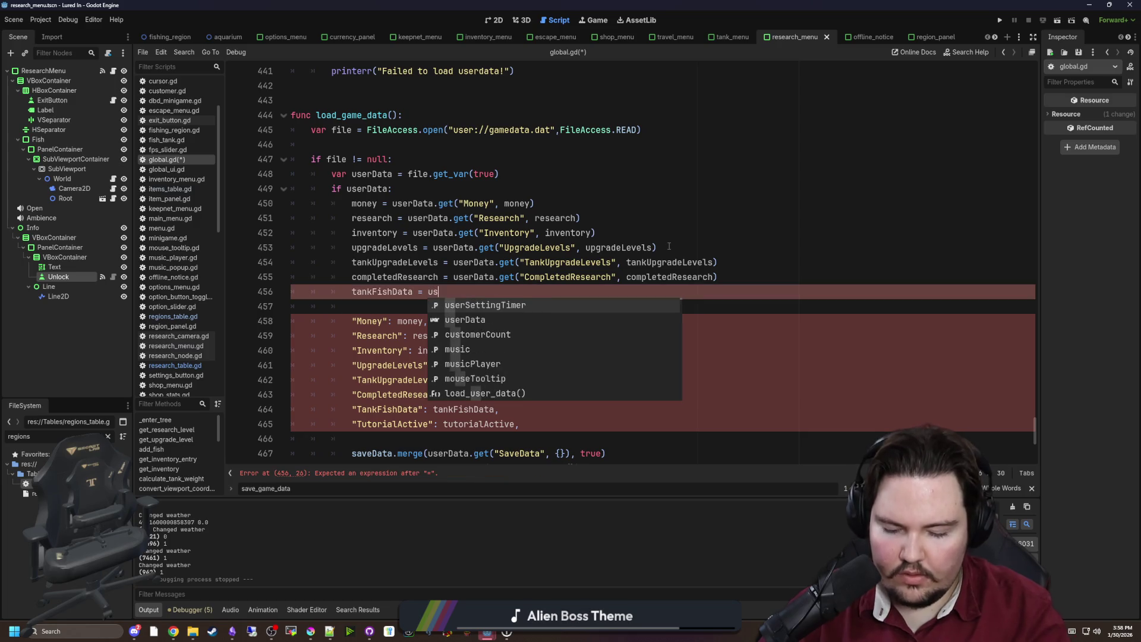
{"action": "type", "text": "et(\""}
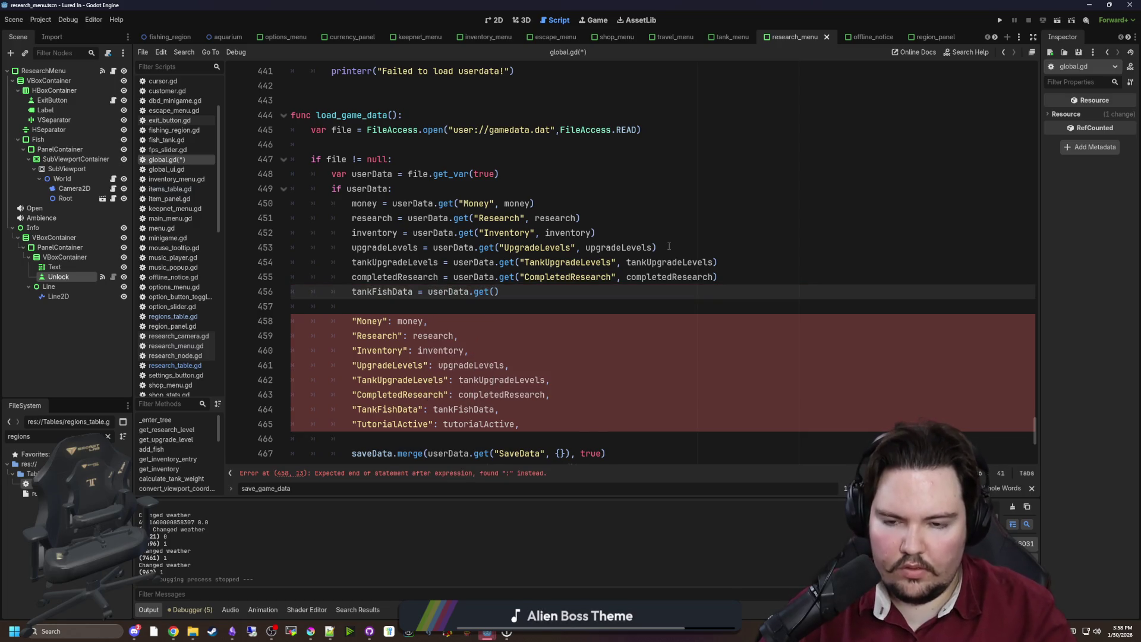
{"action": "type", "text": "TankFish"}
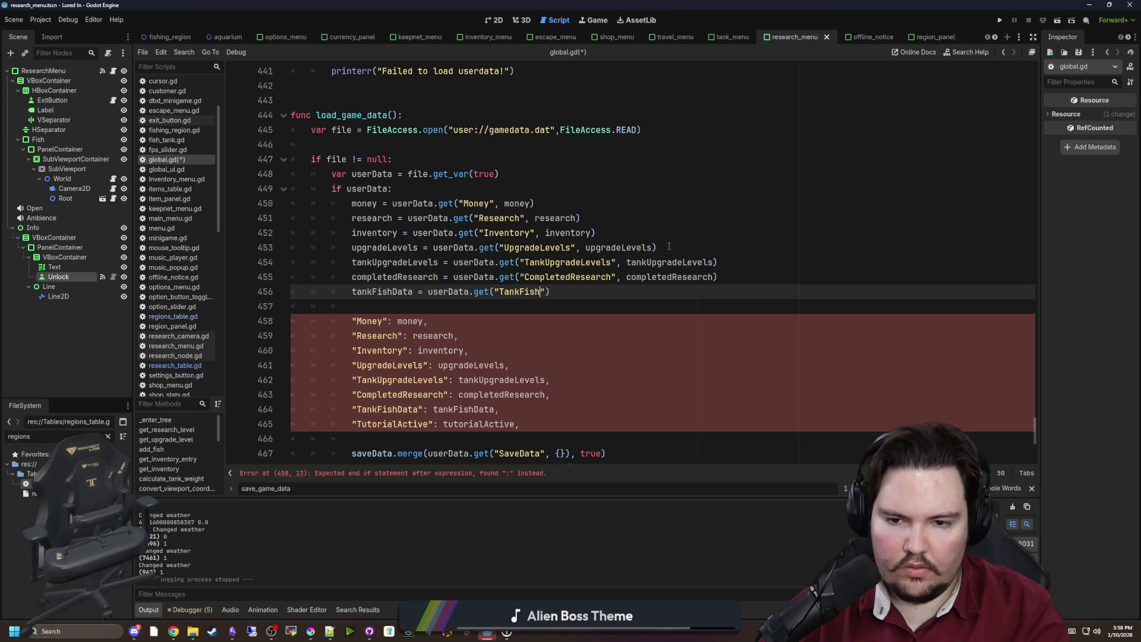
{"action": "type", "text": "Data\", tank"}
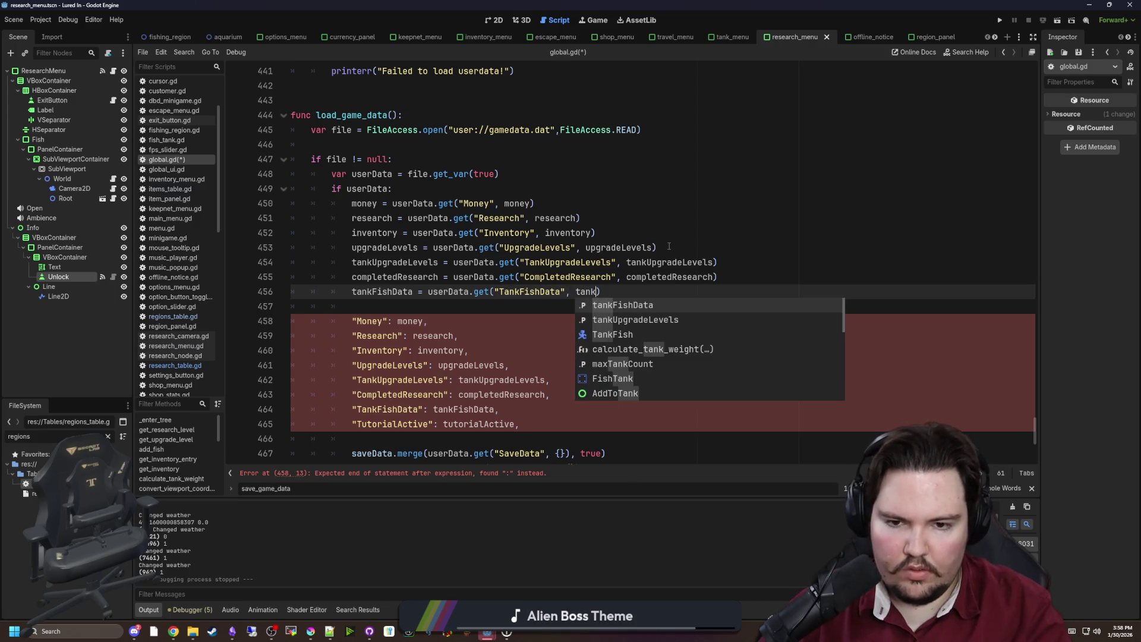
{"action": "key", "text": "Return"}
{"action": "key", "text": "End"}
{"action": "key", "text": "Return"}
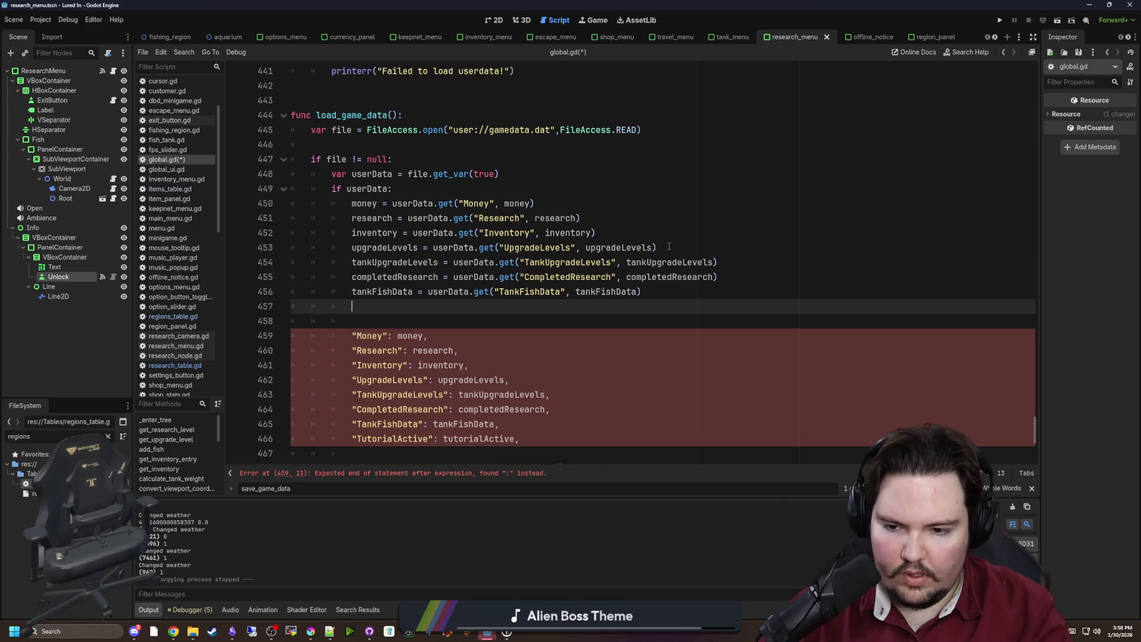
{"action": "type", "text": "tutorialActive = us"}
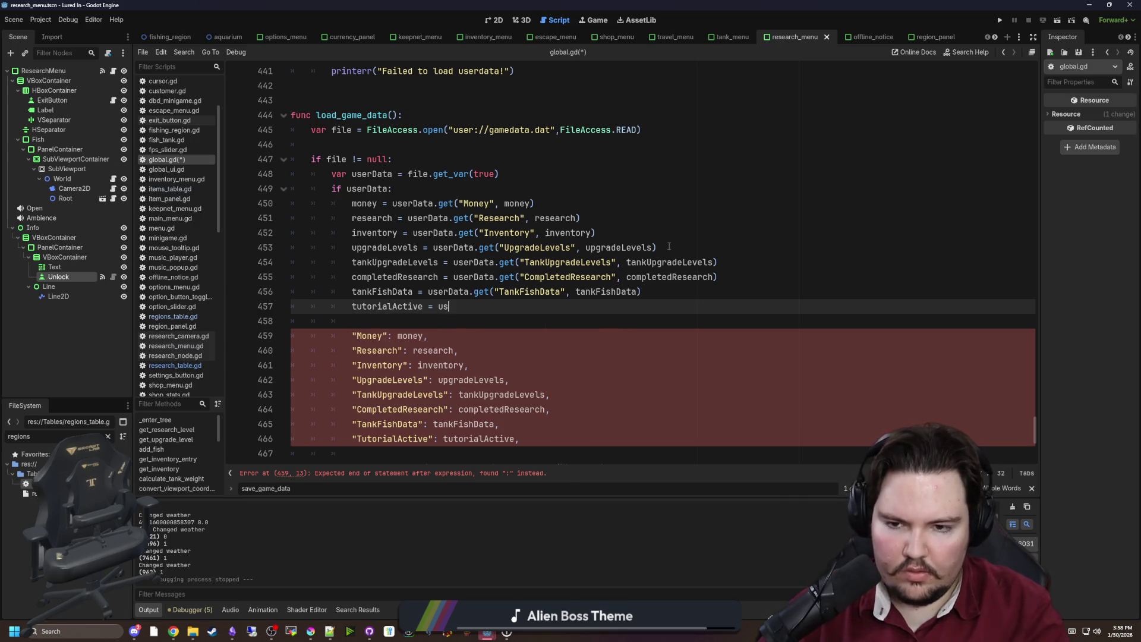
{"action": "type", "text": "erData.get(\"T"}
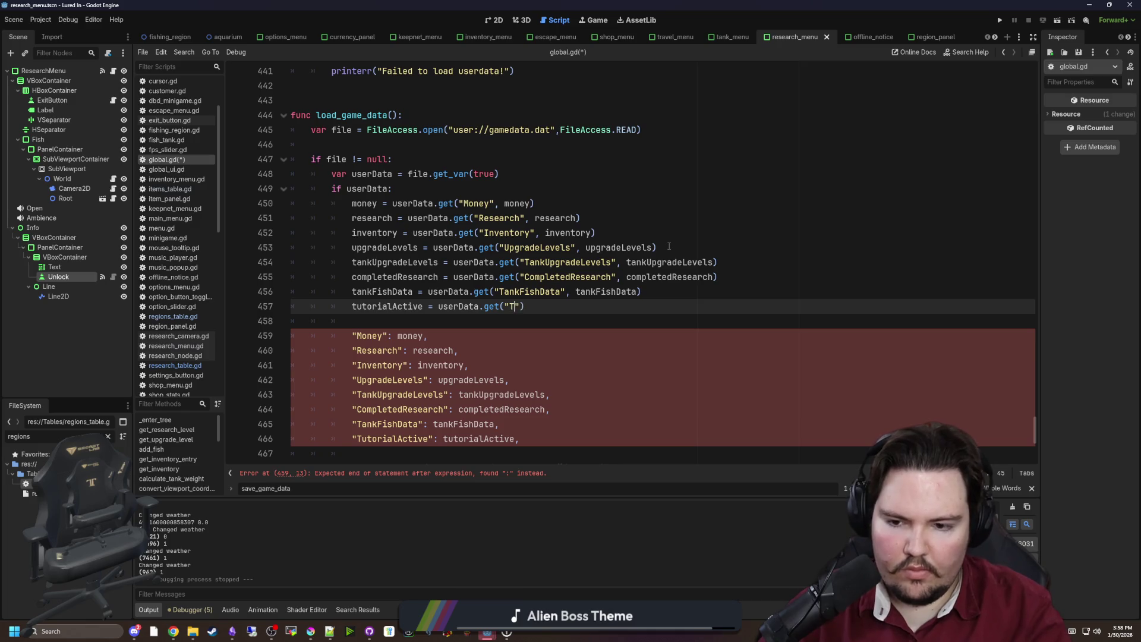
{"action": "type", "text": "utorialActive"}
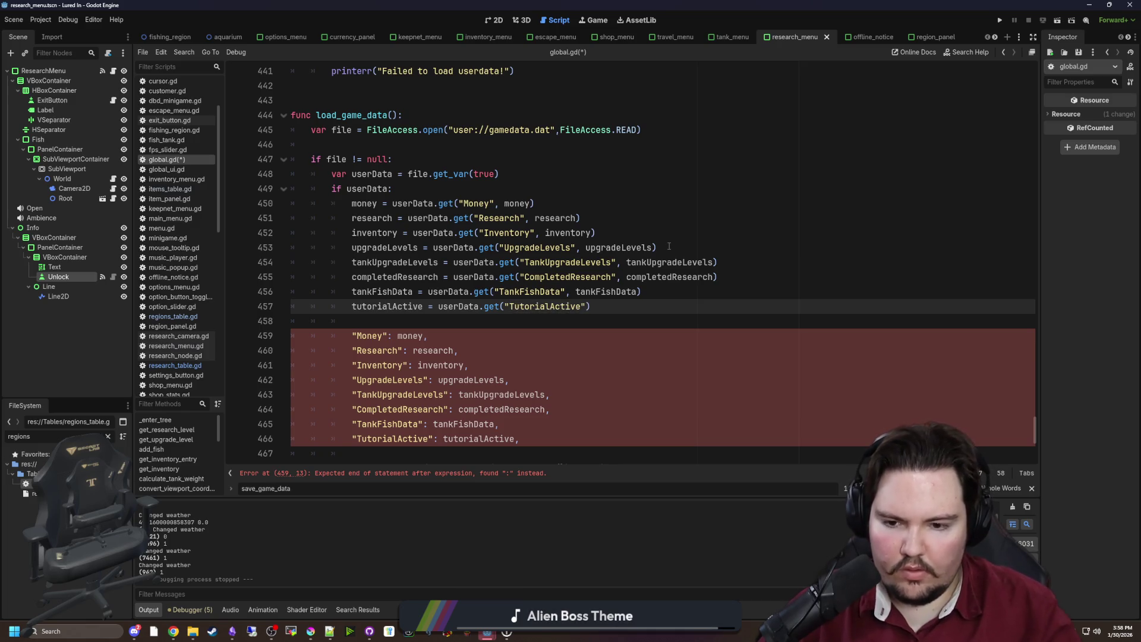
{"action": "type", "text": "\", tut"}
{"action": "key", "text": "Return"}
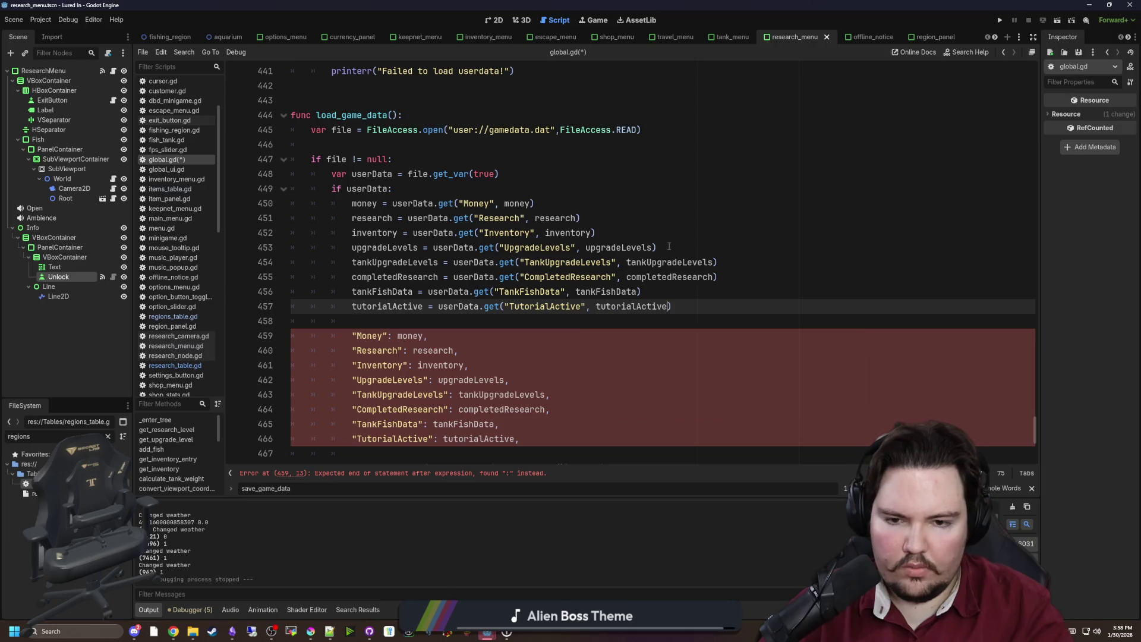
Step: Delete the leftover dictionary entries and the saveData.merge line
{"action": "scroll", "coordinate": [552, 345], "scroll_direction": "down", "scroll_amount": 2}
{"action": "left_click_drag", "start_coordinate": [553, 365], "coordinate": [292, 232]}
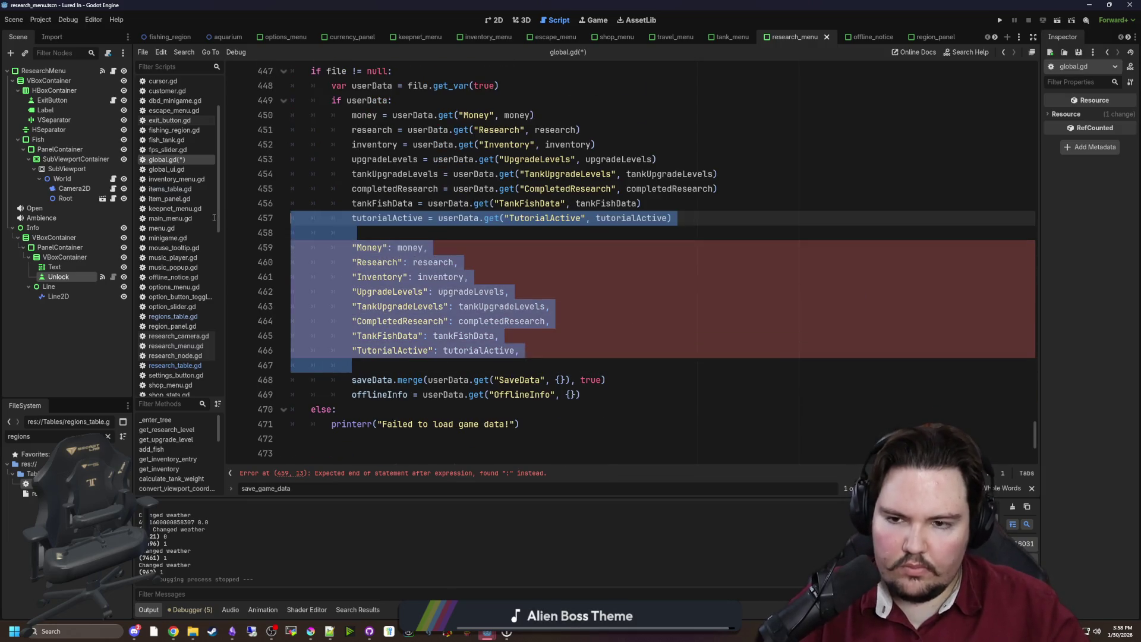
{"action": "key", "text": "BackSpace"}
{"action": "left_click", "coordinate": [606, 247], "text": "shift"}
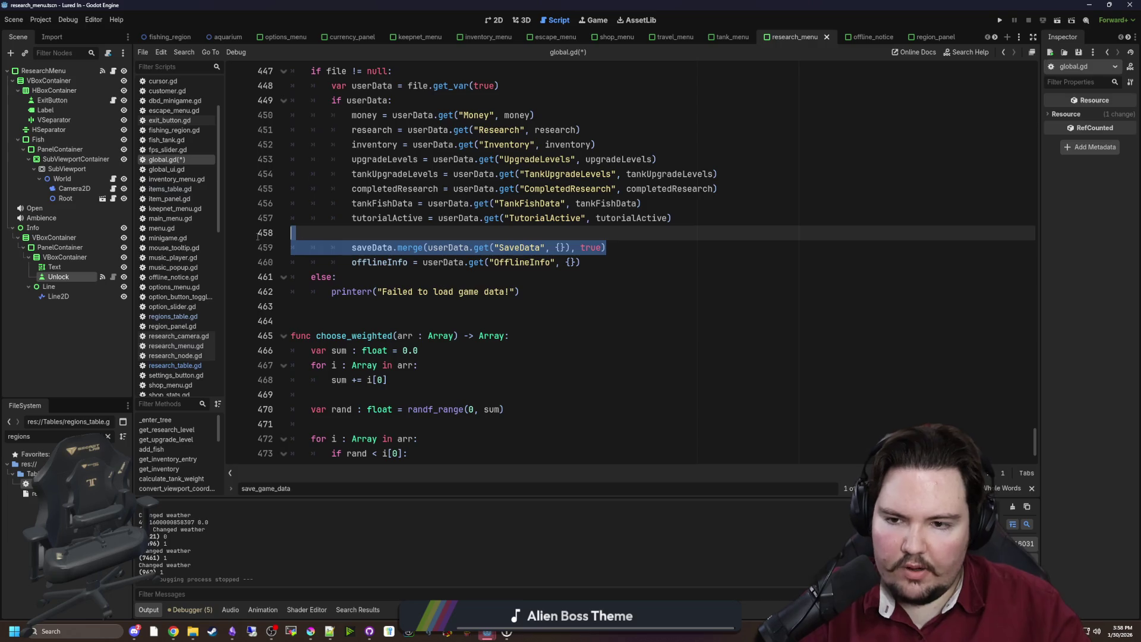
{"action": "scroll", "coordinate": [535, 267], "scroll_direction": "up", "scroll_amount": 1}
{"action": "left_click_drag", "start_coordinate": [606, 292], "coordinate": [285, 277]}
{"action": "key", "text": "BackSpace"}
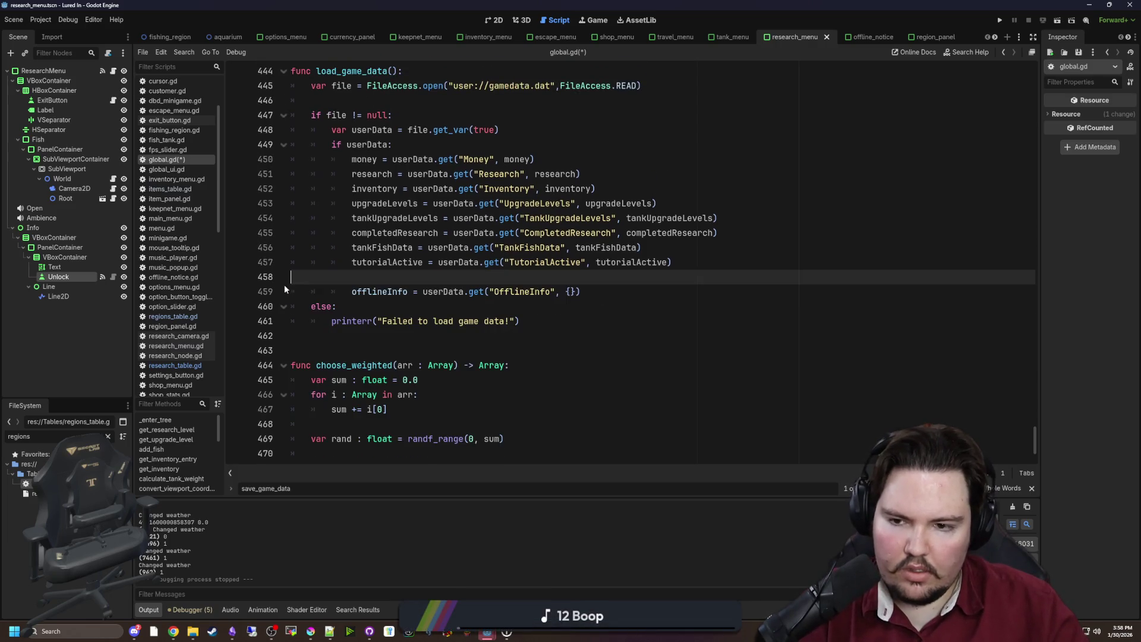
Step: Default the OfflineInfo read to offlineInfo and move it up under tutorialActive
{"action": "left_click", "coordinate": [571, 291]}
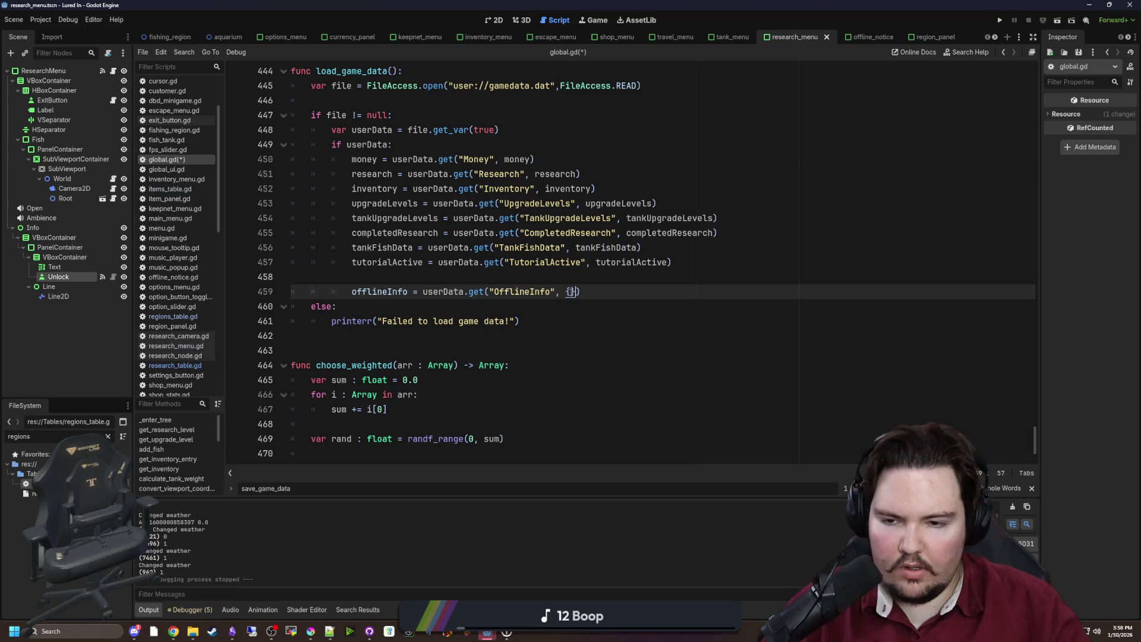
{"action": "key", "text": "BackSpace"}
{"action": "type", "text": "offline"}
{"action": "key", "text": "Return"}
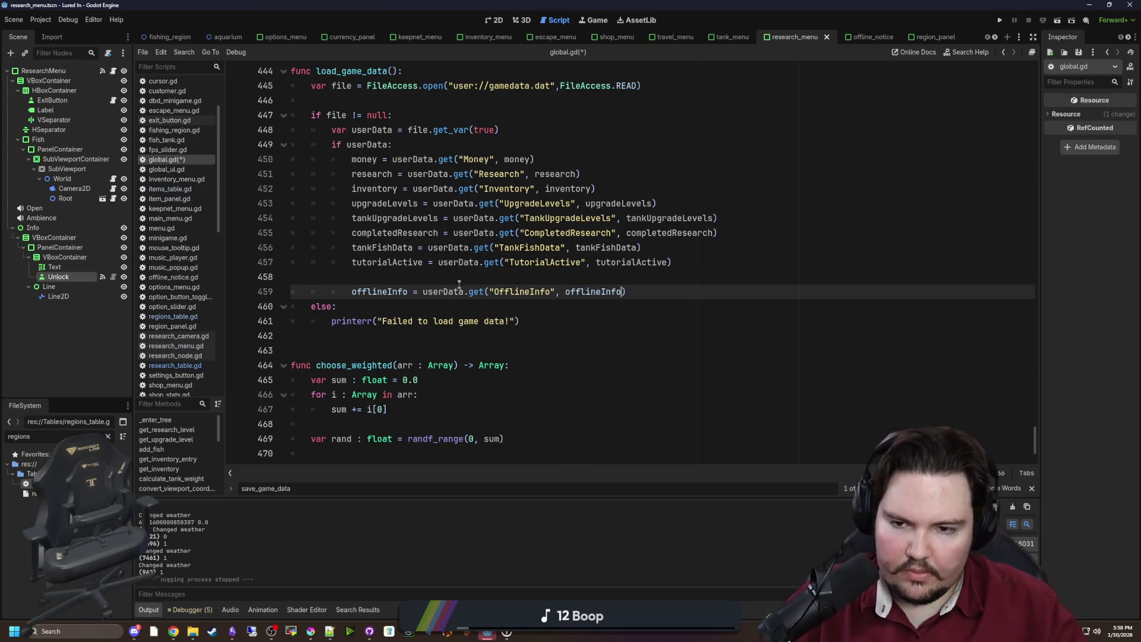
{"action": "key", "text": "Up"}
{"action": "key", "text": "BackSpace"}
{"action": "key", "text": "BackSpace"}
{"action": "type", "text": ")"}
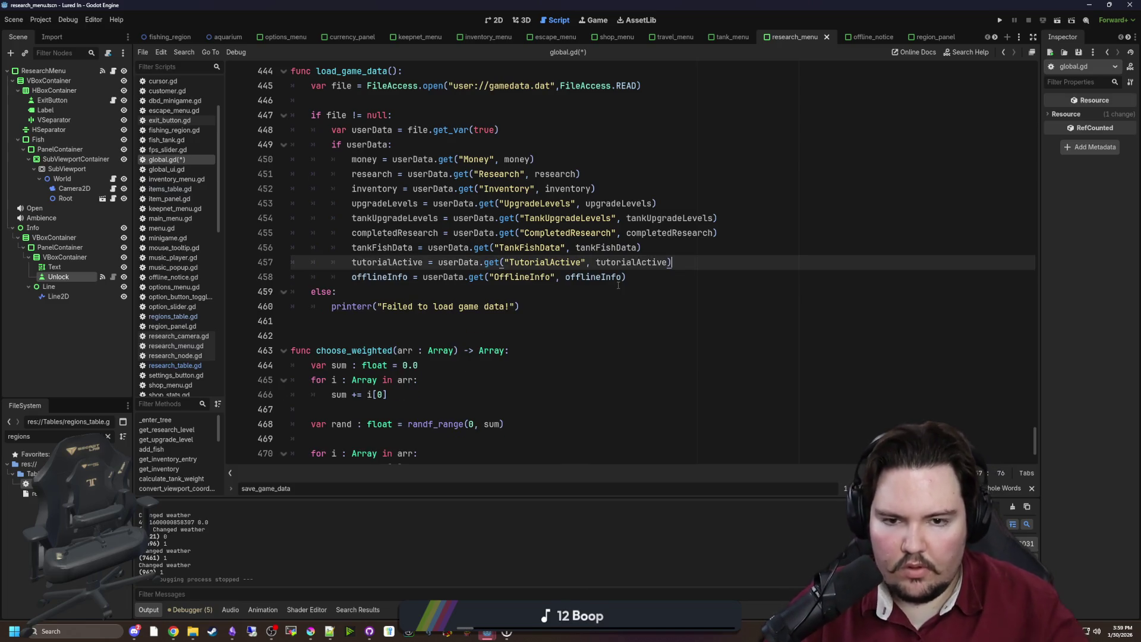
Step: Scroll through load_game_data to review the rewritten loading code
{"action": "scroll", "coordinate": [618, 315], "scroll_direction": "up", "scroll_amount": 2}
{"action": "scroll", "coordinate": [619, 347], "scroll_direction": "up", "scroll_amount": 2}
{"action": "left_click", "coordinate": [455, 233]}
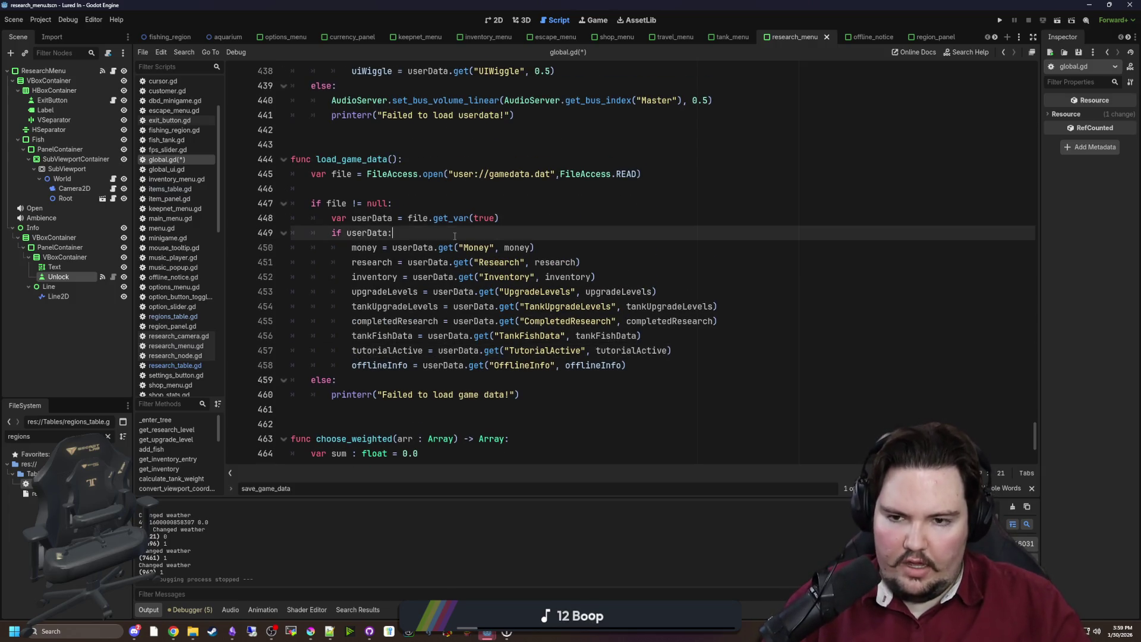
{"action": "left_click", "coordinate": [539, 379]}
{"action": "scroll", "coordinate": [540, 379], "scroll_direction": "down", "scroll_amount": 4}
{"action": "scroll", "coordinate": [455, 339], "scroll_direction": "up", "scroll_amount": 2}
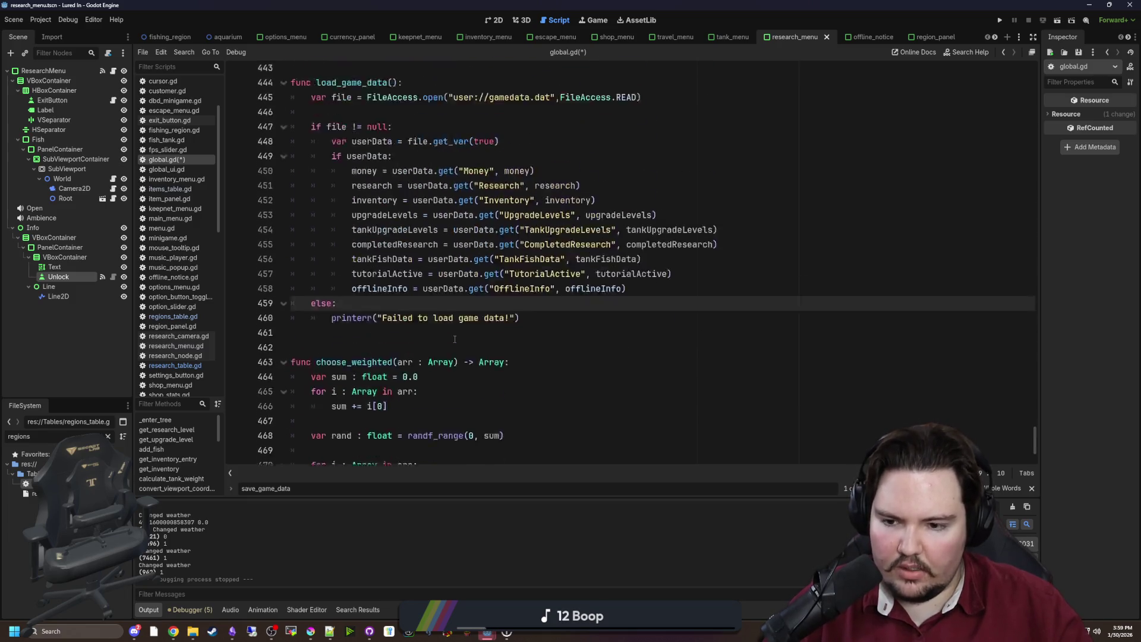
{"action": "scroll", "coordinate": [455, 339], "scroll_direction": "up", "scroll_amount": 17}
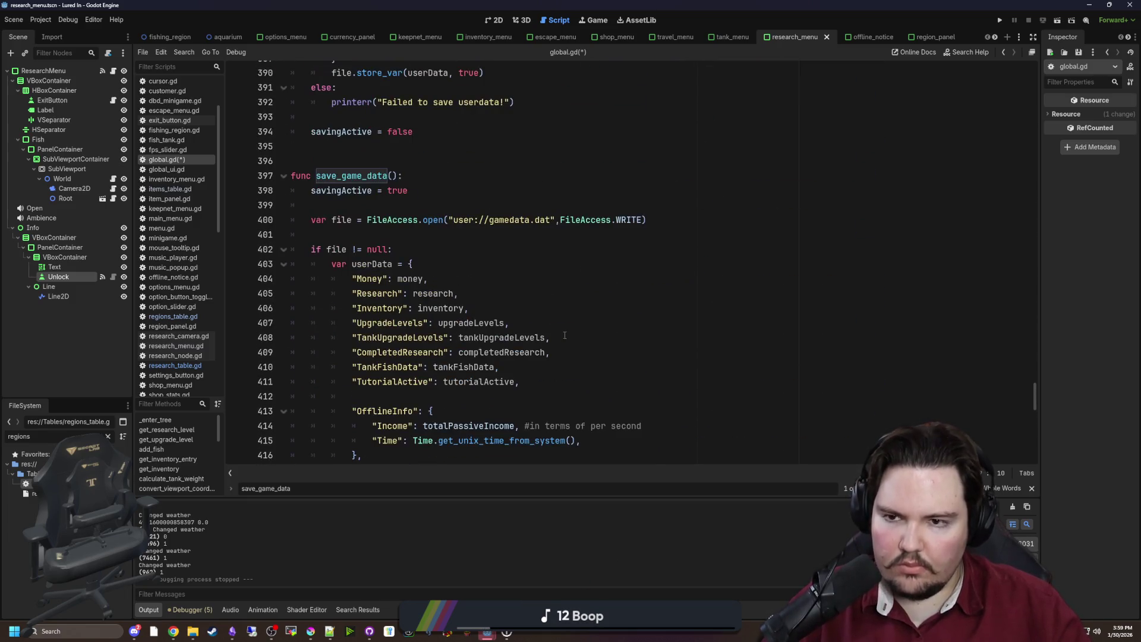
{"action": "scroll", "coordinate": [565, 335], "scroll_direction": "up", "scroll_amount": 12}
Step: Comment out the old saveData dictionary block at the top of global.gd with Ctrl+K
{"action": "left_click_drag", "start_coordinate": [1034, 372], "coordinate": [1039, 83]}
{"action": "scroll", "coordinate": [435, 287], "scroll_direction": "down", "scroll_amount": 8}
{"action": "scroll", "coordinate": [436, 287], "scroll_direction": "up", "scroll_amount": 5}
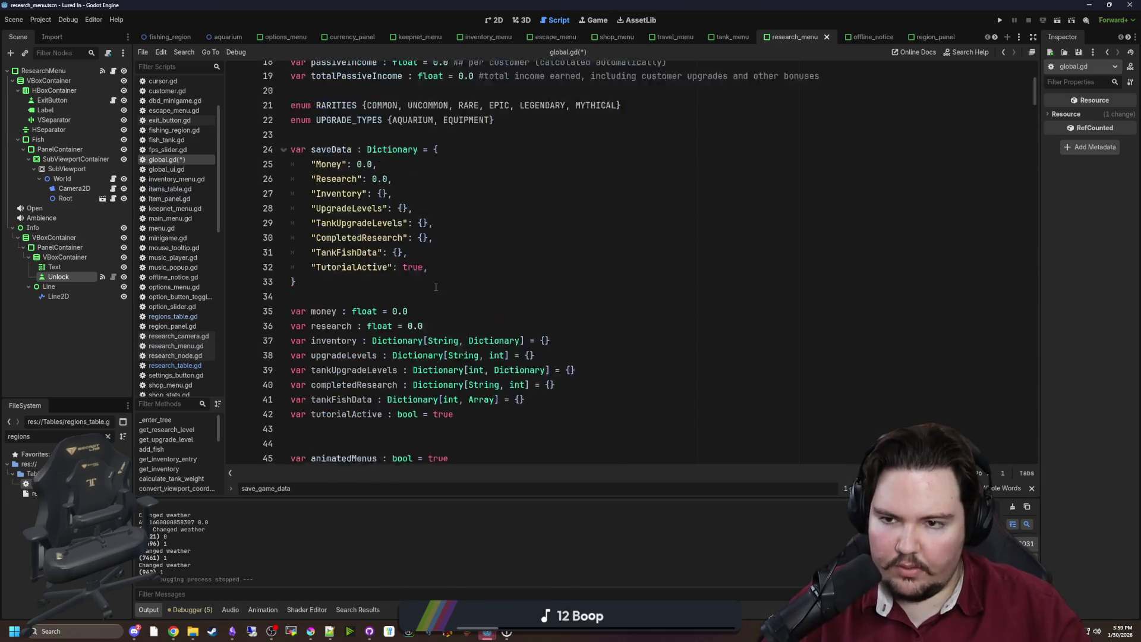
{"action": "scroll", "coordinate": [436, 287], "scroll_direction": "up", "scroll_amount": 1}
{"action": "left_click_drag", "start_coordinate": [436, 297], "coordinate": [242, 174]}
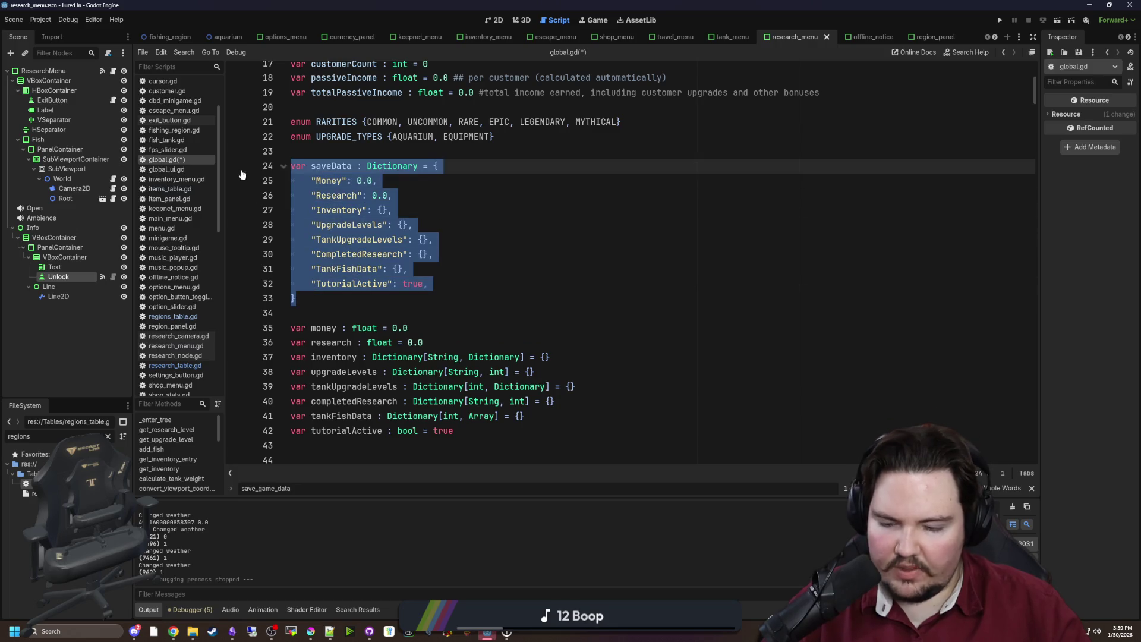
{"action": "key", "text": "ctrl+k"}
{"action": "scroll", "coordinate": [367, 310], "scroll_direction": "down", "scroll_amount": 3}
{"action": "key", "text": "Right"}
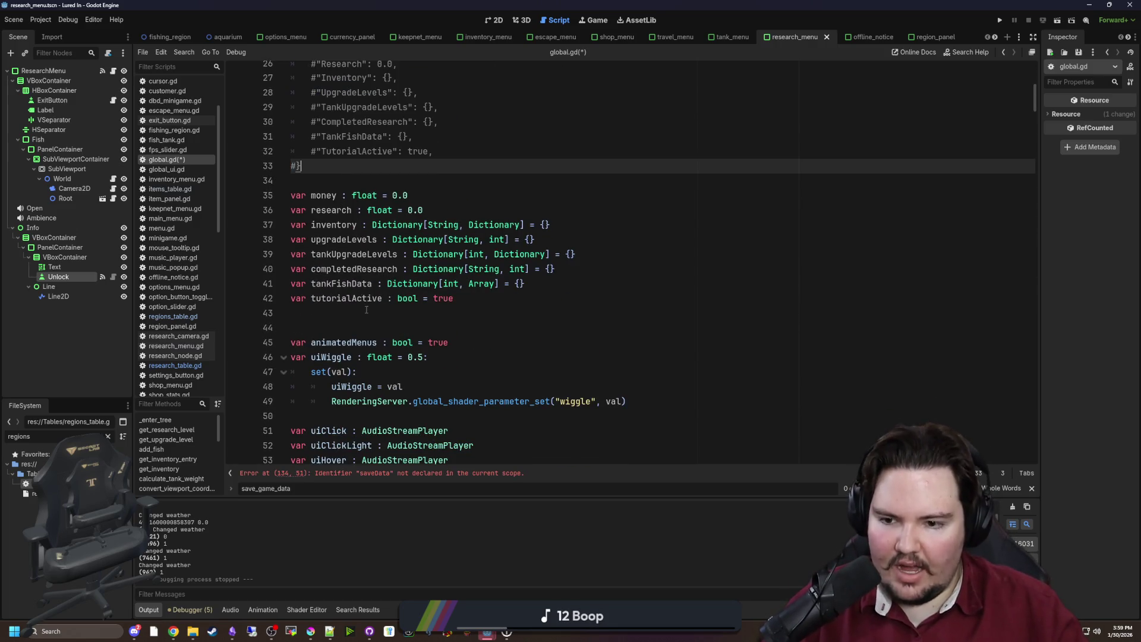
{"action": "key", "text": "Down"}
{"action": "key", "text": "Down"}
{"action": "key", "text": "Down"}
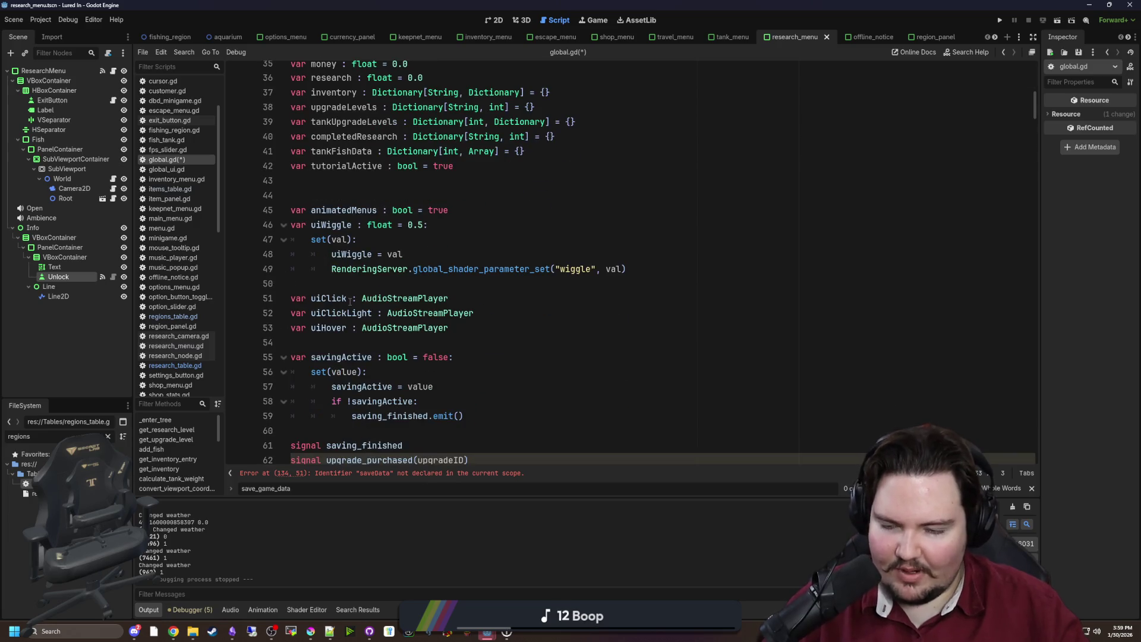
Step: Replace the saveData["Inventory"] lookup in add_fish with inventory
{"action": "scroll", "coordinate": [351, 301], "scroll_direction": "down", "scroll_amount": 2}
{"action": "scroll", "coordinate": [368, 307], "scroll_direction": "down", "scroll_amount": 2}
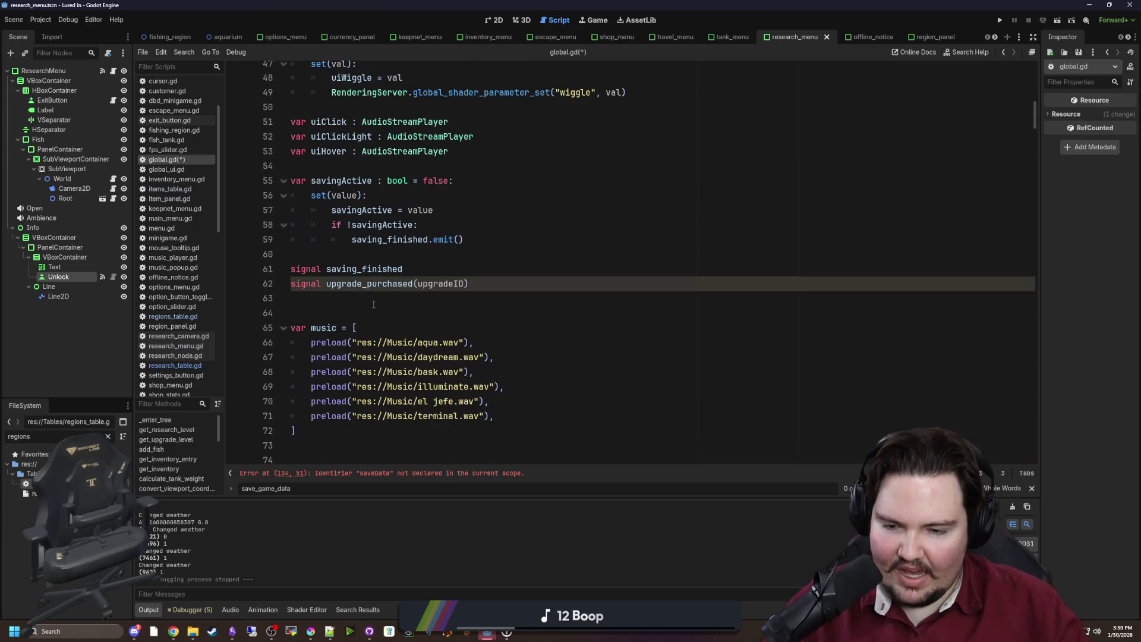
{"action": "scroll", "coordinate": [376, 289], "scroll_direction": "down", "scroll_amount": 14}
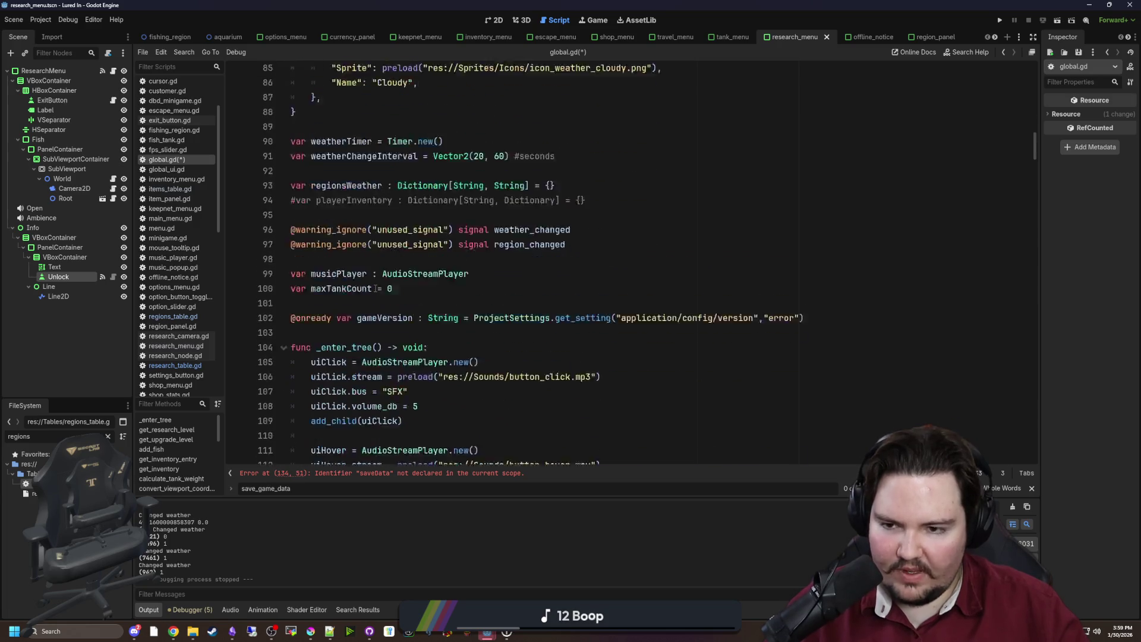
{"action": "scroll", "coordinate": [374, 284], "scroll_direction": "down", "scroll_amount": 9}
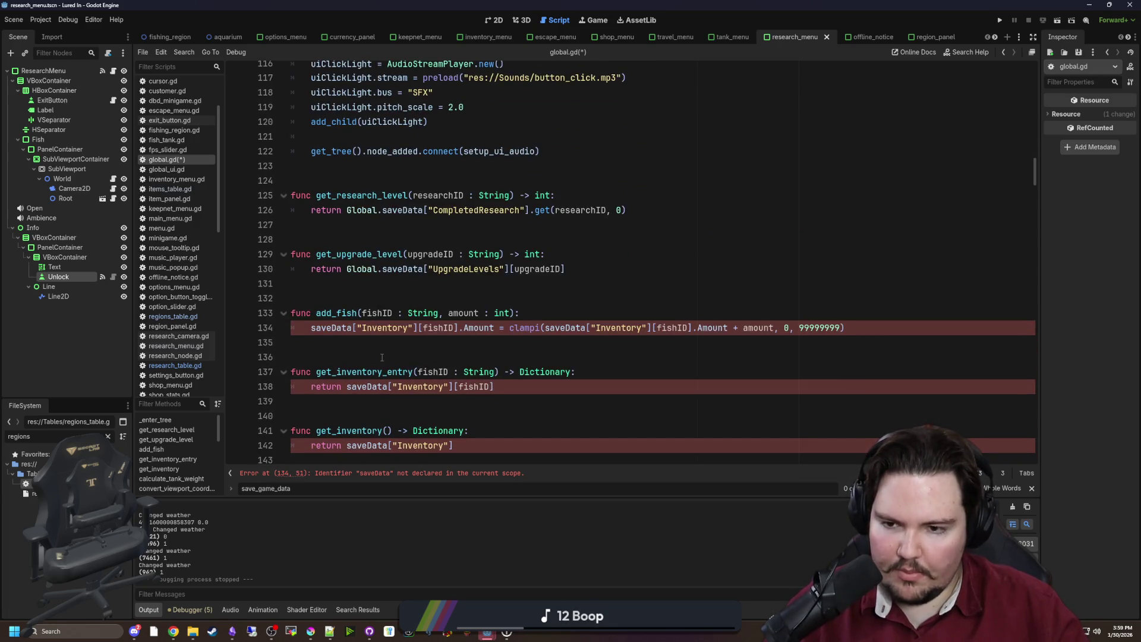
{"action": "left_click", "coordinate": [382, 358]}
{"action": "scroll", "coordinate": [408, 310], "scroll_direction": "down", "scroll_amount": 1}
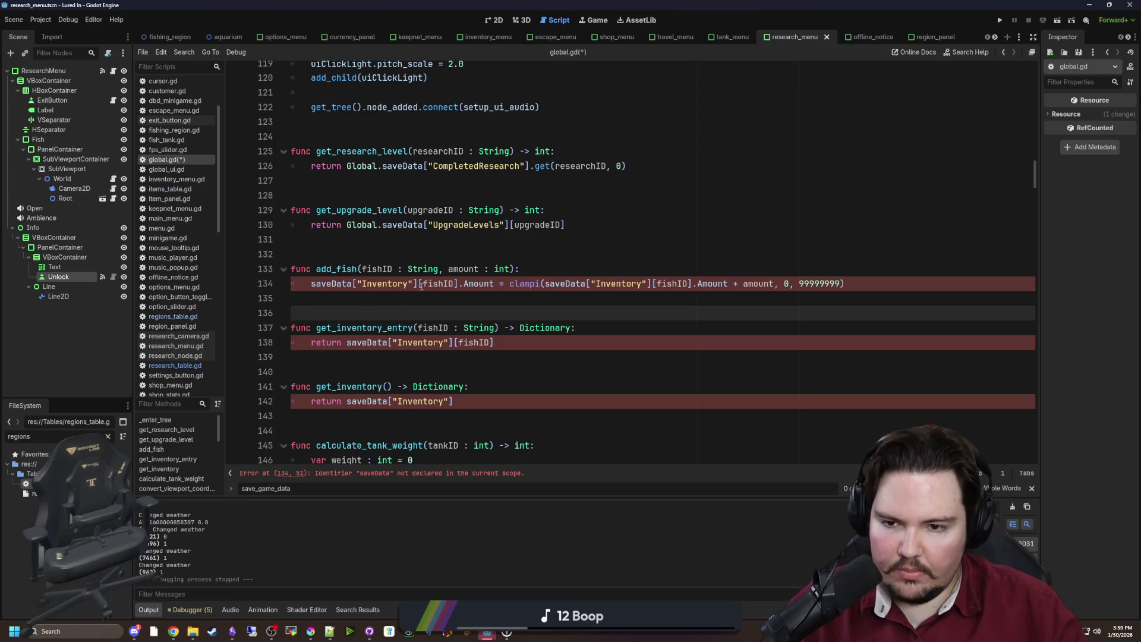
{"action": "left_click_drag", "start_coordinate": [421, 286], "coordinate": [306, 288]}
{"action": "type", "text": "inventory"}
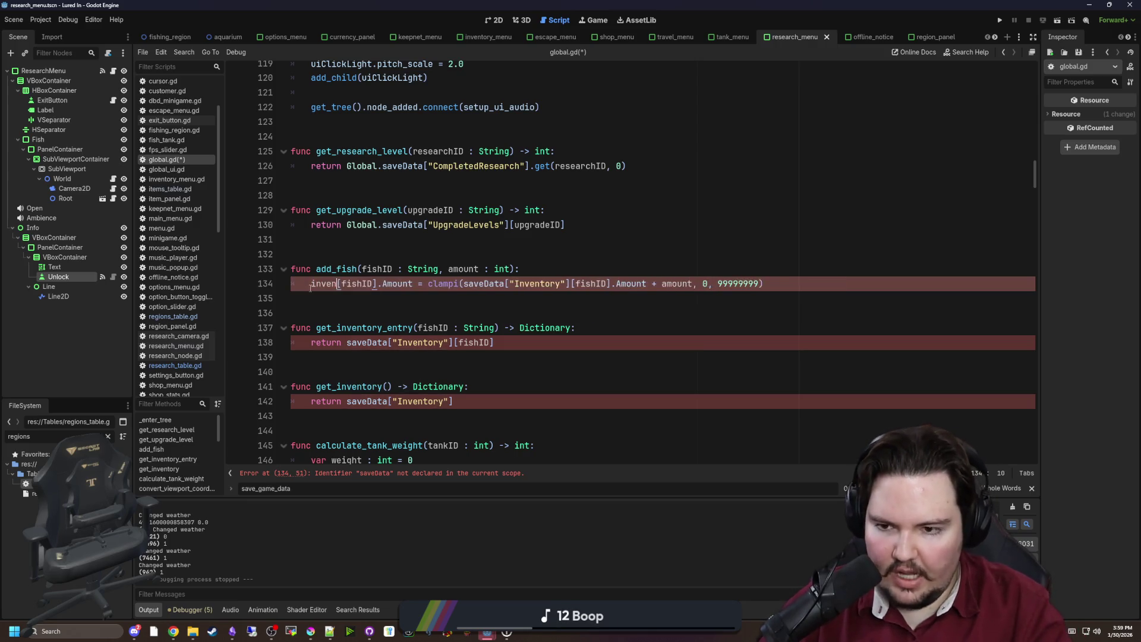
Step: Use inventory in get_inventory_entry and inside the clampi call instead of saveData lookups
{"action": "left_click", "coordinate": [399, 402]}
{"action": "left_click", "coordinate": [443, 372]}
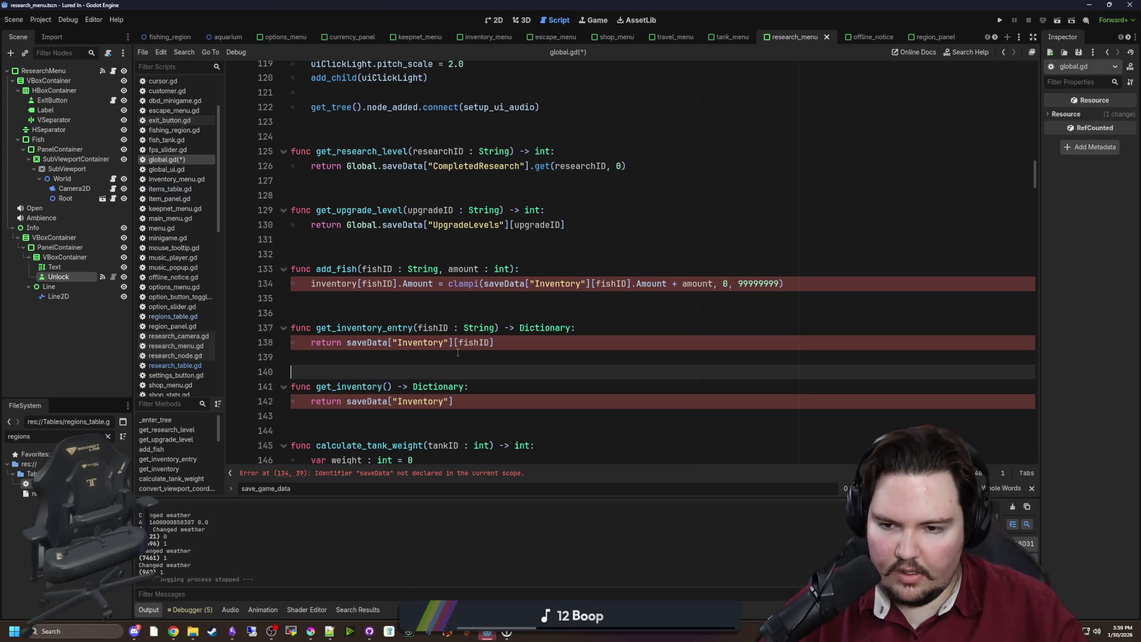
{"action": "left_click_drag", "start_coordinate": [455, 343], "coordinate": [347, 344]}
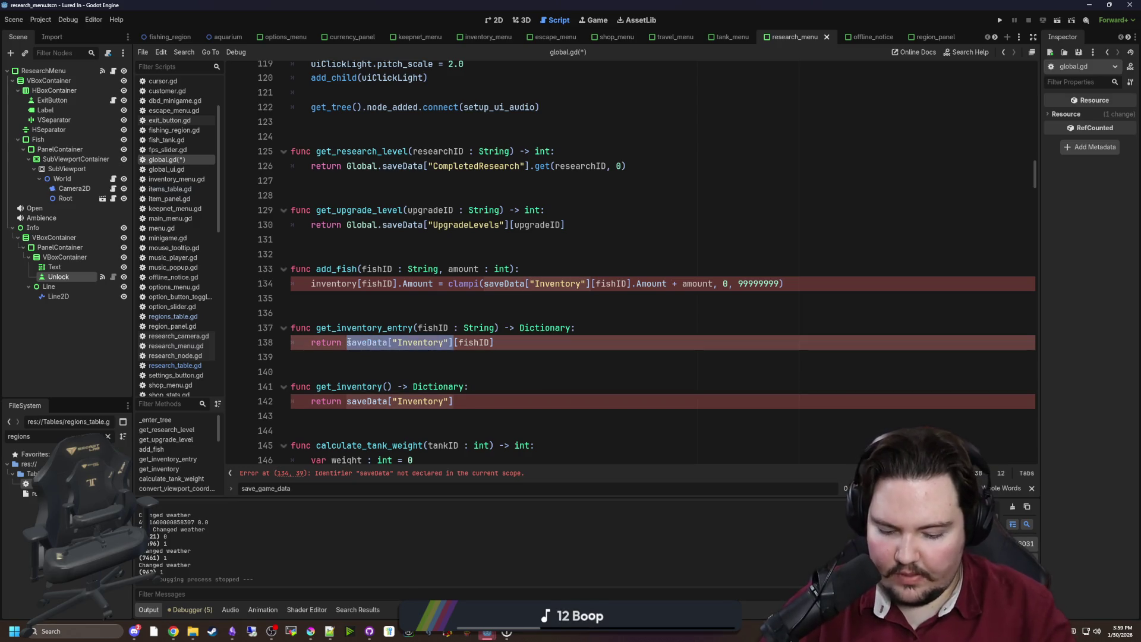
{"action": "type", "text": "Inven"}
{"action": "key", "text": "Return"}
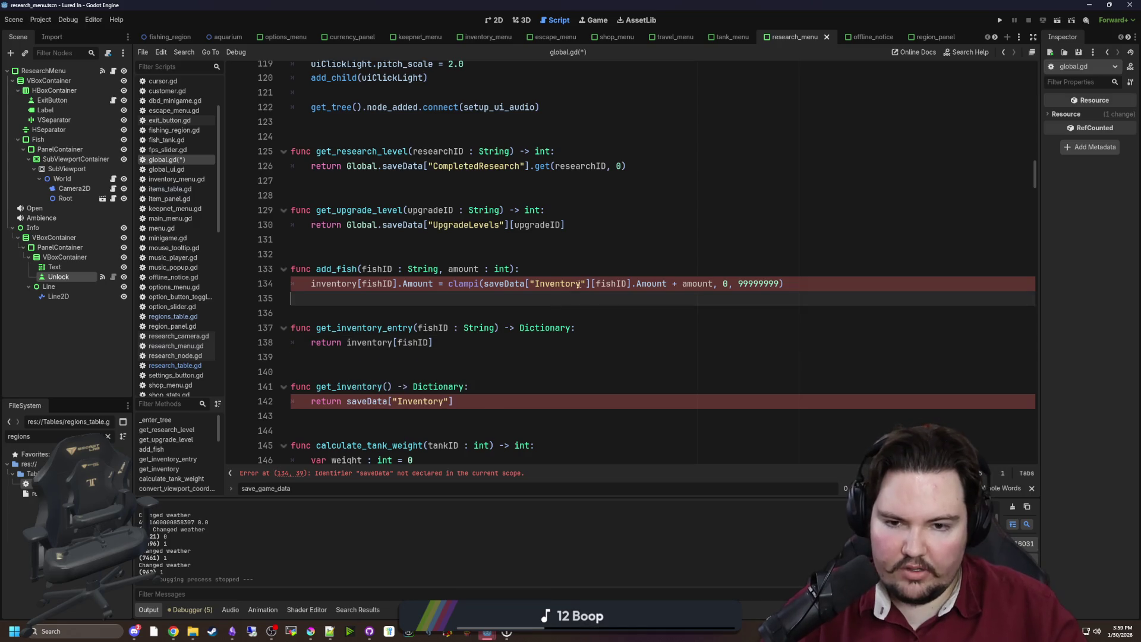
{"action": "left_click_drag", "start_coordinate": [590, 284], "coordinate": [485, 284]}
{"action": "type", "text": "inventgory"}
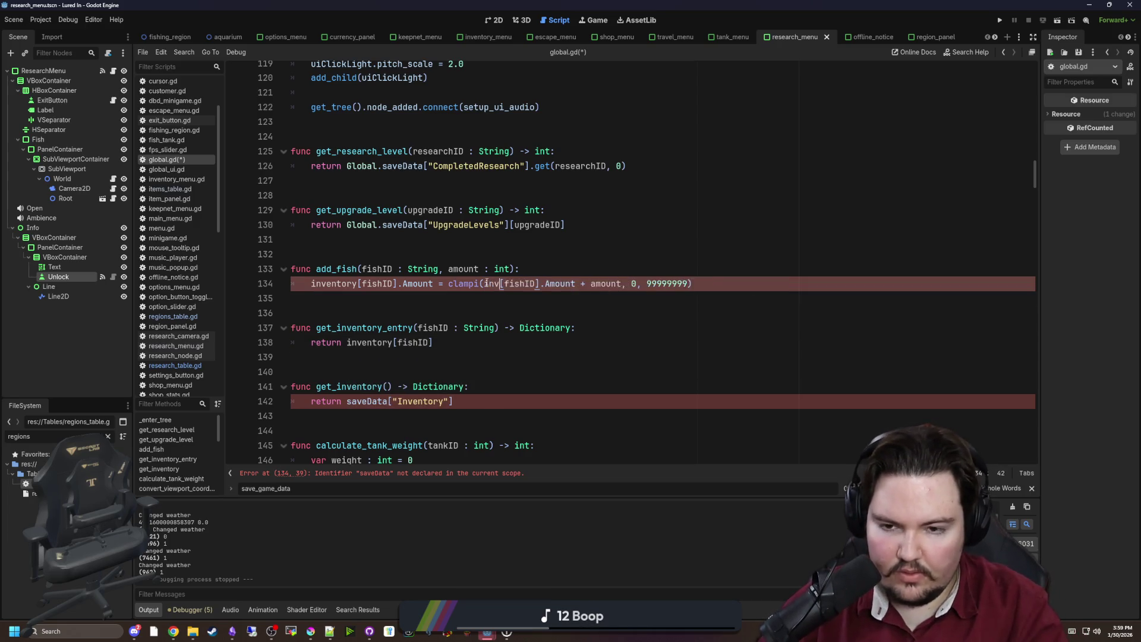
{"action": "key", "text": "BackSpace"}
{"action": "key", "text": "BackSpace"}
{"action": "key", "text": "BackSpace"}
{"action": "type", "text": "ory"}
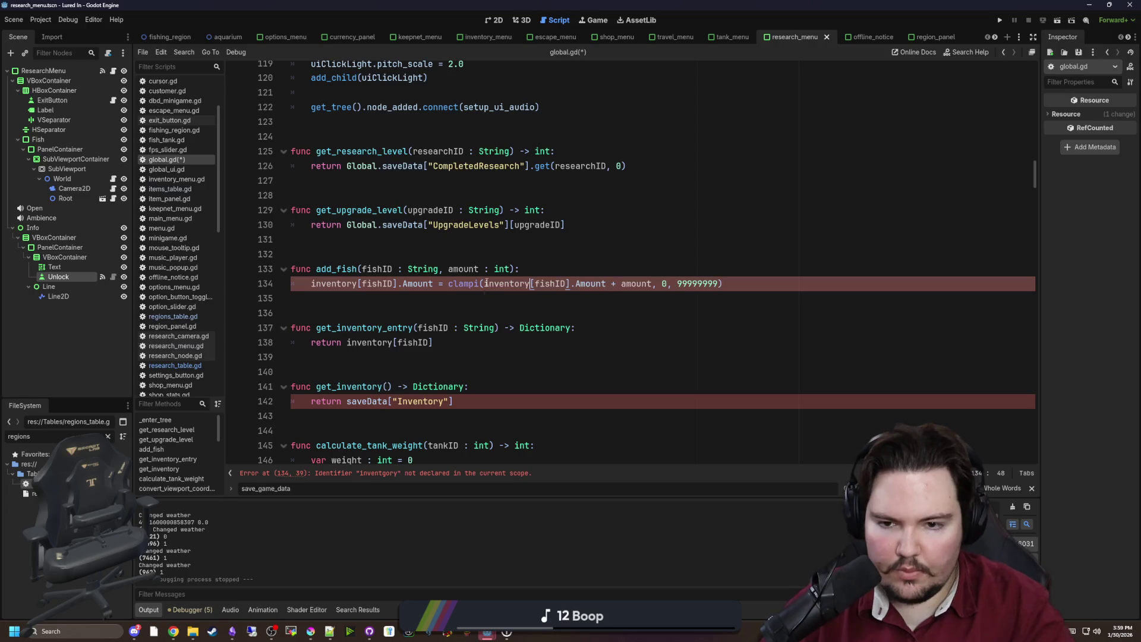
Step: Make get_inventory return inventory instead of saveData["Inventory"]
{"action": "left_click_drag", "start_coordinate": [452, 402], "coordinate": [347, 402]}
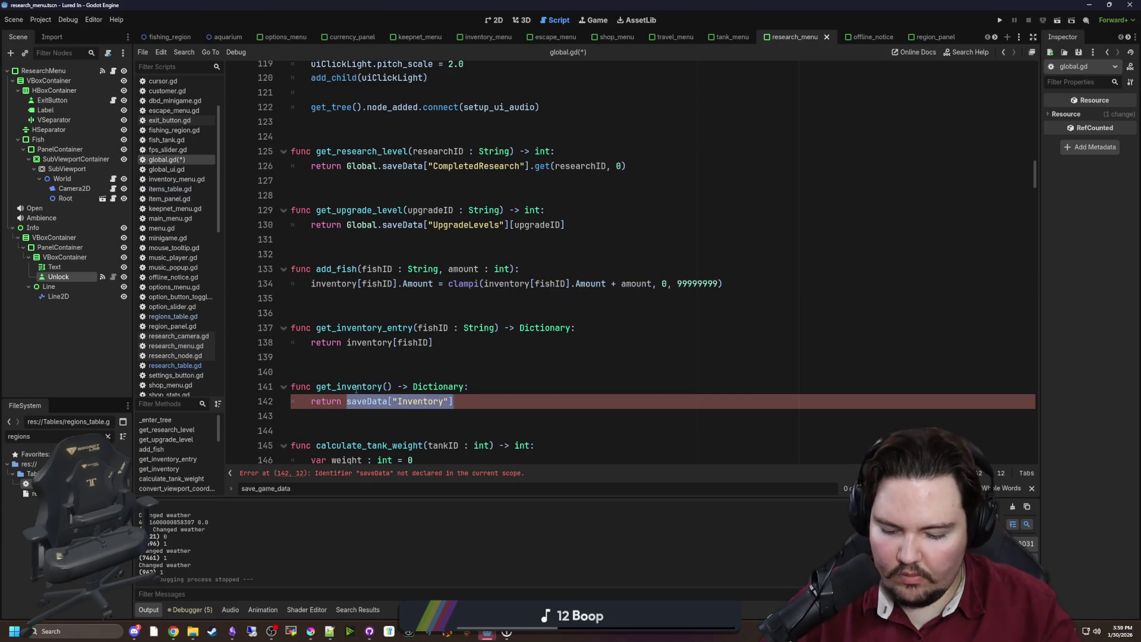
{"action": "type", "text": "inventory"}
{"action": "key", "text": "Escape"}
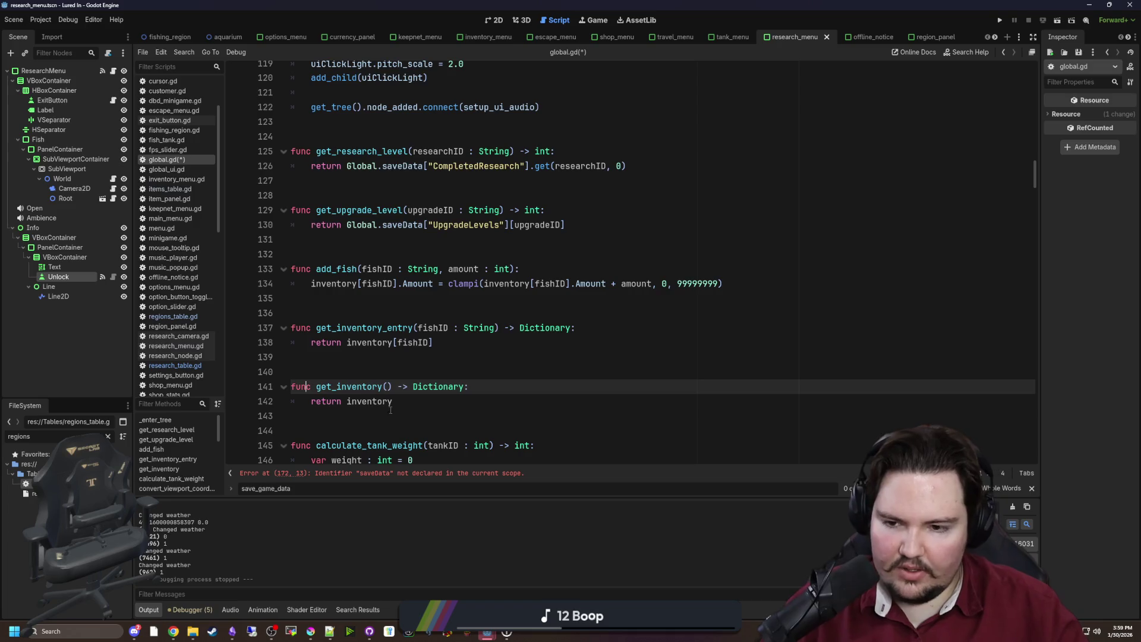
{"action": "left_click", "coordinate": [249, 388], "text": "shift"}
{"action": "left_click", "coordinate": [416, 357]}
{"action": "scroll", "coordinate": [446, 401], "scroll_direction": "down", "scroll_amount": 12}
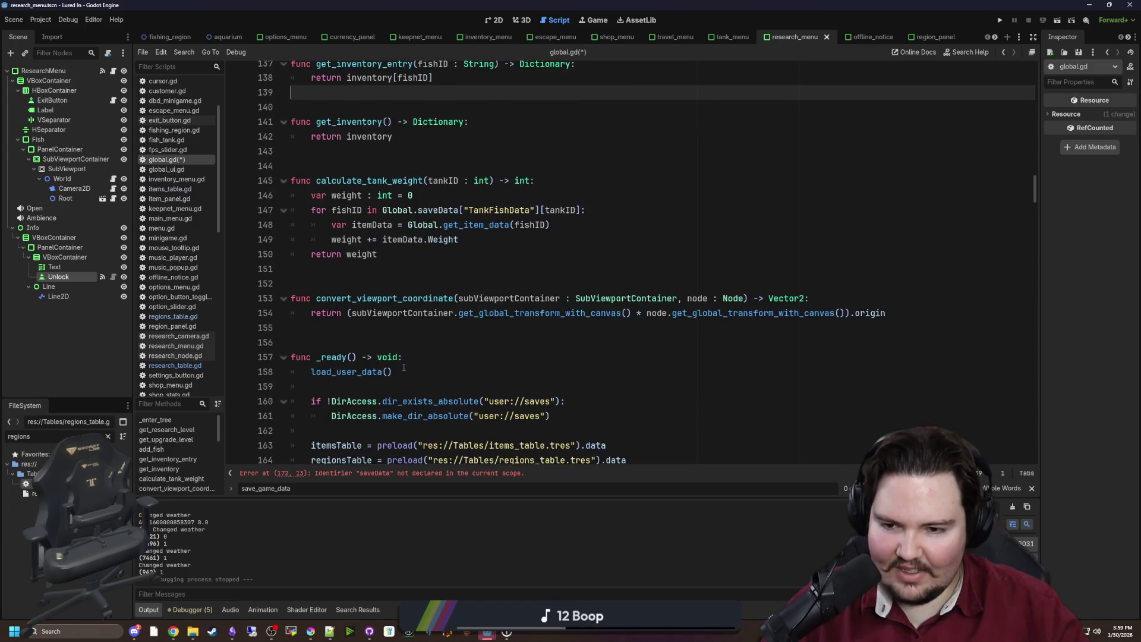
{"action": "scroll", "coordinate": [425, 386], "scroll_direction": "down", "scroll_amount": 1}
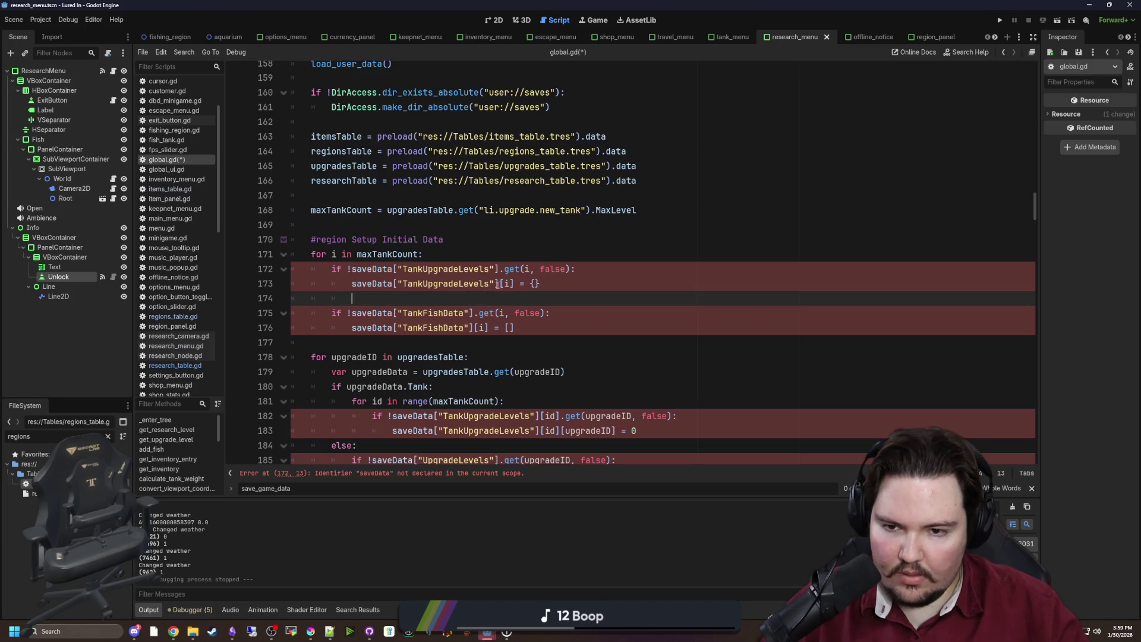
Step: Replace the lookups on lines 172-176 with tankUpgradeLevels and tankFishData
{"action": "left_click_drag", "start_coordinate": [499, 284], "coordinate": [350, 284]}
{"action": "type", "text": "tankU"}
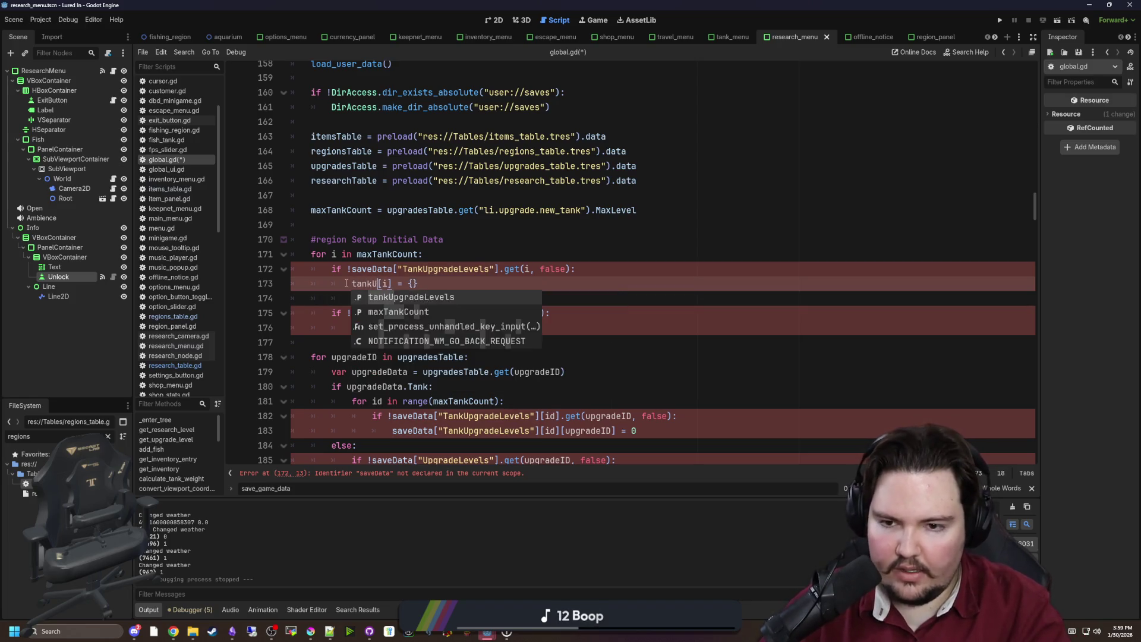
{"action": "key", "text": "Return"}
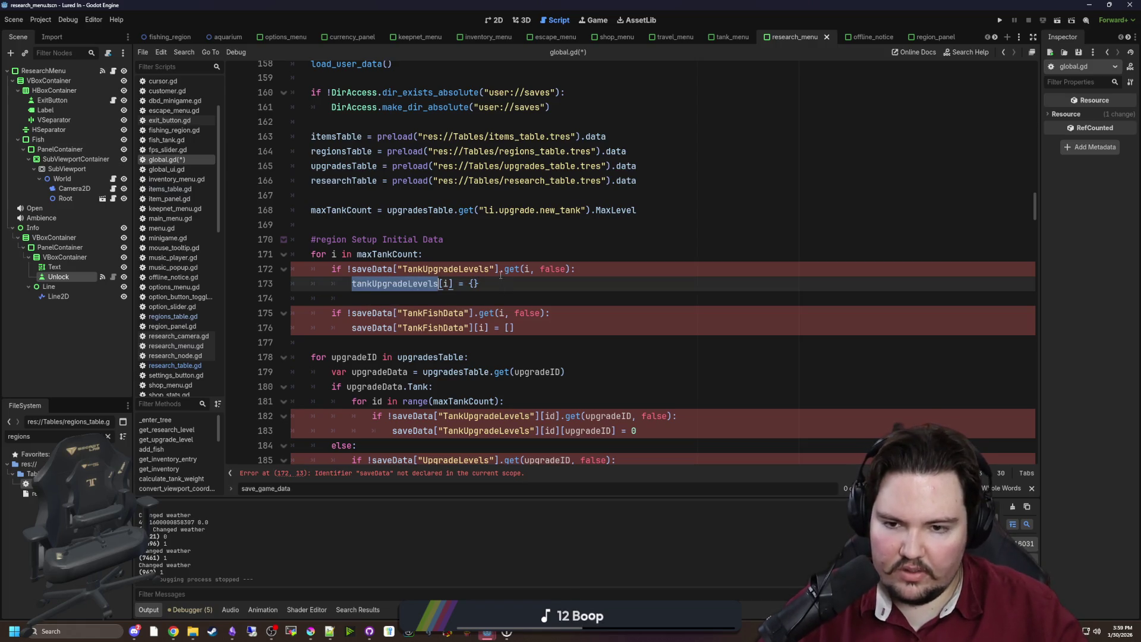
{"action": "left_click_drag", "start_coordinate": [499, 268], "coordinate": [350, 269]}
{"action": "type", "text": "tankUpgradeLevels"}
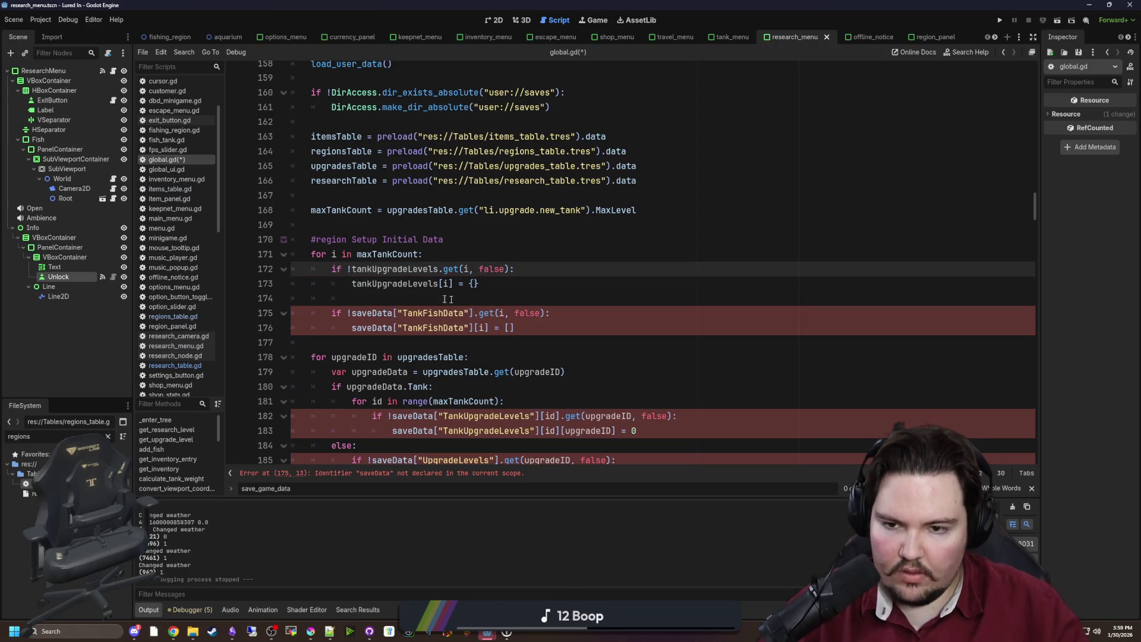
{"action": "left_click_drag", "start_coordinate": [474, 313], "coordinate": [353, 318]}
{"action": "type", "text": "tankFishData"}
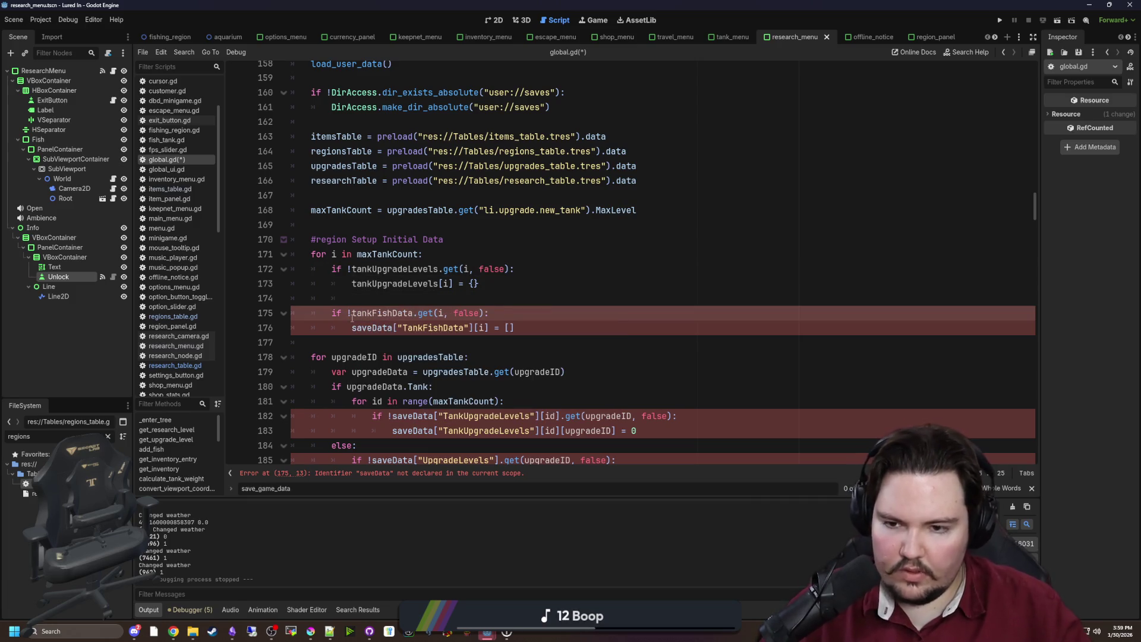
{"action": "left_click_drag", "start_coordinate": [476, 328], "coordinate": [352, 328]}
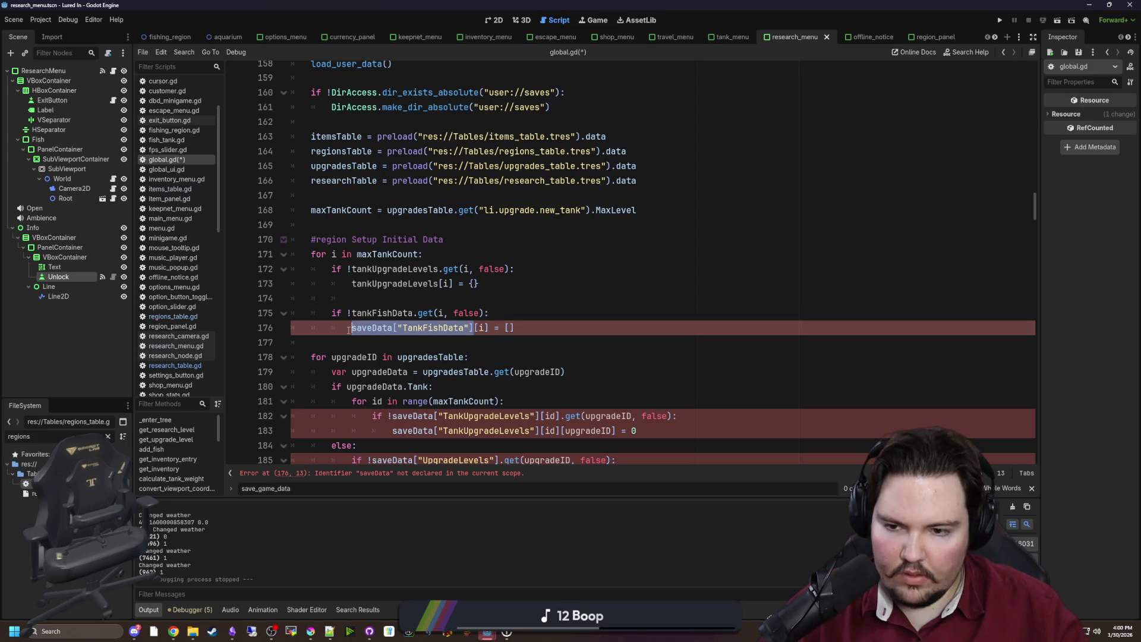
{"action": "type", "text": "tankFishData"}
Step: Replace the Inventory lookups on lines 189 and 190 with inventory
{"action": "scroll", "coordinate": [525, 356], "scroll_direction": "down", "scroll_amount": 2}
{"action": "left_click", "coordinate": [526, 356]}
{"action": "scroll", "coordinate": [484, 374], "scroll_direction": "down", "scroll_amount": 1}
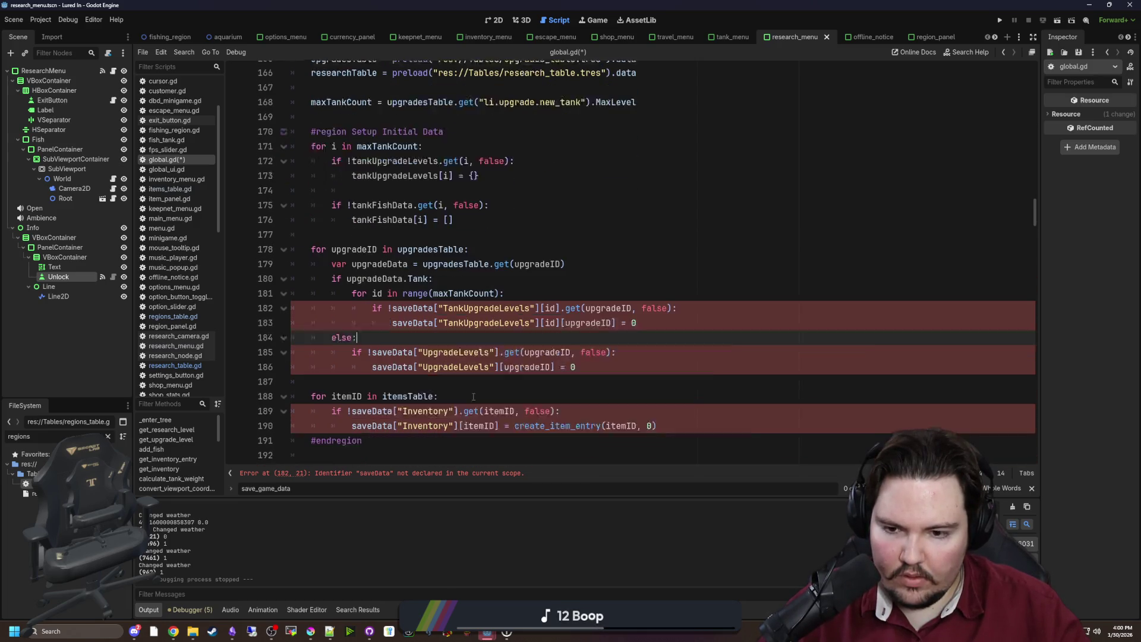
{"action": "left_click_drag", "start_coordinate": [458, 388], "coordinate": [353, 390]}
{"action": "type", "text": "in"}
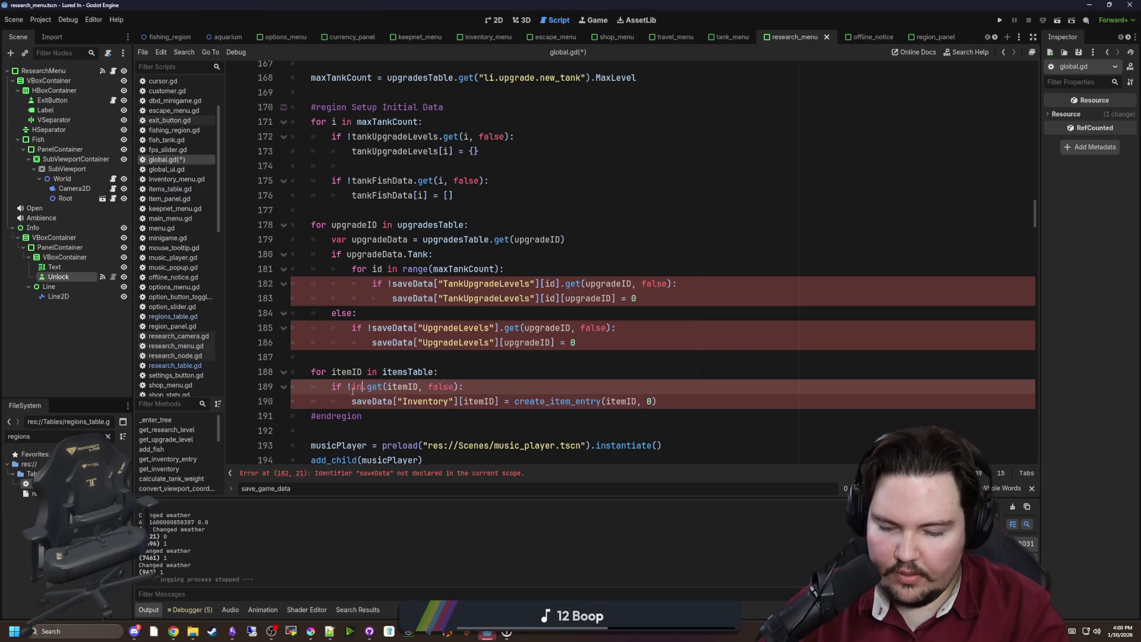
{"action": "key", "text": "Escape"}
{"action": "left_click_drag", "start_coordinate": [458, 401], "coordinate": [351, 402]}
{"action": "type", "text": "inventory"}
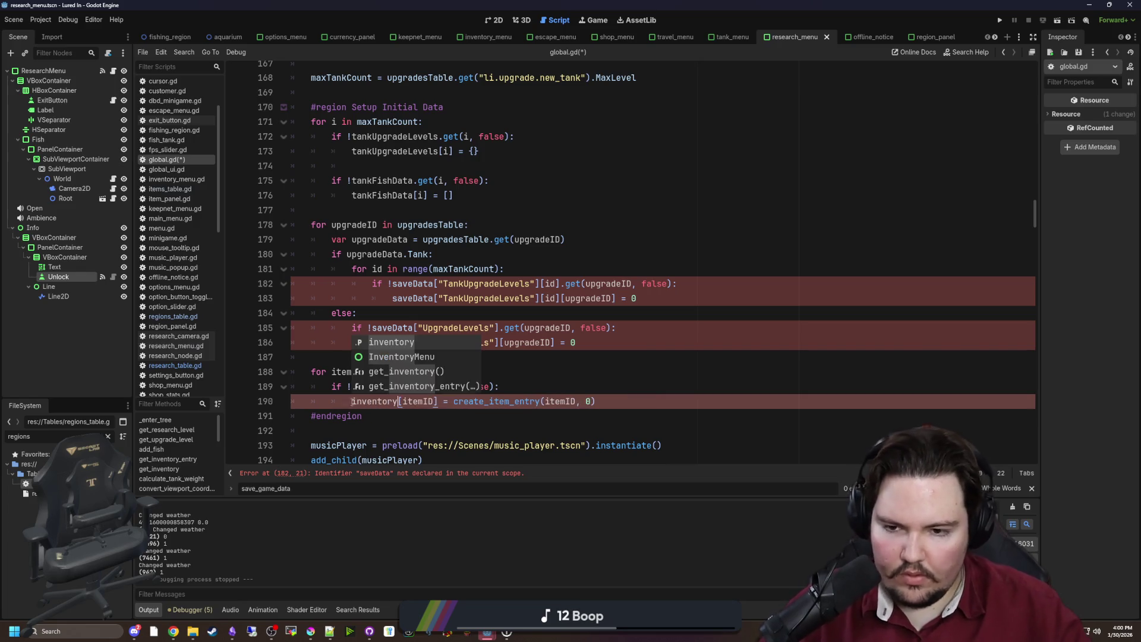
Step: Replace the UpgradeLevels lookups on lines 185 and 186 with upgradeLevels
{"action": "left_click", "coordinate": [501, 329]}
{"action": "left_click_drag", "start_coordinate": [501, 329], "coordinate": [372, 329]}
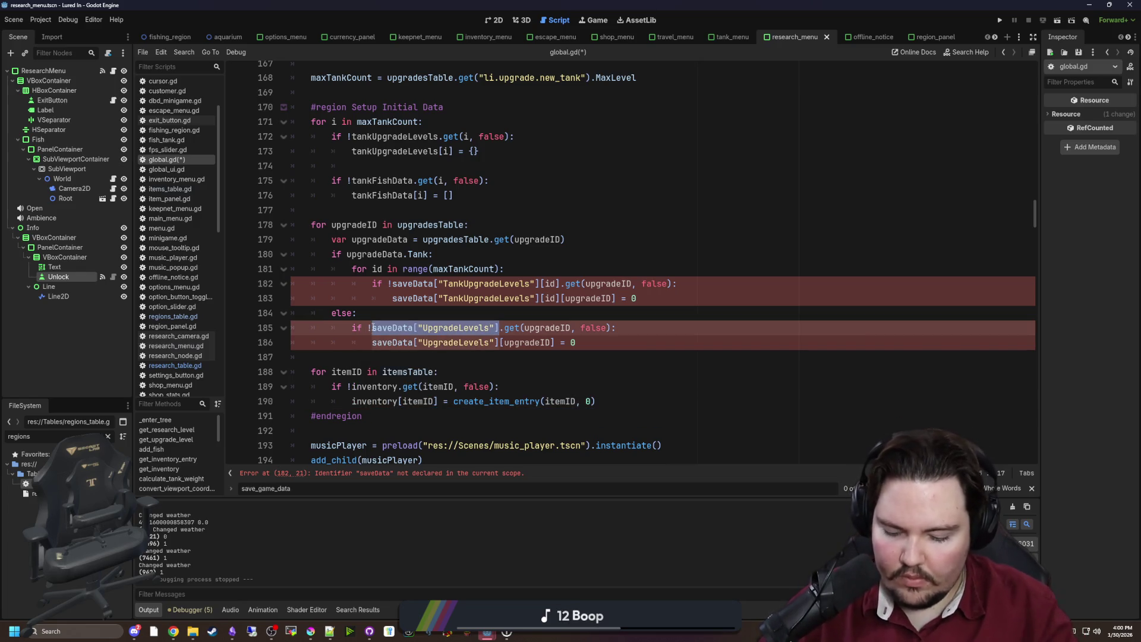
{"action": "type", "text": "upgradeLevels"}
{"action": "left_click", "coordinate": [397, 320]}
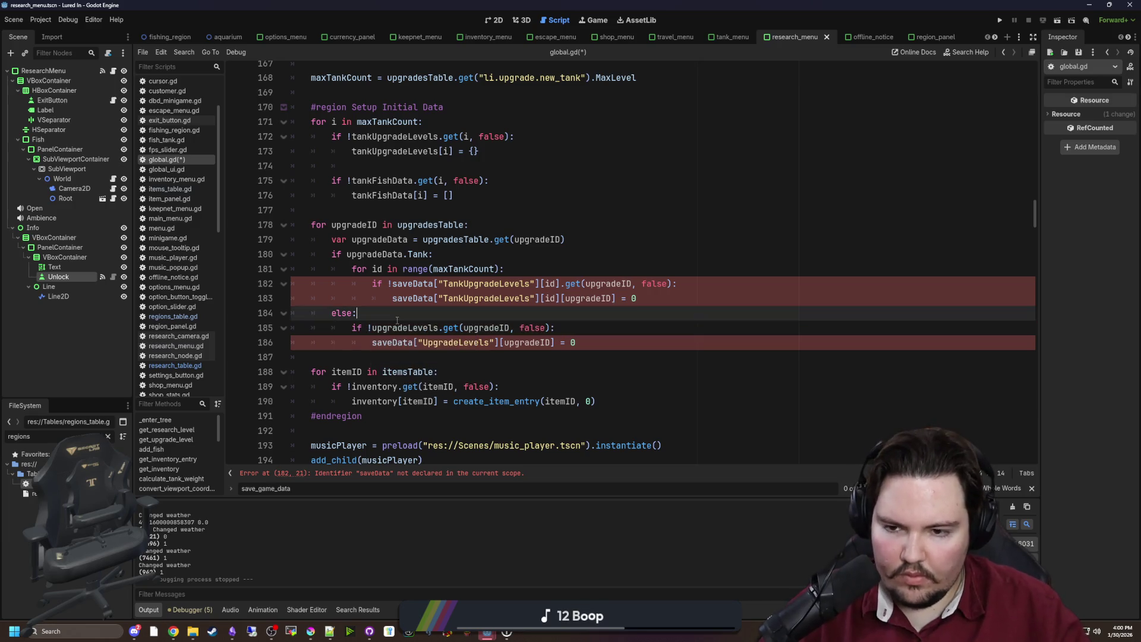
{"action": "left_click_drag", "start_coordinate": [501, 343], "coordinate": [405, 342]}
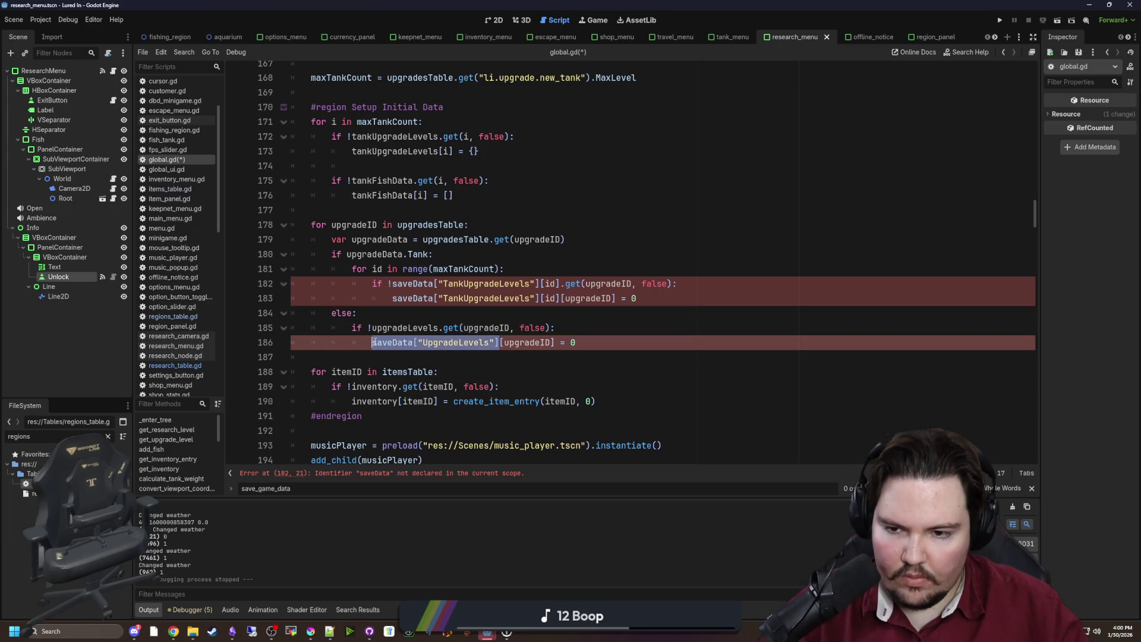
{"action": "type", "text": "upgradeLevels"}
Step: Replace the TankUpgradeLevels lookups on lines 182 and 183 with tankUpgradeLevels
{"action": "left_click_drag", "start_coordinate": [539, 299], "coordinate": [392, 298]}
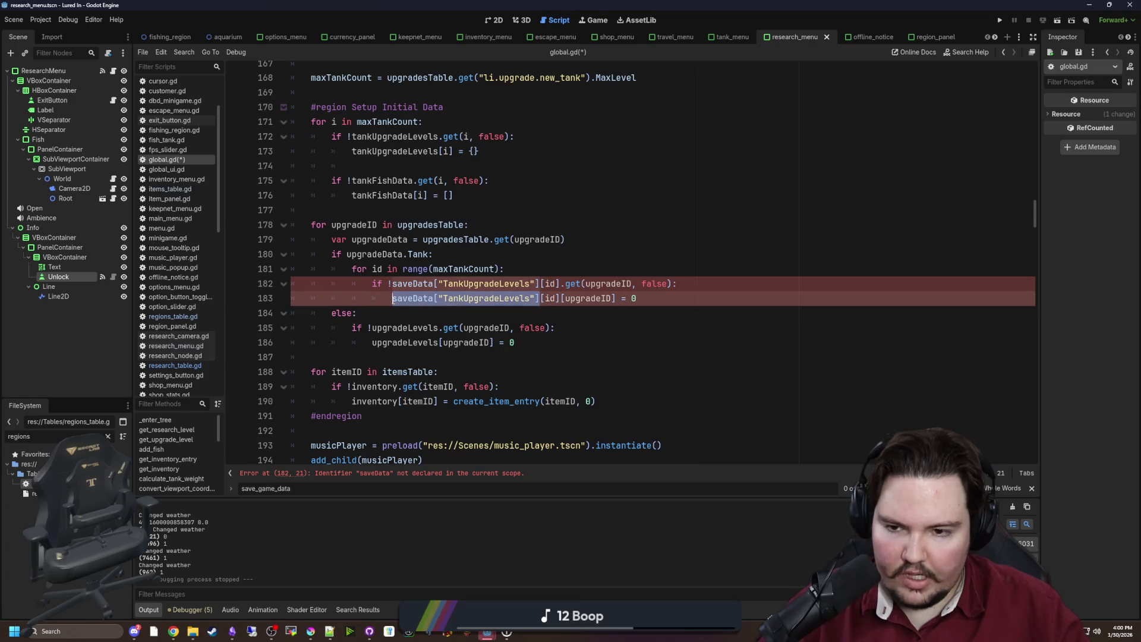
{"action": "type", "text": "tankUpgradeLevels"}
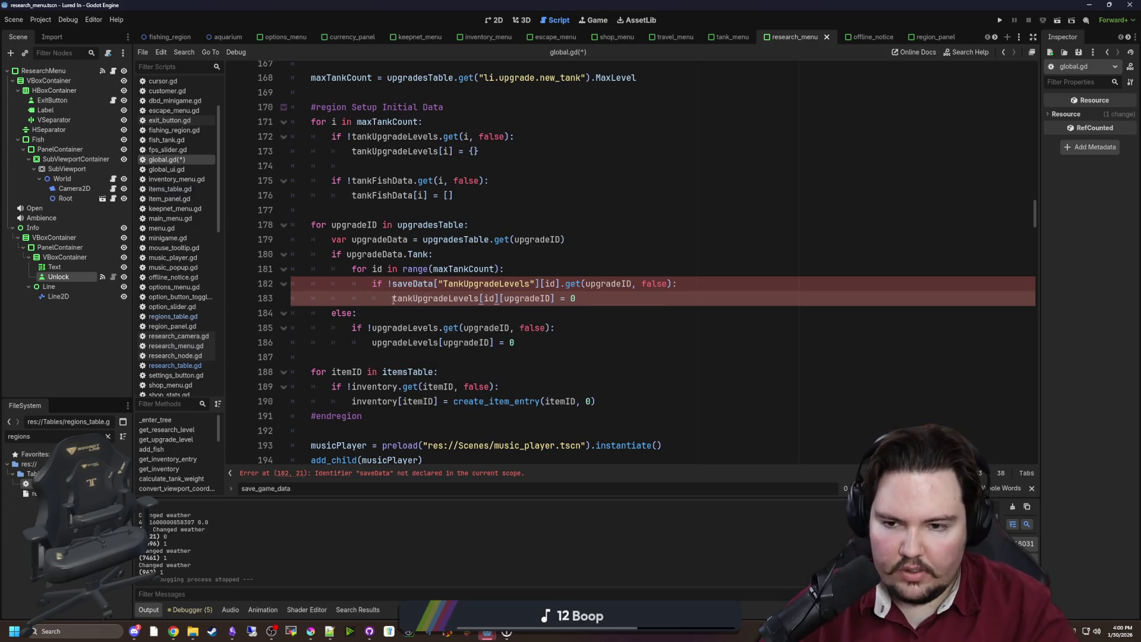
{"action": "key", "text": "ctrl+shift+Left"}
{"action": "key", "text": "ctrl+c"}
{"action": "left_click_drag", "start_coordinate": [540, 284], "coordinate": [387, 284]}
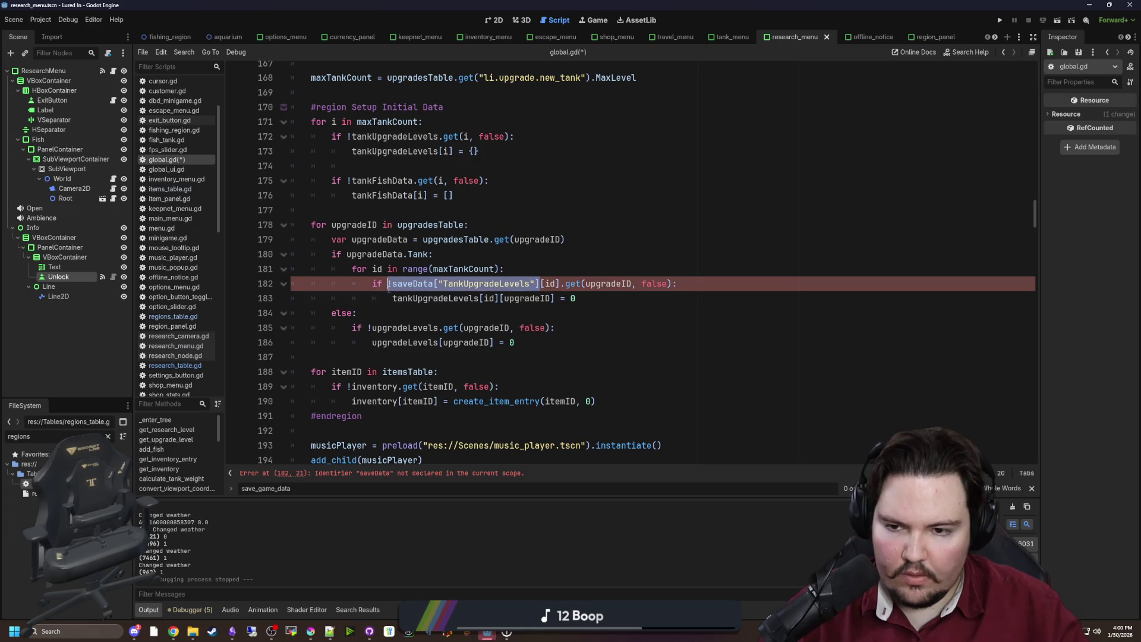
{"action": "key", "text": "ctrl+v"}
Step: Replace the saveData UpgradeLevels and TankFishData lookups on lines 334 and 350 with upgradeLevels and tankFishData
{"action": "left_click", "coordinate": [407, 474]}
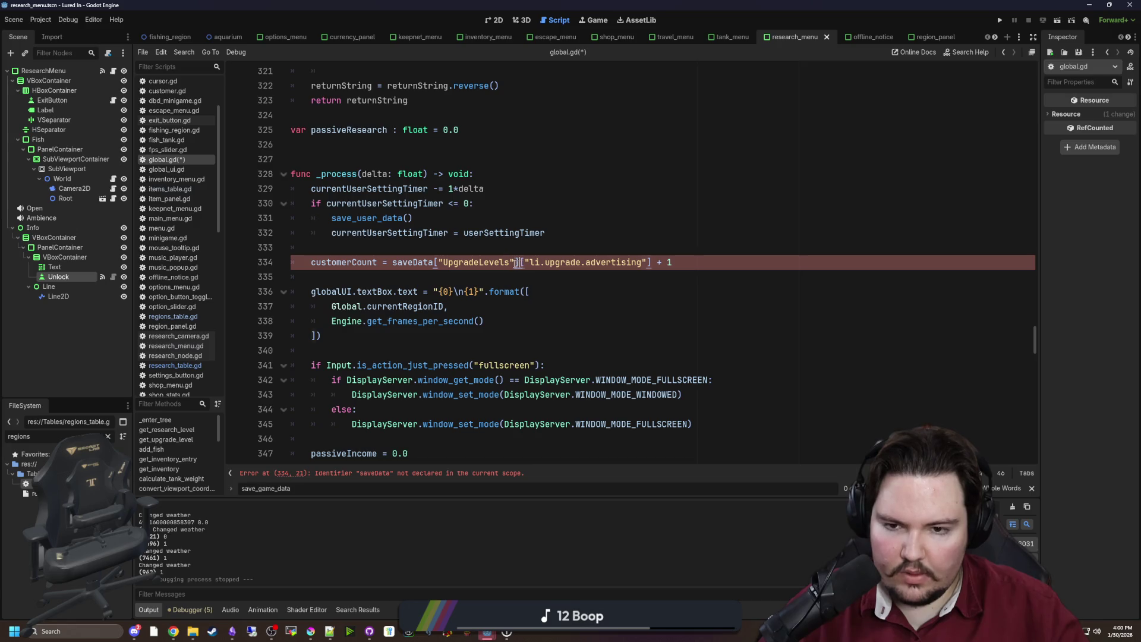
{"action": "left_click_drag", "start_coordinate": [518, 262], "coordinate": [392, 263]}
{"action": "type", "text": "upgrad"}
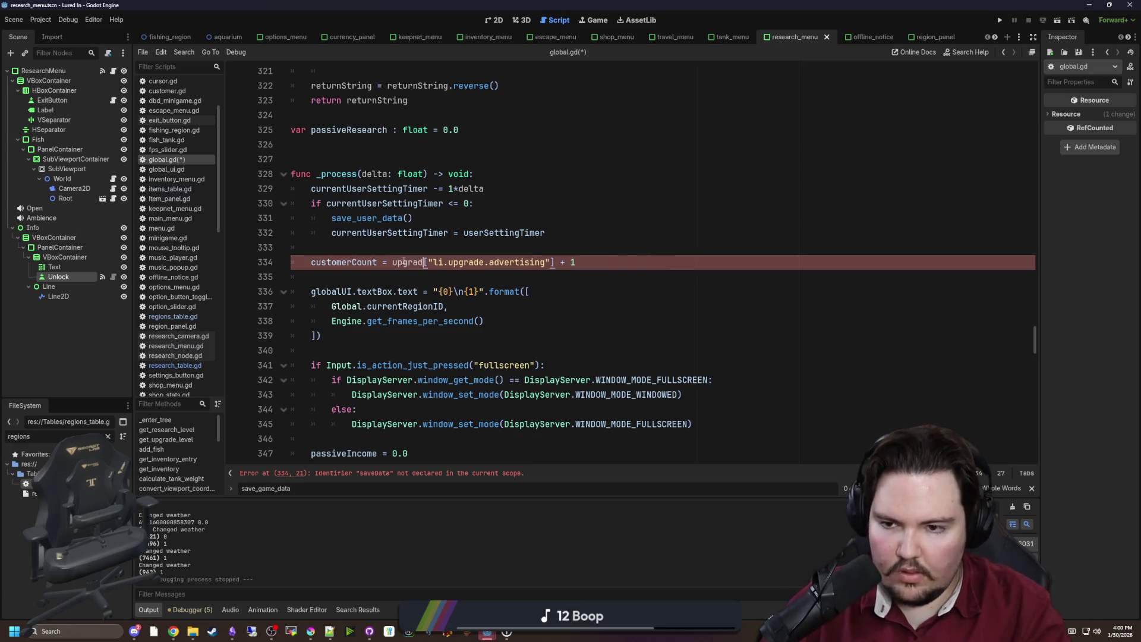
{"action": "key", "text": "Return"}
{"action": "scroll", "coordinate": [430, 455], "scroll_direction": "down", "scroll_amount": 5}
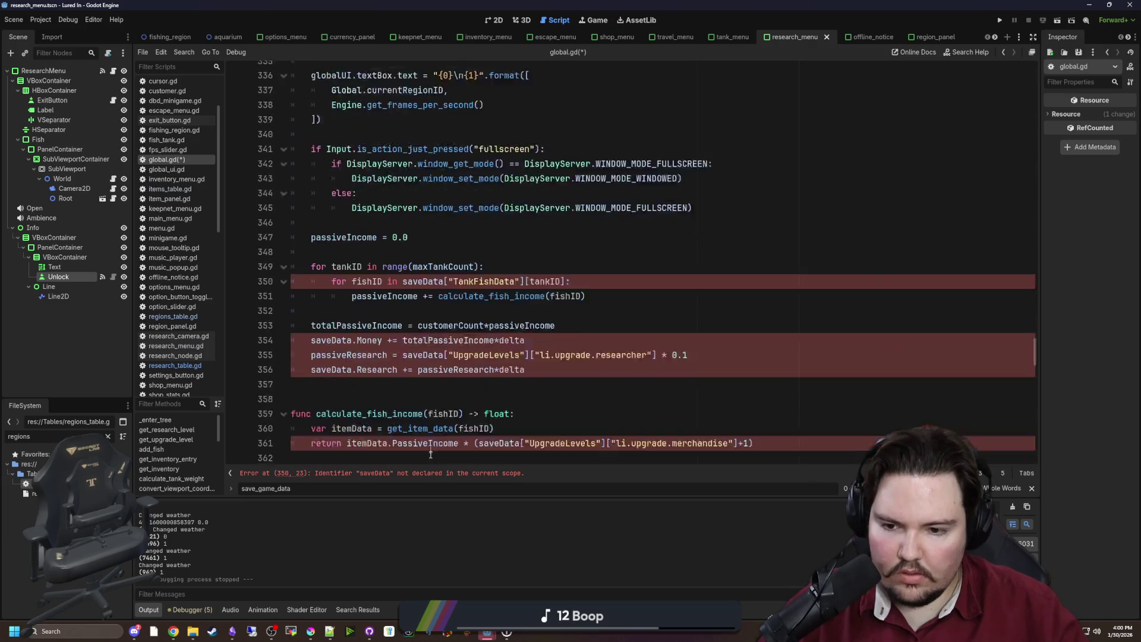
{"action": "left_click", "coordinate": [415, 474]}
{"action": "left_click", "coordinate": [441, 295]}
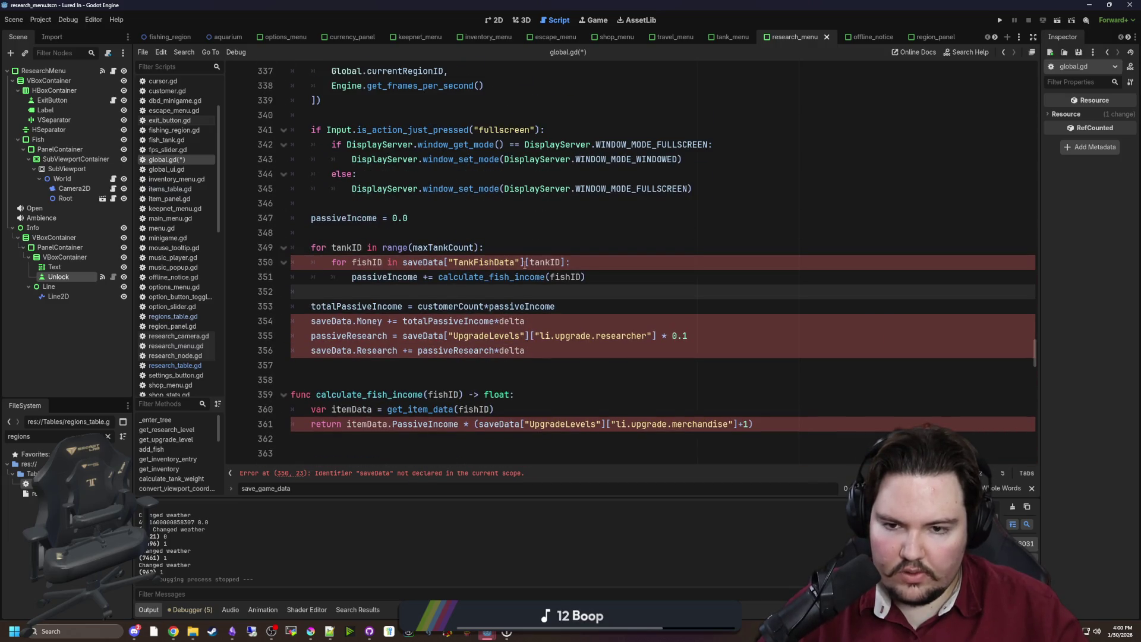
{"action": "left_click_drag", "start_coordinate": [525, 264], "coordinate": [404, 264]}
{"action": "type", "text": "tank"}
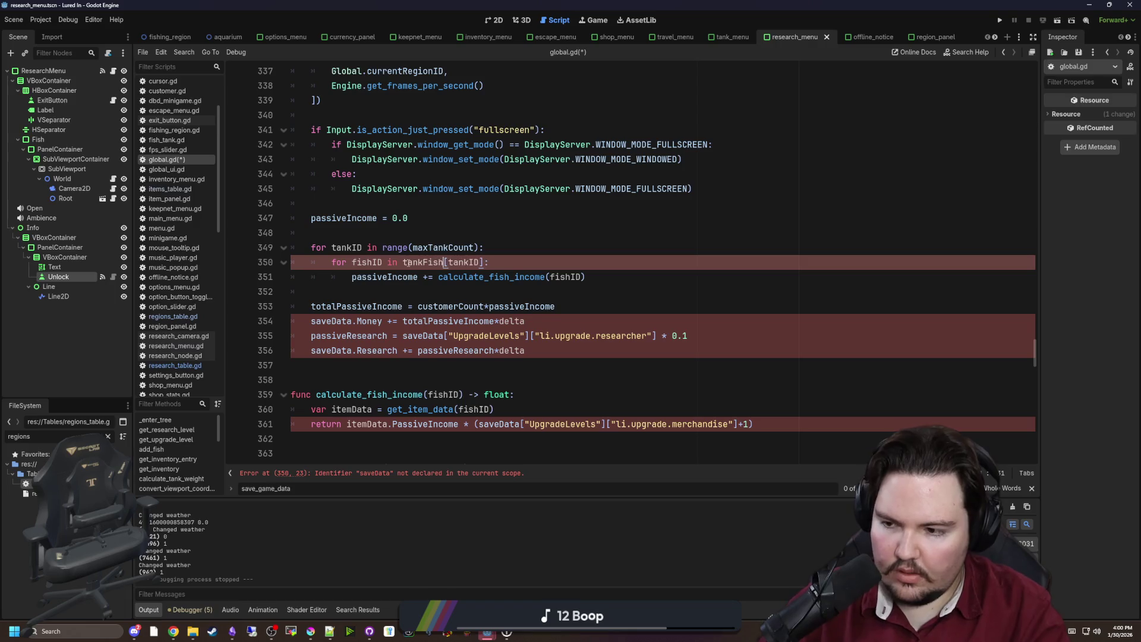
{"action": "key", "text": "Return"}
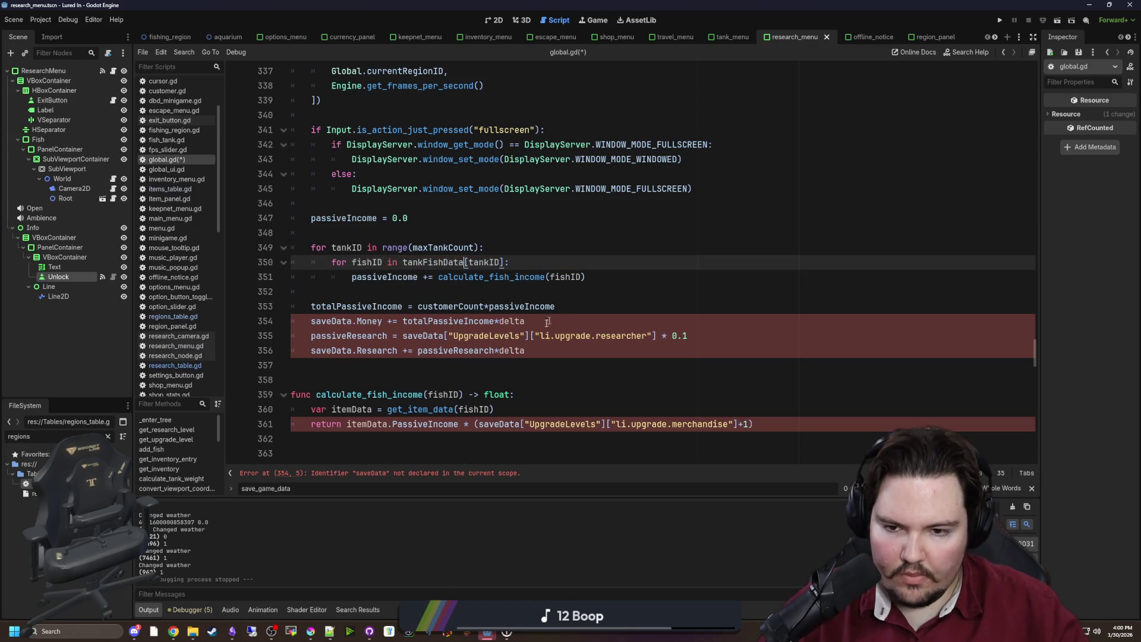
Step: Switch lines 355 and 361 to upgradeLevels, and change saveData Money and Research to money and research
{"action": "left_click_drag", "start_coordinate": [529, 336], "coordinate": [411, 337]}
{"action": "type", "text": "UPGRADEL"}
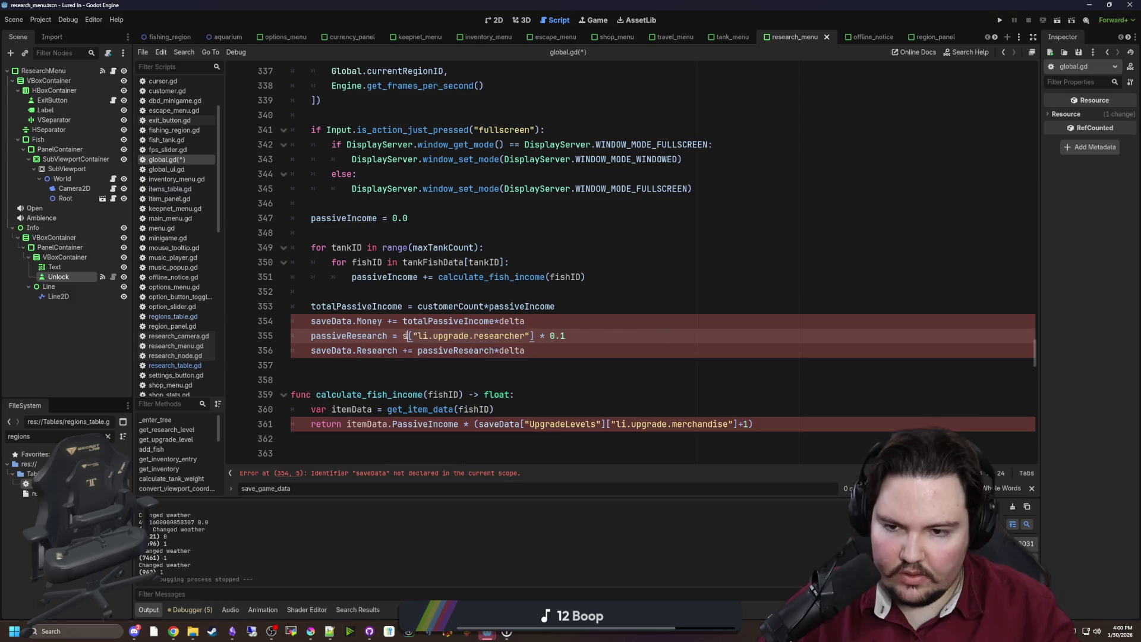
{"action": "key", "text": "Return"}
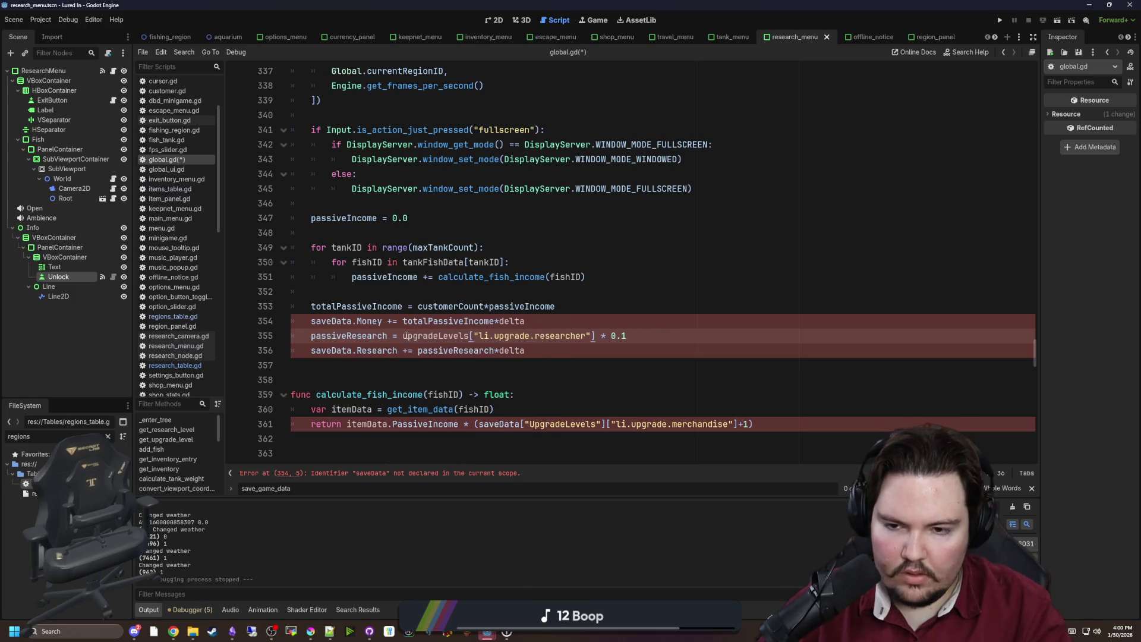
{"action": "left_click_drag", "start_coordinate": [355, 321], "coordinate": [305, 322]}
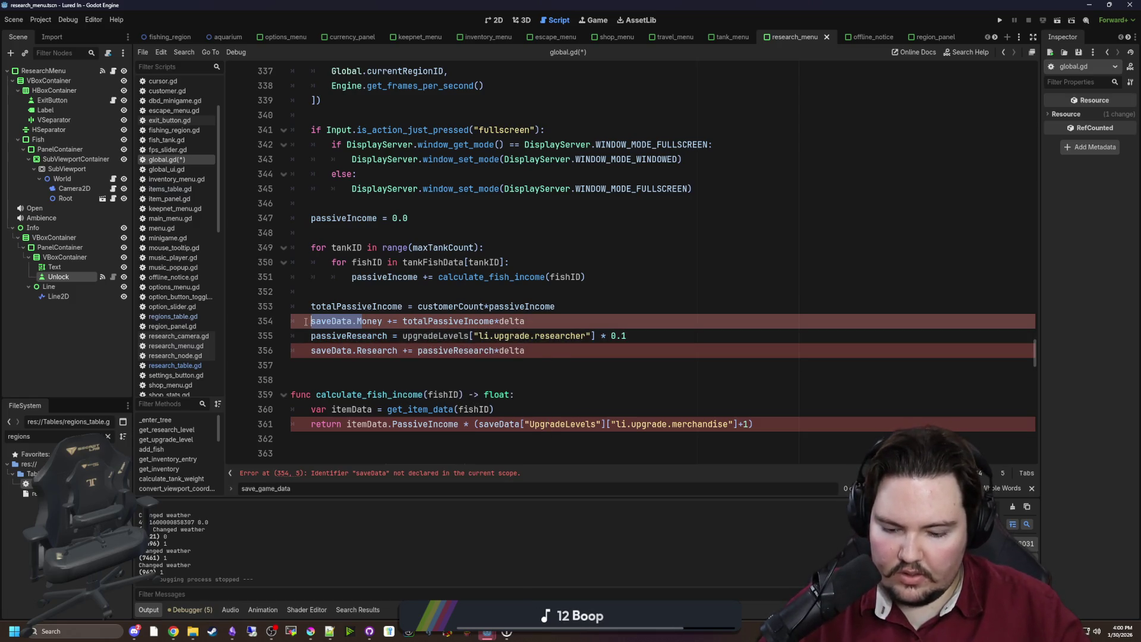
{"action": "type", "text": "m"}
{"action": "left_click_drag", "start_coordinate": [364, 351], "coordinate": [321, 351]}
{"action": "type", "text": "r"}
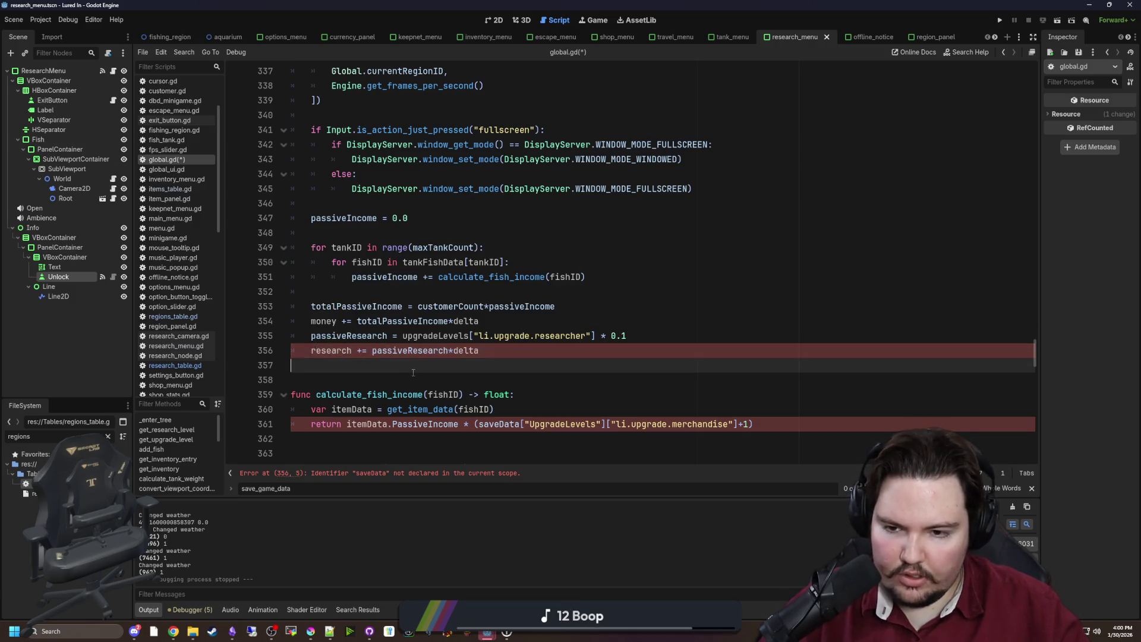
{"action": "scroll", "coordinate": [466, 384], "scroll_direction": "down", "scroll_amount": 1}
{"action": "left_click", "coordinate": [542, 394]}
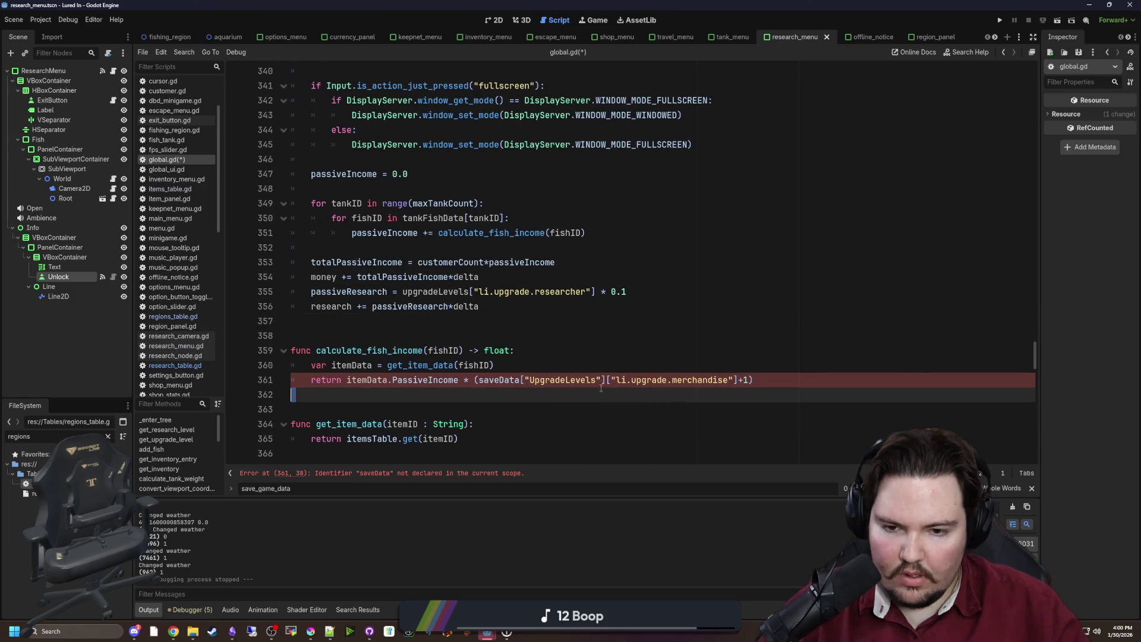
{"action": "left_click_drag", "start_coordinate": [606, 380], "coordinate": [481, 381]}
{"action": "type", "text": "upgradeLevels"}
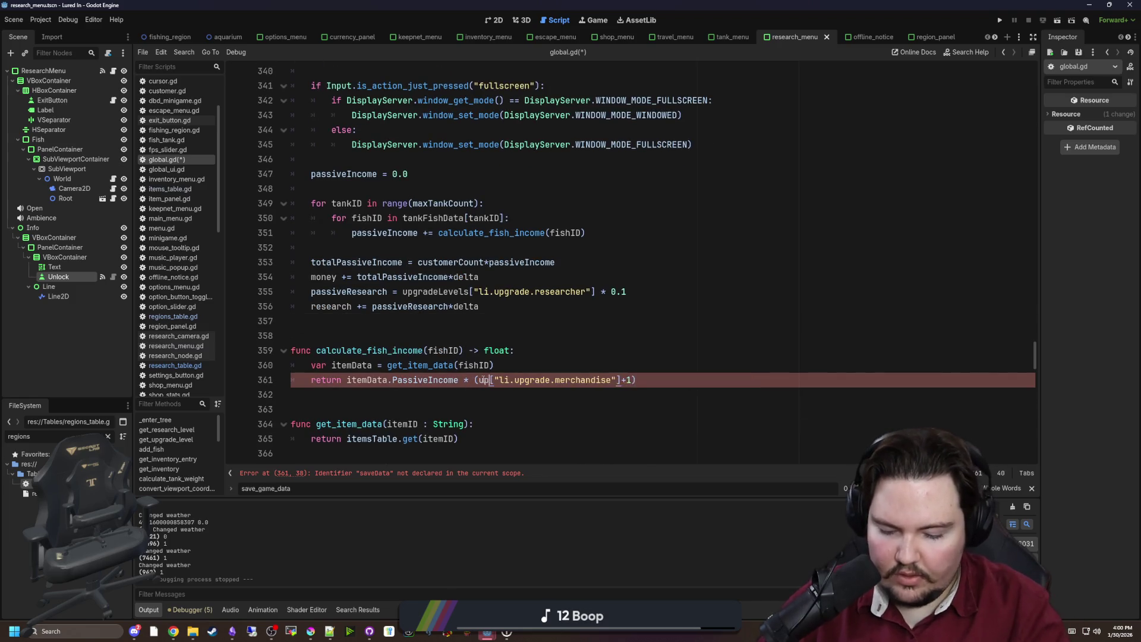
{"action": "key", "text": "Escape"}
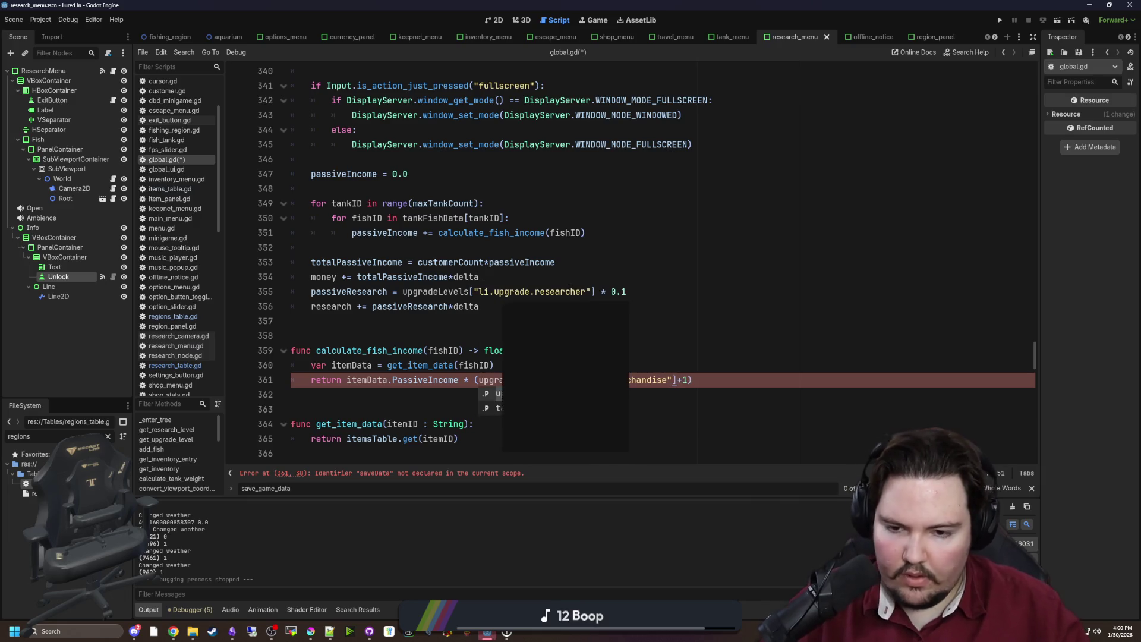
Step: Delete the SaveData entry and the OfflineInfo block from save_user_data's saved data
{"action": "scroll", "coordinate": [429, 368], "scroll_direction": "down", "scroll_amount": 10}
{"action": "left_click", "coordinate": [422, 335]}
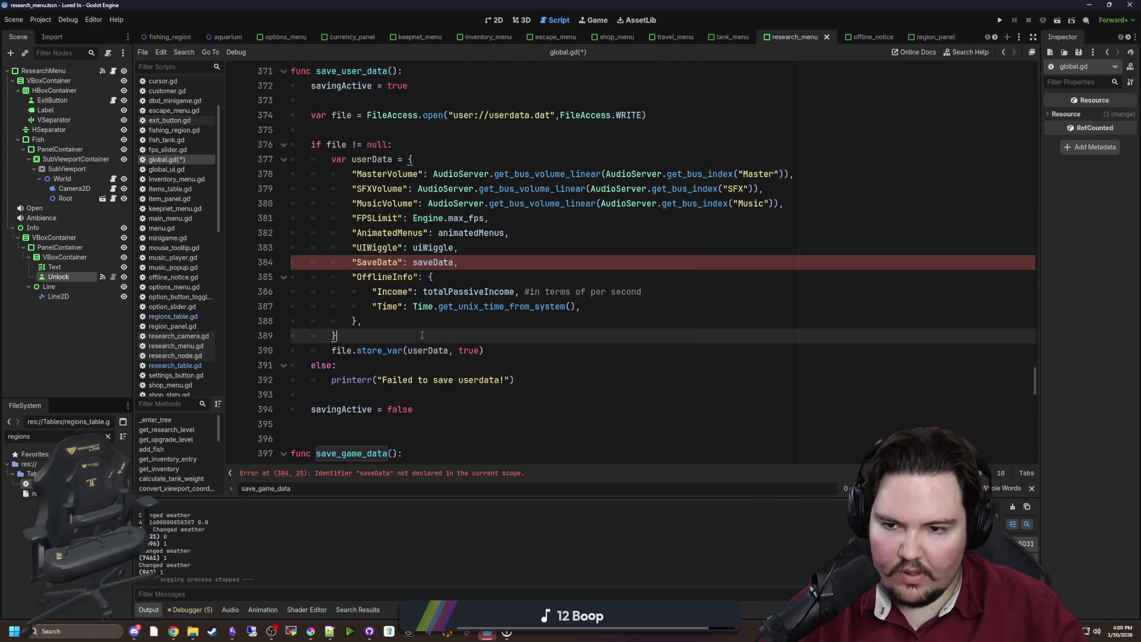
{"action": "left_click_drag", "start_coordinate": [474, 262], "coordinate": [289, 266]}
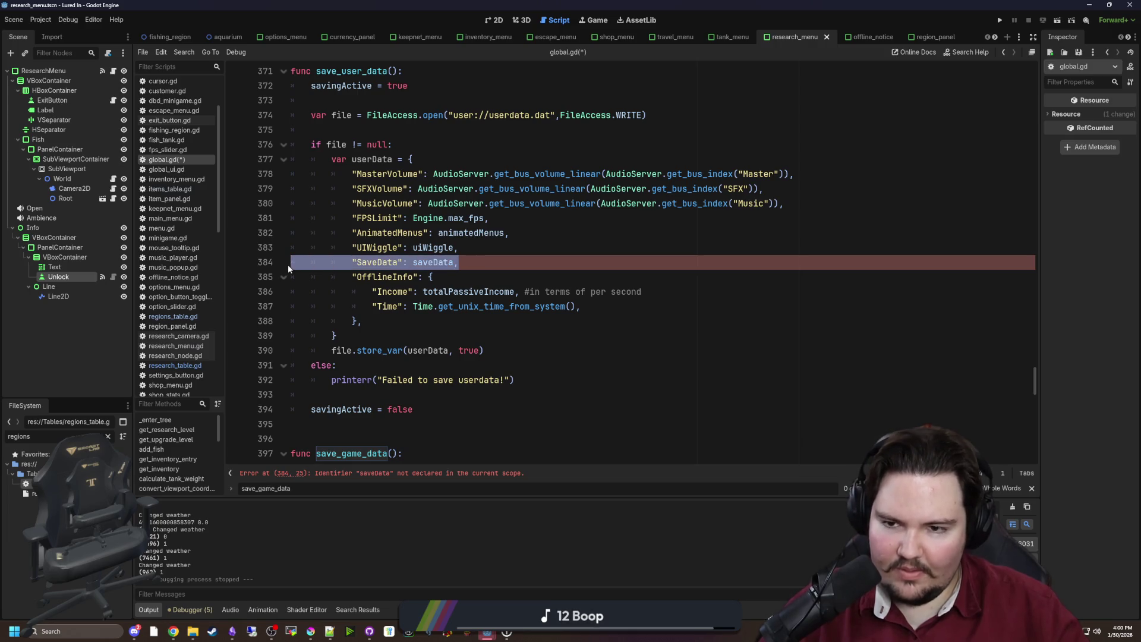
{"action": "key", "text": "BackSpace"}
{"action": "scroll", "coordinate": [406, 296], "scroll_direction": "up", "scroll_amount": 1}
{"action": "mouse_move", "coordinate": [368, 350]}
{"action": "left_mouse_down"}
{"action": "mouse_move", "coordinate": [333, 350]}
{"action": "mouse_move", "coordinate": [285, 306]}
{"action": "left_mouse_up"}
{"action": "key", "text": "BackSpace"}
{"action": "key", "text": "BackSpace"}
Step: Review save_user_data's file-writing block and the surrounding user-data code
{"action": "scroll", "coordinate": [397, 262], "scroll_direction": "down", "scroll_amount": 6}
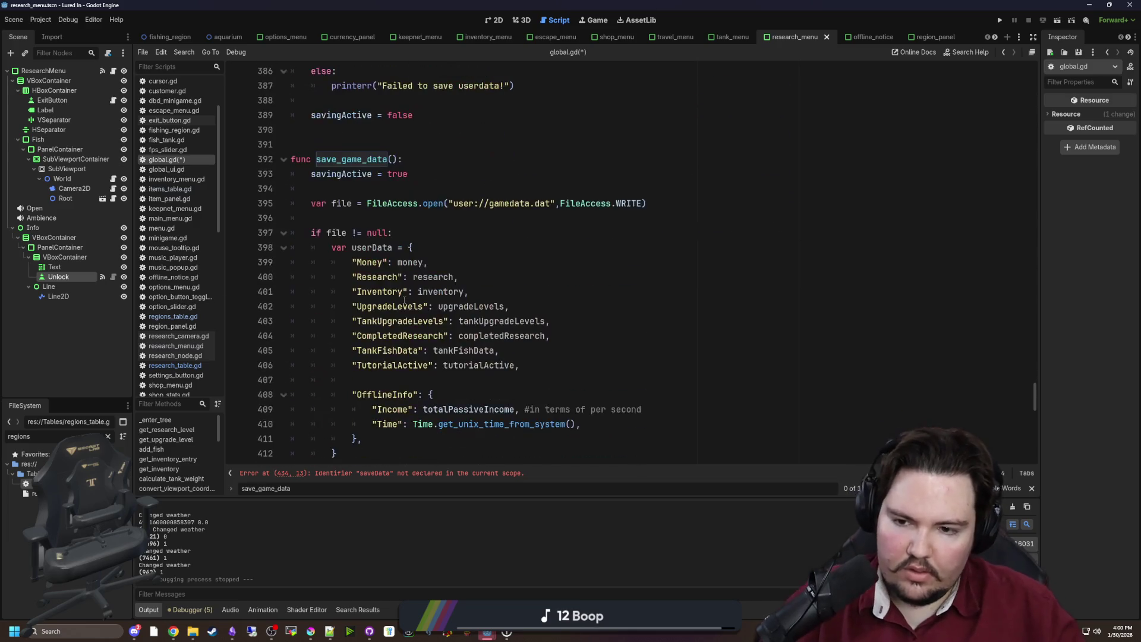
{"action": "scroll", "coordinate": [397, 262], "scroll_direction": "up", "scroll_amount": 6}
{"action": "scroll", "coordinate": [487, 335], "scroll_direction": "up", "scroll_amount": 1}
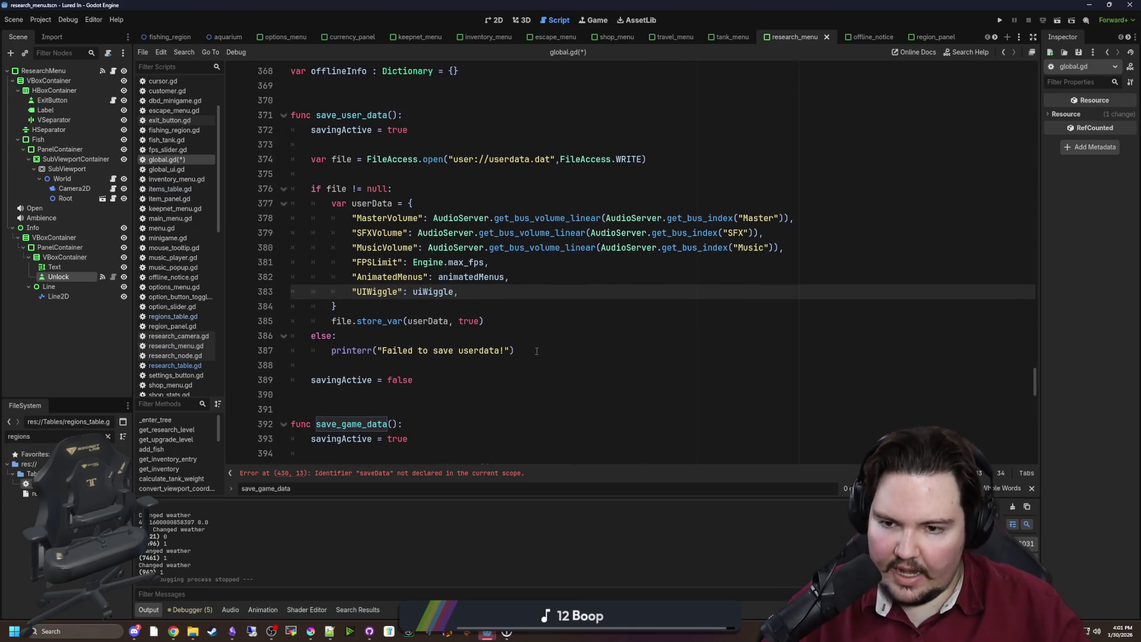
{"action": "mouse_move", "coordinate": [537, 351]}
{"action": "left_mouse_down"}
{"action": "mouse_move", "coordinate": [279, 321]}
{"action": "mouse_move", "coordinate": [255, 185]}
{"action": "left_mouse_up"}
{"action": "left_click", "coordinate": [427, 182]}
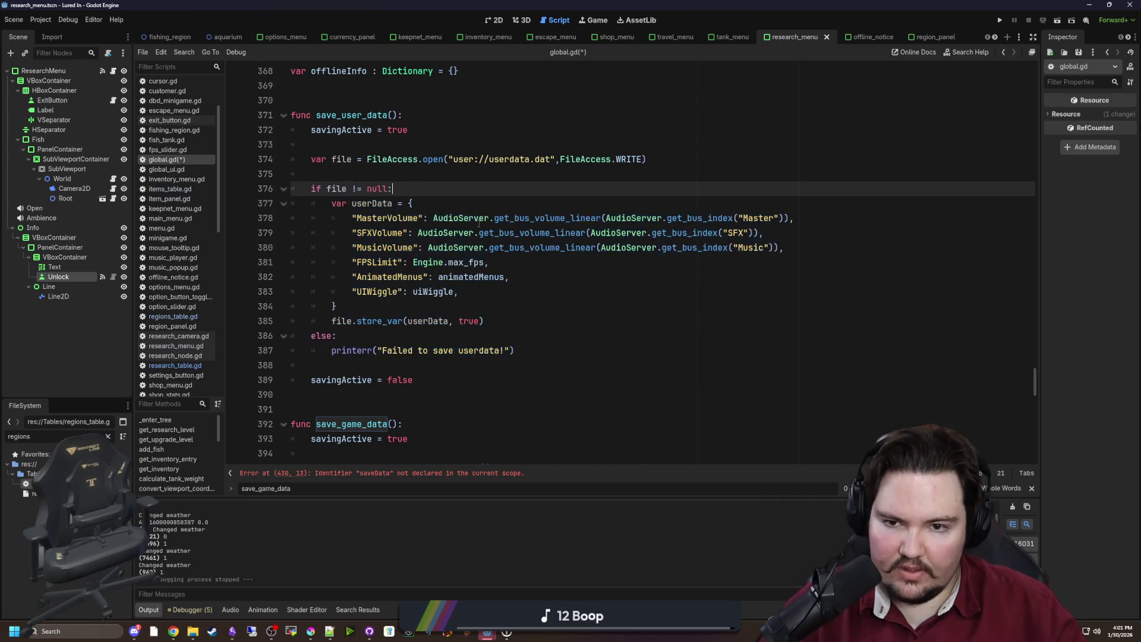
{"action": "scroll", "coordinate": [504, 268], "scroll_direction": "up", "scroll_amount": 2}
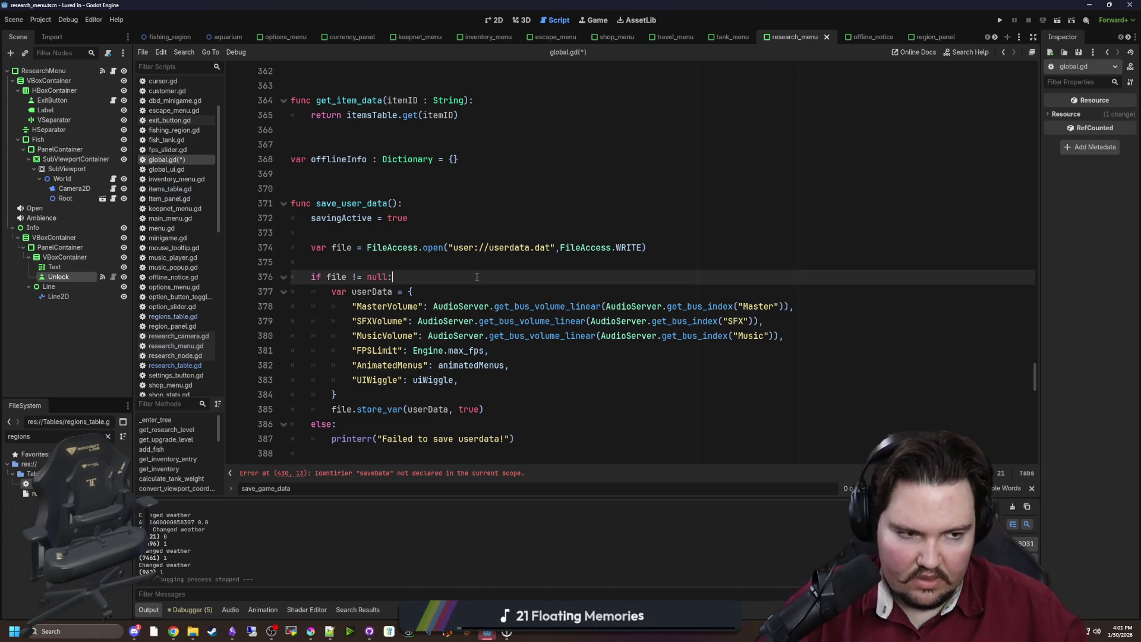
{"action": "double_click", "coordinate": [328, 203]}
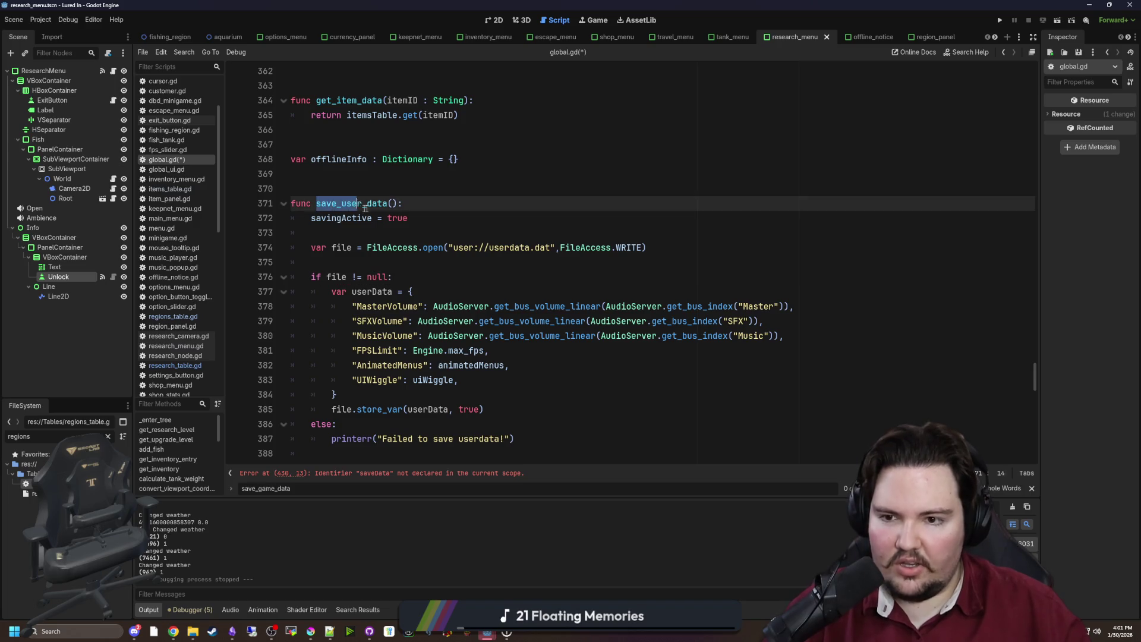
{"action": "key", "text": "Up"}
{"action": "scroll", "coordinate": [467, 244], "scroll_direction": "down", "scroll_amount": 1}
{"action": "left_click", "coordinate": [548, 228]}
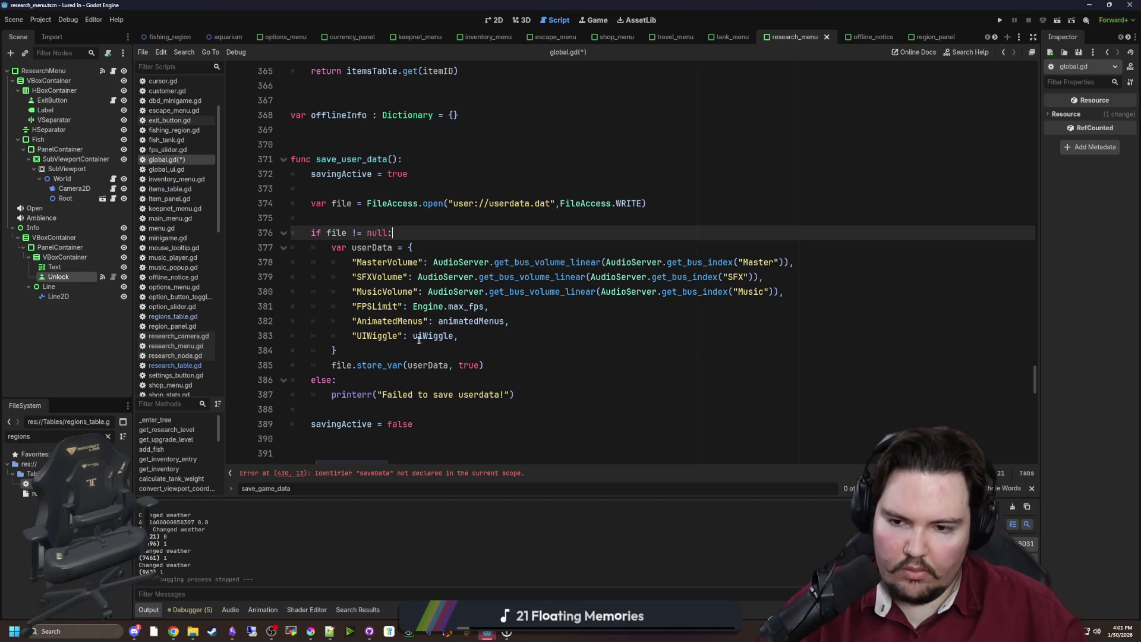
{"action": "left_click", "coordinate": [375, 351]}
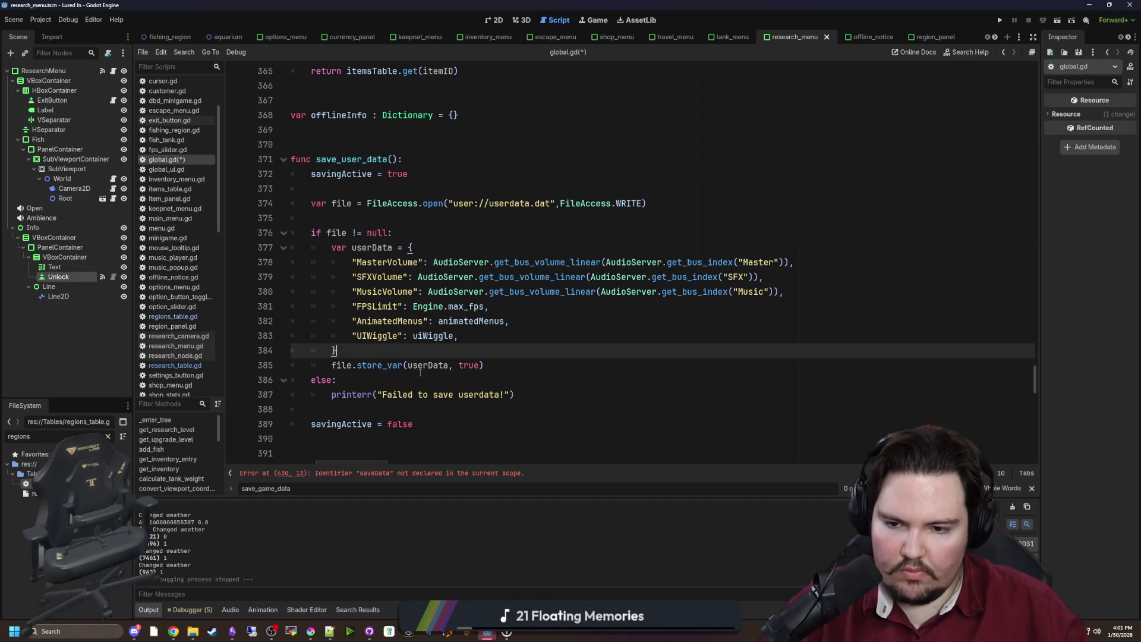
{"action": "left_click", "coordinate": [396, 408]}
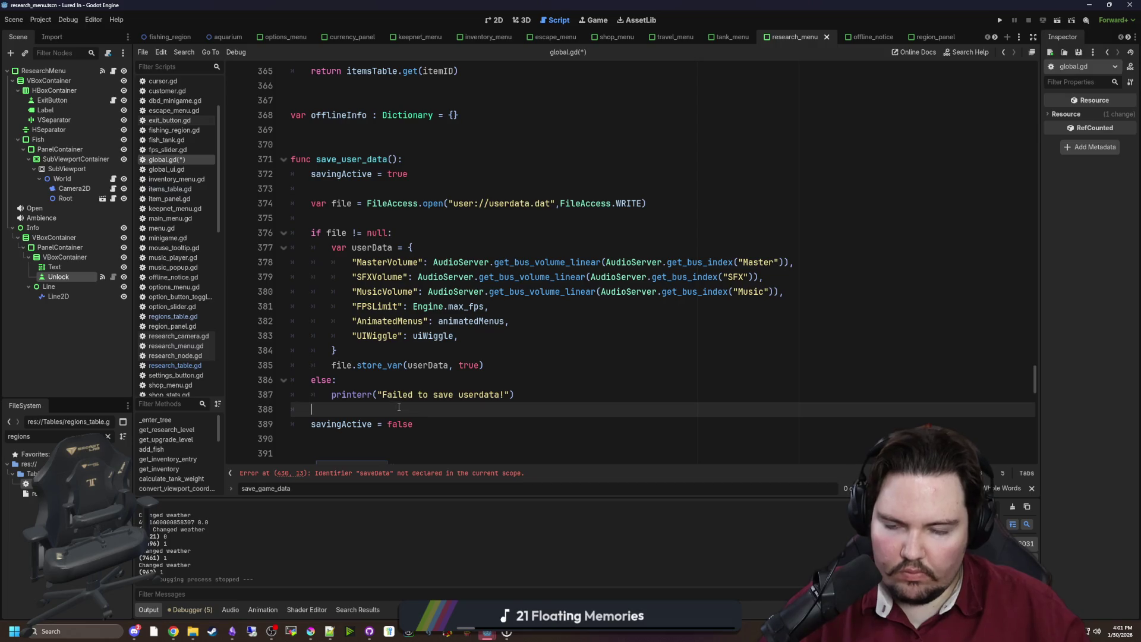
{"action": "scroll", "coordinate": [428, 416], "scroll_direction": "down", "scroll_amount": 4}
{"action": "scroll", "coordinate": [415, 440], "scroll_direction": "down", "scroll_amount": 2}
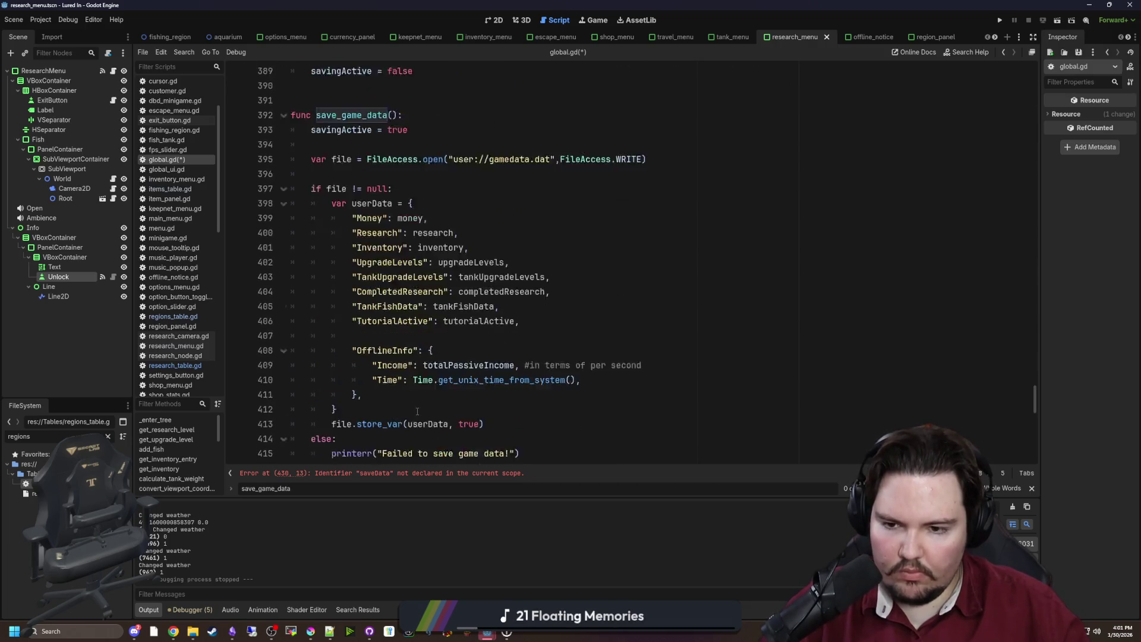
Step: Select the saveData.merge and offlineInfo lines in load_user_data, reported as the line 430 error
{"action": "left_click", "coordinate": [400, 473]}
{"action": "scroll", "coordinate": [488, 349], "scroll_direction": "up", "scroll_amount": 1}
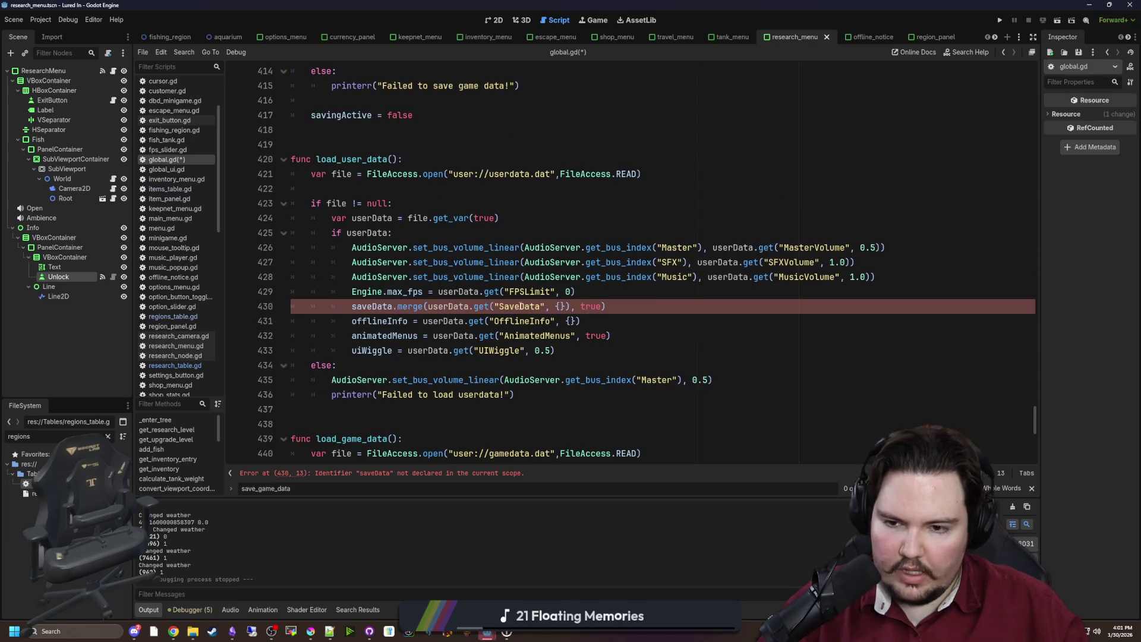
{"action": "left_click", "coordinate": [602, 296]}
{"action": "left_click_drag", "start_coordinate": [627, 305], "coordinate": [291, 306]}
{"action": "left_click", "coordinate": [414, 321]}
{"action": "mouse_move", "coordinate": [606, 321]}
{"action": "left_mouse_down"}
{"action": "mouse_move", "coordinate": [291, 321]}
{"action": "mouse_move", "coordinate": [291, 306]}
{"action": "left_mouse_up"}
Step: Delete the saveData.merge and offlineInfo lines from load_user_data and save global.gd
{"action": "key", "text": "BackSpace"}
{"action": "key", "text": "BackSpace"}
{"action": "scroll", "coordinate": [440, 312], "scroll_direction": "down", "scroll_amount": 6}
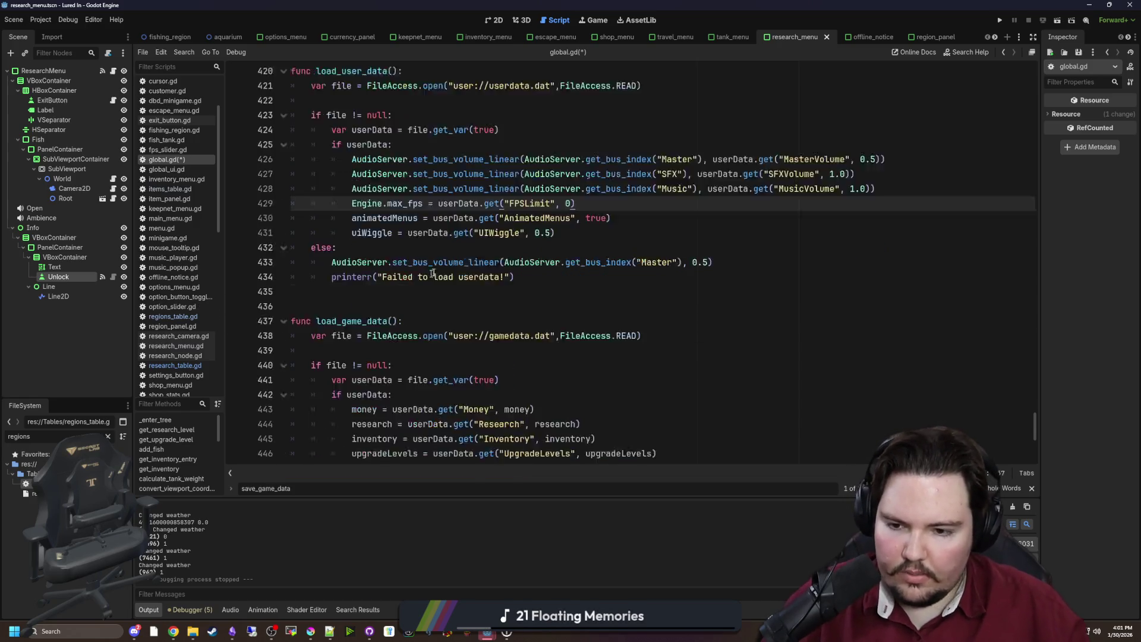
{"action": "scroll", "coordinate": [429, 298], "scroll_direction": "up", "scroll_amount": 2}
{"action": "scroll", "coordinate": [437, 300], "scroll_direction": "up", "scroll_amount": 4}
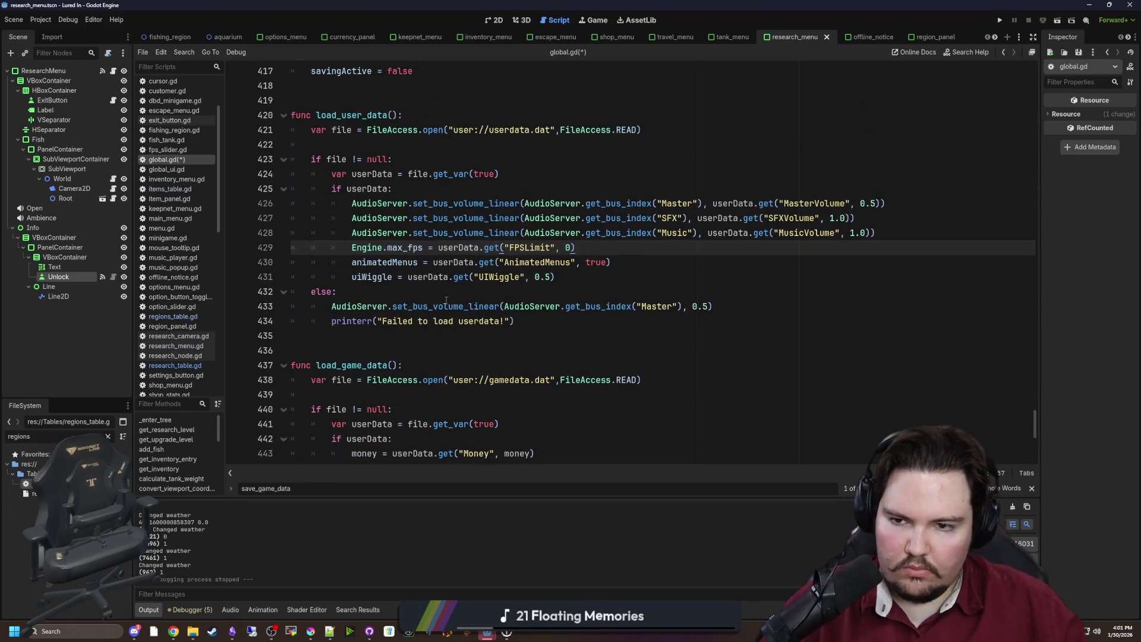
{"action": "left_click", "coordinate": [438, 292]}
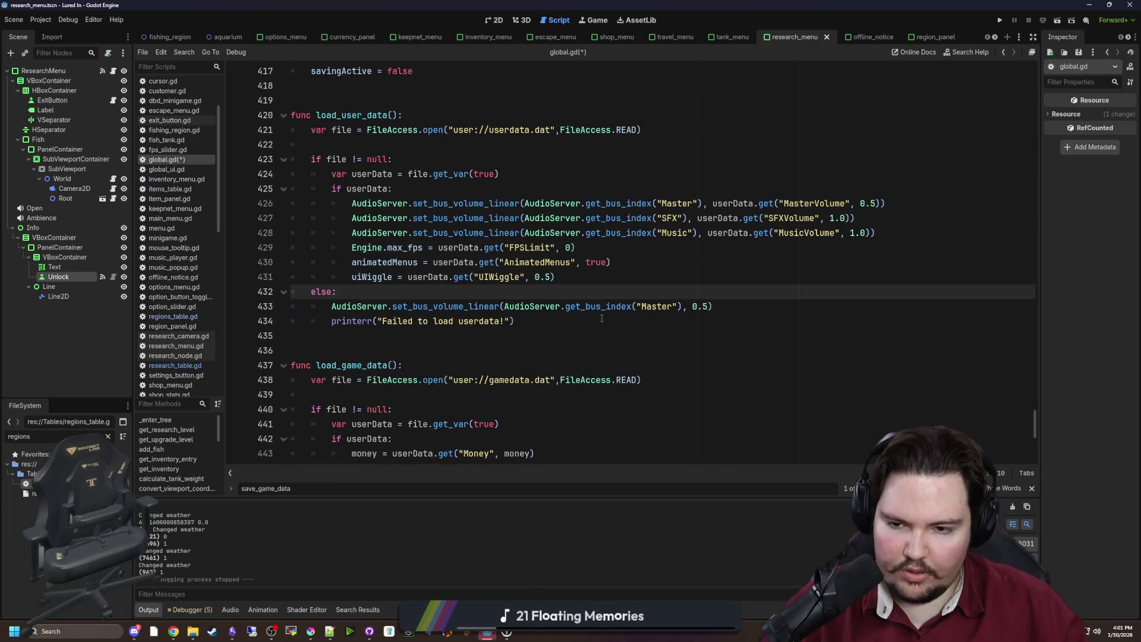
{"action": "scroll", "coordinate": [601, 319], "scroll_direction": "down", "scroll_amount": 8}
{"action": "scroll", "coordinate": [601, 318], "scroll_direction": "up", "scroll_amount": 15}
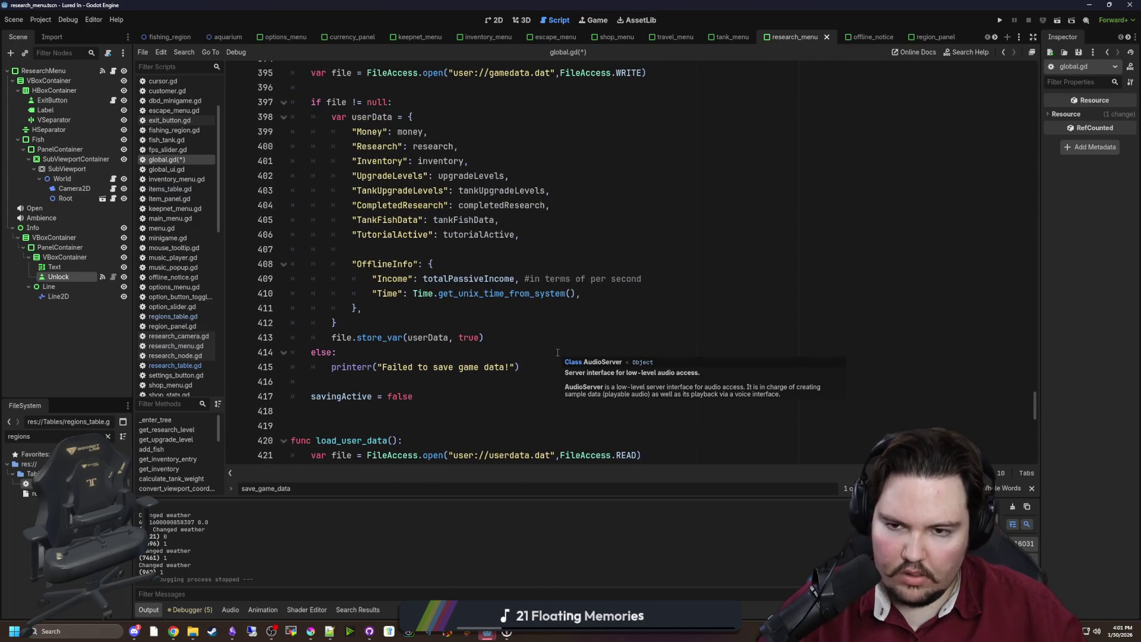
{"action": "scroll", "coordinate": [473, 334], "scroll_direction": "up", "scroll_amount": 3}
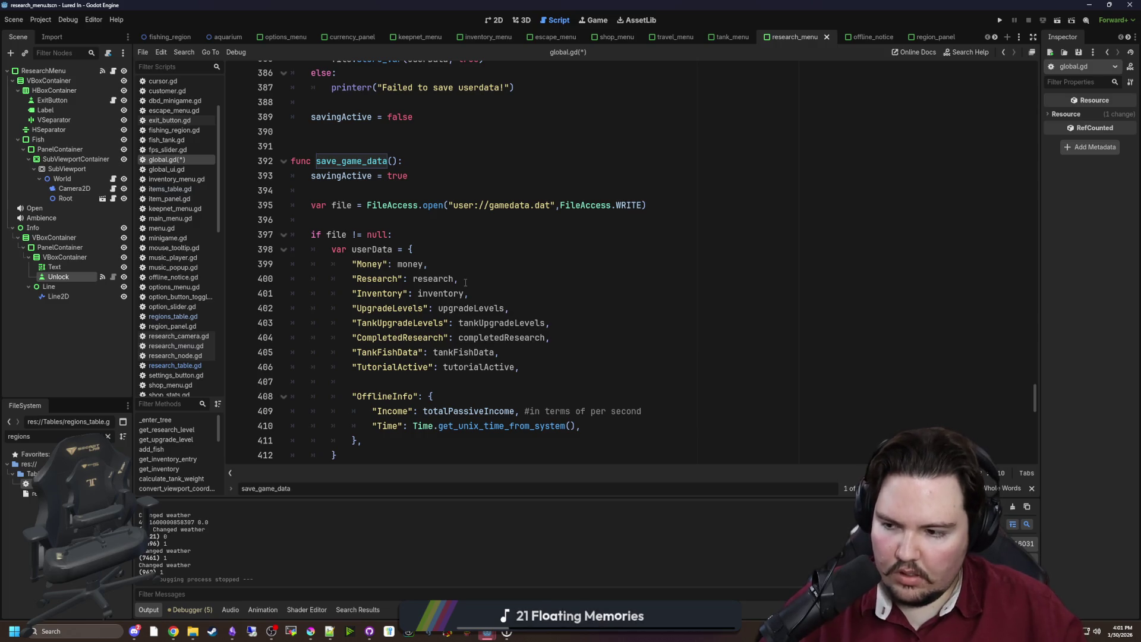
{"action": "scroll", "coordinate": [457, 279], "scroll_direction": "up", "scroll_amount": 4}
{"action": "key", "text": "ctrl+s"}
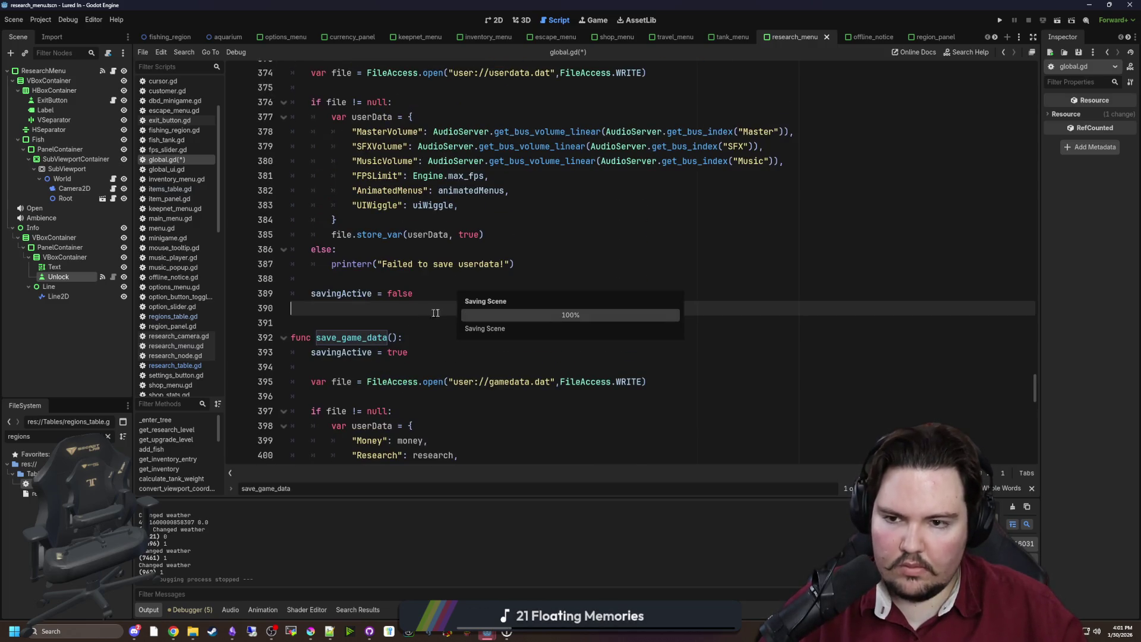
Step: Add a save_game_data() call on a new line after save_user_data() in _process
{"action": "scroll", "coordinate": [446, 312], "scroll_direction": "up", "scroll_amount": 5}
{"action": "left_click", "coordinate": [384, 229]}
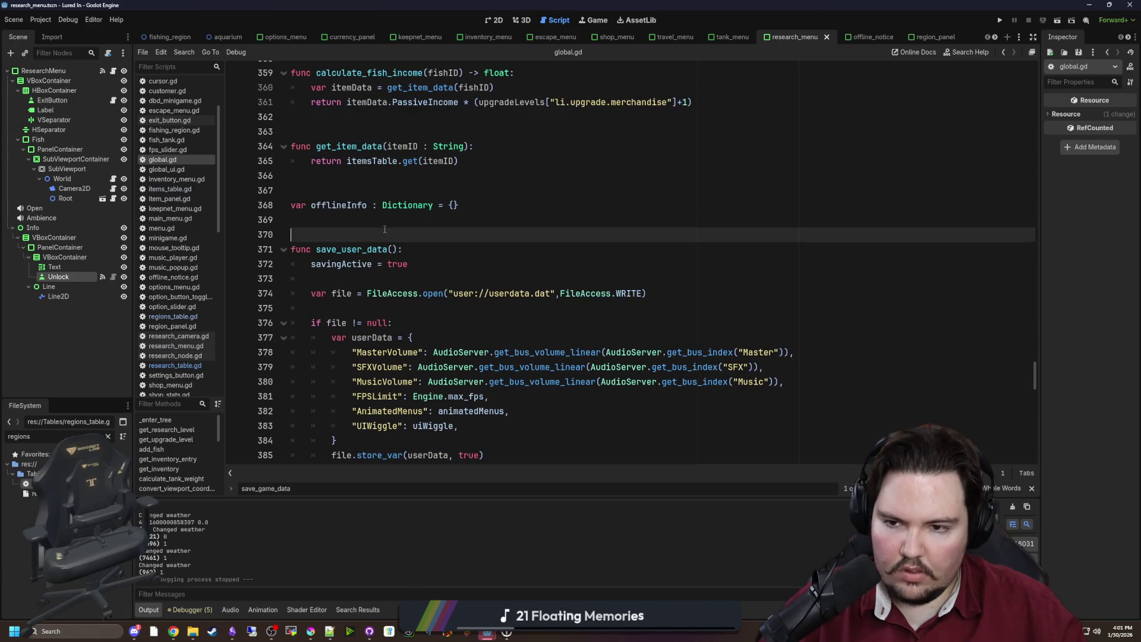
{"action": "key", "text": "ctrl+f"}
{"action": "type", "text": "save_user_"}
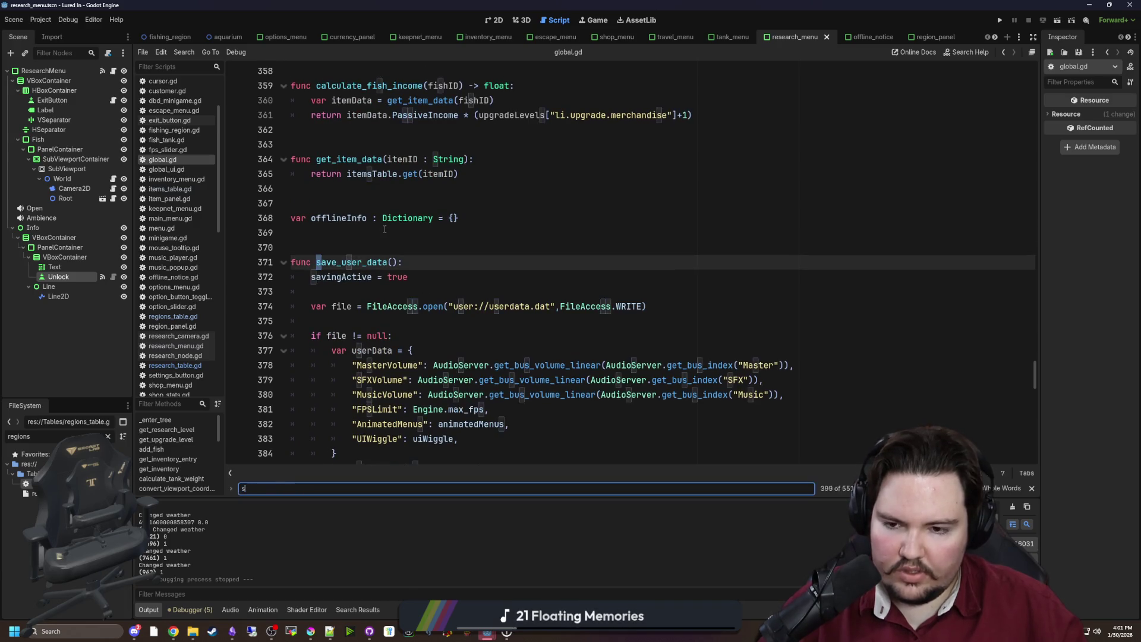
{"action": "type", "text": "data"}
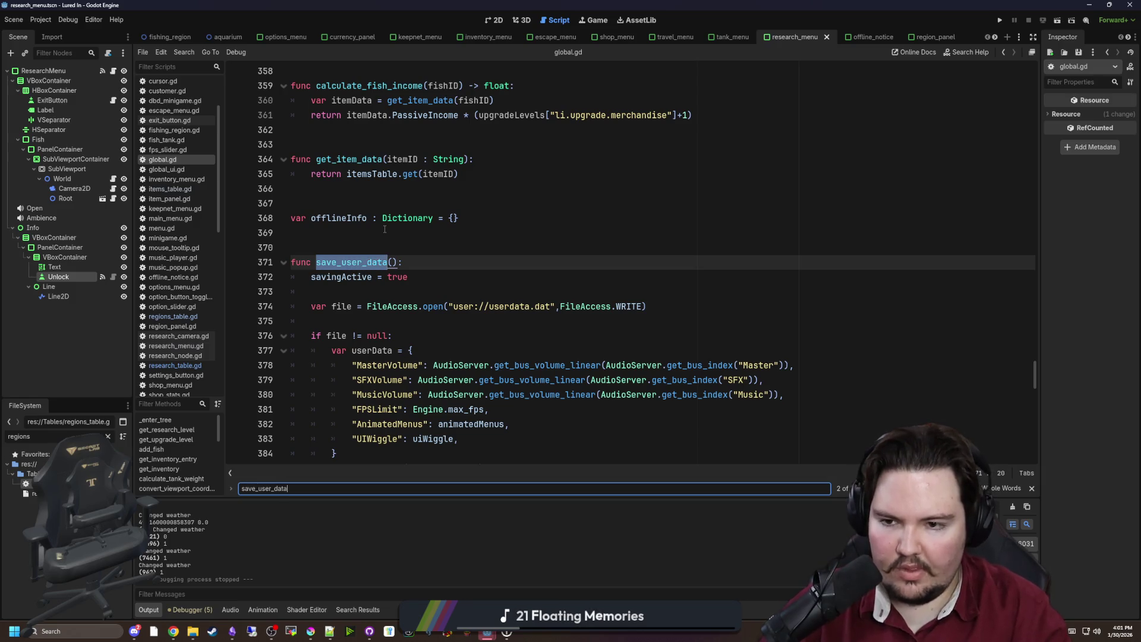
{"action": "key", "text": "Return"}
{"action": "left_click", "coordinate": [431, 261]}
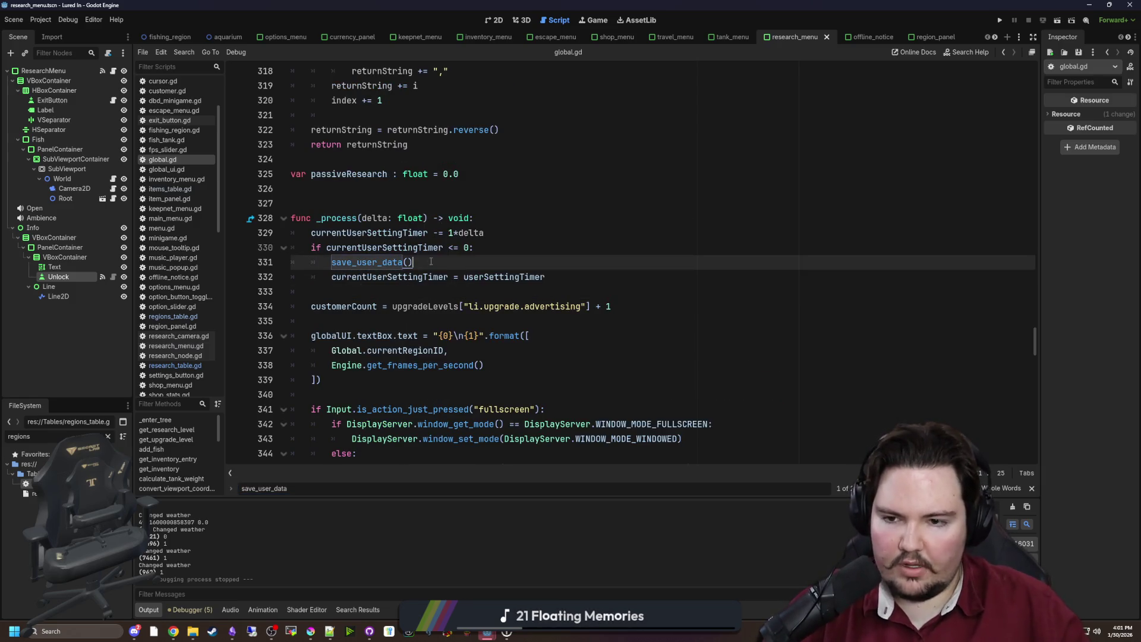
{"action": "key", "text": "Return"}
{"action": "type", "text": "save_g"}
{"action": "key", "text": "Return"}
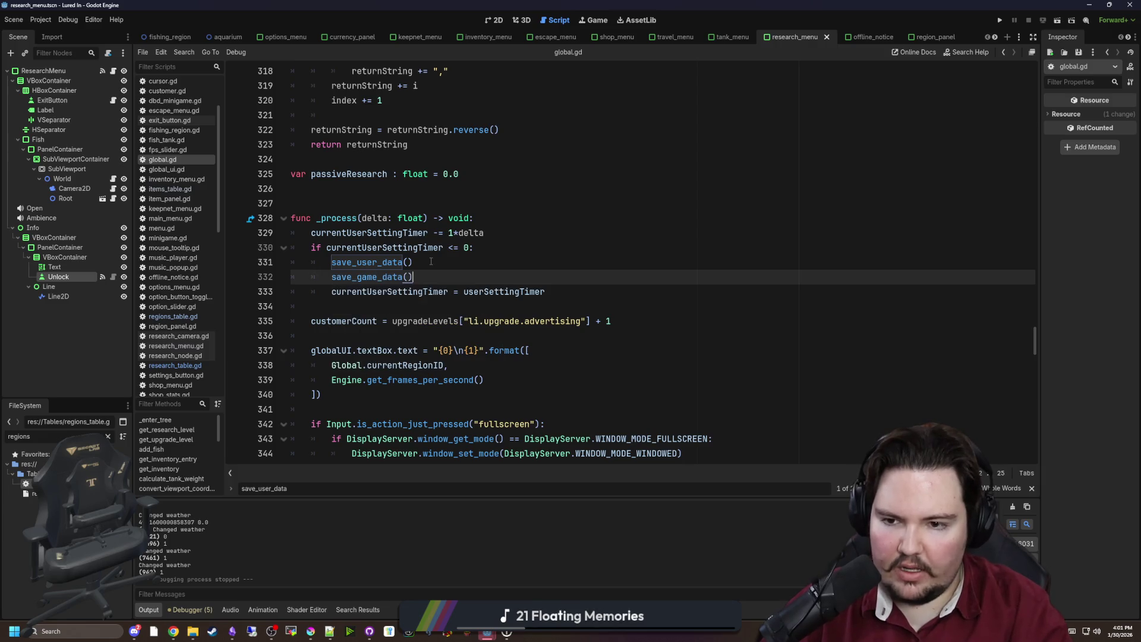
{"action": "scroll", "coordinate": [384, 198], "scroll_direction": "up", "scroll_amount": 7}
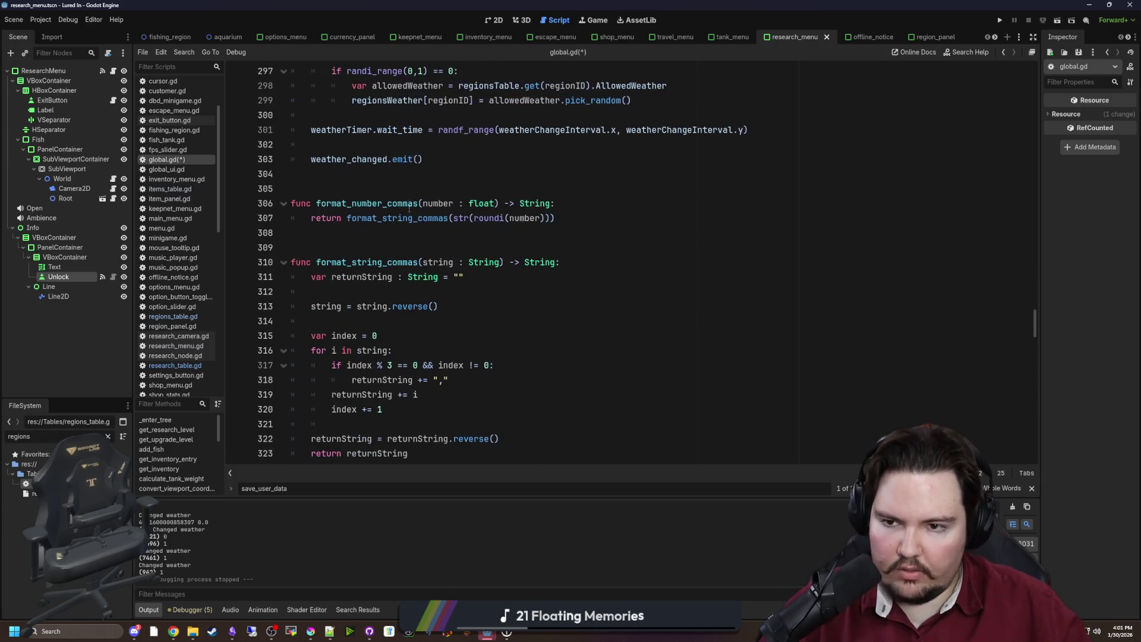
Step: Insert load_game_data() below load_user_data() in _ready, save global.gd, and bring up Find in Files
{"action": "key", "text": "ctrl+f"}
{"action": "type", "text": "_ready"}
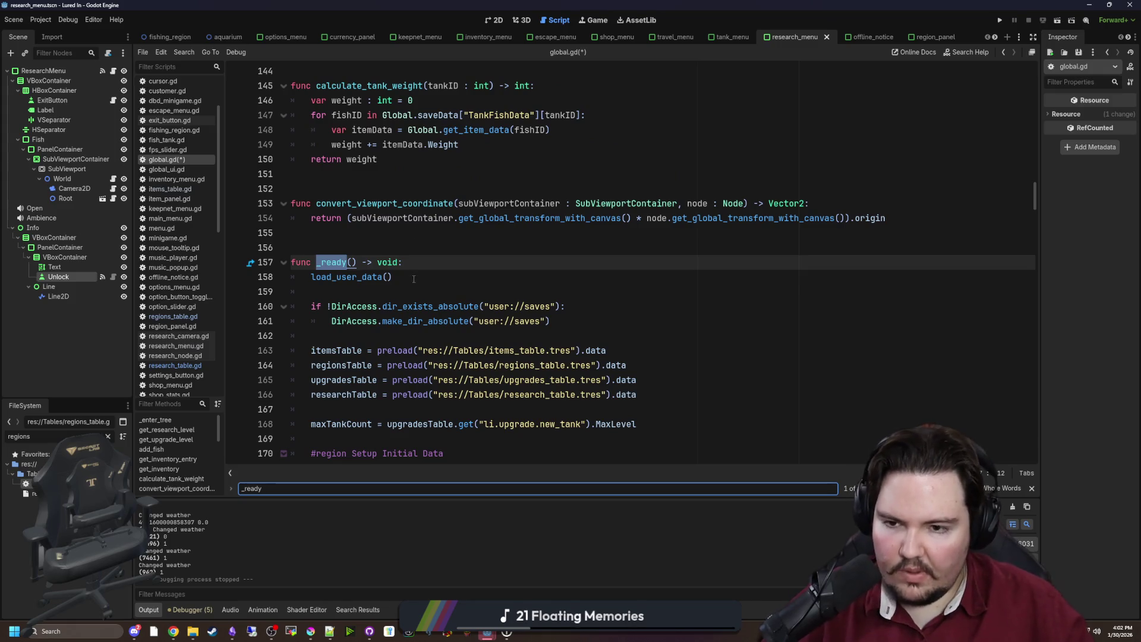
{"action": "left_click", "coordinate": [407, 276]}
{"action": "key", "text": "Return"}
{"action": "type", "text": "load_gam"}
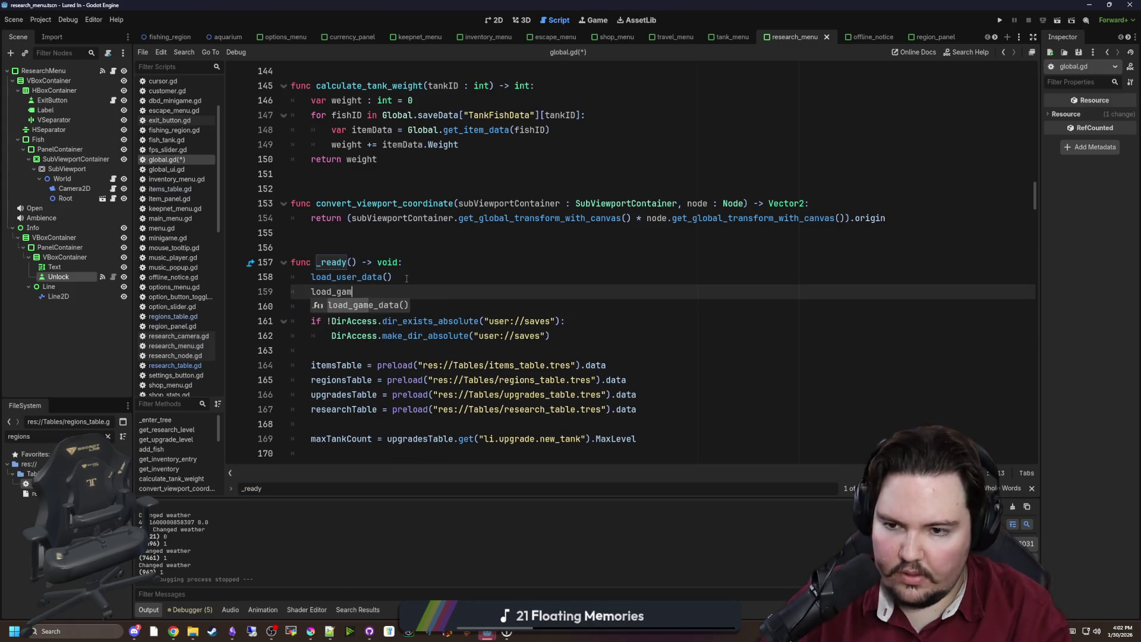
{"action": "key", "text": "Return"}
{"action": "key", "text": "Up"}
{"action": "key", "text": "ctrl+s"}
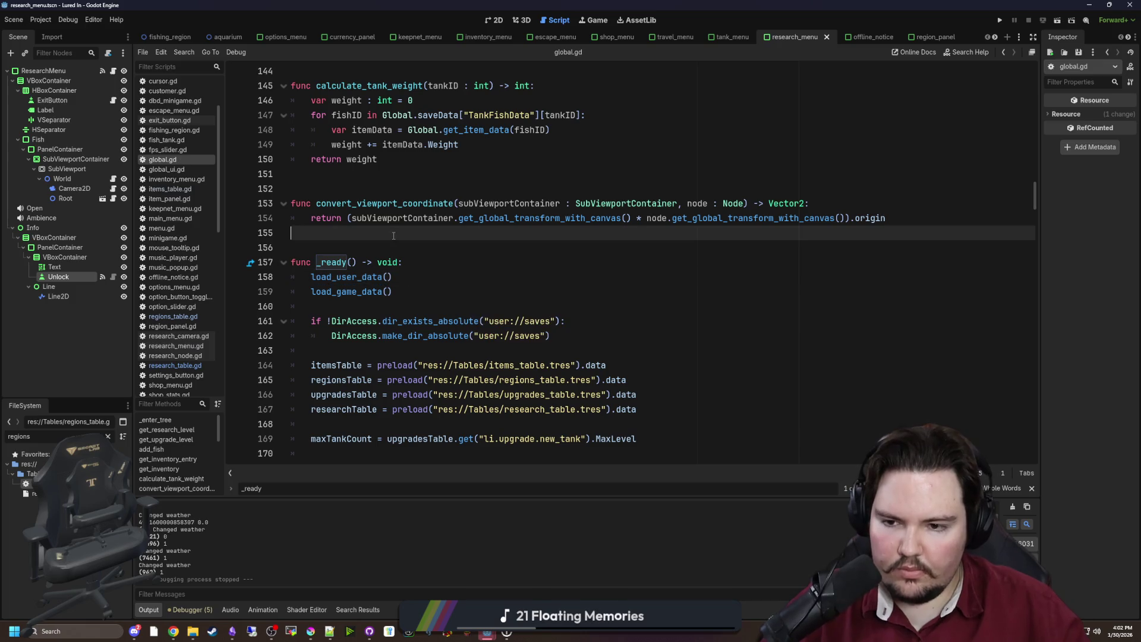
{"action": "scroll", "coordinate": [407, 280], "scroll_direction": "down", "scroll_amount": 5}
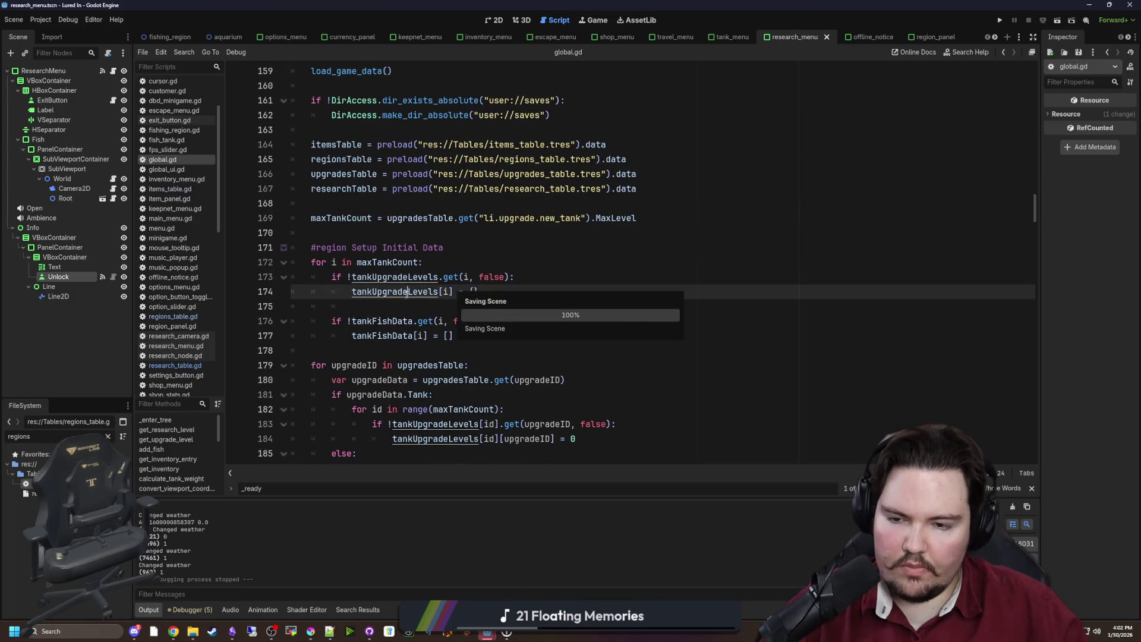
{"action": "scroll", "coordinate": [407, 294], "scroll_direction": "down", "scroll_amount": 4}
{"action": "key", "text": "ctrl+shift+f"}
Step: Search all project scripts for saveData and enlarge the results list
{"action": "type", "text": "saveData"}
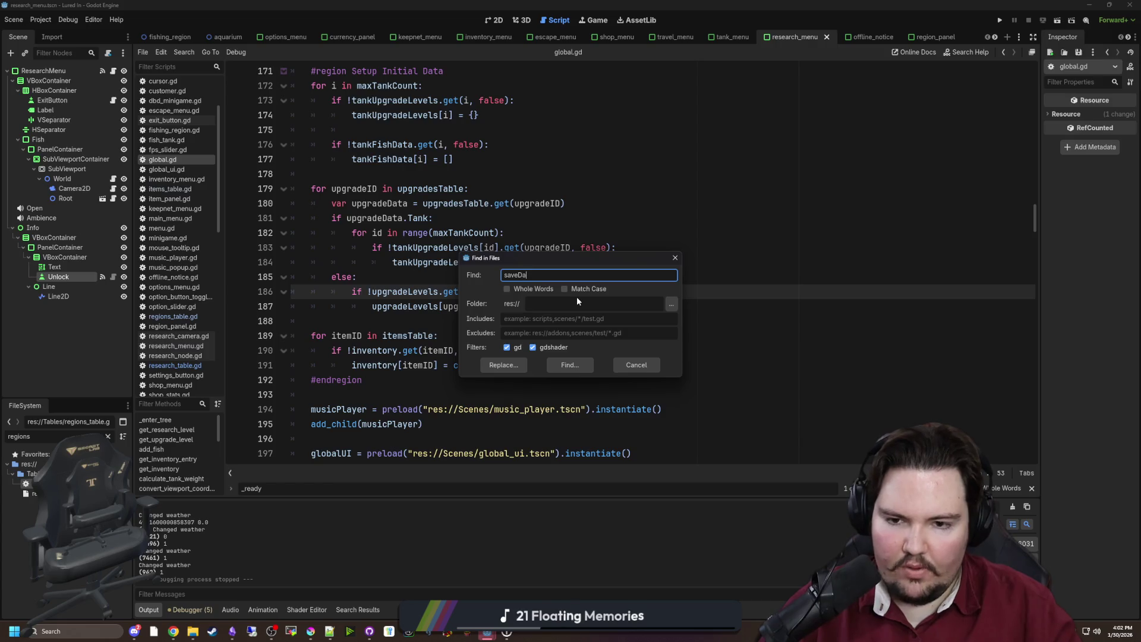
{"action": "key", "text": "Return"}
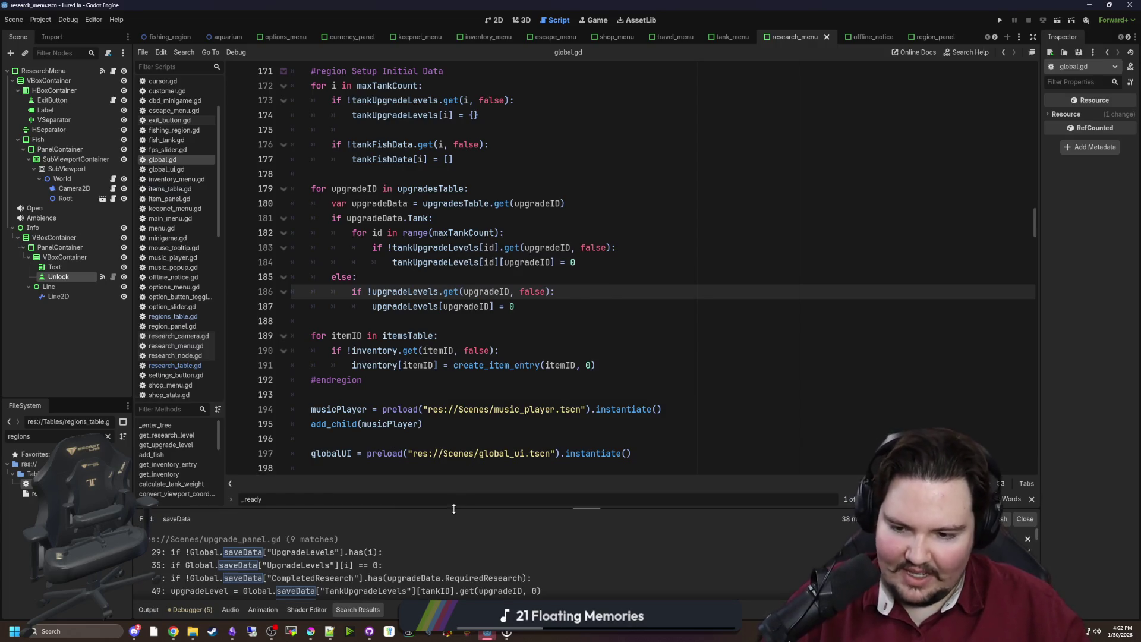
{"action": "left_click_drag", "start_coordinate": [453, 509], "coordinate": [453, 321]}
{"action": "scroll", "coordinate": [416, 479], "scroll_direction": "down", "scroll_amount": 5}
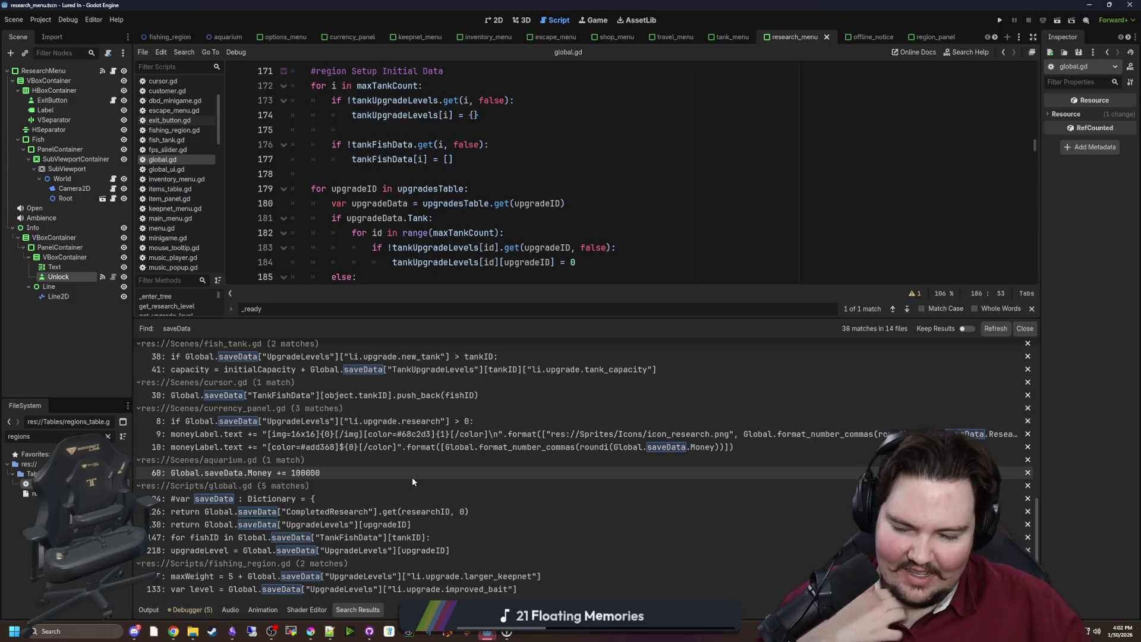
Step: Change aquarium.gd line 60 from Global.saveData.Money to Global.money and save the file
{"action": "left_click", "coordinate": [288, 473]}
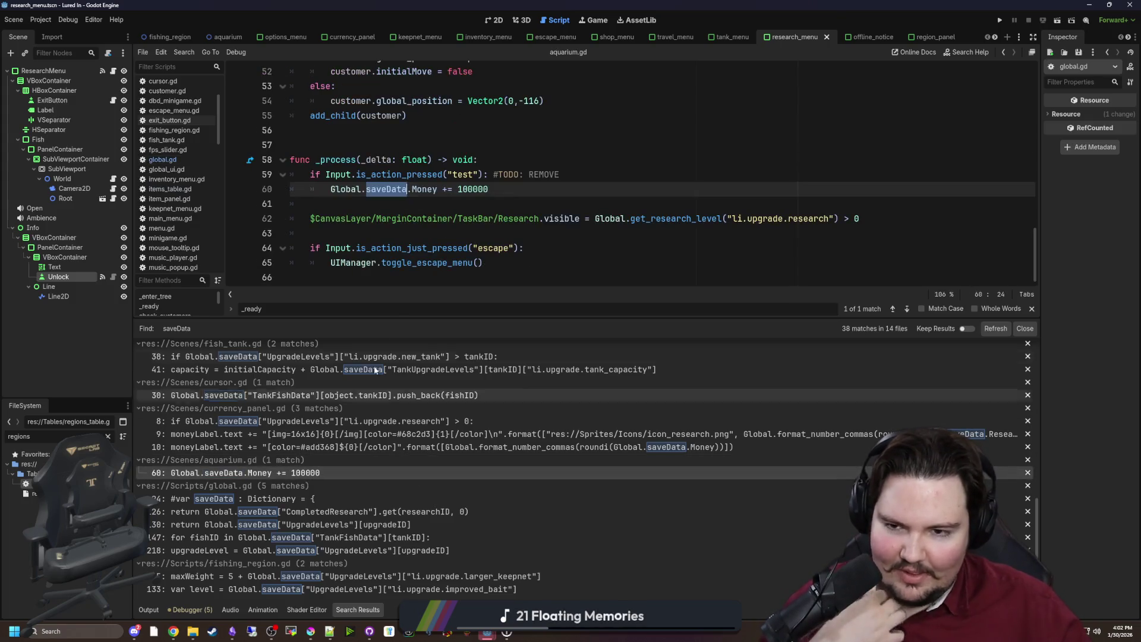
{"action": "left_click", "coordinate": [368, 219]}
{"action": "left_click_drag", "start_coordinate": [419, 189], "coordinate": [364, 189]}
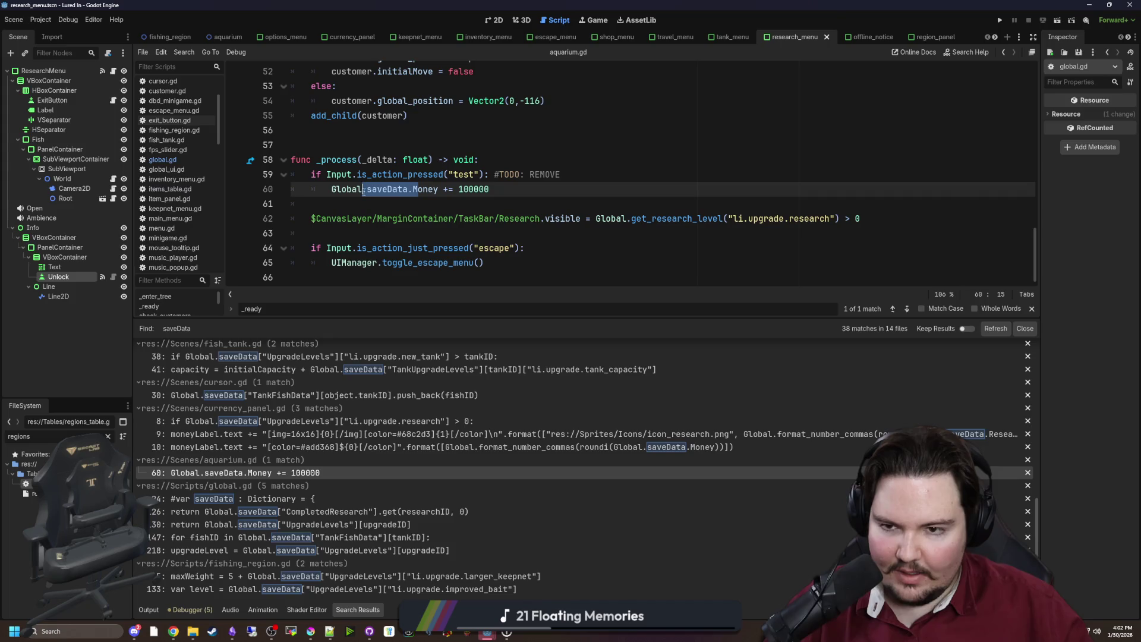
{"action": "type", "text": "m"}
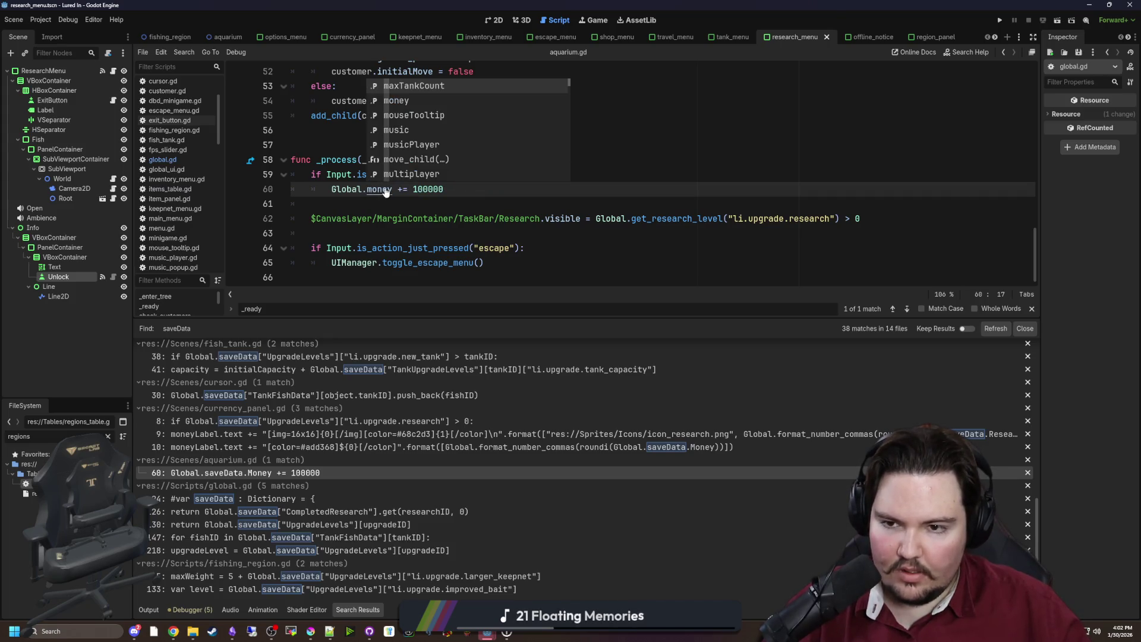
{"action": "left_click", "coordinate": [383, 204]}
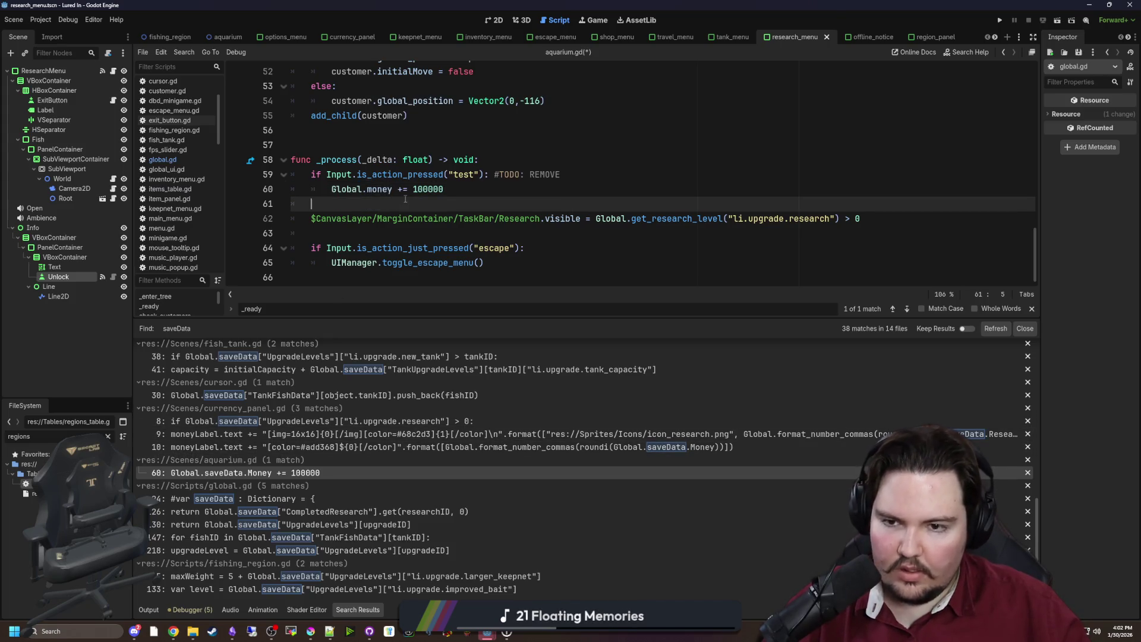
{"action": "key", "text": "ctrl+s"}
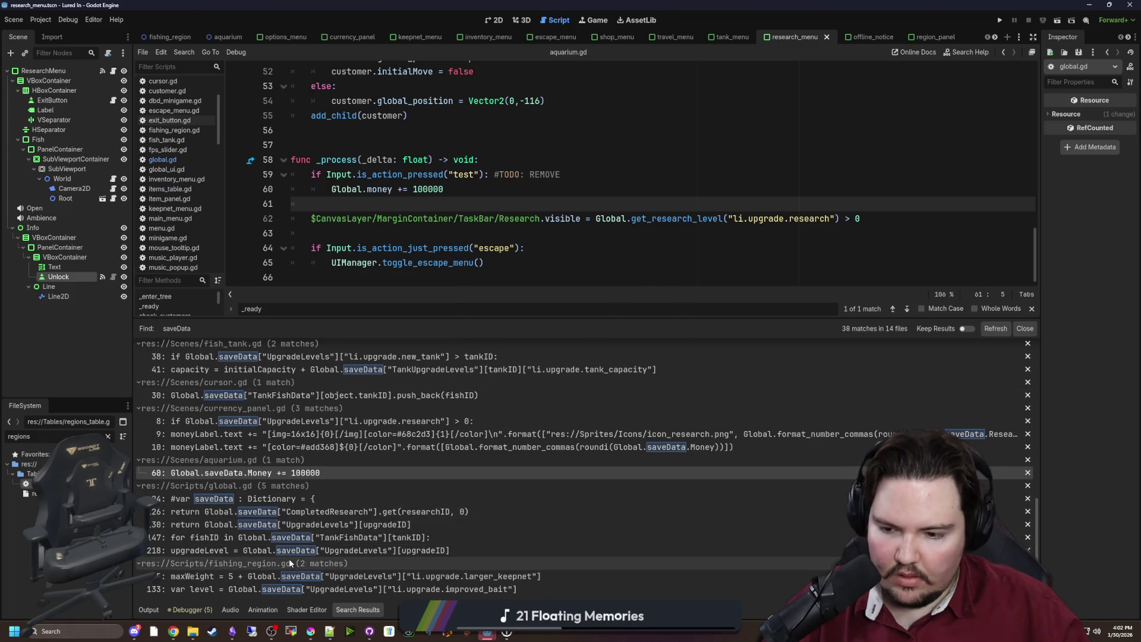
Step: Replace saveData["UpgradeLevels"] on fishing_region.gd line 133 with upgradeLevels, then recheck aquarium.gd's money line
{"action": "left_click", "coordinate": [301, 589]}
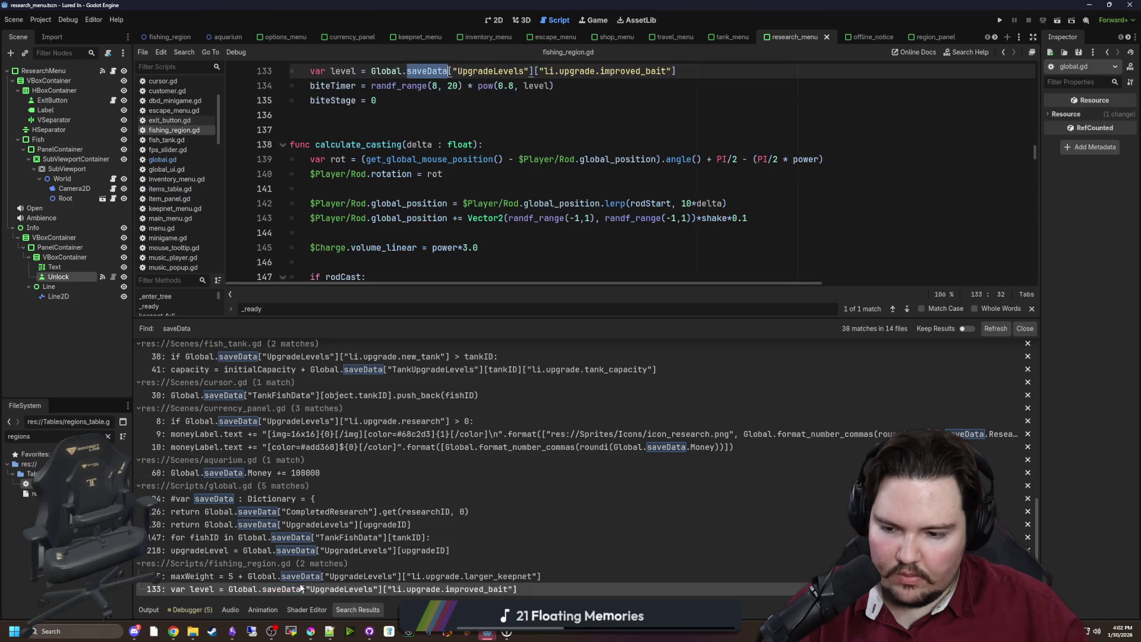
{"action": "scroll", "coordinate": [418, 206], "scroll_direction": "up", "scroll_amount": 2}
{"action": "left_click", "coordinate": [417, 218]}
{"action": "mouse_move", "coordinate": [534, 160]}
{"action": "left_mouse_down"}
{"action": "mouse_move", "coordinate": [377, 160]}
{"action": "mouse_move", "coordinate": [407, 159]}
{"action": "left_mouse_up"}
{"action": "type", "text": "upgradeLevels"}
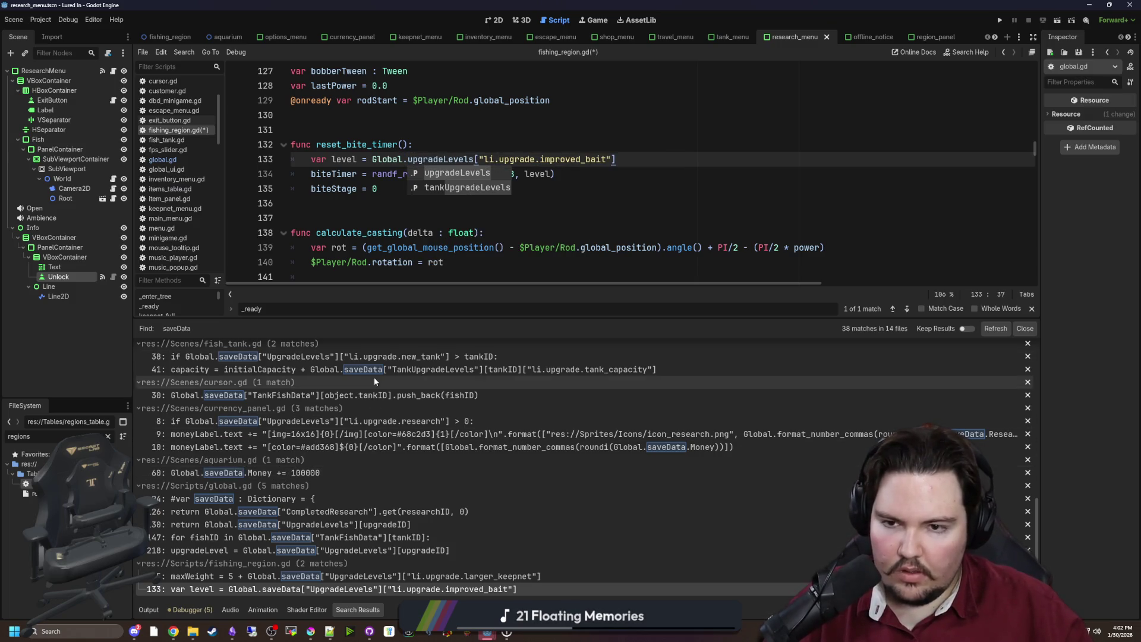
{"action": "left_click", "coordinate": [309, 475]}
{"action": "key", "text": "Down"}
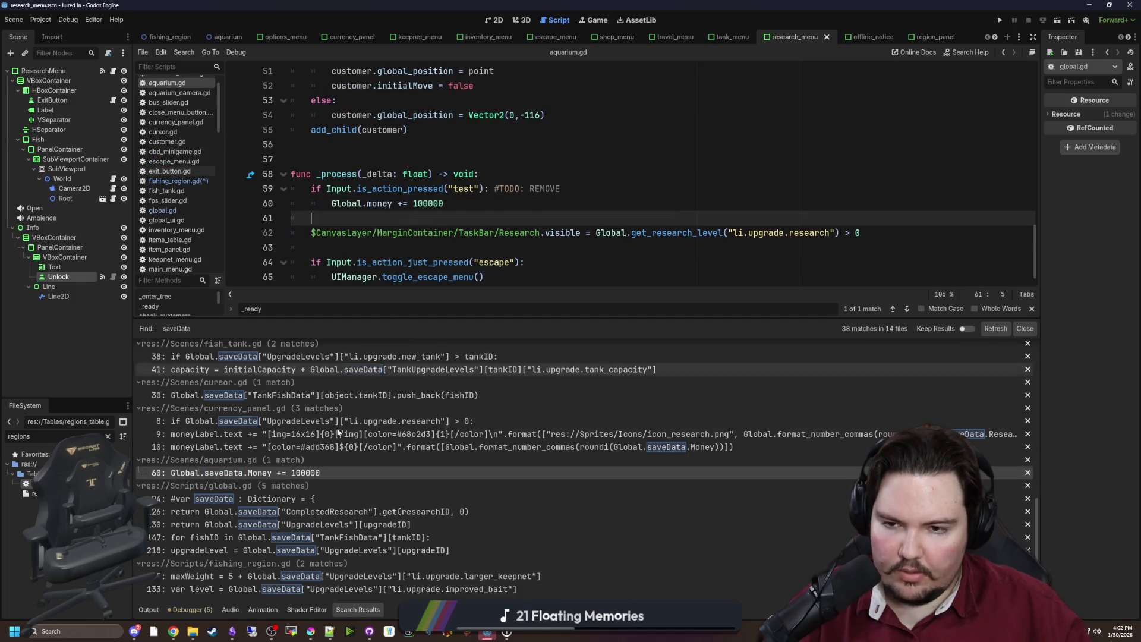
Step: Rewrite line 45's larger keepnet maxWeight lookup as Global.get_upgrade_level(...) and save fishing_region.gd
{"action": "left_click", "coordinate": [311, 575]}
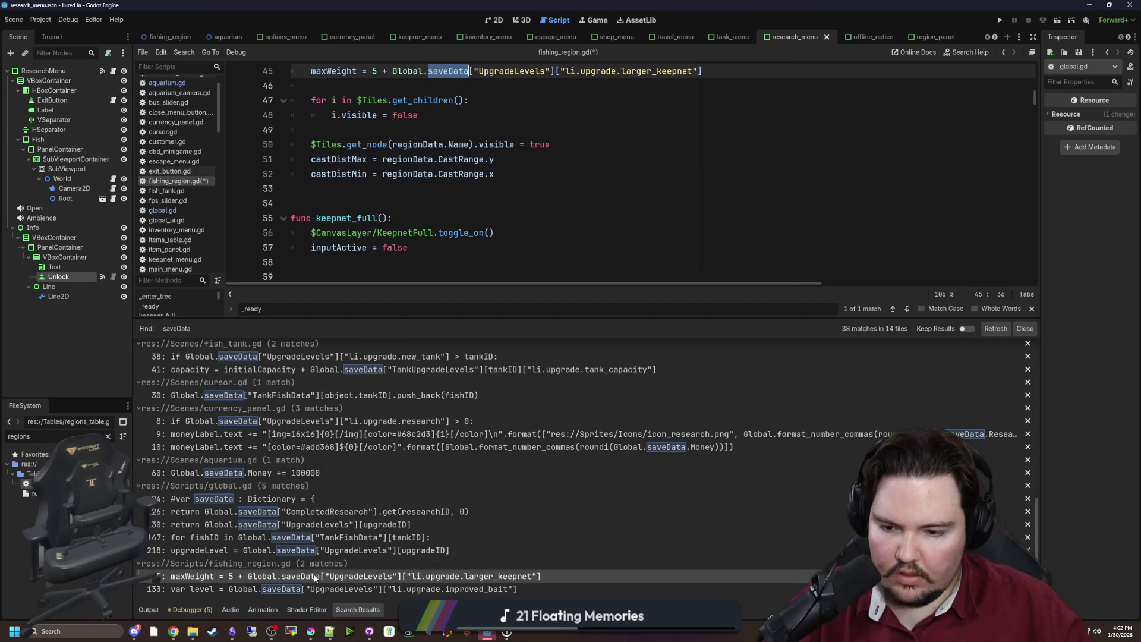
{"action": "scroll", "coordinate": [476, 178], "scroll_direction": "up", "scroll_amount": 1}
{"action": "left_click_drag", "start_coordinate": [556, 115], "coordinate": [394, 118]}
{"action": "type", "text": "upgradeLevels"}
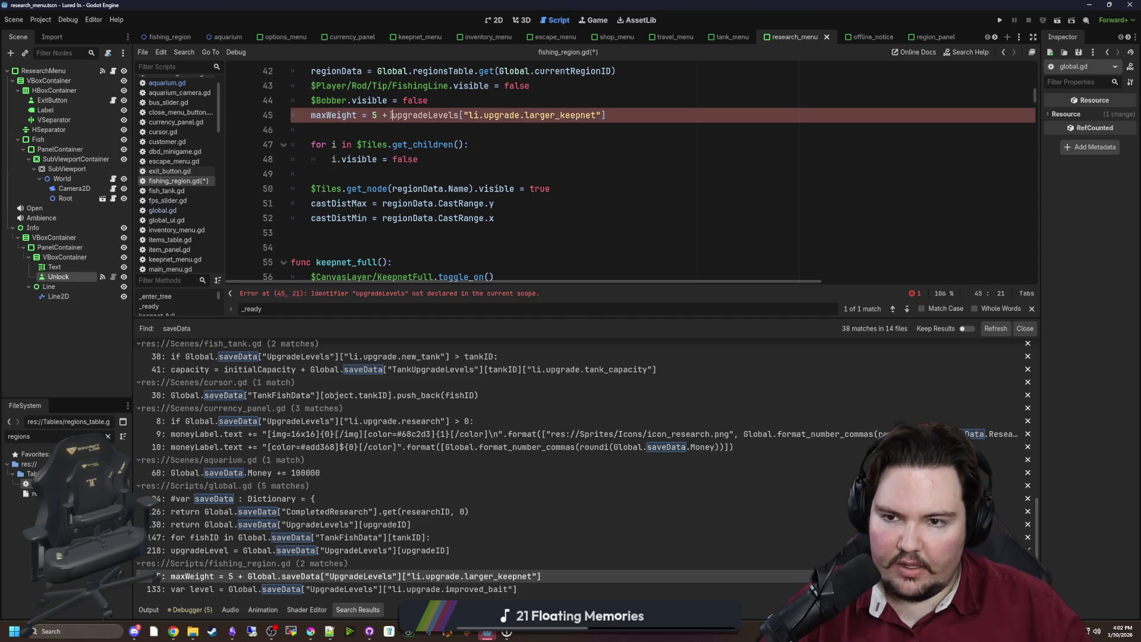
{"action": "left_click", "coordinate": [505, 130]}
{"action": "left_click", "coordinate": [396, 115]}
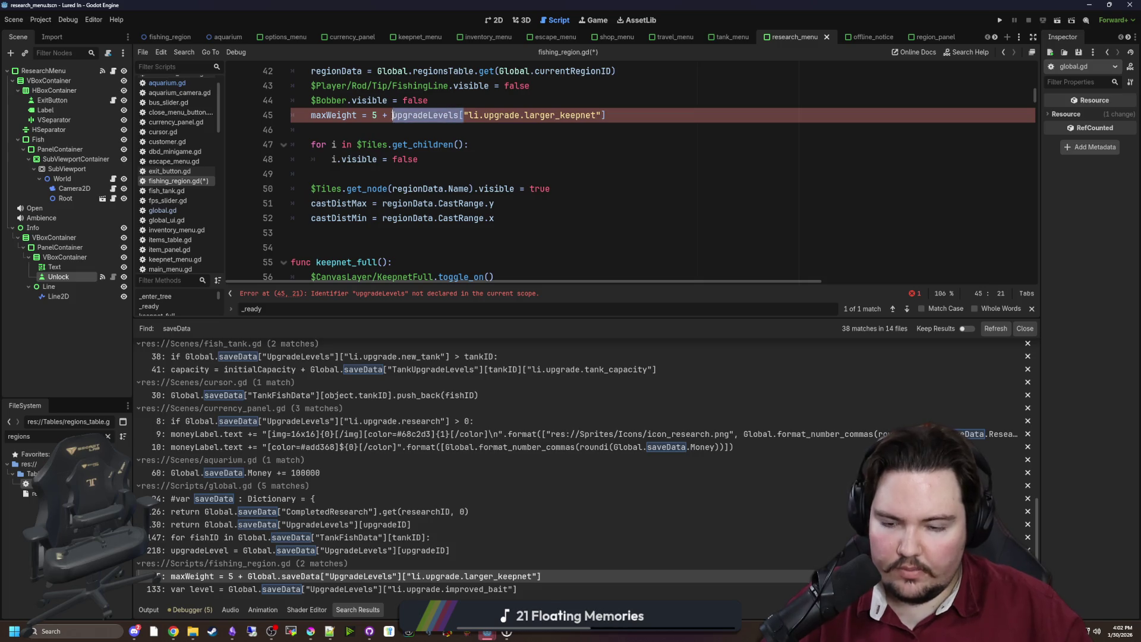
{"action": "type", "text": "Global.get_"}
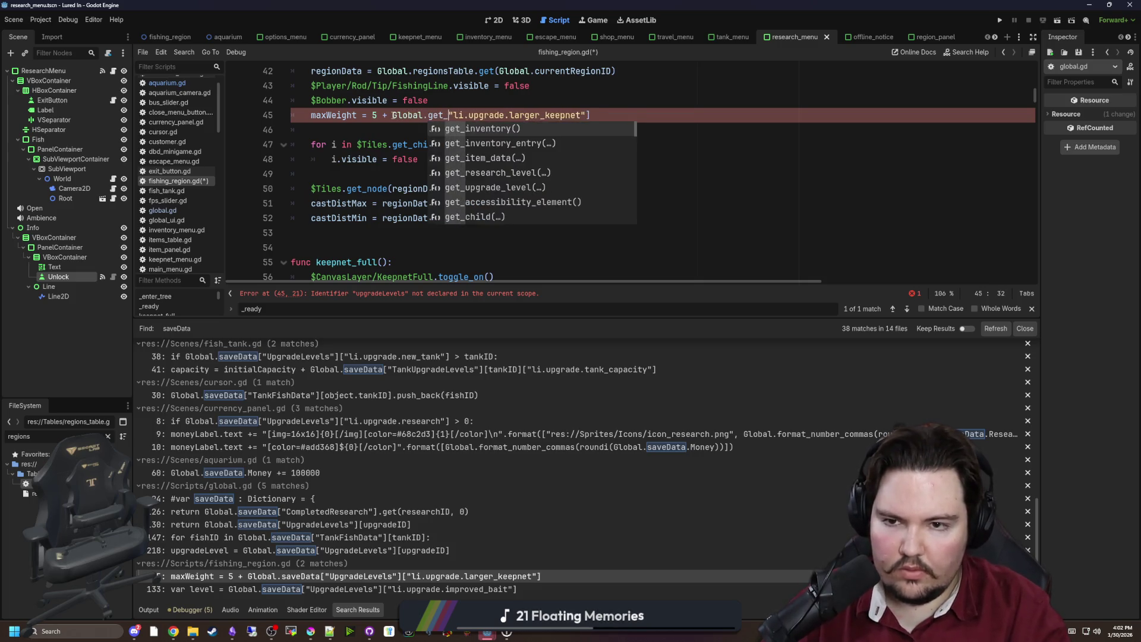
{"action": "type", "text": "upg"}
{"action": "key", "text": "Return"}
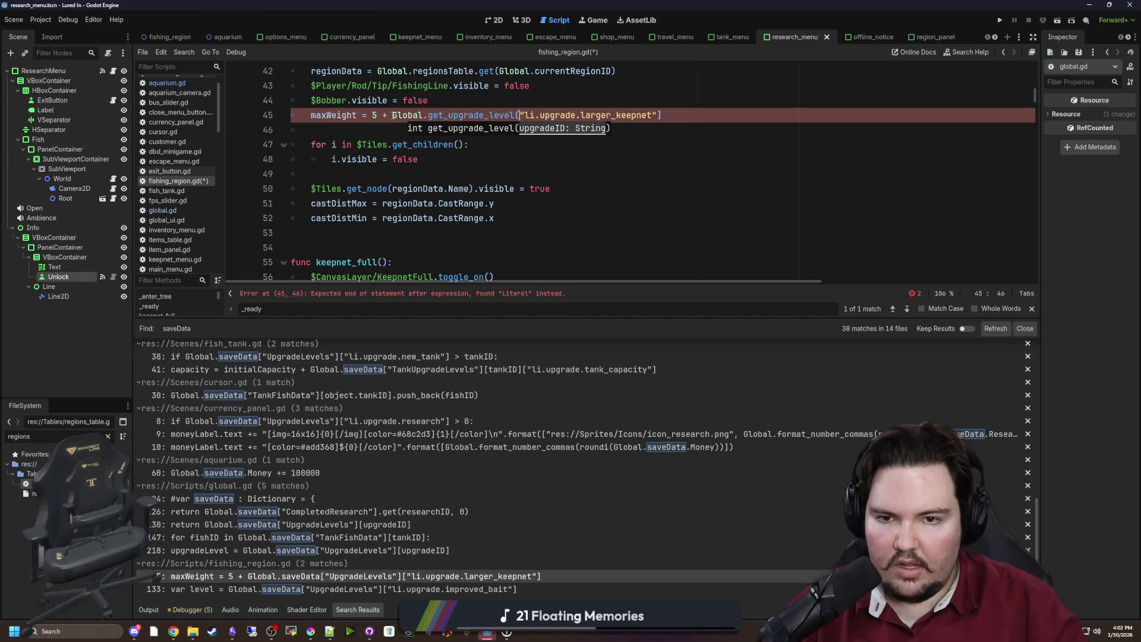
{"action": "key", "text": "End"}
{"action": "key", "text": "BackSpace"}
{"action": "type", "text": ")"}
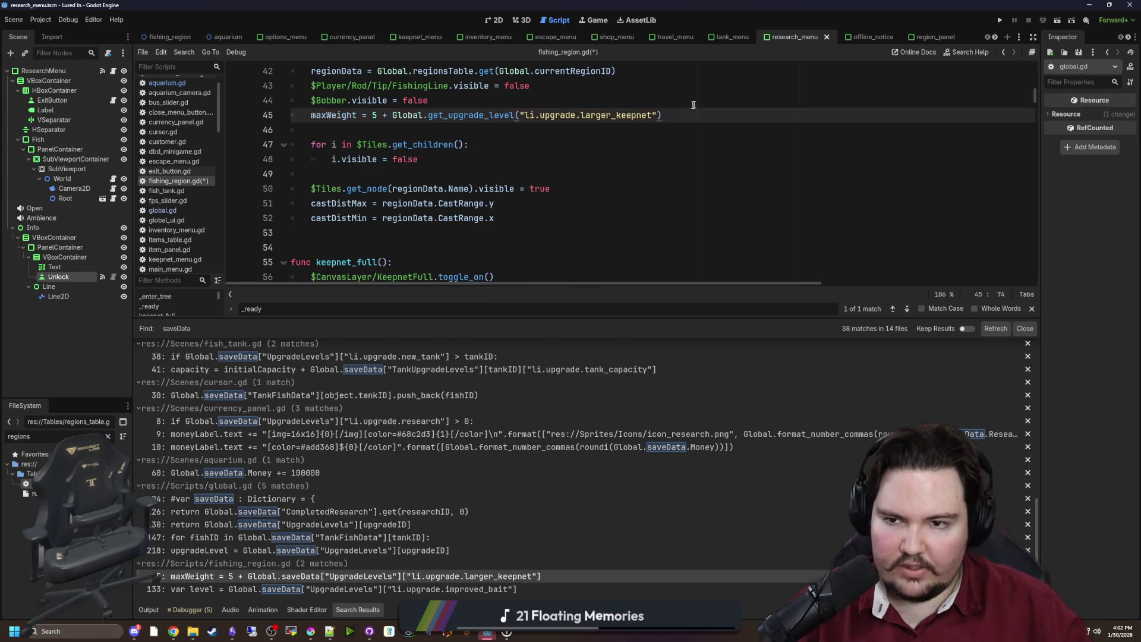
{"action": "left_click", "coordinate": [693, 104]}
{"action": "key", "text": "ctrl+s"}
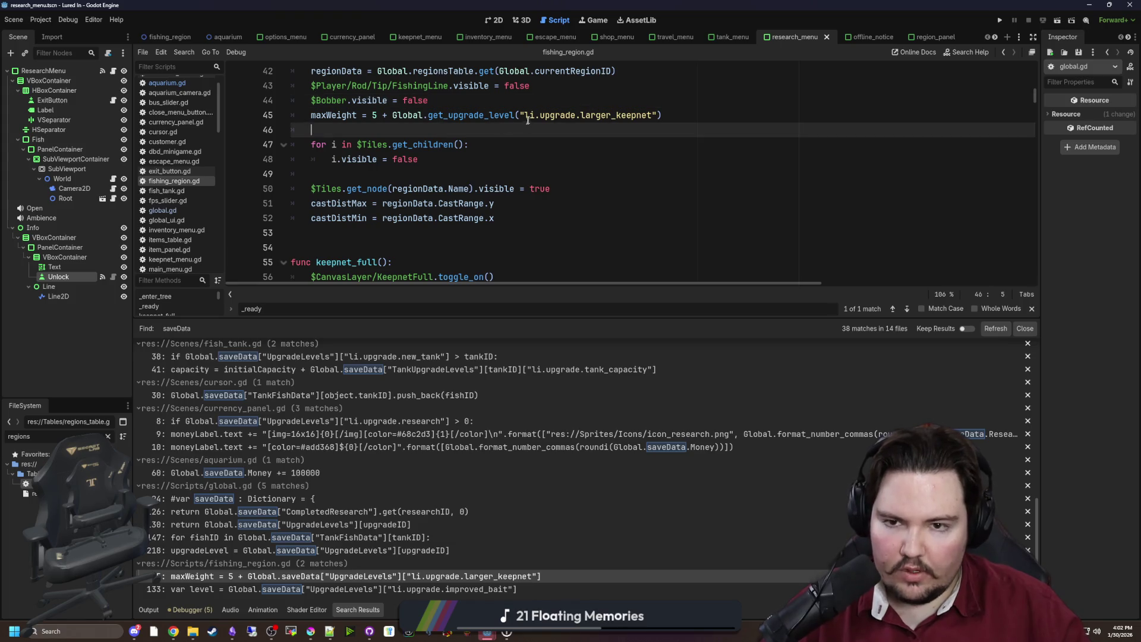
Step: Turn line 133's improved bait lookup into a Global.get_upgrade_level() call, save, and recheck line 45
{"action": "left_click_drag", "start_coordinate": [523, 114], "coordinate": [387, 114]}
{"action": "left_click", "coordinate": [487, 172]}
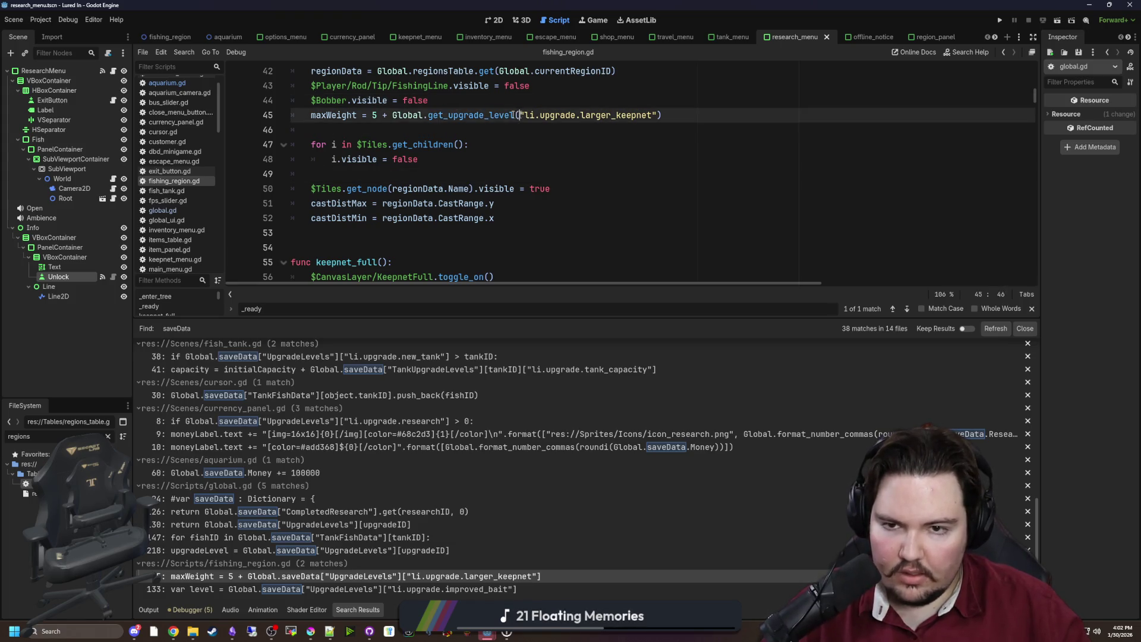
{"action": "left_click_drag", "start_coordinate": [523, 115], "coordinate": [392, 114]}
{"action": "key", "text": "ctrl+c"}
{"action": "left_click", "coordinate": [486, 588]}
{"action": "scroll", "coordinate": [486, 416], "scroll_direction": "down", "scroll_amount": 3}
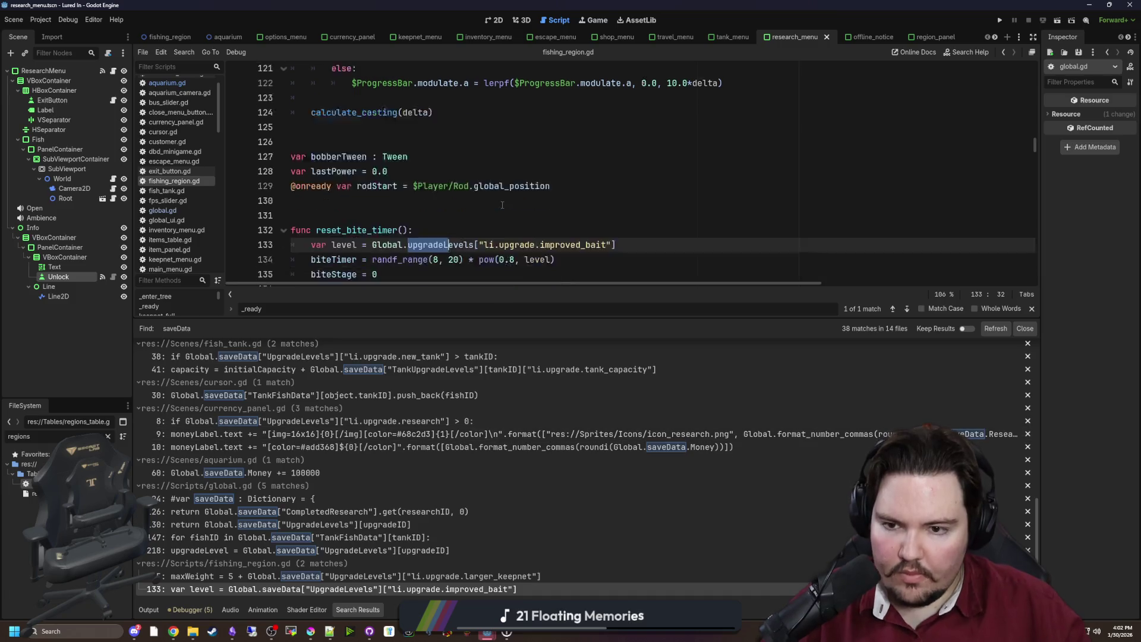
{"action": "left_click_drag", "start_coordinate": [478, 139], "coordinate": [373, 141]}
{"action": "key", "text": "ctrl+v"}
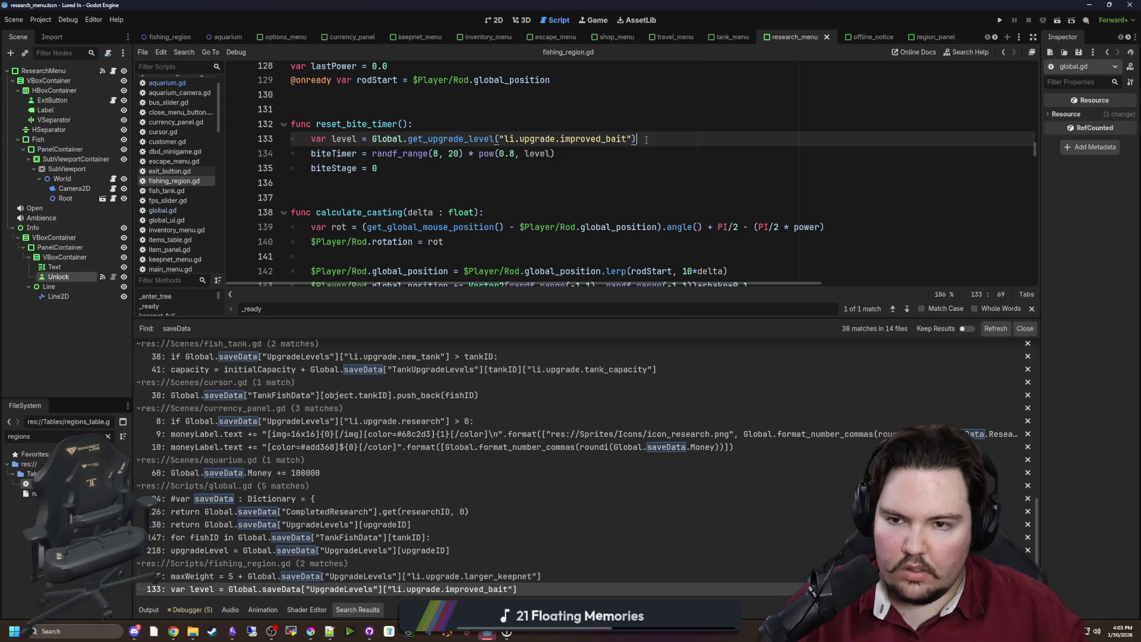
{"action": "key", "text": "BackSpace"}
{"action": "type", "text": ")"}
{"action": "key", "text": "ctrl+s"}
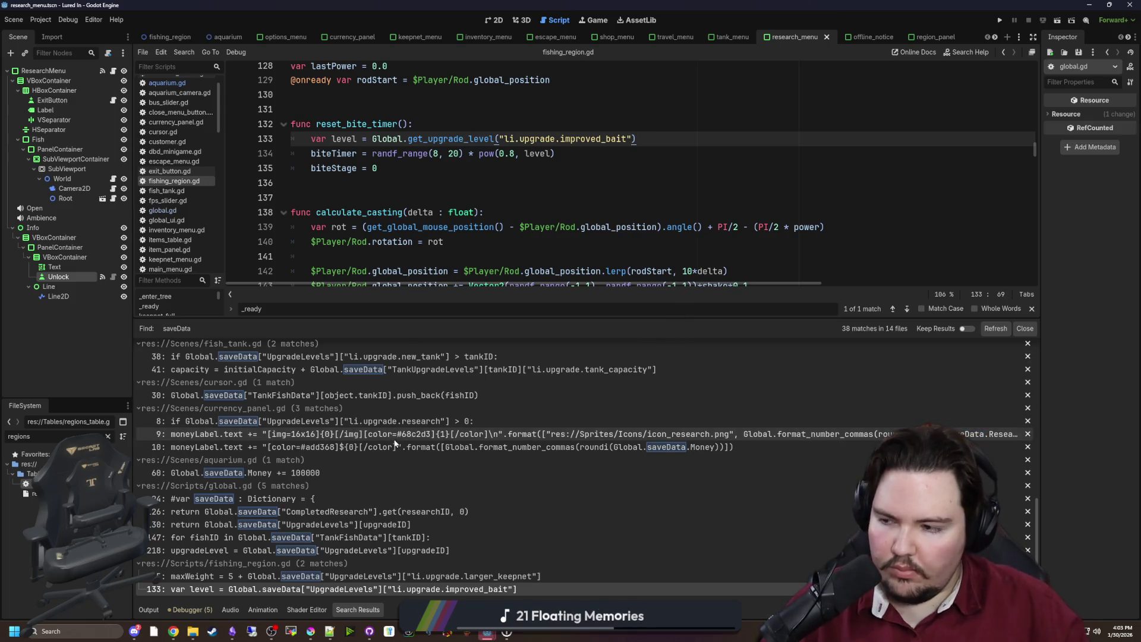
{"action": "left_click", "coordinate": [452, 168]}
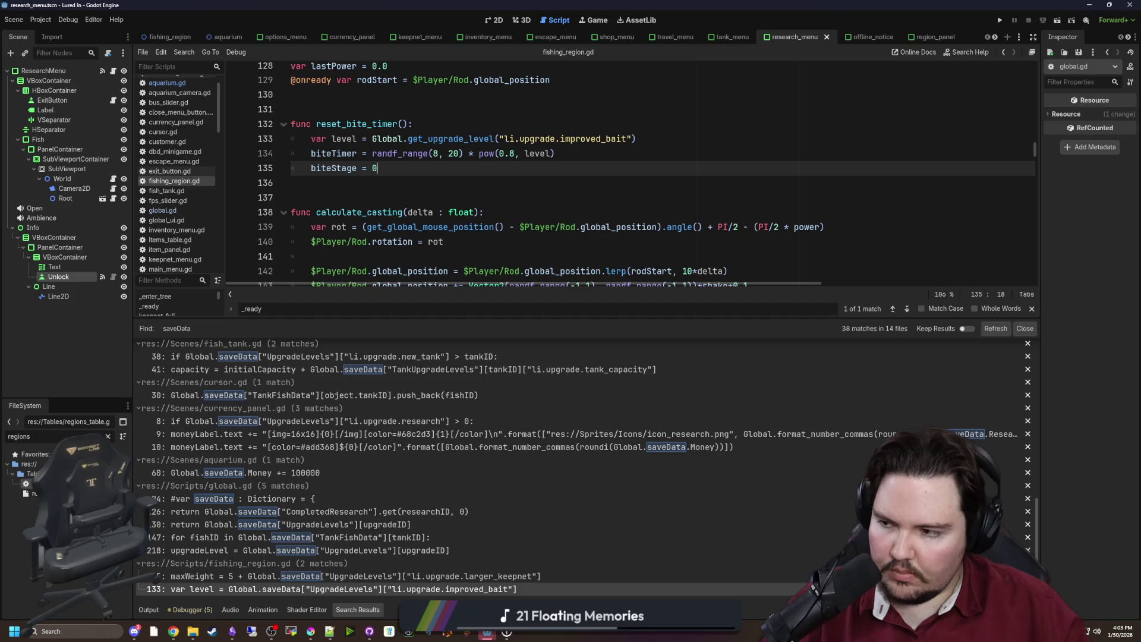
{"action": "left_click", "coordinate": [343, 576]}
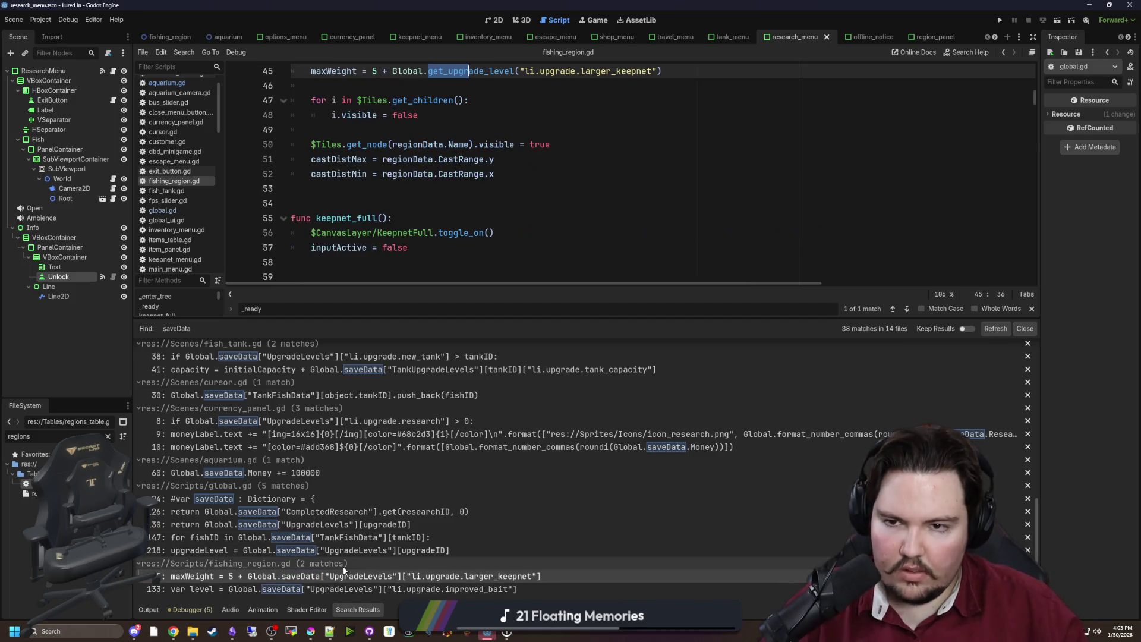
Step: Replace the saveData UpgradeLevels lookup on line 218 with get_upgrade_level(upgradeID)
{"action": "left_click", "coordinate": [322, 550]}
{"action": "scroll", "coordinate": [552, 245], "scroll_direction": "down", "scroll_amount": 1}
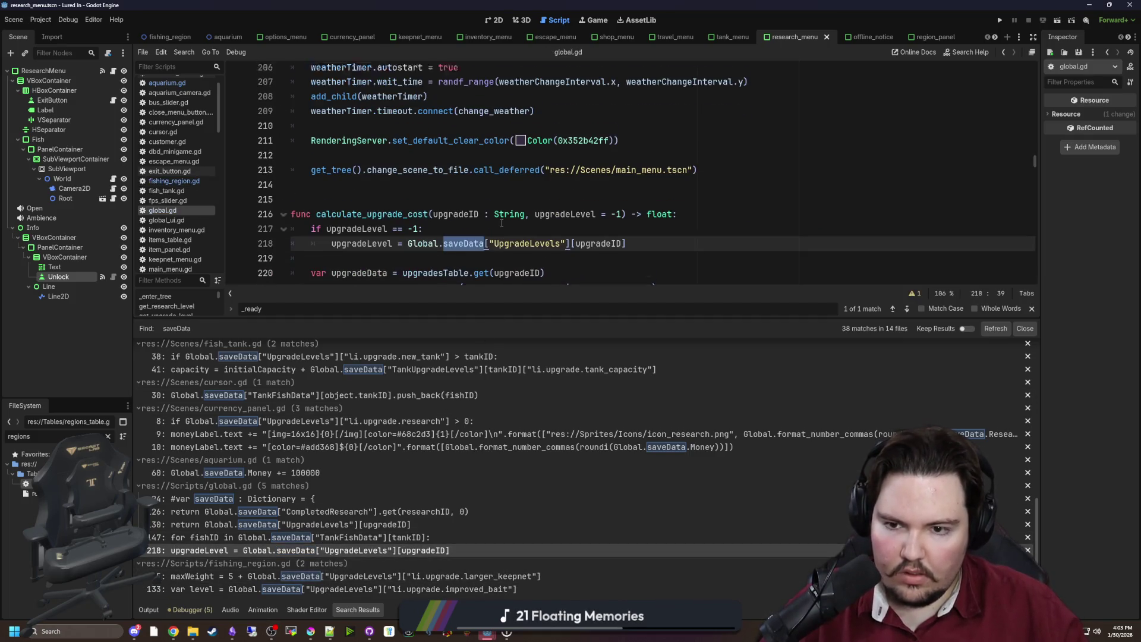
{"action": "left_click", "coordinate": [552, 245]}
{"action": "left_click_drag", "start_coordinate": [569, 233], "coordinate": [404, 233]}
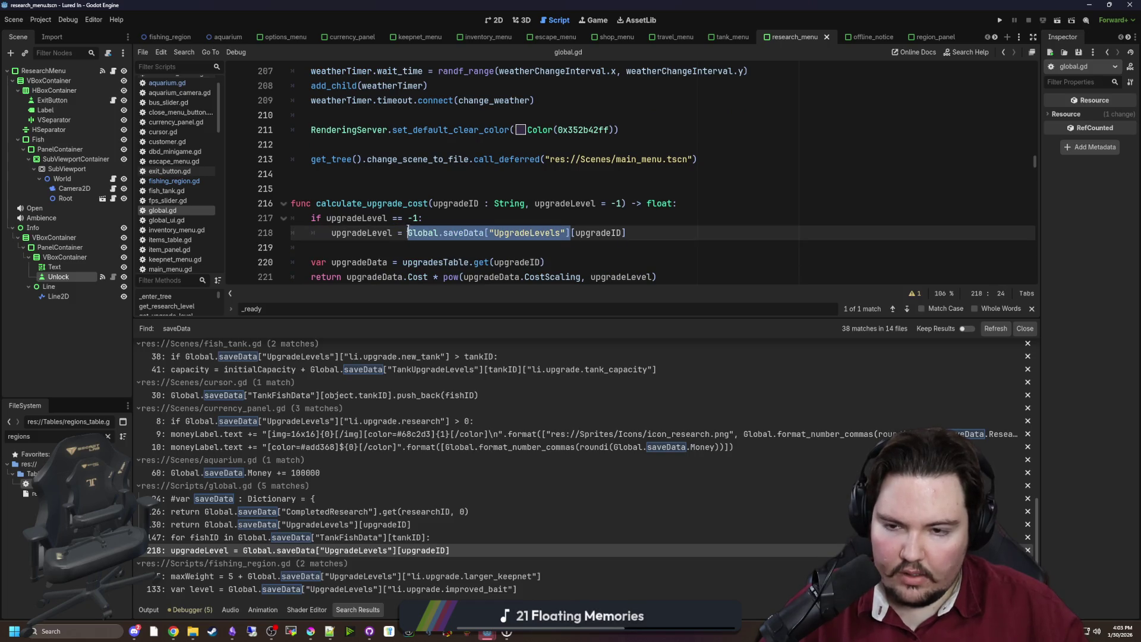
{"action": "type", "text": "Global.get_upgrade_level([upgradeID]"}
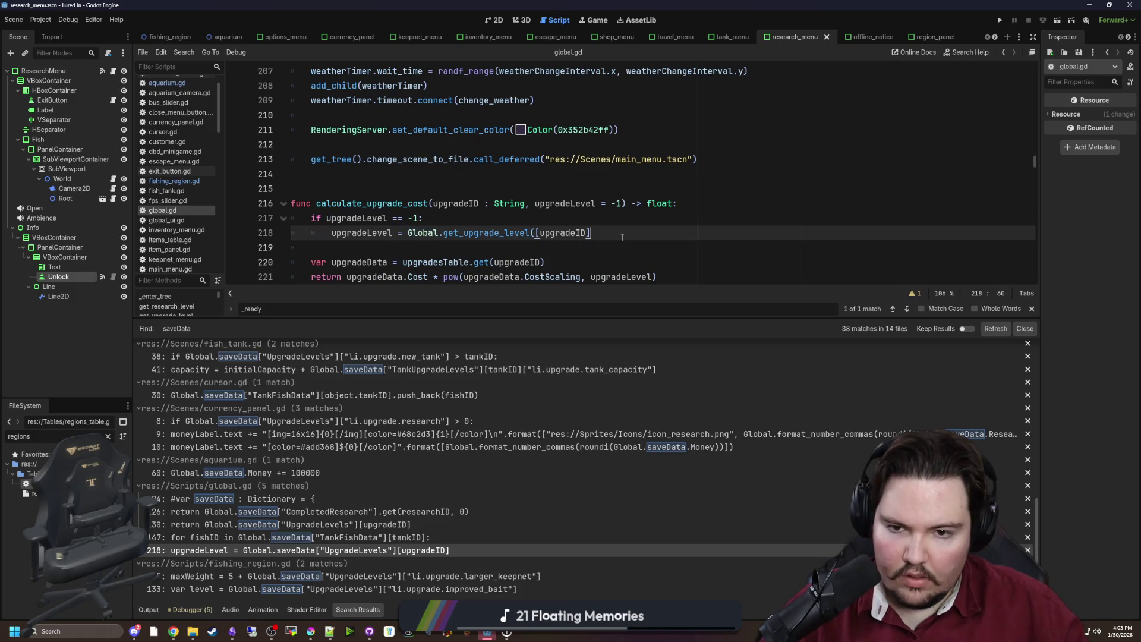
{"action": "type", "text": ")"}
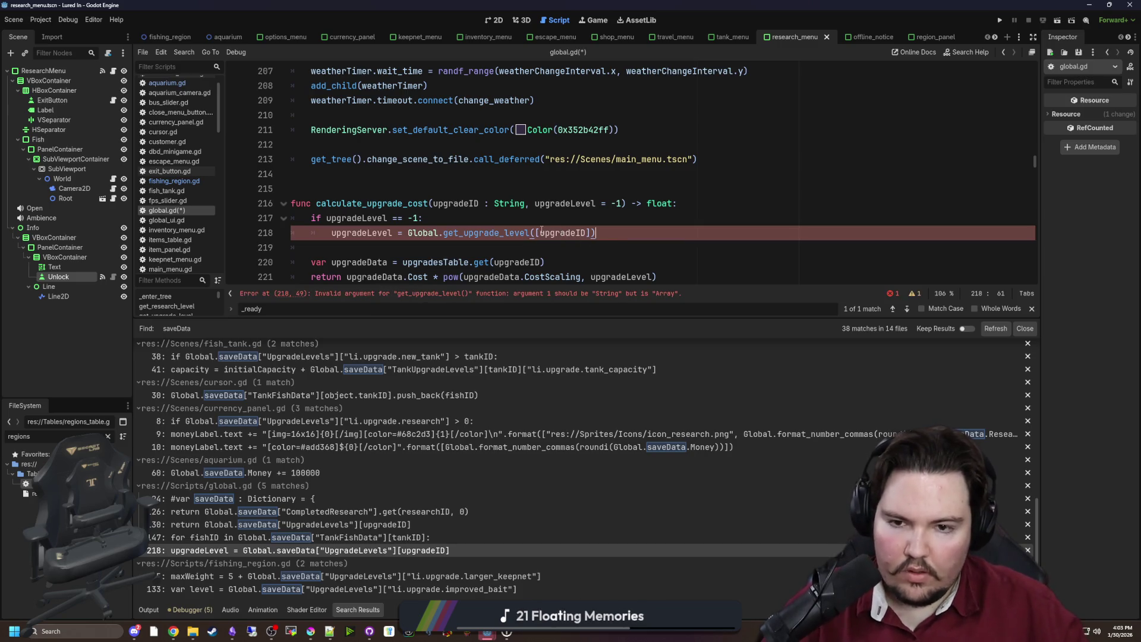
{"action": "left_click", "coordinate": [542, 232]}
{"action": "key", "text": "BackSpace"}
{"action": "left_click", "coordinate": [585, 233]}
{"action": "key", "text": "BackSpace"}
{"action": "left_click", "coordinate": [584, 218]}
Step: Make the tank weight loop on line 147 use tankFishData instead of saveData TankFishData
{"action": "scroll", "coordinate": [584, 222], "scroll_direction": "down", "scroll_amount": 1}
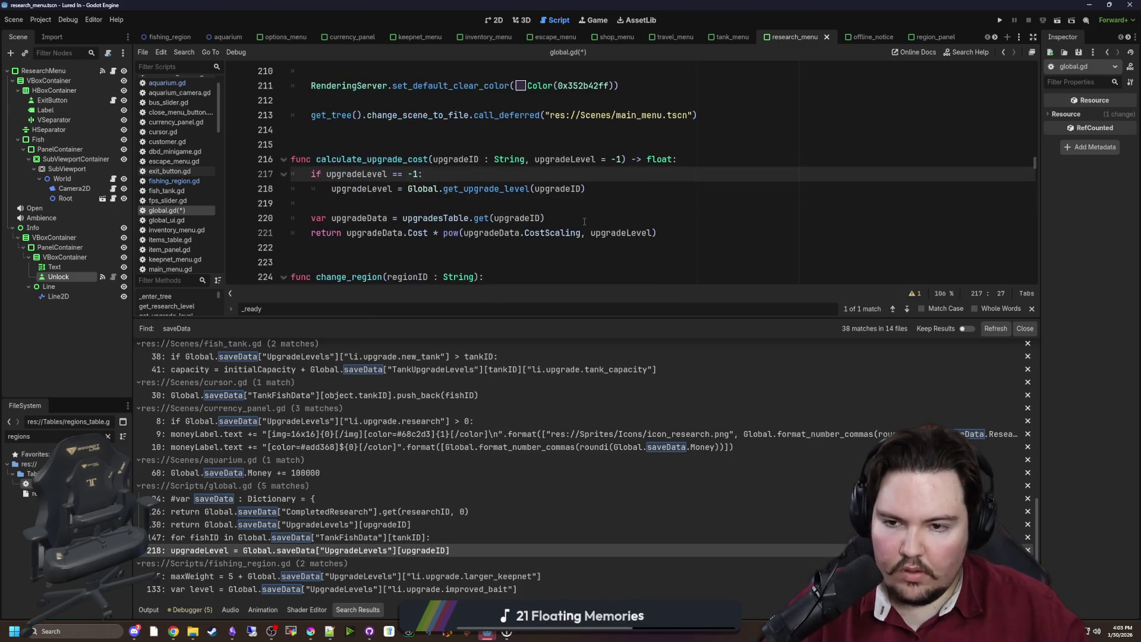
{"action": "scroll", "coordinate": [584, 222], "scroll_direction": "down", "scroll_amount": 3}
{"action": "left_click", "coordinate": [357, 538]}
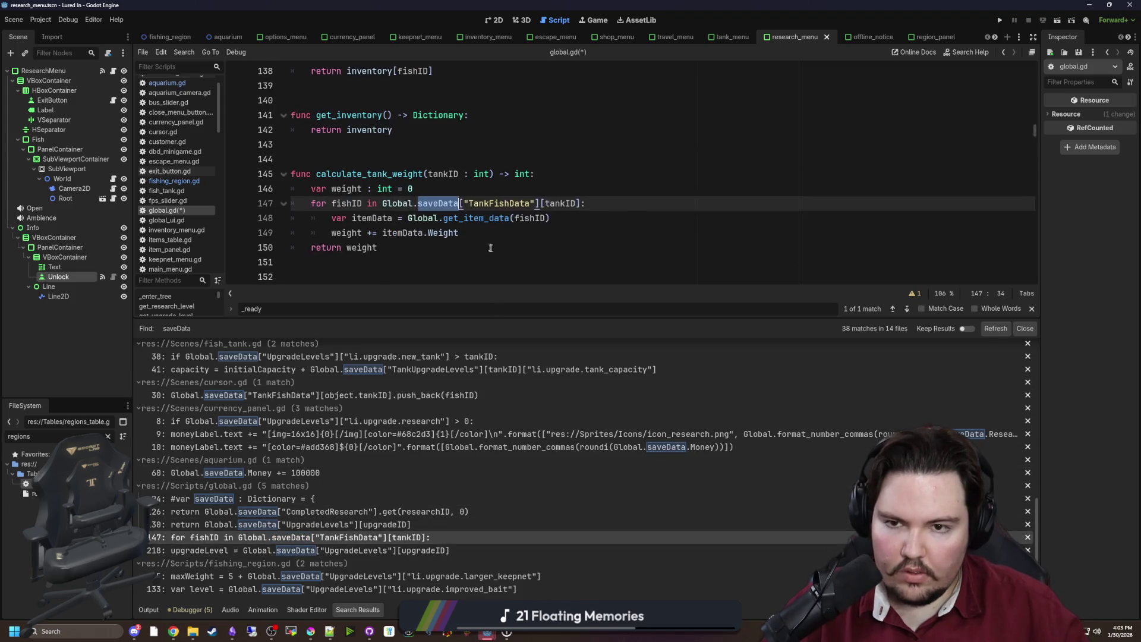
{"action": "left_click", "coordinate": [490, 248]}
{"action": "mouse_move", "coordinate": [543, 203]}
{"action": "left_mouse_down"}
{"action": "mouse_move", "coordinate": [393, 203]}
{"action": "mouse_move", "coordinate": [418, 203]}
{"action": "left_mouse_up"}
{"action": "type", "text": "tankFishData"}
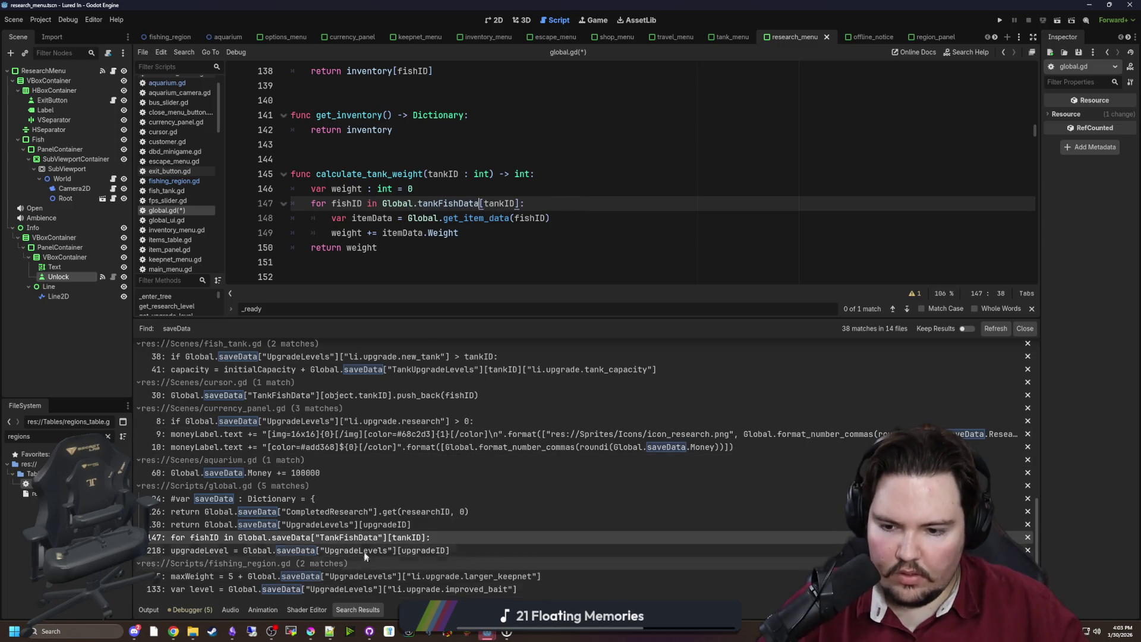
Step: Try replacing the saveData lookup on line 130, then undo that edit
{"action": "left_click", "coordinate": [378, 525]}
{"action": "left_click", "coordinate": [502, 183]}
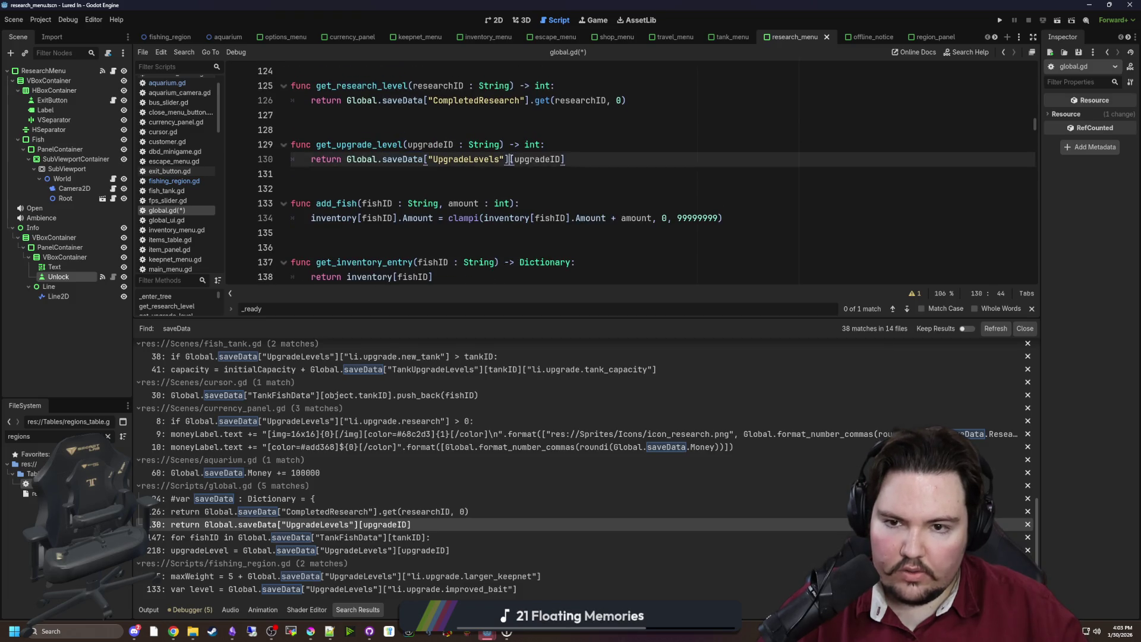
{"action": "left_click_drag", "start_coordinate": [508, 159], "coordinate": [385, 159]}
{"action": "type", "text": "get_upgrade_level("}
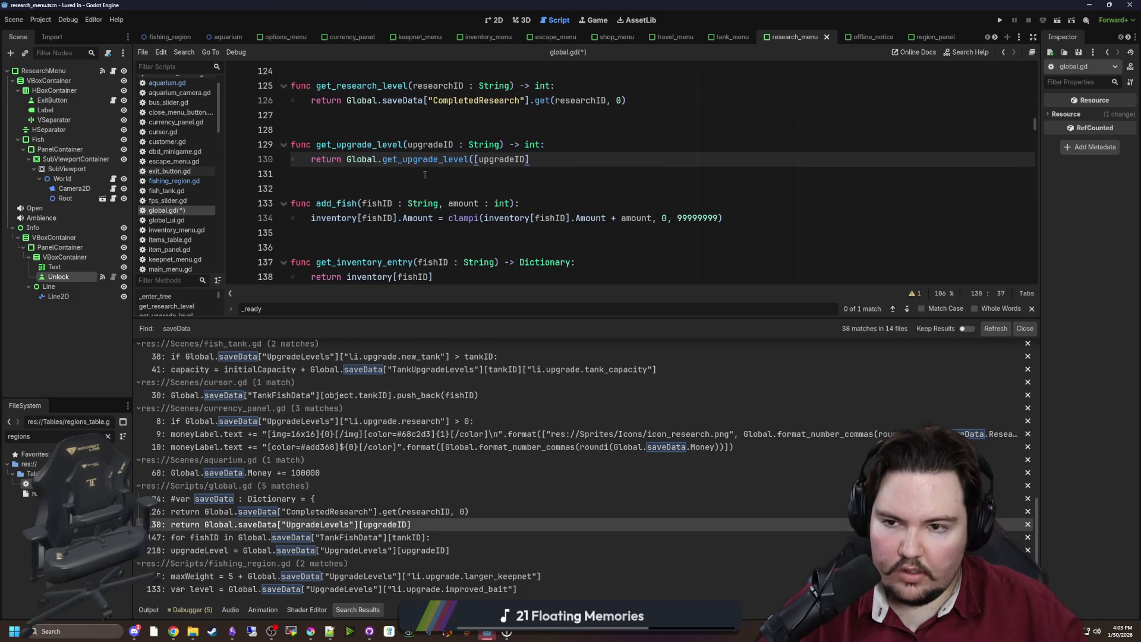
{"action": "key", "text": "ctrl+z"}
{"action": "key", "text": "ctrl+z"}
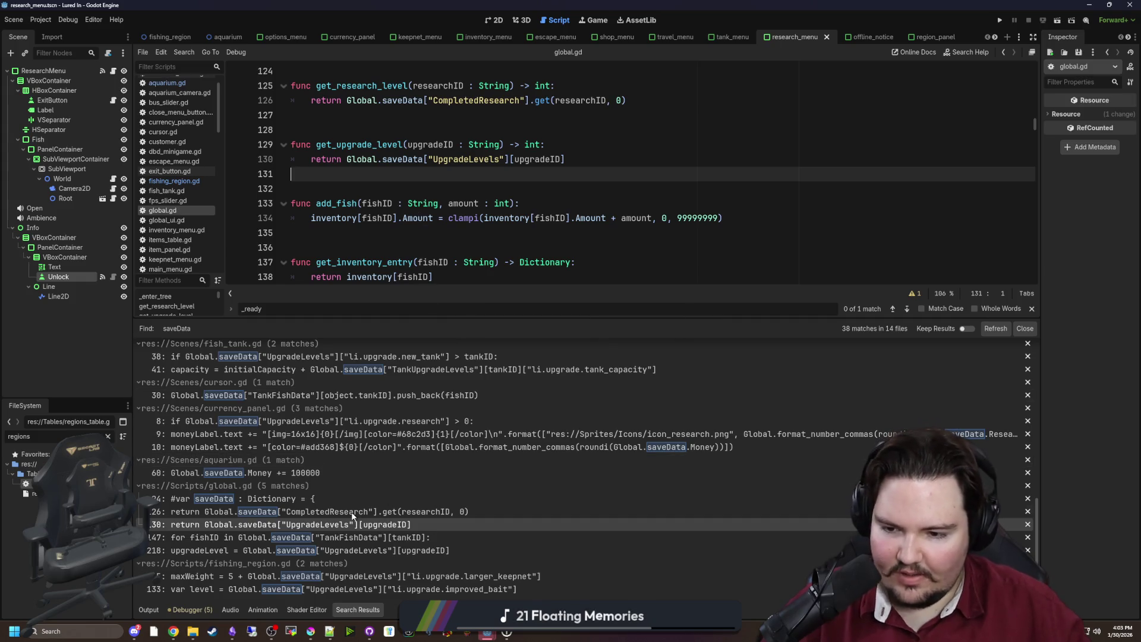
Step: Remove the Global. prefix before get_item_data on line 147
{"action": "left_click", "coordinate": [353, 512]}
{"action": "left_click", "coordinate": [349, 524]}
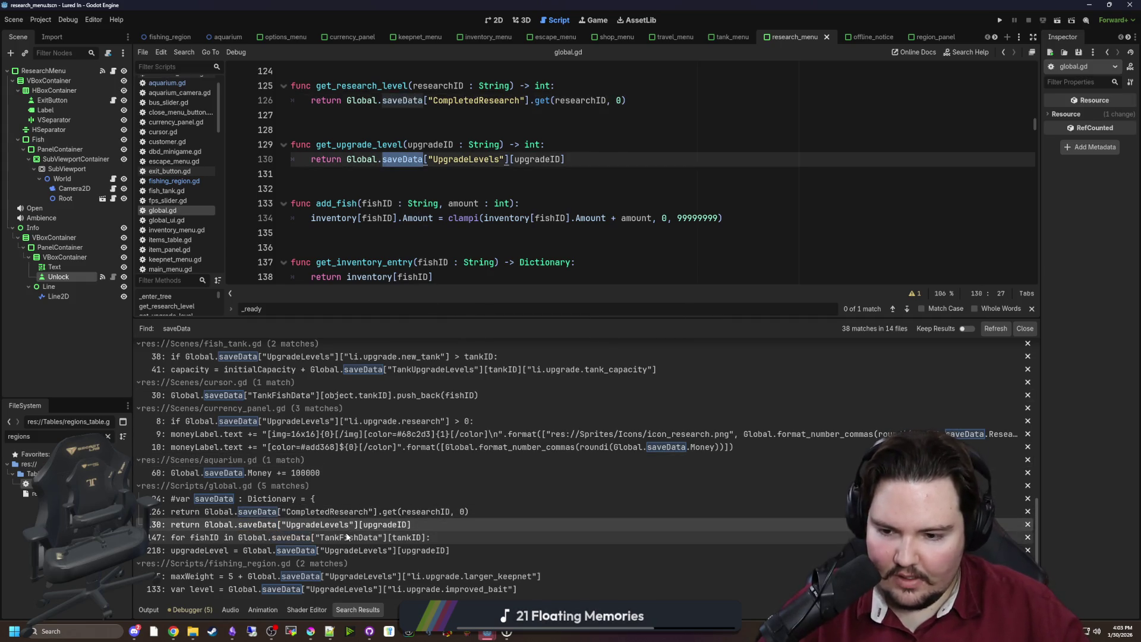
{"action": "left_click", "coordinate": [347, 537]}
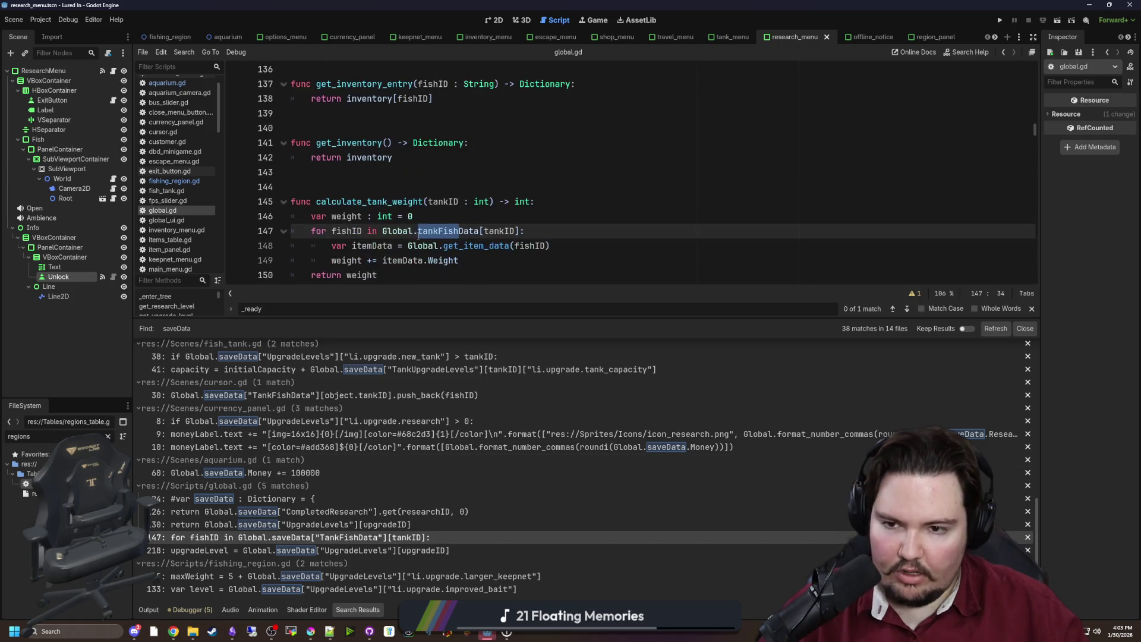
{"action": "key", "text": "BackSpace"}
{"action": "mouse_move", "coordinate": [392, 231]}
{"action": "left_mouse_down"}
{"action": "mouse_move", "coordinate": [382, 231]}
{"action": "mouse_move", "coordinate": [409, 246]}
{"action": "left_mouse_up"}
{"action": "key", "text": "BackSpace"}
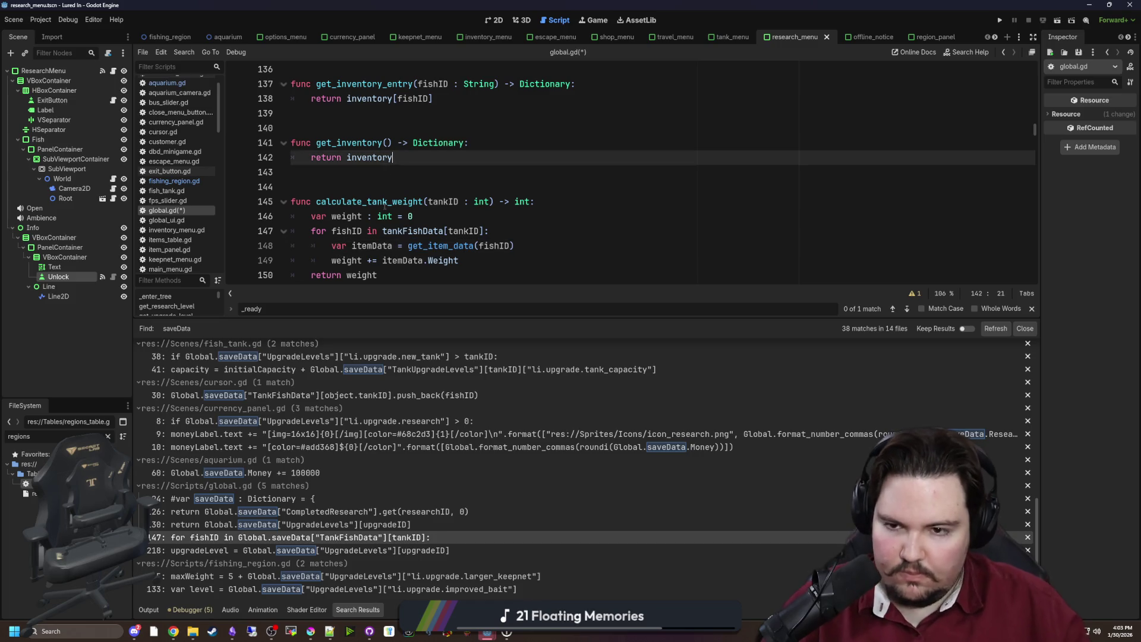
Step: Drop the Global. prefix from the get_upgrade_level call on line 218
{"action": "left_click", "coordinate": [377, 551]}
{"action": "scroll", "coordinate": [534, 178], "scroll_direction": "down", "scroll_amount": 1}
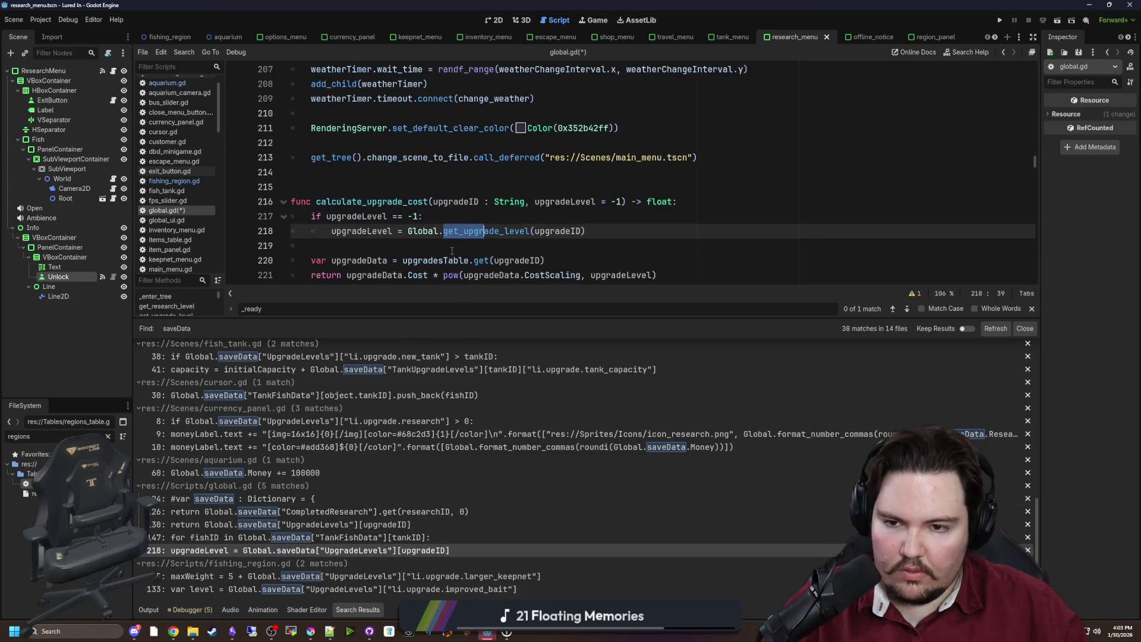
{"action": "left_click_drag", "start_coordinate": [443, 231], "coordinate": [407, 231]}
{"action": "key", "text": "BackSpace"}
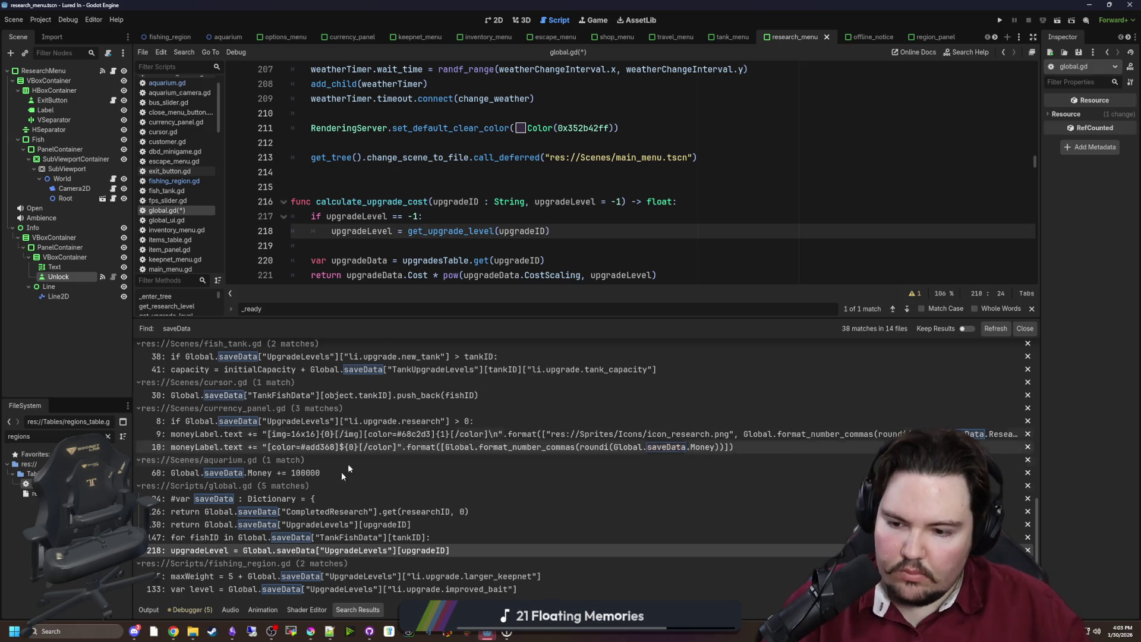
Step: Save global.gd and rerun the project-wide saveData search
{"action": "key", "text": "ctrl+s"}
{"action": "left_click", "coordinate": [472, 162]}
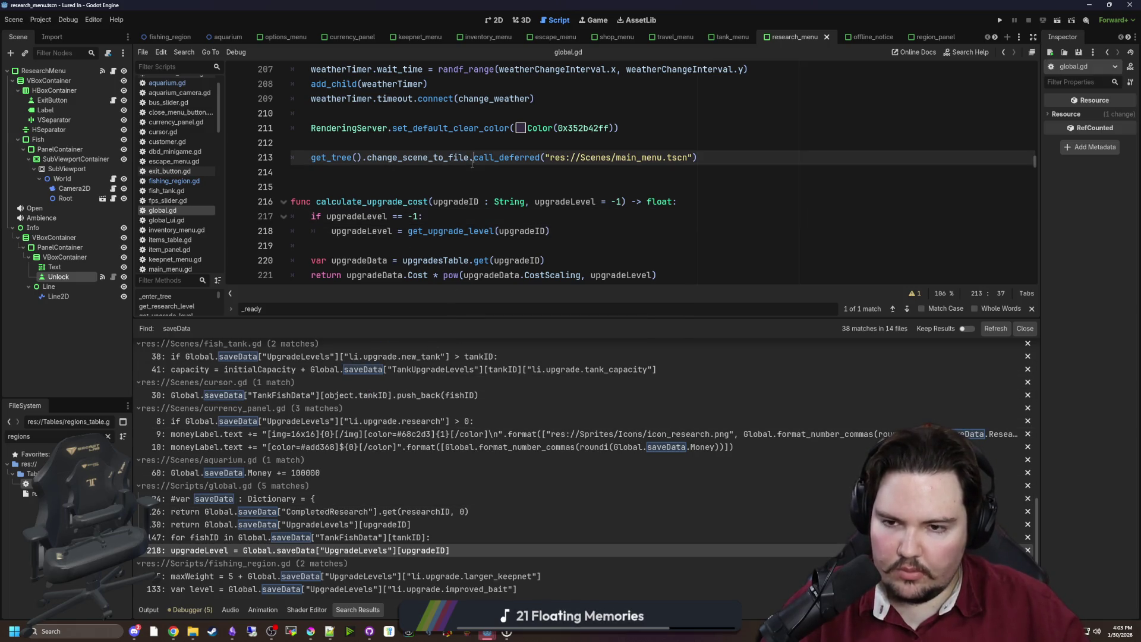
{"action": "key", "text": "ctrl+shift+f"}
{"action": "key", "text": "Return"}
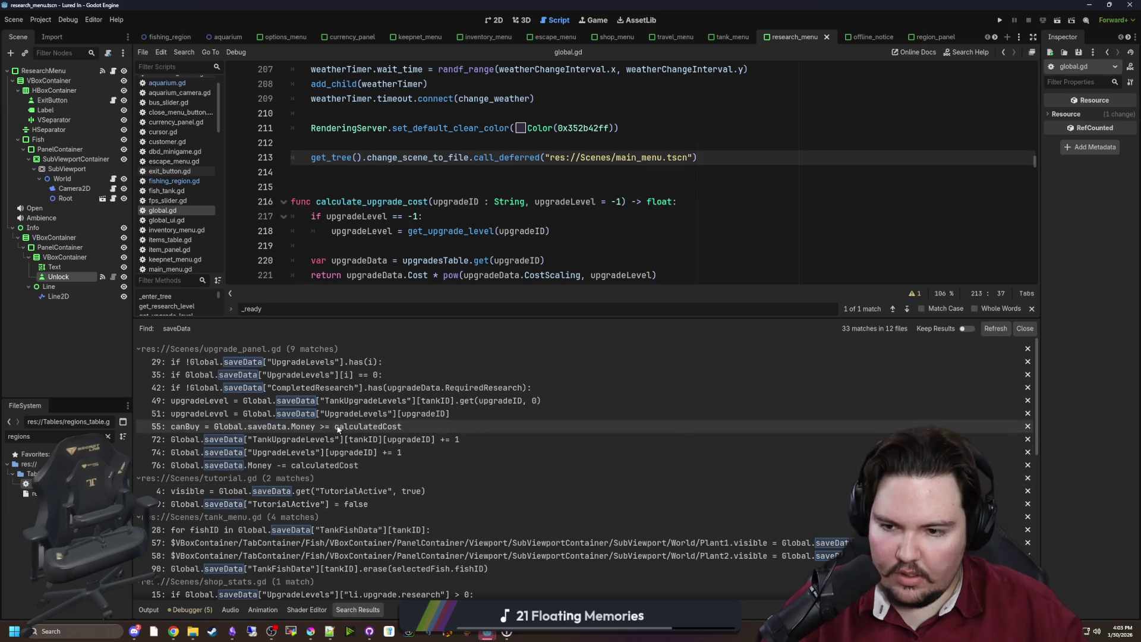
Step: Replace saveData["UpgradeLevels"] with upgradeLevels on lines 29 and 35 of upgrade_panel.gd
{"action": "left_click", "coordinate": [310, 362]}
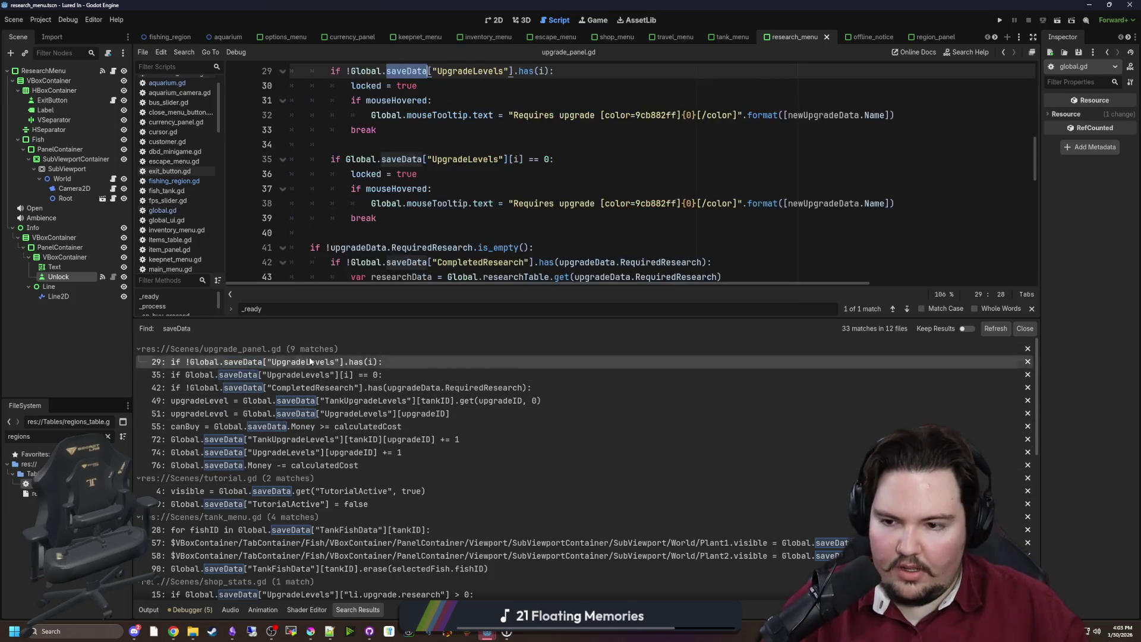
{"action": "scroll", "coordinate": [432, 196], "scroll_direction": "up", "scroll_amount": 3}
{"action": "left_click", "coordinate": [496, 188]}
{"action": "key", "text": "Down"}
{"action": "key", "text": "Down"}
{"action": "key", "text": "Down"}
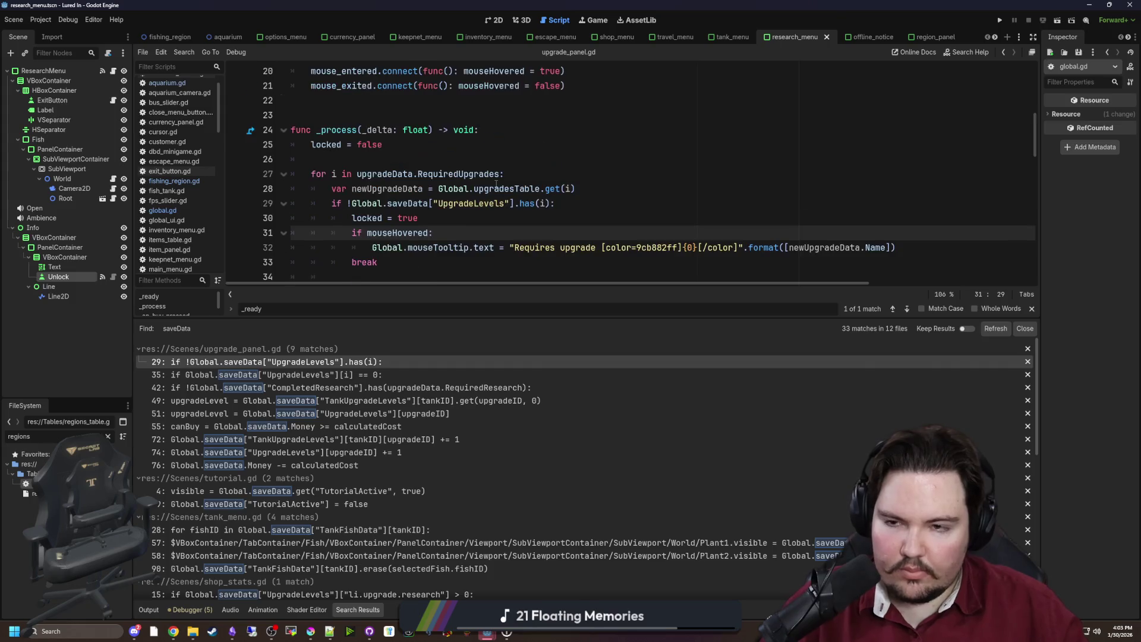
{"action": "scroll", "coordinate": [442, 246], "scroll_direction": "down", "scroll_amount": 1}
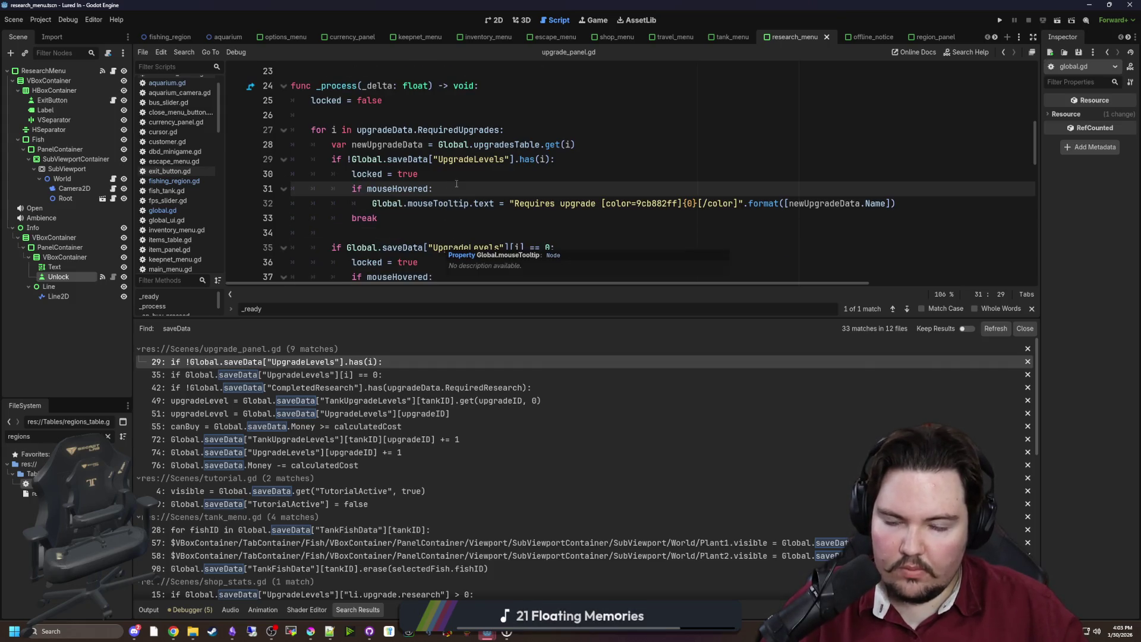
{"action": "left_click", "coordinate": [523, 170]}
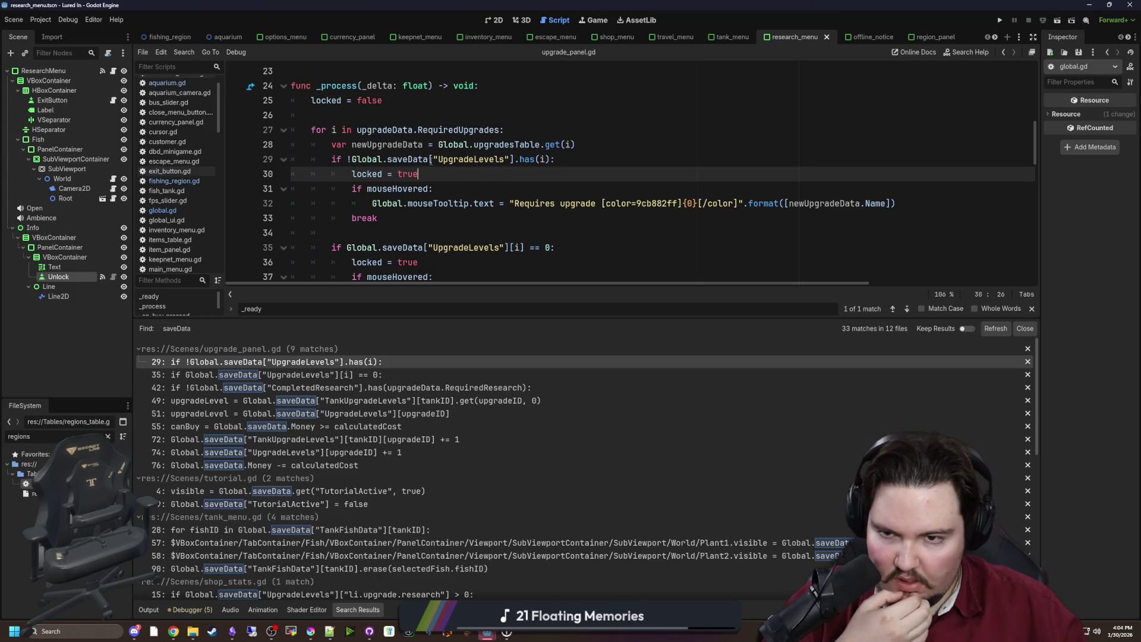
{"action": "mouse_move", "coordinate": [512, 160]}
{"action": "left_mouse_down"}
{"action": "mouse_move", "coordinate": [352, 159]}
{"action": "mouse_move", "coordinate": [384, 161]}
{"action": "left_mouse_up"}
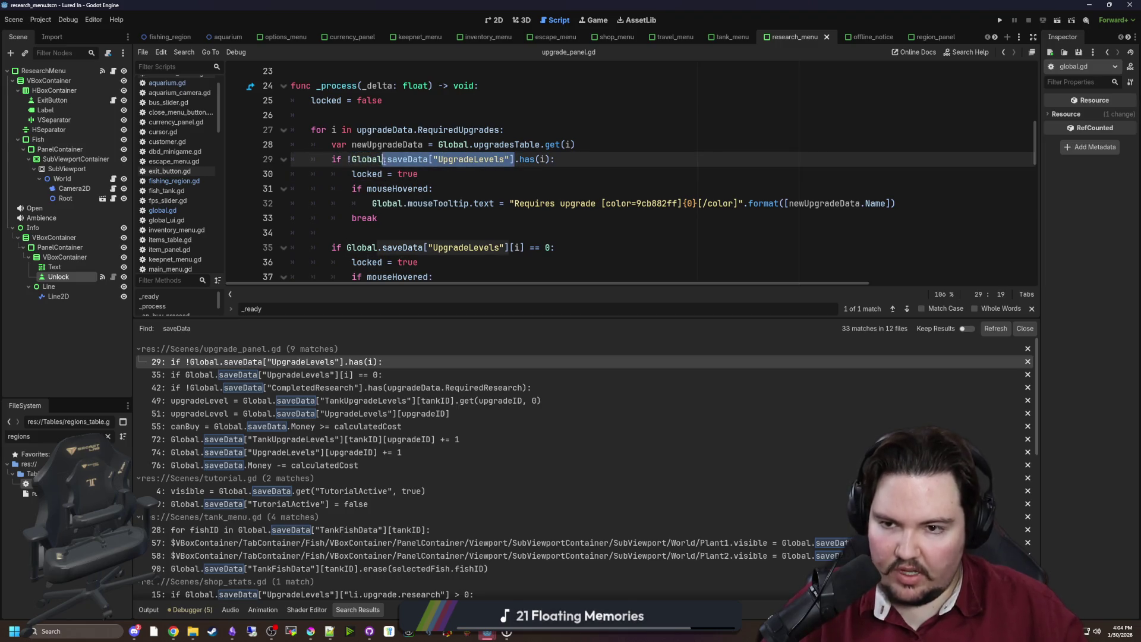
{"action": "type", "text": "upgradeLevels"}
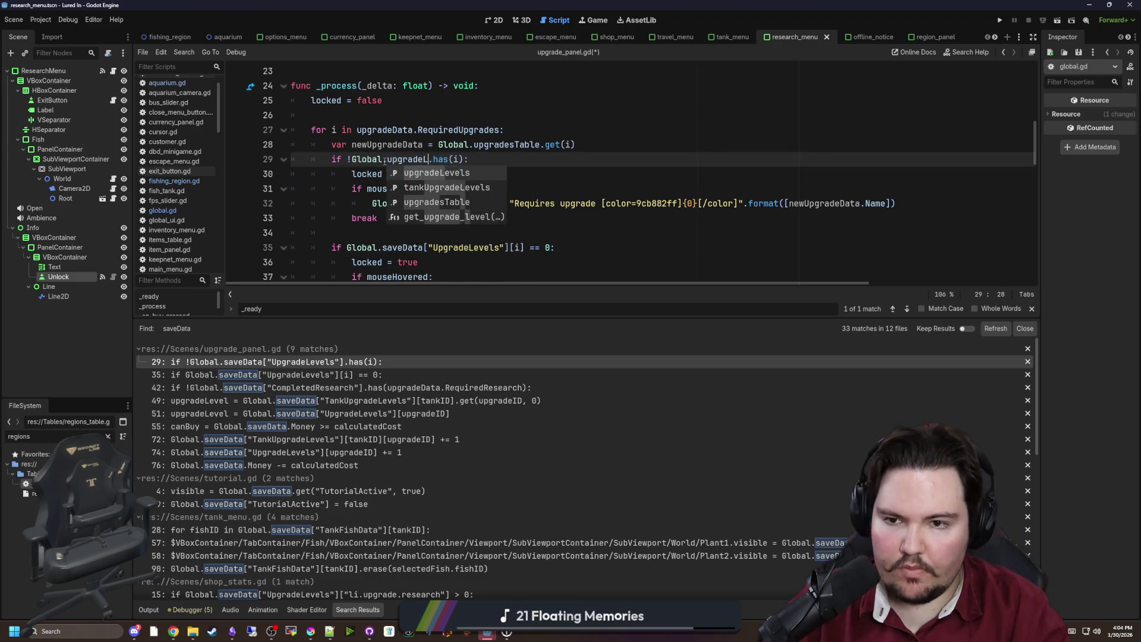
{"action": "key", "text": "Escape"}
{"action": "double_click", "coordinate": [415, 159]}
{"action": "key", "text": "ctrl+c"}
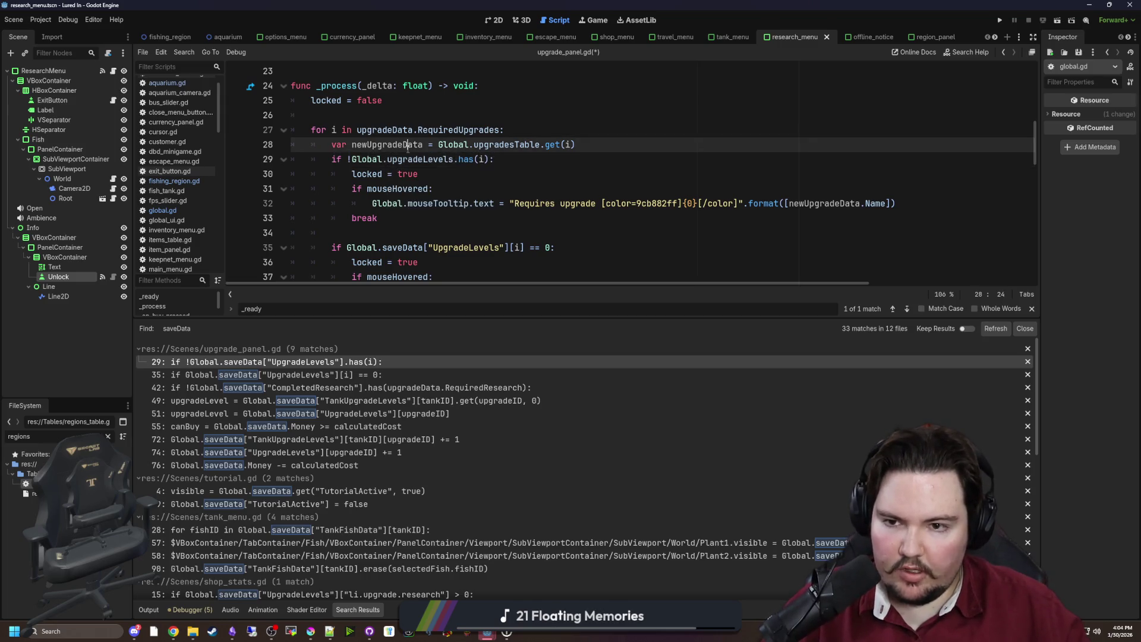
{"action": "left_click_drag", "start_coordinate": [509, 247], "coordinate": [382, 247]}
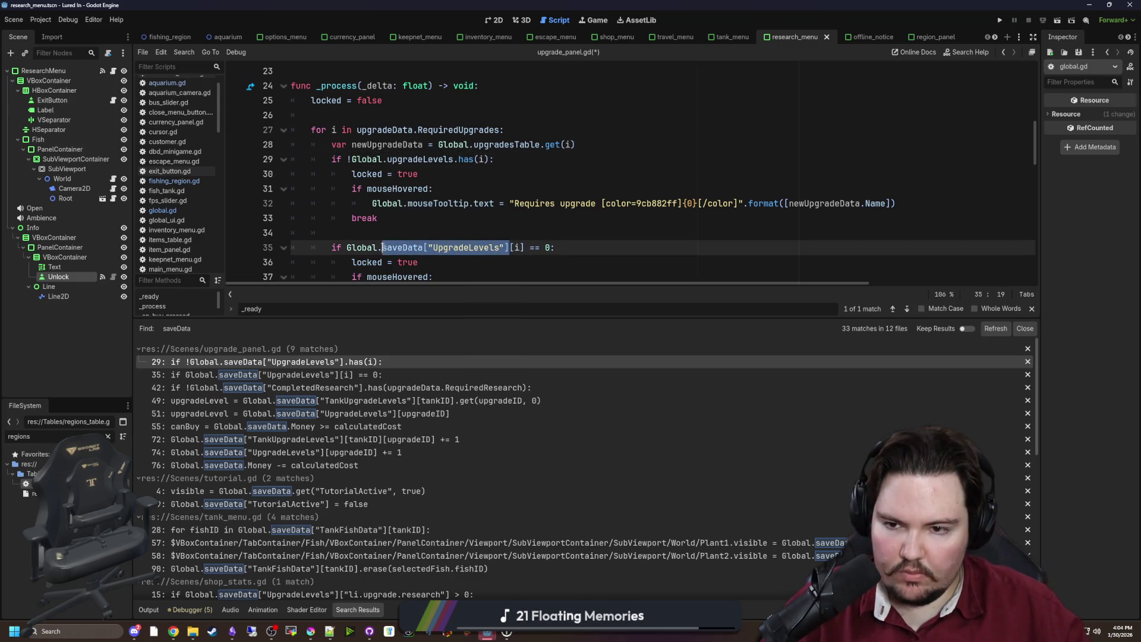
{"action": "key", "text": "ctrl+v"}
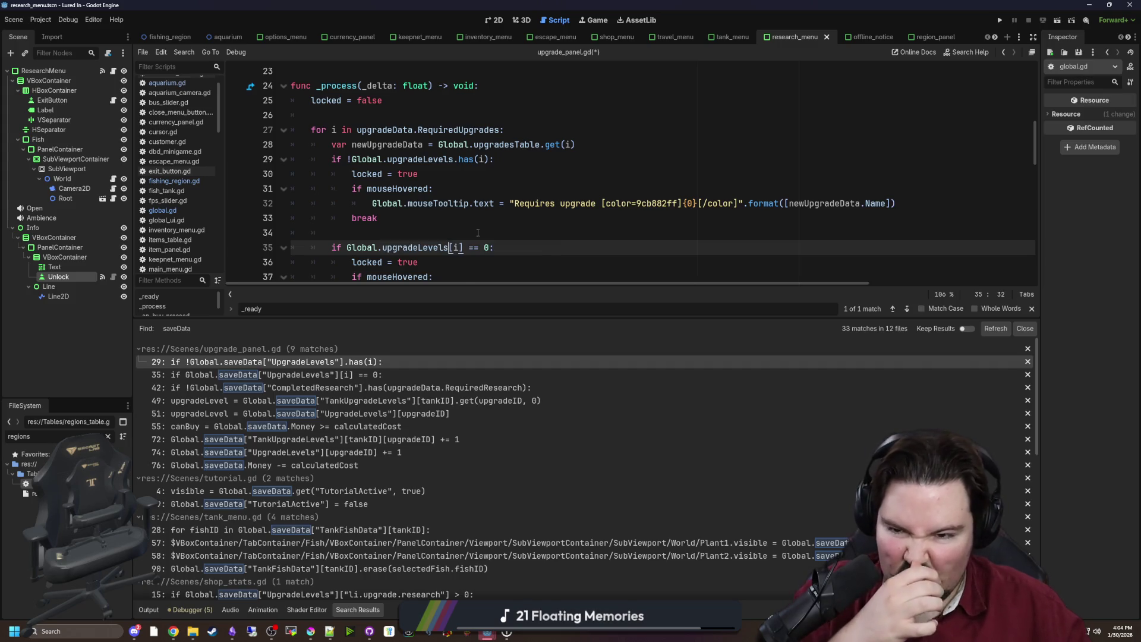
Step: Change the CompletedResearch lookup on line 42 to completedResearch
{"action": "scroll", "coordinate": [478, 232], "scroll_direction": "down", "scroll_amount": 2}
{"action": "scroll", "coordinate": [468, 262], "scroll_direction": "up", "scroll_amount": 2}
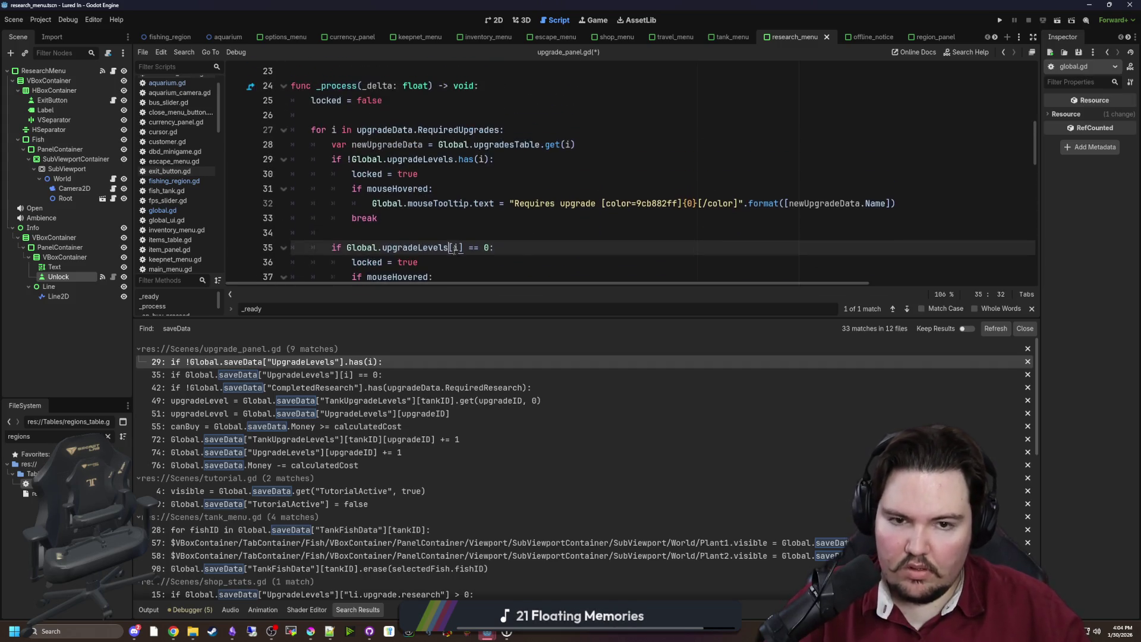
{"action": "scroll", "coordinate": [488, 256], "scroll_direction": "down", "scroll_amount": 4}
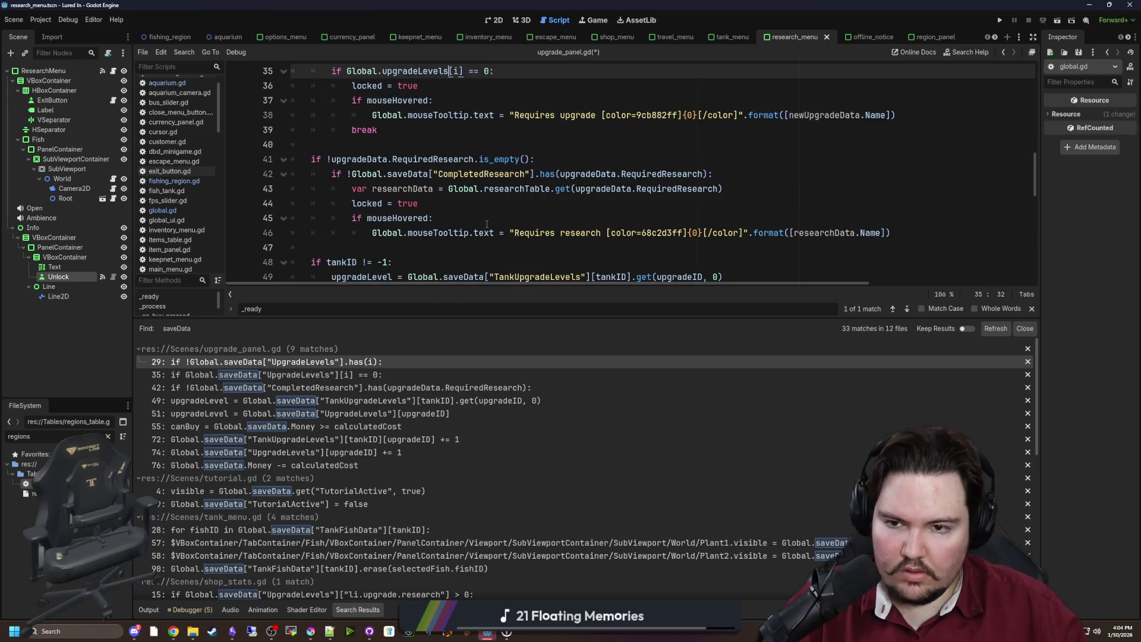
{"action": "left_click", "coordinate": [509, 208]}
{"action": "left_click_drag", "start_coordinate": [536, 174], "coordinate": [400, 173]}
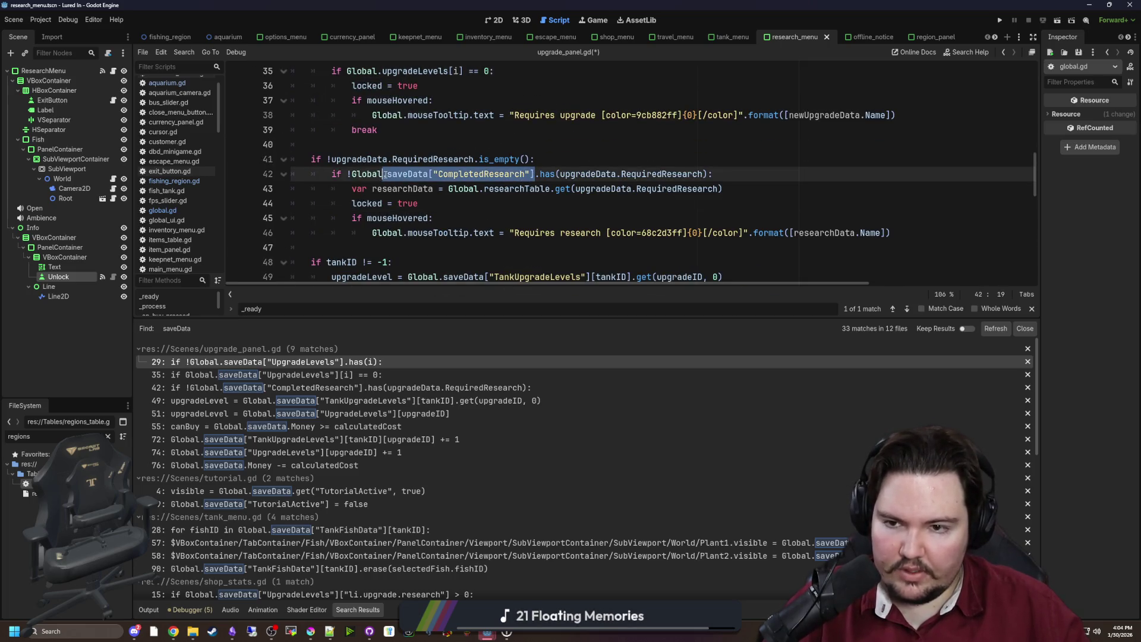
{"action": "type", "text": "completedResearch"}
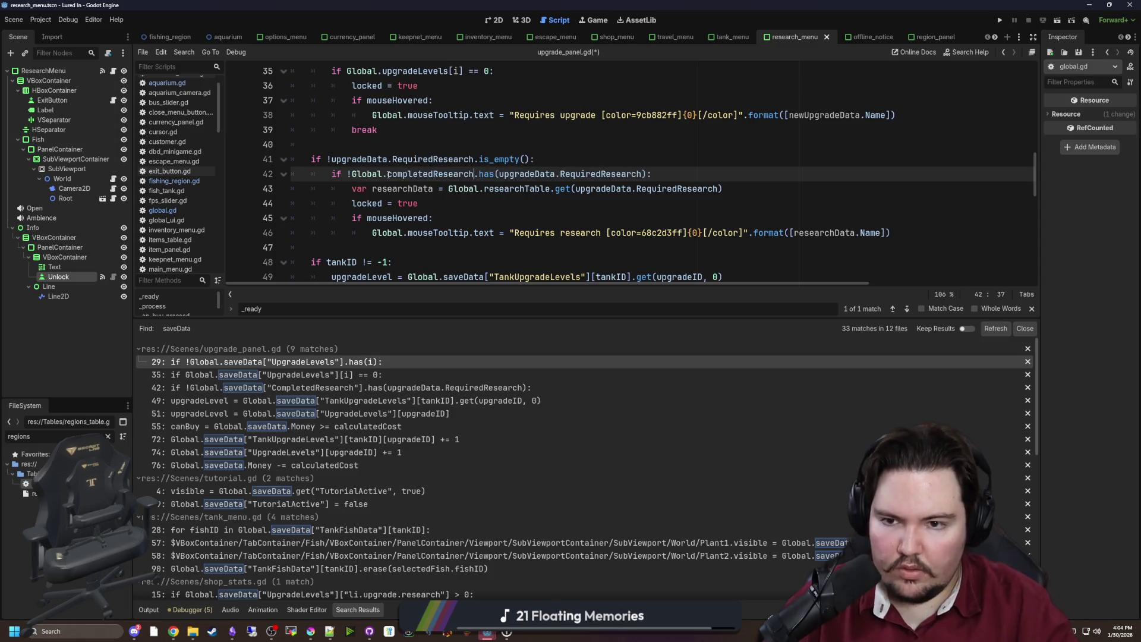
Step: Use tankUpgradeLevels on line 49 and upgradeLevels on line 51 instead of saveData lookups
{"action": "scroll", "coordinate": [530, 192], "scroll_direction": "down", "scroll_amount": 3}
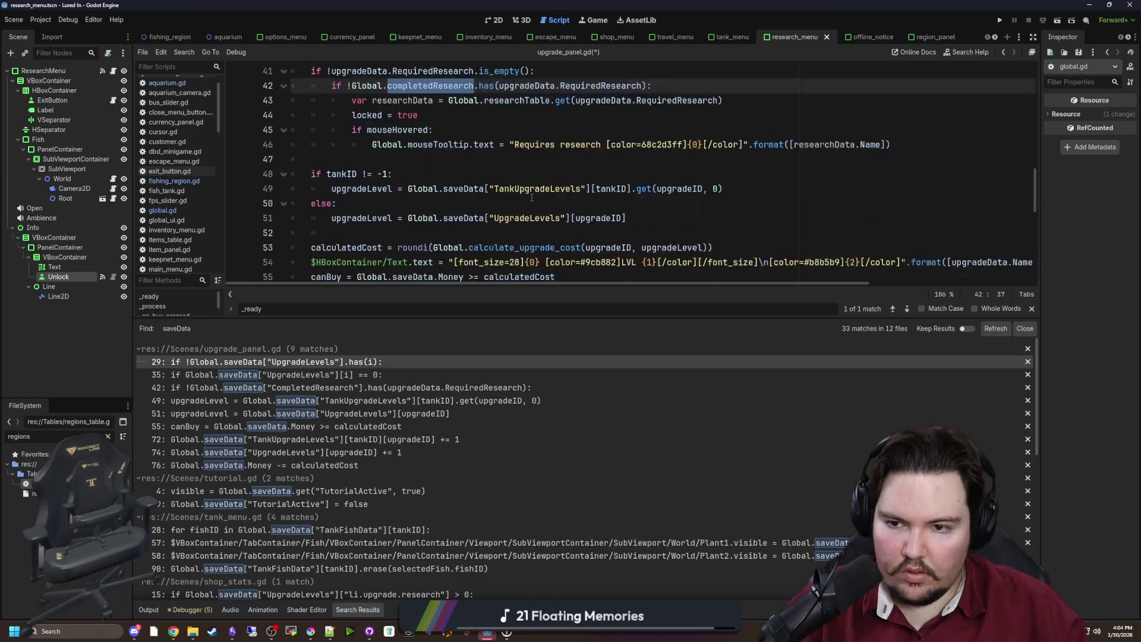
{"action": "scroll", "coordinate": [553, 174], "scroll_direction": "up", "scroll_amount": 1}
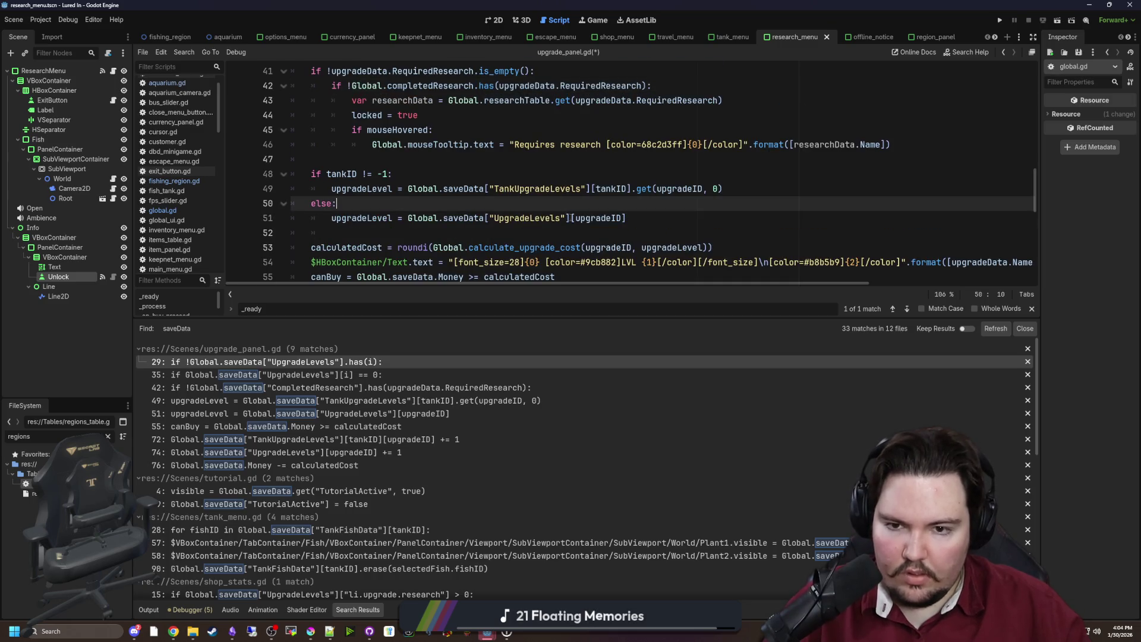
{"action": "mouse_move", "coordinate": [570, 218]}
{"action": "left_mouse_down"}
{"action": "mouse_move", "coordinate": [428, 218]}
{"action": "mouse_move", "coordinate": [475, 188]}
{"action": "mouse_move", "coordinate": [547, 233]}
{"action": "mouse_move", "coordinate": [571, 218]}
{"action": "mouse_move", "coordinate": [441, 221]}
{"action": "left_mouse_up"}
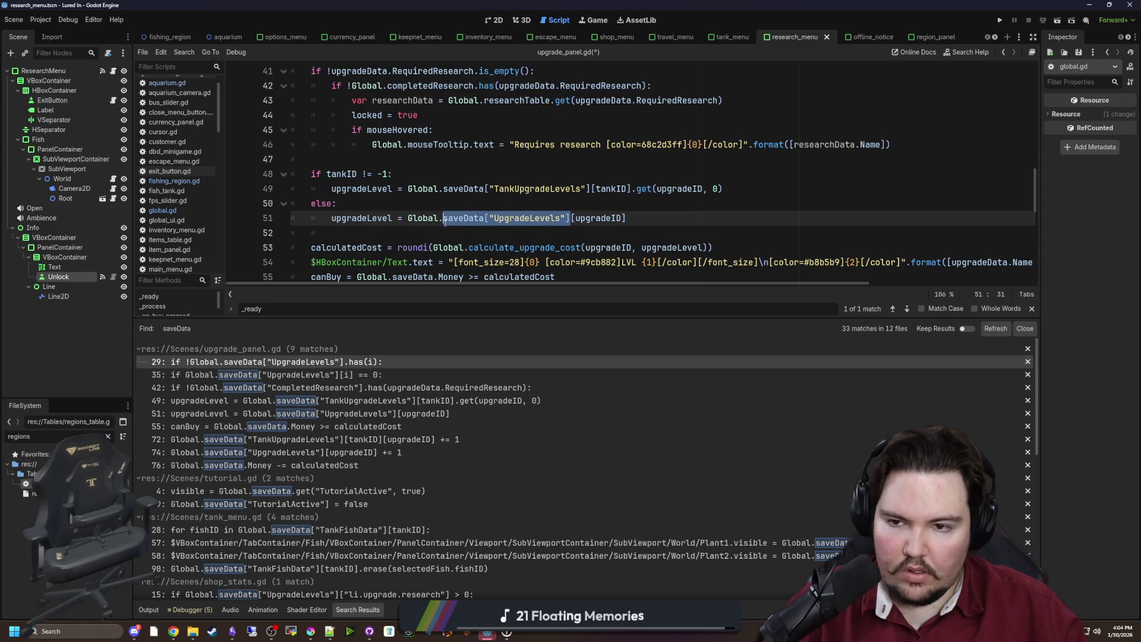
{"action": "left_click", "coordinate": [554, 202]}
{"action": "left_click_drag", "start_coordinate": [592, 189], "coordinate": [464, 189]}
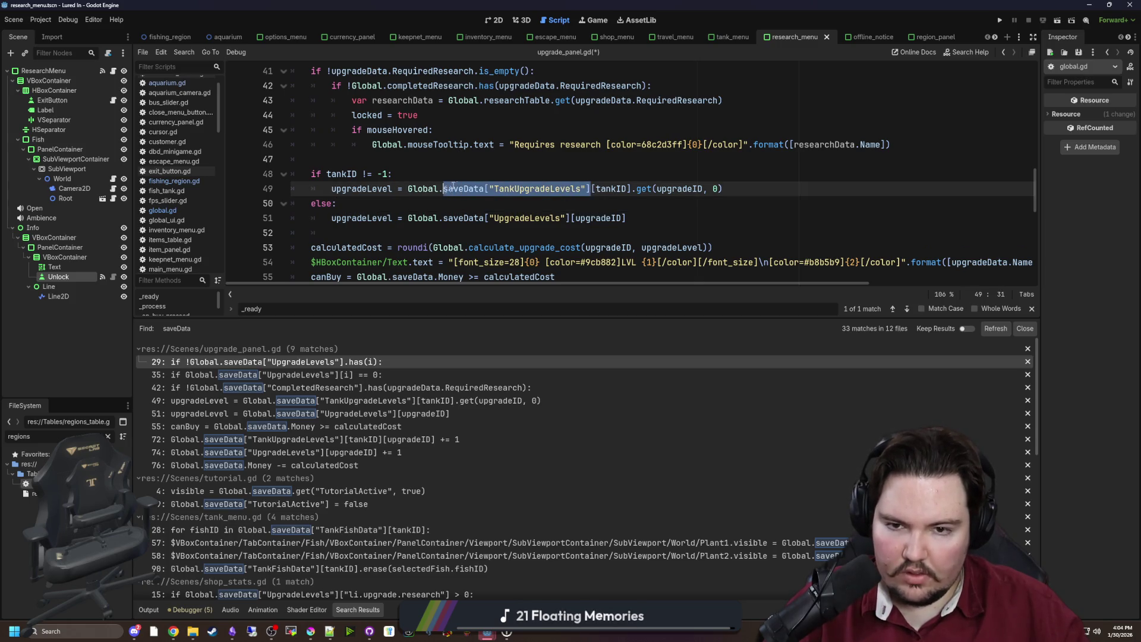
{"action": "type", "text": "tankUpgradeLevels"}
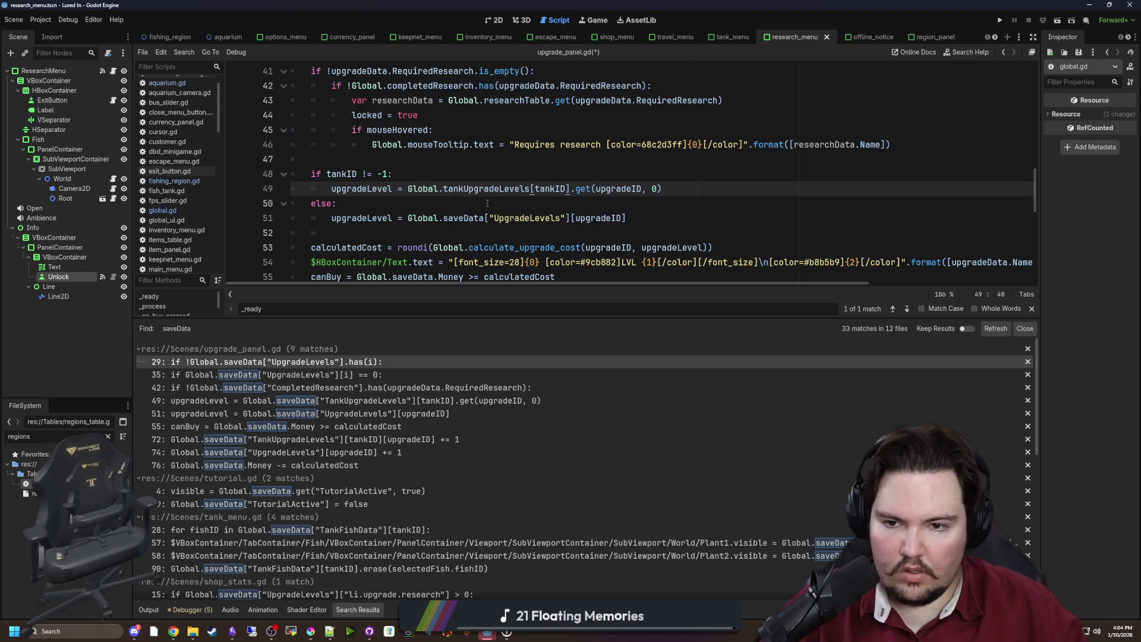
{"action": "left_click", "coordinate": [562, 218]}
{"action": "left_click_drag", "start_coordinate": [572, 218], "coordinate": [444, 220]}
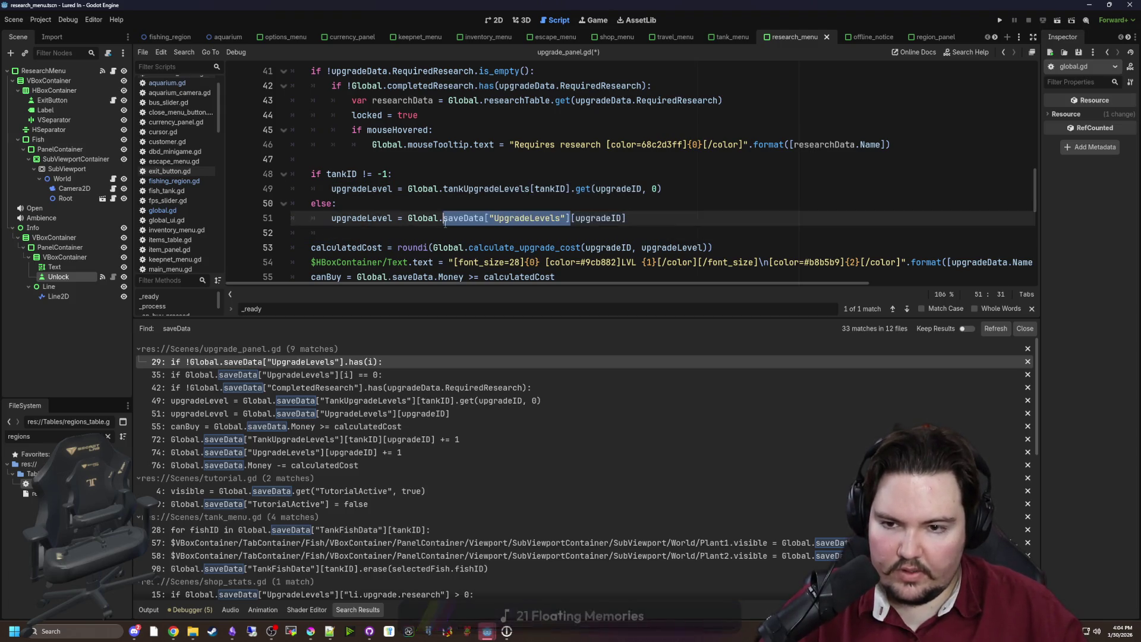
{"action": "type", "text": "upgradeLevels"}
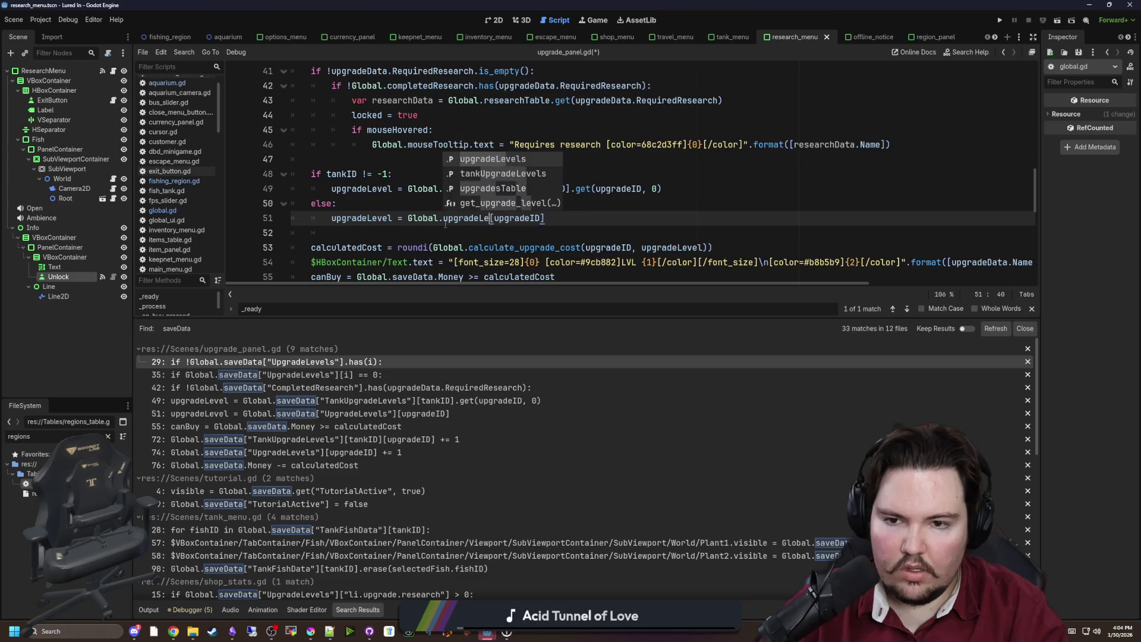
{"action": "left_click", "coordinate": [454, 194]}
Step: Save upgrade_panel.gd and rerun the project-wide saveData search
{"action": "key", "text": "ctrl+s"}
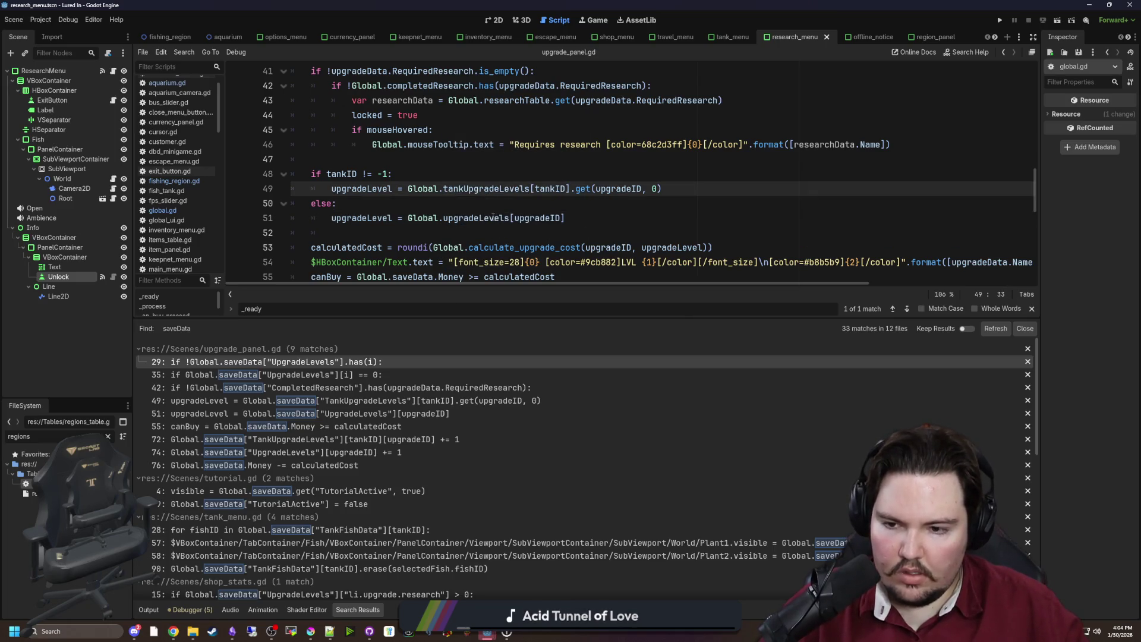
{"action": "left_click", "coordinate": [493, 218]}
{"action": "key", "text": "ctrl+shift+f"}
{"action": "key", "text": "Return"}
Step: Change saveData.Money on line 76 to money and save
{"action": "left_click", "coordinate": [280, 401]}
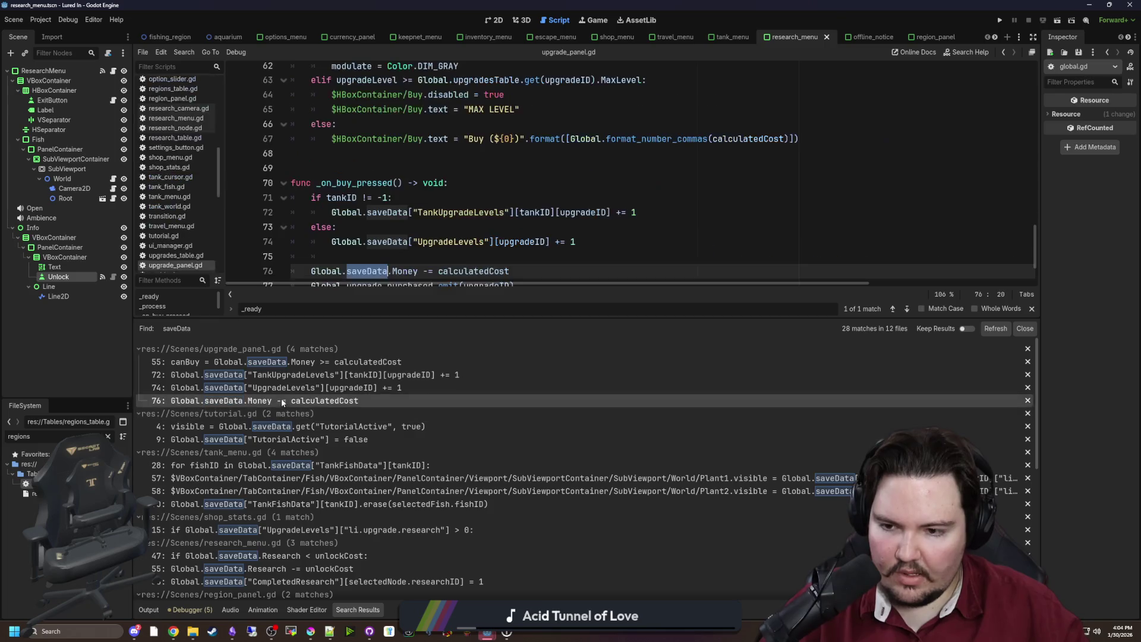
{"action": "scroll", "coordinate": [399, 215], "scroll_direction": "down", "scroll_amount": 1}
{"action": "left_click_drag", "start_coordinate": [398, 227], "coordinate": [352, 227]}
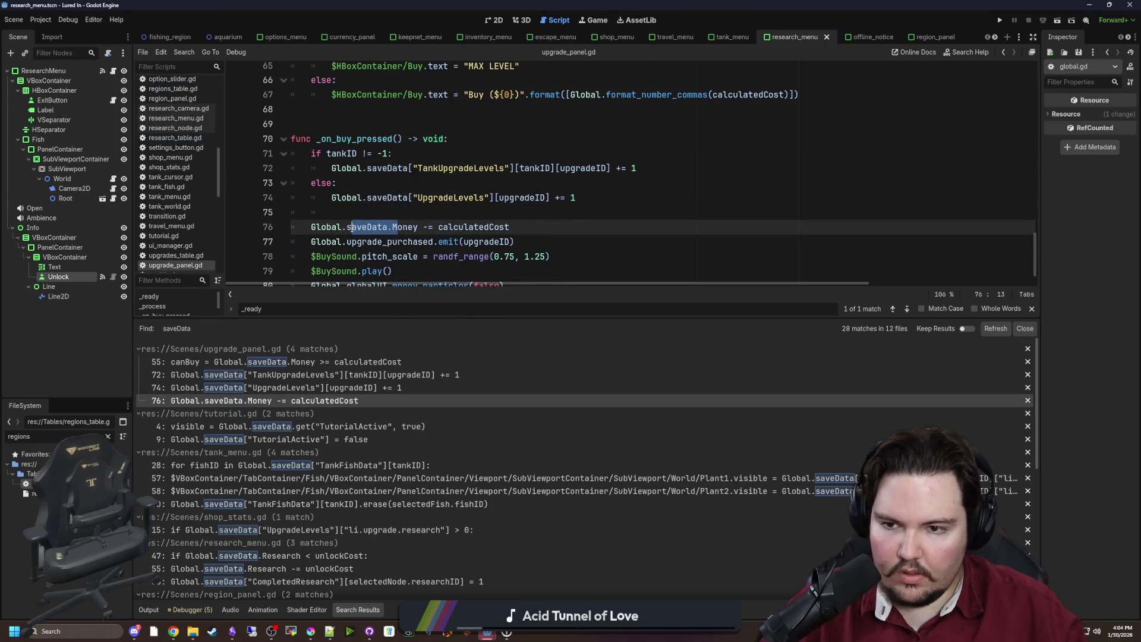
{"action": "type", "text": "m"}
{"action": "key", "text": "Up"}
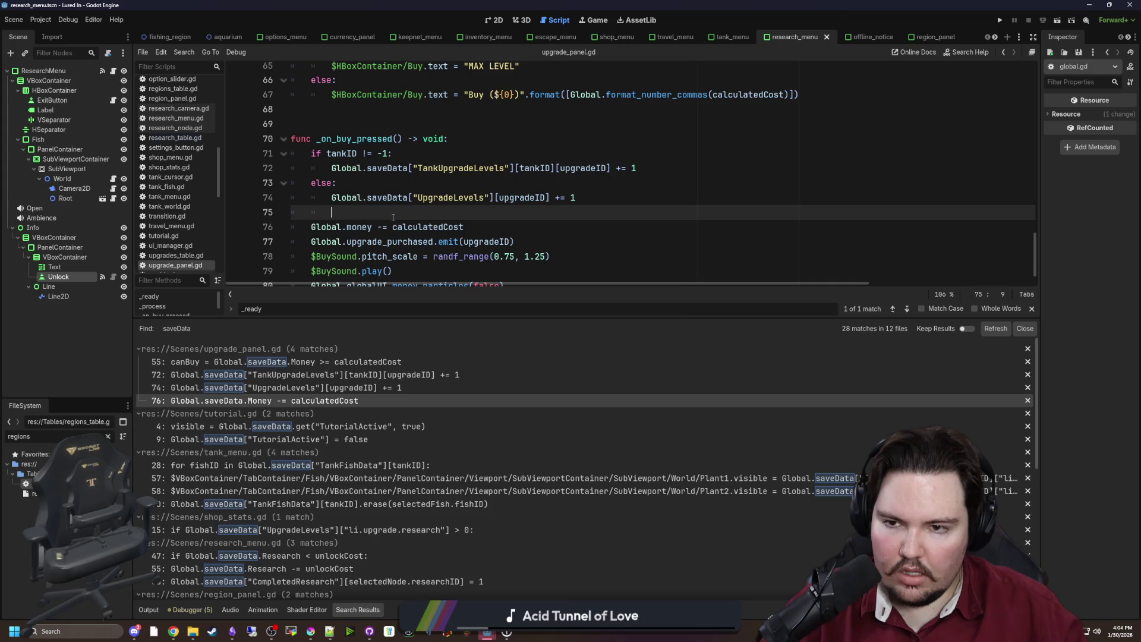
{"action": "key", "text": "ctrl+s"}
Step: Replace the saveData UpgradeLevels lookup on line 74 with upgradeLevels
{"action": "left_click", "coordinate": [320, 387]}
{"action": "left_click", "coordinate": [419, 198]}
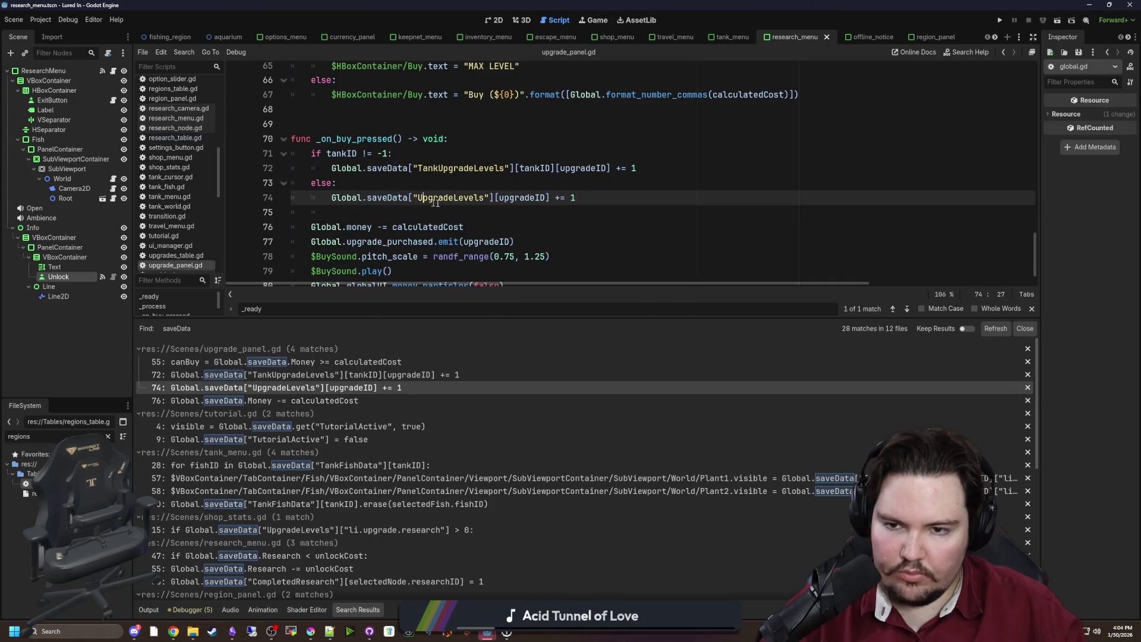
{"action": "left_click_drag", "start_coordinate": [494, 198], "coordinate": [368, 202]}
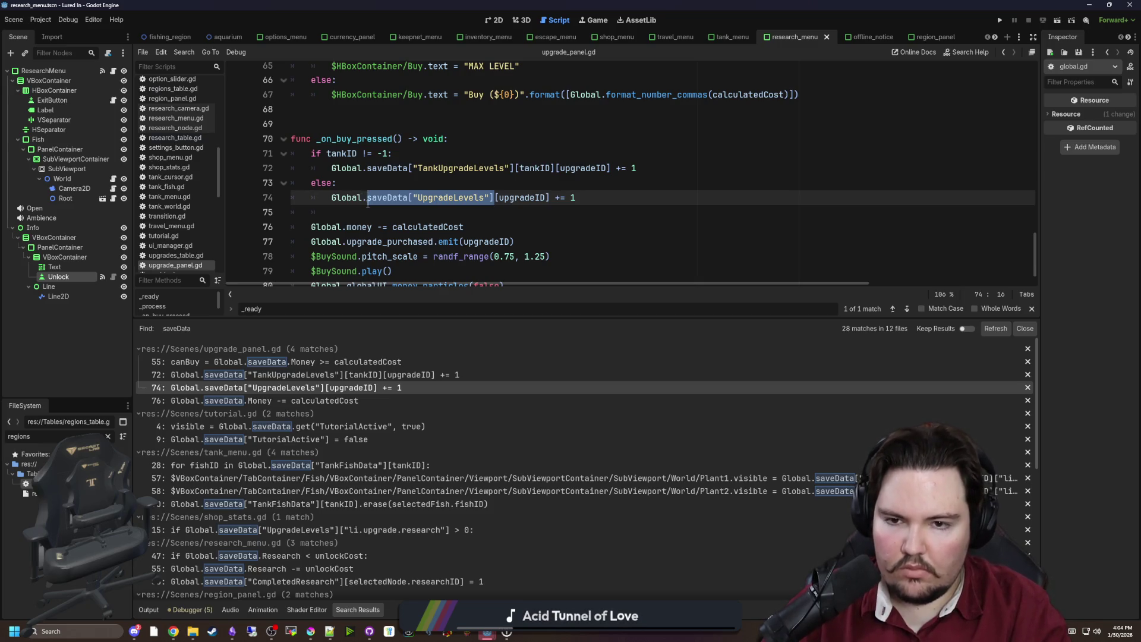
{"action": "type", "text": "Upgrad"}
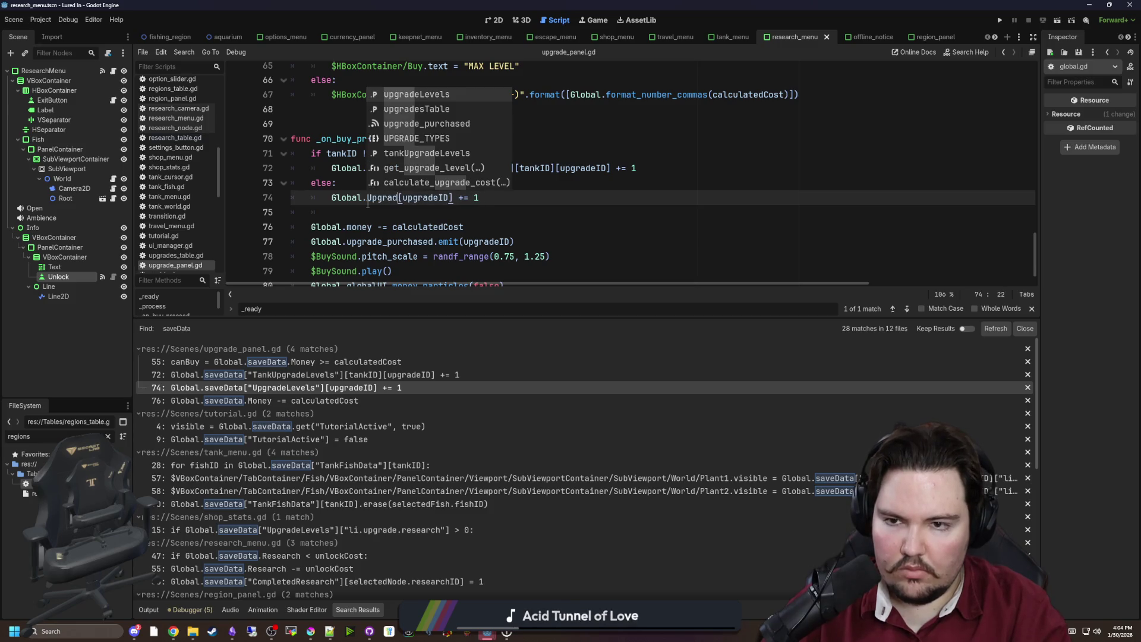
{"action": "key", "text": "Return"}
Step: Replace the saveData TankUpgradeLevels lookup on line 72 with tankUpgradeLevels and save
{"action": "left_click", "coordinate": [515, 168]}
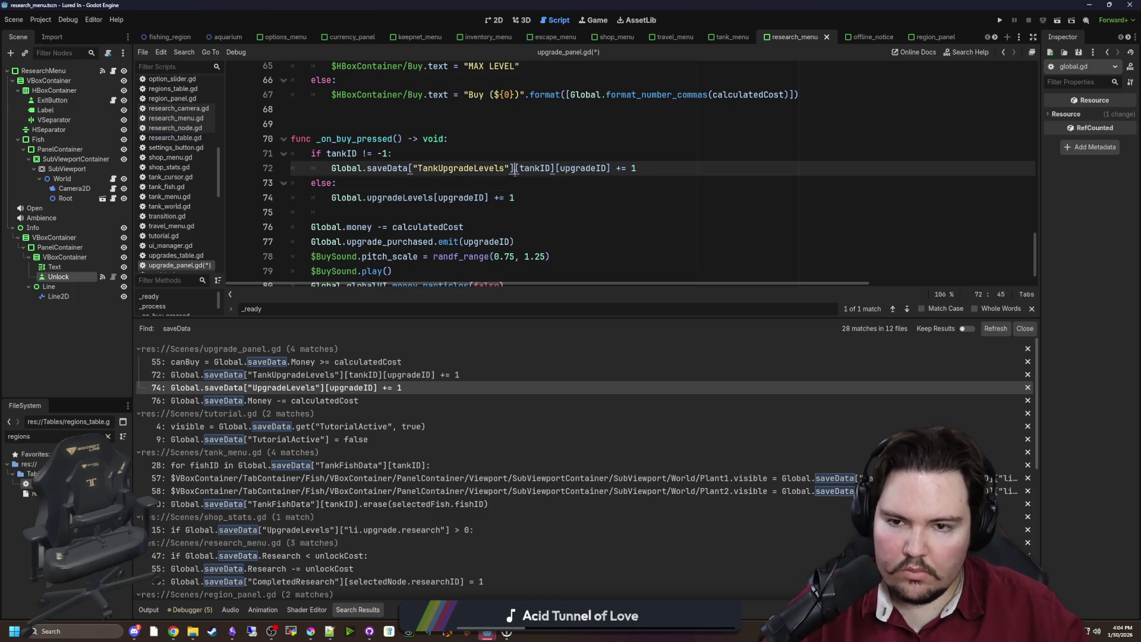
{"action": "left_click_drag", "start_coordinate": [515, 168], "coordinate": [367, 168]}
{"action": "type", "text": "tank"}
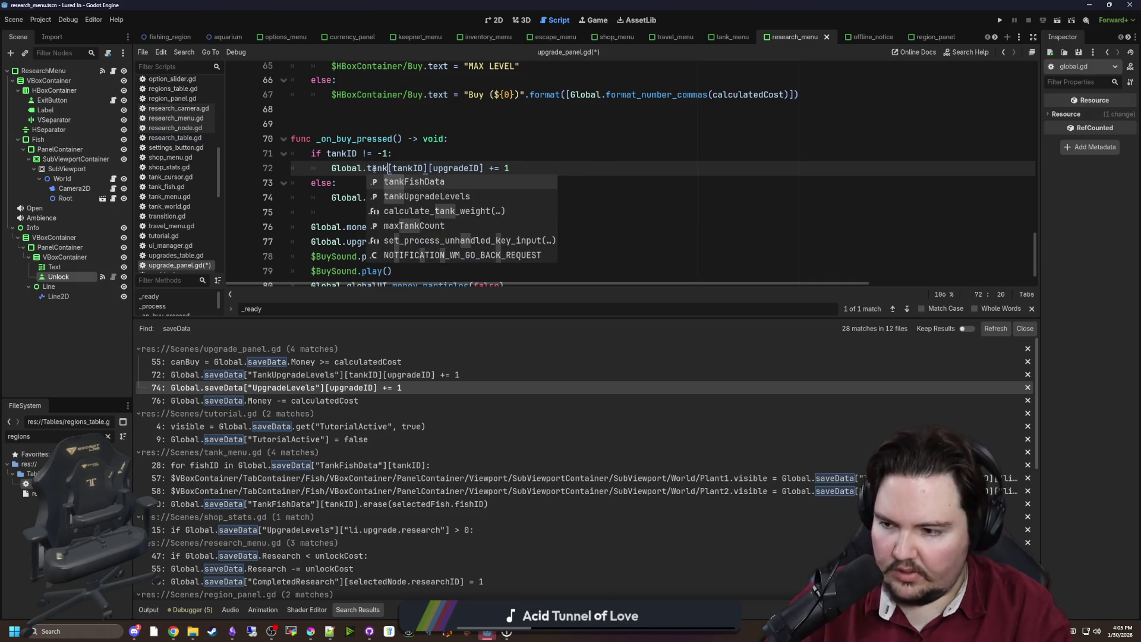
{"action": "type", "text": "Upg"}
{"action": "key", "text": "Return"}
{"action": "key", "text": "Up"}
{"action": "key", "text": "ctrl+s"}
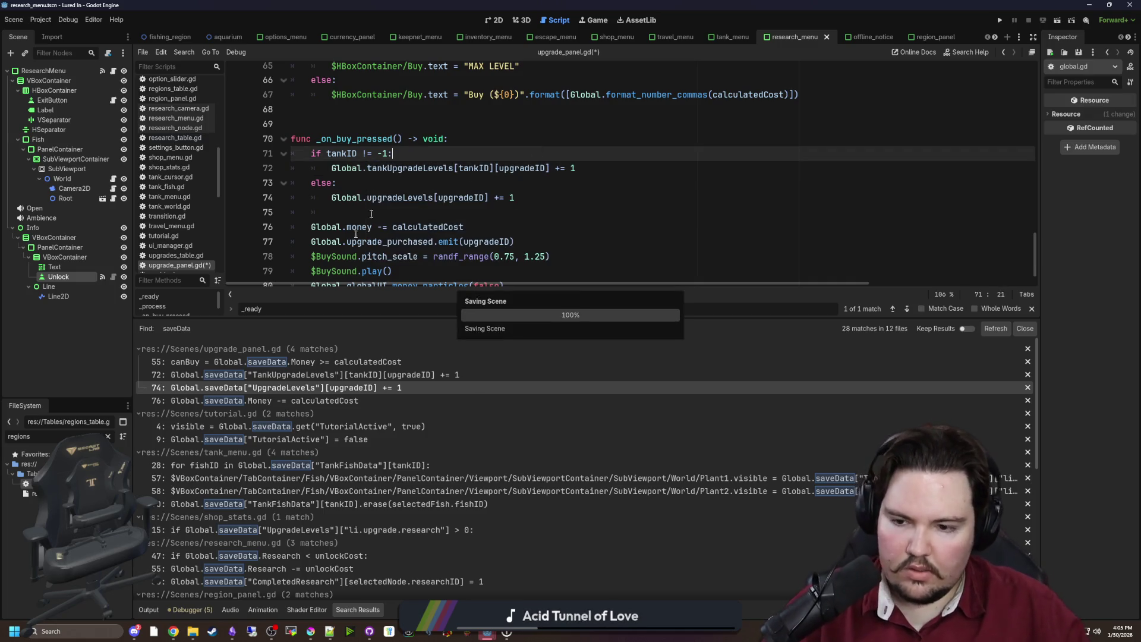
{"action": "left_click", "coordinate": [494, 241]}
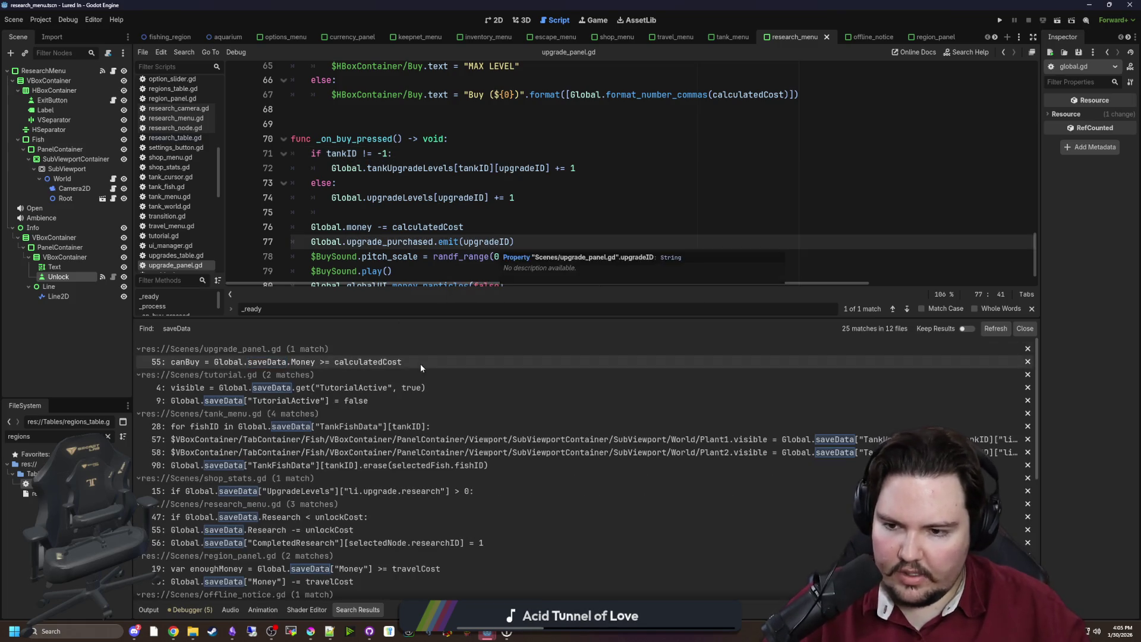
Step: Make line 55's canBuy check compare Global.money, then go to fish_tank.gd line 38
{"action": "left_click", "coordinate": [399, 362]}
{"action": "scroll", "coordinate": [451, 116], "scroll_direction": "up", "scroll_amount": 1}
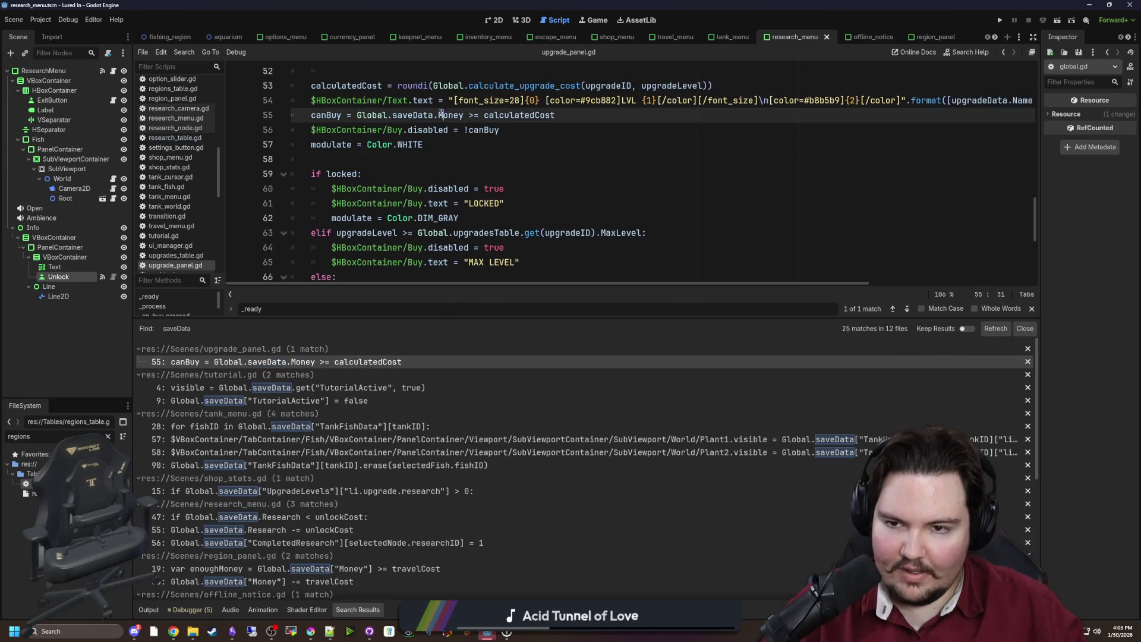
{"action": "left_click", "coordinate": [392, 115]}
{"action": "type", "text": "m"}
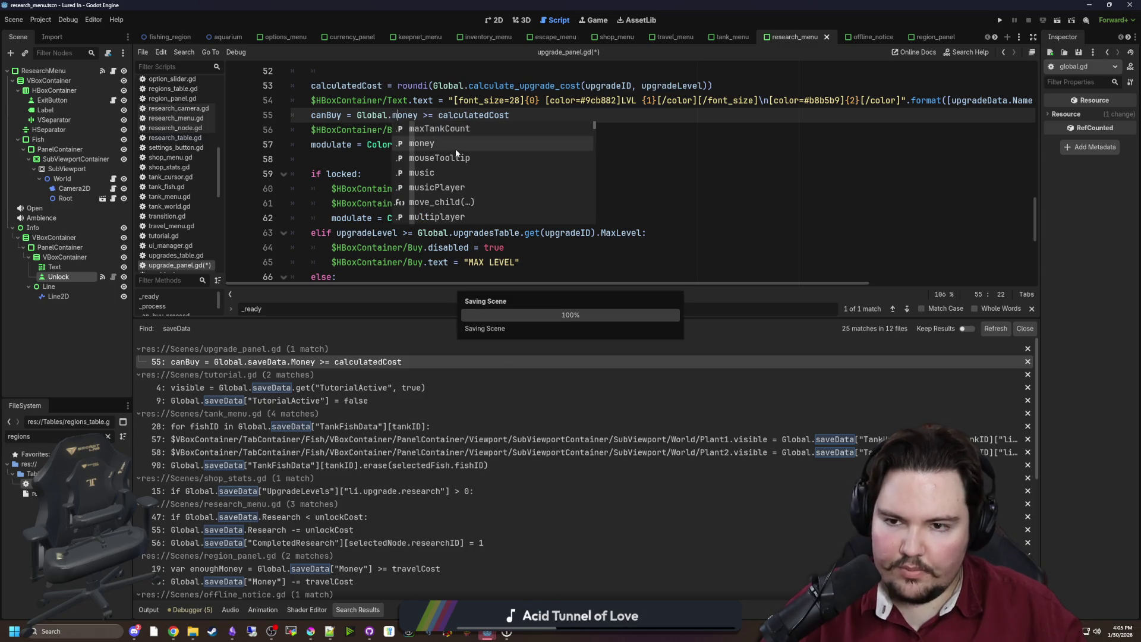
{"action": "left_click", "coordinate": [455, 156]}
{"action": "scroll", "coordinate": [316, 487], "scroll_direction": "down", "scroll_amount": 6}
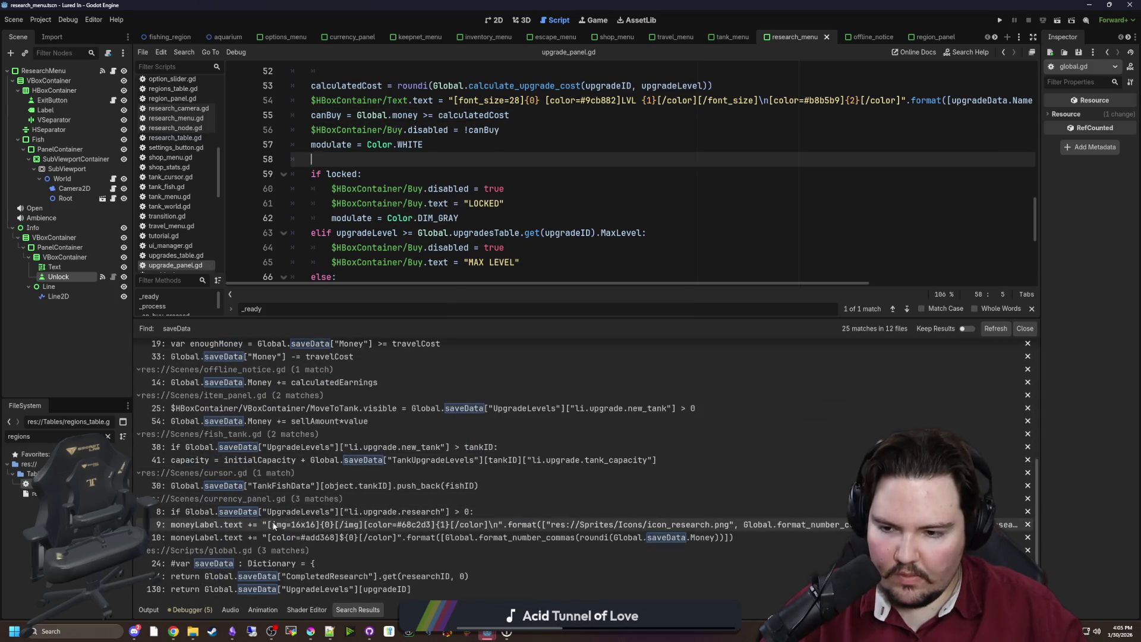
{"action": "left_click", "coordinate": [264, 447]}
Step: Replace the saveData TankUpgradeLevels lookup on line 41 with Global.tankUpgradeLevels
{"action": "key", "text": "Down"}
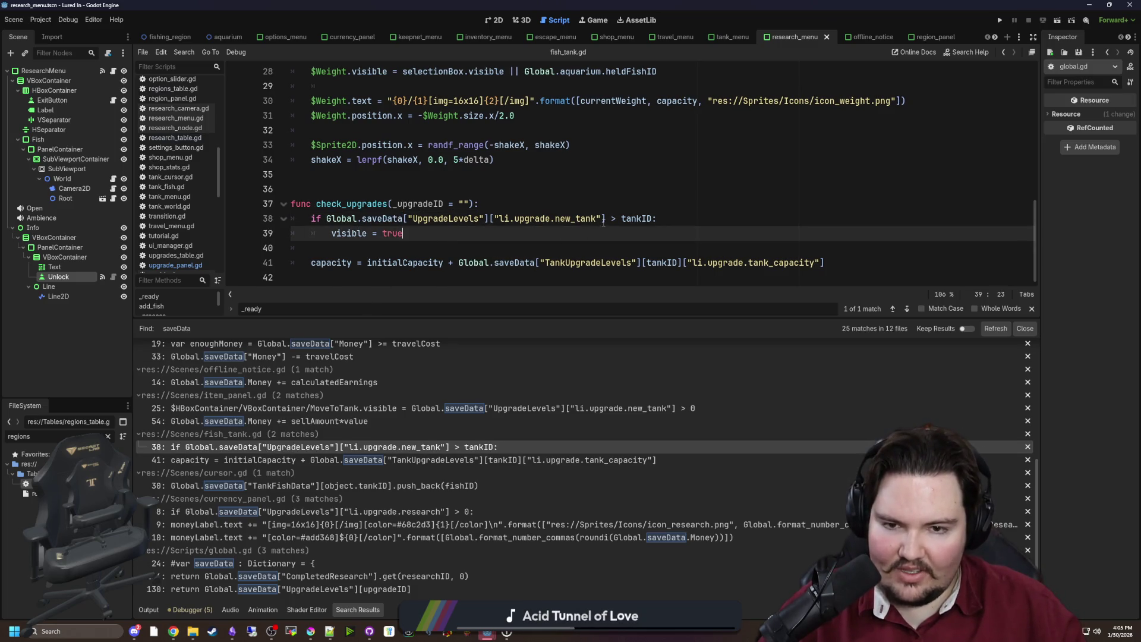
{"action": "left_click", "coordinate": [546, 203]}
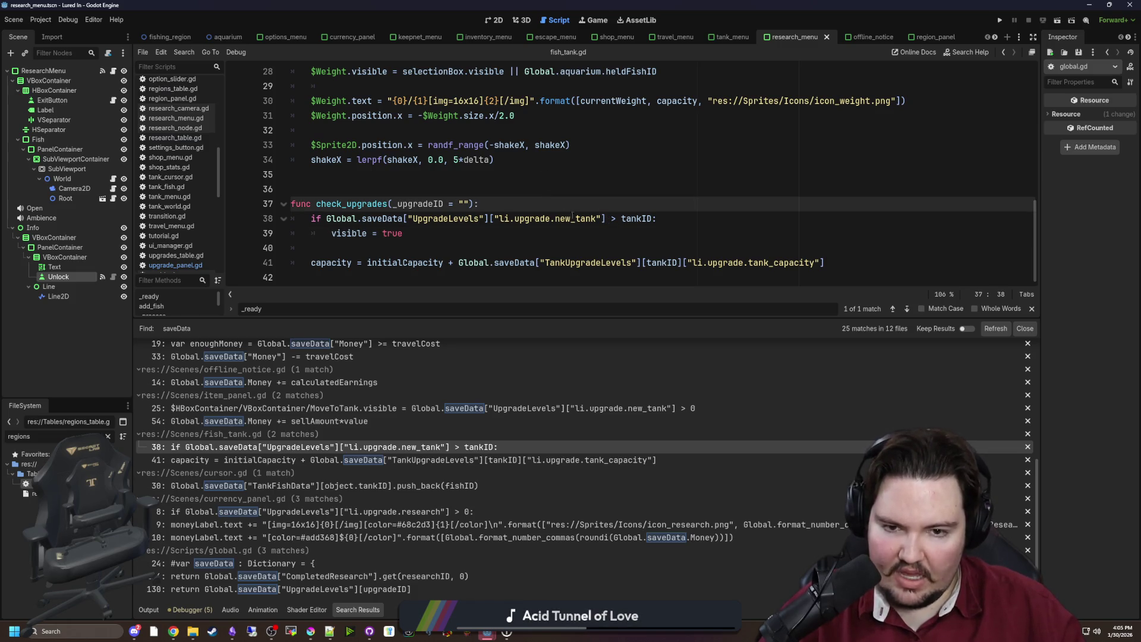
{"action": "left_click", "coordinate": [597, 234]}
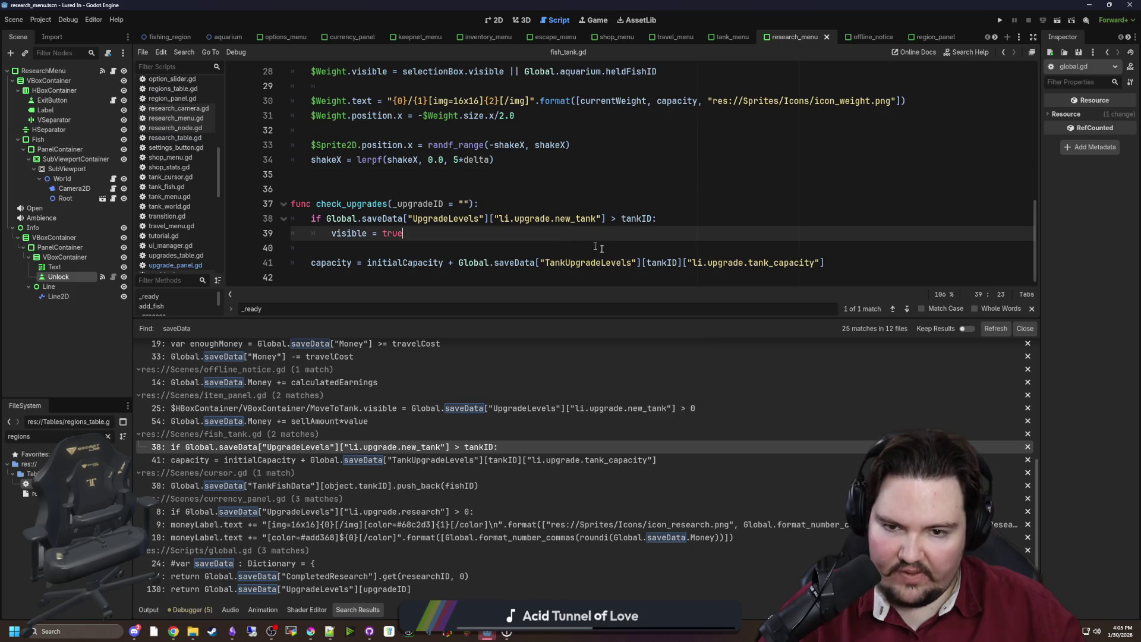
{"action": "left_click_drag", "start_coordinate": [641, 264], "coordinate": [460, 263]}
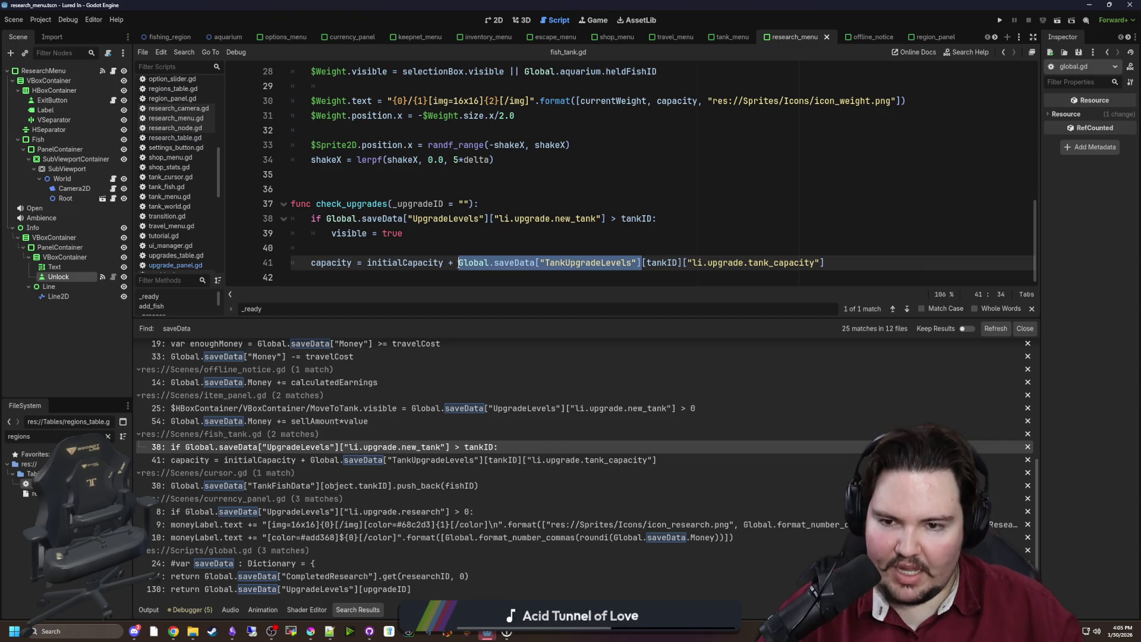
{"action": "type", "text": "tank"}
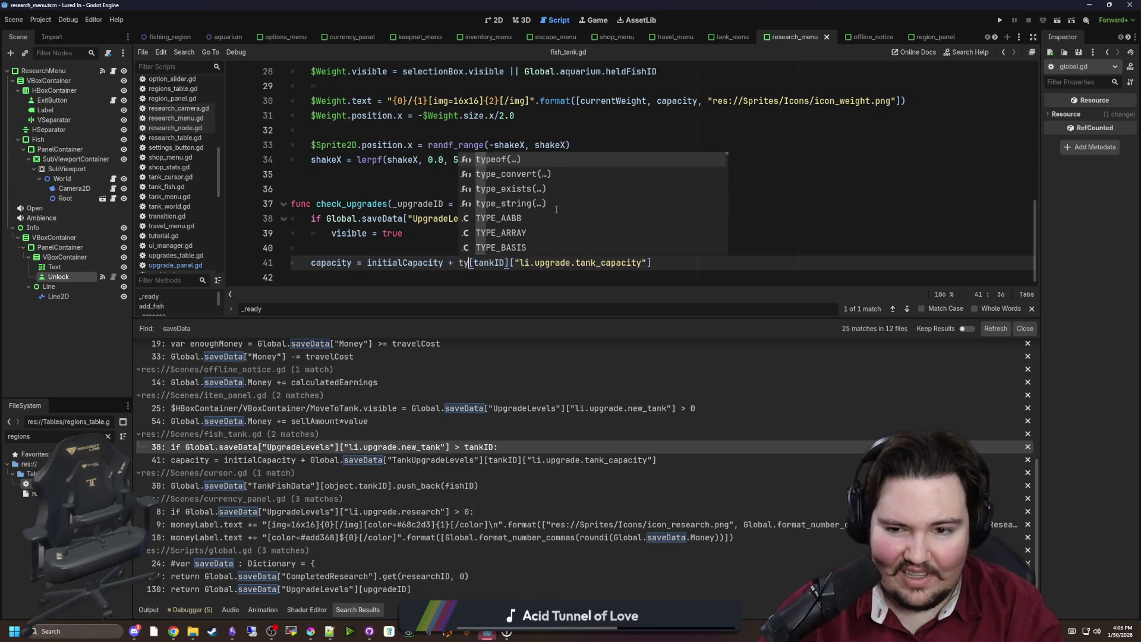
{"action": "type", "text": "Upg"}
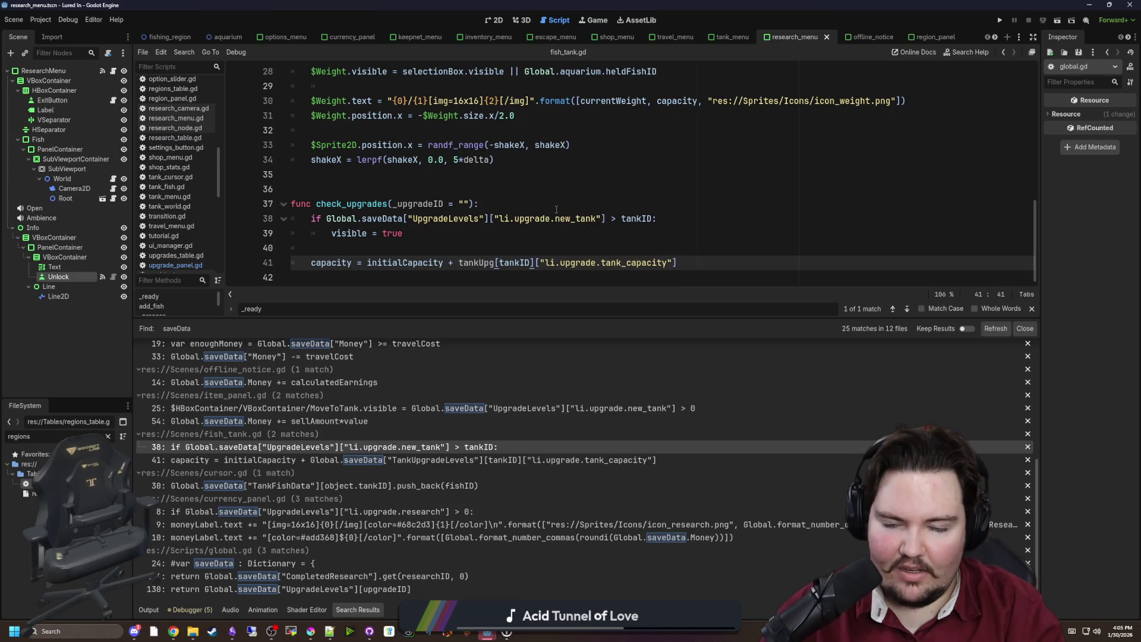
{"action": "key", "text": "BackSpace"}
{"action": "key", "text": "BackSpace"}
{"action": "key", "text": "BackSpace"}
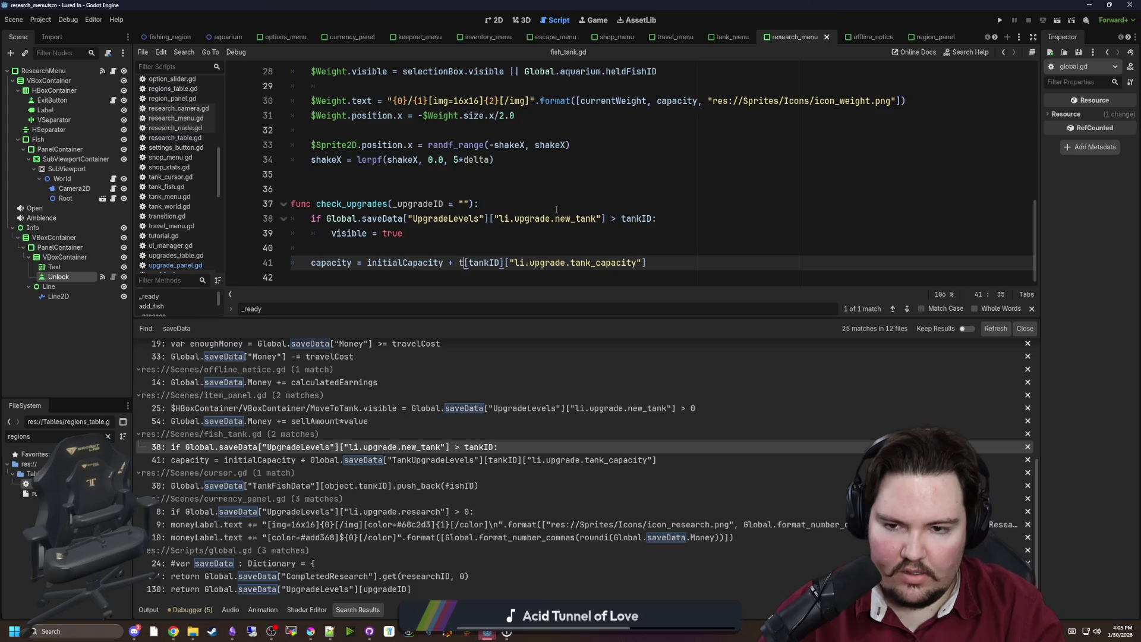
{"action": "key", "text": "BackSpace"}
{"action": "type", "text": "Gl"}
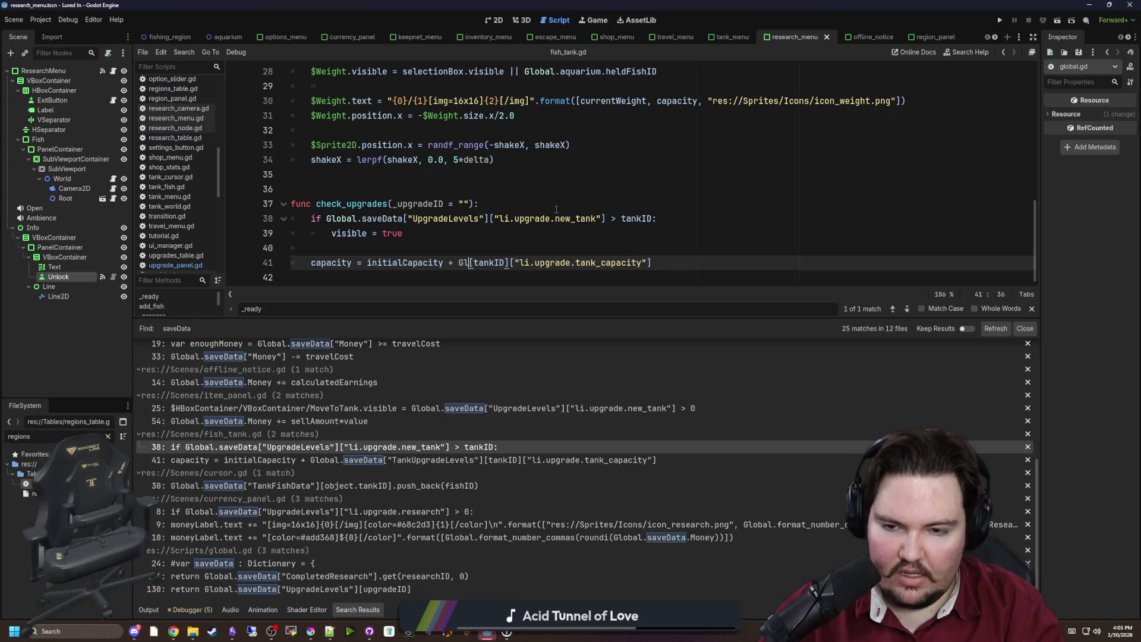
{"action": "type", "text": "obal.tankU"}
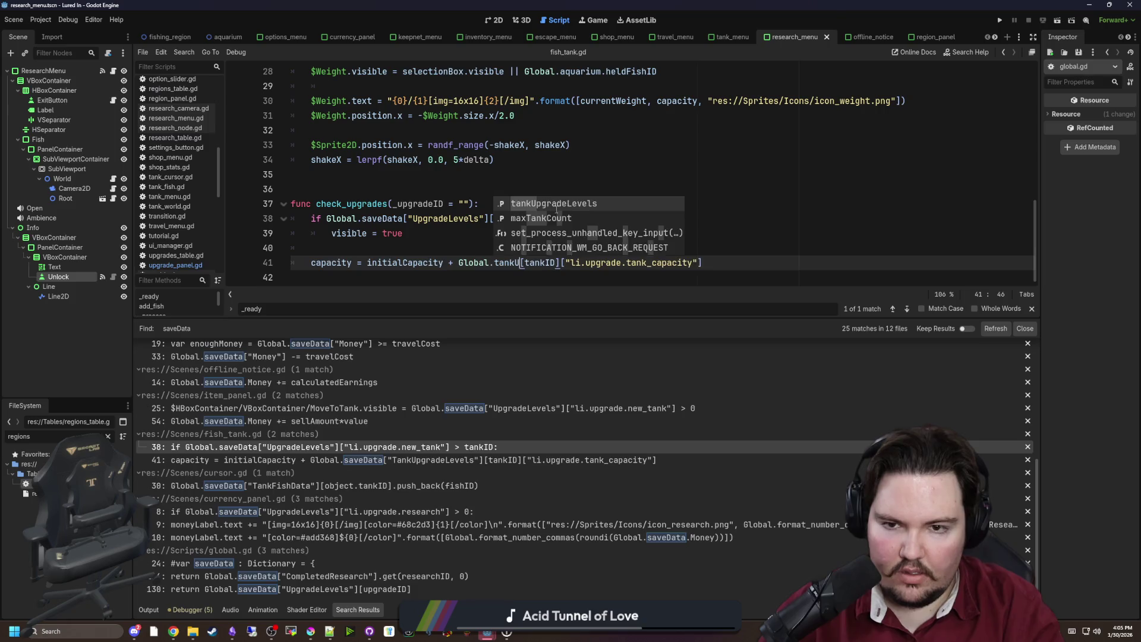
{"action": "key", "text": "Return"}
Step: Change line 38's saveData UpgradeLevels lookup to upgradeLevels and save fish_tank.gd
{"action": "left_click", "coordinate": [494, 226]}
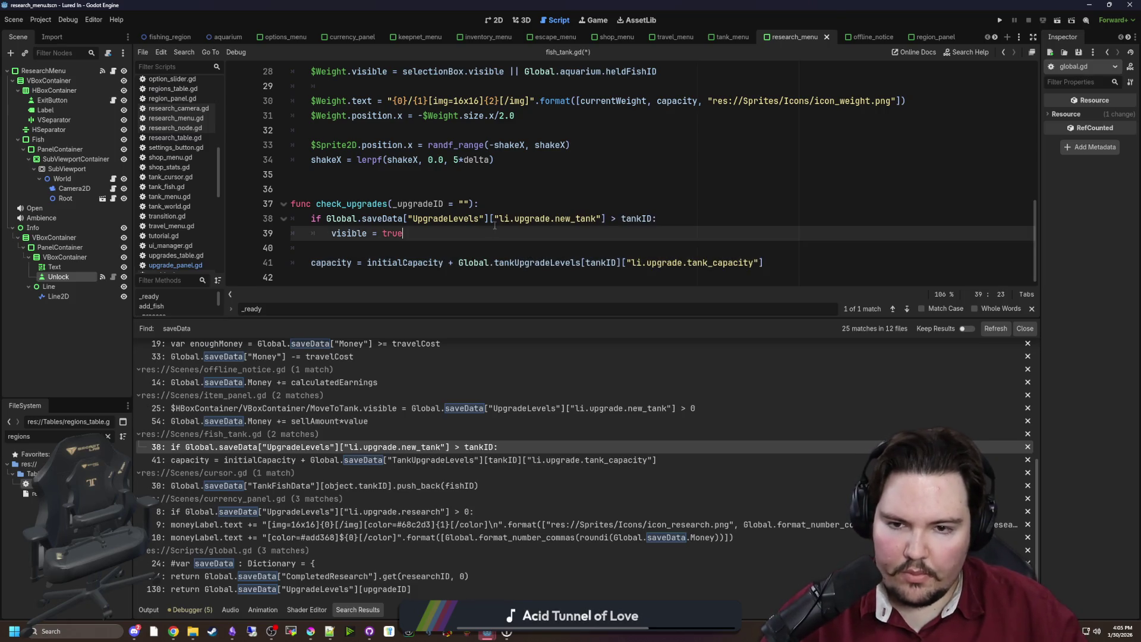
{"action": "left_click_drag", "start_coordinate": [491, 219], "coordinate": [362, 219]}
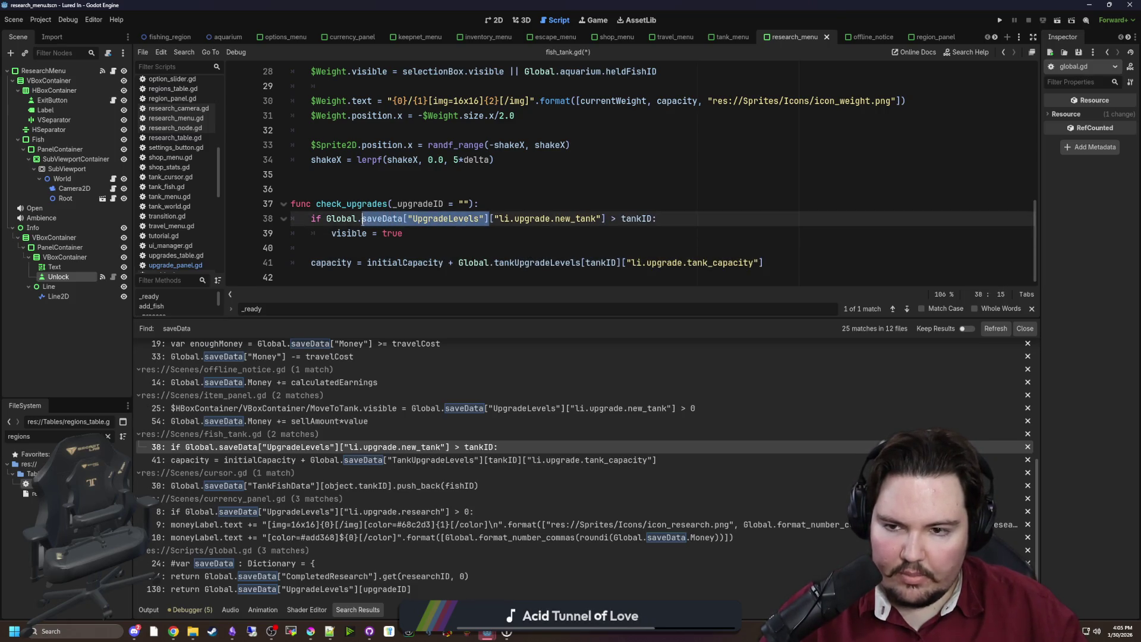
{"action": "type", "text": "upgradeL"}
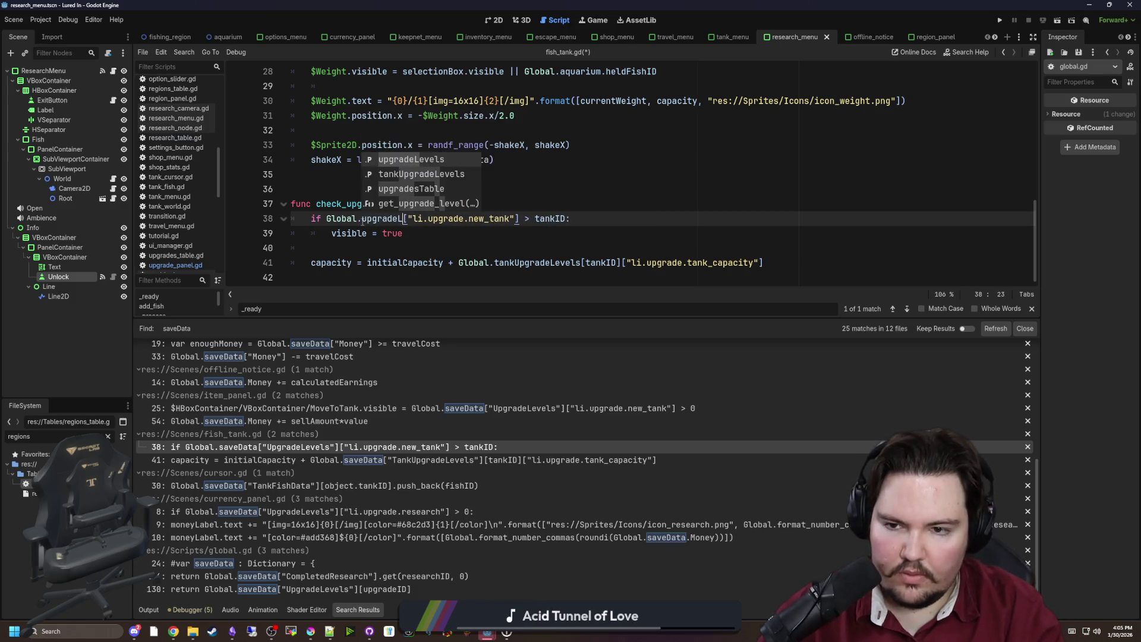
{"action": "key", "text": "Return"}
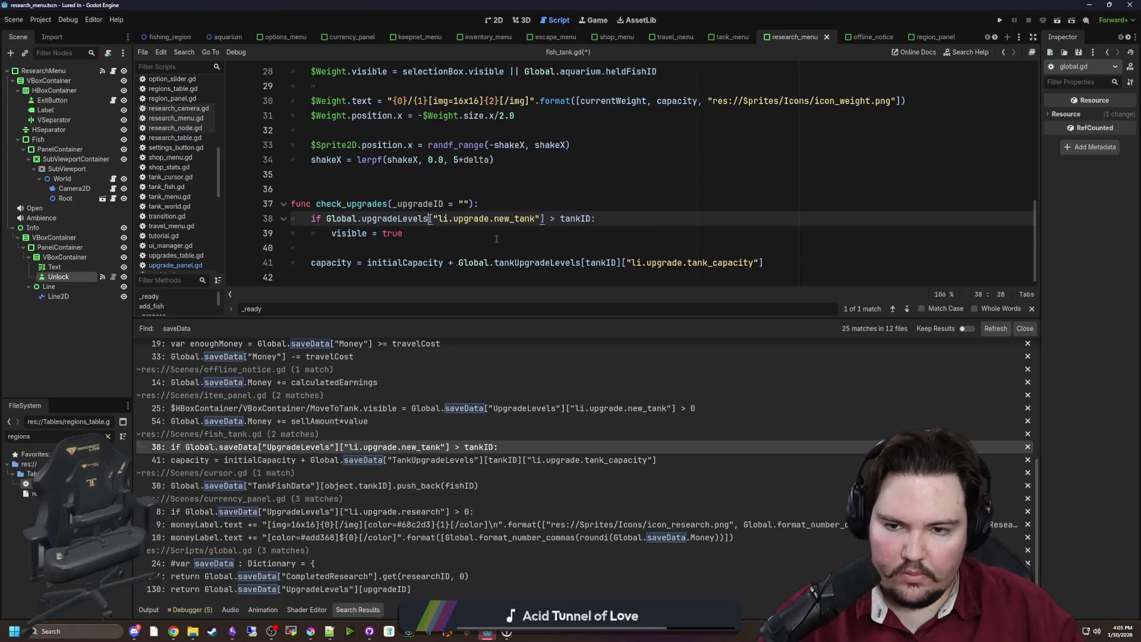
{"action": "left_click", "coordinate": [497, 239]}
{"action": "key", "text": "ctrl+s"}
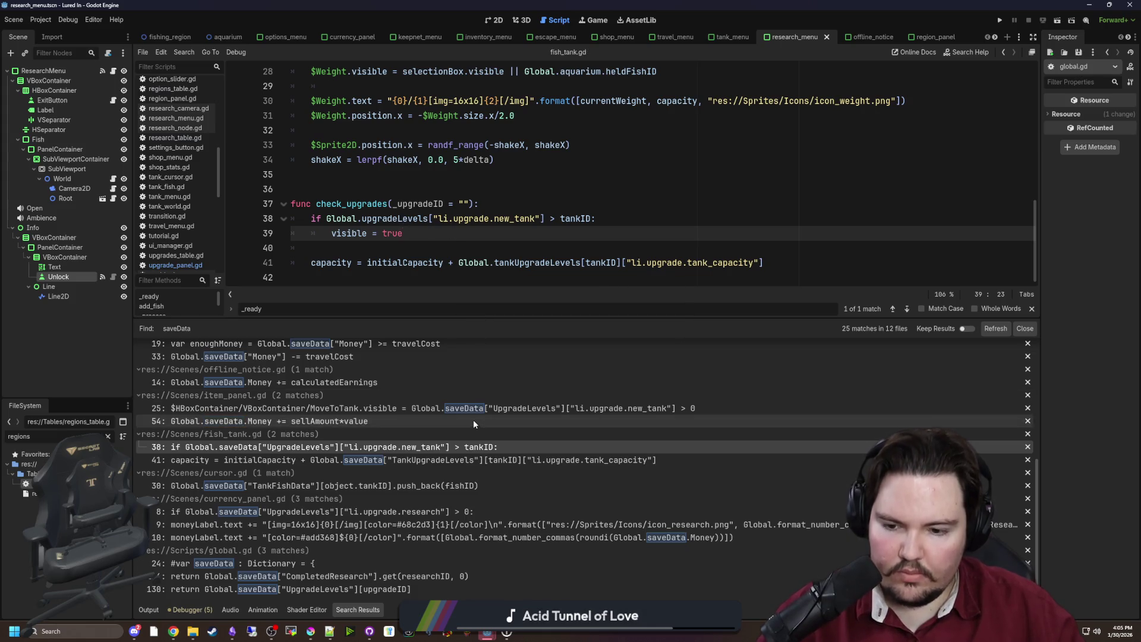
{"action": "left_click", "coordinate": [461, 274]}
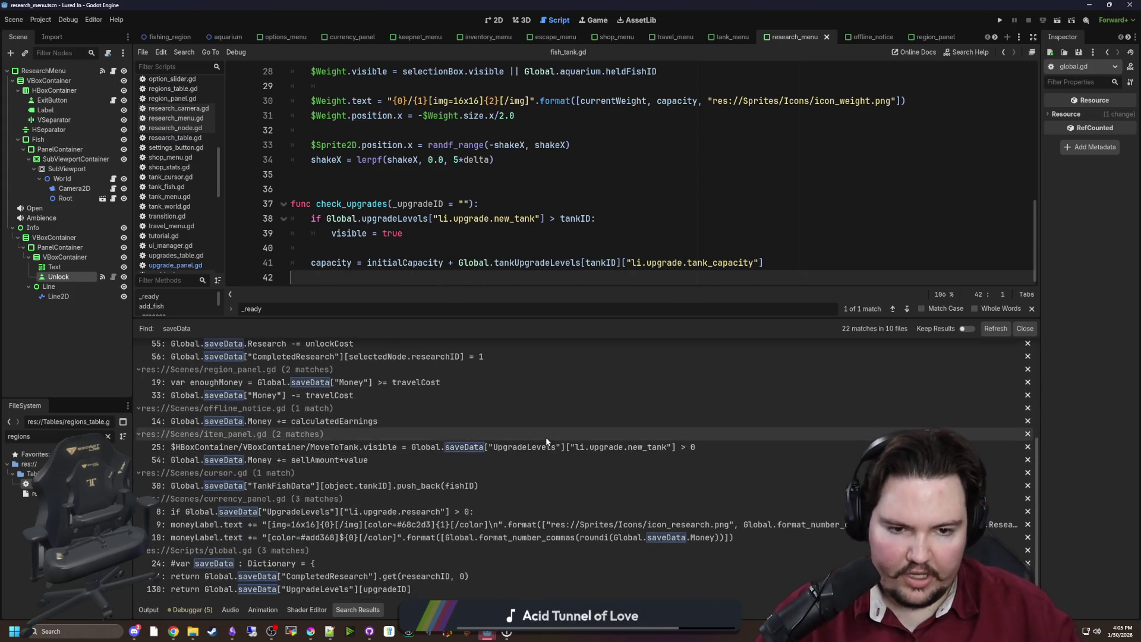
{"action": "left_click", "coordinate": [329, 515]}
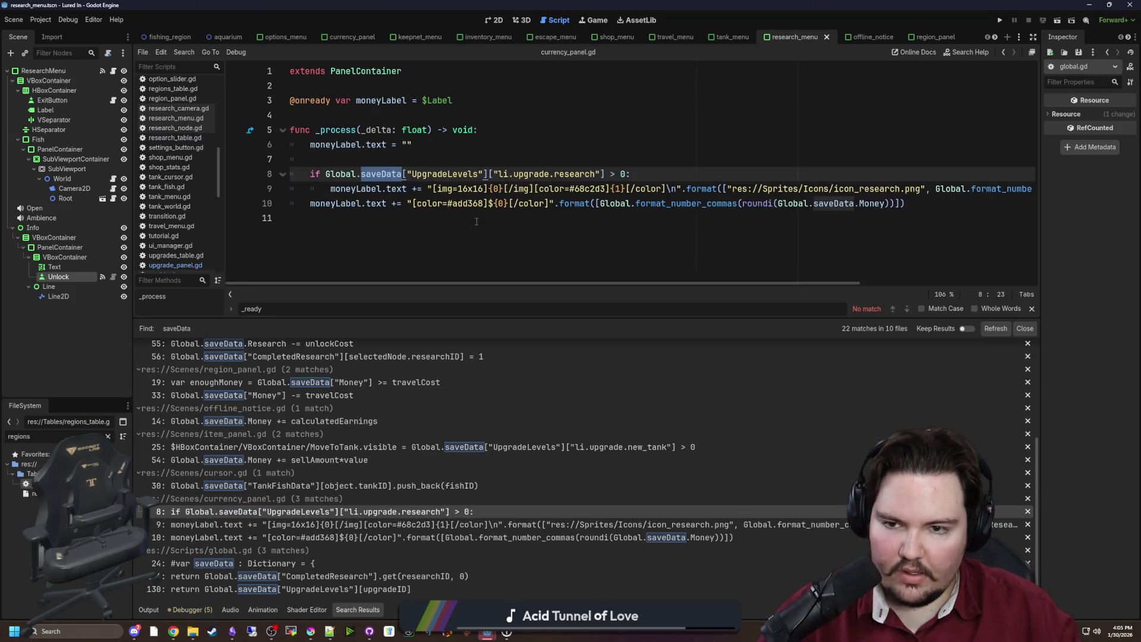
Step: Change saveData.Money on line 10 to money
{"action": "left_click", "coordinate": [473, 149]}
{"action": "left_click", "coordinate": [856, 206]}
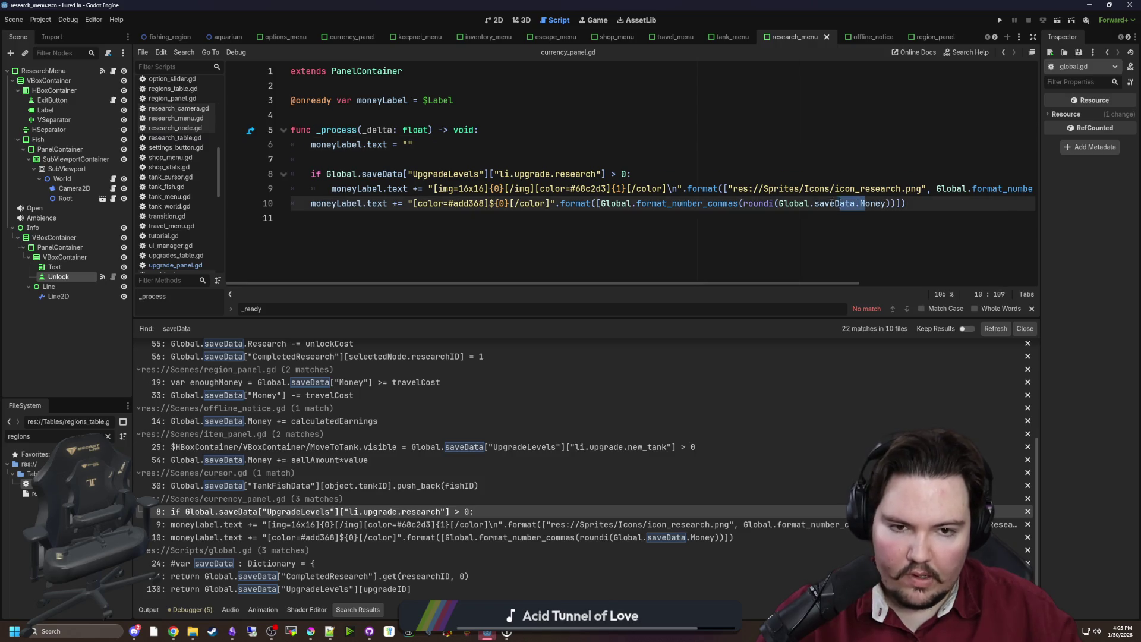
{"action": "type", "text": "money"}
Step: Replace line 8's saveData UpgradeLevels lookup with Global.get_upgrade_level() and save
{"action": "left_click", "coordinate": [640, 150]}
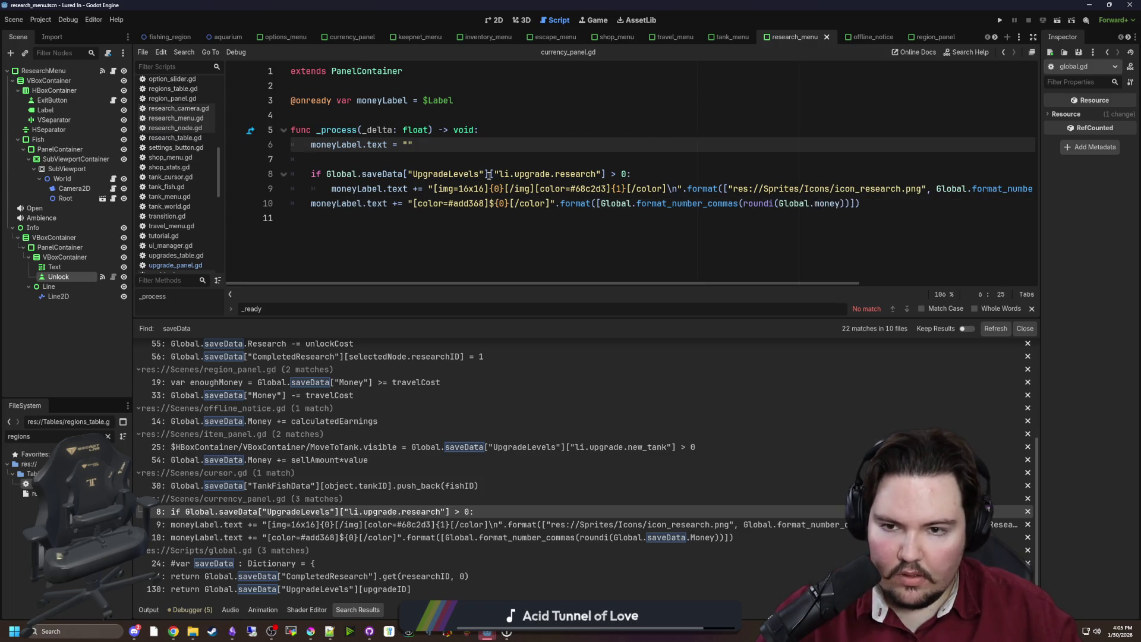
{"action": "mouse_move", "coordinate": [488, 176]}
{"action": "left_mouse_down"}
{"action": "mouse_move", "coordinate": [484, 189]}
{"action": "mouse_move", "coordinate": [326, 173]}
{"action": "left_mouse_up"}
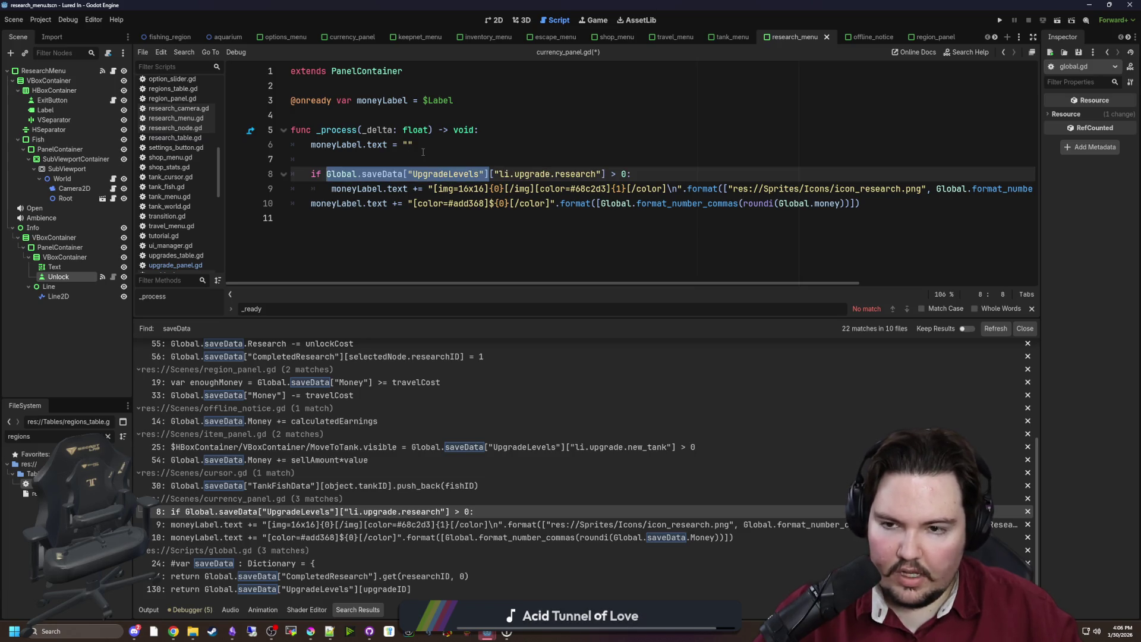
{"action": "type", "text": "Global.get_upgrade"}
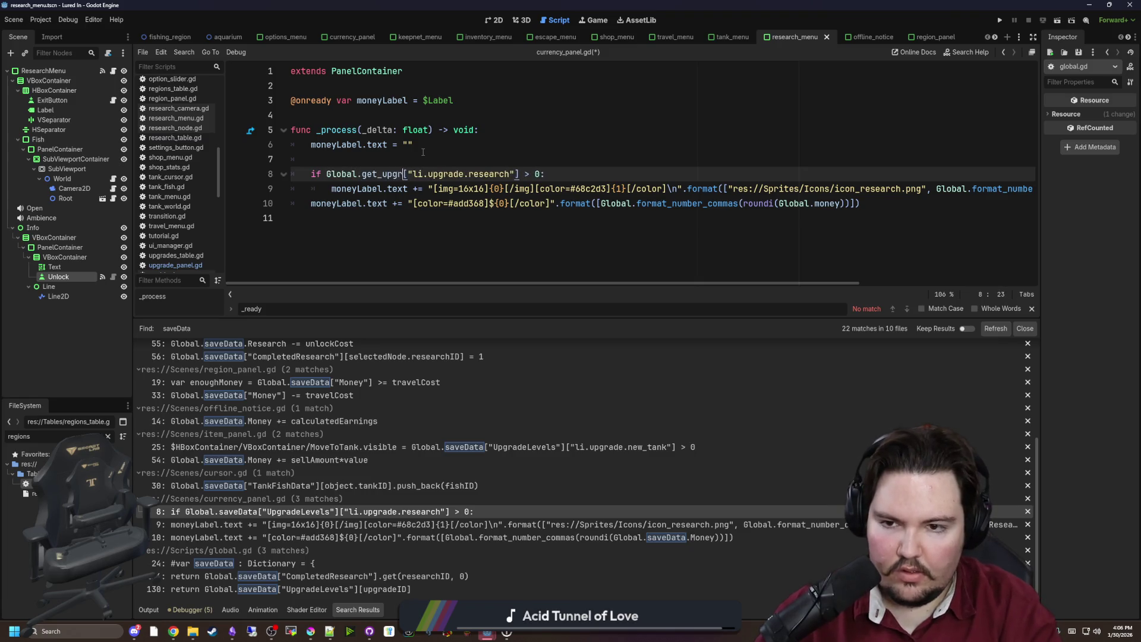
{"action": "key", "text": "Delete"}
{"action": "key", "text": "Return"}
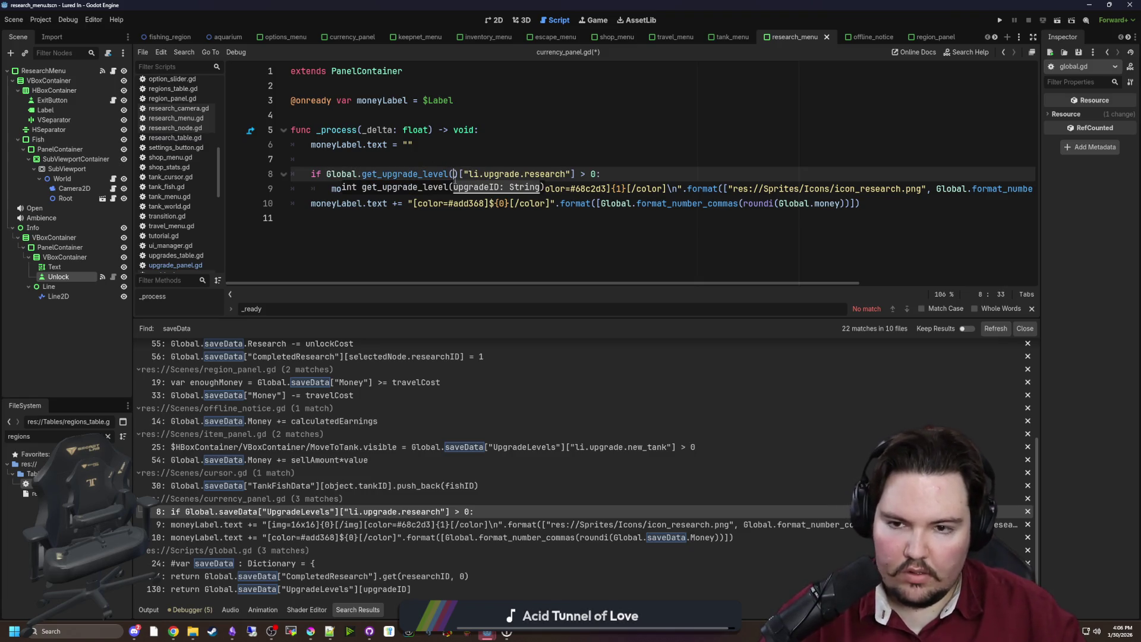
{"action": "key", "text": "Delete"}
{"action": "left_click", "coordinate": [567, 174]}
{"action": "key", "text": "BackSpace"}
{"action": "type", "text": ")"}
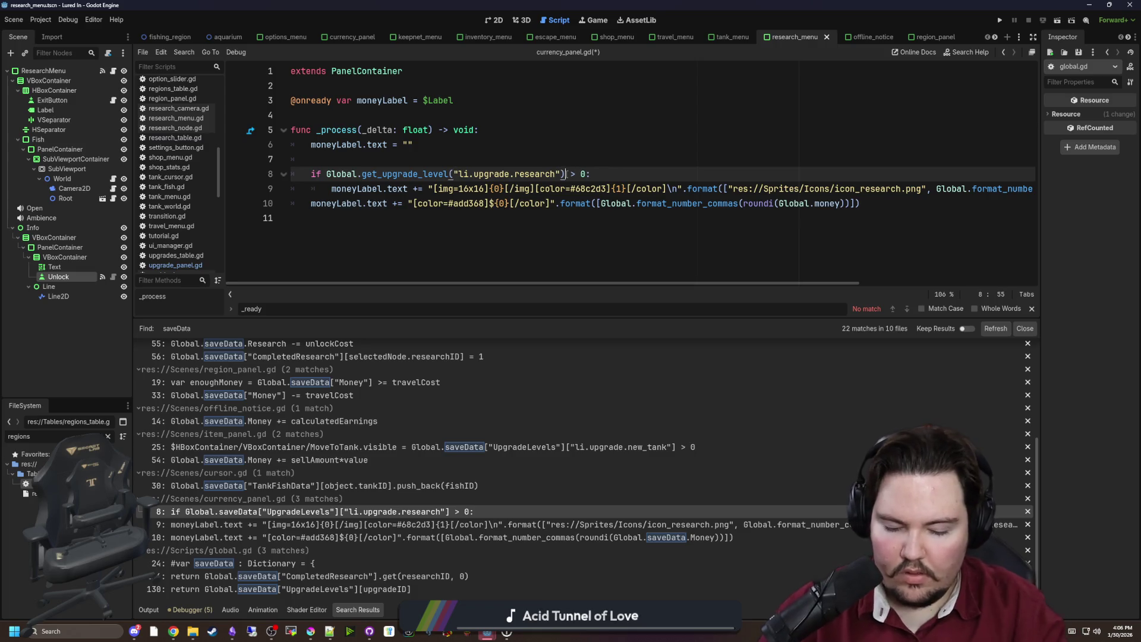
{"action": "left_click", "coordinate": [450, 174]}
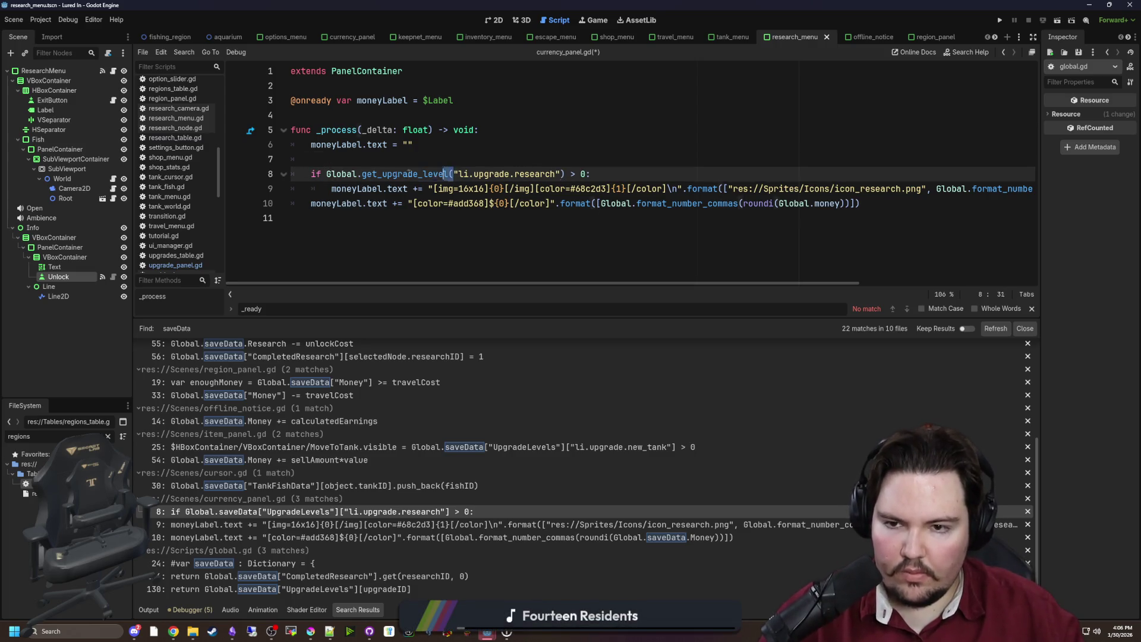
{"action": "key", "text": "Up"}
{"action": "key", "text": "ctrl+s"}
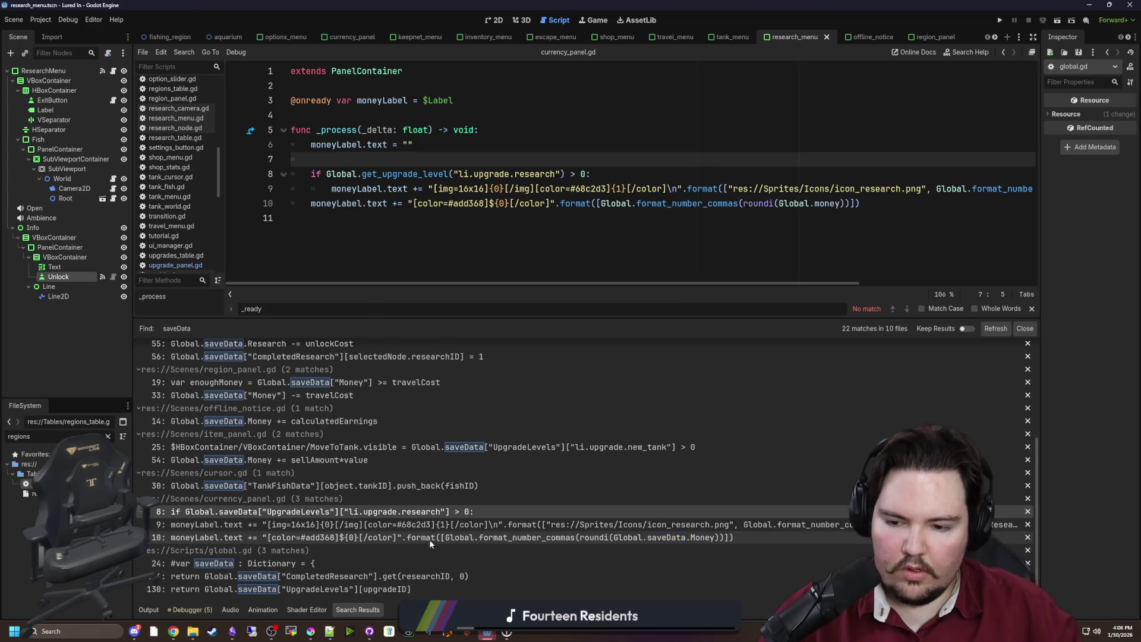
Step: Adjust the saveData use on line 9 and save currency_panel.gd again
{"action": "left_click", "coordinate": [430, 525]}
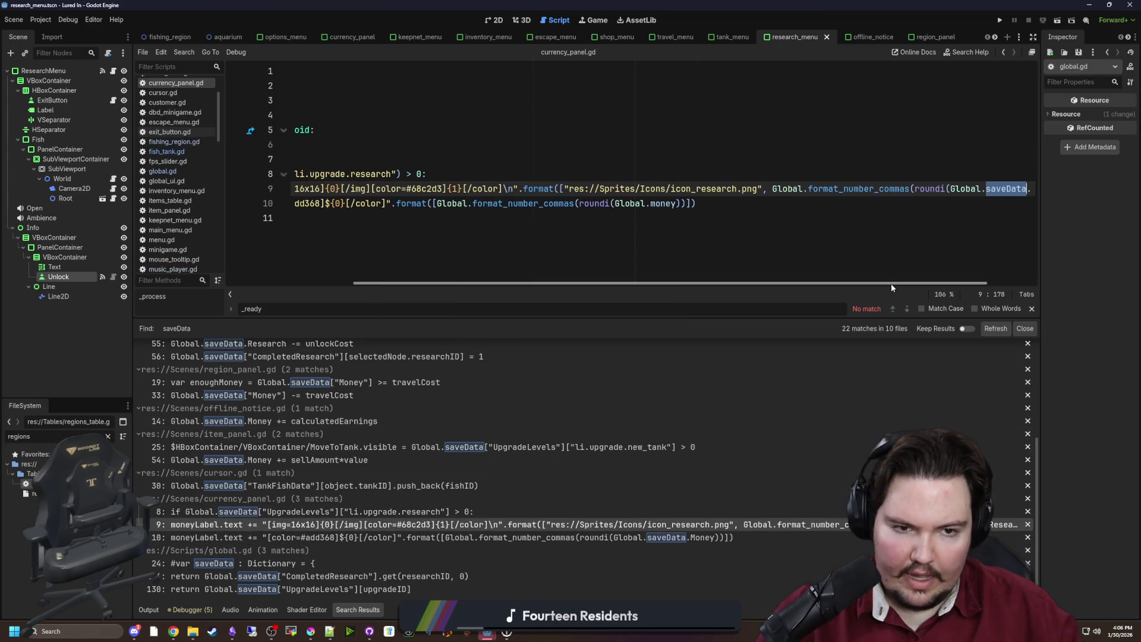
{"action": "scroll", "coordinate": [891, 284], "scroll_direction": "right", "scroll_amount": 2}
{"action": "left_click_drag", "start_coordinate": [979, 188], "coordinate": [943, 189]}
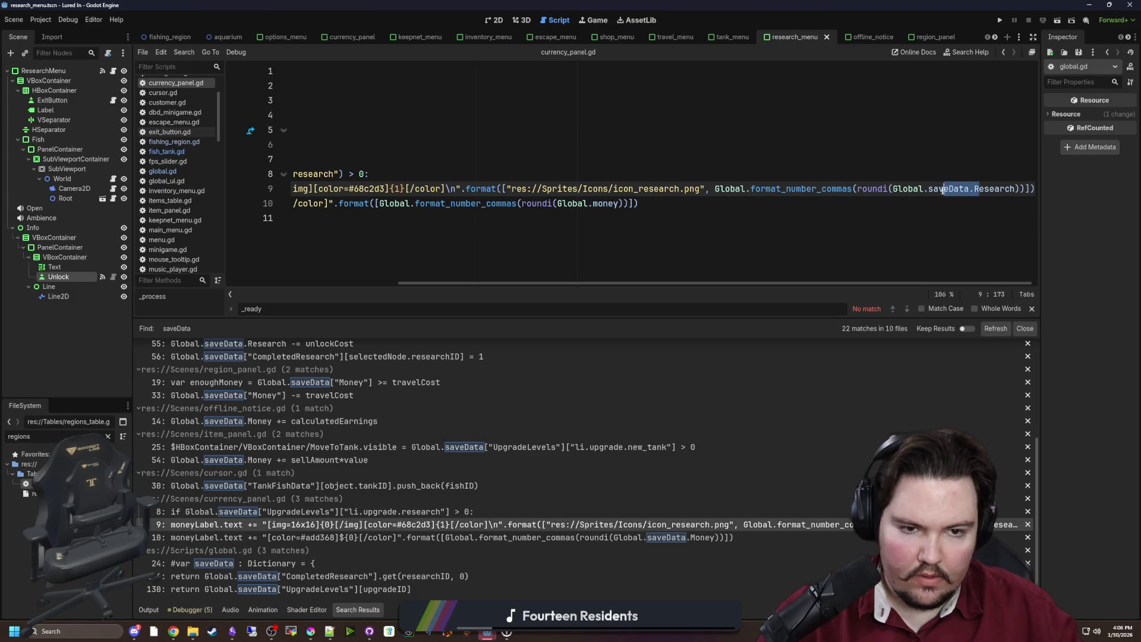
{"action": "key", "text": "Up"}
{"action": "key", "text": "ctrl+s"}
Step: Rerun the project-wide Find in Files search for saveData
{"action": "left_click", "coordinate": [615, 222]}
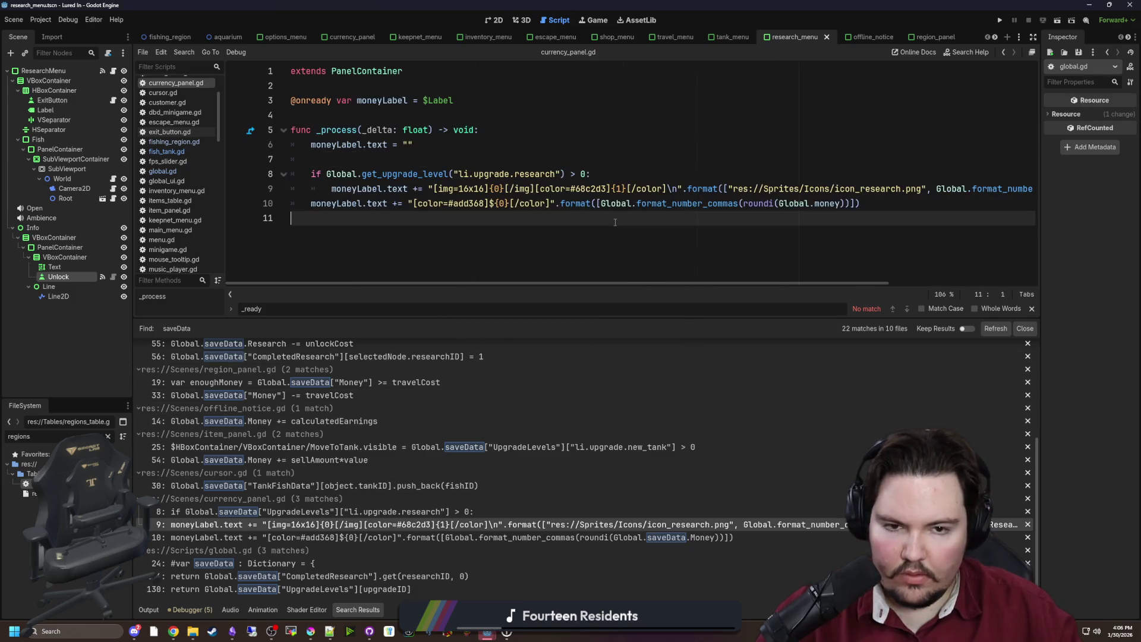
{"action": "key", "text": "ctrl+shift+f"}
{"action": "key", "text": "Return"}
Step: Change line 9 of tutorial.gd to set tutorialActive to false instead of the saveData TutorialActive entry
{"action": "left_click", "coordinate": [410, 375]}
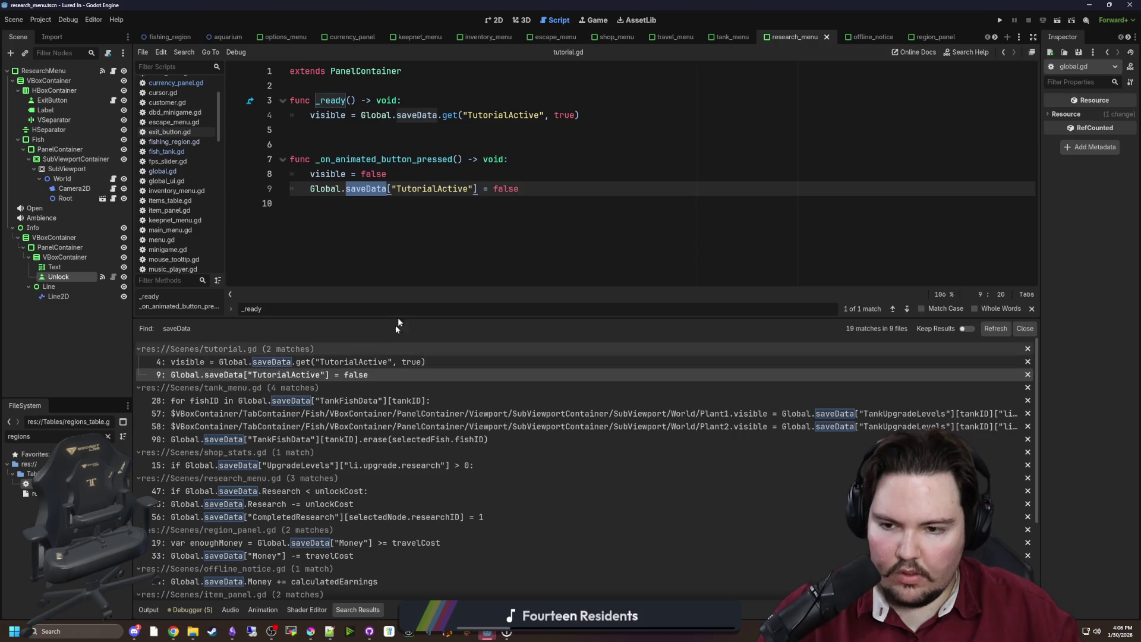
{"action": "left_click", "coordinate": [401, 214]}
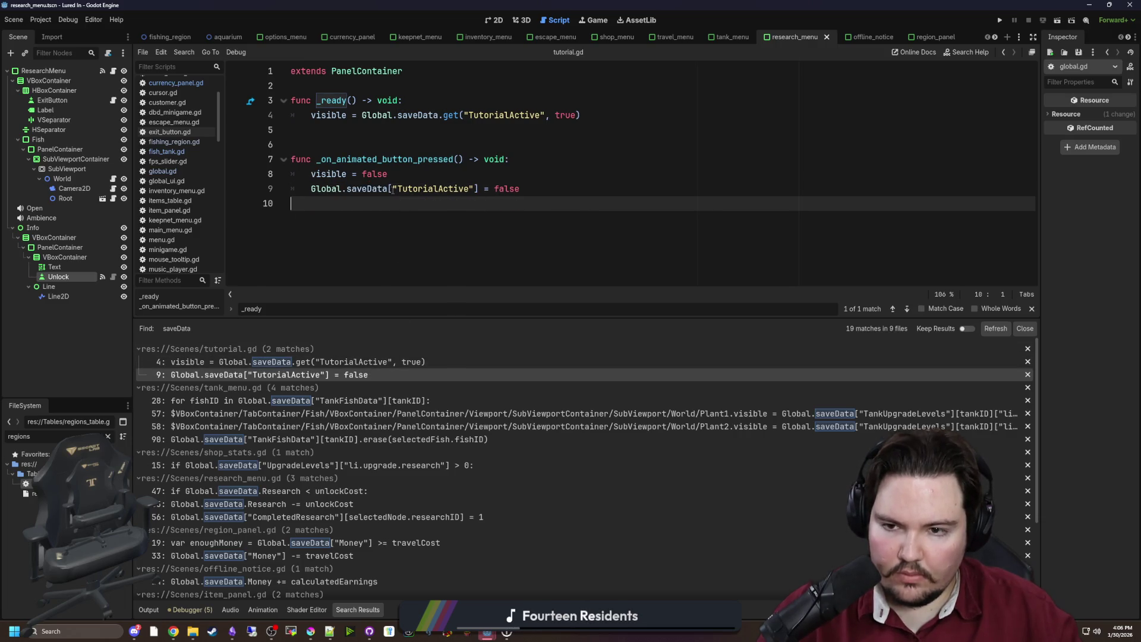
{"action": "double_click", "coordinate": [366, 189]}
{"action": "key", "text": "BackSpace"}
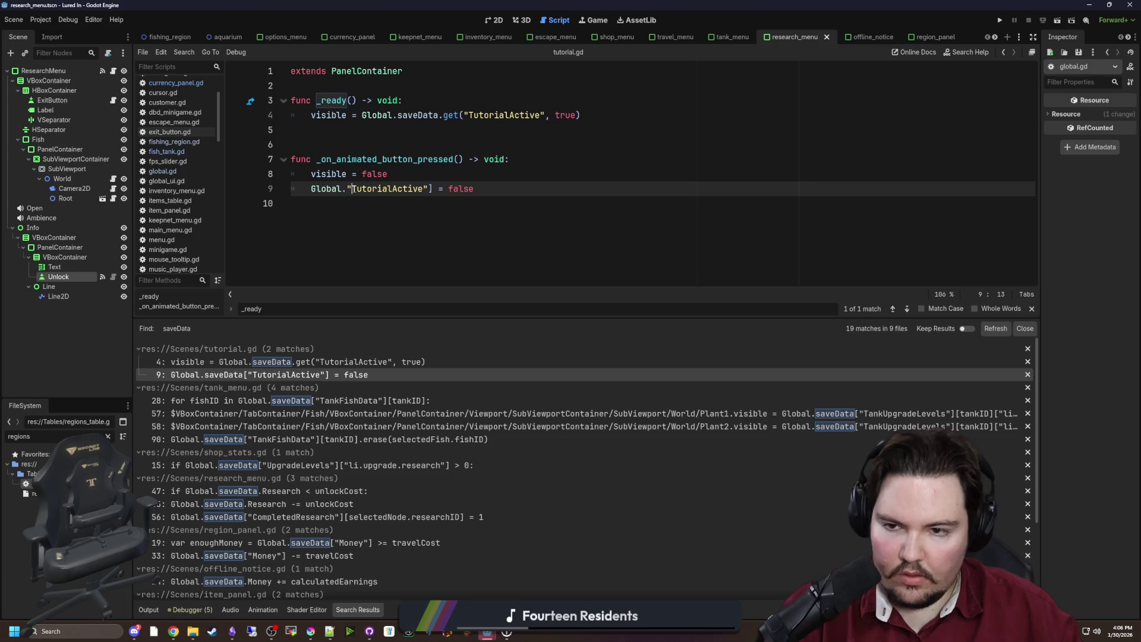
{"action": "key", "text": "BackSpace"}
{"action": "key", "text": "Delete"}
{"action": "type", "text": "t"}
{"action": "left_click", "coordinate": [426, 189]}
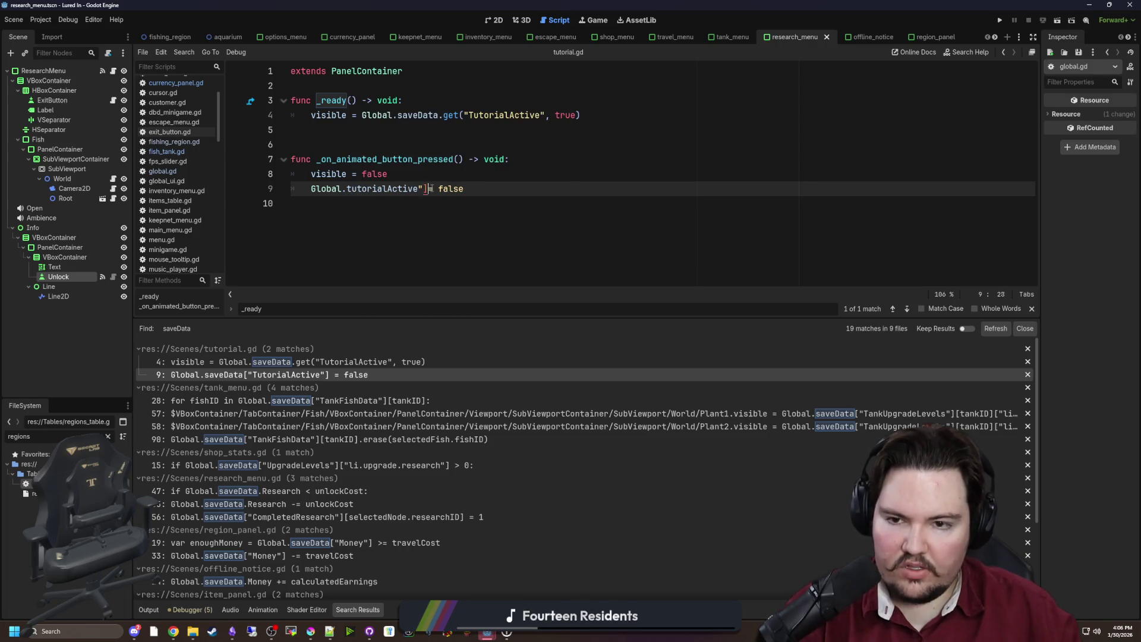
{"action": "left_click", "coordinate": [434, 176]}
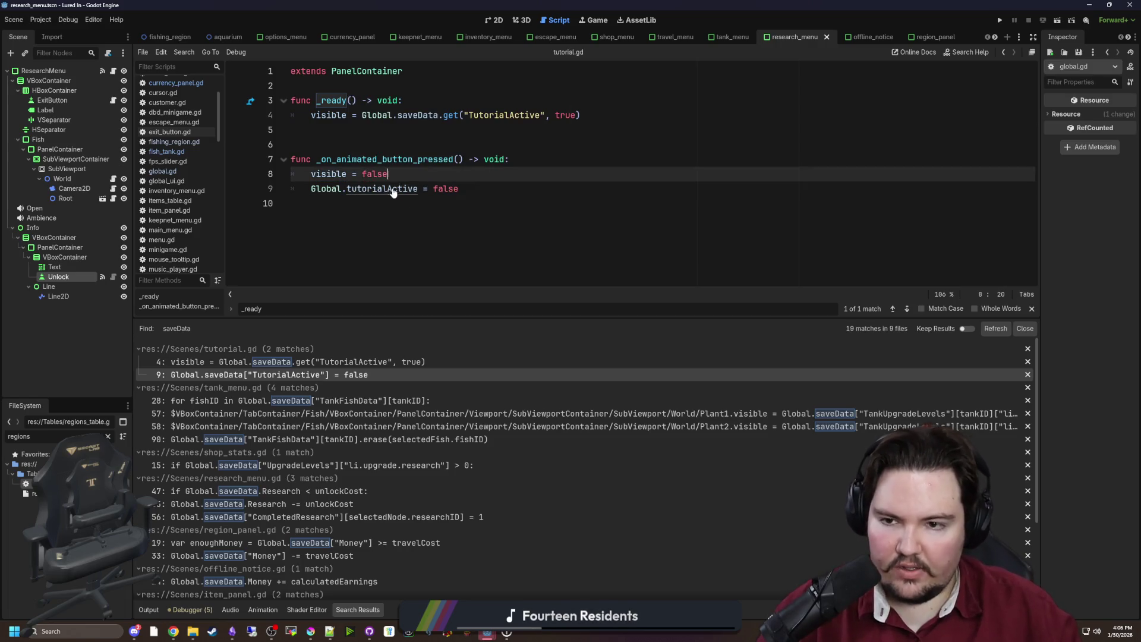
Step: Make line 4 read visible = Global.tutorialActive without the leftover default, and save tutorial.gd
{"action": "left_click", "coordinate": [370, 132]}
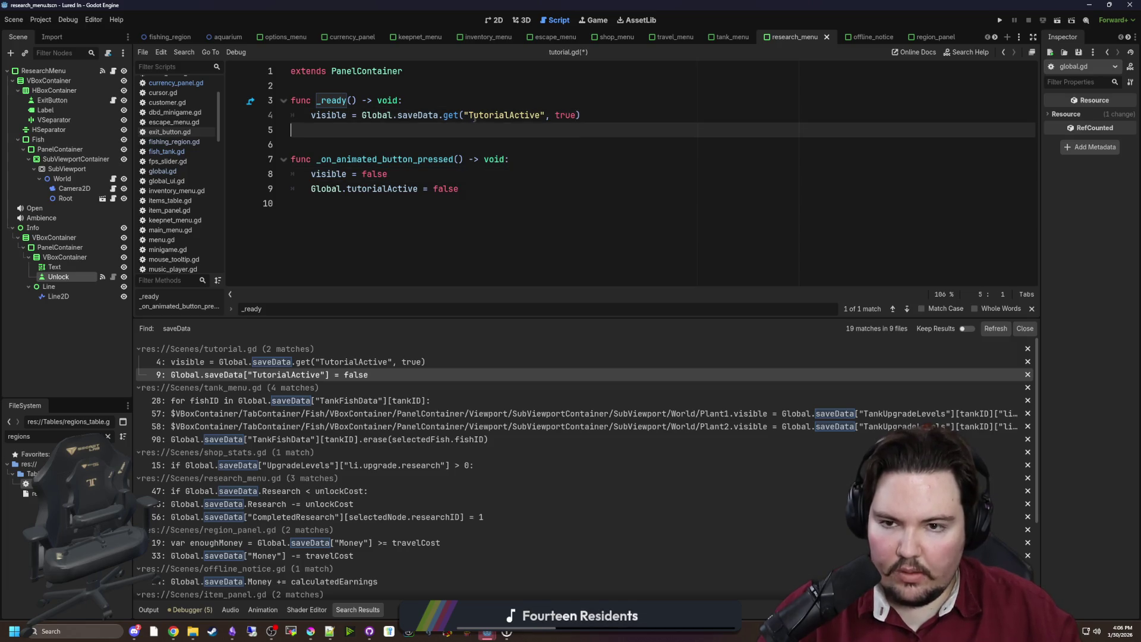
{"action": "left_click_drag", "start_coordinate": [473, 114], "coordinate": [447, 115]}
{"action": "type", "text": "t"}
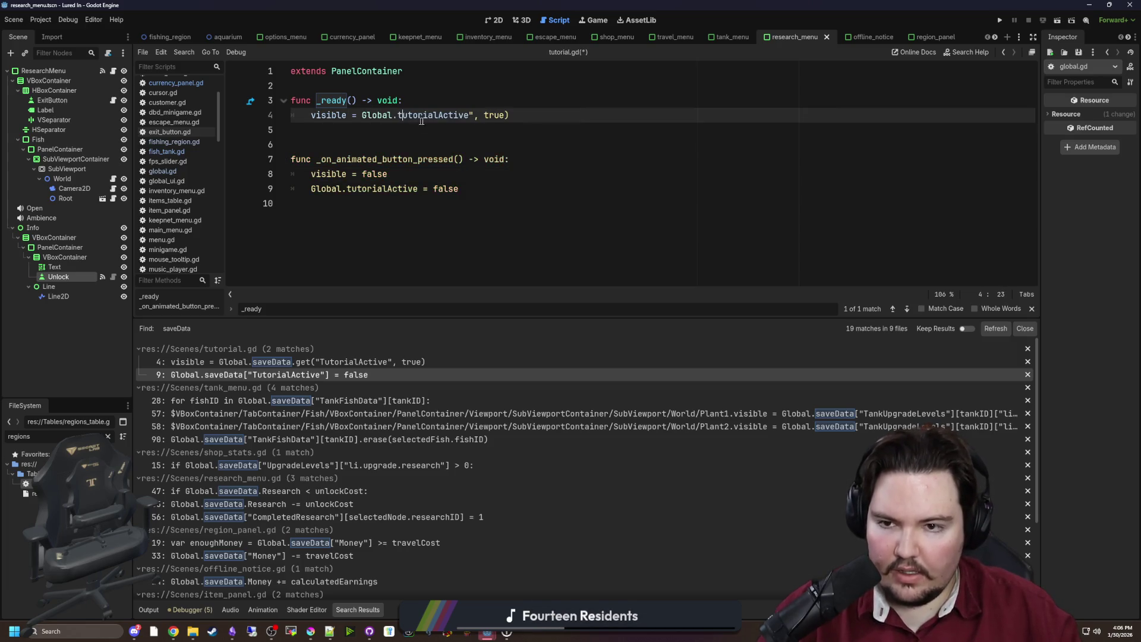
{"action": "left_click", "coordinate": [476, 115]}
{"action": "key", "text": "BackSpace"}
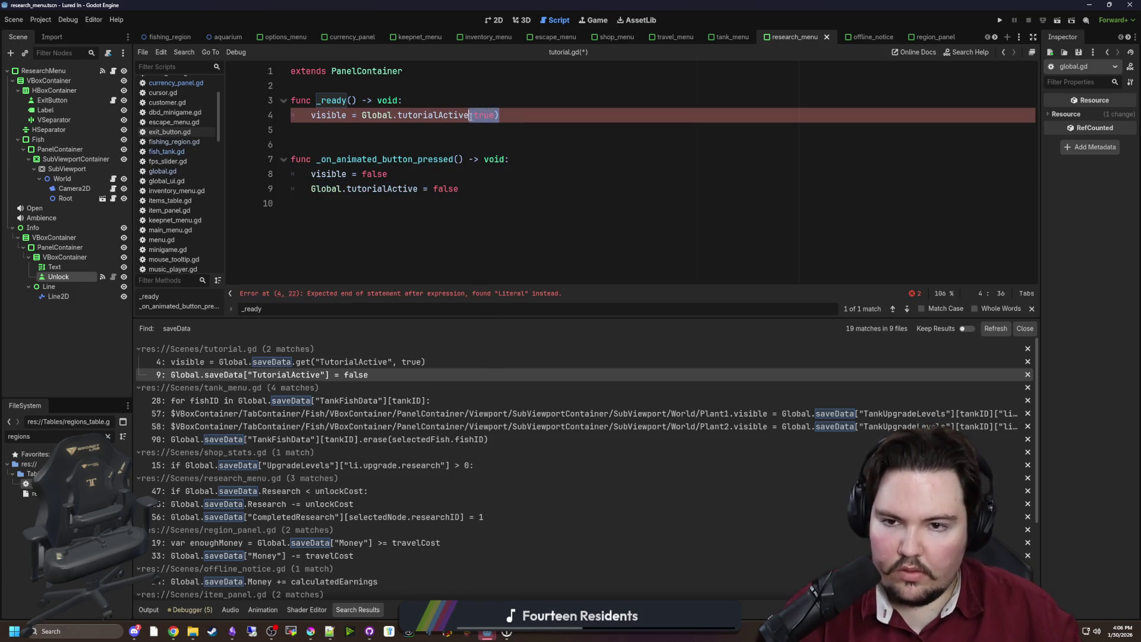
{"action": "key", "text": "BackSpace"}
{"action": "key", "text": "Down"}
{"action": "key", "text": "Down"}
{"action": "key", "text": "ctrl+s"}
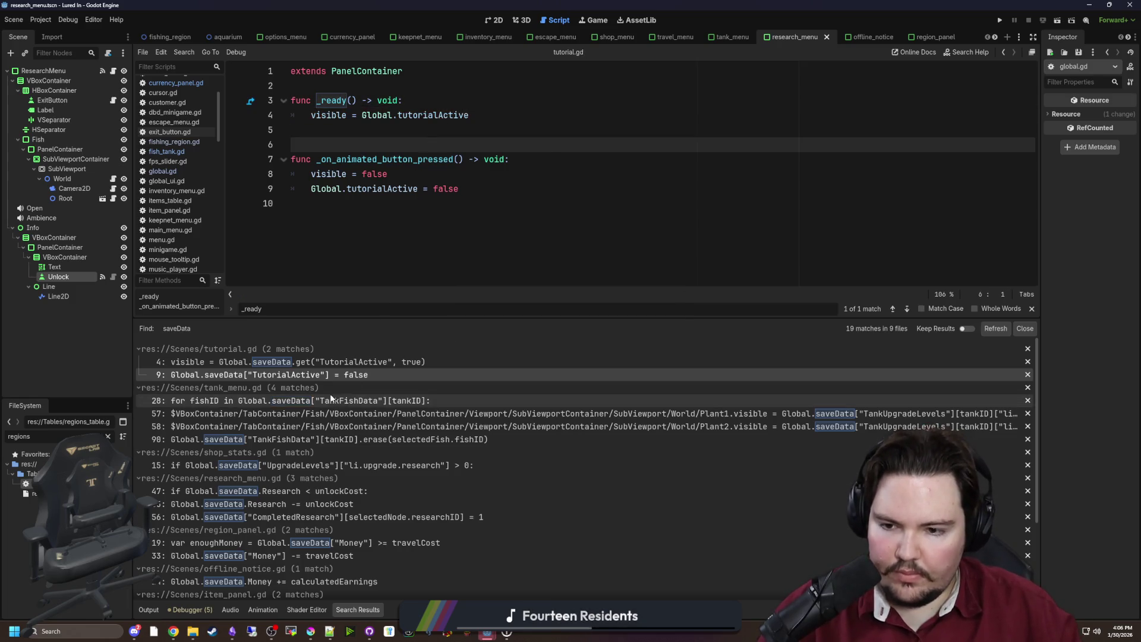
Step: Make the line 28 fish loop in tank_menu.gd iterate Global.tankFishData[tankID], then save
{"action": "left_click", "coordinate": [331, 400]}
{"action": "scroll", "coordinate": [425, 205], "scroll_direction": "up", "scroll_amount": 2}
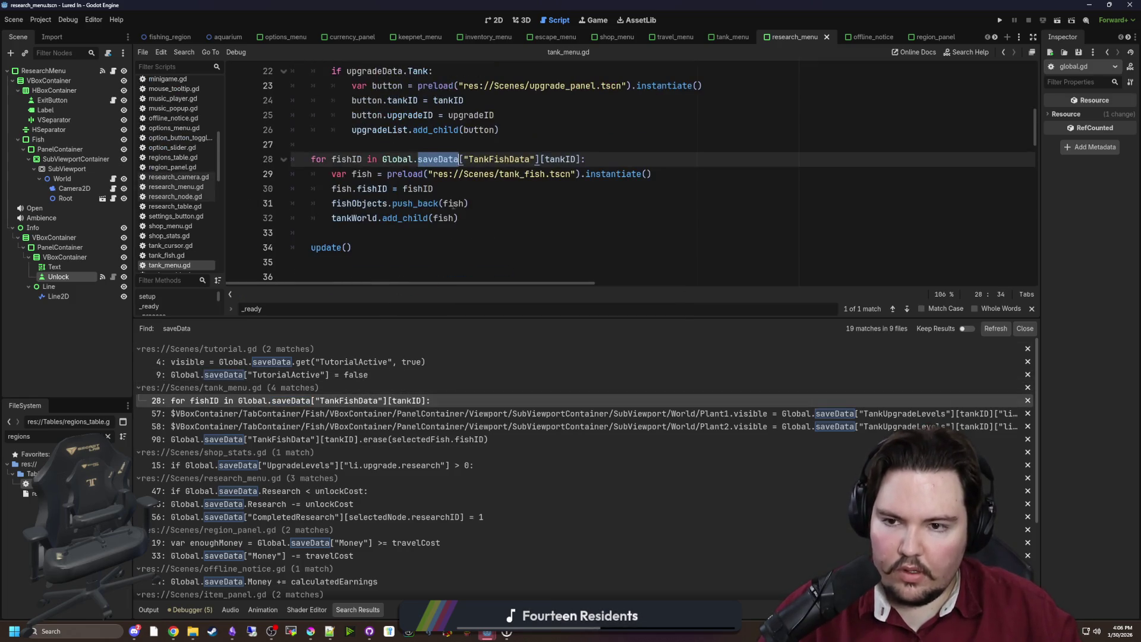
{"action": "left_click", "coordinate": [475, 203]}
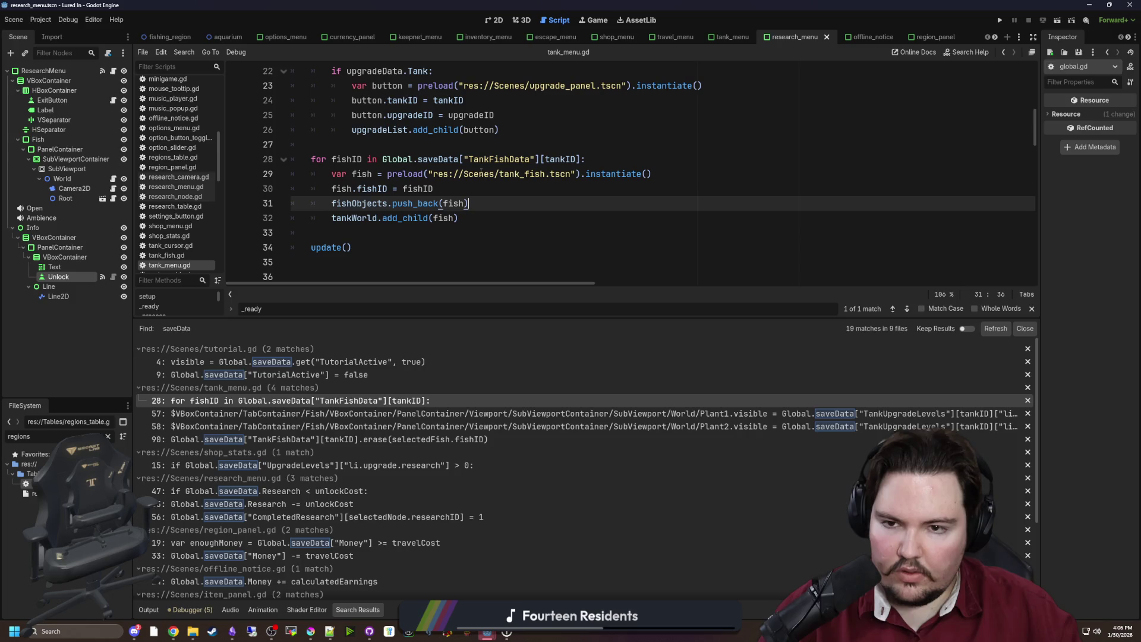
{"action": "left_click", "coordinate": [524, 188]}
{"action": "left_click_drag", "start_coordinate": [539, 159], "coordinate": [408, 160]}
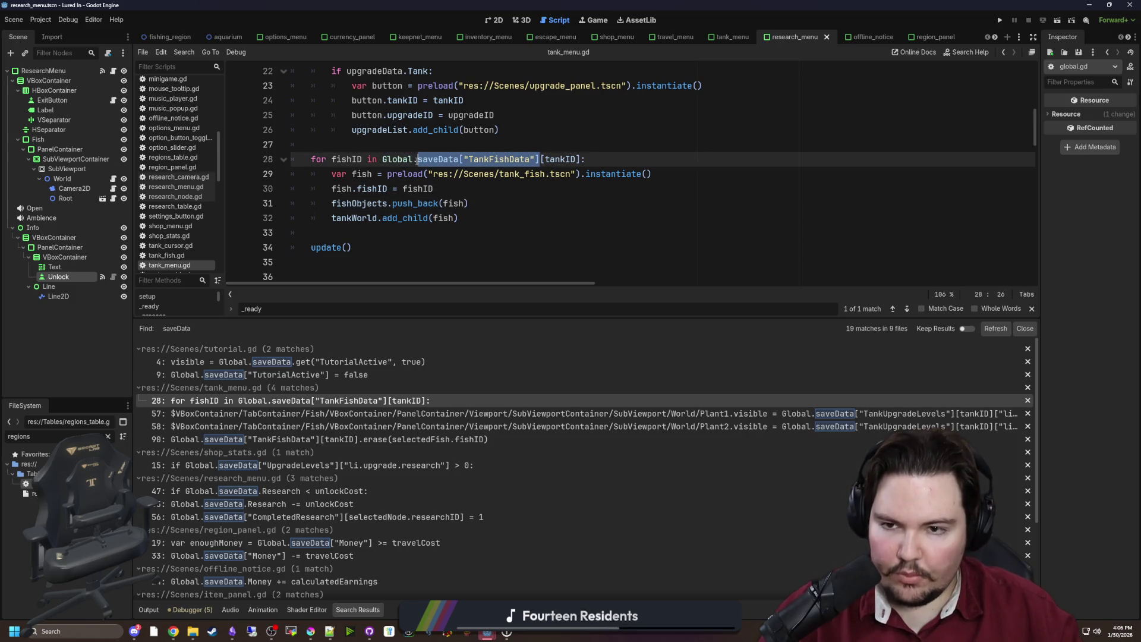
{"action": "type", "text": "tankF"}
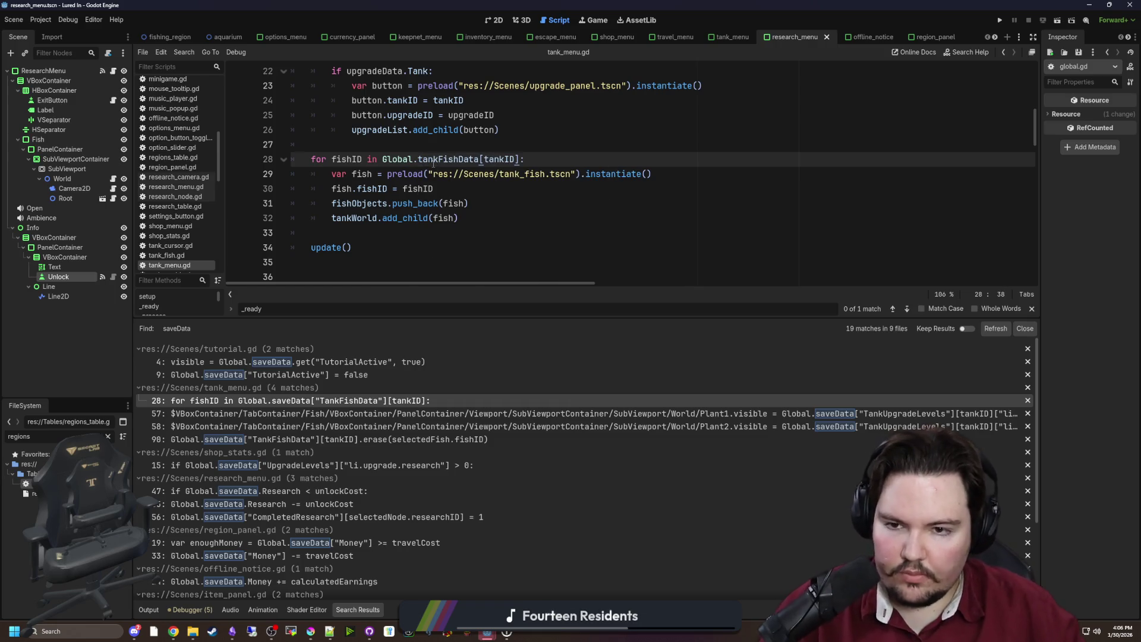
{"action": "key", "text": "ctrl+s"}
{"action": "scroll", "coordinate": [505, 178], "scroll_direction": "up", "scroll_amount": 2}
{"action": "left_click", "coordinate": [588, 203]}
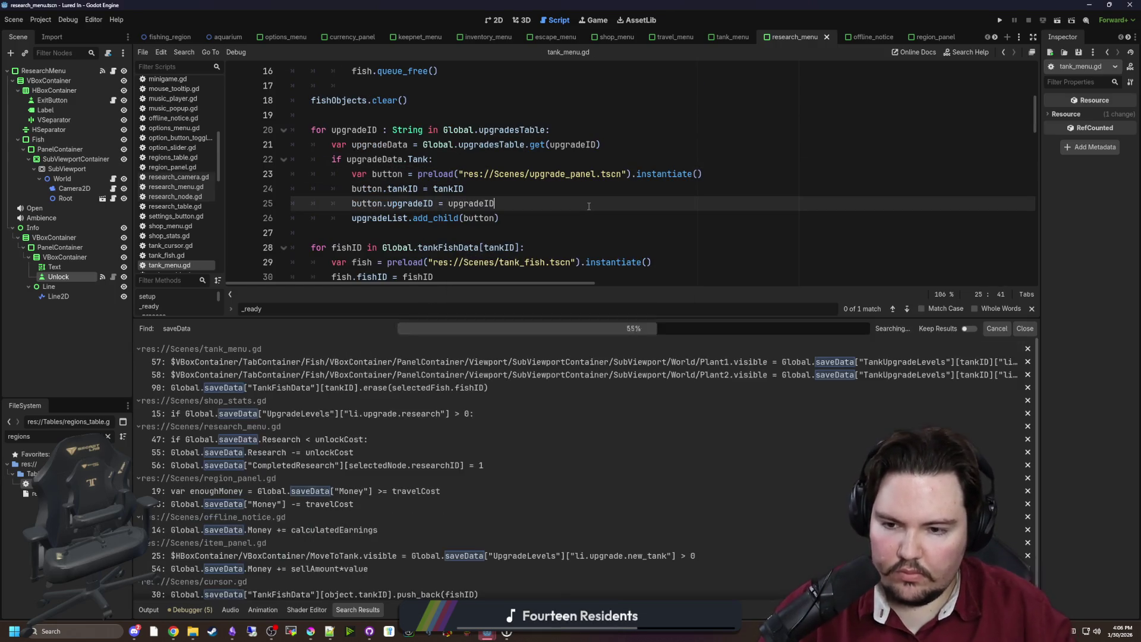
Step: Make region_panel.gd line 19 check travel cost against money instead of saveData["Money"]
{"action": "left_click", "coordinate": [354, 494]}
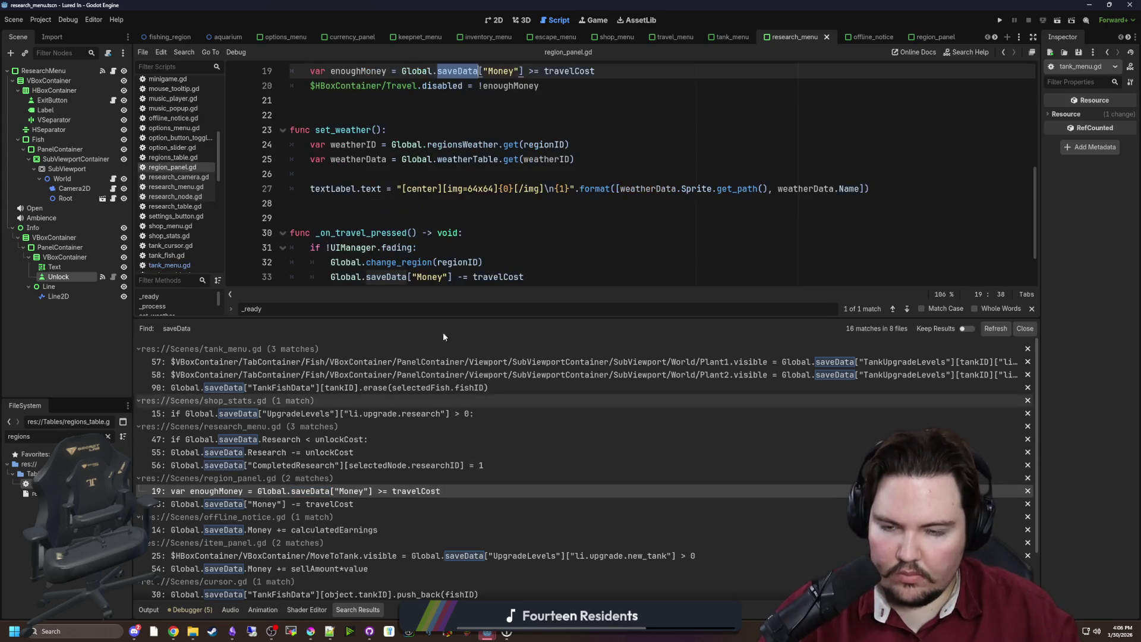
{"action": "scroll", "coordinate": [443, 179], "scroll_direction": "up", "scroll_amount": 2}
{"action": "left_click_drag", "start_coordinate": [489, 160], "coordinate": [446, 159]}
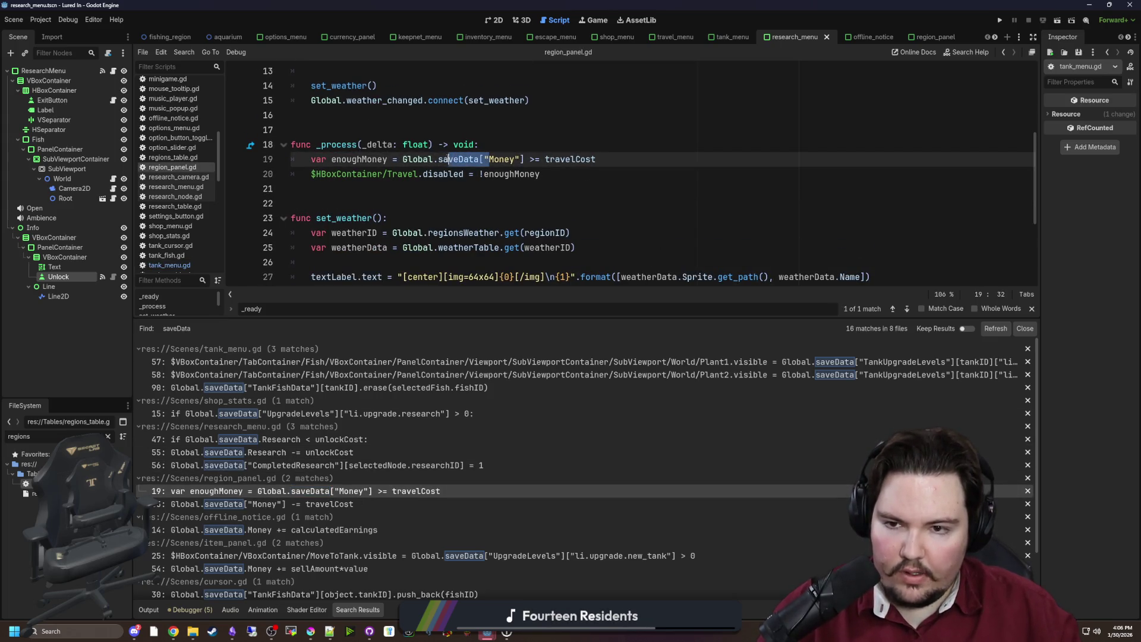
{"action": "key", "text": "BackSpace"}
{"action": "key", "text": "BackSpace"}
{"action": "key", "text": "BackSpace"}
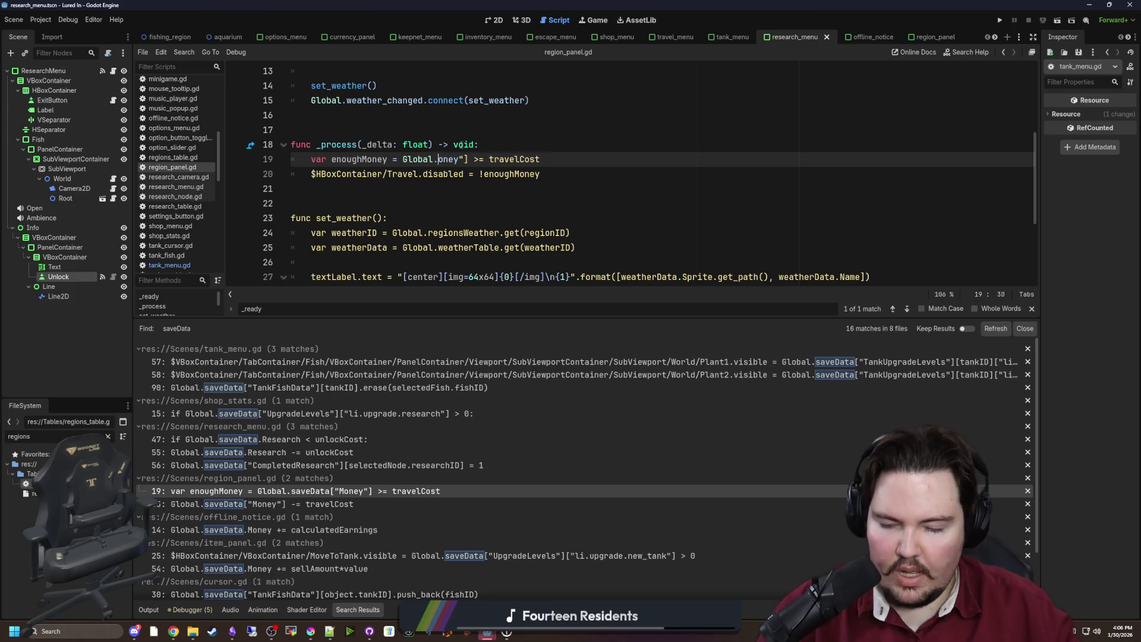
{"action": "type", "text": "m"}
{"action": "key", "text": "Delete"}
{"action": "key", "text": "Delete"}
{"action": "key", "text": "Up"}
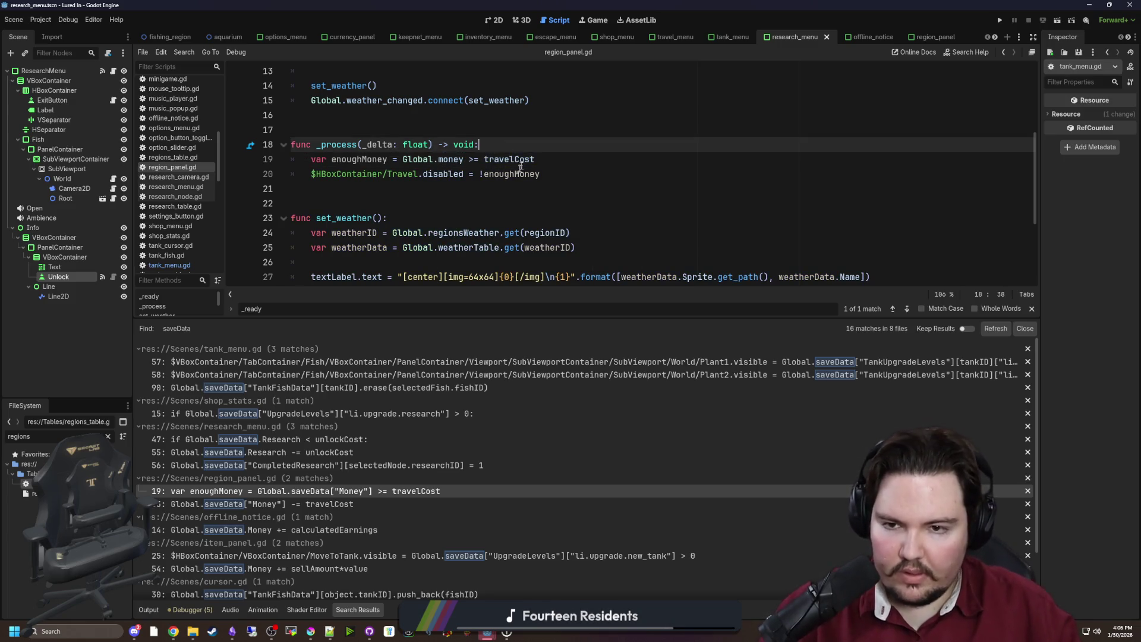
{"action": "key", "text": "Down"}
{"action": "key", "text": "Down"}
{"action": "key", "text": "Down"}
Step: Deduct travelCost from money on line 33, save region_panel.gd, and open offline_notice.gd
{"action": "left_click", "coordinate": [393, 504]}
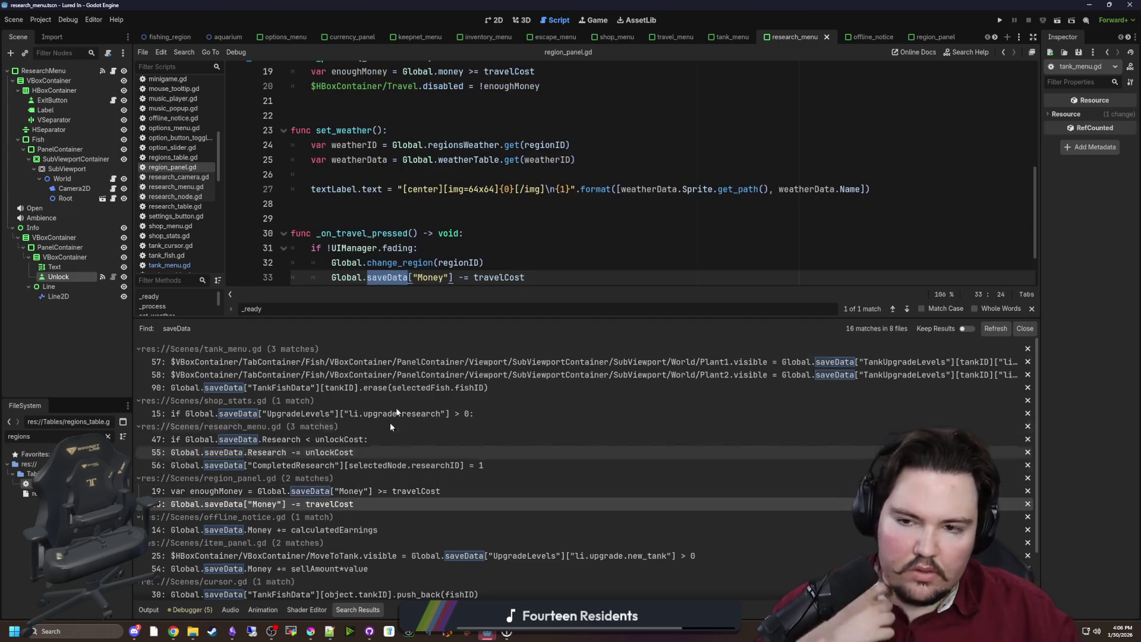
{"action": "scroll", "coordinate": [414, 245], "scroll_direction": "down", "scroll_amount": 1}
{"action": "left_click", "coordinate": [414, 246]}
{"action": "left_click", "coordinate": [416, 219]}
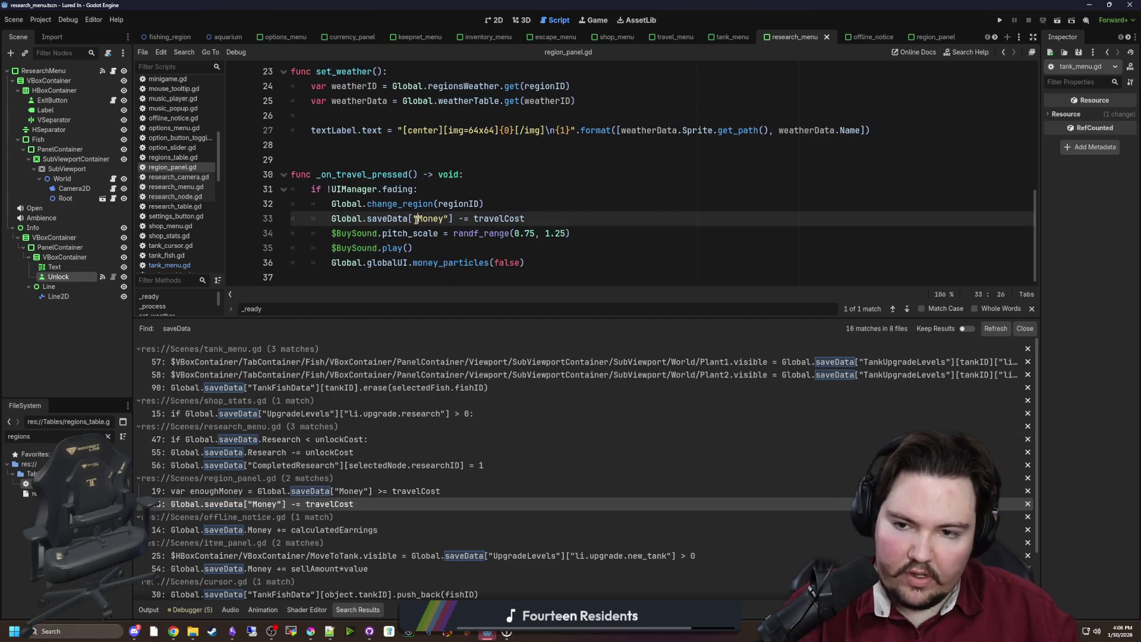
{"action": "key", "text": "BackSpace"}
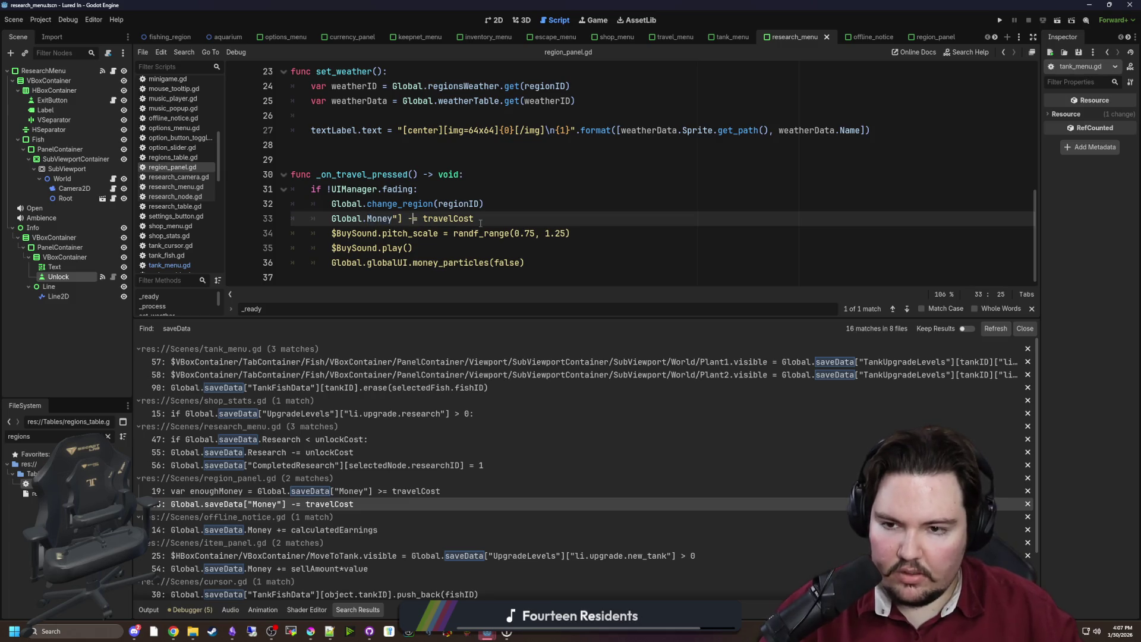
{"action": "scroll", "coordinate": [480, 222], "scroll_direction": "up", "scroll_amount": 1}
{"action": "key", "text": "Left"}
{"action": "key", "text": "Left"}
{"action": "key", "text": "BackSpace"}
{"action": "key", "text": "BackSpace"}
{"action": "key", "text": "Left"}
{"action": "key", "text": "Left"}
{"action": "key", "text": "Left"}
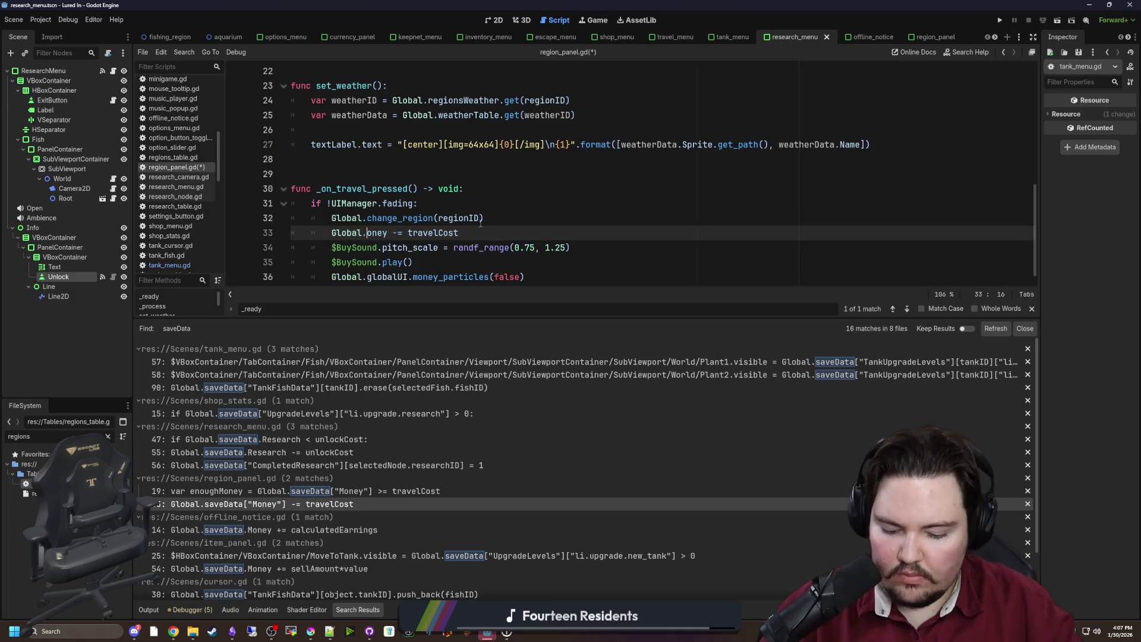
{"action": "type", "text": "m"}
{"action": "left_click", "coordinate": [545, 248]}
{"action": "key", "text": "ctrl+s"}
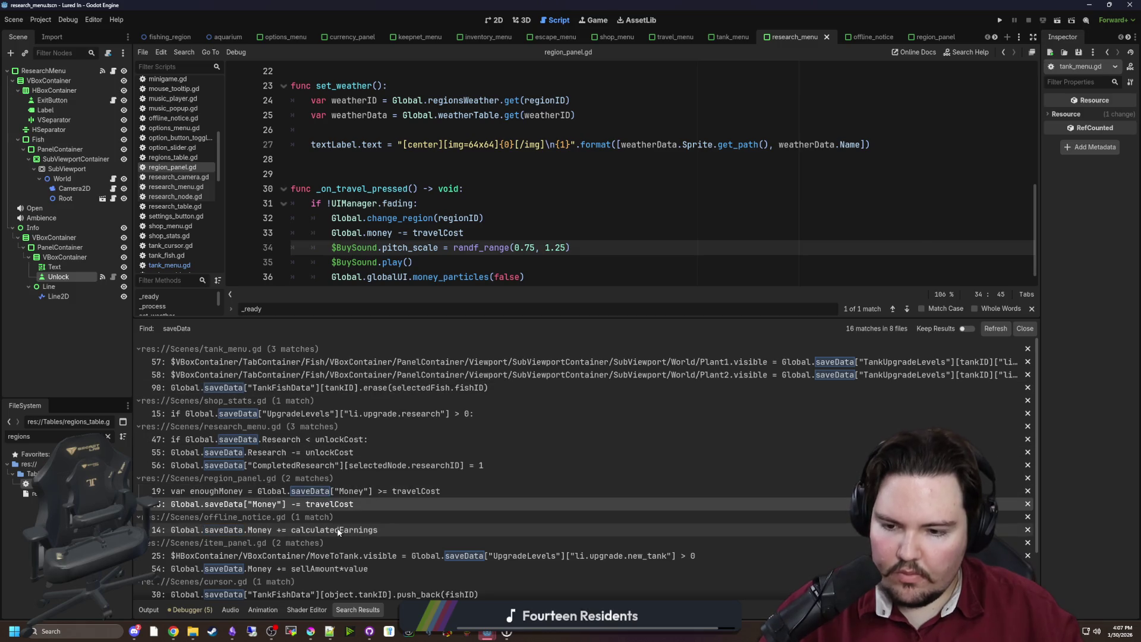
{"action": "left_click", "coordinate": [339, 529]}
Step: Replace saveData.Money with money on line 14 of offline_notice.gd
{"action": "left_click", "coordinate": [420, 265]}
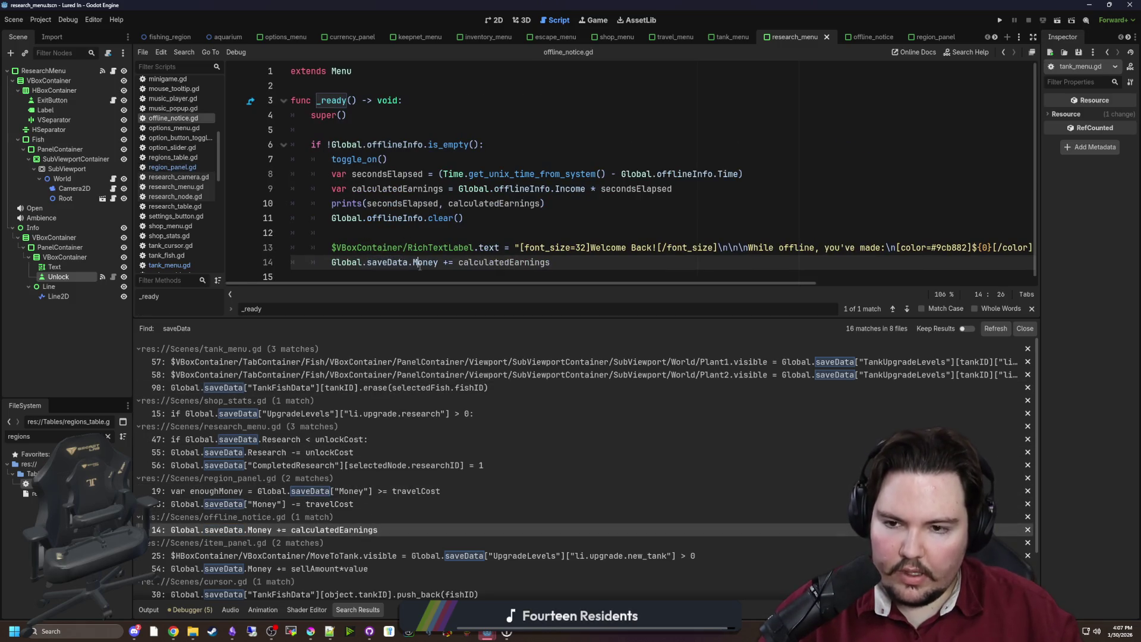
{"action": "type", "text": "m"}
{"action": "left_click", "coordinate": [461, 230]}
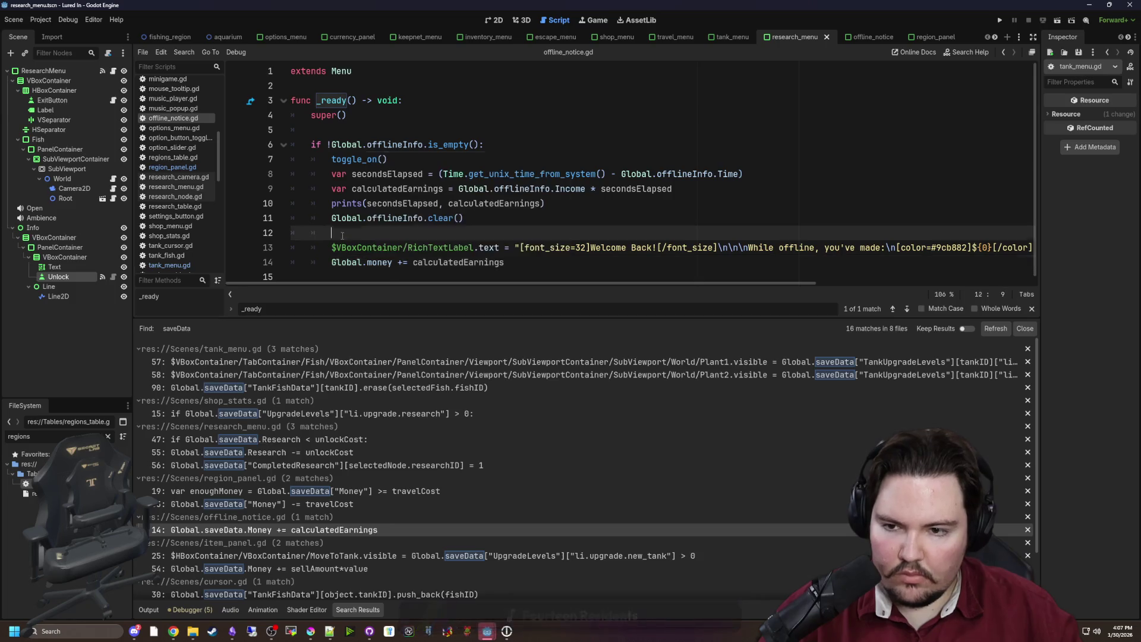
Step: Make item_panel.gd line 25 check the new_tank level via Global.get_upgrade_level(li.upgrade.new_tank)
{"action": "left_click", "coordinate": [315, 554]}
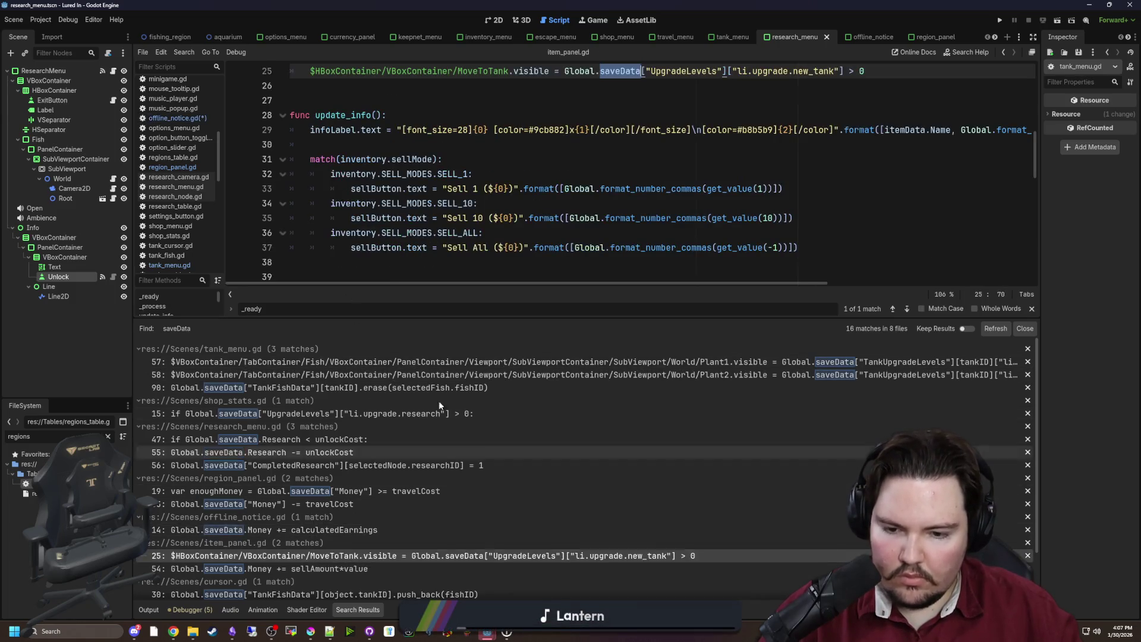
{"action": "scroll", "coordinate": [576, 205], "scroll_direction": "up", "scroll_amount": 2}
{"action": "left_click", "coordinate": [575, 203]}
{"action": "left_click", "coordinate": [728, 167]}
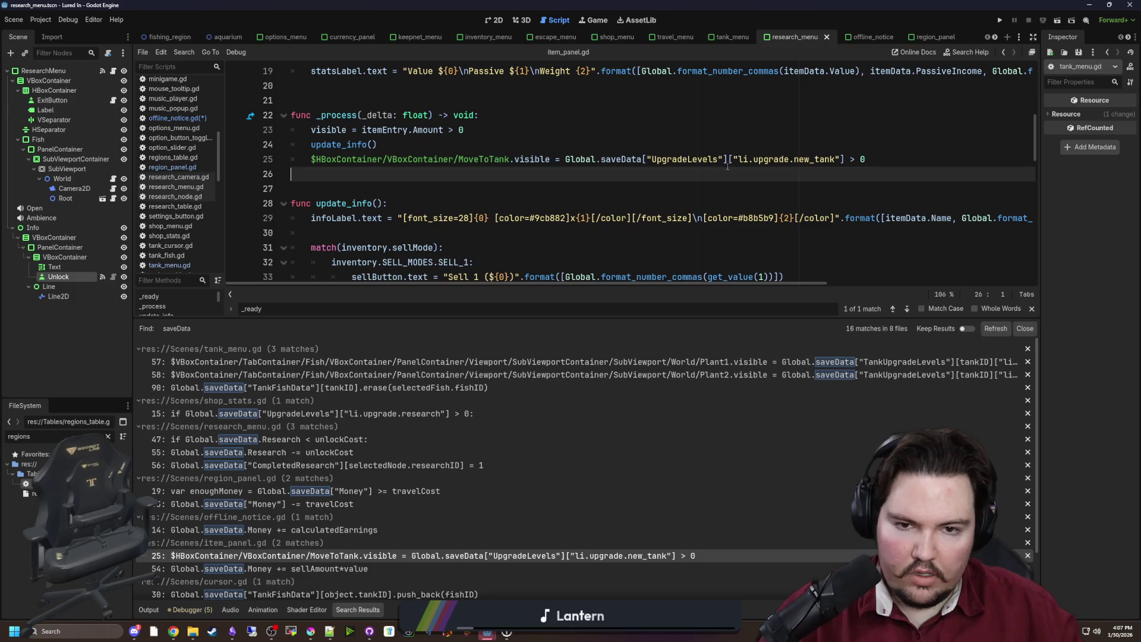
{"action": "left_click_drag", "start_coordinate": [727, 159], "coordinate": [650, 159]}
{"action": "type", "text": "Global.get_upgrade_level("}
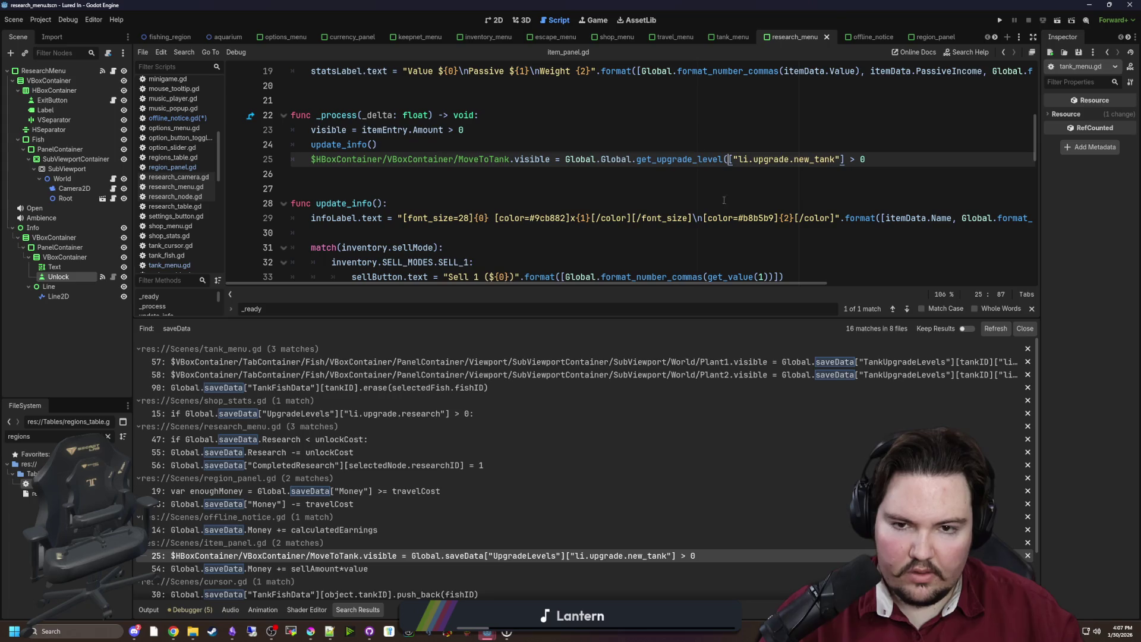
{"action": "key", "text": "ctrl+shift+Left"}
{"action": "key", "text": "ctrl+shift+Left"}
{"action": "key", "text": "BackSpace"}
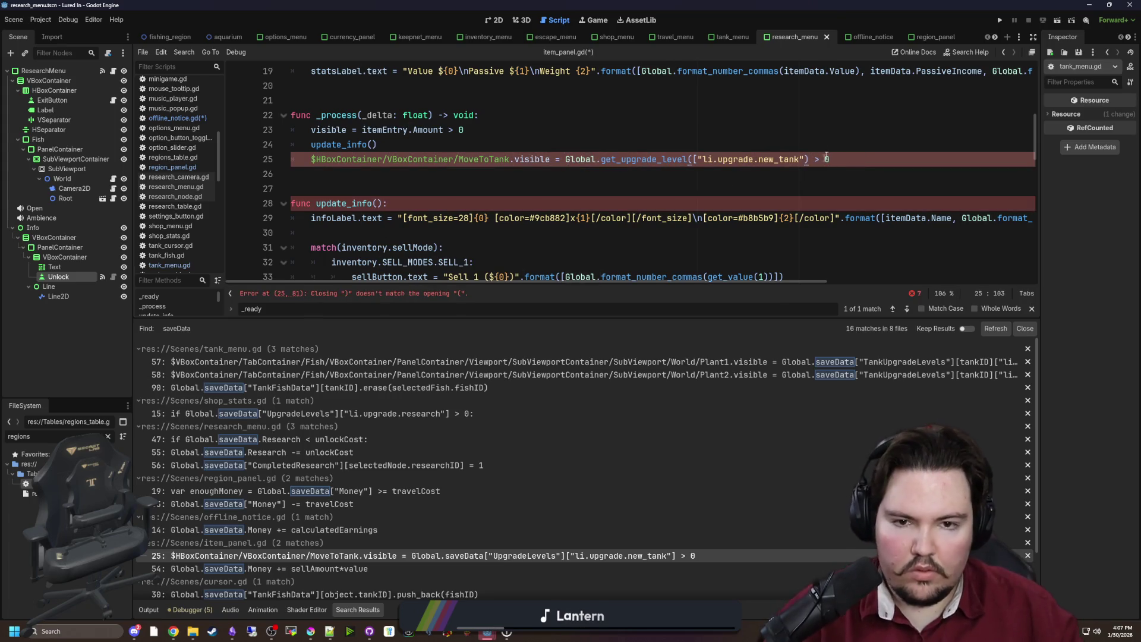
{"action": "left_click", "coordinate": [698, 159]}
{"action": "key", "text": "BackSpace"}
{"action": "left_click", "coordinate": [689, 143]}
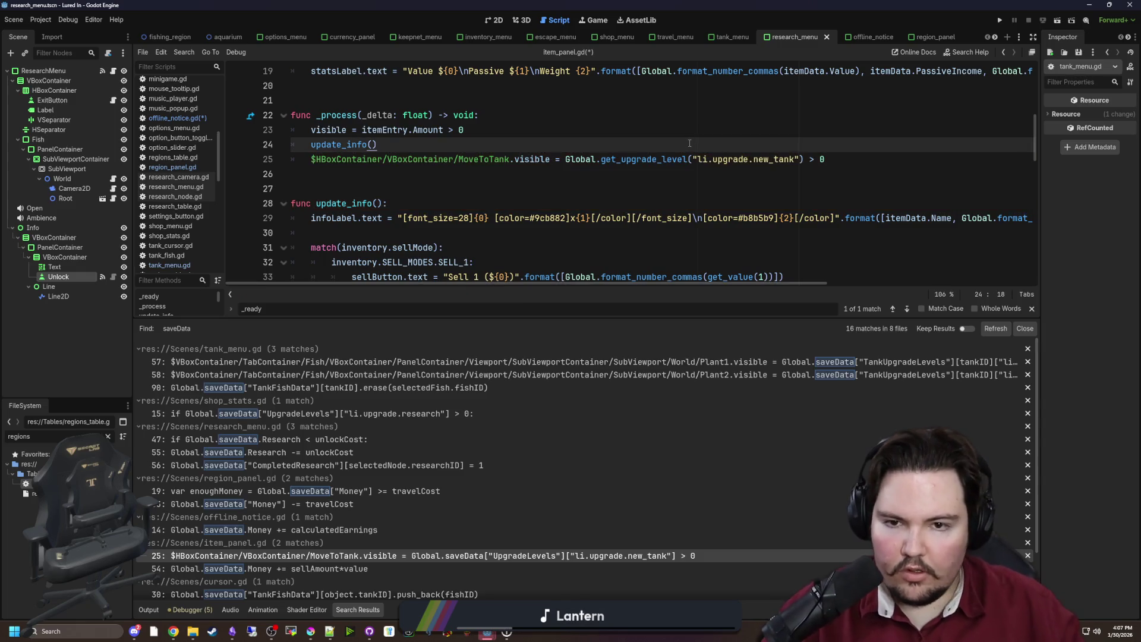
Step: Add sale earnings to money on item_panel.gd line 54, save, and rerun the saveData search
{"action": "left_click", "coordinate": [351, 571]}
{"action": "left_click", "coordinate": [390, 271]}
{"action": "double_click", "coordinate": [351, 227]}
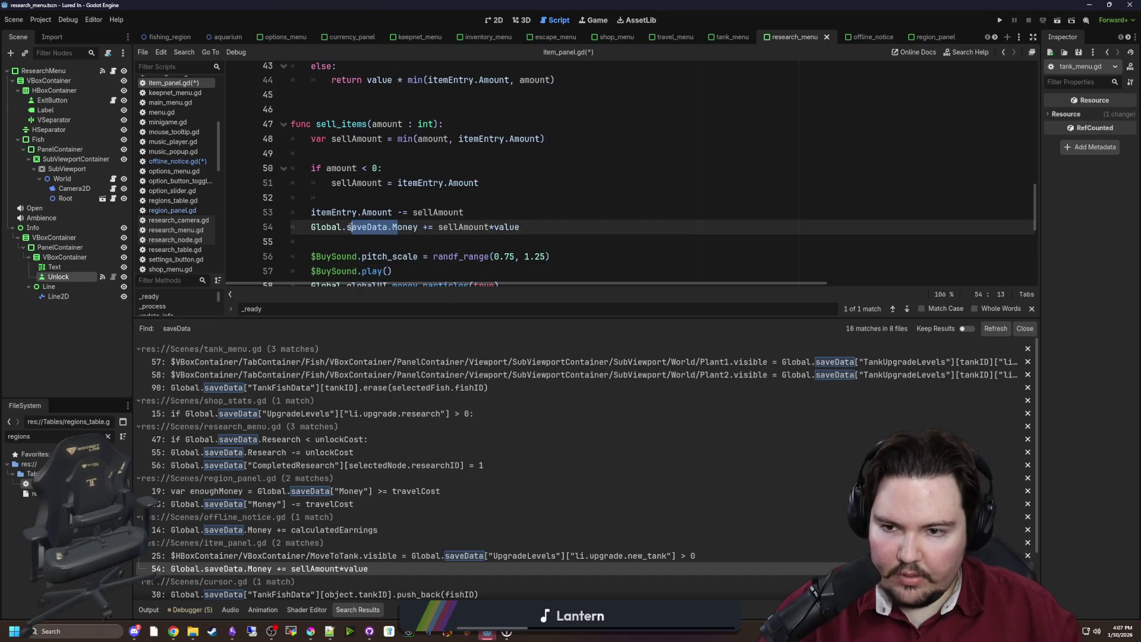
{"action": "left_click", "coordinate": [366, 241]}
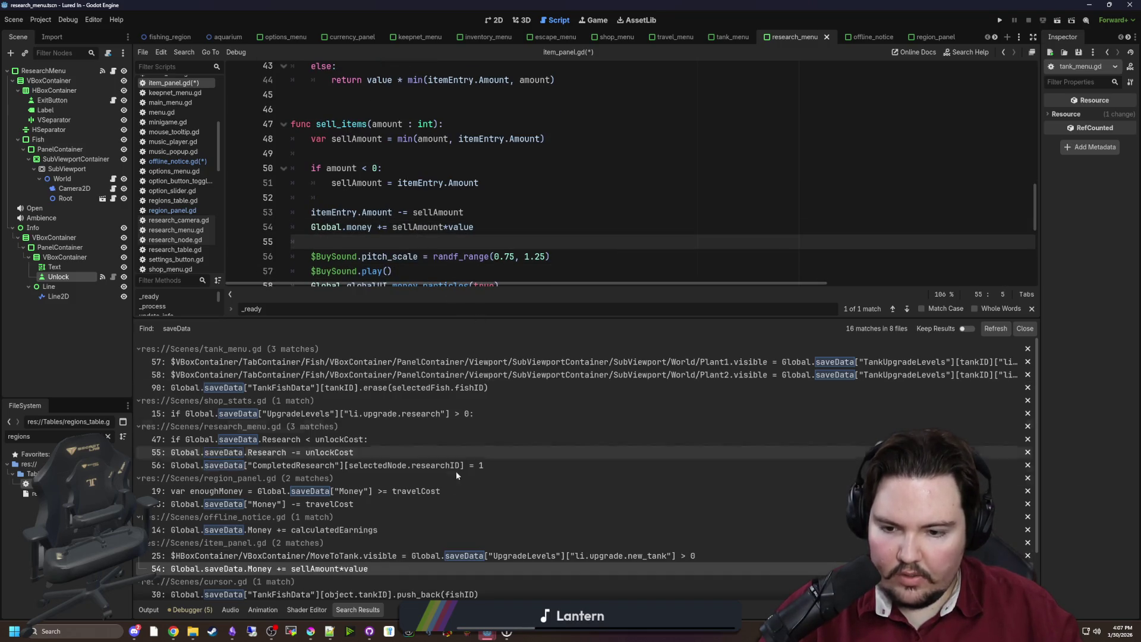
{"action": "scroll", "coordinate": [455, 471], "scroll_direction": "down", "scroll_amount": 2}
{"action": "left_click", "coordinate": [523, 213]}
{"action": "key", "text": "ctrl+s"}
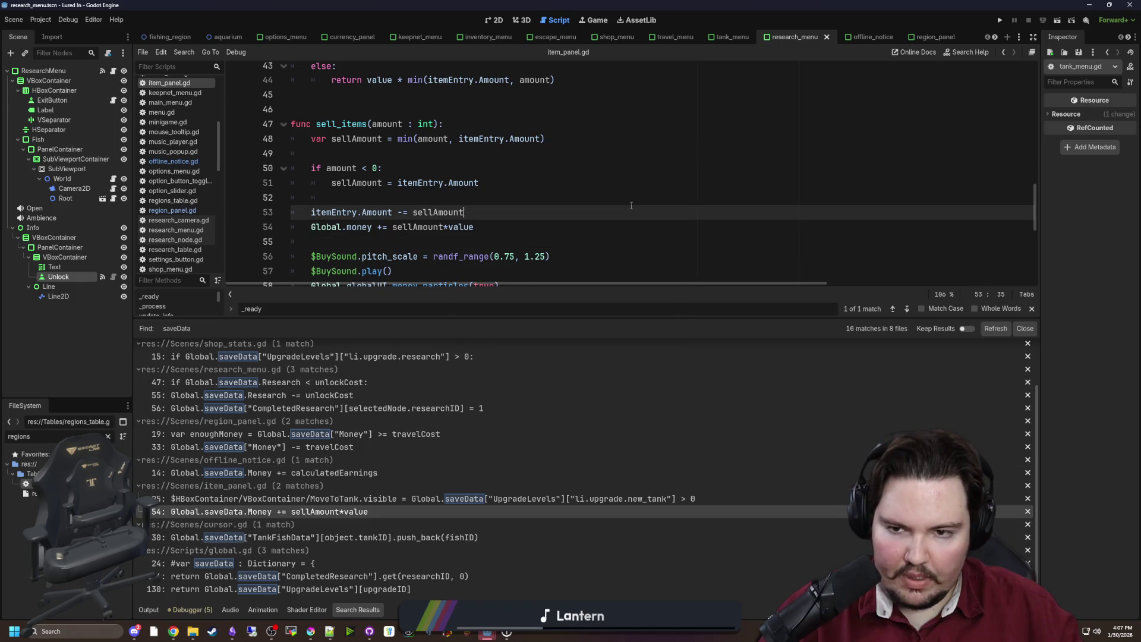
{"action": "key", "text": "ctrl+shift+f"}
{"action": "key", "text": "Return"}
Step: In research_menu.gd, deduct research and set completedResearch directly instead of via saveData, then save
{"action": "left_click", "coordinate": [351, 452]}
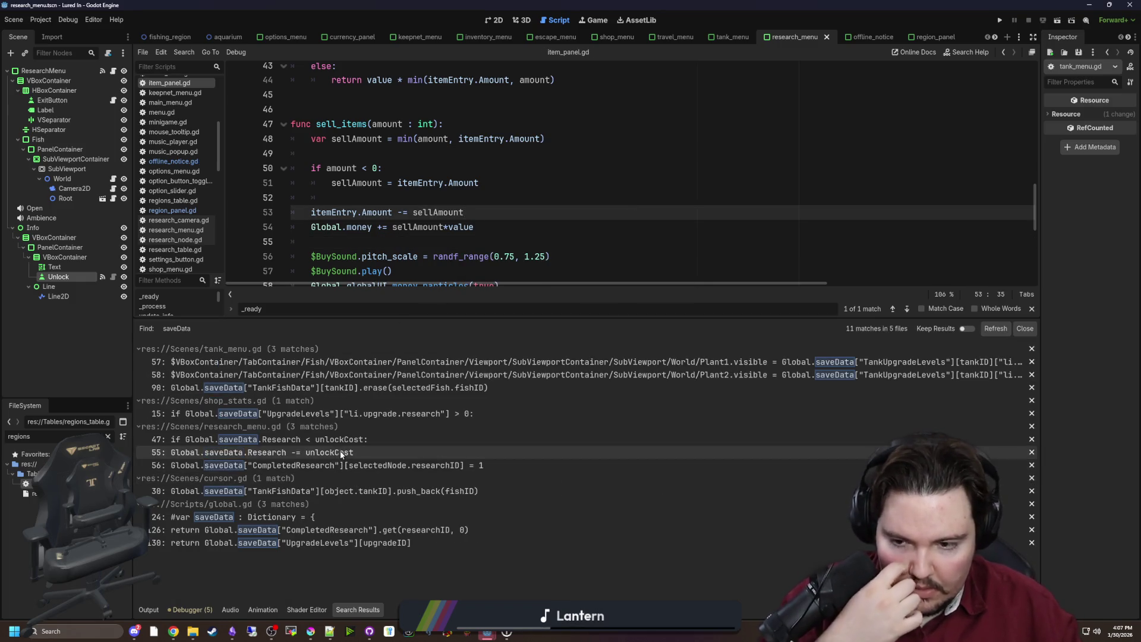
{"action": "scroll", "coordinate": [472, 172], "scroll_direction": "down", "scroll_amount": 4}
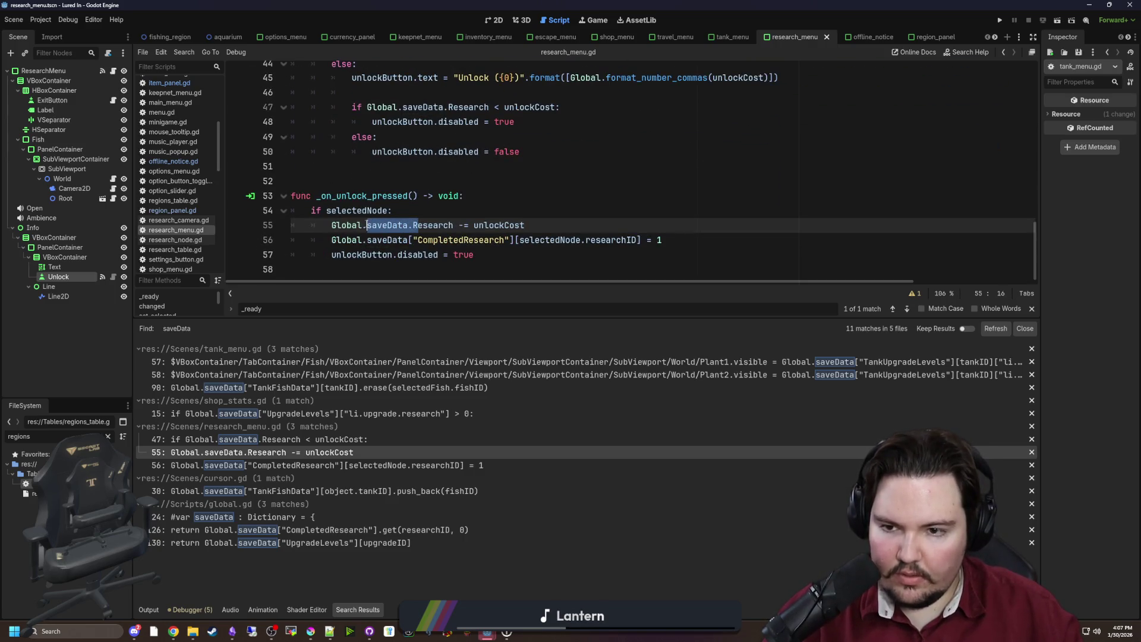
{"action": "type", "text": "r"}
{"action": "left_click", "coordinate": [390, 250]}
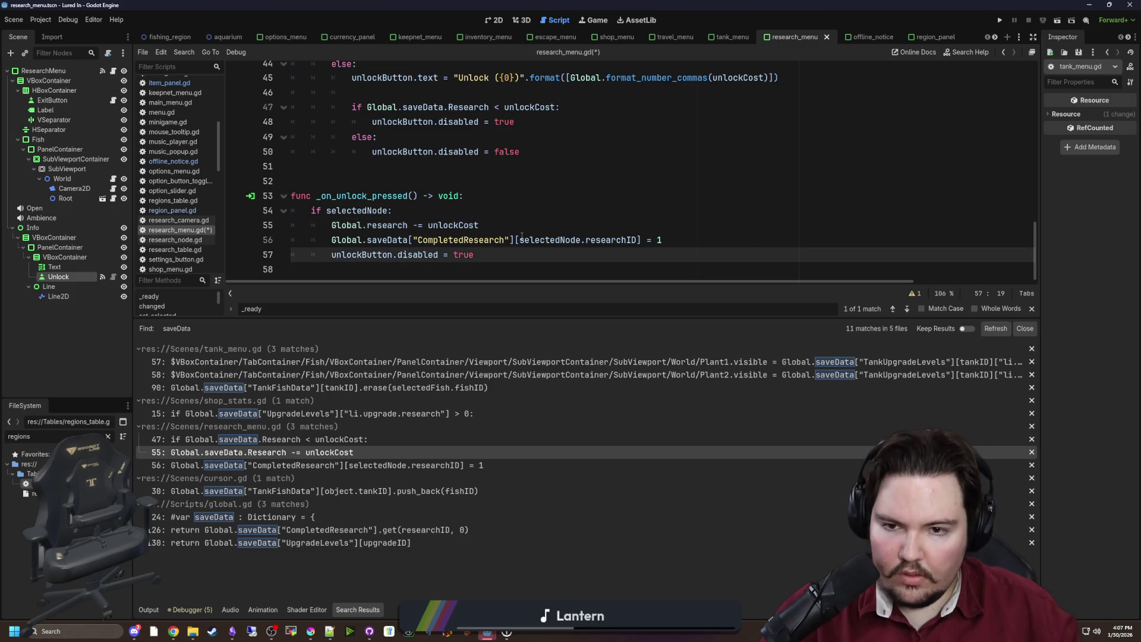
{"action": "left_click_drag", "start_coordinate": [515, 240], "coordinate": [485, 240]}
{"action": "type", "text": "compl"}
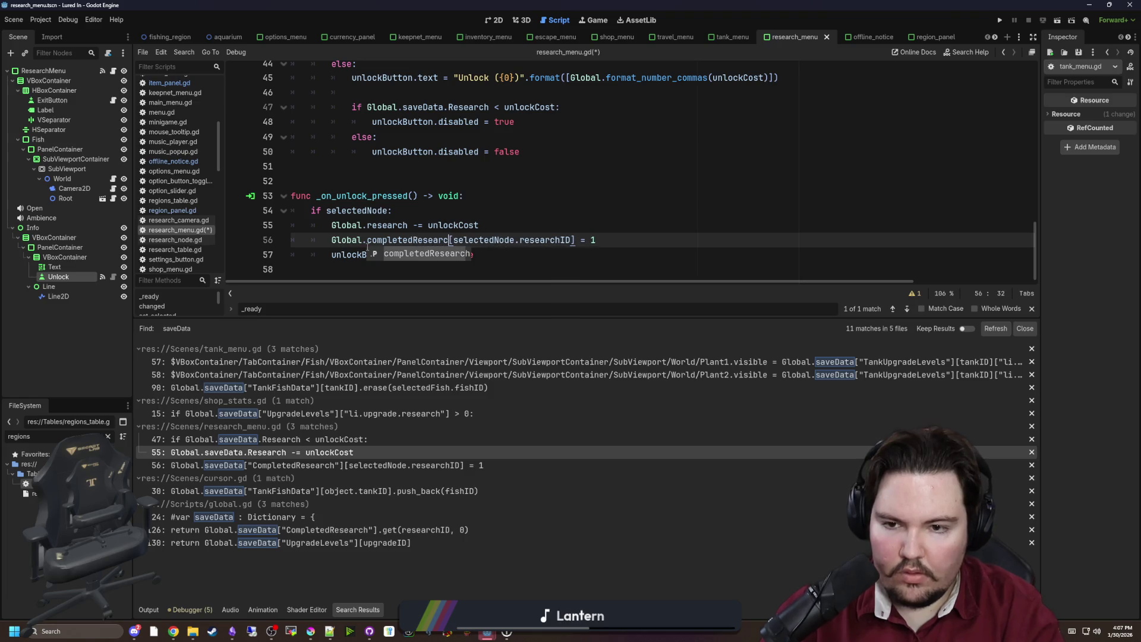
{"action": "key", "text": "Return"}
{"action": "left_click", "coordinate": [637, 166]}
{"action": "key", "text": "ctrl+s"}
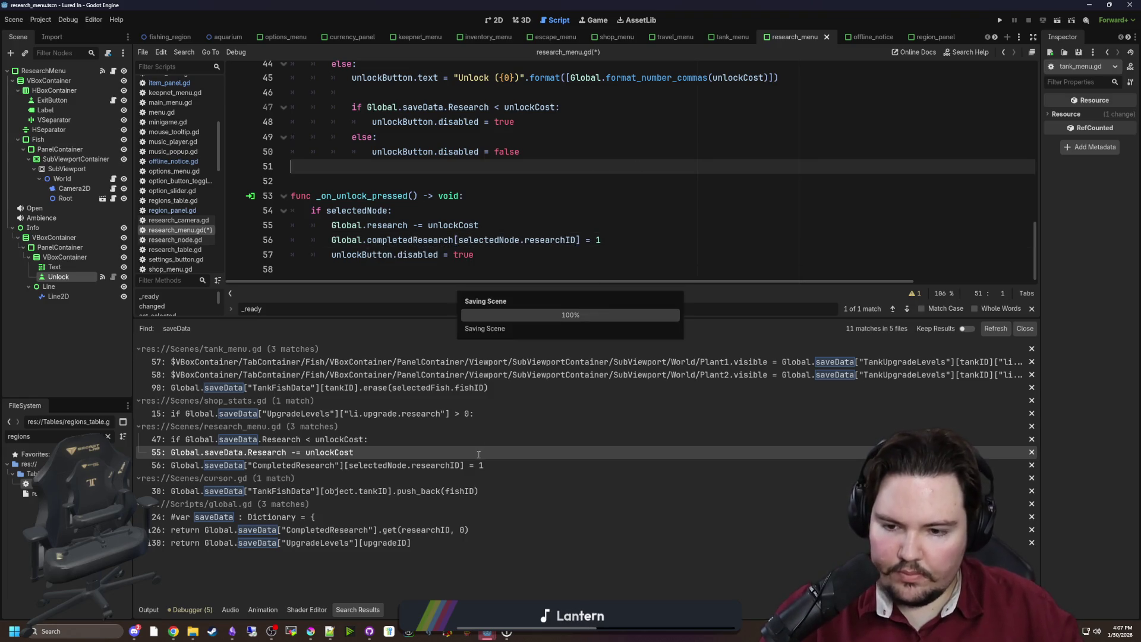
{"action": "left_click", "coordinate": [392, 465]}
Step: Make cursor.gd line 30 push fish into tankFishData instead of saveData["TankFishData"]
{"action": "left_click", "coordinate": [374, 491]}
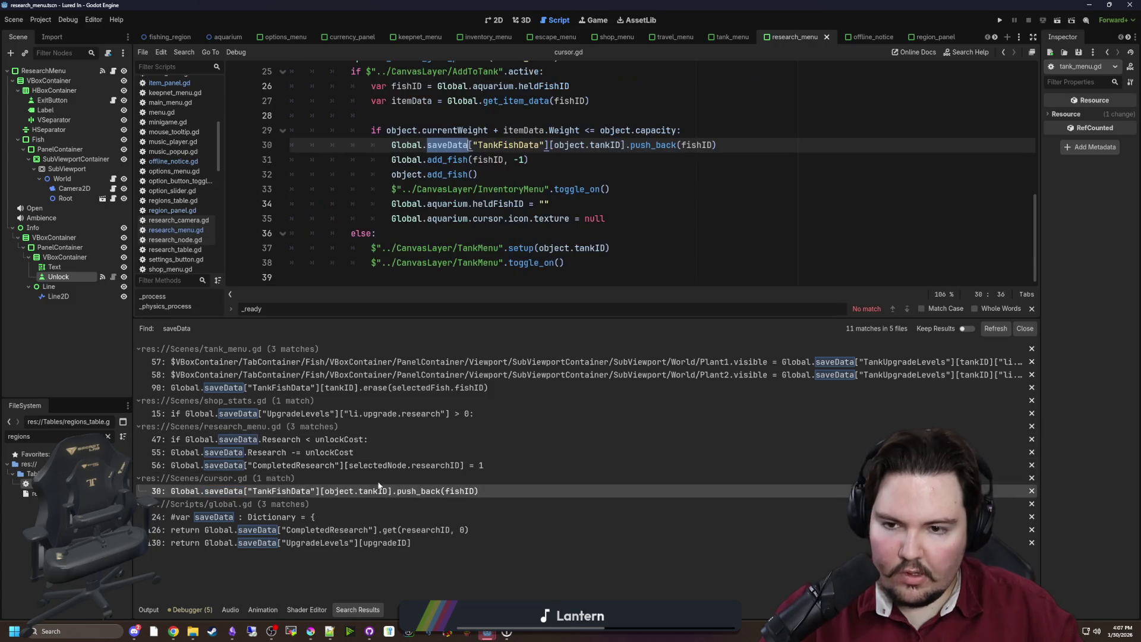
{"action": "scroll", "coordinate": [576, 227], "scroll_direction": "up", "scroll_amount": 1}
{"action": "left_click", "coordinate": [550, 189]}
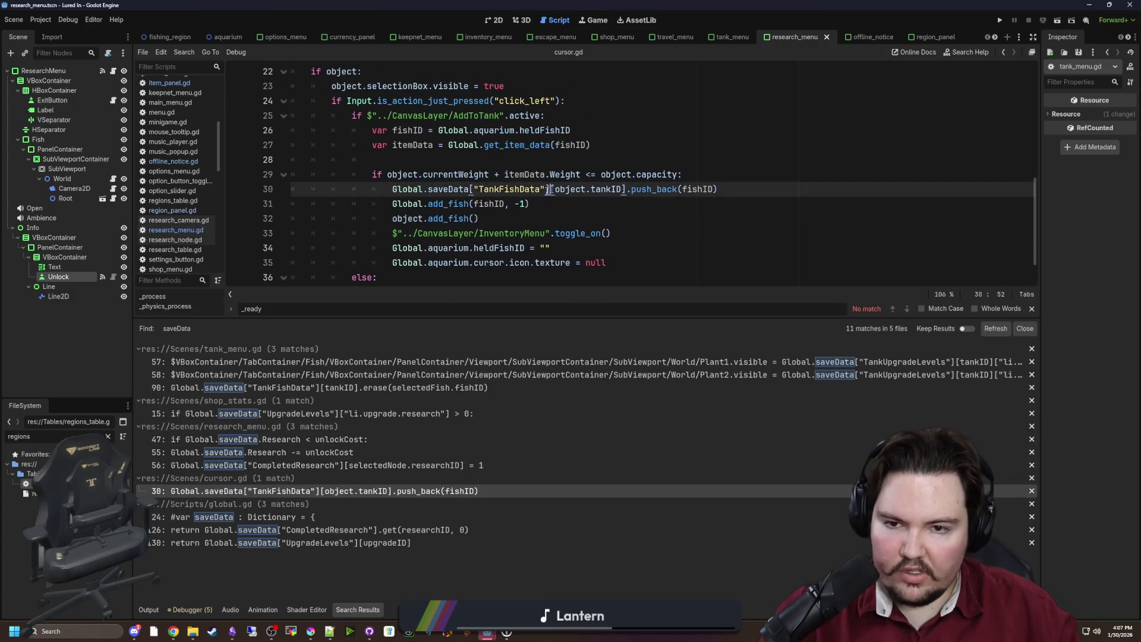
{"action": "type", "text": "tankFishData"}
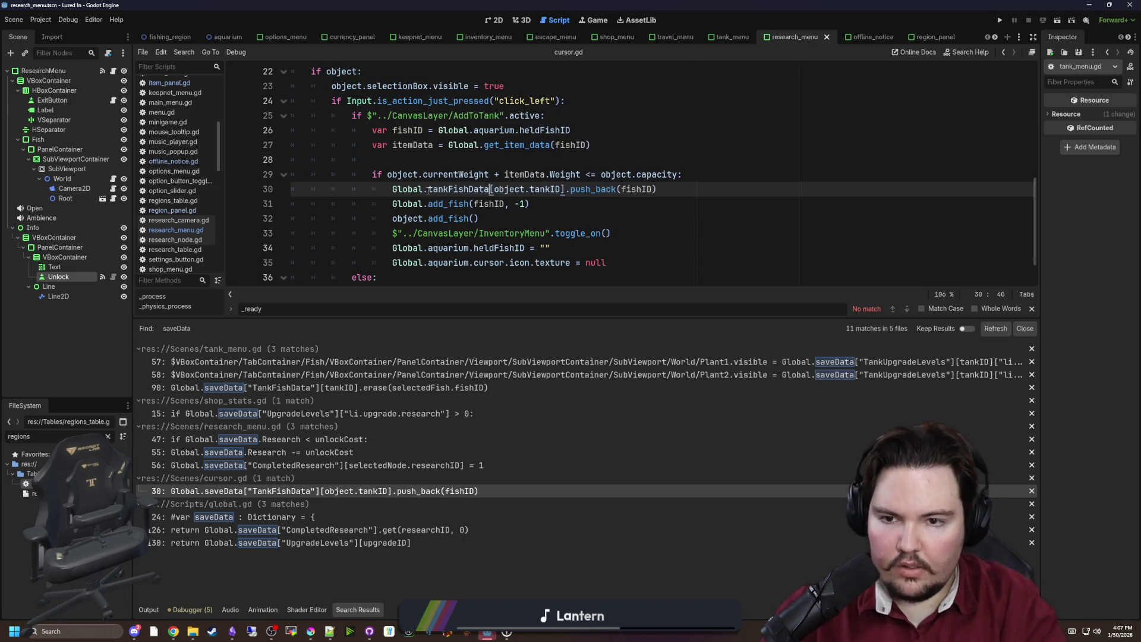
{"action": "left_click", "coordinate": [612, 233]}
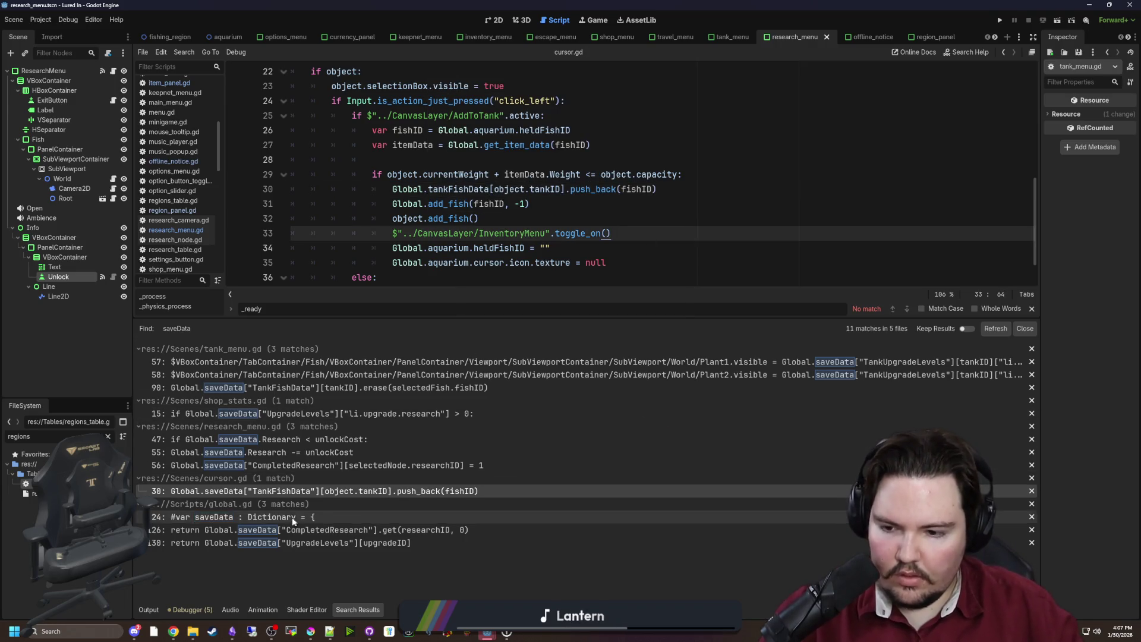
{"action": "left_click", "coordinate": [307, 522]}
Step: Make get_research_level on global.gd line 126 read completedResearch instead of the saveData lookup
{"action": "left_click", "coordinate": [332, 530]}
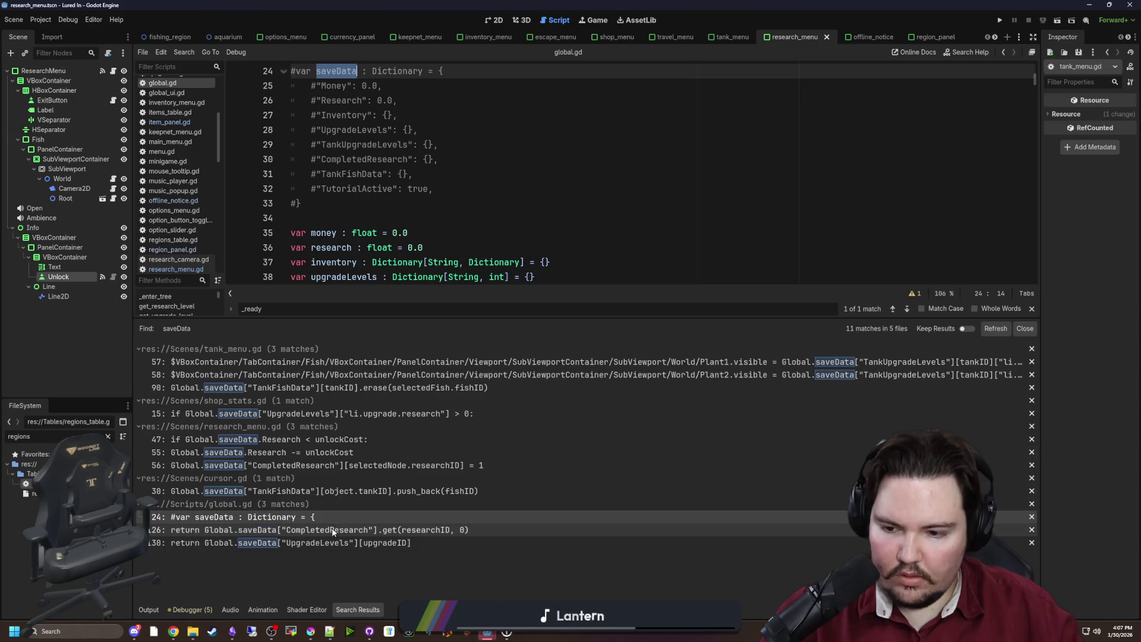
{"action": "scroll", "coordinate": [462, 230], "scroll_direction": "down", "scroll_amount": 2}
{"action": "left_click", "coordinate": [462, 230]}
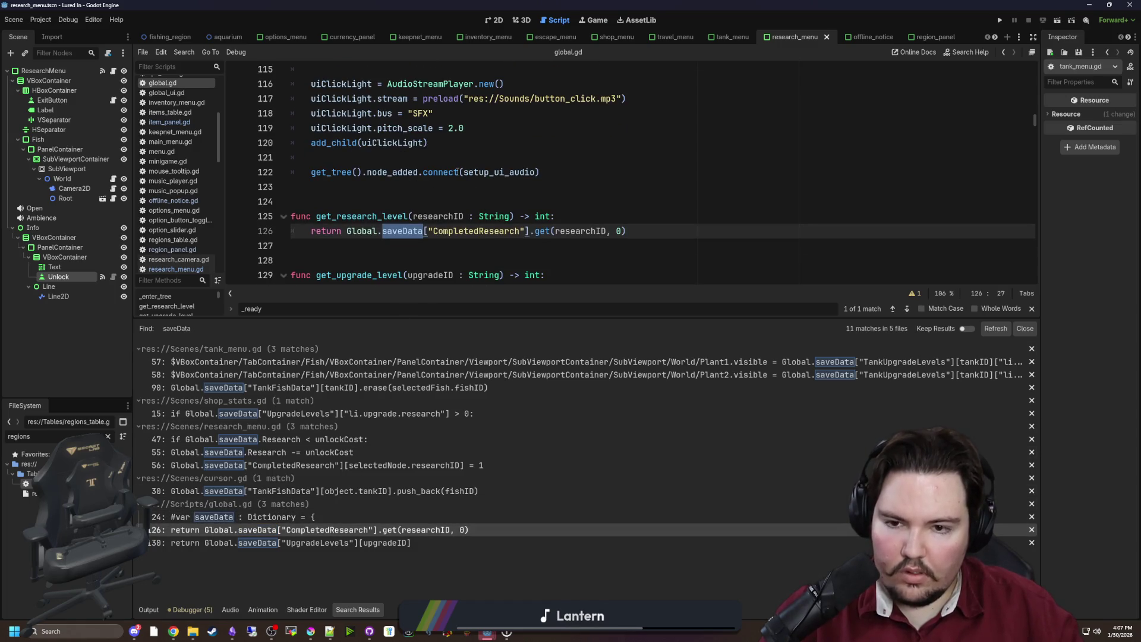
{"action": "scroll", "coordinate": [461, 203], "scroll_direction": "down", "scroll_amount": 1}
{"action": "left_click_drag", "start_coordinate": [530, 186], "coordinate": [387, 185]}
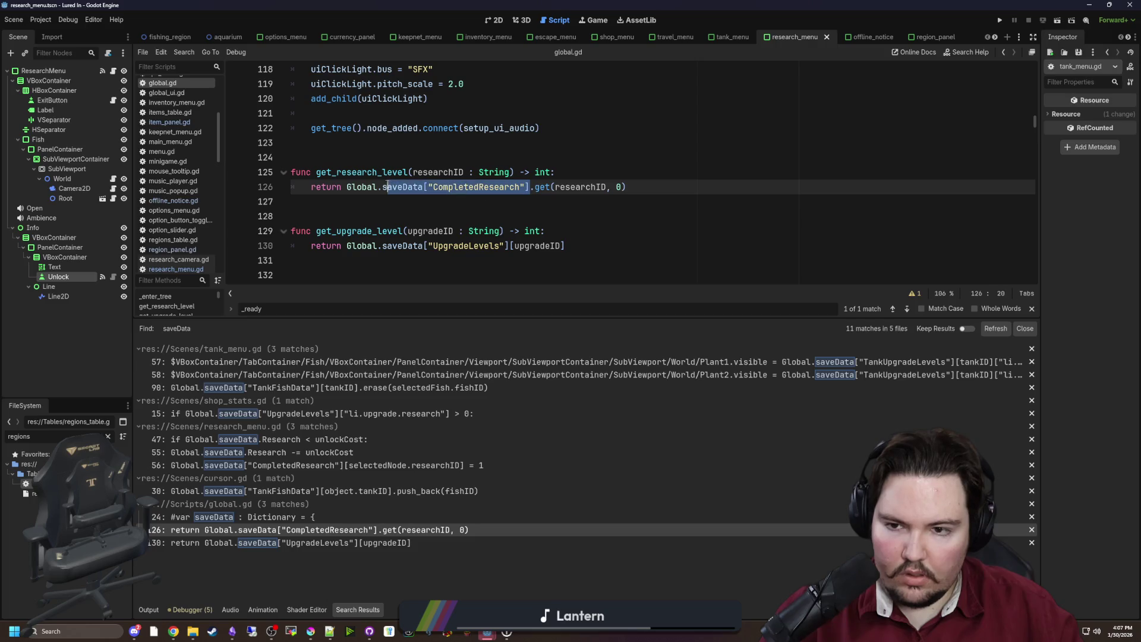
{"action": "key", "text": "BackSpace"}
{"action": "key", "text": "BackSpace"}
{"action": "key", "text": "BackSpace"}
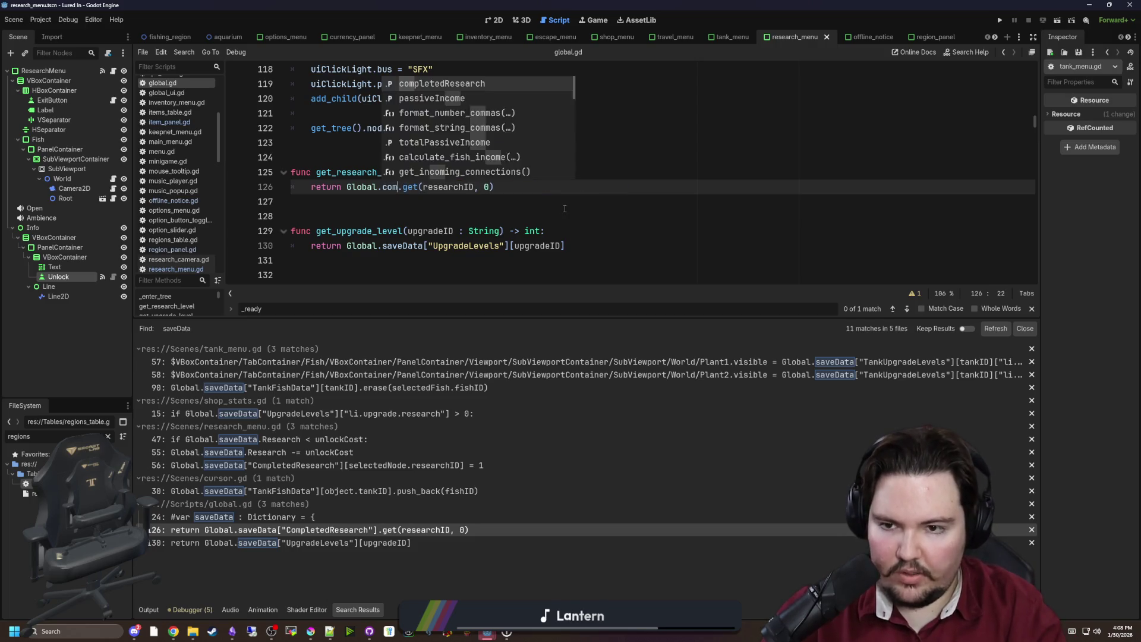
{"action": "key", "text": "BackSpace"}
{"action": "type", "text": "completedR"}
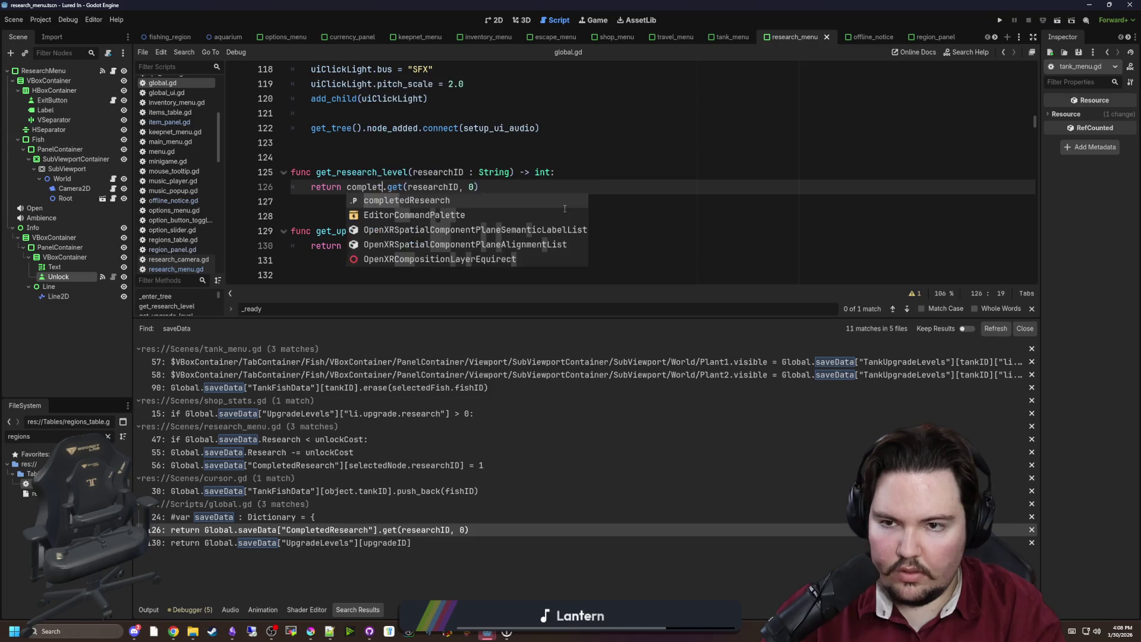
{"action": "key", "text": "Return"}
Step: Make get_upgrade_level on line 130 read upgradeLevels, then save global.gd, leaving 6 saveData matches
{"action": "left_click", "coordinate": [350, 542]}
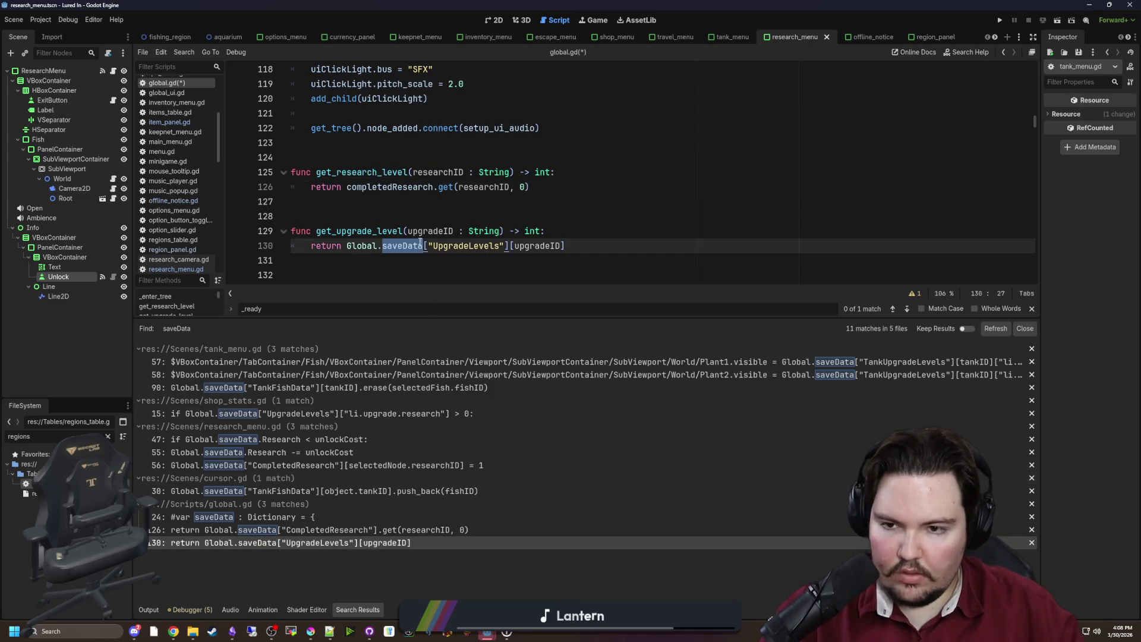
{"action": "left_click", "coordinate": [451, 216]}
{"action": "left_click_drag", "start_coordinate": [511, 245], "coordinate": [373, 248]}
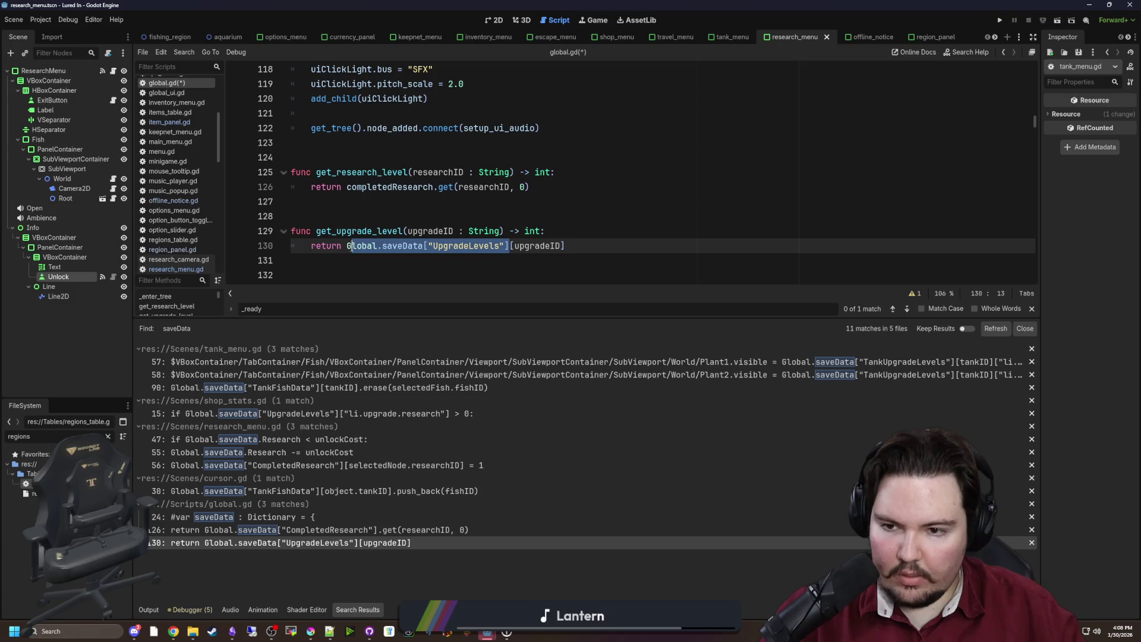
{"action": "type", "text": "u"}
{"action": "type", "text": "L"}
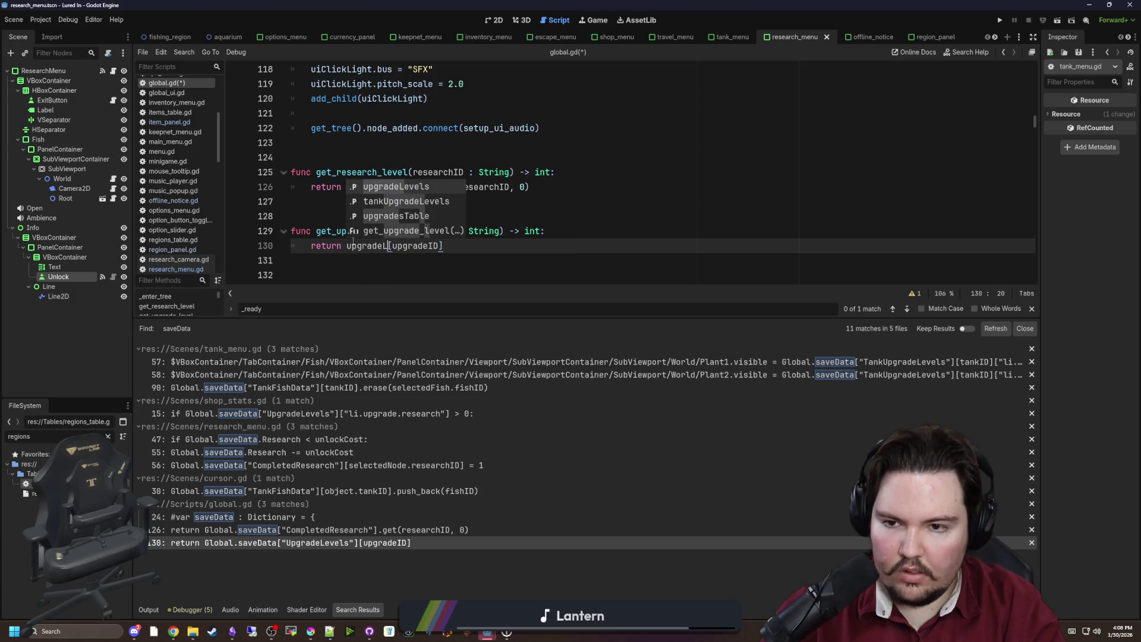
{"action": "key", "text": "Return"}
{"action": "left_click", "coordinate": [417, 200]}
{"action": "key", "text": "ctrl+s"}
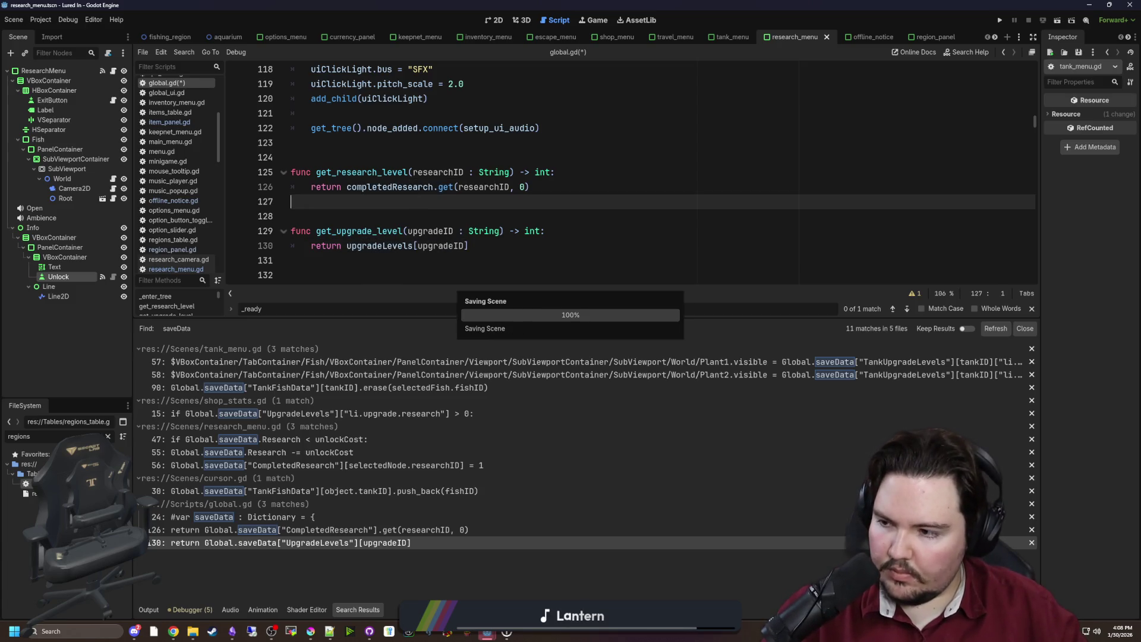
{"action": "left_click", "coordinate": [526, 158]}
{"action": "key", "text": "ctrl+s"}
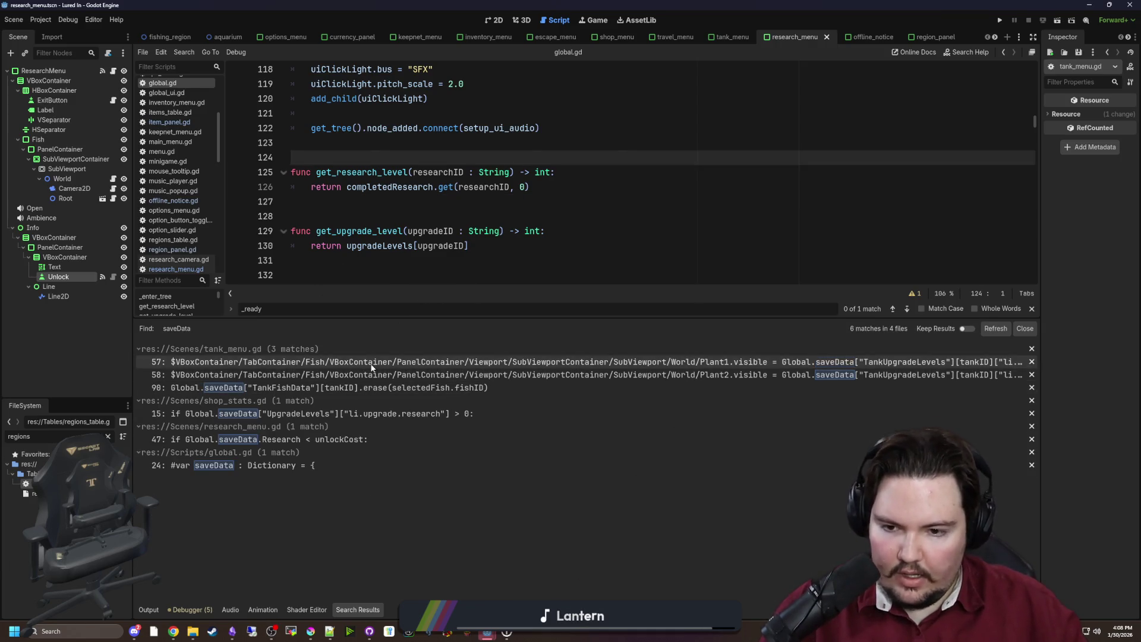
Step: Replace saveData["TankUpgradeLevels"] with tankUpgradeLevels on tank_menu.gd lines 57 and 58
{"action": "left_click", "coordinate": [332, 362]}
{"action": "scroll", "coordinate": [694, 269], "scroll_direction": "down", "scroll_amount": 1}
{"action": "left_click_drag", "start_coordinate": [594, 283], "coordinate": [793, 266]}
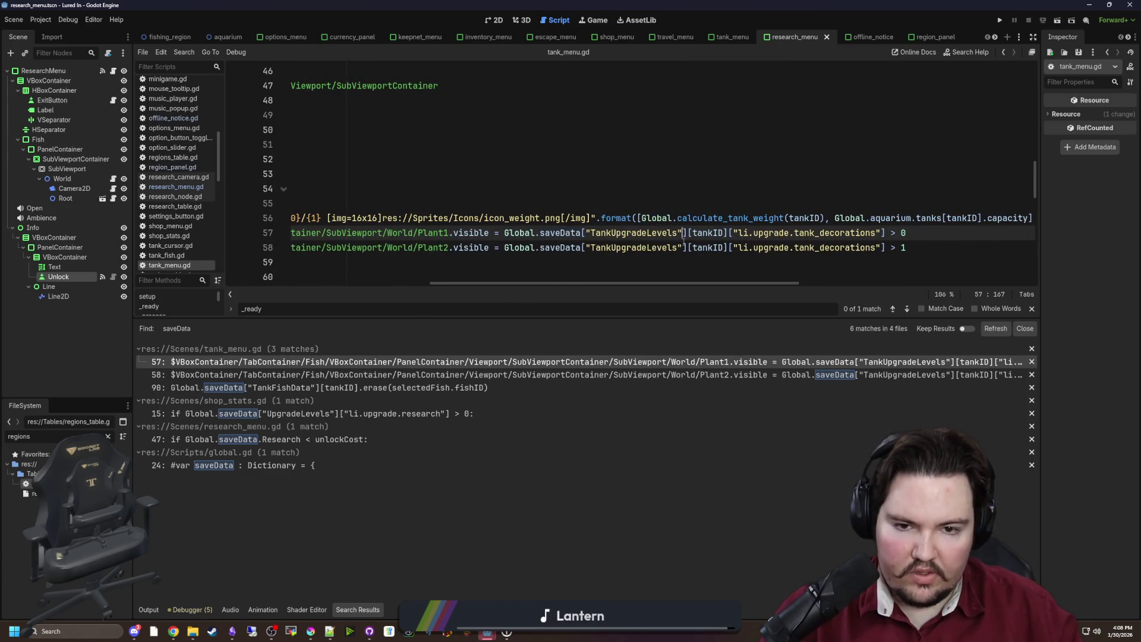
{"action": "left_click_drag", "start_coordinate": [554, 237], "coordinate": [540, 234]}
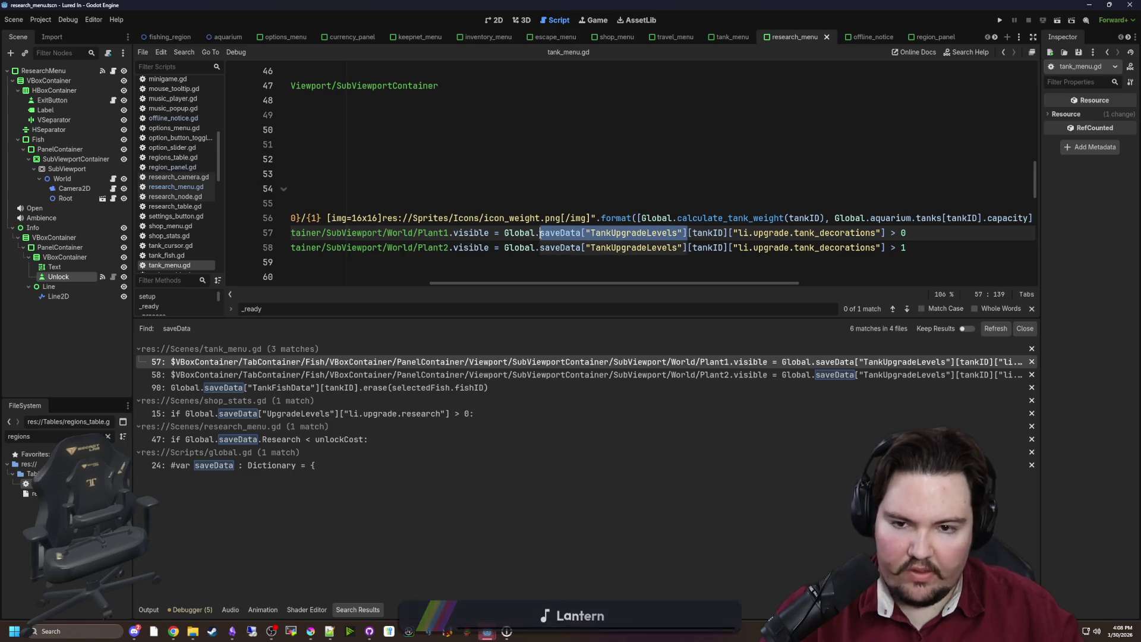
{"action": "type", "text": "tankUp"}
{"action": "key", "text": "Return"}
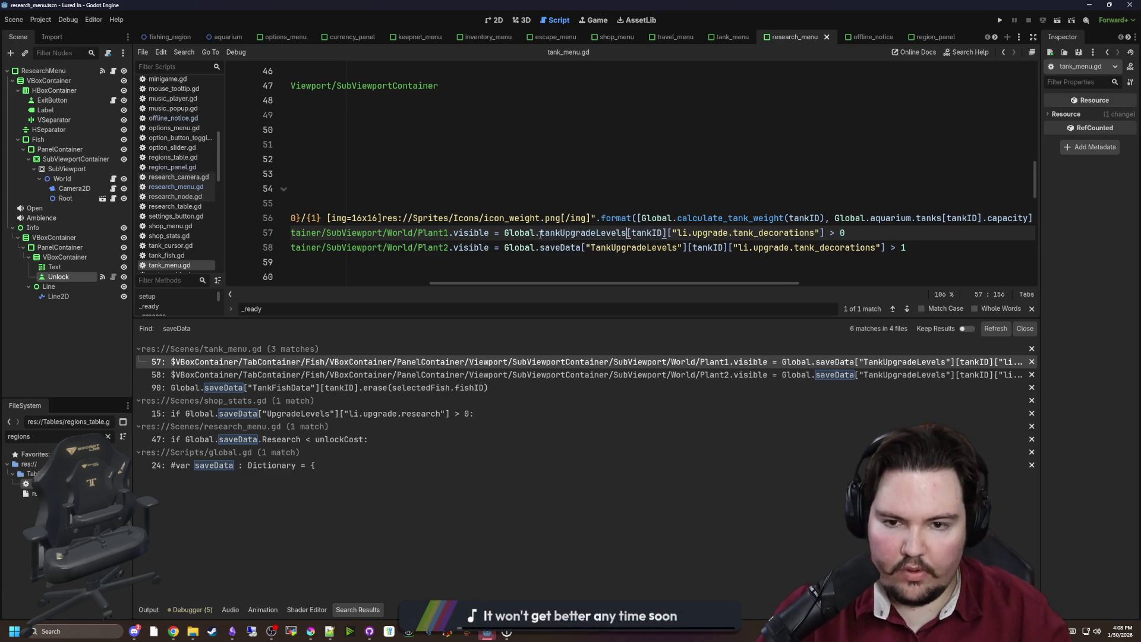
{"action": "left_click_drag", "start_coordinate": [687, 247], "coordinate": [549, 247]}
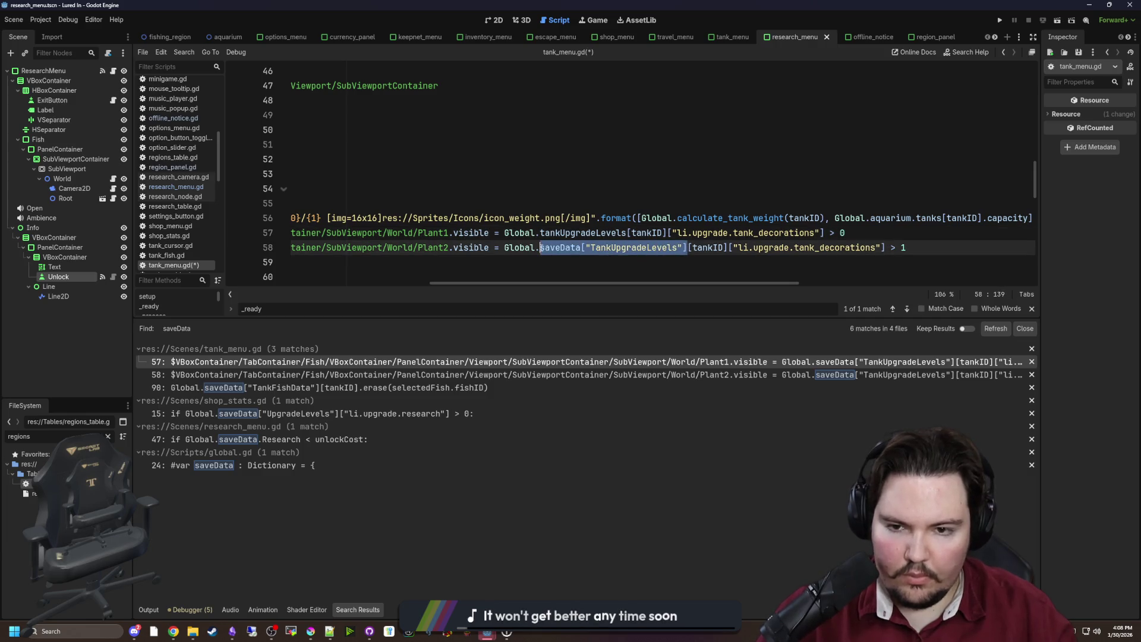
{"action": "type", "text": "tankUp"}
{"action": "key", "text": "Return"}
Step: Save the edited scripts and run the project to test the game
{"action": "left_click", "coordinate": [279, 440]}
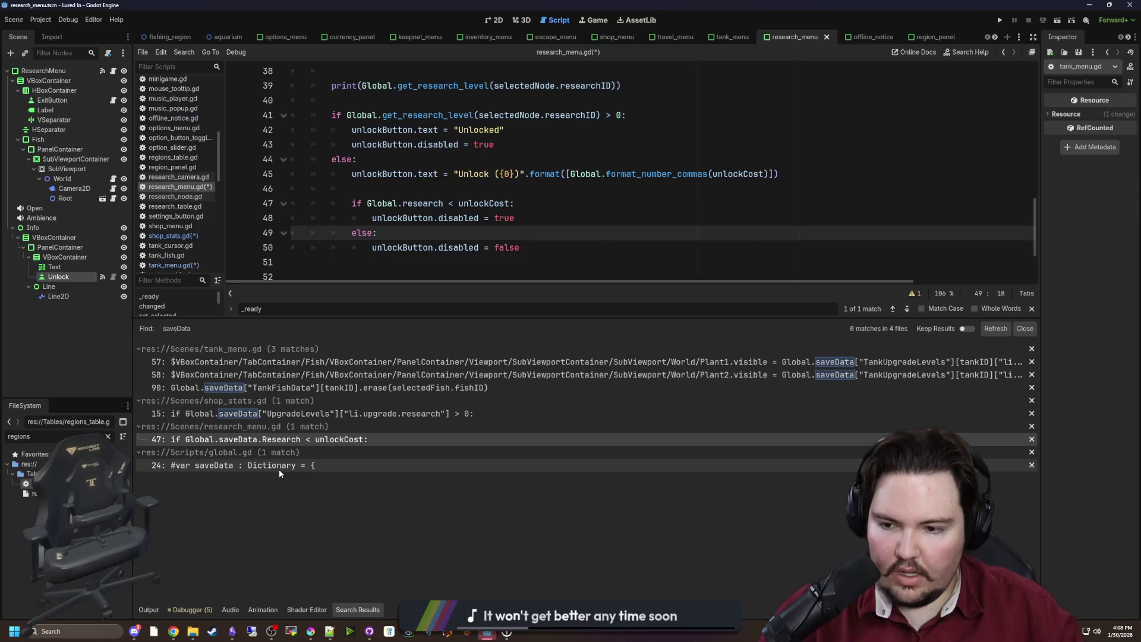
{"action": "left_click", "coordinate": [599, 224]}
{"action": "key", "text": "ctrl+s"}
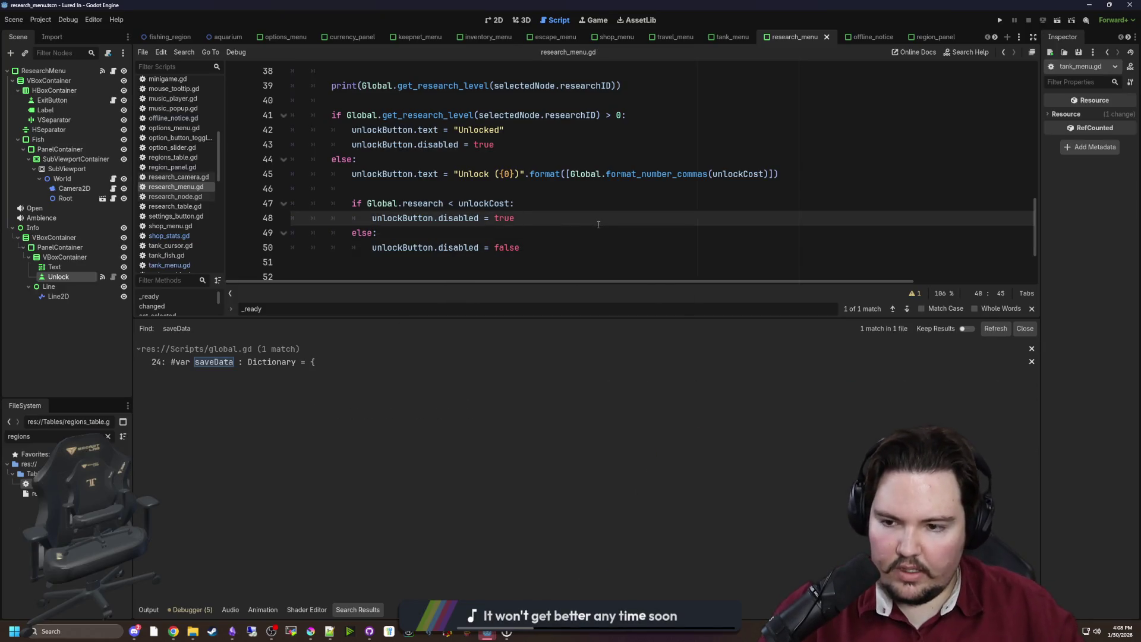
{"action": "scroll", "coordinate": [171, 243], "scroll_direction": "up", "scroll_amount": 5}
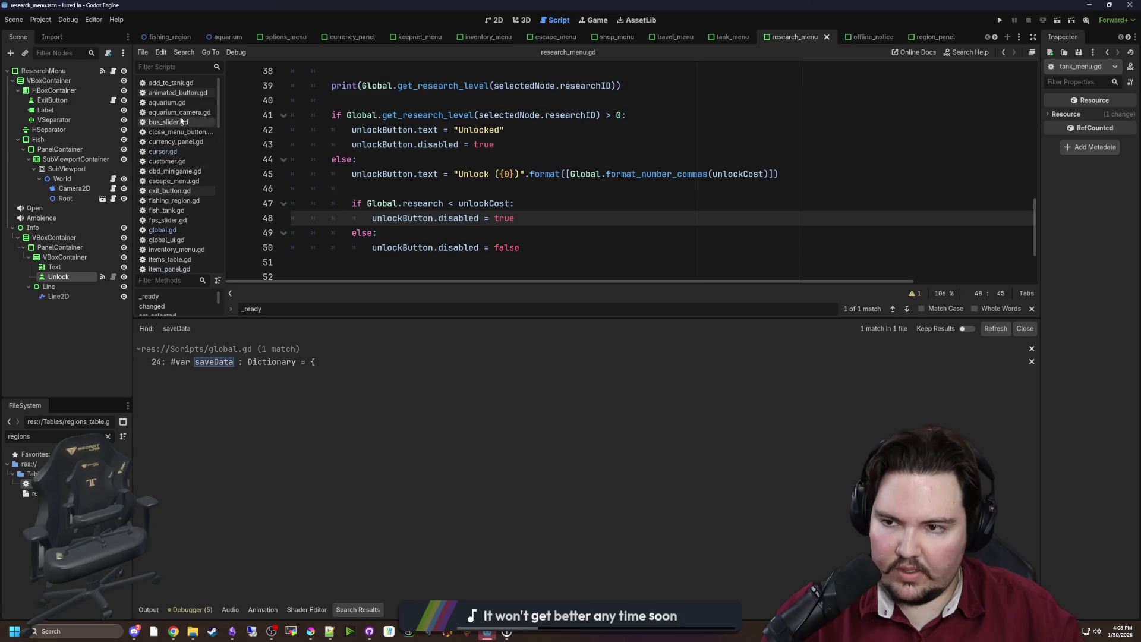
{"action": "left_click", "coordinate": [483, 160]}
{"action": "left_click", "coordinate": [1001, 21]}
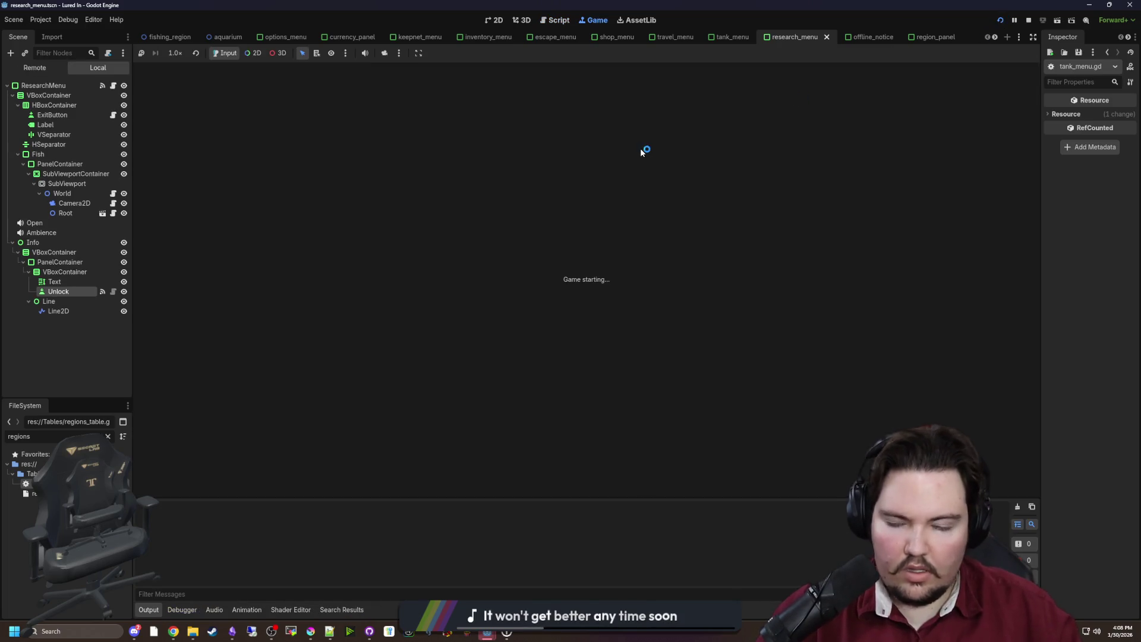
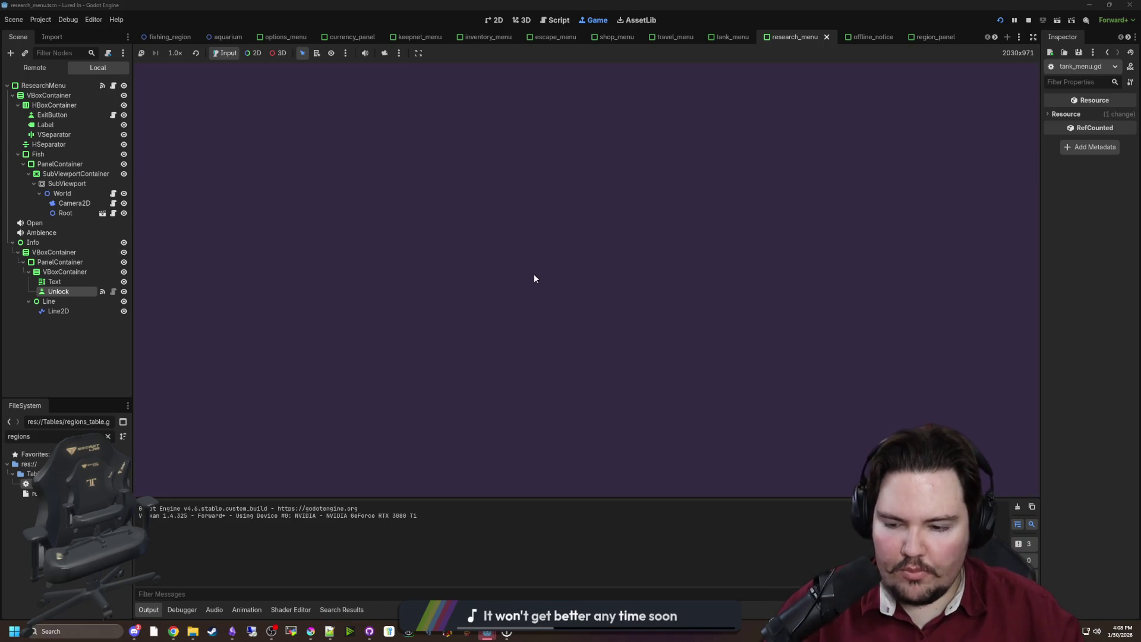
Step: In Options, lower the SFX and Master volumes and raise the FPS limit to 50
{"action": "left_click", "coordinate": [223, 311]}
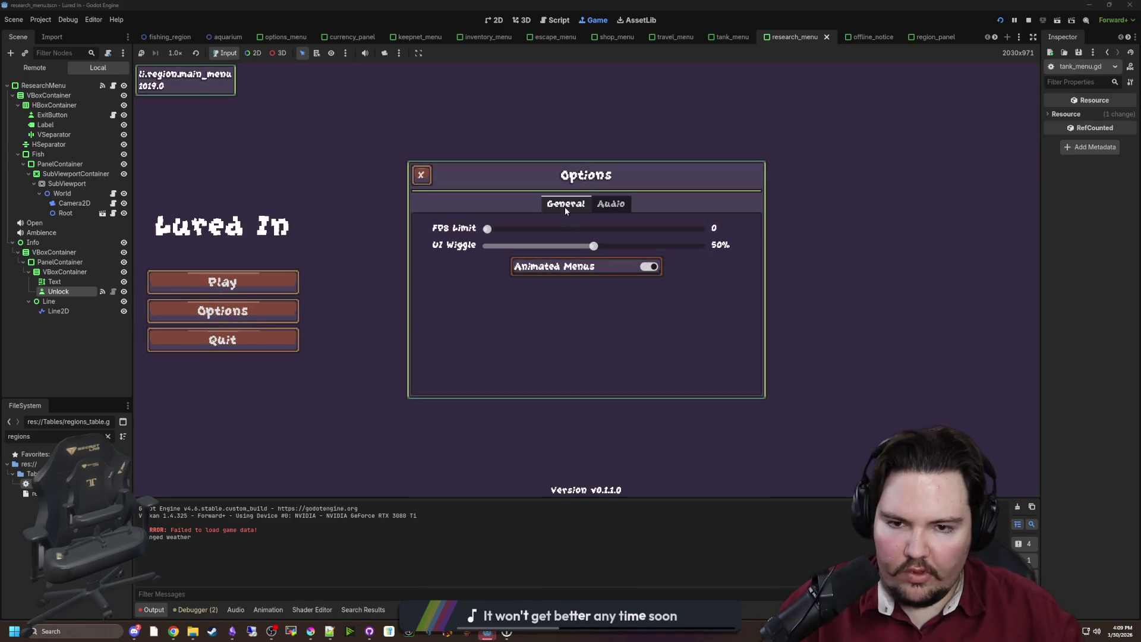
{"action": "left_click", "coordinate": [600, 203]}
{"action": "mouse_move", "coordinate": [700, 245]}
{"action": "left_mouse_down"}
{"action": "mouse_move", "coordinate": [599, 246]}
{"action": "mouse_move", "coordinate": [576, 232]}
{"action": "left_mouse_up"}
{"action": "left_click", "coordinate": [565, 203]}
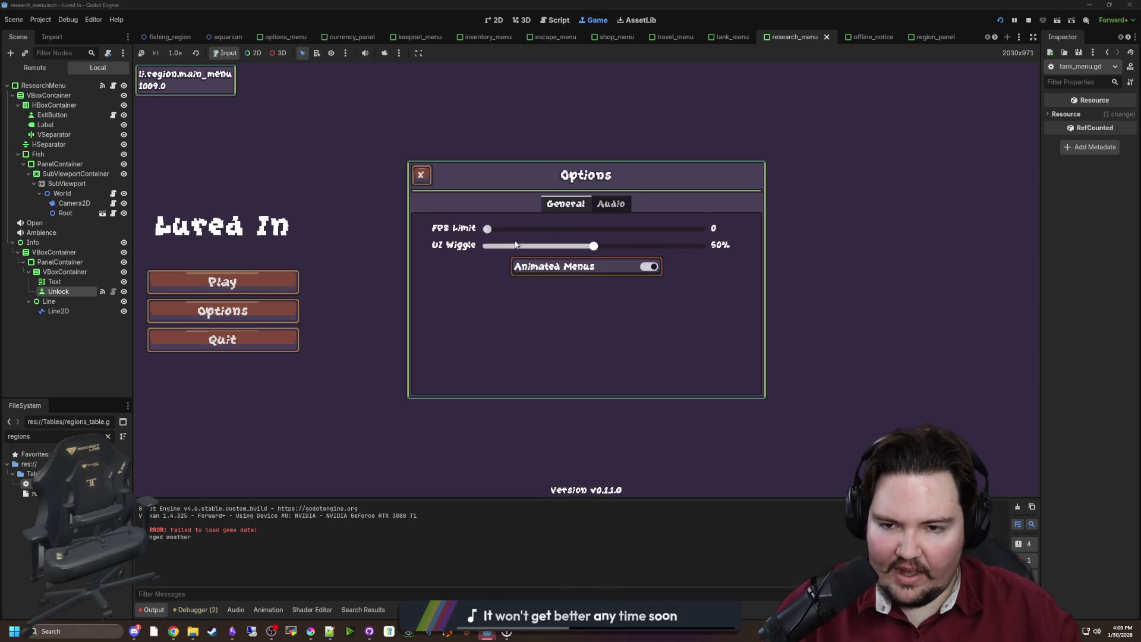
{"action": "left_click_drag", "start_coordinate": [487, 229], "coordinate": [543, 230]}
Step: Start the game, dismiss the welcome popup, and browse the Marketing, Equipment and Aquarium shop tabs
{"action": "left_click", "coordinate": [261, 283]}
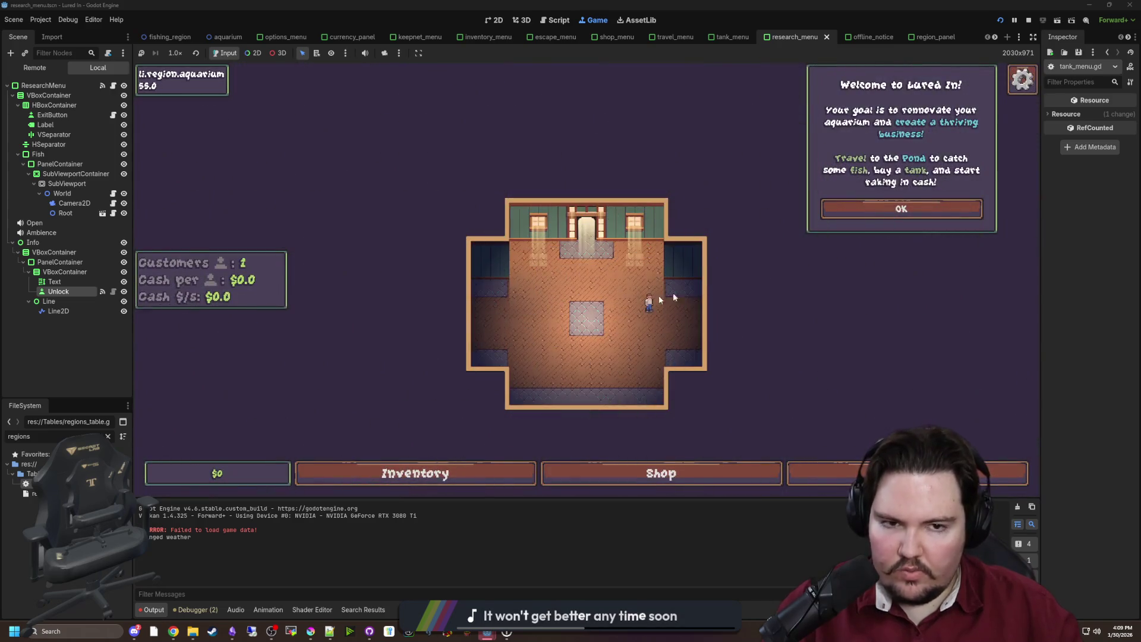
{"action": "left_click", "coordinate": [580, 396]}
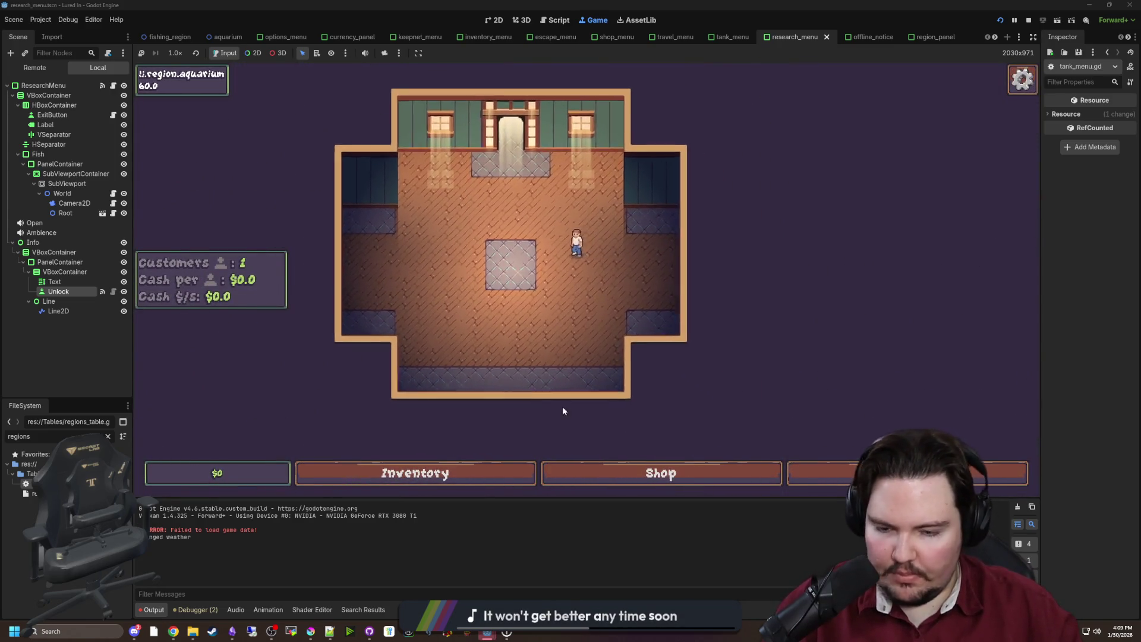
{"action": "left_click", "coordinate": [576, 470]}
{"action": "left_click", "coordinate": [590, 177]}
{"action": "left_click", "coordinate": [645, 174]}
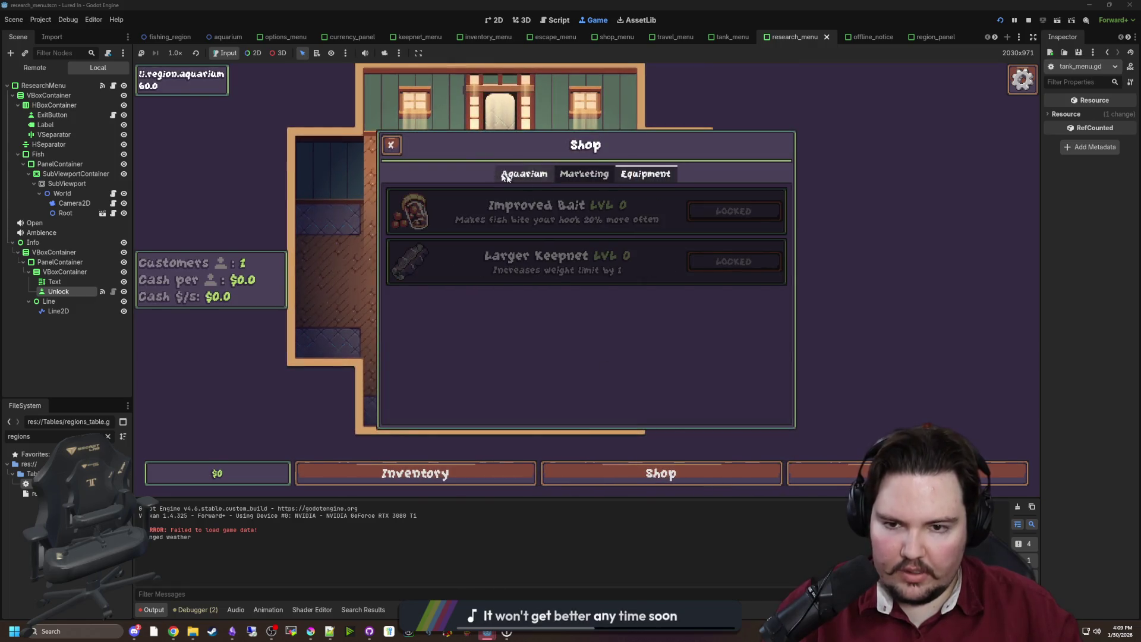
{"action": "left_click", "coordinate": [523, 173]}
Step: Close the shop and take a brief look at the Travel menu
{"action": "key", "text": "Escape"}
{"action": "left_click", "coordinate": [874, 473]}
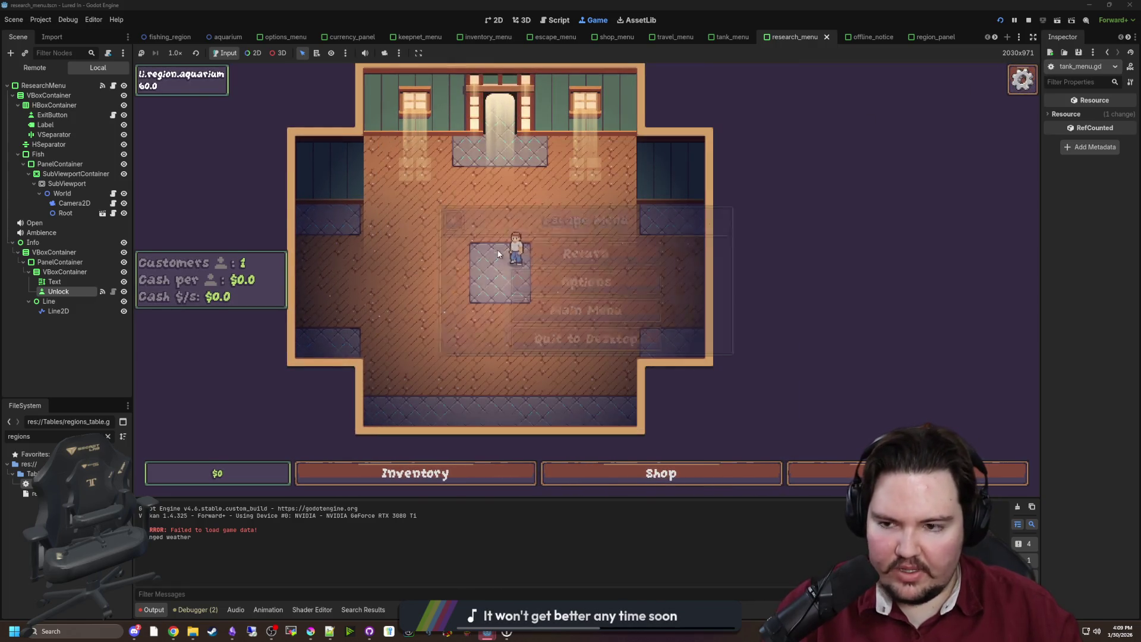
{"action": "key", "text": "Escape"}
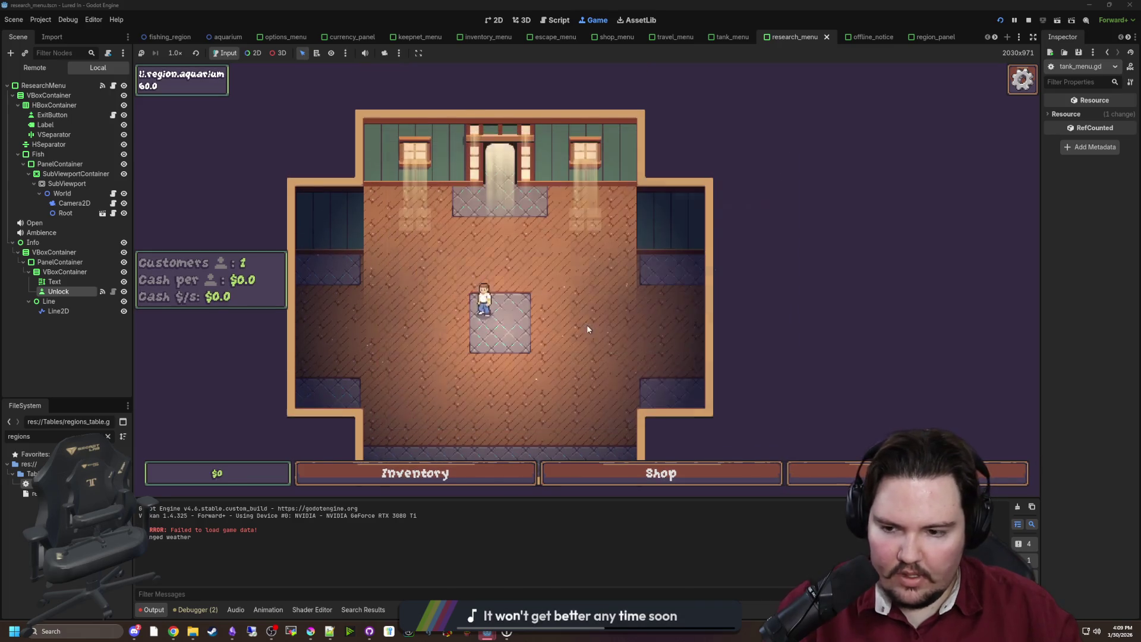
Step: Buy New Tank repeatedly in the shop until the upgrade is maxed out
{"action": "left_click", "coordinate": [656, 473]}
{"action": "left_click", "coordinate": [733, 213]}
{"action": "left_click", "coordinate": [733, 213]}
{"action": "left_click", "coordinate": [733, 213]}
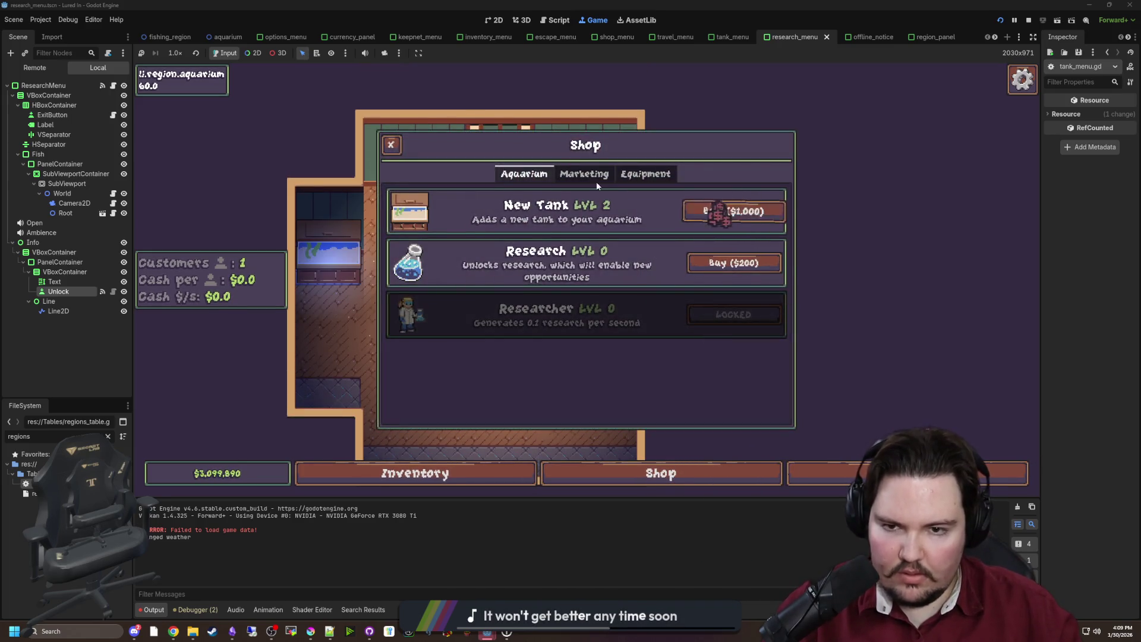
{"action": "left_click", "coordinate": [597, 177]}
{"action": "left_click", "coordinate": [547, 176]}
{"action": "left_click", "coordinate": [721, 209]}
{"action": "left_click", "coordinate": [722, 209]}
{"action": "left_click", "coordinate": [722, 209]}
{"action": "left_click", "coordinate": [729, 258]}
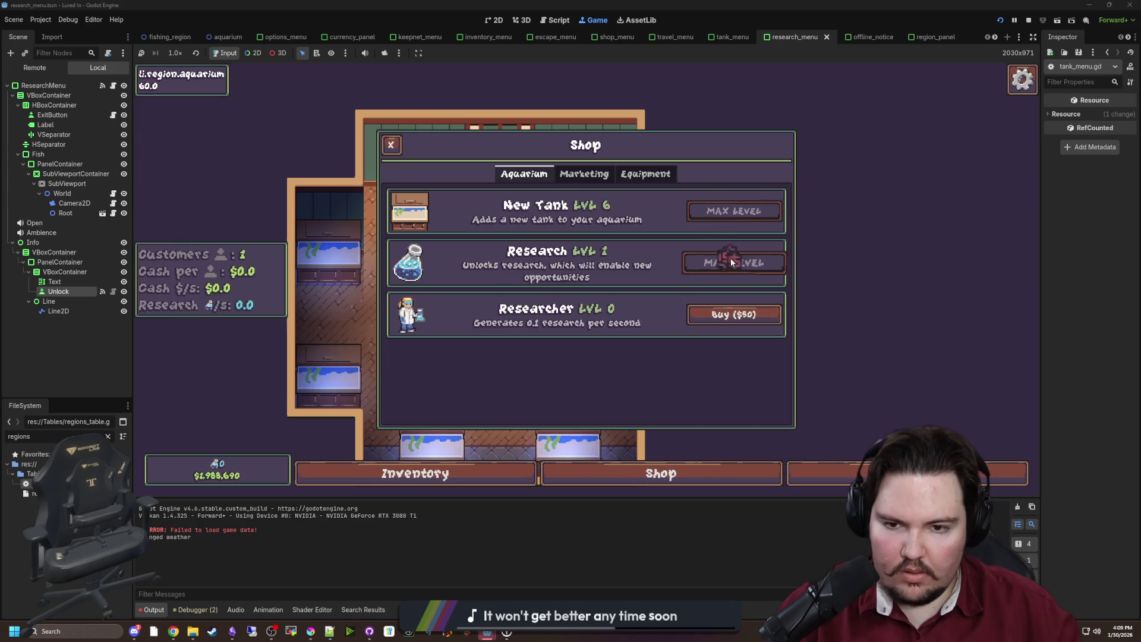
Step: Buy the Research upgrade and raise the Researcher level several times
{"action": "left_click", "coordinate": [727, 320]}
{"action": "left_click", "coordinate": [728, 319]}
{"action": "left_click", "coordinate": [734, 318]}
{"action": "left_click", "coordinate": [736, 317]}
{"action": "left_click", "coordinate": [736, 318]}
{"action": "left_click", "coordinate": [736, 317]}
{"action": "left_click", "coordinate": [736, 318]}
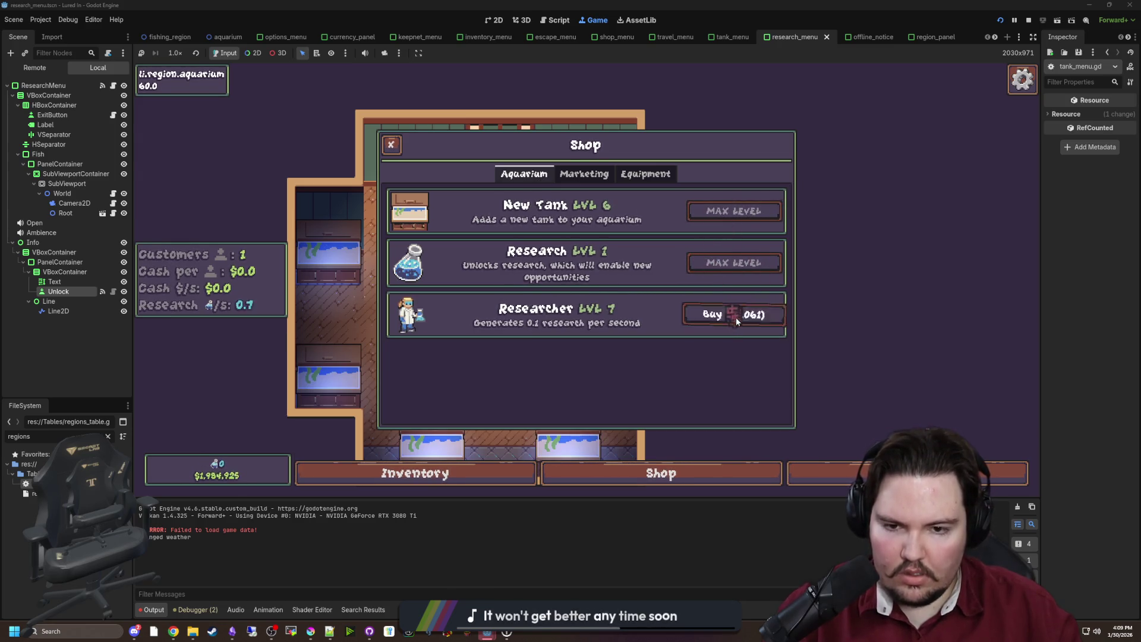
{"action": "left_click", "coordinate": [736, 317]}
{"action": "left_click", "coordinate": [646, 173]}
{"action": "left_click", "coordinate": [561, 174]}
{"action": "left_click", "coordinate": [534, 174]}
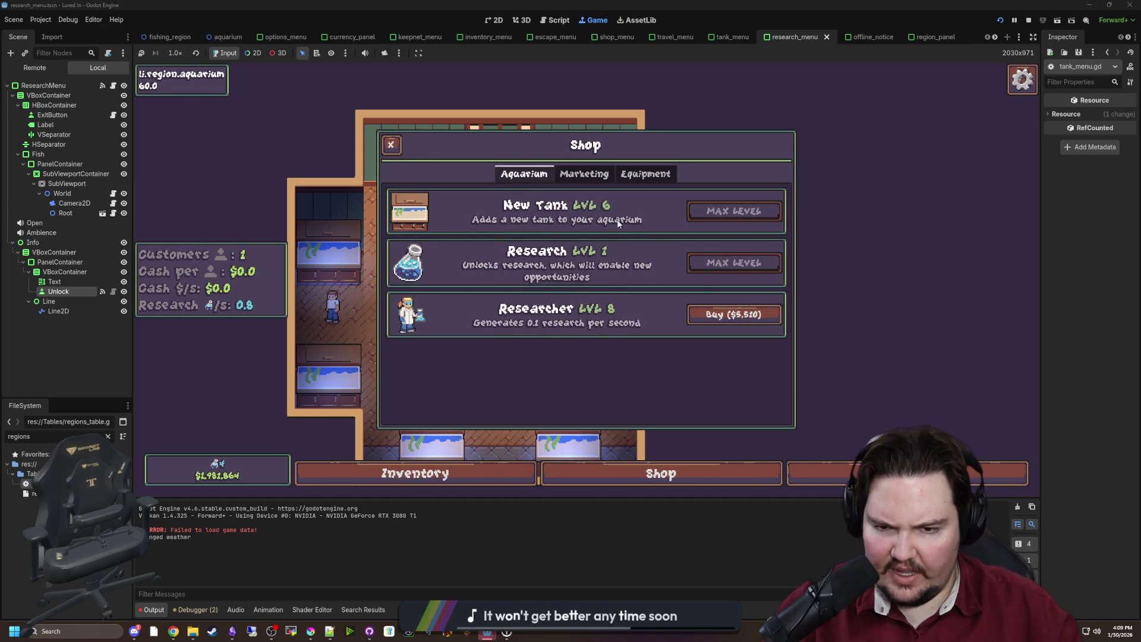
Step: Push Researcher up to level 14, then close and reopen the shop
{"action": "left_click", "coordinate": [734, 315]}
{"action": "left_click", "coordinate": [733, 315]}
{"action": "left_click", "coordinate": [733, 315]}
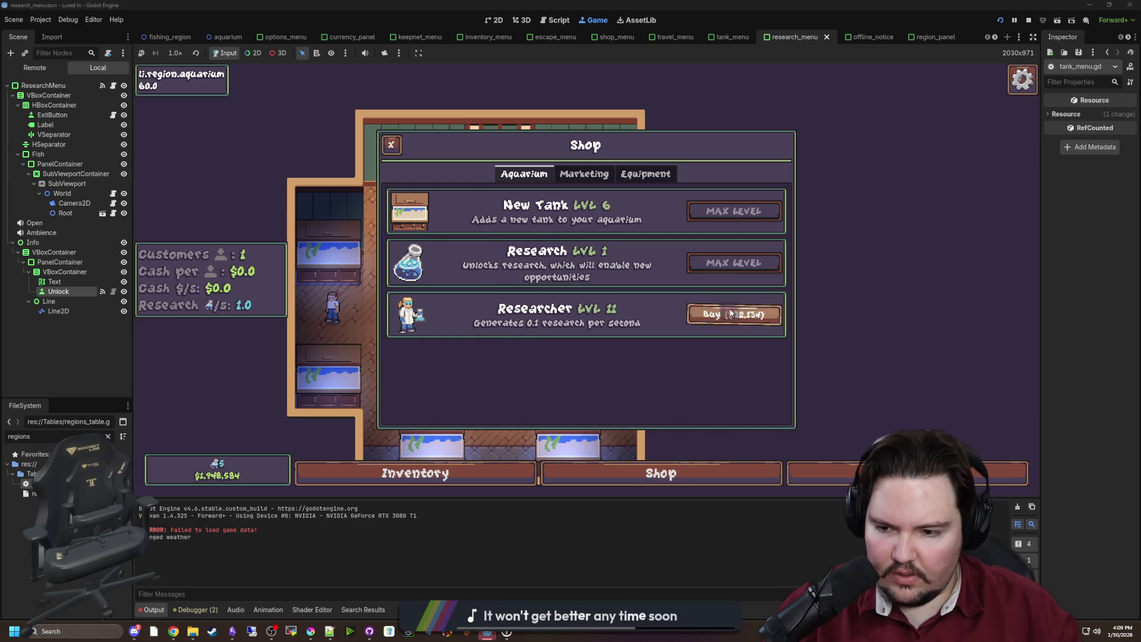
{"action": "left_click", "coordinate": [733, 315]}
{"action": "left_click", "coordinate": [733, 315]}
{"action": "left_click", "coordinate": [734, 315]}
{"action": "left_click", "coordinate": [682, 473]}
{"action": "left_click", "coordinate": [683, 472]}
{"action": "left_click", "coordinate": [594, 472]}
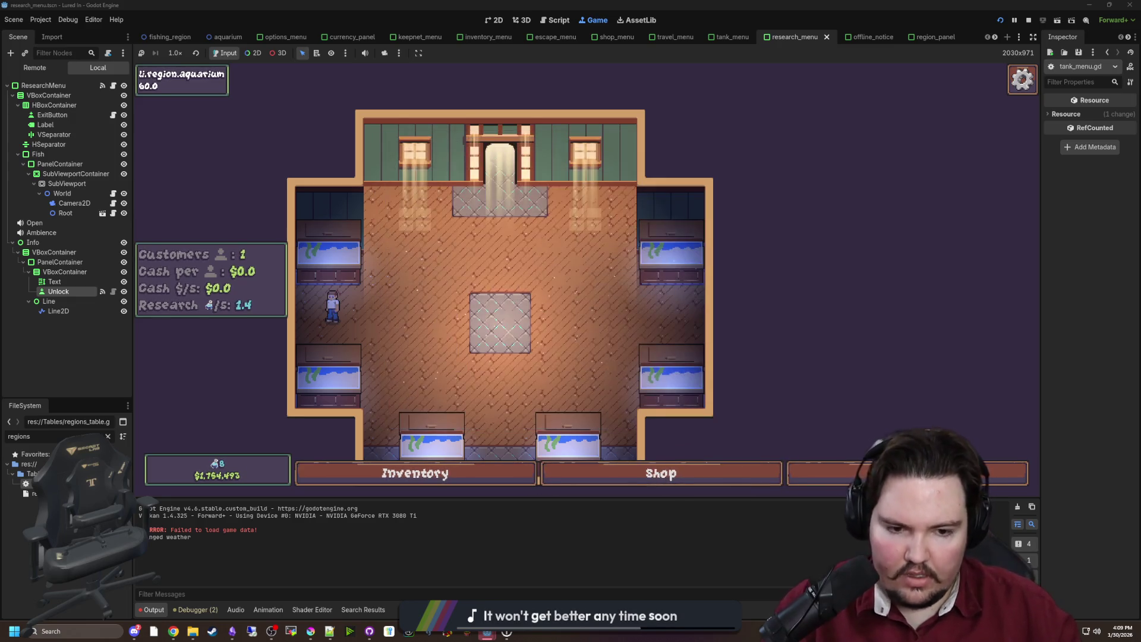
{"action": "left_click", "coordinate": [594, 472]}
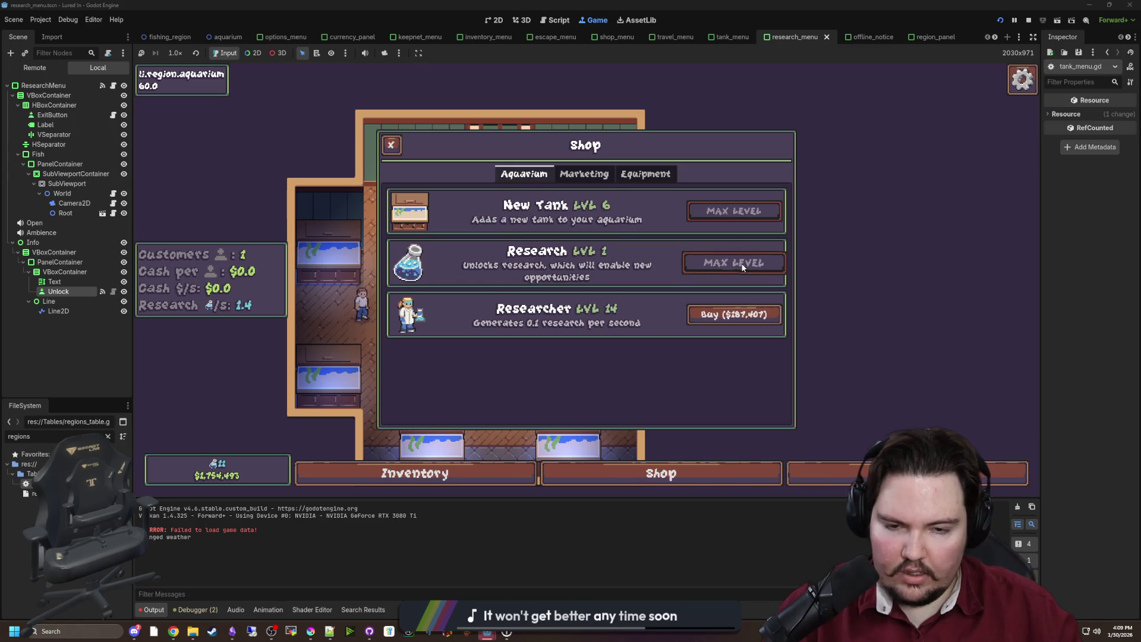
{"action": "left_click", "coordinate": [728, 461]}
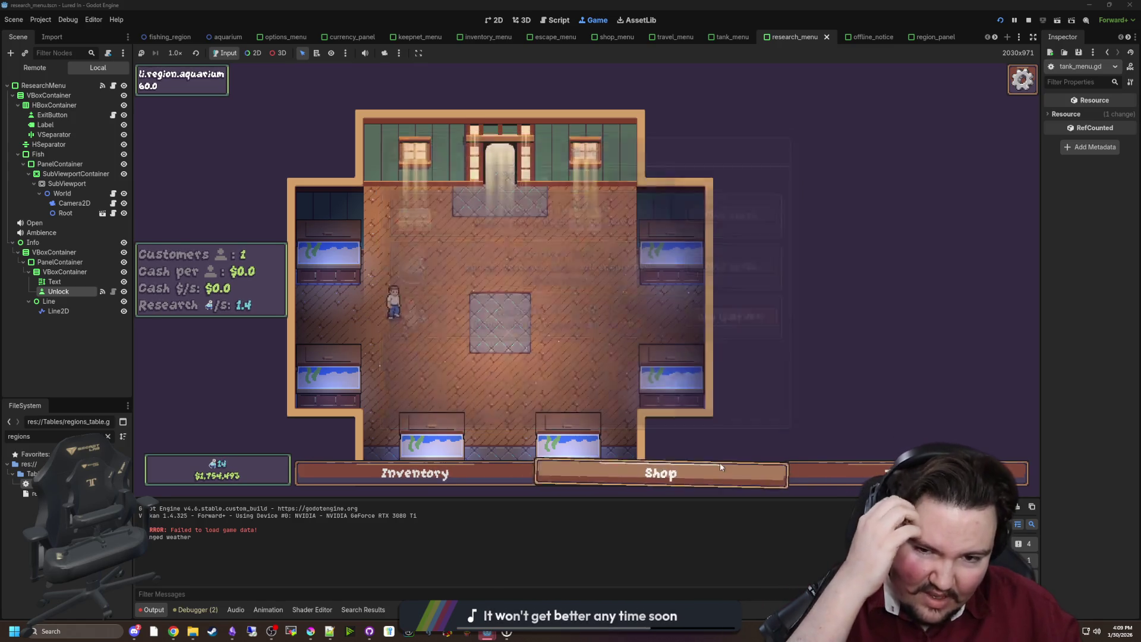
{"action": "left_click", "coordinate": [718, 466]}
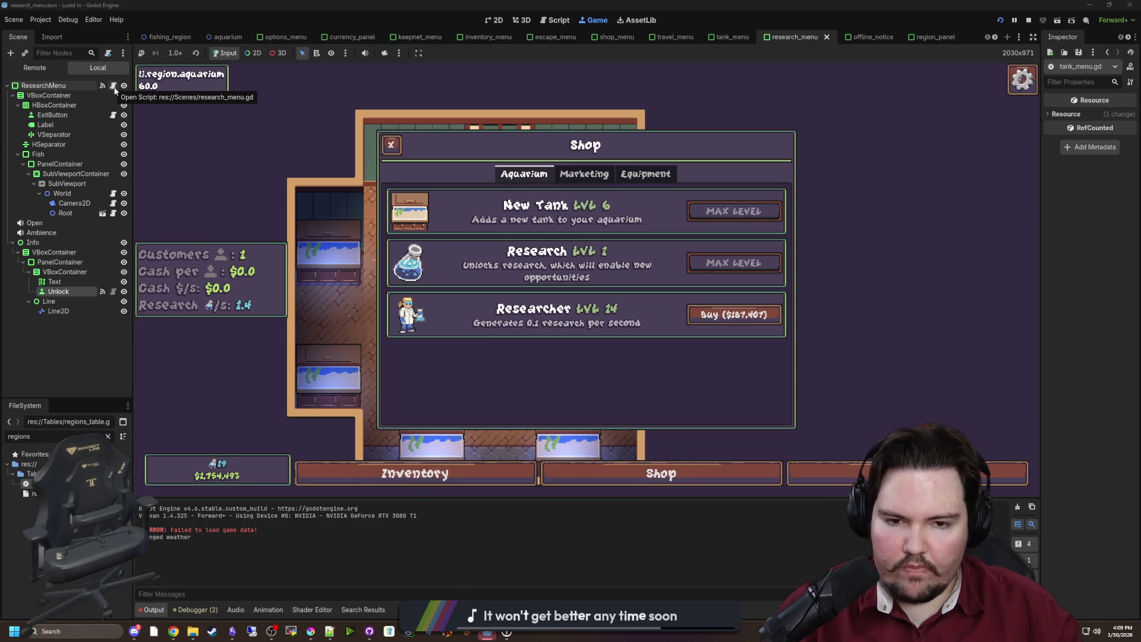
Step: Look at research_menu.gd and the get_research_level definition, then return to aquarium.gd
{"action": "left_click", "coordinate": [113, 86]}
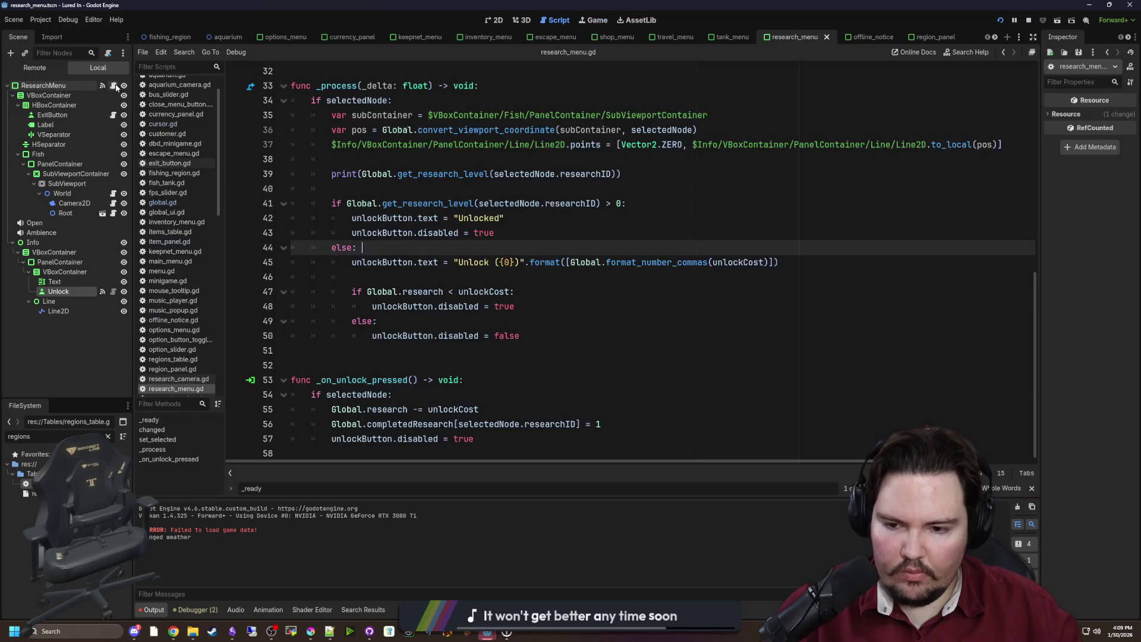
{"action": "left_click", "coordinate": [428, 322]}
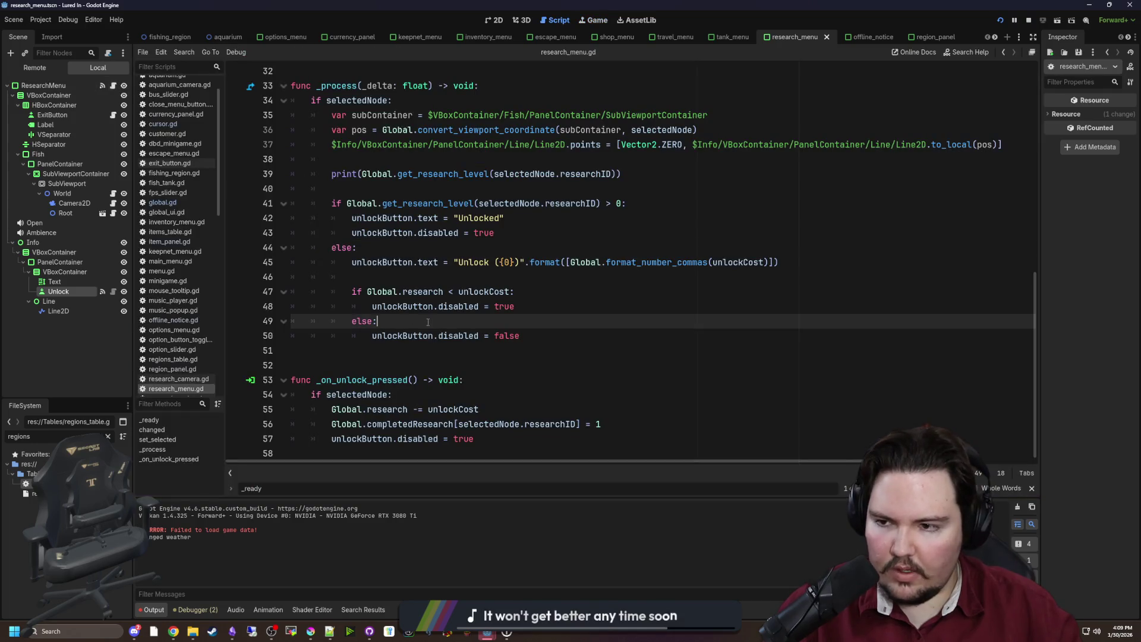
{"action": "left_click", "coordinate": [229, 37]}
{"action": "type", "text": "esearch"}
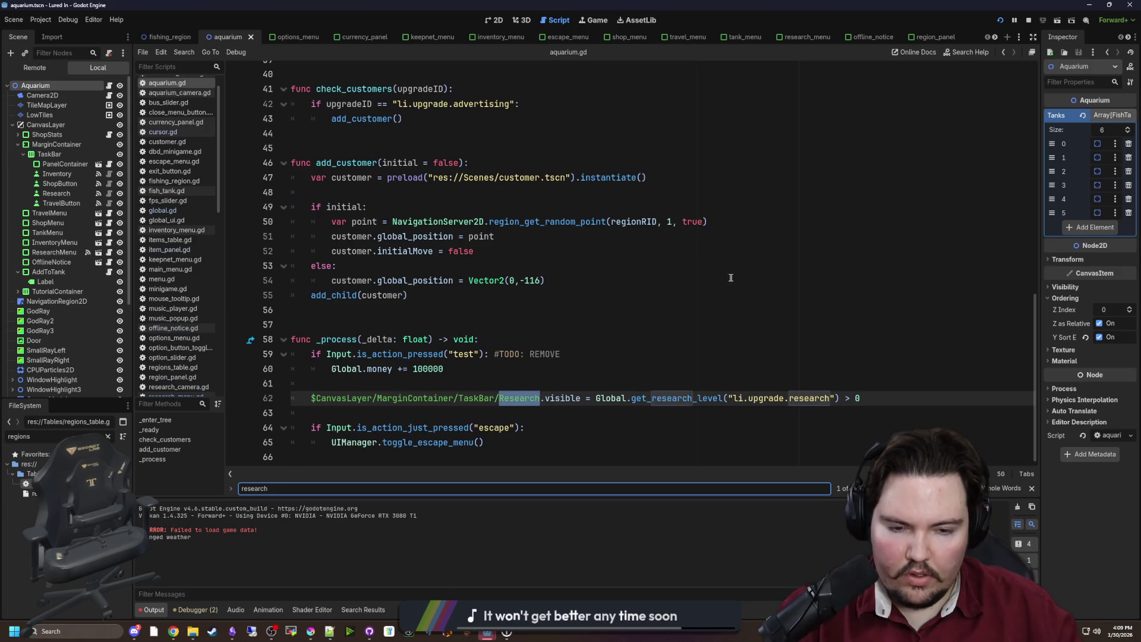
{"action": "left_click", "coordinate": [609, 367]}
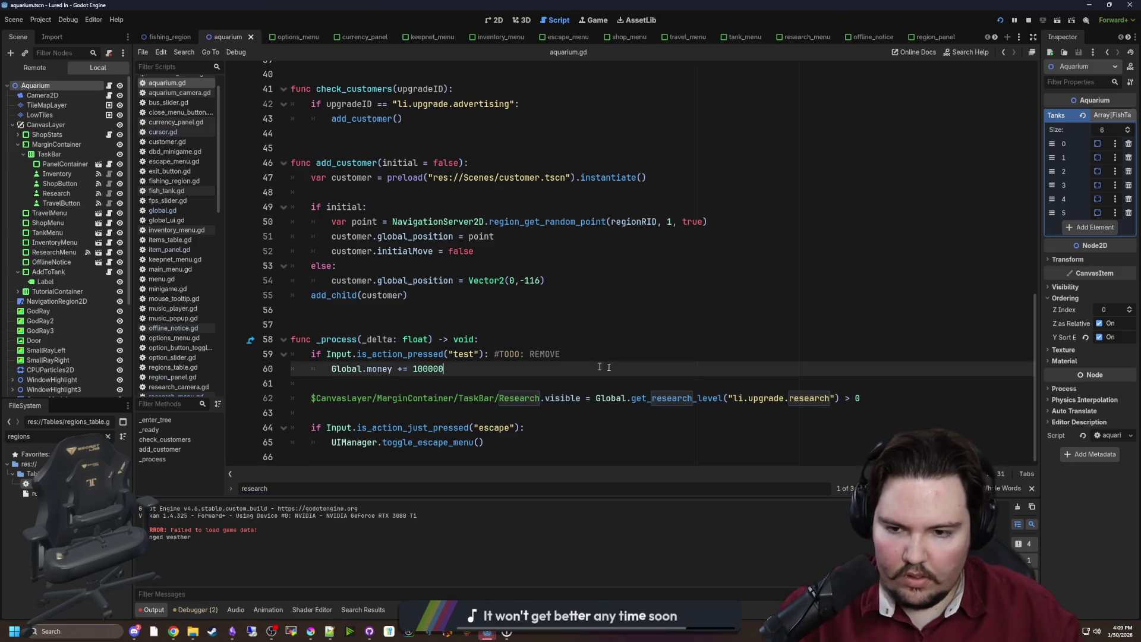
{"action": "left_click", "coordinate": [693, 400], "text": "ctrl"}
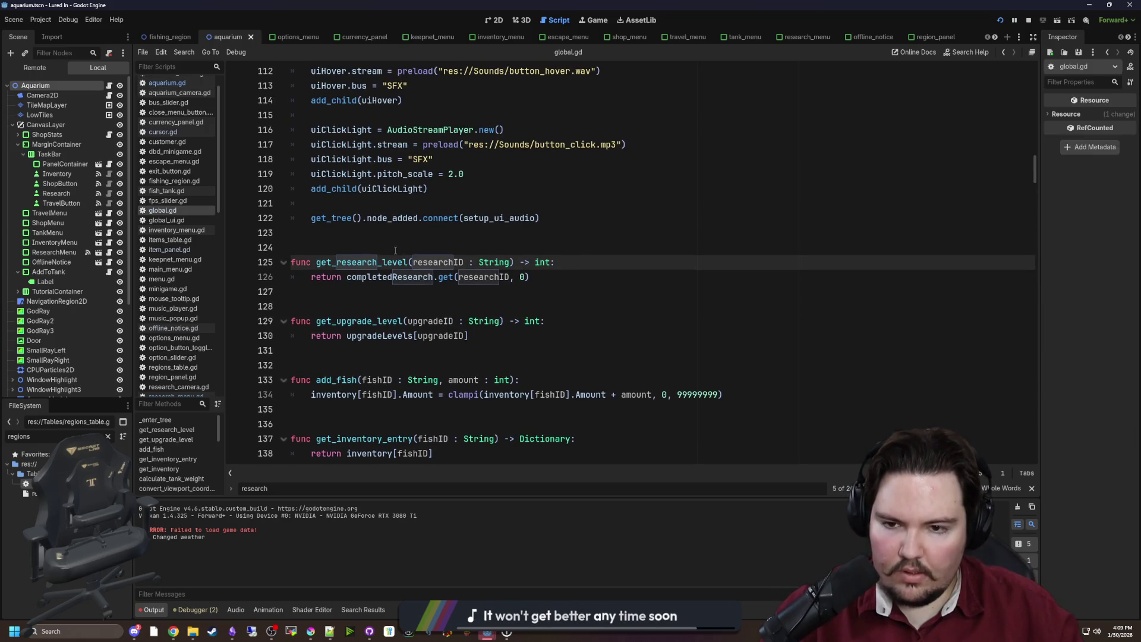
{"action": "left_click", "coordinate": [396, 250]}
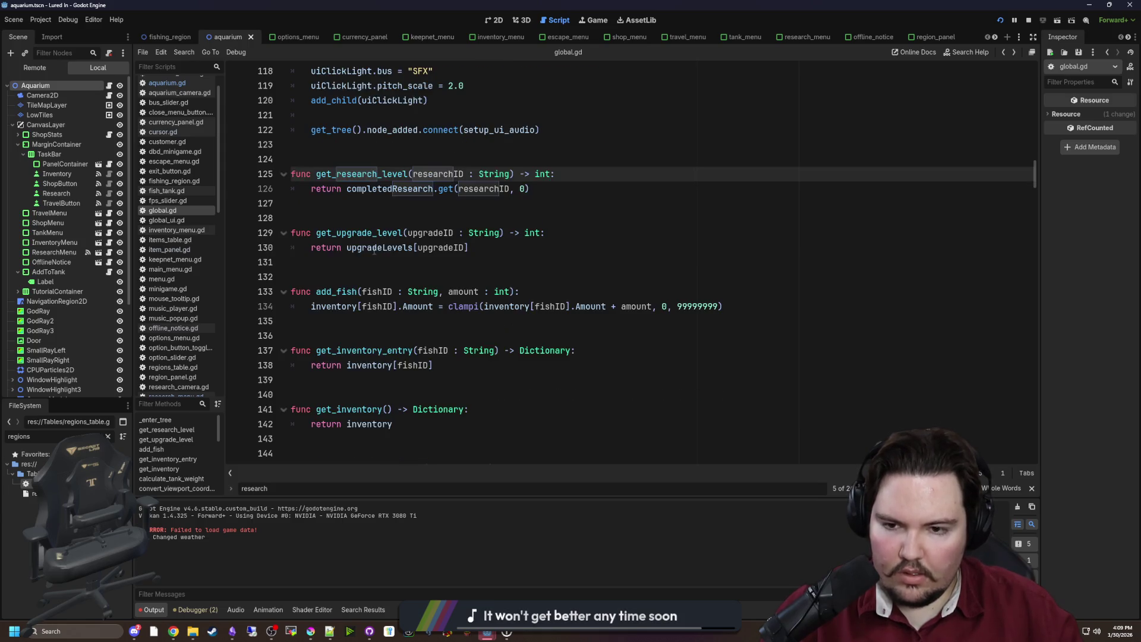
{"action": "key", "text": "alt+Left"}
Step: Change get_research_level to get_upgrade_level on aquarium.gd line 62 and save
{"action": "left_click", "coordinate": [723, 414]}
{"action": "left_click", "coordinate": [723, 398]}
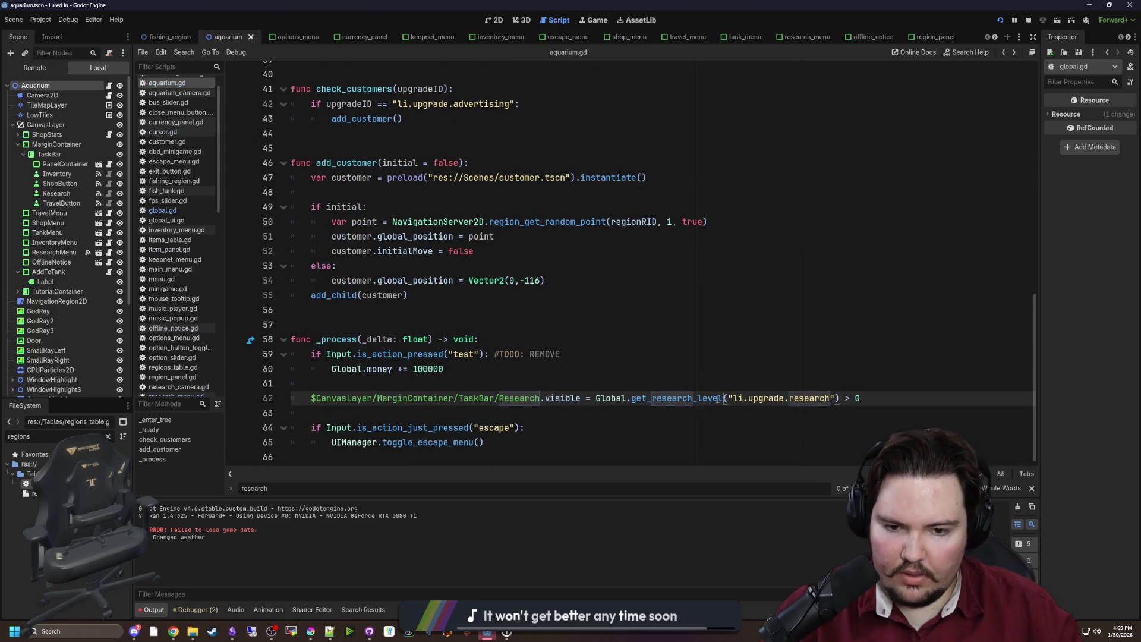
{"action": "type", "text": "upgrade"}
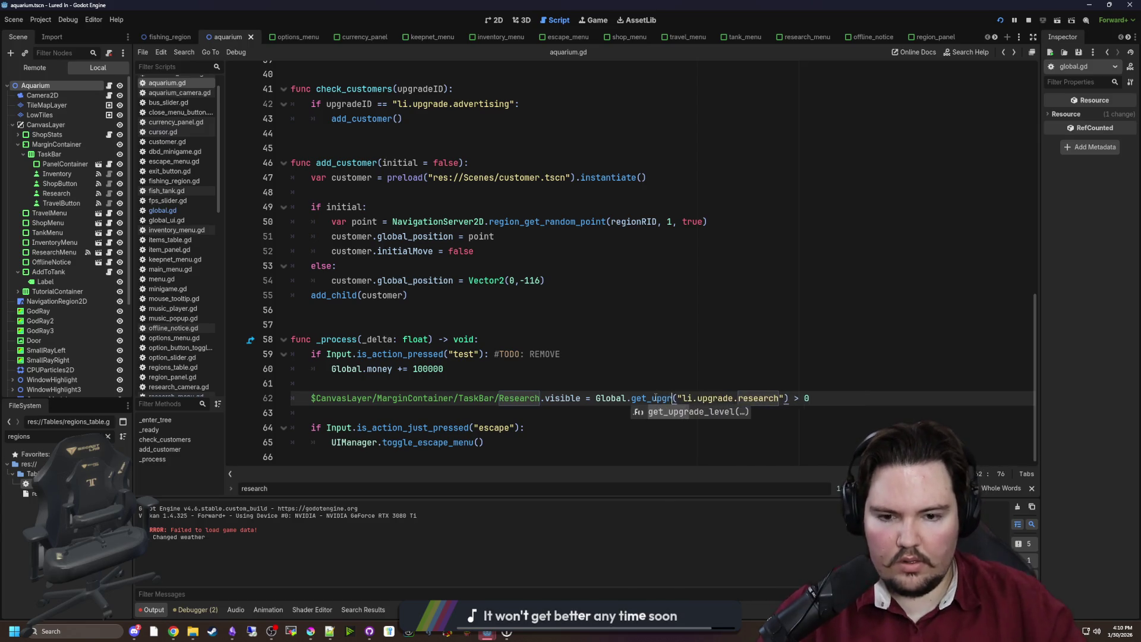
{"action": "key", "text": "Return"}
{"action": "left_click", "coordinate": [707, 342]}
{"action": "key", "text": "ctrl+s"}
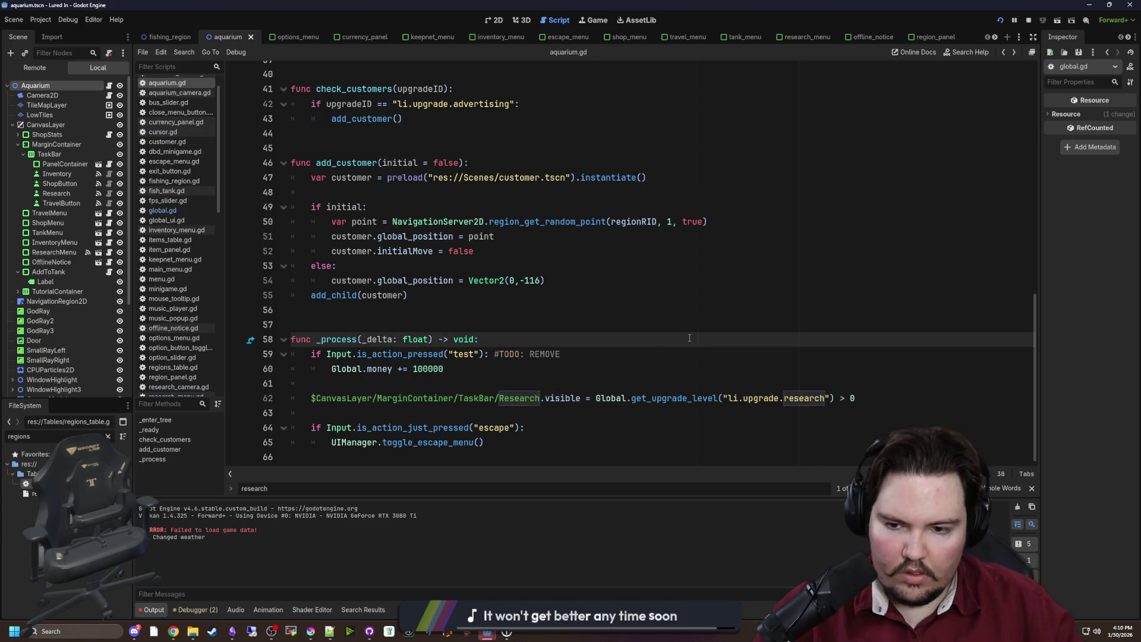
Step: In the running game's research tree, unlock the River research node
{"action": "left_click", "coordinate": [596, 20]}
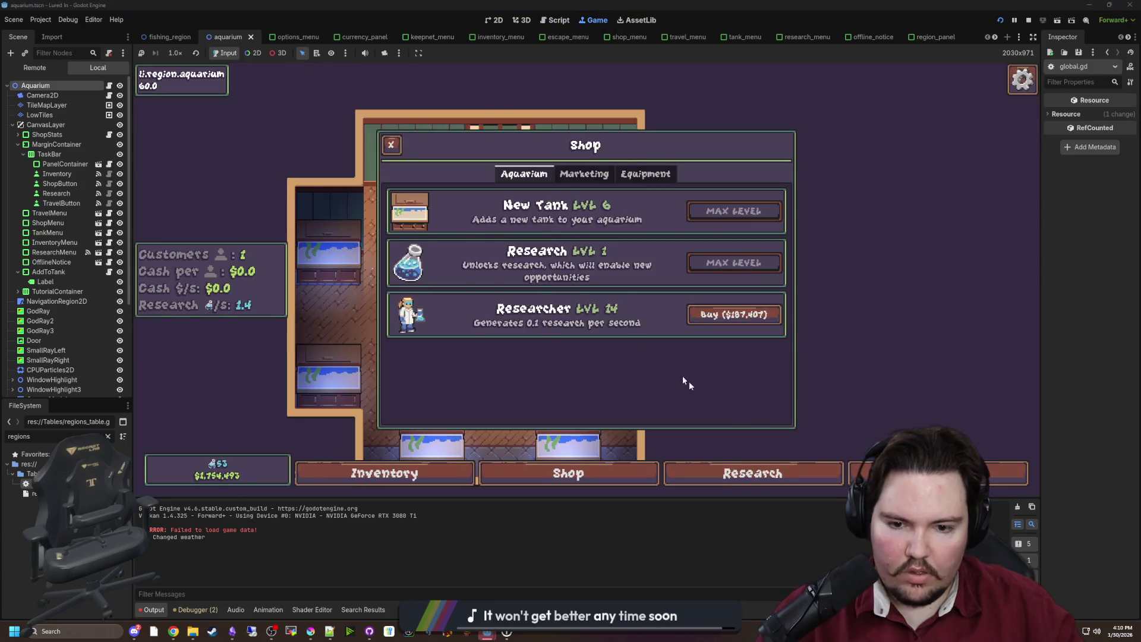
{"action": "left_click", "coordinate": [753, 471]}
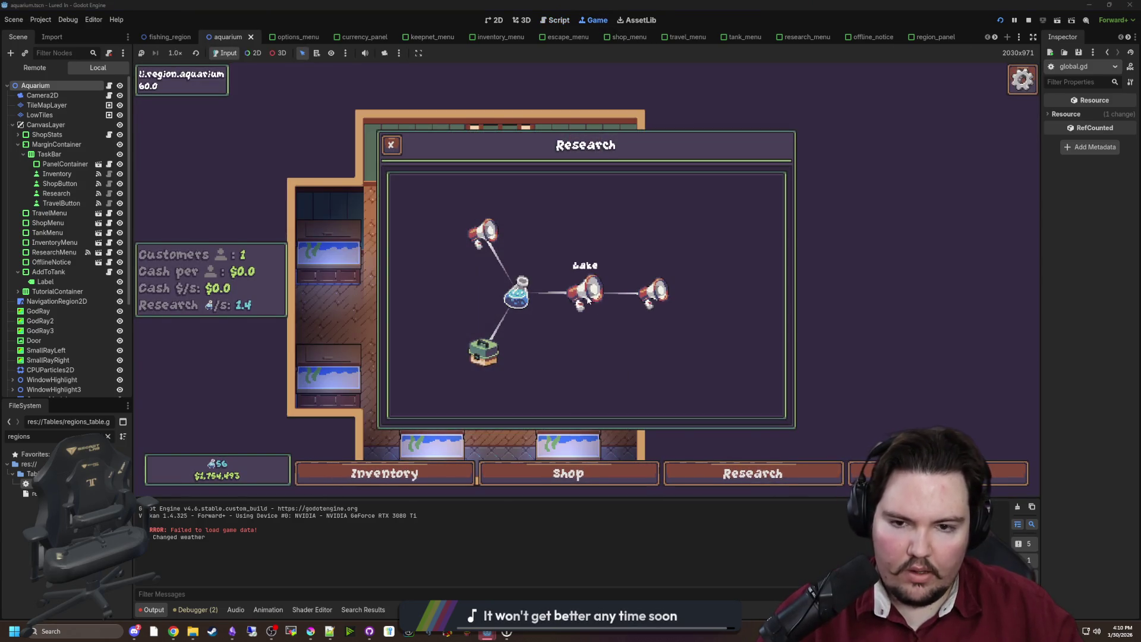
{"action": "mouse_move", "coordinate": [614, 293]}
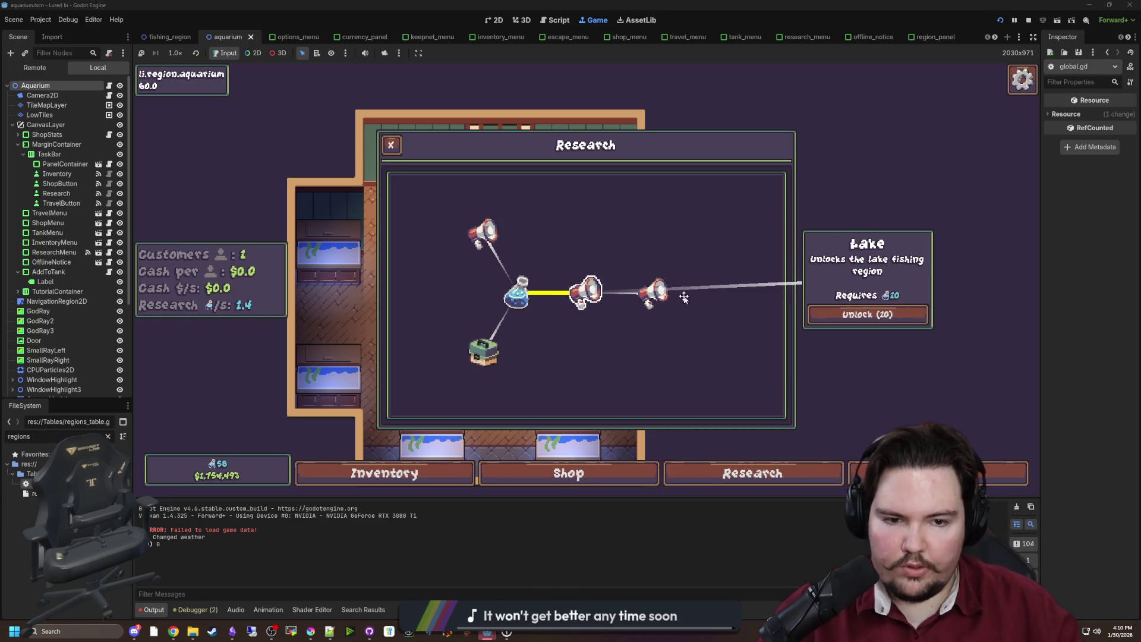
{"action": "mouse_move", "coordinate": [654, 291]}
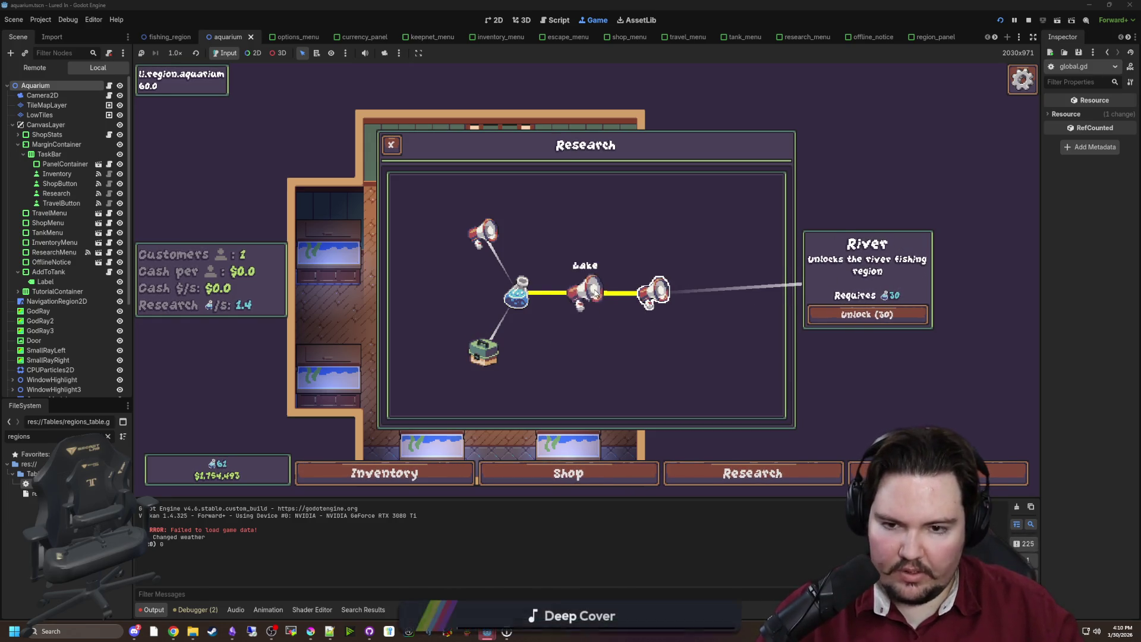
{"action": "left_click", "coordinate": [577, 295]}
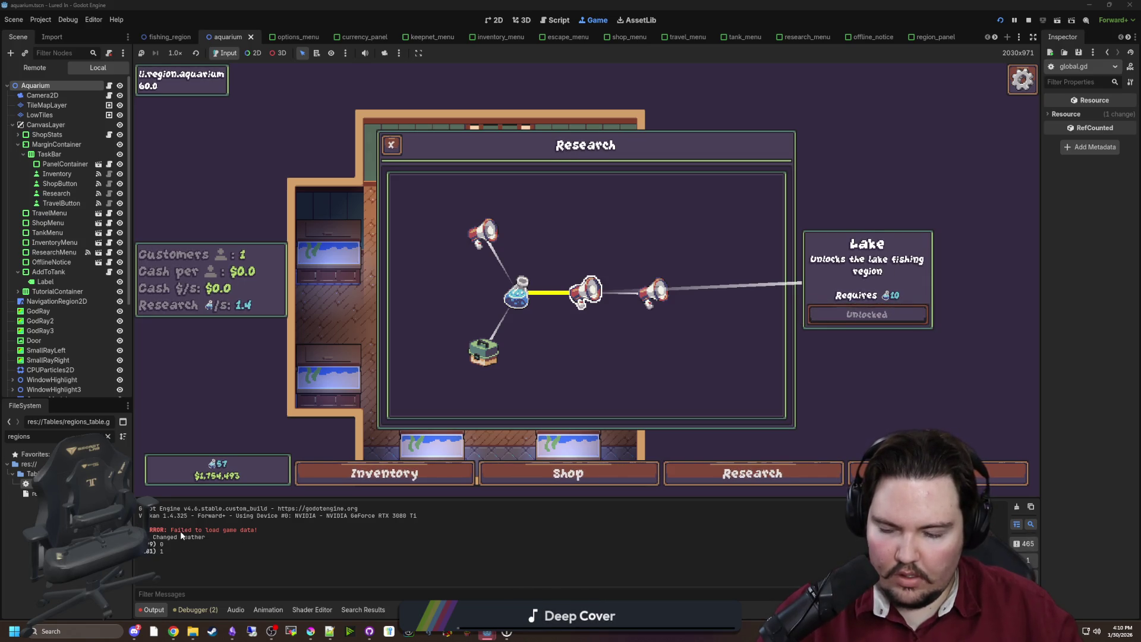
{"action": "left_click", "coordinate": [655, 294]}
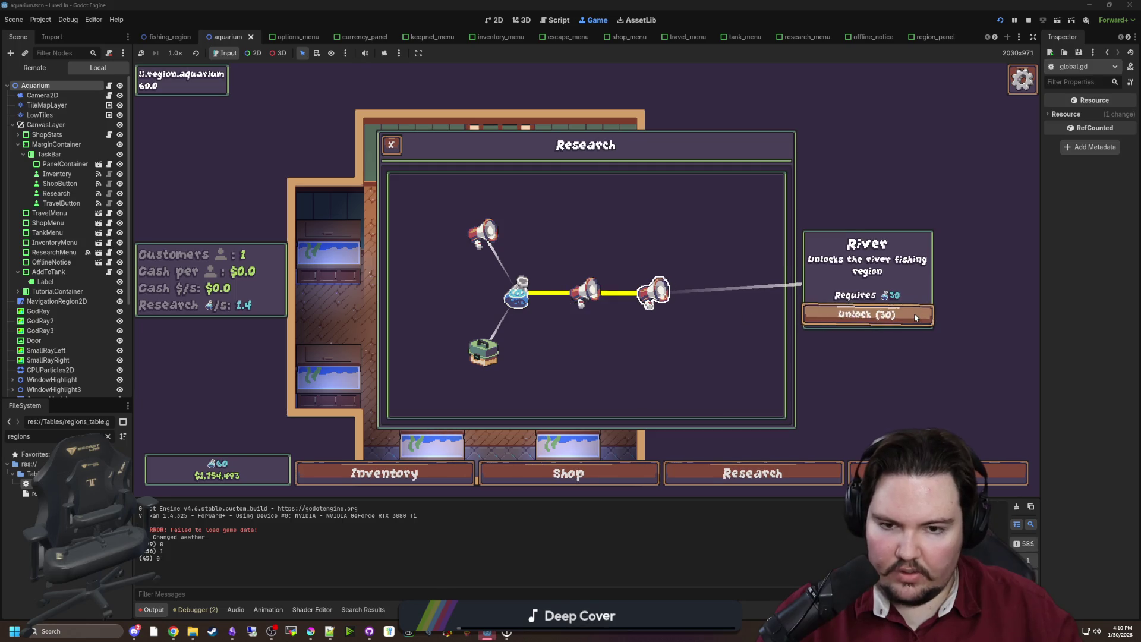
{"action": "left_click", "coordinate": [915, 318]}
{"action": "left_click", "coordinate": [589, 294]}
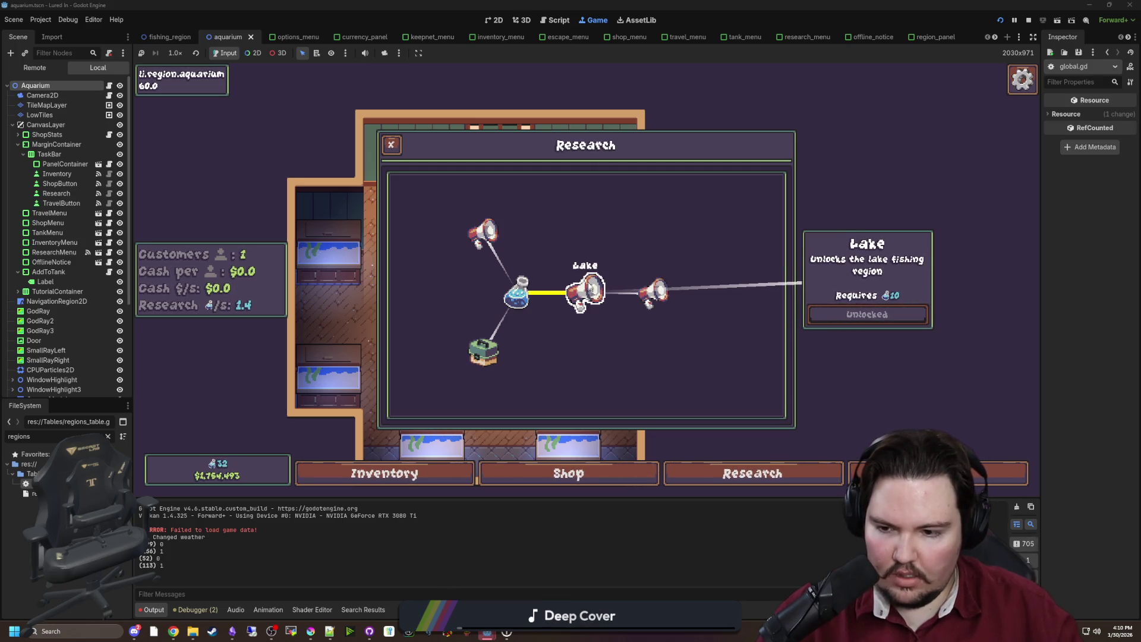
Step: Unlock the Marketing and Equipment research nodes and close the research tree
{"action": "left_click", "coordinate": [482, 231]}
{"action": "left_click", "coordinate": [867, 314]}
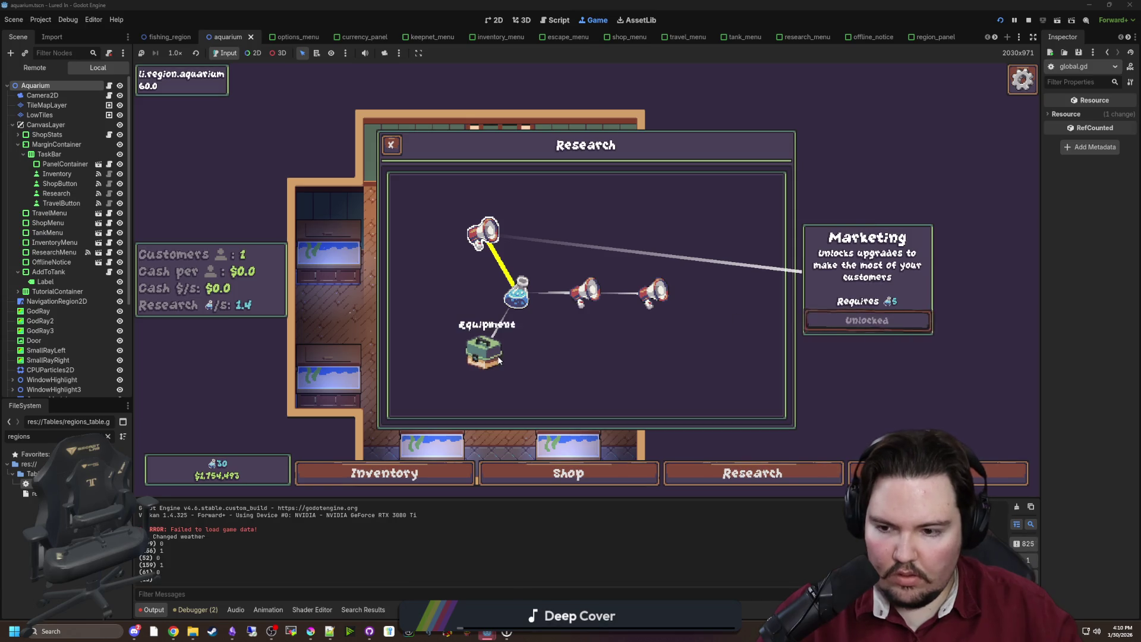
{"action": "left_click", "coordinate": [484, 351]}
{"action": "left_click", "coordinate": [867, 314]}
{"action": "left_click", "coordinate": [585, 292]}
{"action": "key", "text": "Escape"}
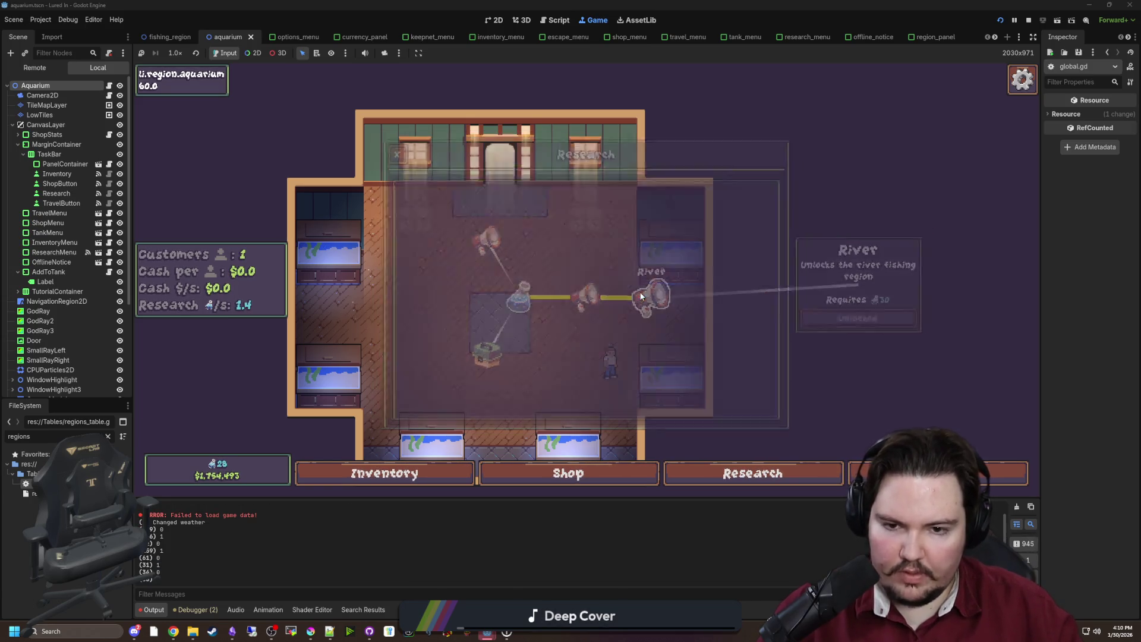
Step: Buy Improved Bait and Larger Keepnet levels in the shop's Equipment tab
{"action": "left_click", "coordinate": [614, 473]}
{"action": "left_click", "coordinate": [645, 174]}
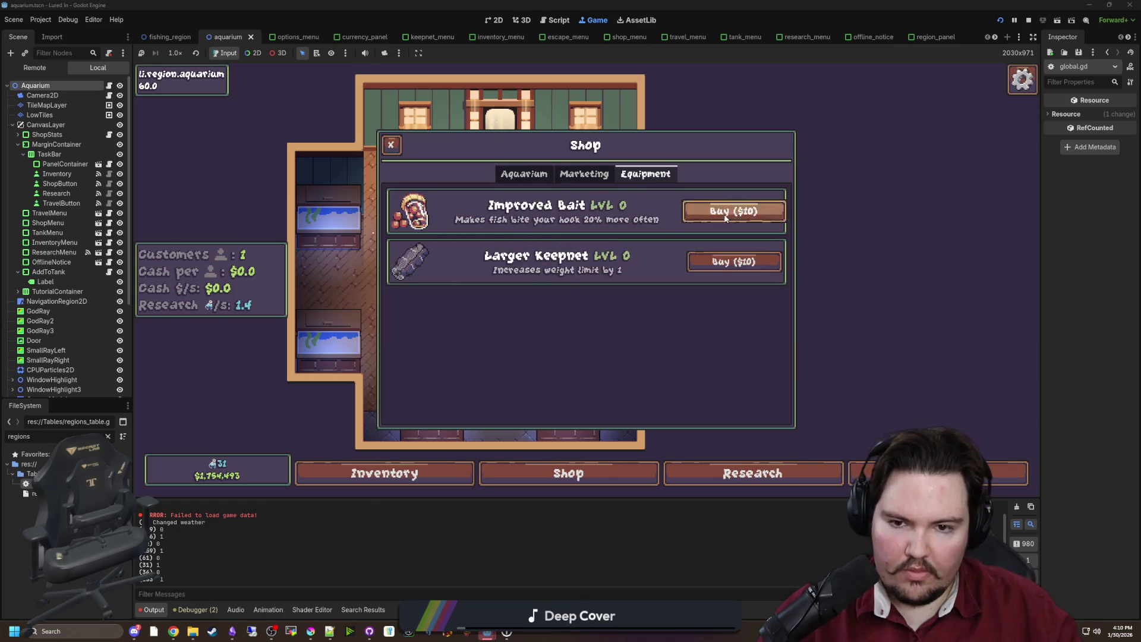
{"action": "left_click", "coordinate": [733, 211]}
{"action": "left_click", "coordinate": [733, 211]}
{"action": "left_click", "coordinate": [730, 261]}
{"action": "left_click", "coordinate": [730, 261]}
Step: Quit the game to the desktop from the pause menu
{"action": "key", "text": "Escape"}
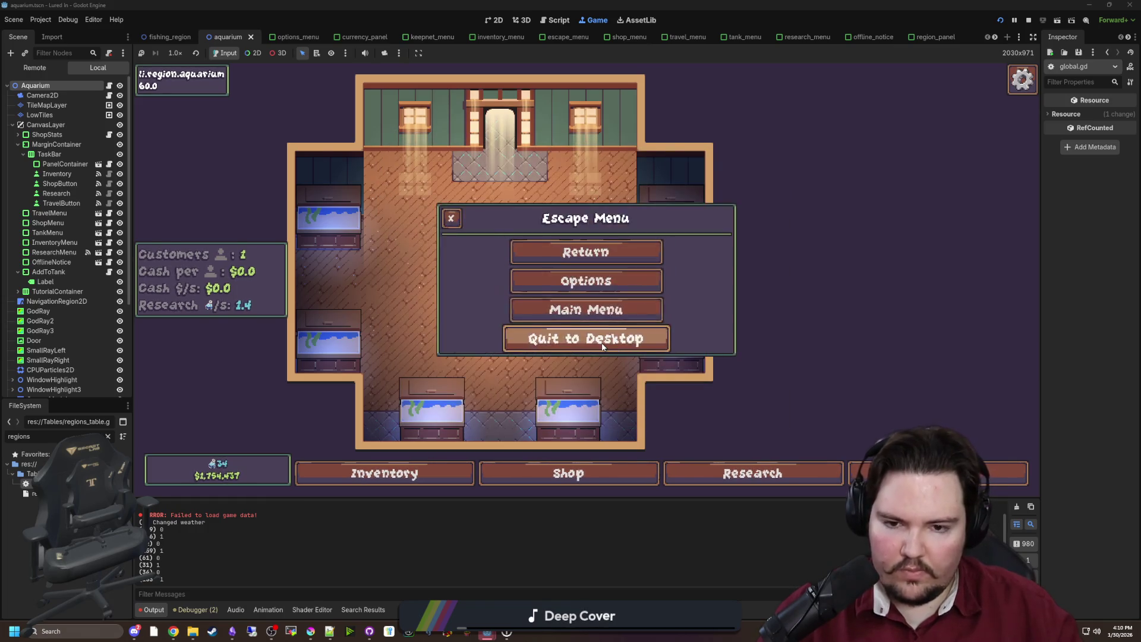
{"action": "key", "text": "Escape"}
{"action": "left_click", "coordinate": [602, 342]}
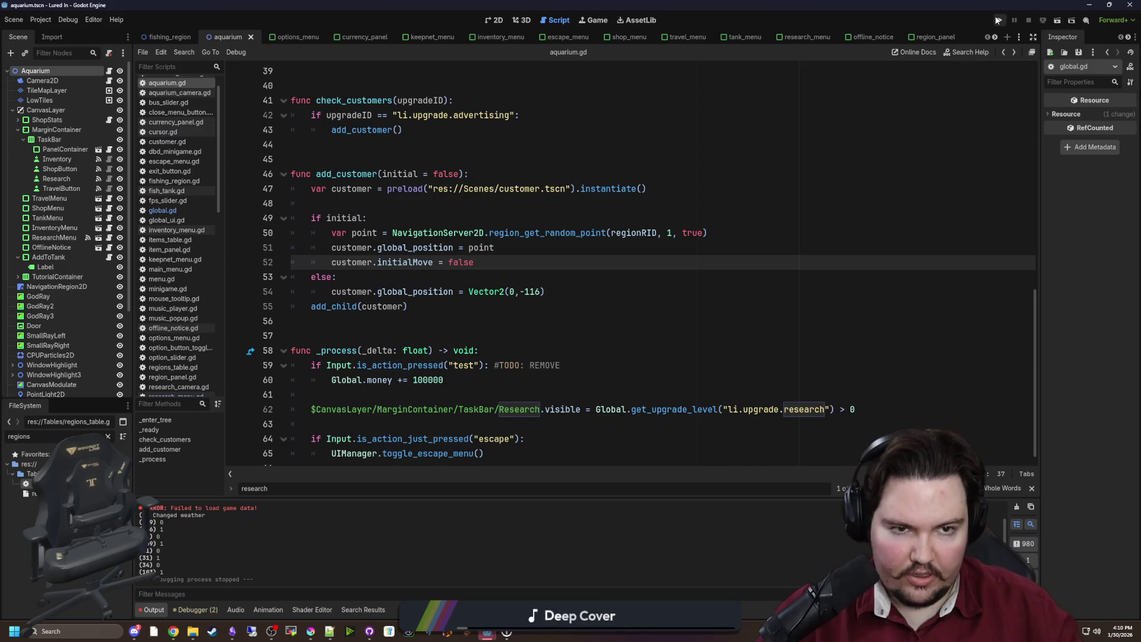
Step: Relaunch the game and start playing from the main menu
{"action": "left_click", "coordinate": [998, 20]}
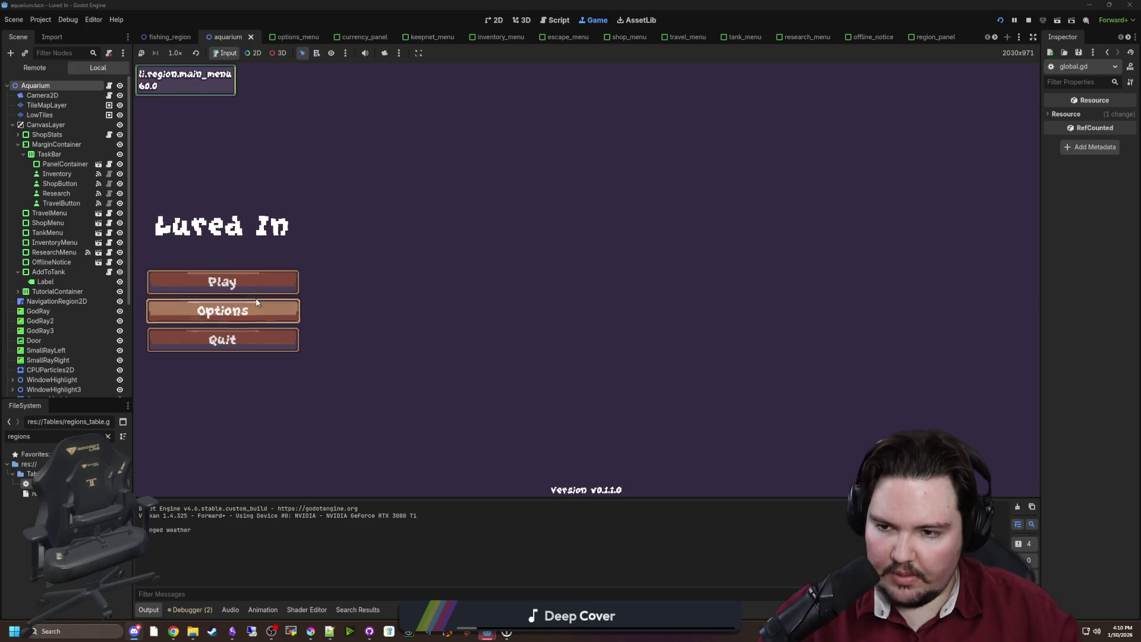
{"action": "left_click", "coordinate": [223, 311]}
{"action": "left_click", "coordinate": [426, 172]}
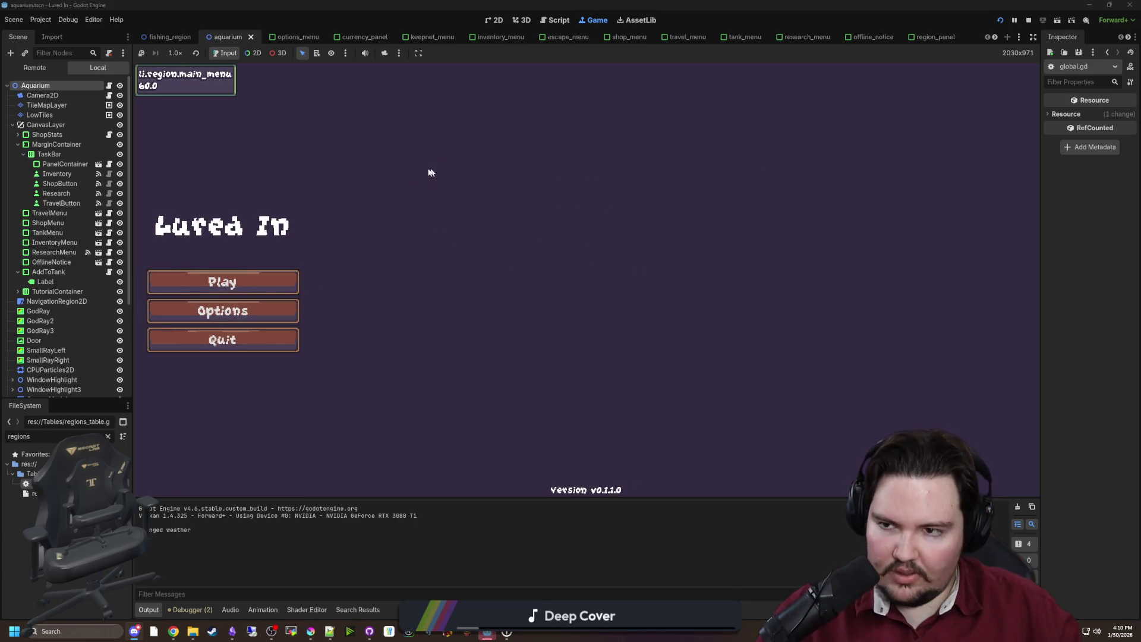
{"action": "left_click", "coordinate": [281, 282]}
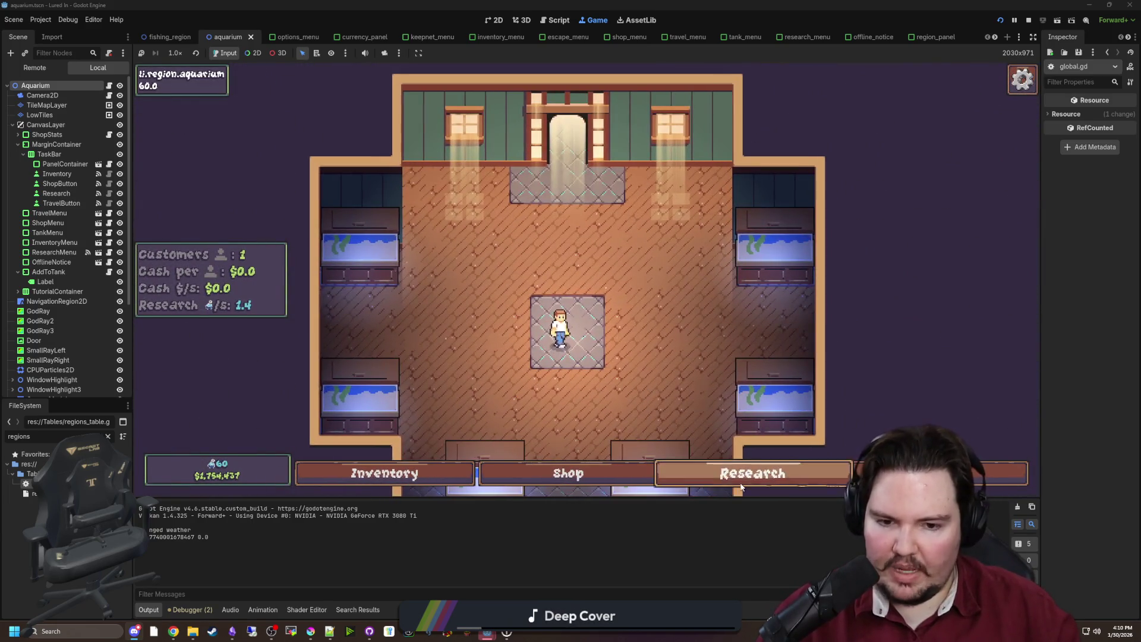
Step: Look over the research tree, then open the shop
{"action": "left_click", "coordinate": [741, 488]}
{"action": "mouse_move", "coordinate": [660, 268]}
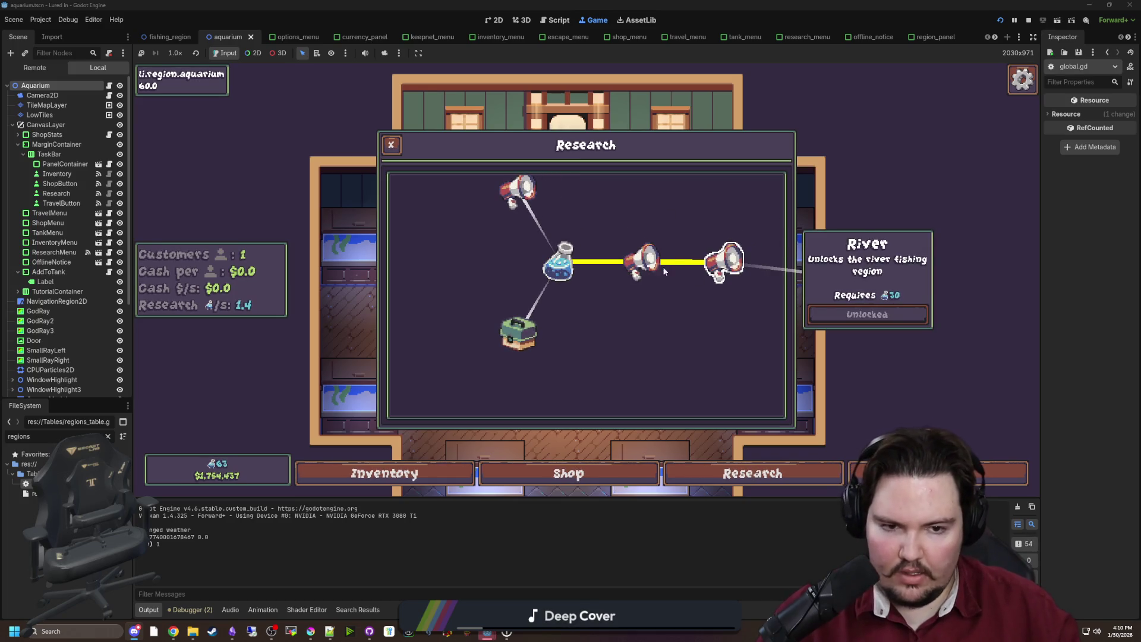
{"action": "mouse_move", "coordinate": [511, 195]}
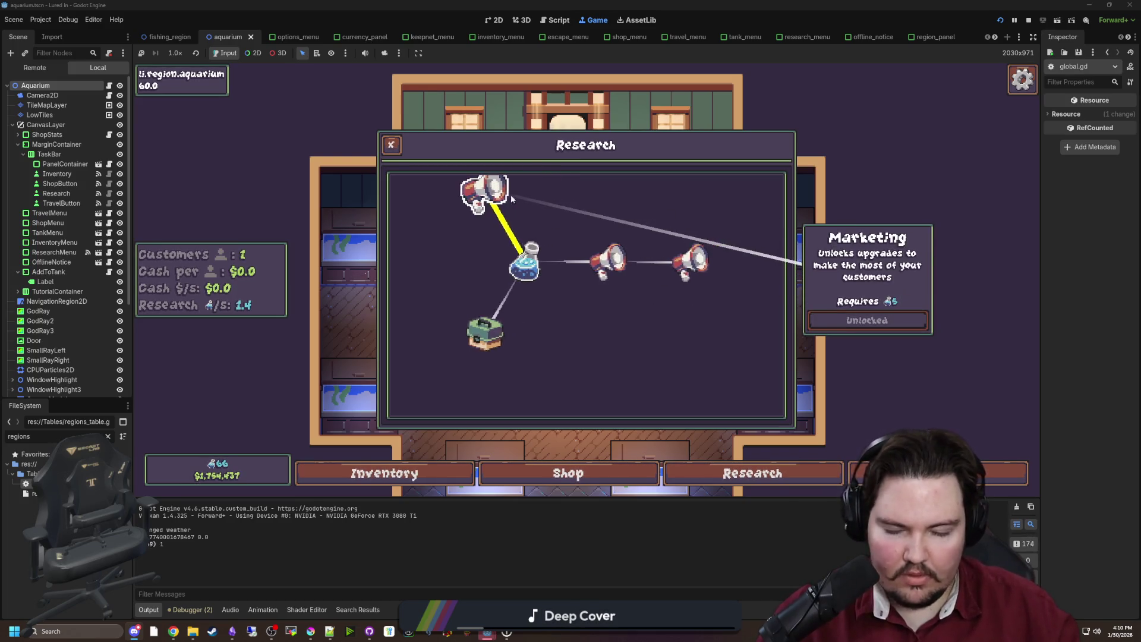
{"action": "key", "text": "Escape"}
{"action": "left_click", "coordinate": [569, 473]}
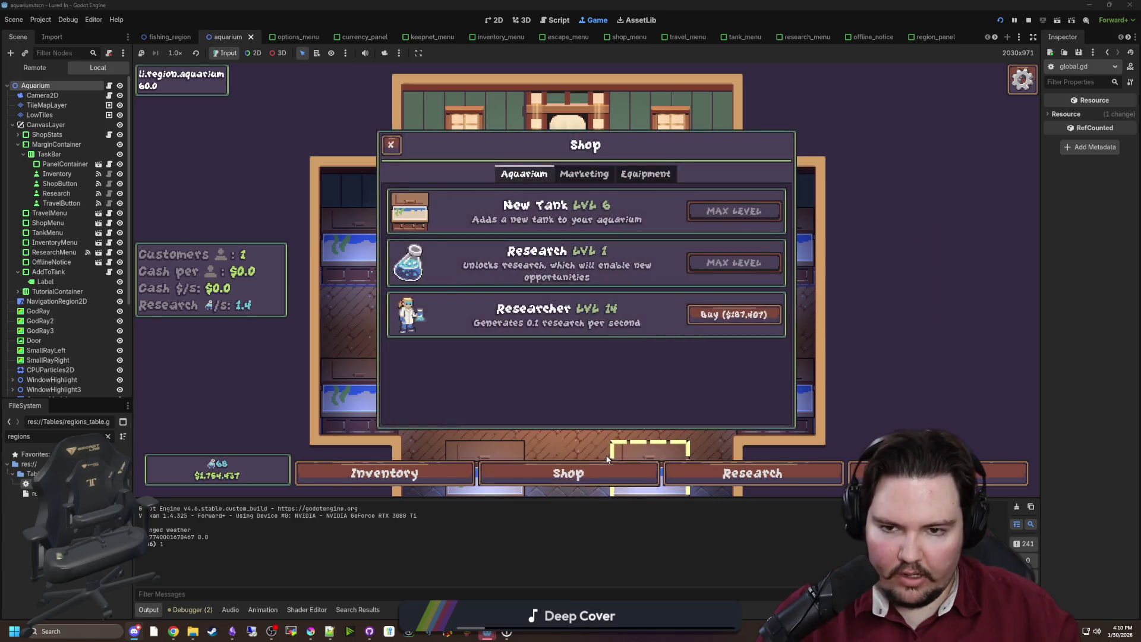
{"action": "left_click", "coordinate": [570, 466]}
{"action": "left_click", "coordinate": [570, 470]}
Step: Buy Advertising to level 1 and Merchandise to level 3 in the Marketing tab
{"action": "left_click", "coordinate": [611, 173]}
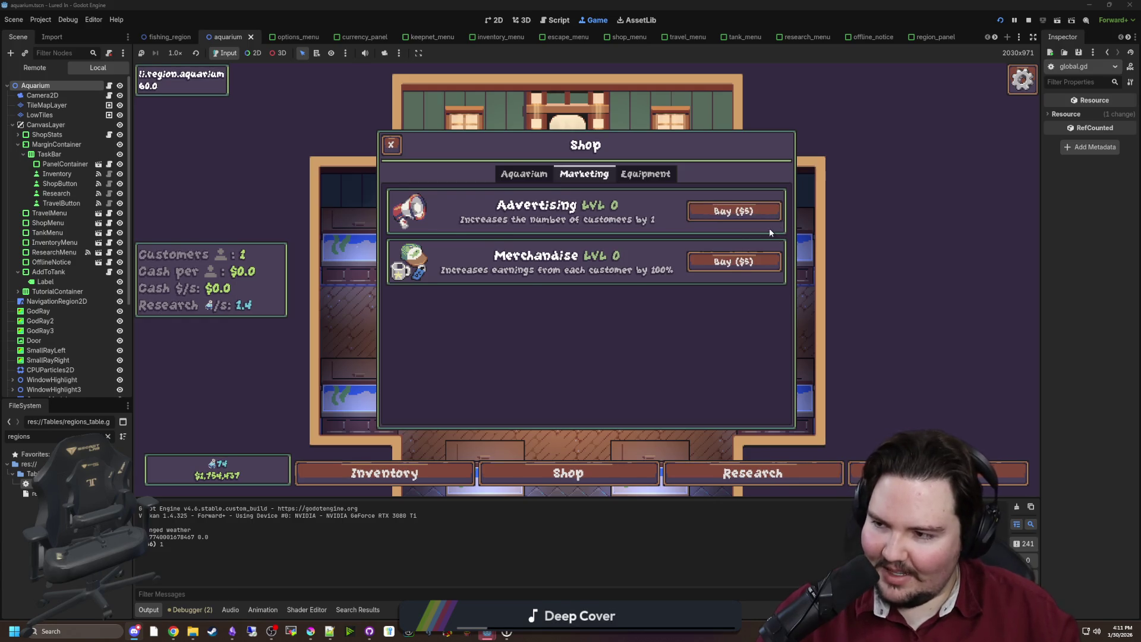
{"action": "left_click", "coordinate": [745, 211]}
{"action": "left_click", "coordinate": [749, 262]}
{"action": "left_click", "coordinate": [748, 261]}
{"action": "left_click", "coordinate": [749, 262]}
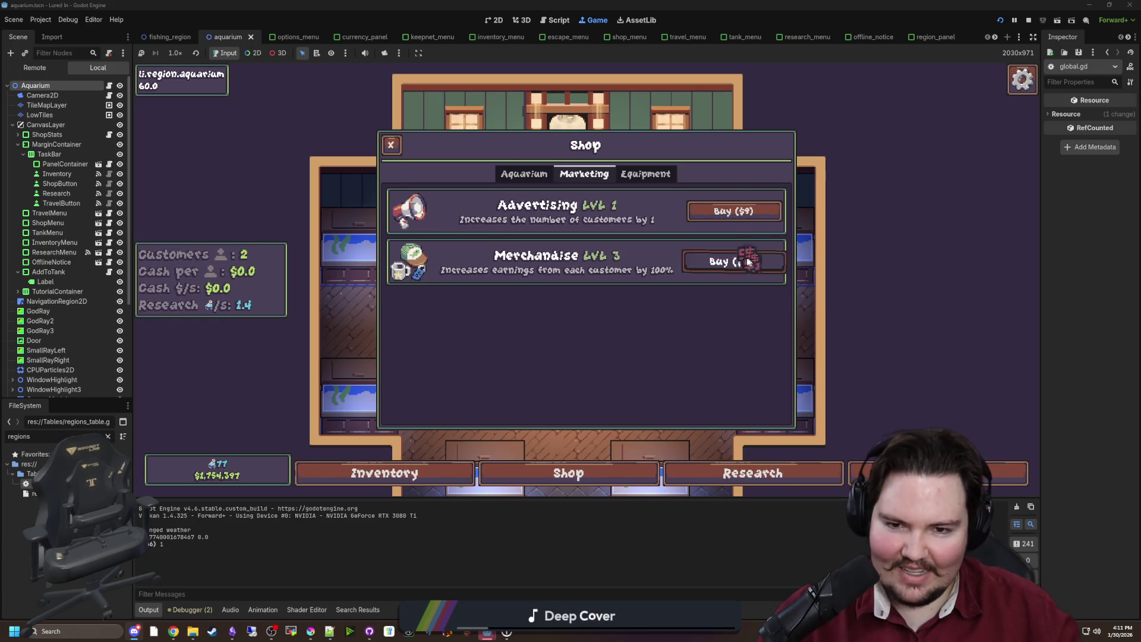
{"action": "left_click", "coordinate": [748, 261]}
{"action": "left_click", "coordinate": [645, 173]}
{"action": "left_click", "coordinate": [602, 175]}
{"action": "left_click", "coordinate": [525, 175]}
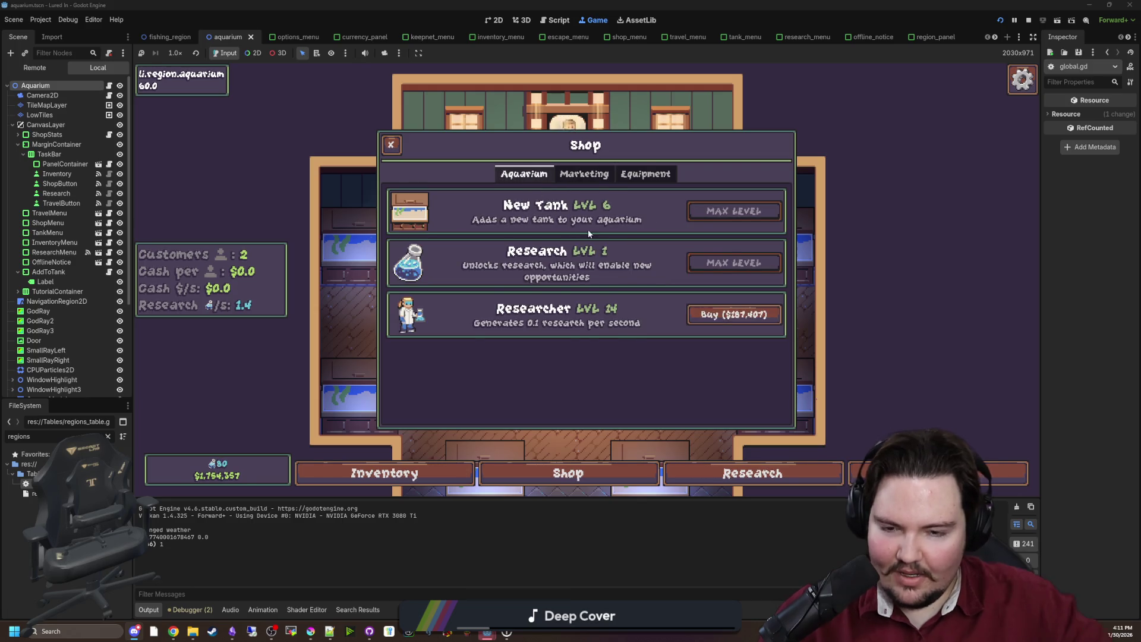
Step: Check the empty inventory and glance at the research tree
{"action": "left_click", "coordinate": [368, 469]}
{"action": "left_click", "coordinate": [369, 469]}
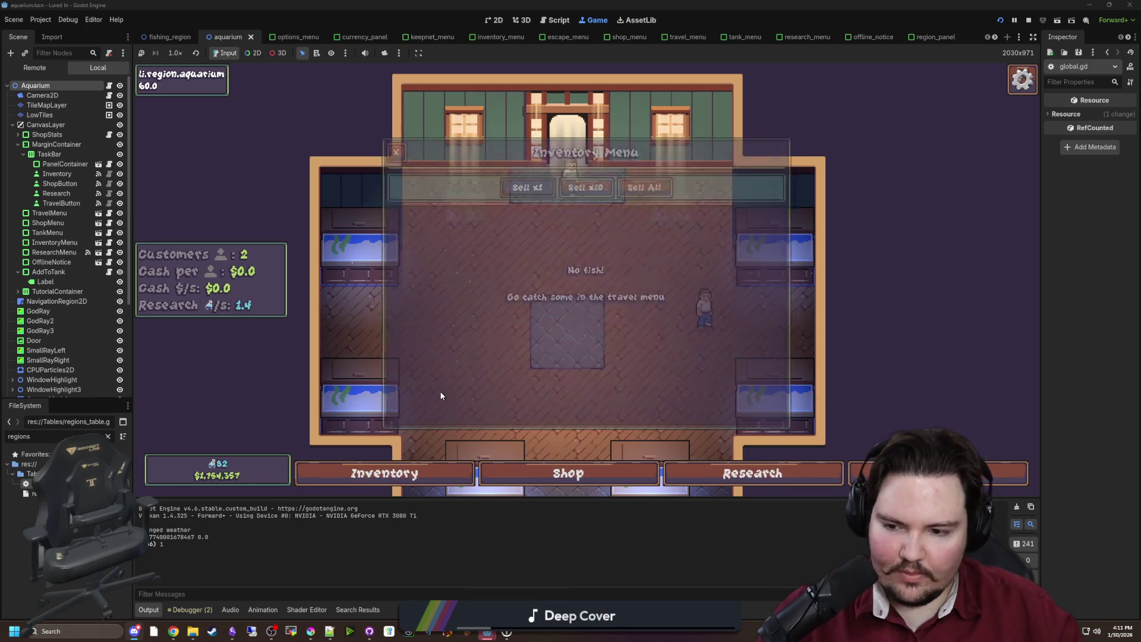
{"action": "left_click", "coordinate": [811, 469]}
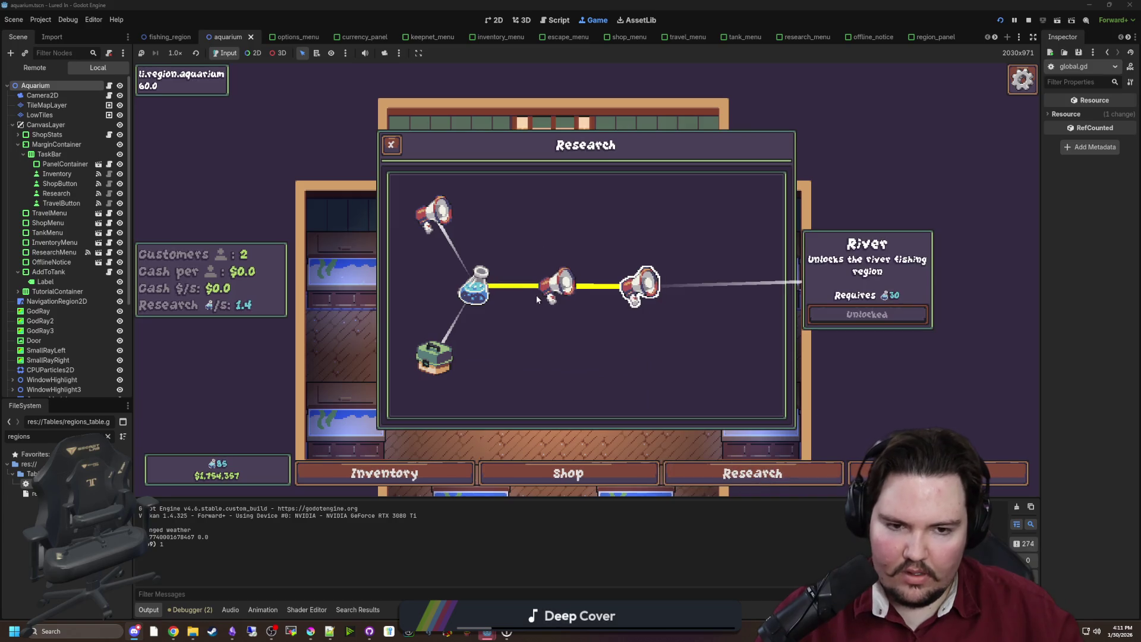
{"action": "key", "text": "Escape"}
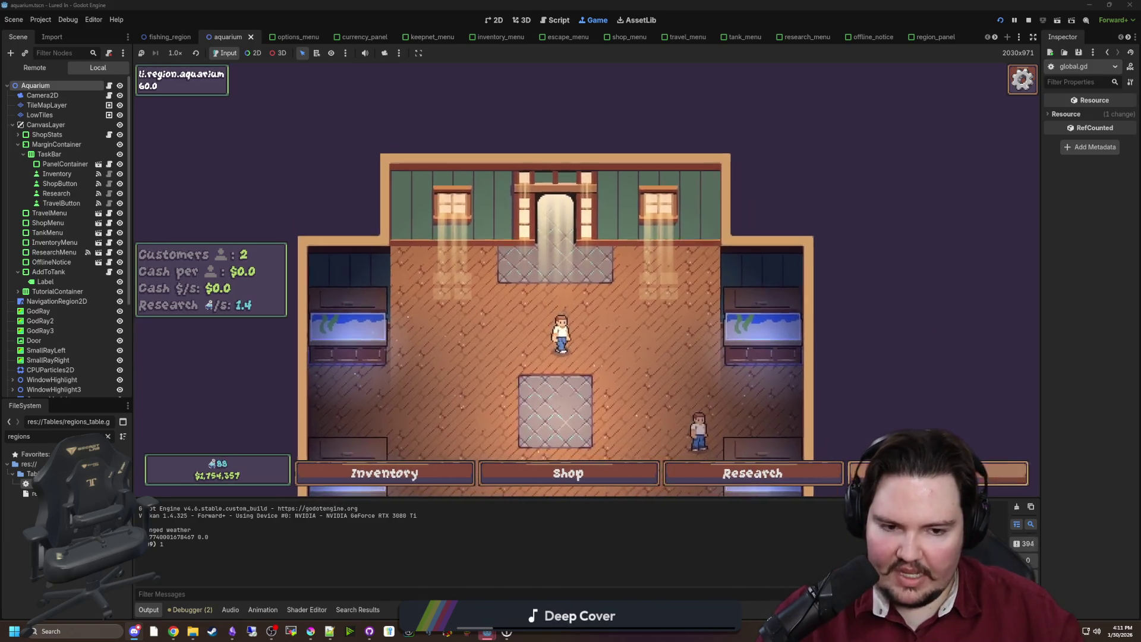
Step: Travel to the Pond, cast, and win the reel minigame to land a fish
{"action": "key", "text": "t"}
{"action": "left_click", "coordinate": [737, 196]}
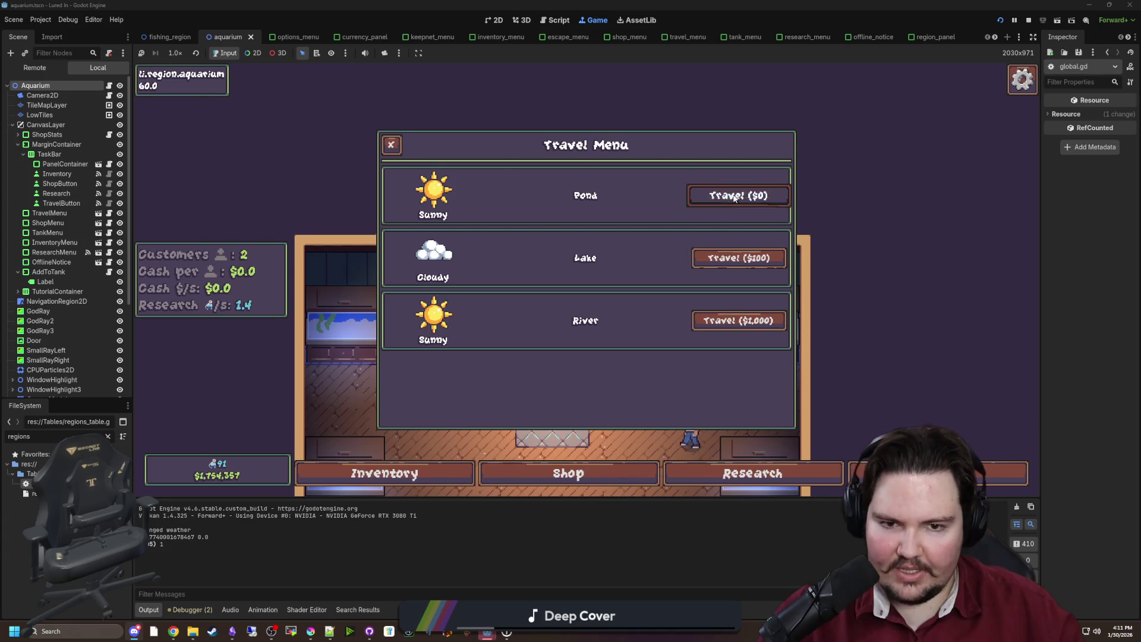
{"action": "left_click_drag", "start_coordinate": [564, 286], "coordinate": [486, 171]}
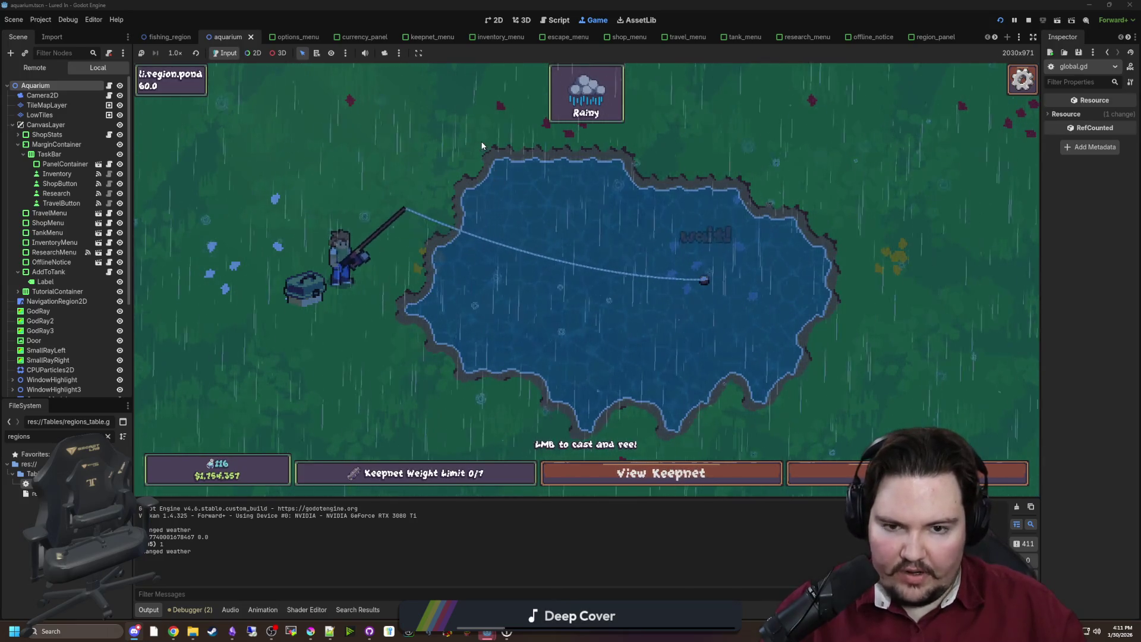
{"action": "left_click", "coordinate": [523, 168]}
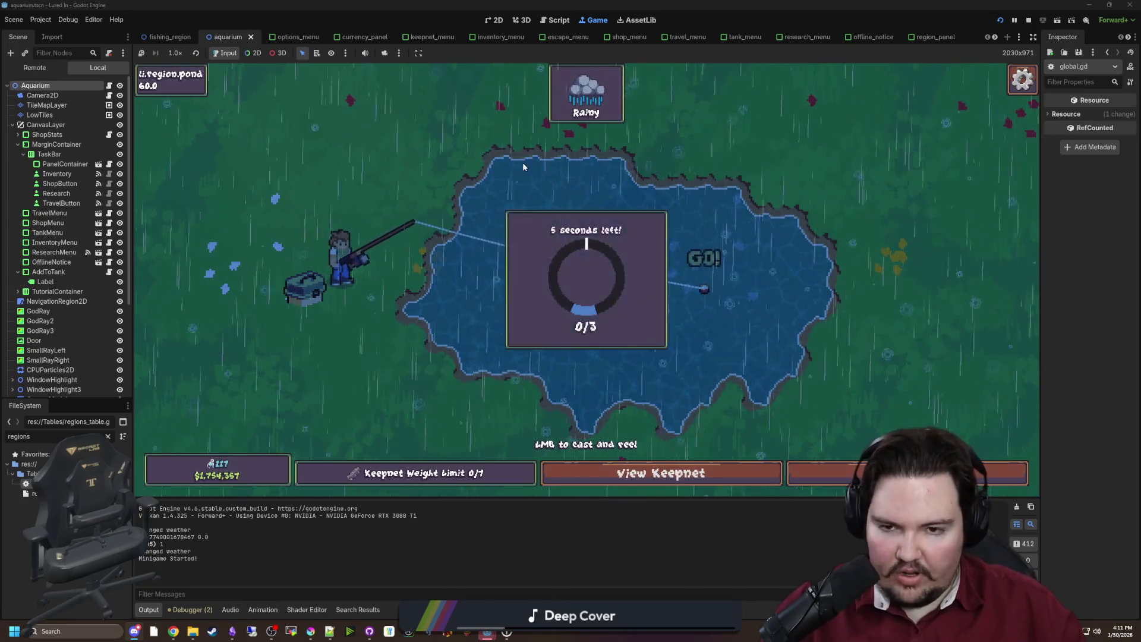
{"action": "left_click", "coordinate": [559, 196]}
{"action": "left_click", "coordinate": [588, 215]}
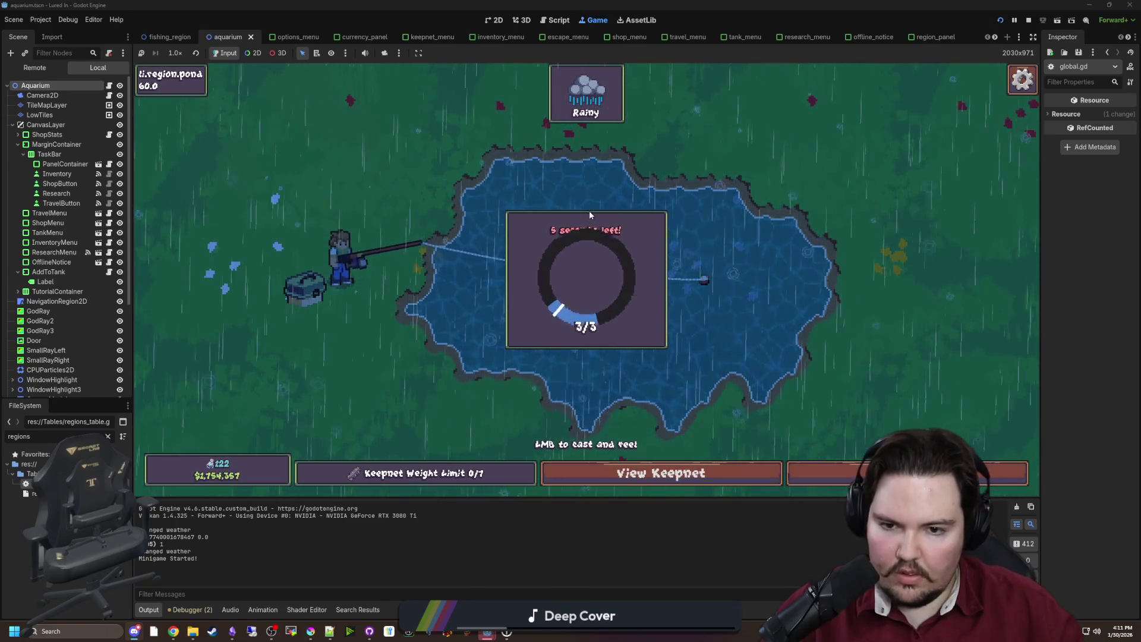
{"action": "left_click", "coordinate": [589, 210]}
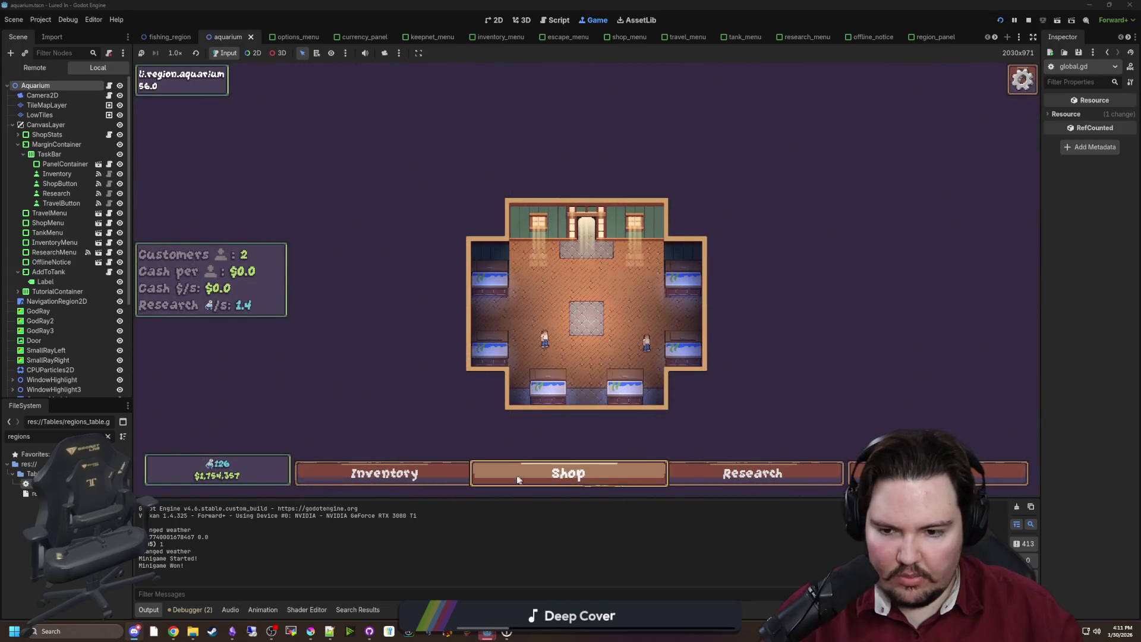
Step: Move the caught Minnow from the inventory into an aquarium tank slot
{"action": "left_click", "coordinate": [518, 479]}
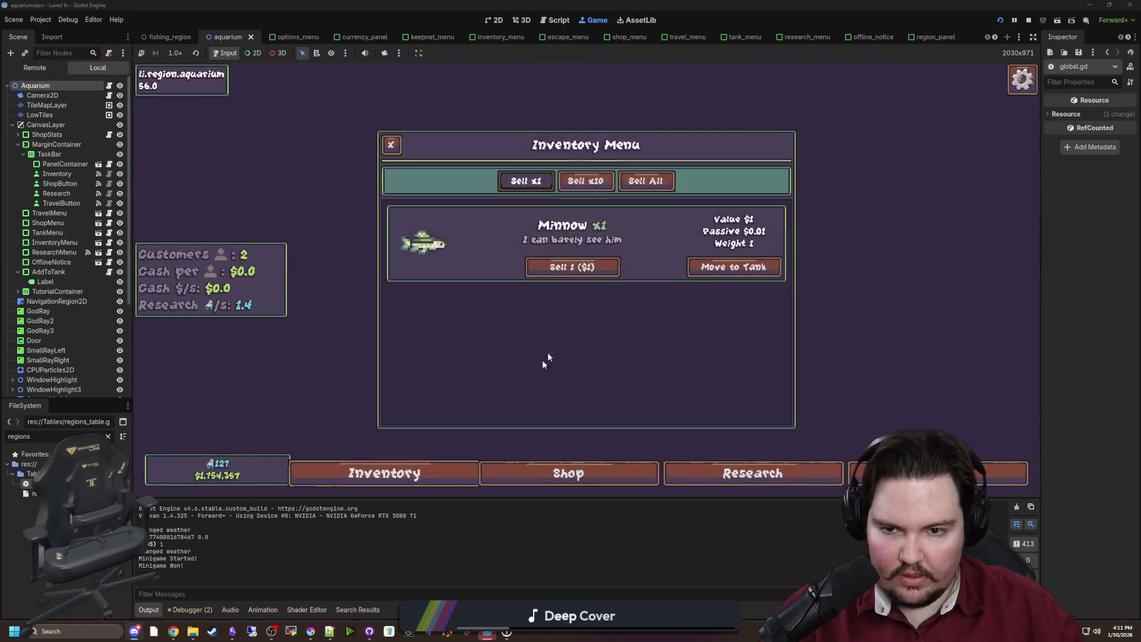
{"action": "left_click", "coordinate": [746, 269]}
{"action": "left_click", "coordinate": [490, 283]}
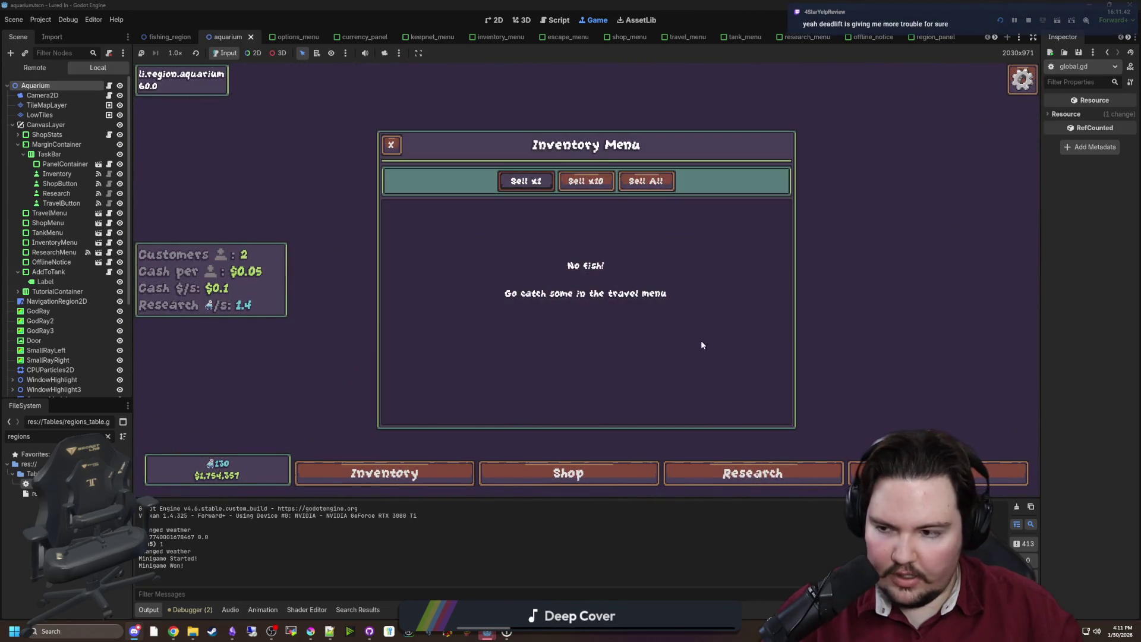
Step: Return to the Pond and land another fish through the reel minigame
{"action": "left_click", "coordinate": [855, 473]}
{"action": "left_click", "coordinate": [740, 194]}
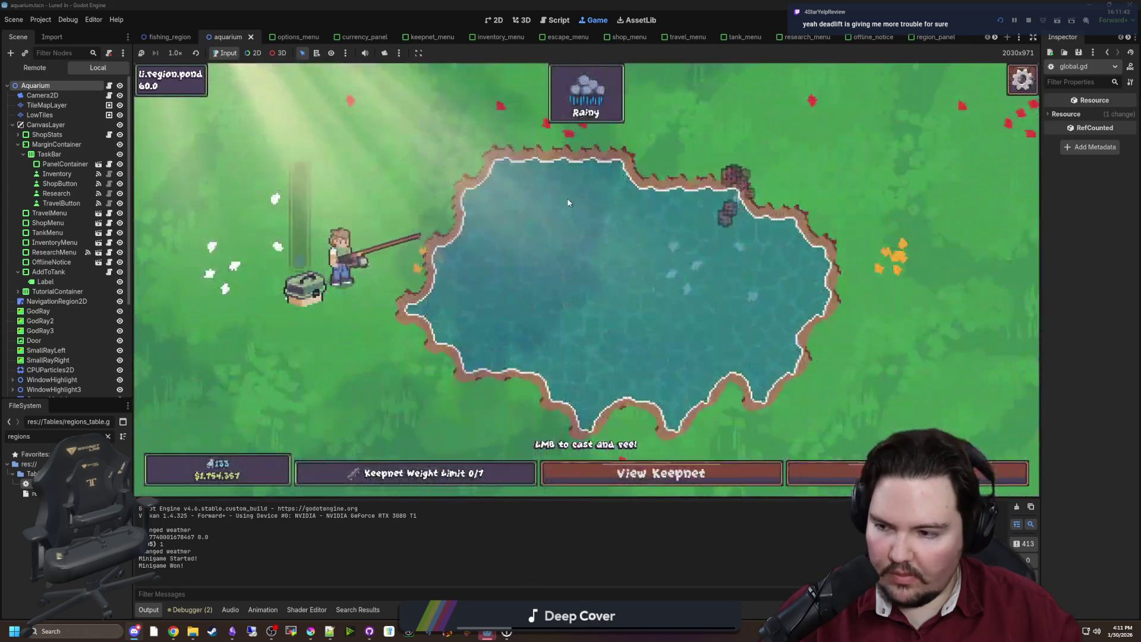
{"action": "left_click_drag", "start_coordinate": [567, 202], "coordinate": [571, 169]}
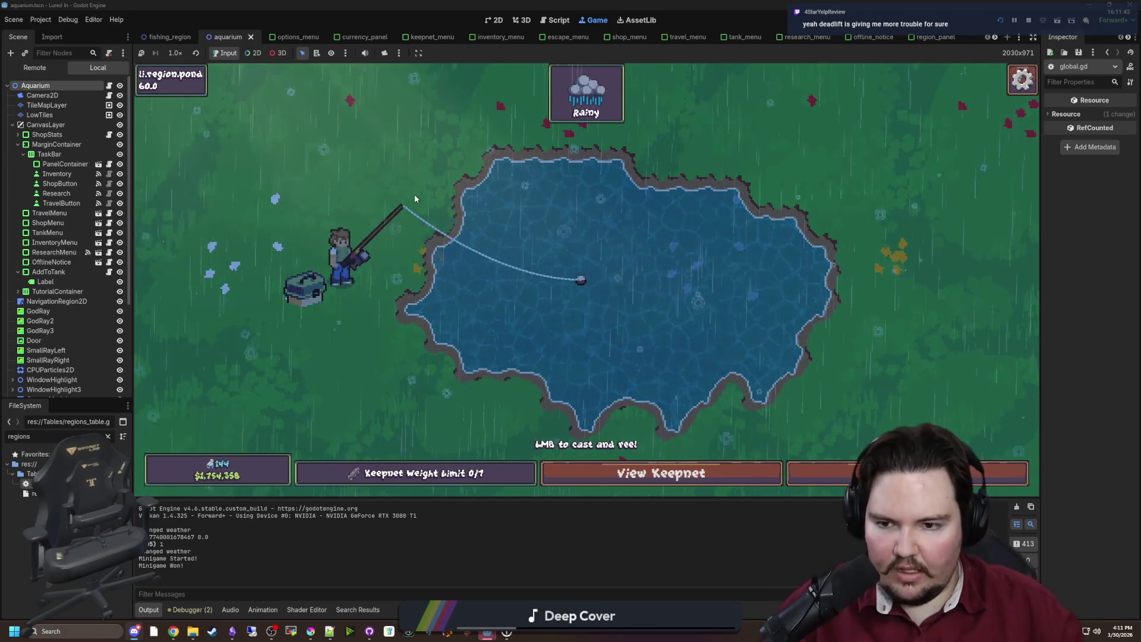
{"action": "left_click", "coordinate": [394, 344]}
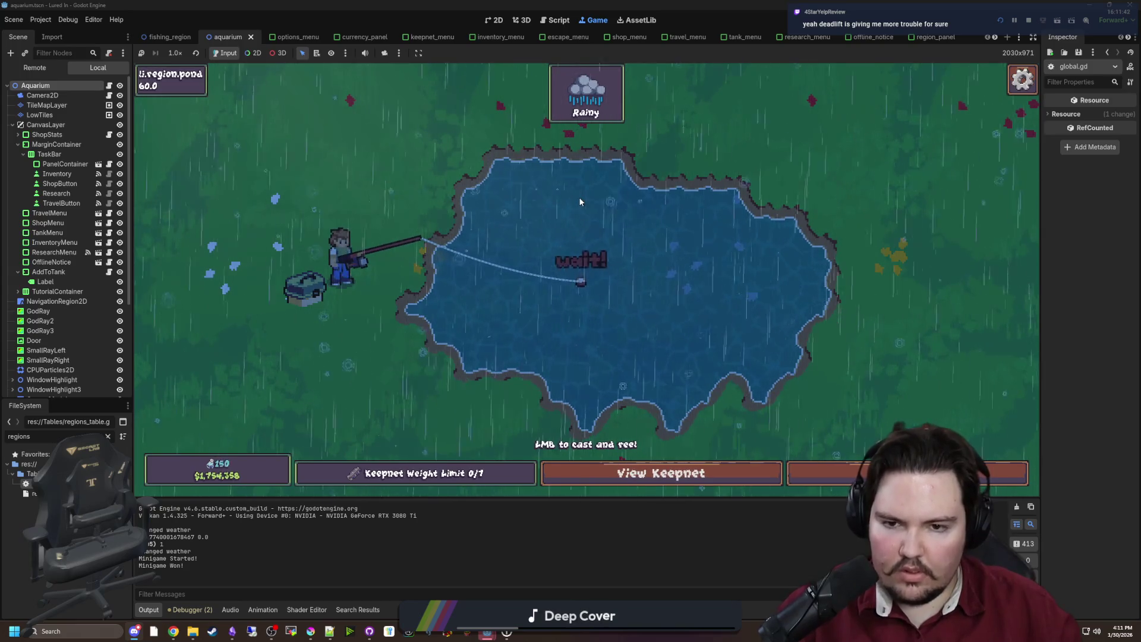
{"action": "left_click", "coordinate": [600, 170]}
{"action": "left_click", "coordinate": [630, 181]}
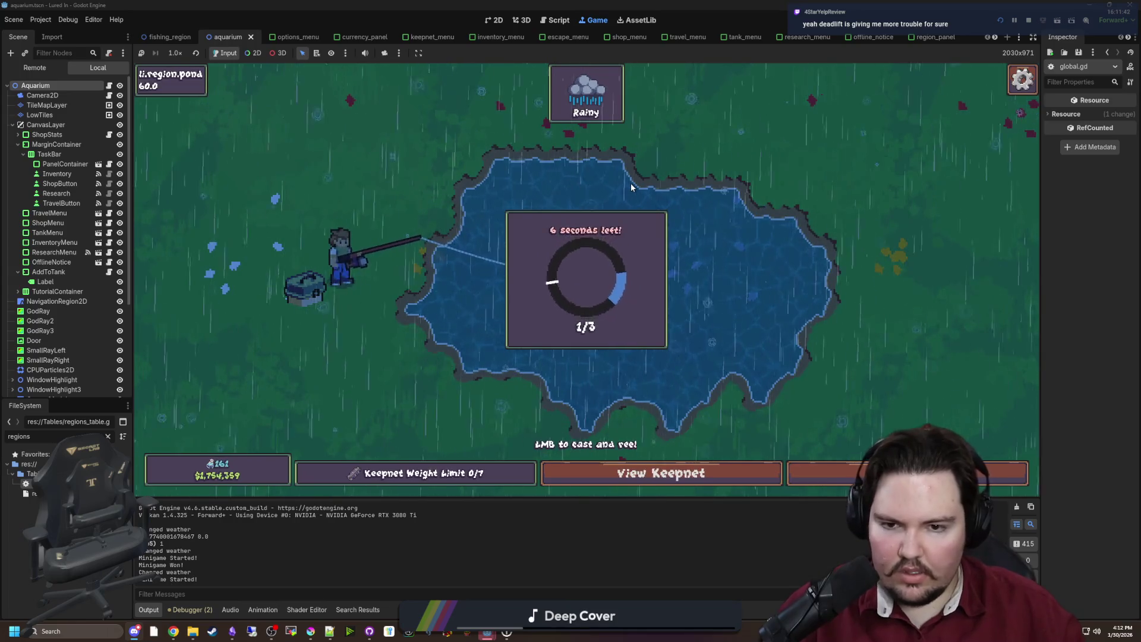
{"action": "left_click", "coordinate": [631, 186]}
{"action": "left_click", "coordinate": [636, 194]}
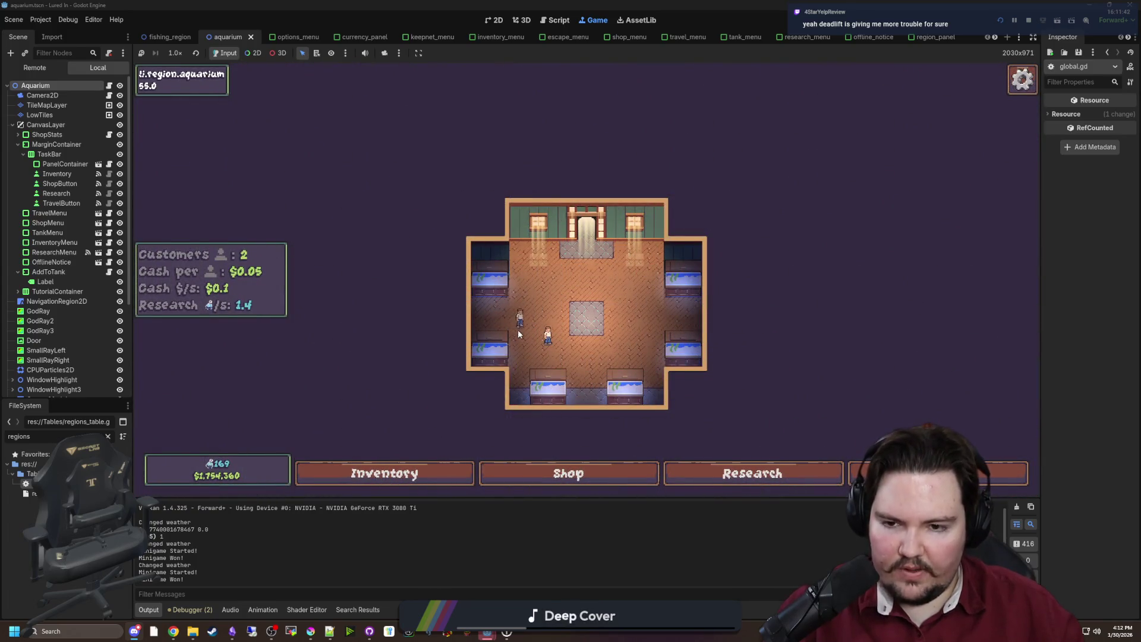
Step: Catch another fish at the rainy Pond and travel back to the aquarium
{"action": "key", "text": "Escape"}
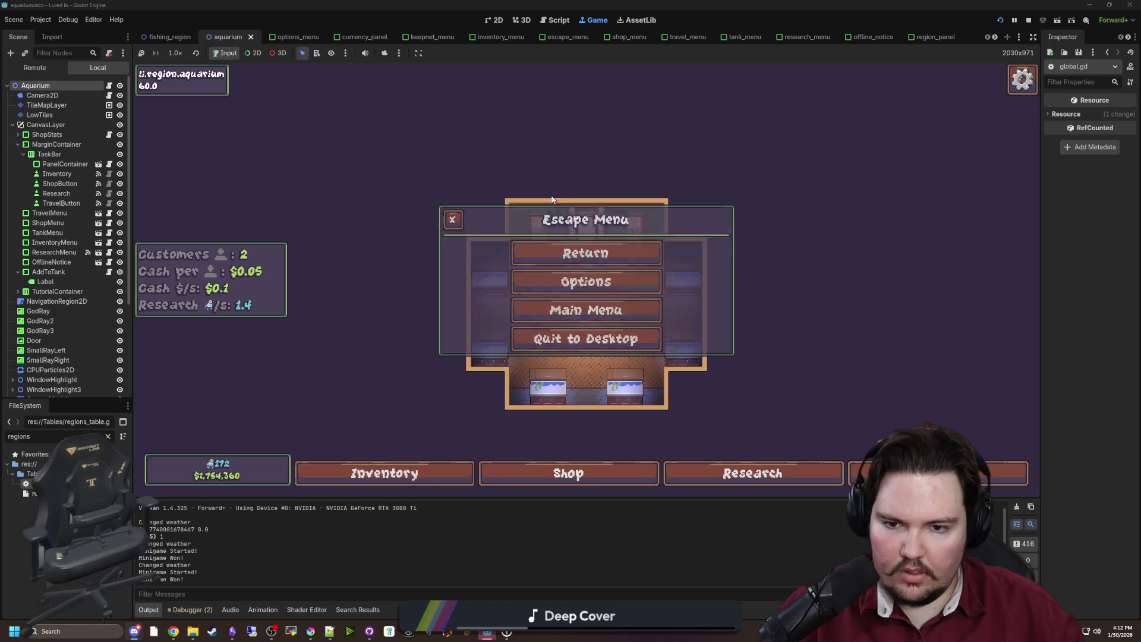
{"action": "key", "text": "Escape"}
{"action": "scroll", "coordinate": [575, 303], "scroll_direction": "up", "scroll_amount": 4}
{"action": "scroll", "coordinate": [576, 302], "scroll_direction": "down", "scroll_amount": 4}
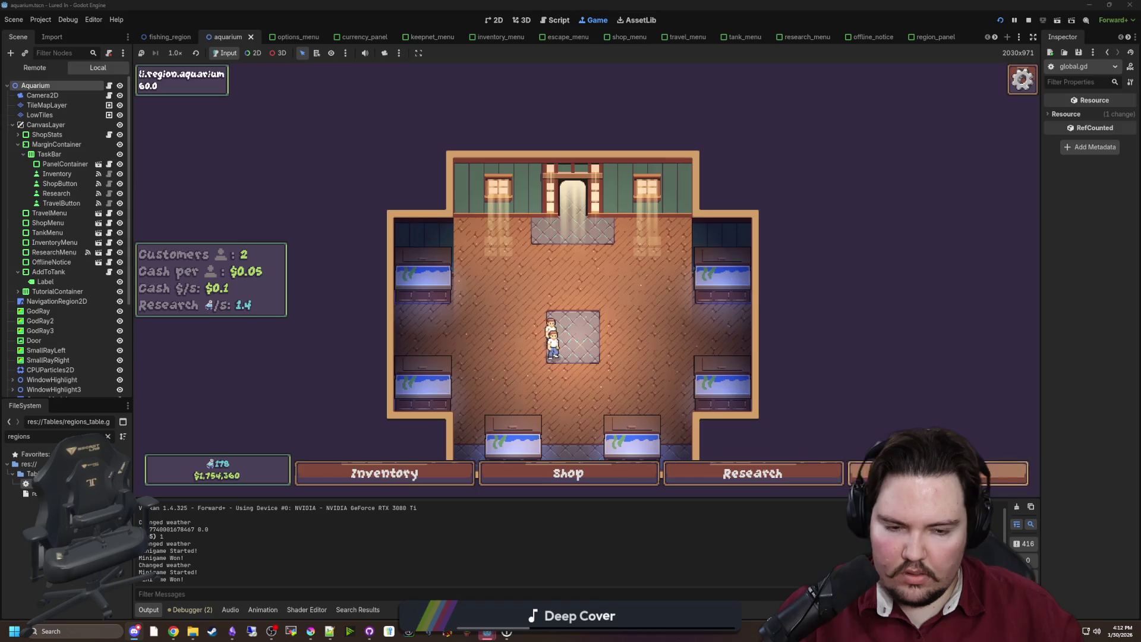
{"action": "key", "text": "t"}
{"action": "left_click", "coordinate": [753, 205]}
{"action": "left_click_drag", "start_coordinate": [617, 195], "coordinate": [614, 228]}
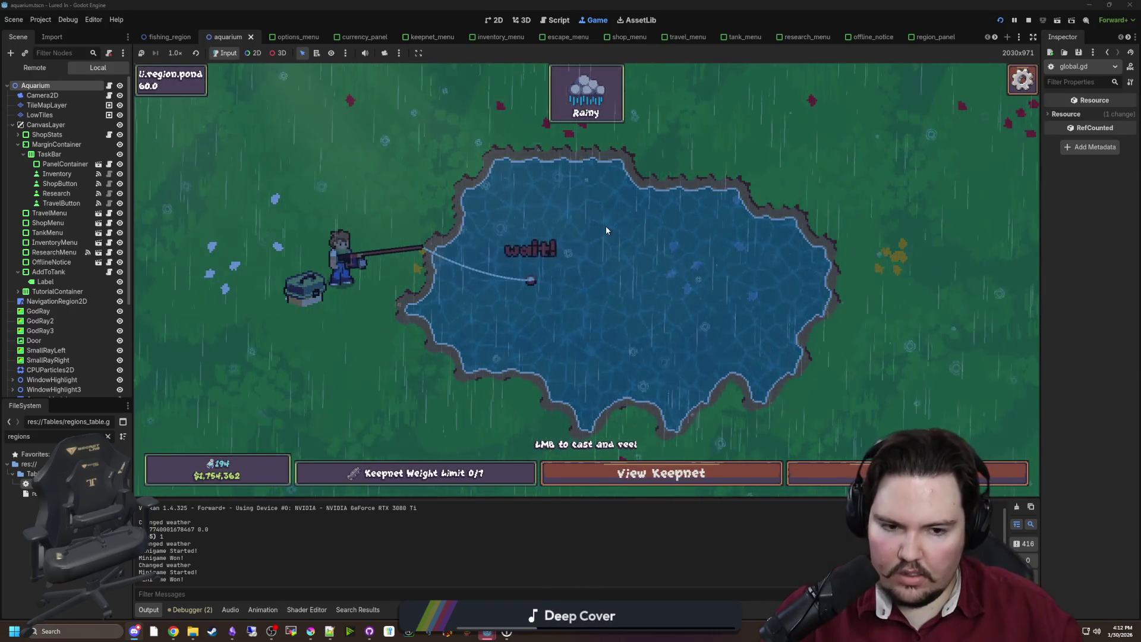
{"action": "left_click", "coordinate": [581, 194]}
{"action": "left_click", "coordinate": [583, 200]}
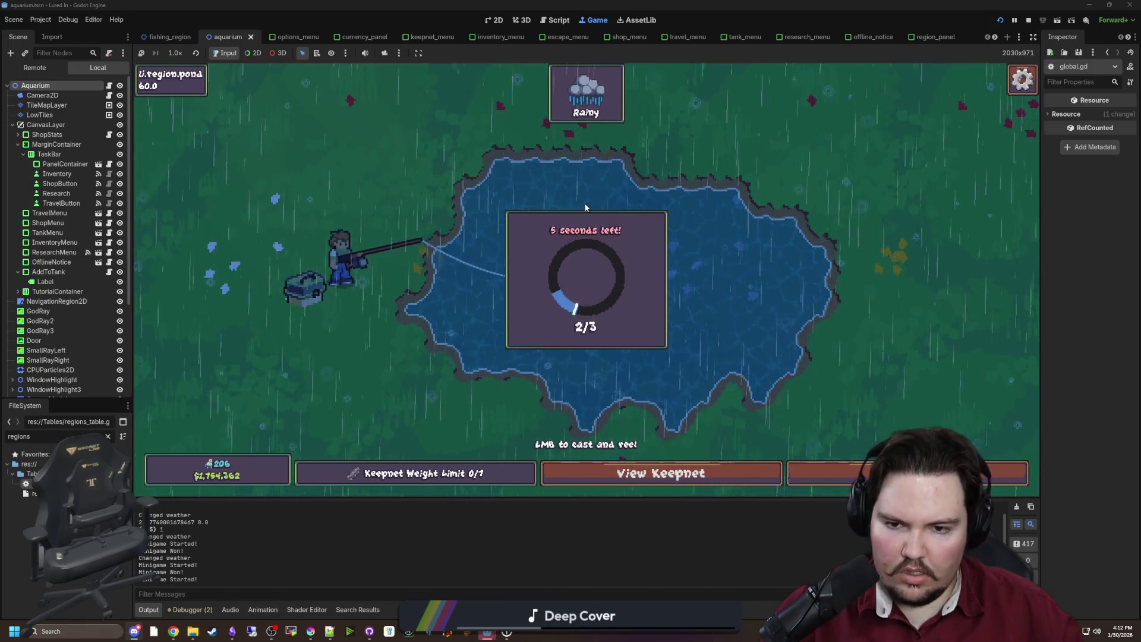
{"action": "left_click", "coordinate": [586, 206]}
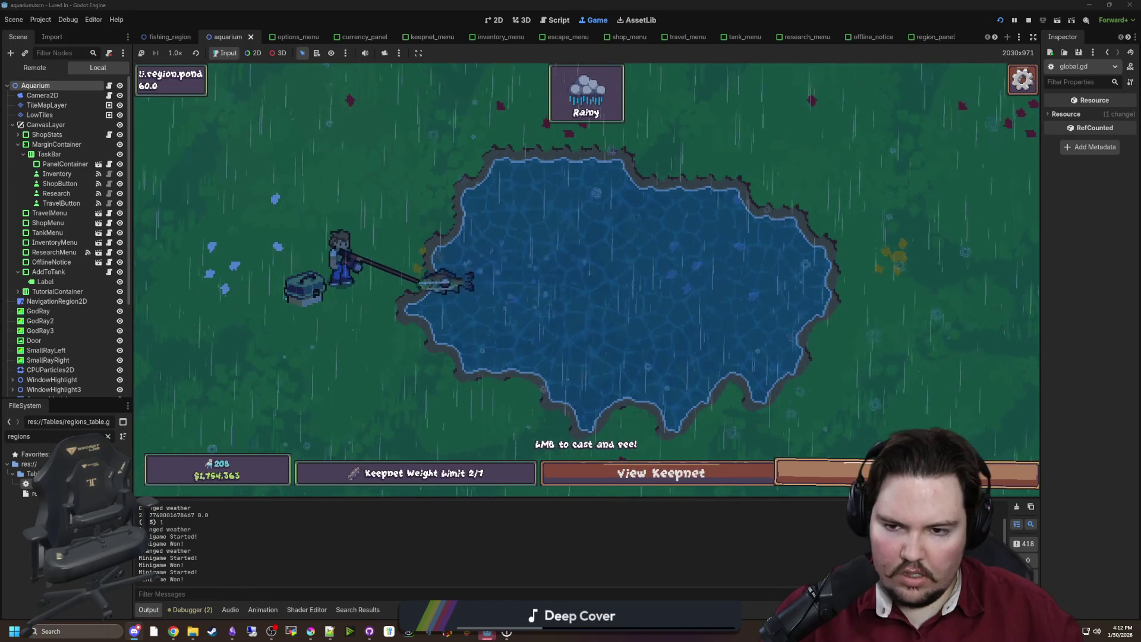
{"action": "left_click", "coordinate": [826, 473]}
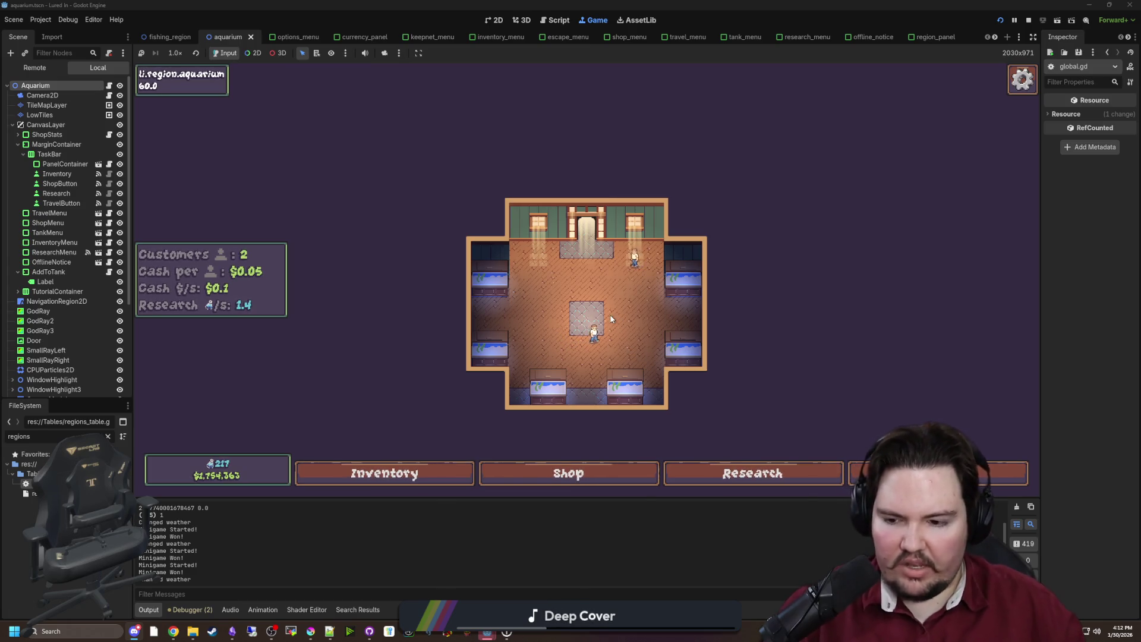
Step: Filter the FileSystem for 'gl' and open global.gd in the script editor
{"action": "left_click", "coordinate": [107, 436]}
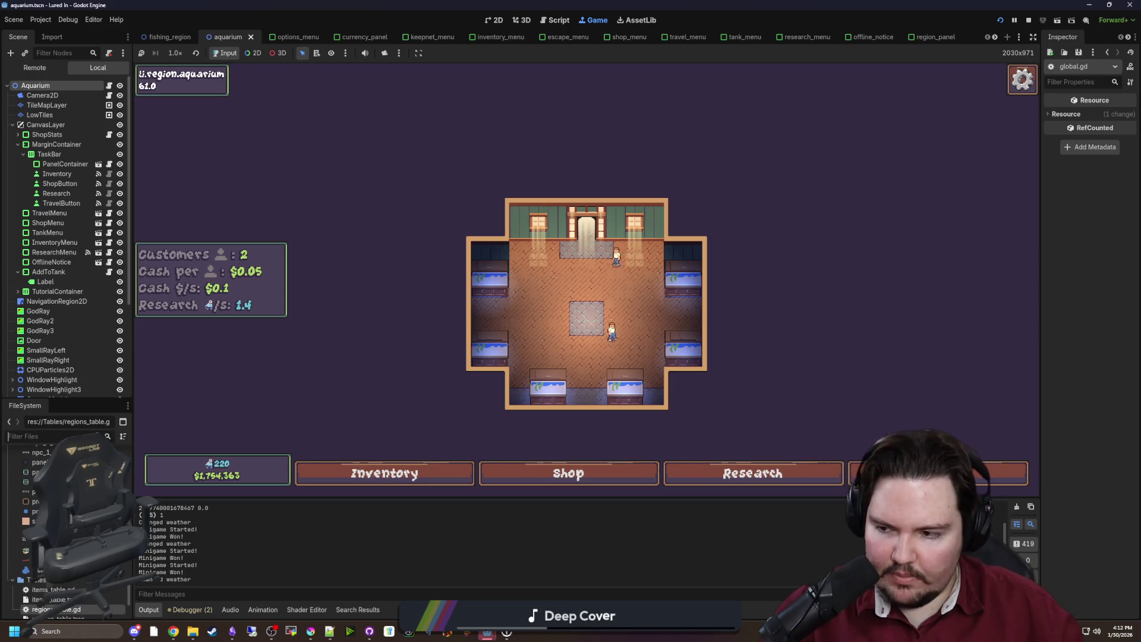
{"action": "type", "text": "globa"}
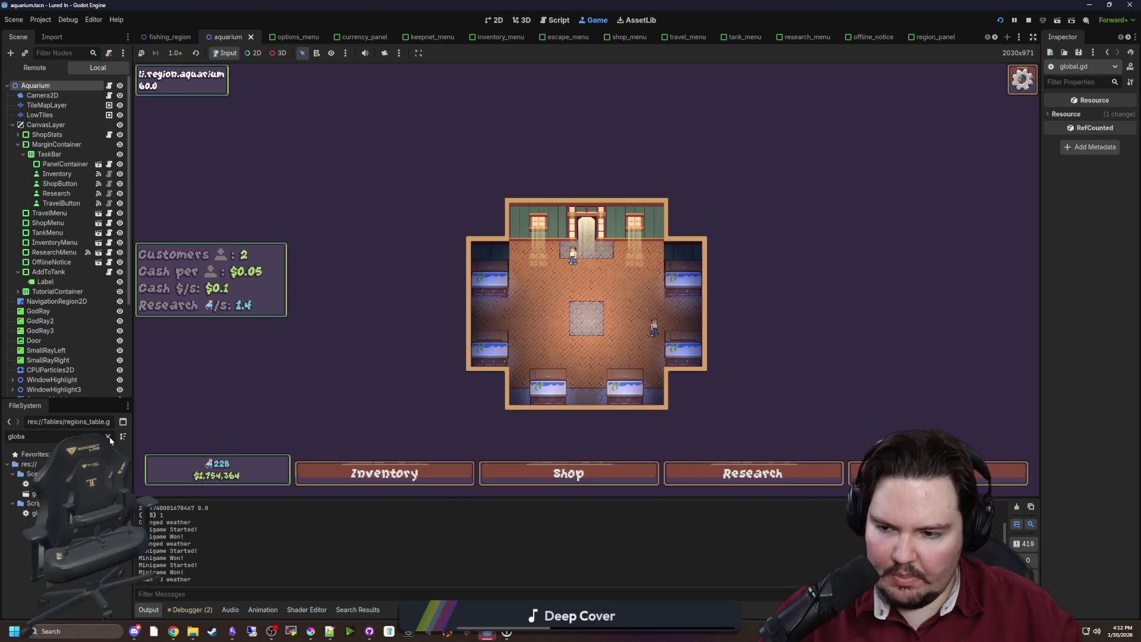
{"action": "left_click", "coordinate": [555, 19]}
{"action": "left_click", "coordinate": [543, 316]}
Step: Filter the script list for 'uima' and open ui_manager.gd
{"action": "key", "text": "ctrl+f"}
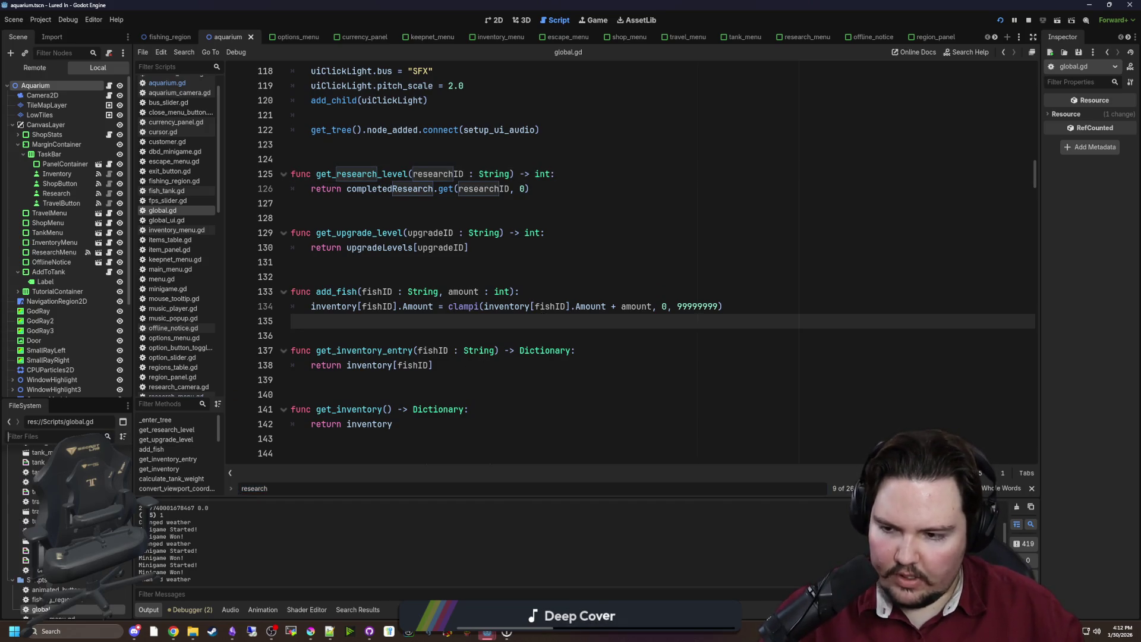
{"action": "type", "text": "uima"}
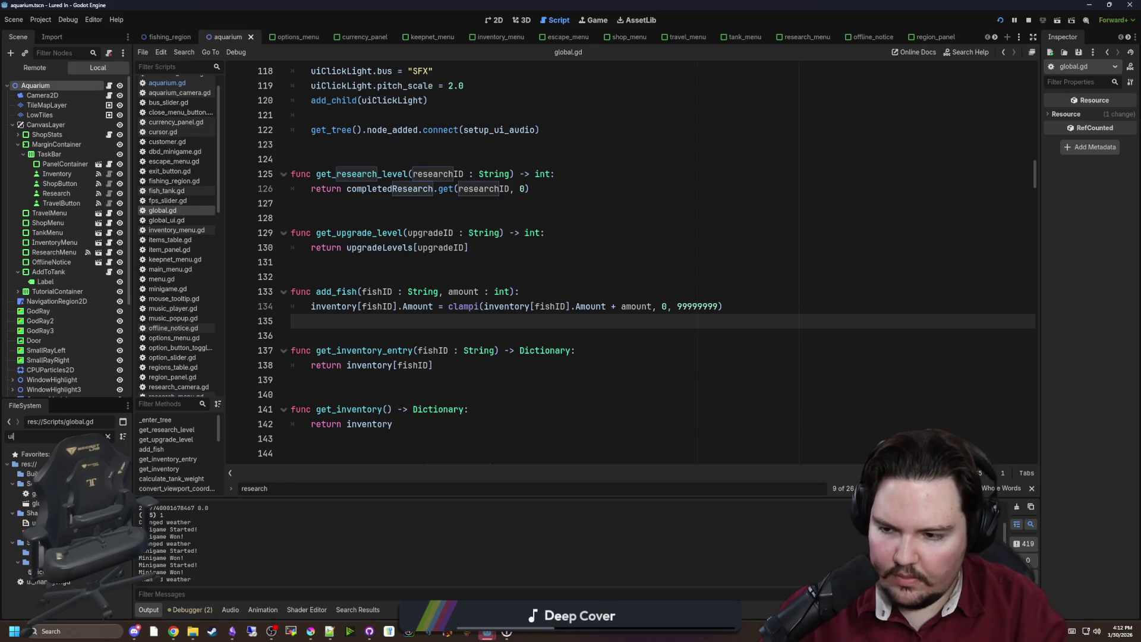
{"action": "double_click", "coordinate": [30, 503]}
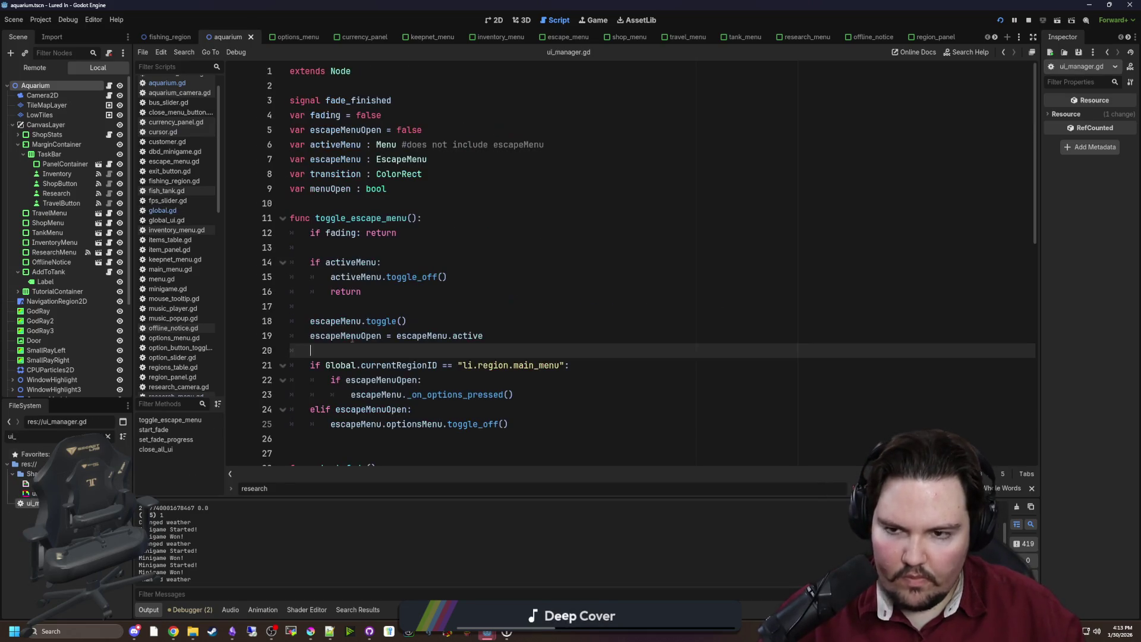
{"action": "scroll", "coordinate": [423, 307], "scroll_direction": "down", "scroll_amount": 10}
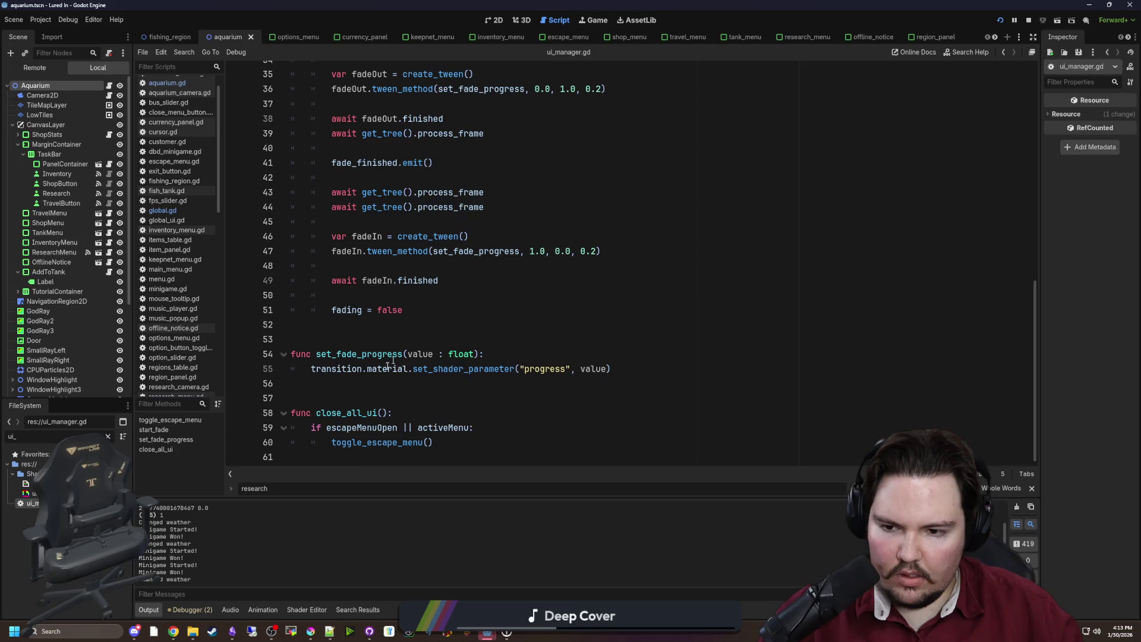
Step: Add a temporary _process function printing activeMenu after toggle_escape_menu and save
{"action": "left_click", "coordinate": [356, 394]}
{"action": "scroll", "coordinate": [350, 345], "scroll_direction": "up", "scroll_amount": 8}
{"action": "left_click", "coordinate": [338, 317]}
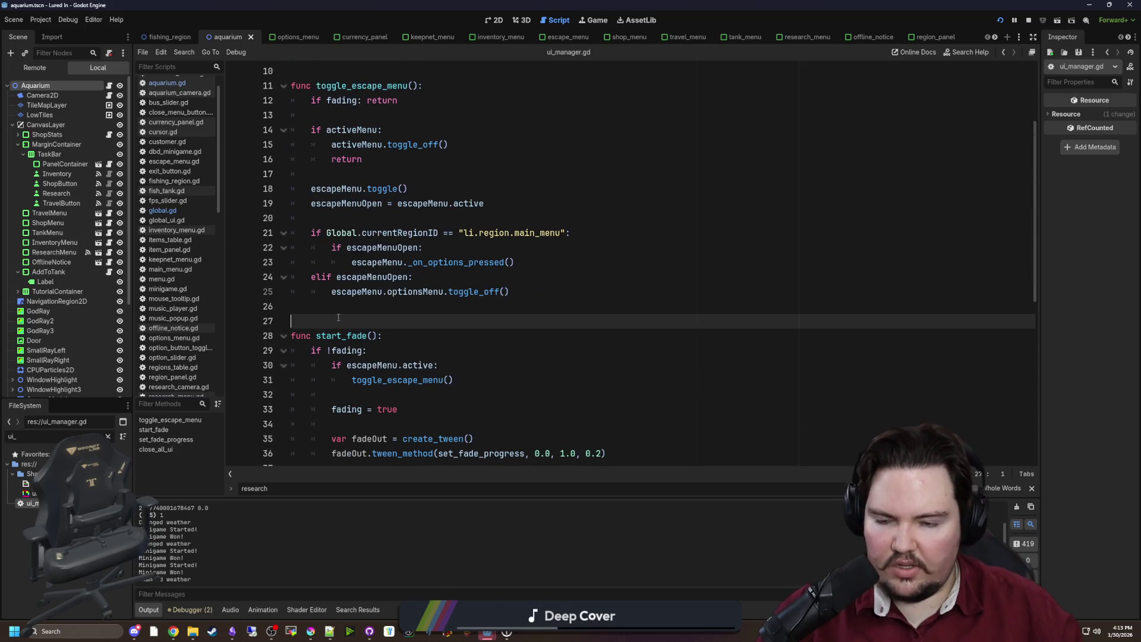
{"action": "key", "text": "Return"}
{"action": "key", "text": "Return"}
{"action": "key", "text": "Return"}
{"action": "key", "text": "Up"}
{"action": "key", "text": "Up"}
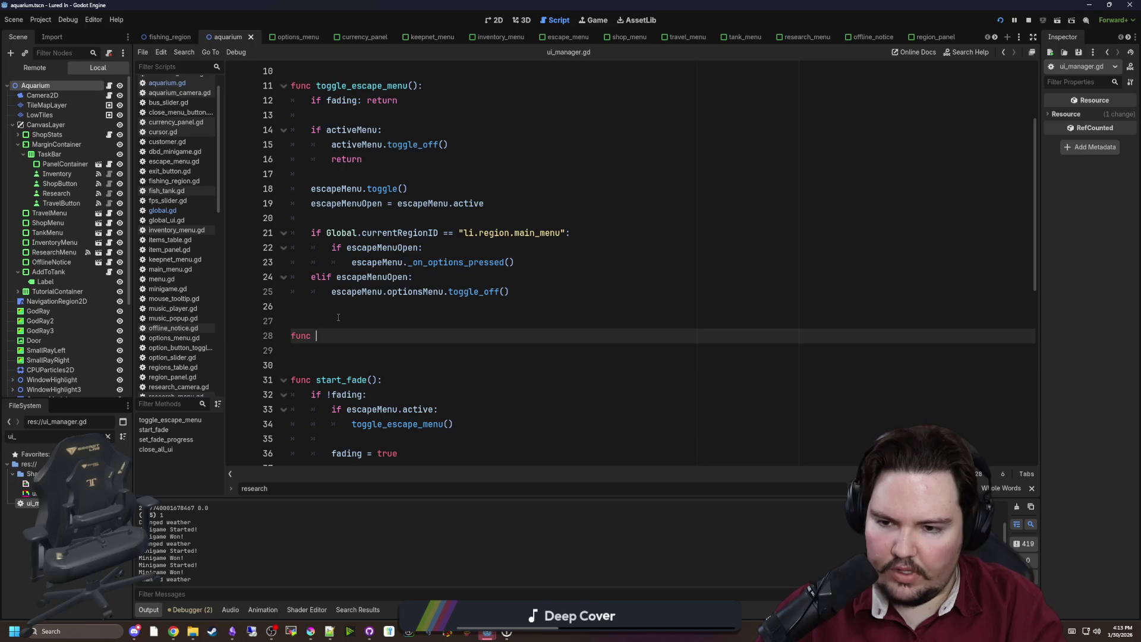
{"action": "type", "text": "pro"}
{"action": "key", "text": "Return"}
{"action": "key", "text": "Return"}
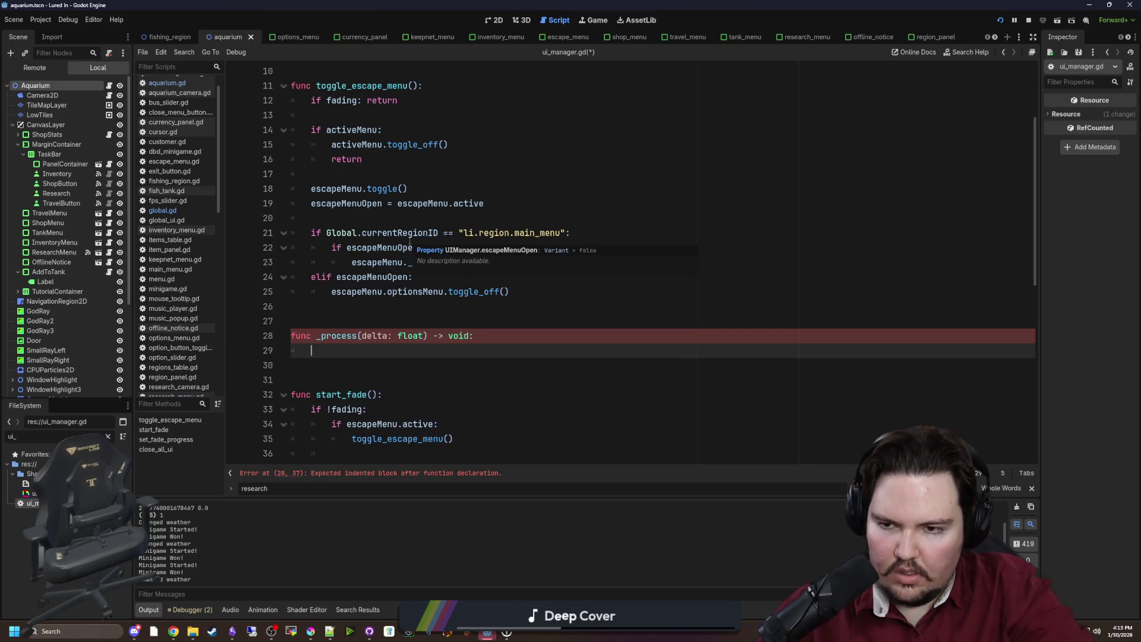
{"action": "key", "text": "BackSpace"}
{"action": "type", "text": "print(ac"}
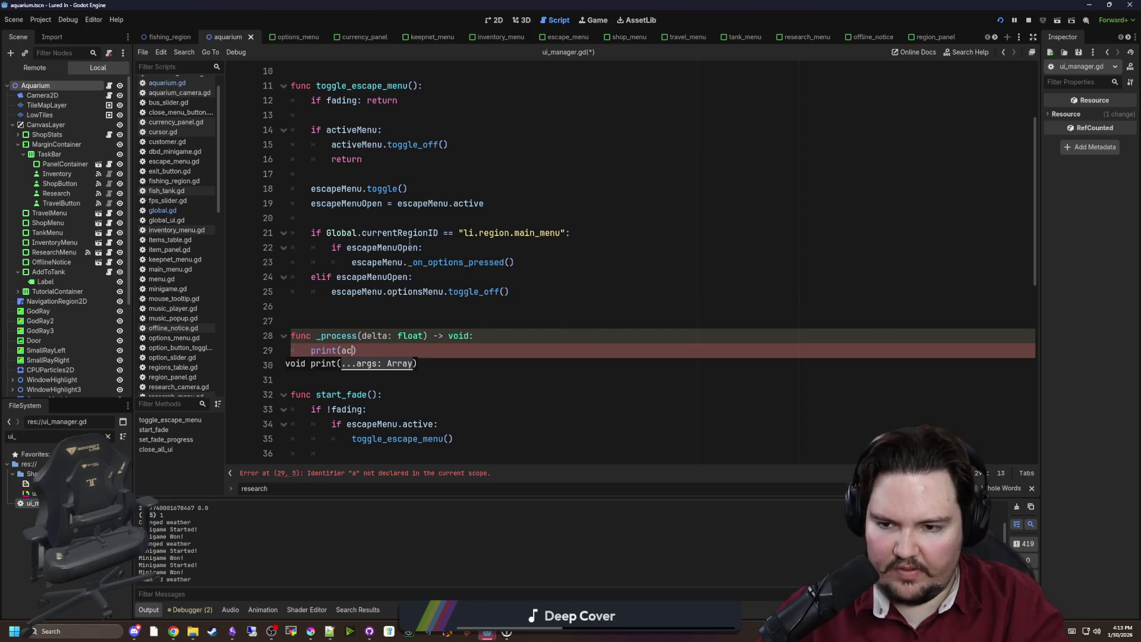
{"action": "key", "text": "Return"}
{"action": "key", "text": "Up"}
{"action": "key", "text": "Up"}
{"action": "key", "text": "ctrl+s"}
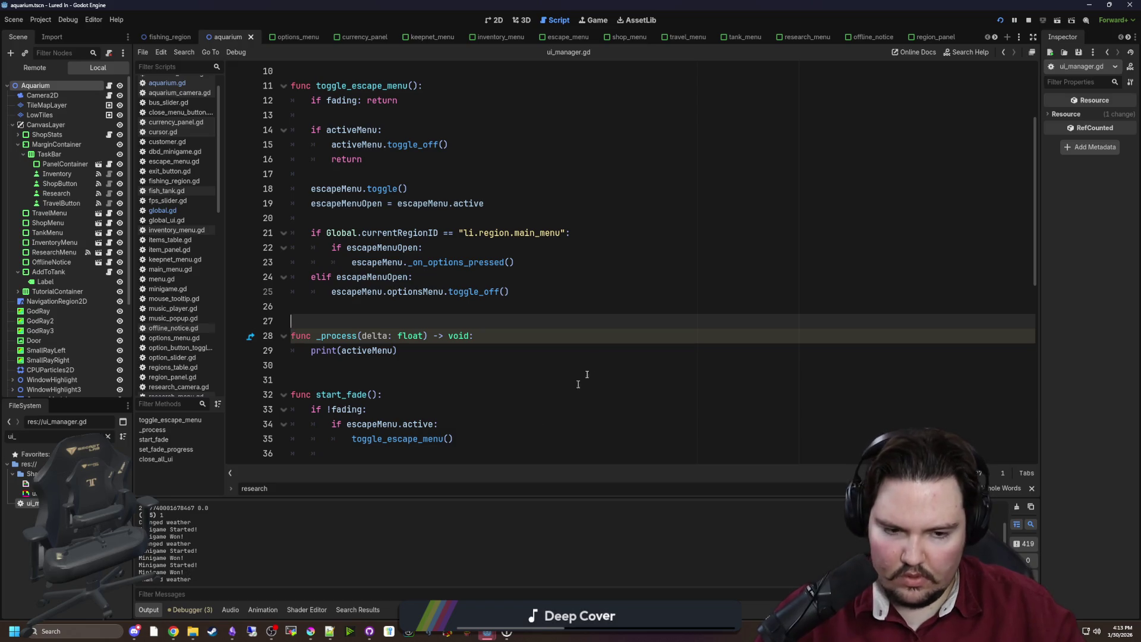
Step: Delete the temporary _process function from ui_manager.gd and save it
{"action": "left_click", "coordinate": [559, 395]}
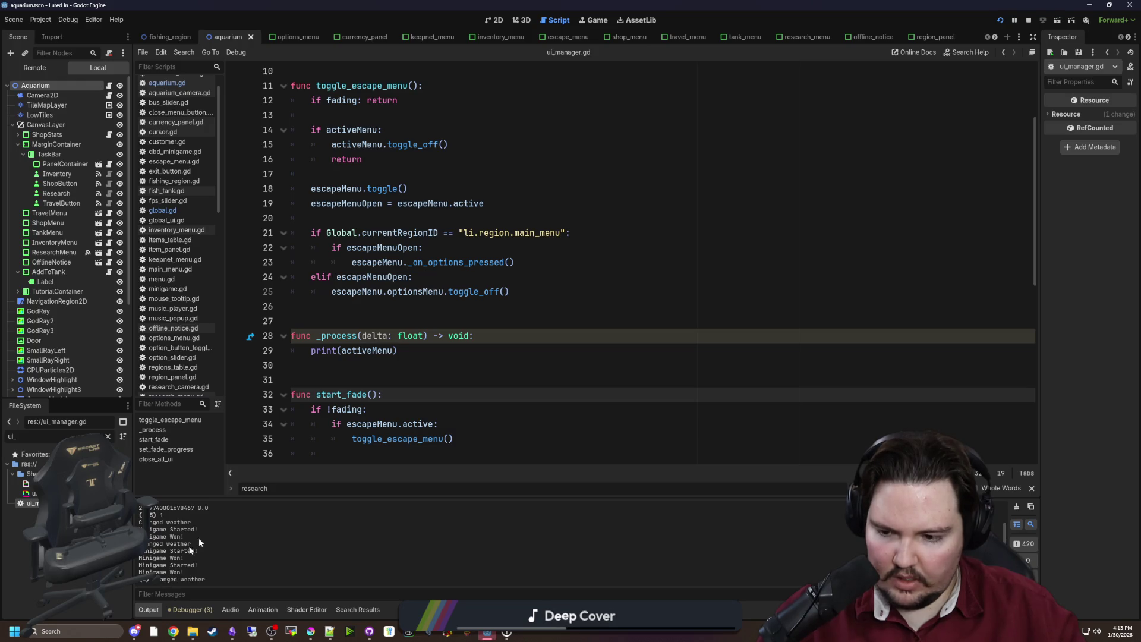
{"action": "left_click", "coordinate": [390, 350]}
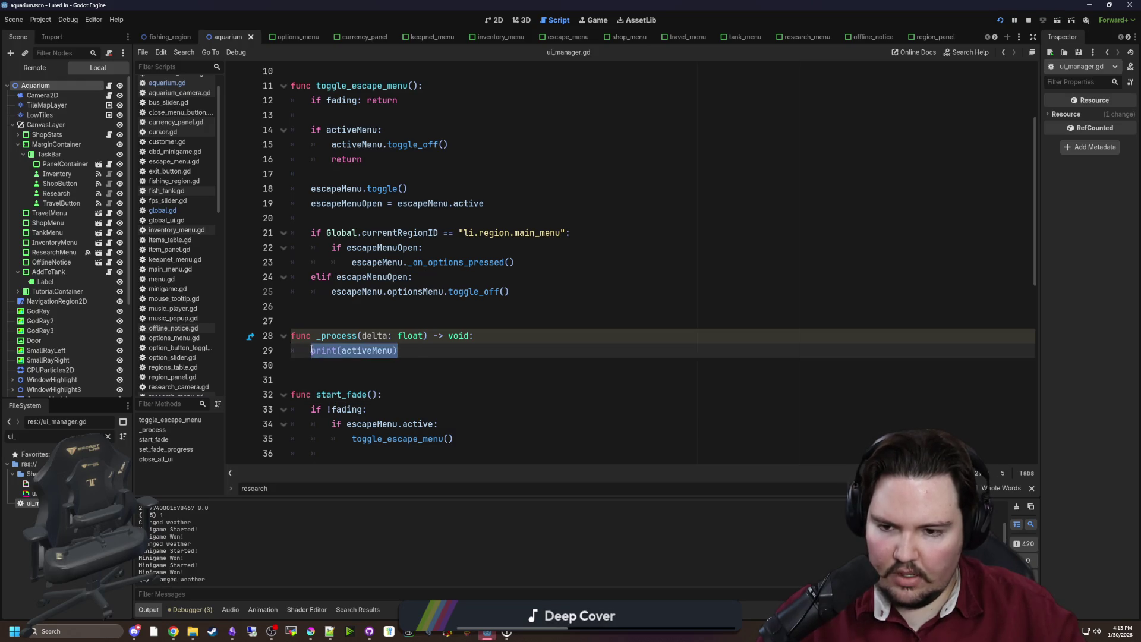
{"action": "left_click_drag", "start_coordinate": [355, 356], "coordinate": [291, 334]}
{"action": "key", "text": "BackSpace"}
{"action": "key", "text": "BackSpace"}
{"action": "key", "text": "BackSpace"}
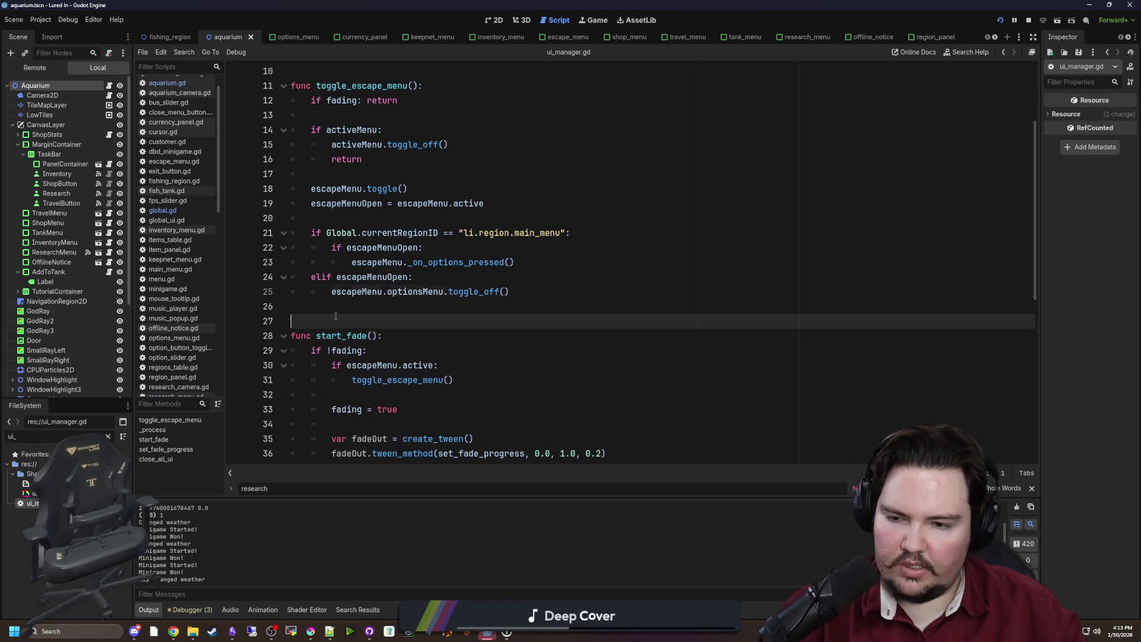
{"action": "key", "text": "ctrl+s"}
Step: In global.gd's _process, add a debug print of UIManager.activeMenu
{"action": "left_click", "coordinate": [179, 220]}
{"action": "left_click", "coordinate": [187, 211]}
{"action": "key", "text": "ctrl+f"}
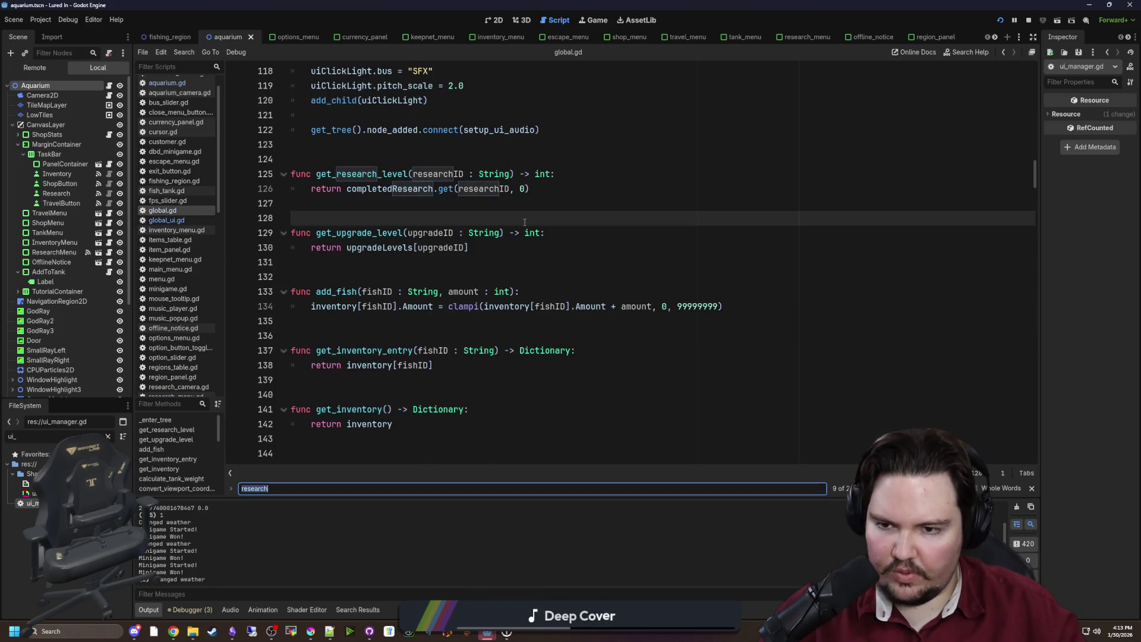
{"action": "type", "text": "_process"}
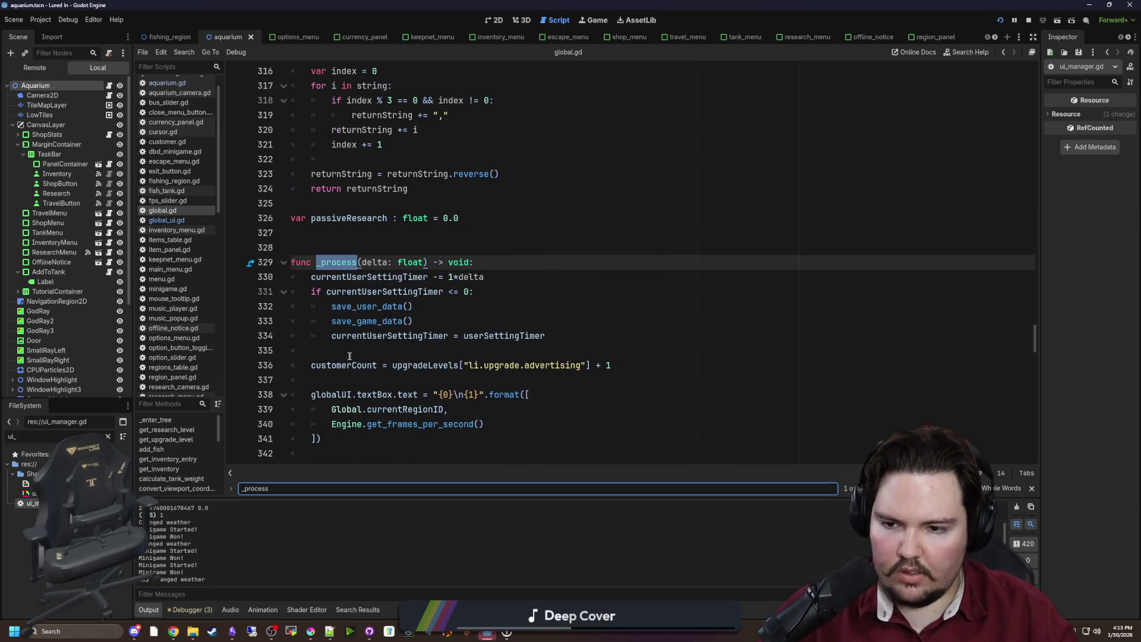
{"action": "left_click", "coordinate": [349, 356]}
{"action": "key", "text": "Return"}
{"action": "key", "text": "Return"}
{"action": "key", "text": "Up"}
{"action": "type", "text": "(UIM"}
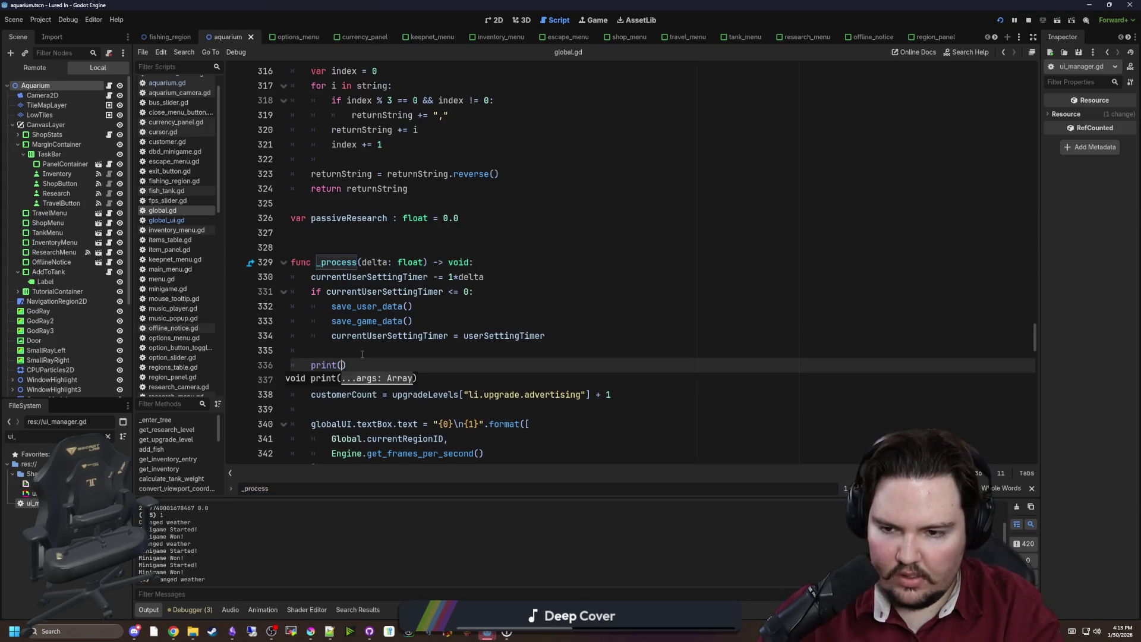
{"action": "type", "text": "anager.ac"}
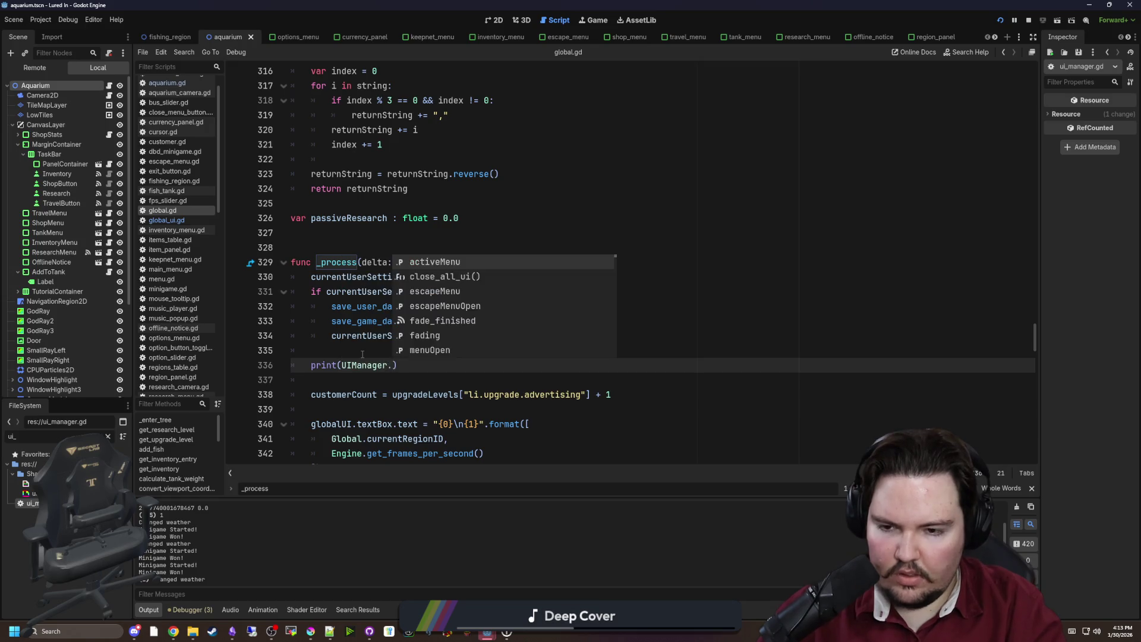
{"action": "key", "text": "Return"}
{"action": "left_click", "coordinate": [362, 354]}
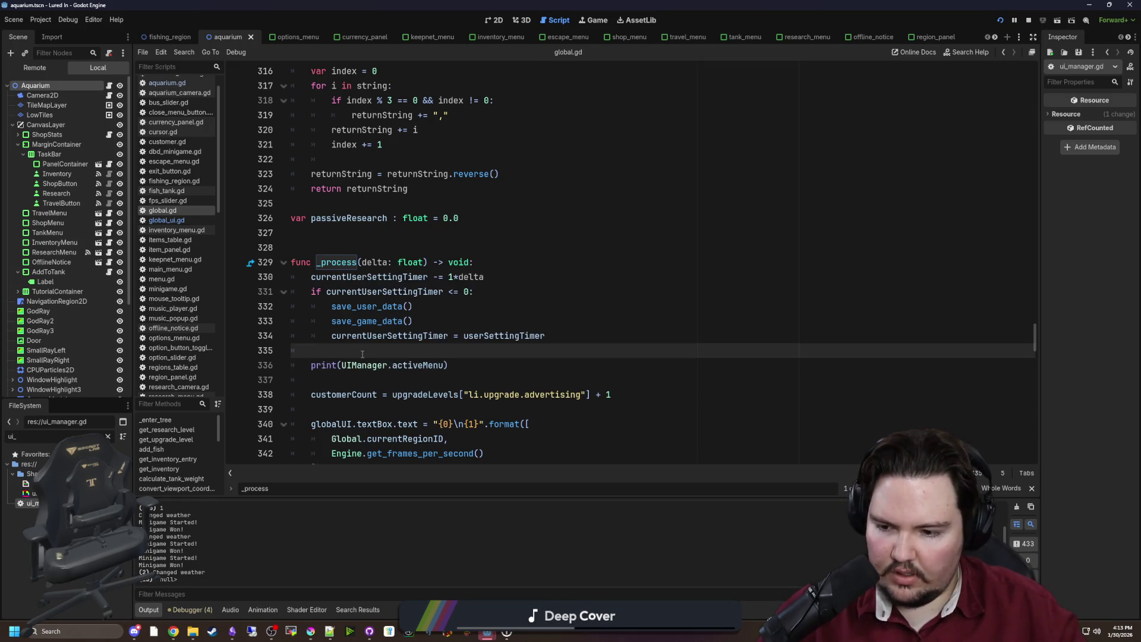
Step: Remove the activeMenu debug print and leftover blank lines, then save global.gd
{"action": "key", "text": "shift+Down"}
{"action": "key", "text": "shift+End"}
{"action": "key", "text": "BackSpace"}
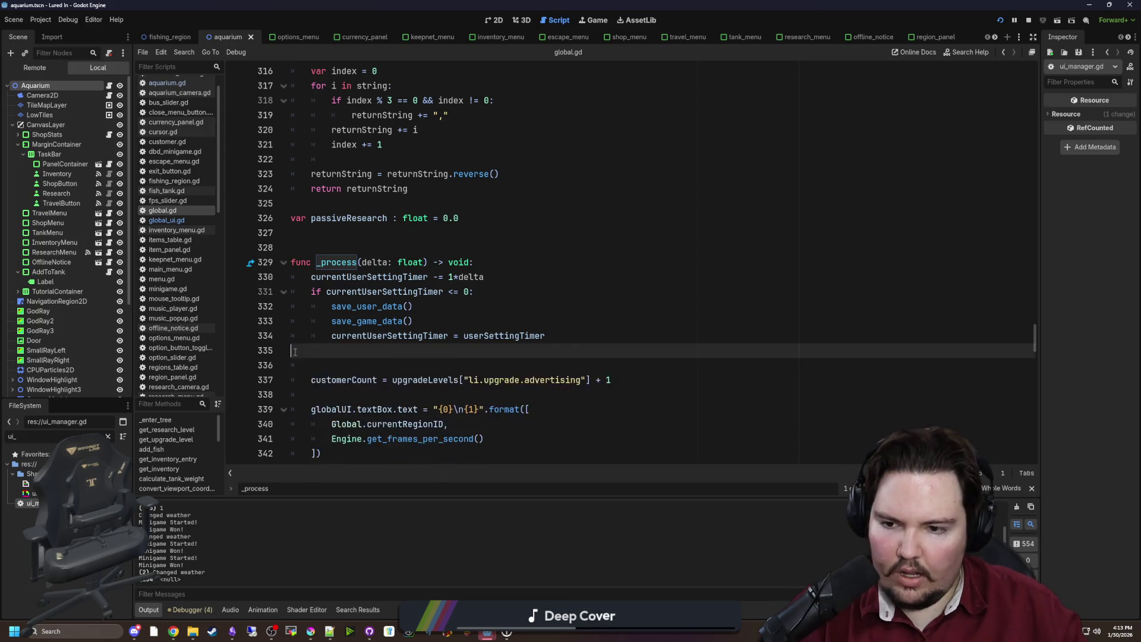
{"action": "key", "text": "BackSpace"}
{"action": "key", "text": "Up"}
{"action": "key", "text": "ctrl+s"}
Step: Add print(UIManager.escapeMenuOpen) to global.gd's _process function
{"action": "left_click", "coordinate": [362, 241]}
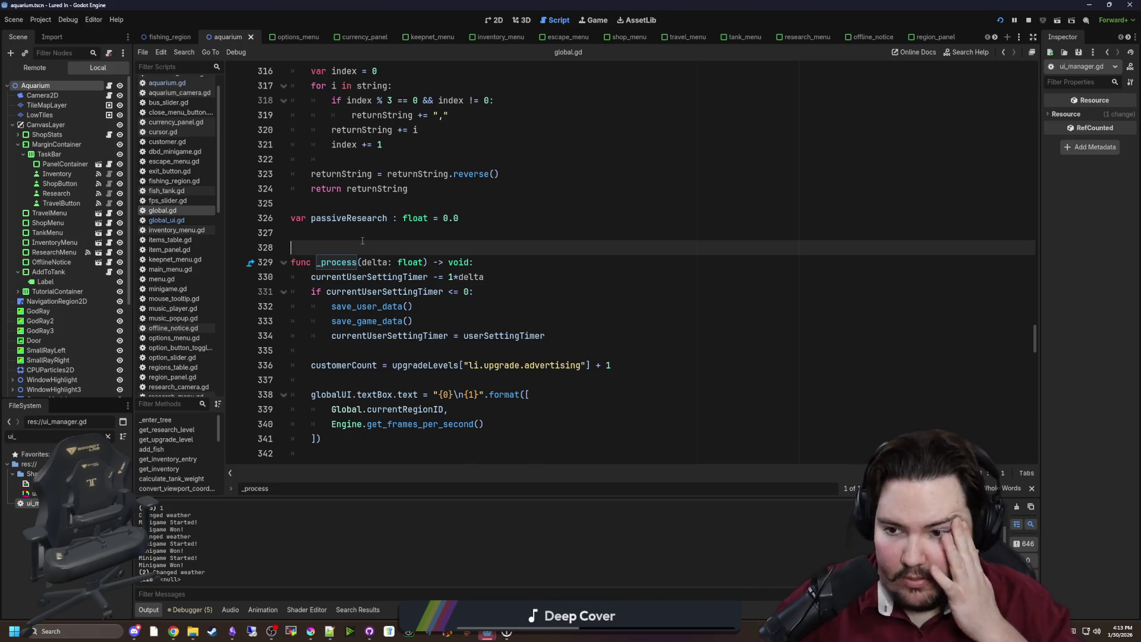
{"action": "left_click", "coordinate": [332, 353]}
{"action": "key", "text": "Return"}
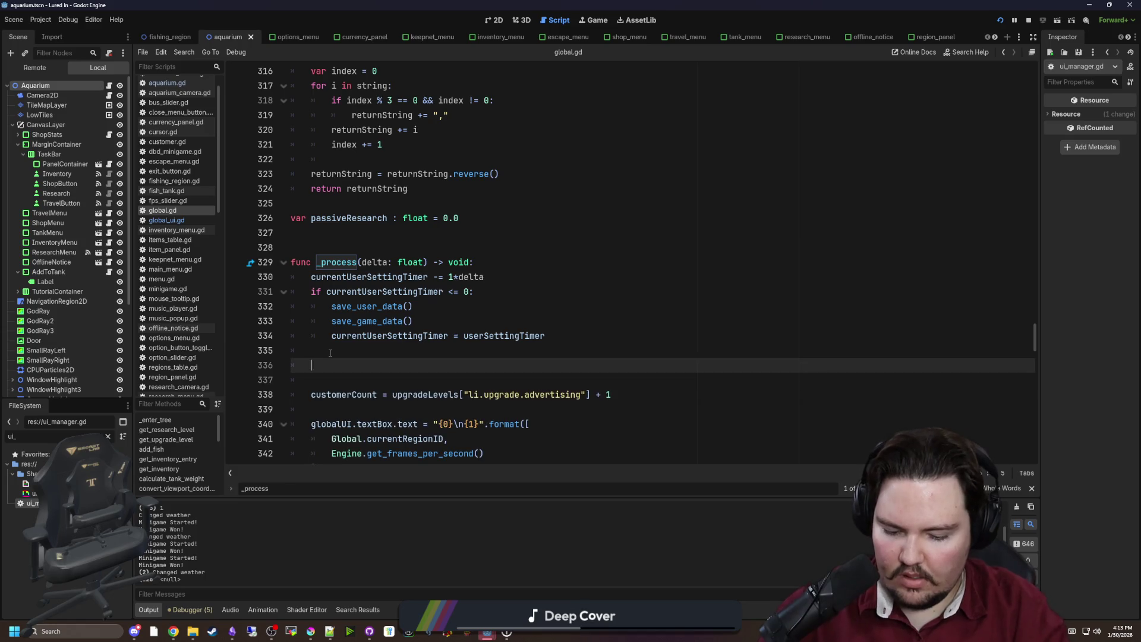
{"action": "type", "text": "print(UIM"}
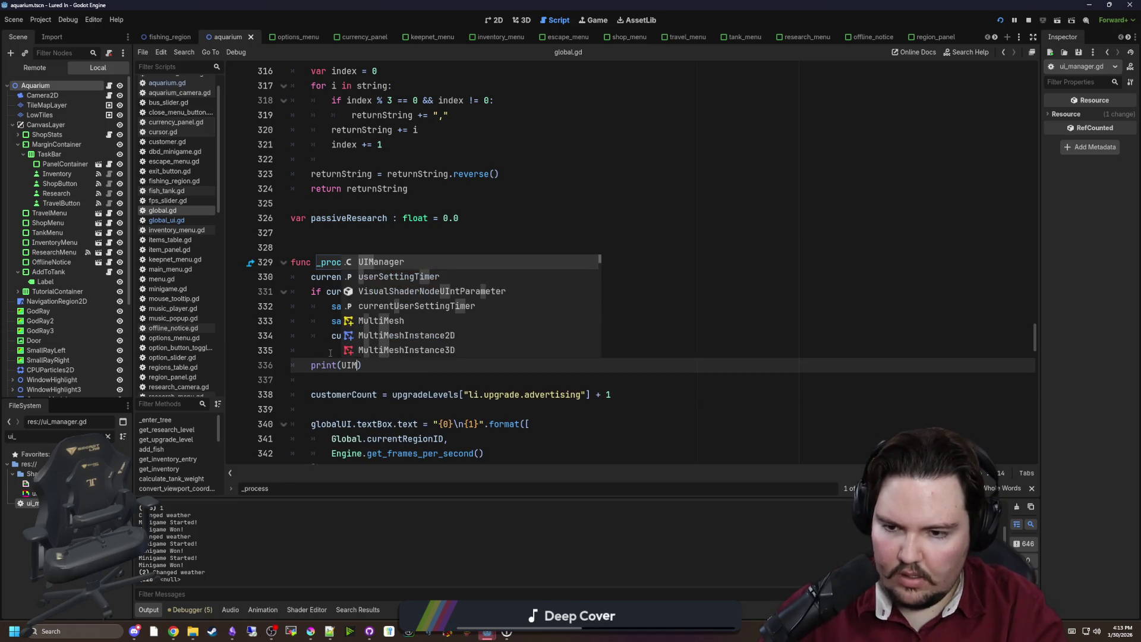
{"action": "key", "text": "Return"}
{"action": "type", "text": ".esca"}
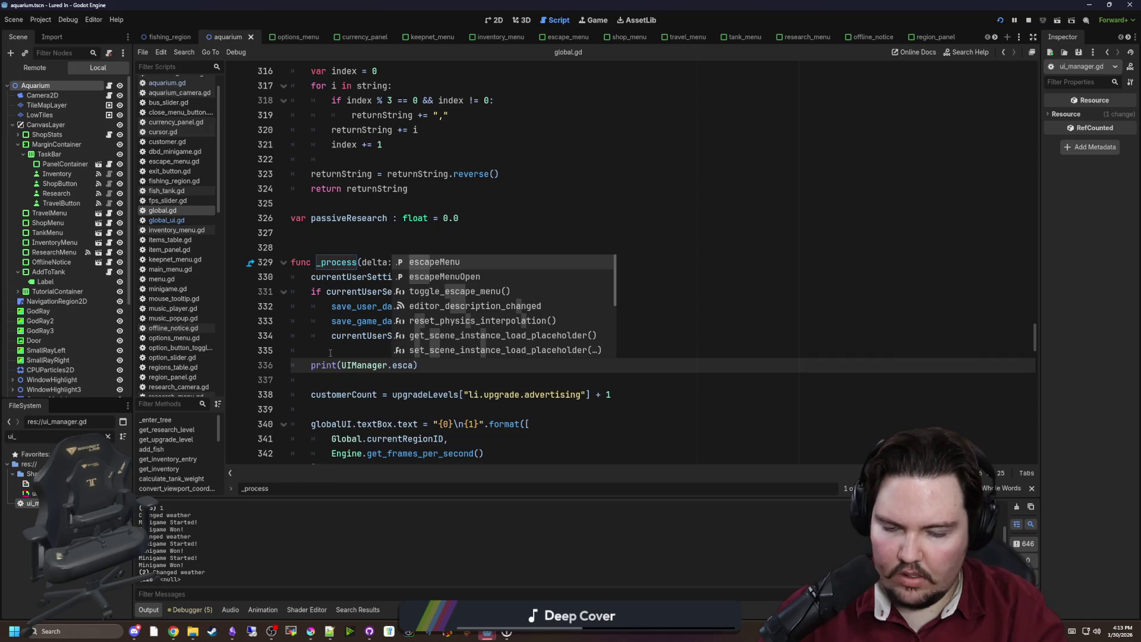
{"action": "key", "text": "Down"}
{"action": "key", "text": "Return"}
{"action": "left_click", "coordinate": [331, 353]}
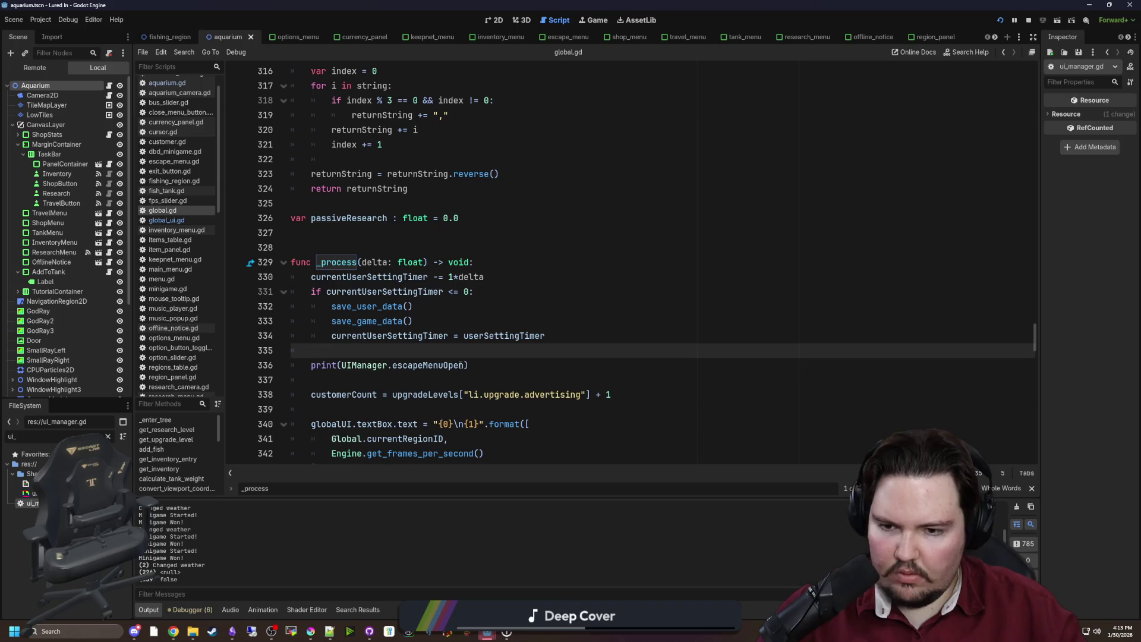
Step: Delete the escapeMenuOpen debug print and open aquarium.gd
{"action": "left_click", "coordinate": [450, 365]}
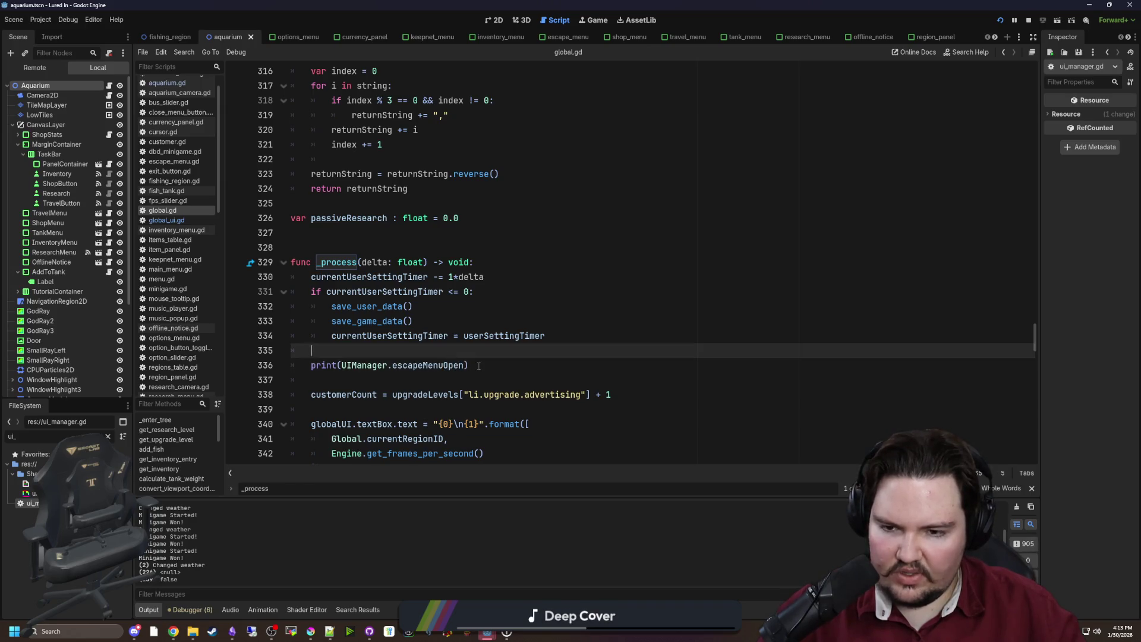
{"action": "left_click_drag", "start_coordinate": [469, 364], "coordinate": [315, 350]}
{"action": "key", "text": "BackSpace"}
{"action": "left_click", "coordinate": [571, 284]}
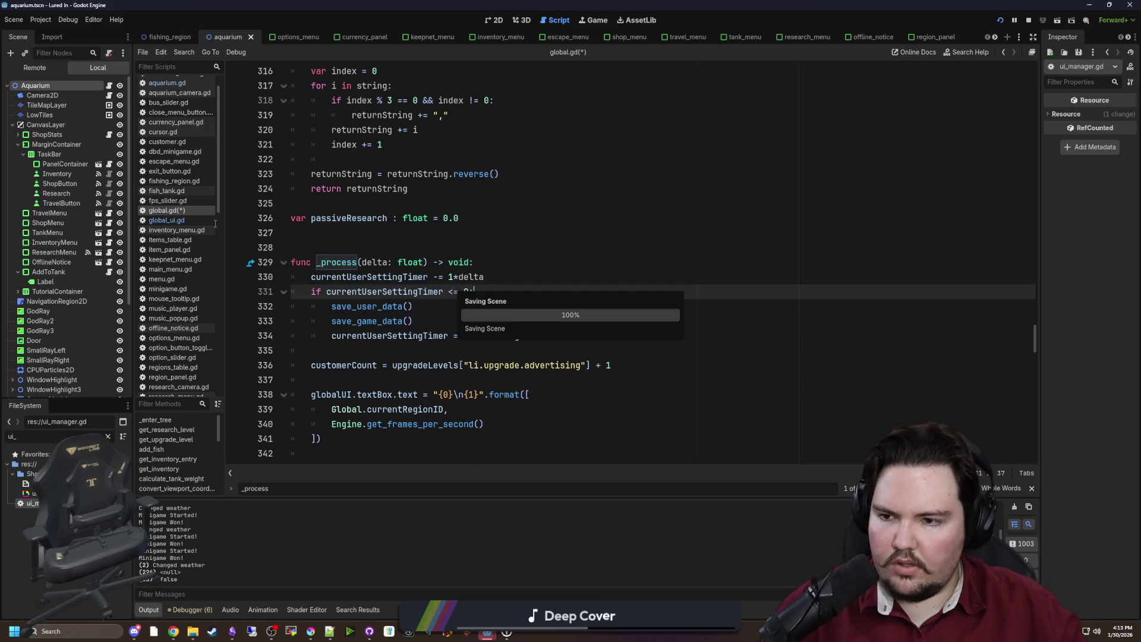
{"action": "left_click", "coordinate": [110, 86]}
Step: Open aquarium_camera.gd and look through its code
{"action": "left_click", "coordinate": [503, 291]}
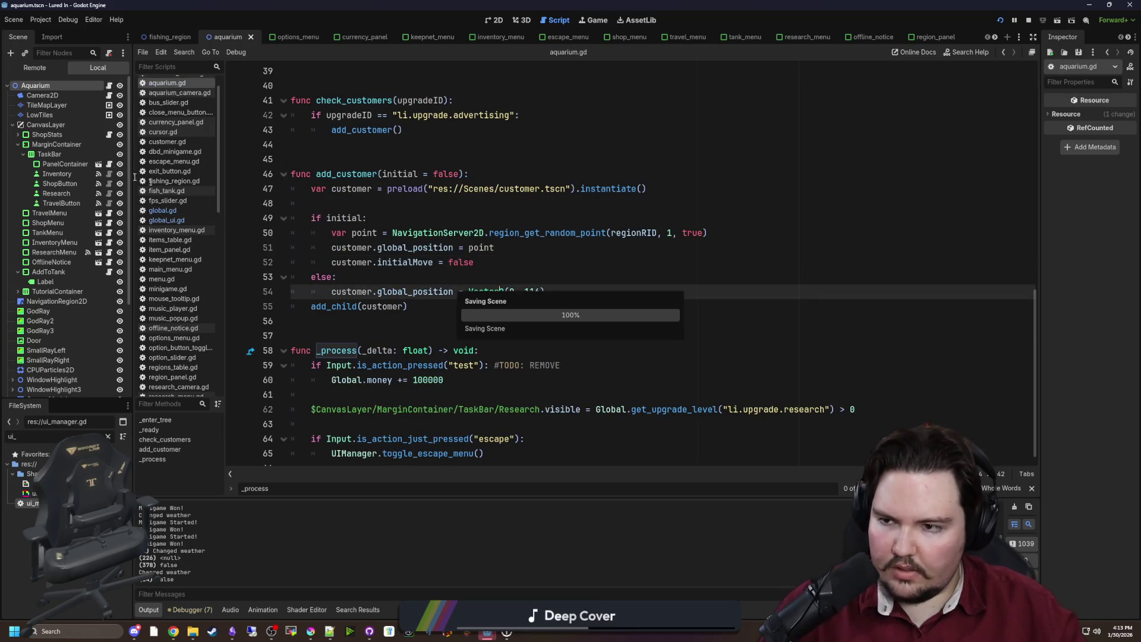
{"action": "left_click", "coordinate": [109, 96]}
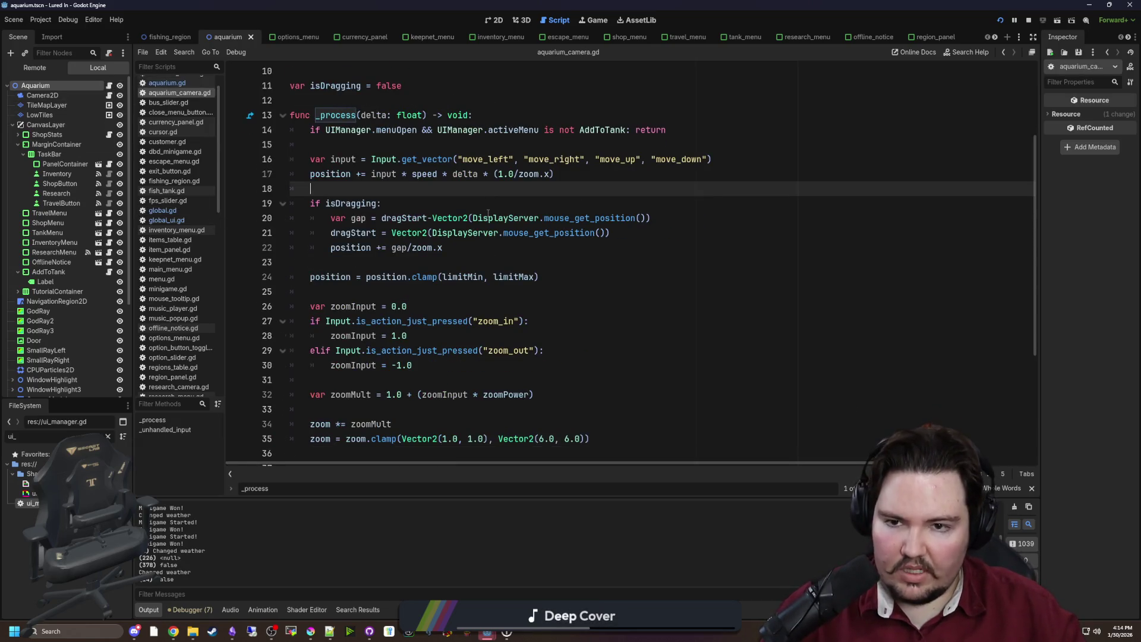
{"action": "scroll", "coordinate": [460, 242], "scroll_direction": "up", "scroll_amount": 2}
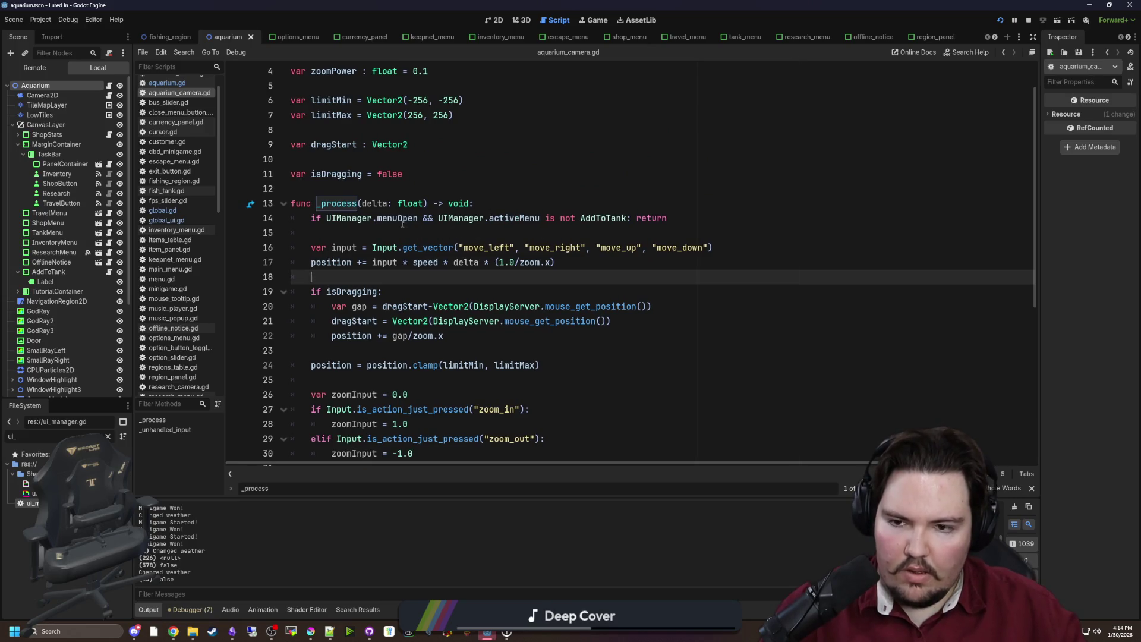
{"action": "mouse_move", "coordinate": [402, 223]}
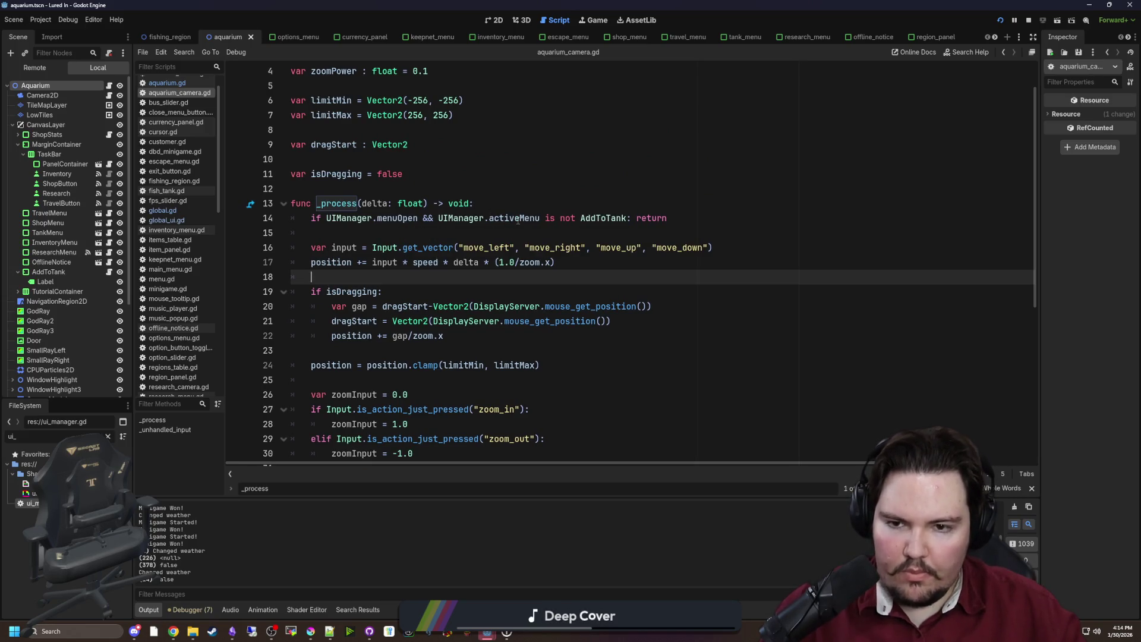
{"action": "scroll", "coordinate": [393, 232], "scroll_direction": "down", "scroll_amount": 6}
{"action": "left_click", "coordinate": [369, 262]}
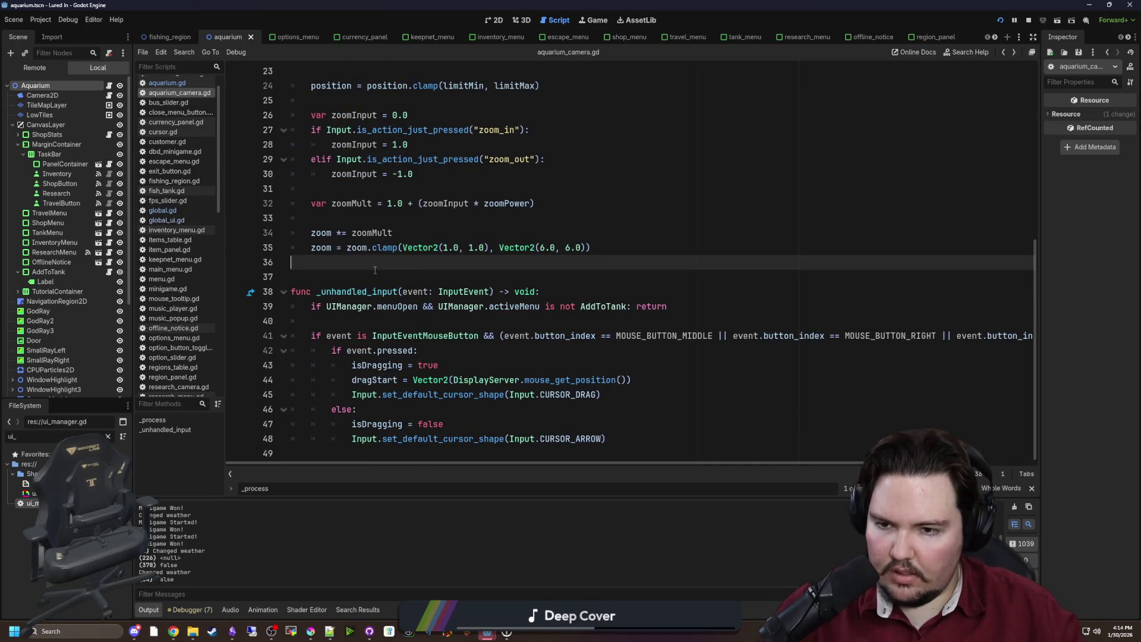
{"action": "key", "text": "ctrl+Home"}
Step: In global.gd, type print(UIManager.menuOpen) below the save timer reset, then delete it
{"action": "left_click", "coordinate": [179, 210]}
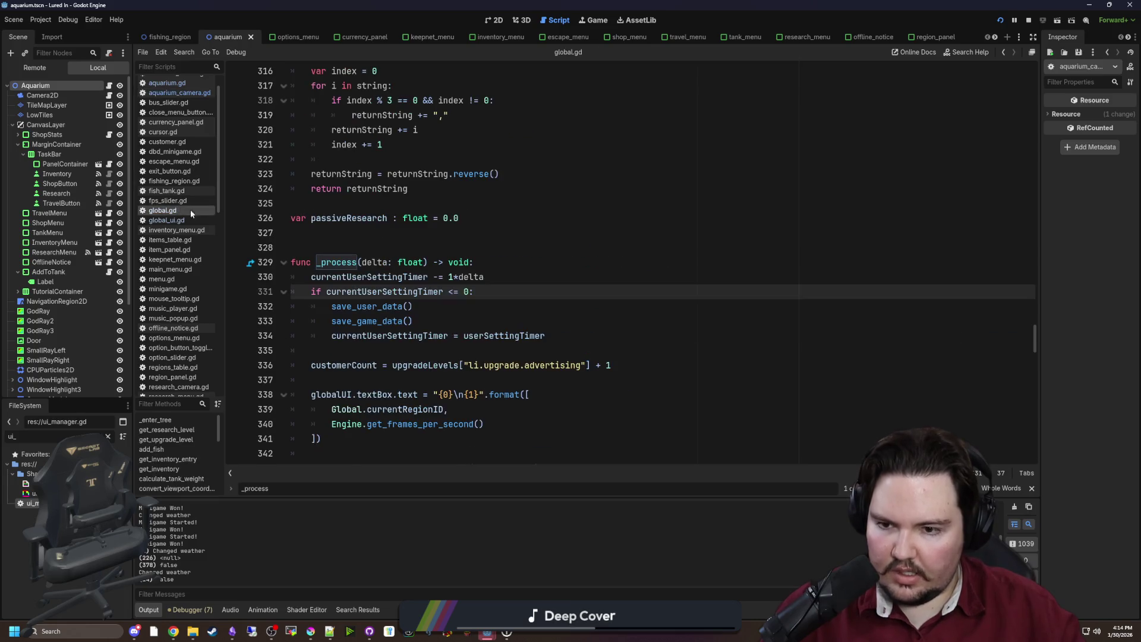
{"action": "left_click", "coordinate": [363, 348]}
{"action": "key", "text": "Return"}
{"action": "key", "text": "Return"}
{"action": "key", "text": "Up"}
{"action": "type", "text": "print(UIM"}
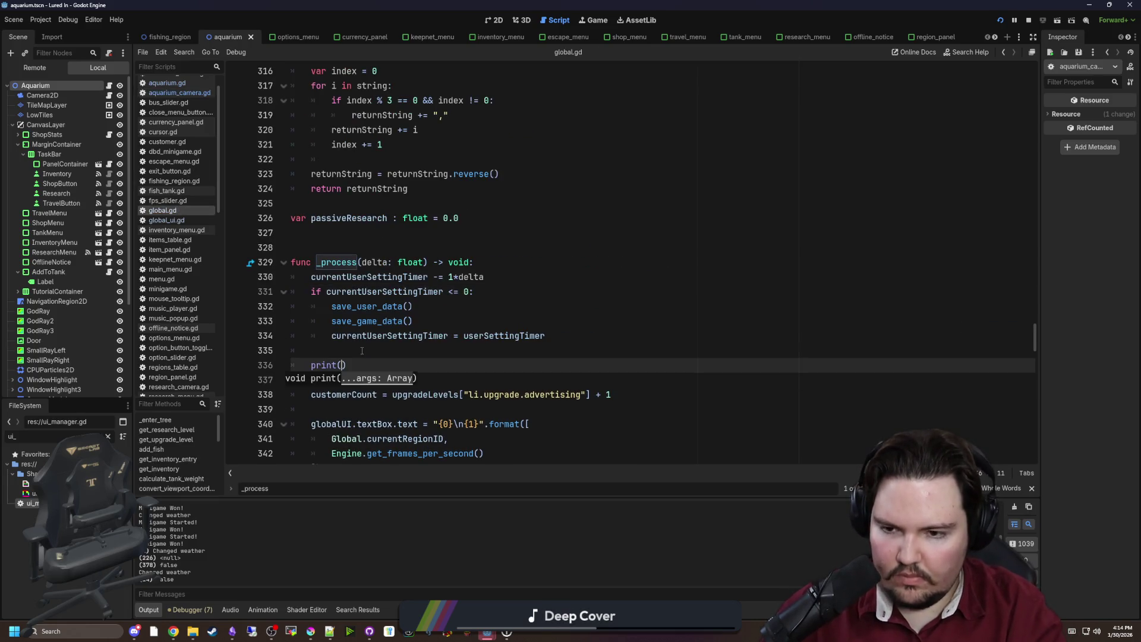
{"action": "type", "text": "anag"}
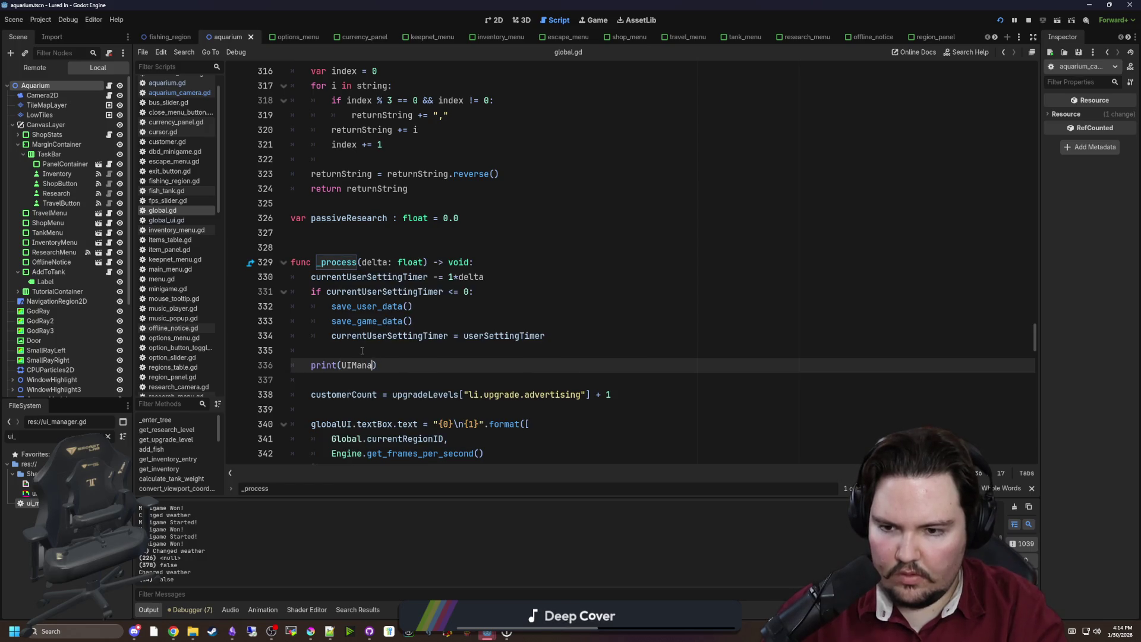
{"action": "type", "text": "er.menuOpen"}
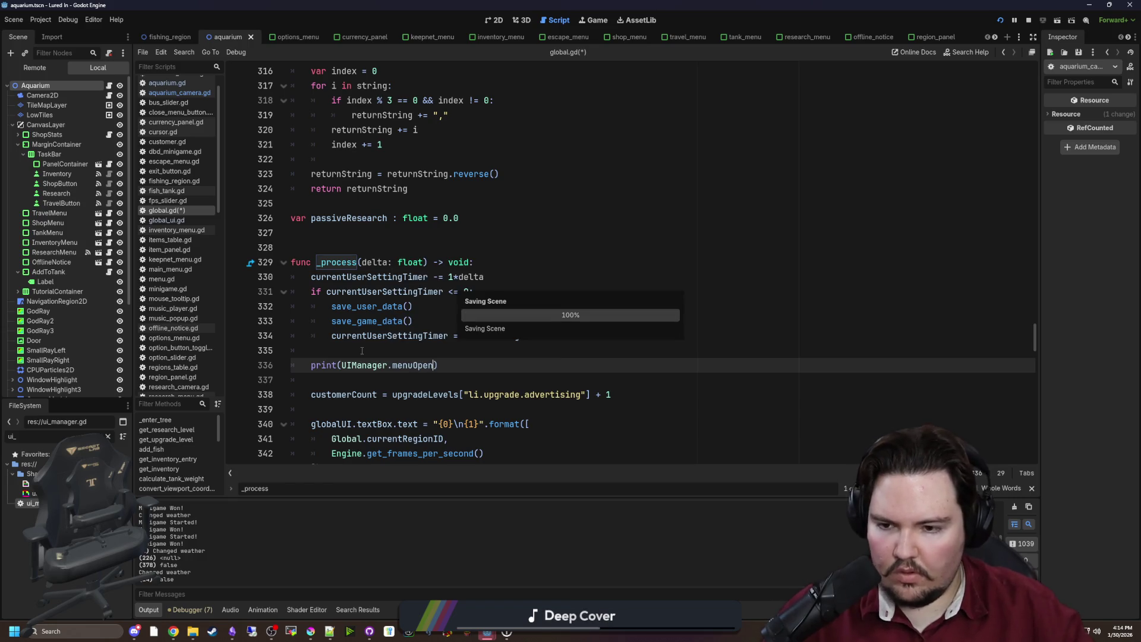
{"action": "mouse_move", "coordinate": [438, 365]}
{"action": "left_mouse_down"}
{"action": "mouse_move", "coordinate": [297, 365]}
{"action": "mouse_move", "coordinate": [294, 346]}
{"action": "left_mouse_up"}
{"action": "key", "text": "BackSpace"}
{"action": "left_click", "coordinate": [493, 277]}
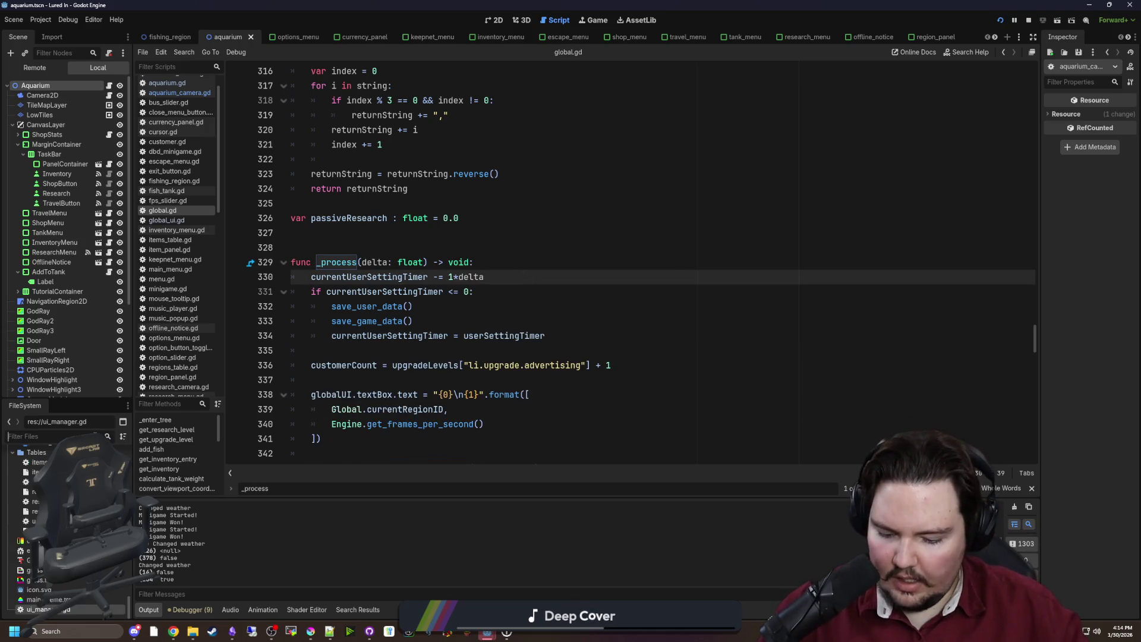
Step: Go back to ui_manager.gd and check the blank lines around toggle_escape_menu
{"action": "key", "text": "alt+Left"}
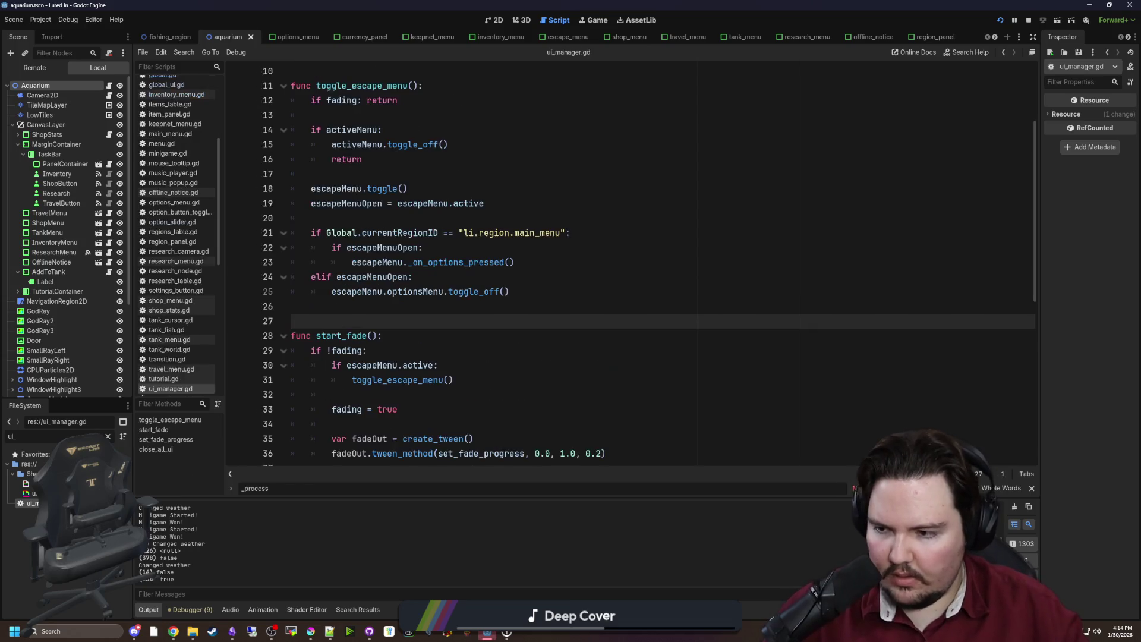
{"action": "key", "text": "Down"}
{"action": "key", "text": "Down"}
{"action": "key", "text": "Down"}
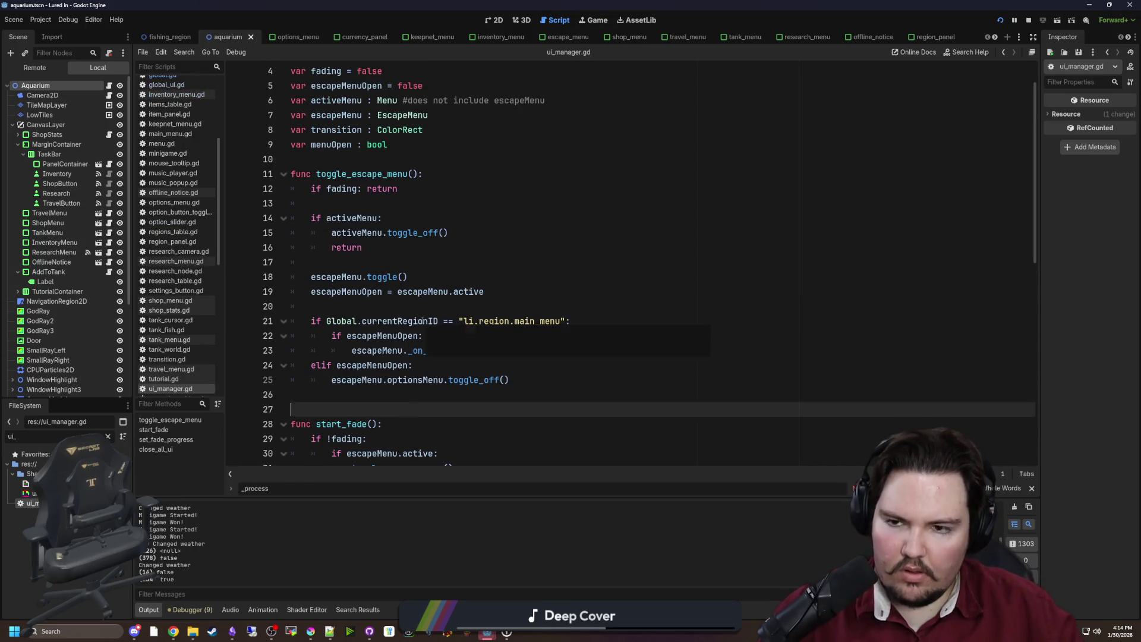
{"action": "scroll", "coordinate": [381, 267], "scroll_direction": "up", "scroll_amount": 1}
{"action": "scroll", "coordinate": [375, 267], "scroll_direction": "down", "scroll_amount": 4}
{"action": "left_click", "coordinate": [368, 266]}
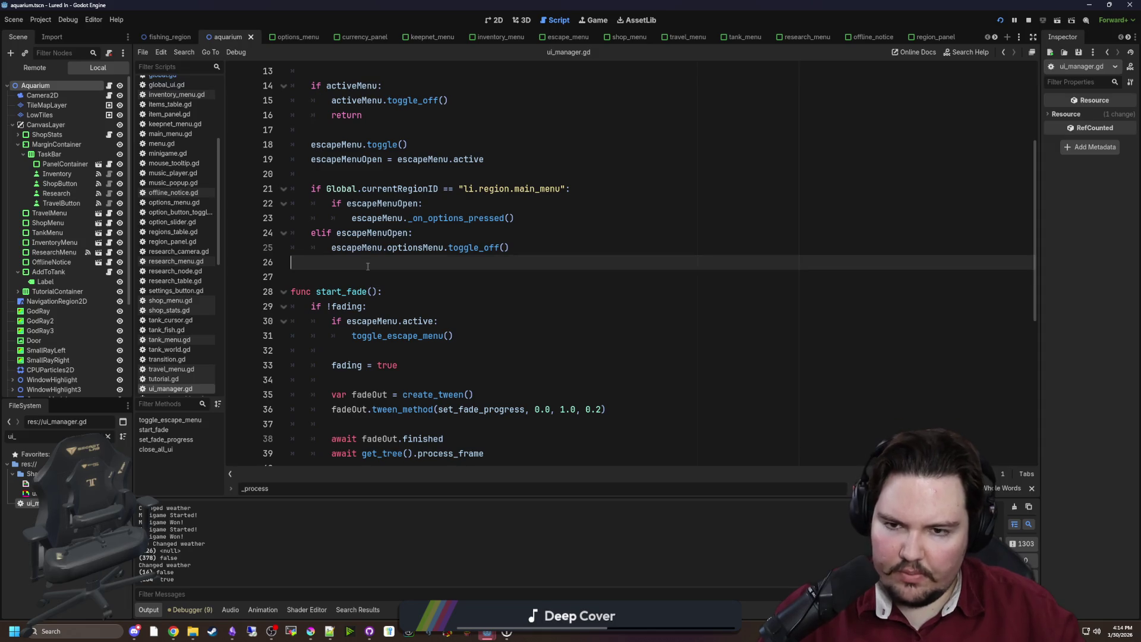
{"action": "scroll", "coordinate": [368, 266], "scroll_direction": "up", "scroll_amount": 3}
{"action": "key", "text": "Down"}
{"action": "scroll", "coordinate": [451, 286], "scroll_direction": "down", "scroll_amount": 4}
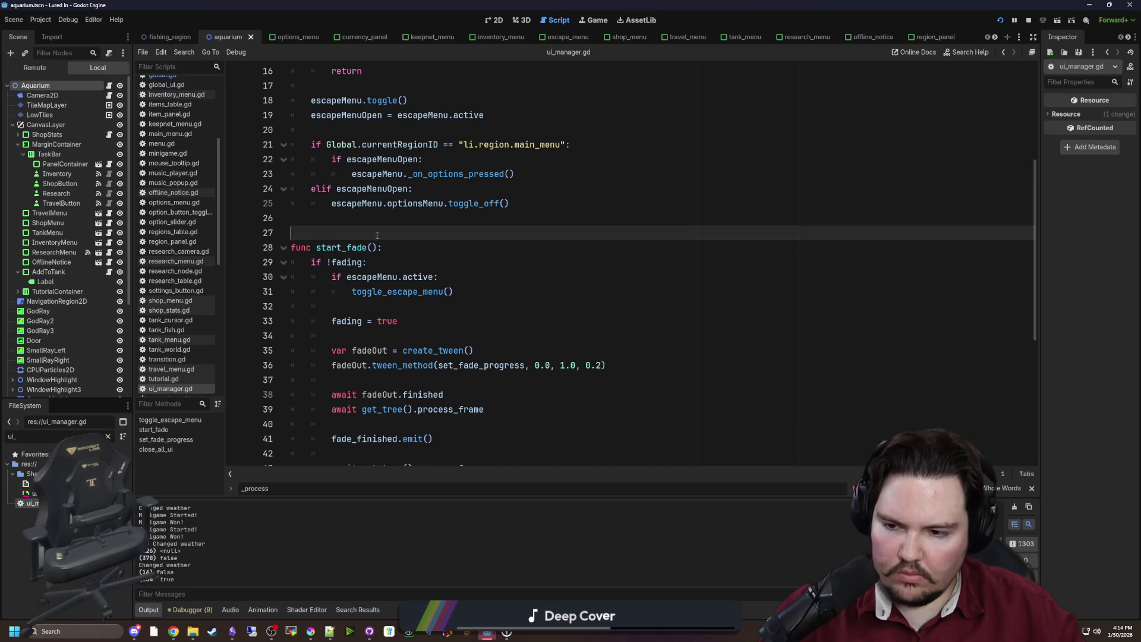
Step: Test the running aquarium game's pause menu and Travel Menu
{"action": "left_click", "coordinate": [594, 20]}
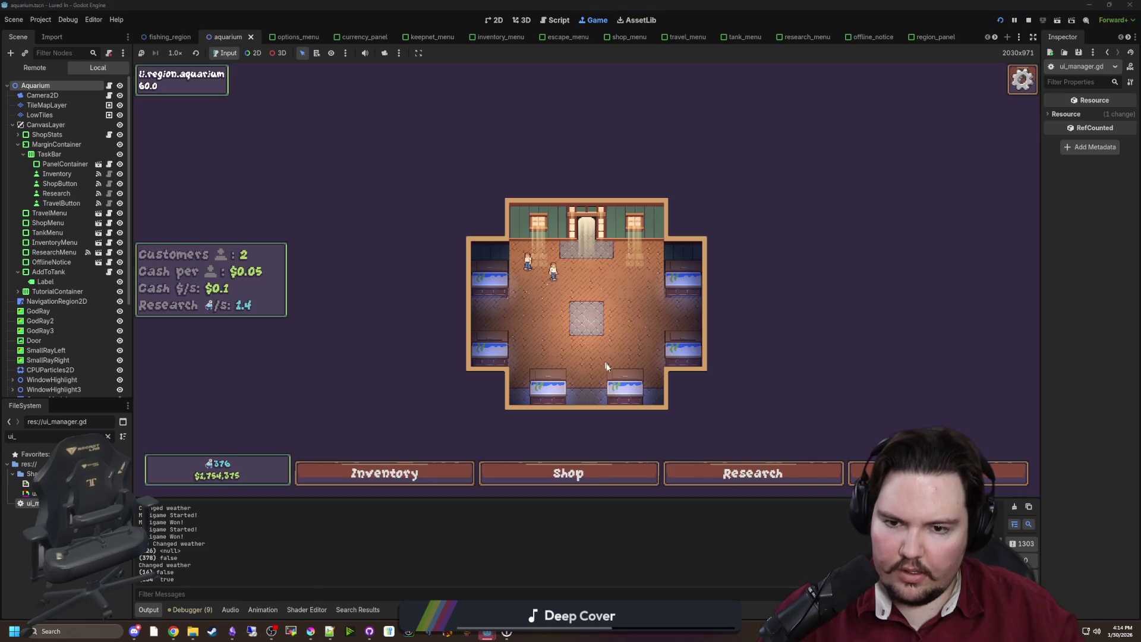
{"action": "key", "text": "Escape"}
{"action": "key", "text": "Escape"}
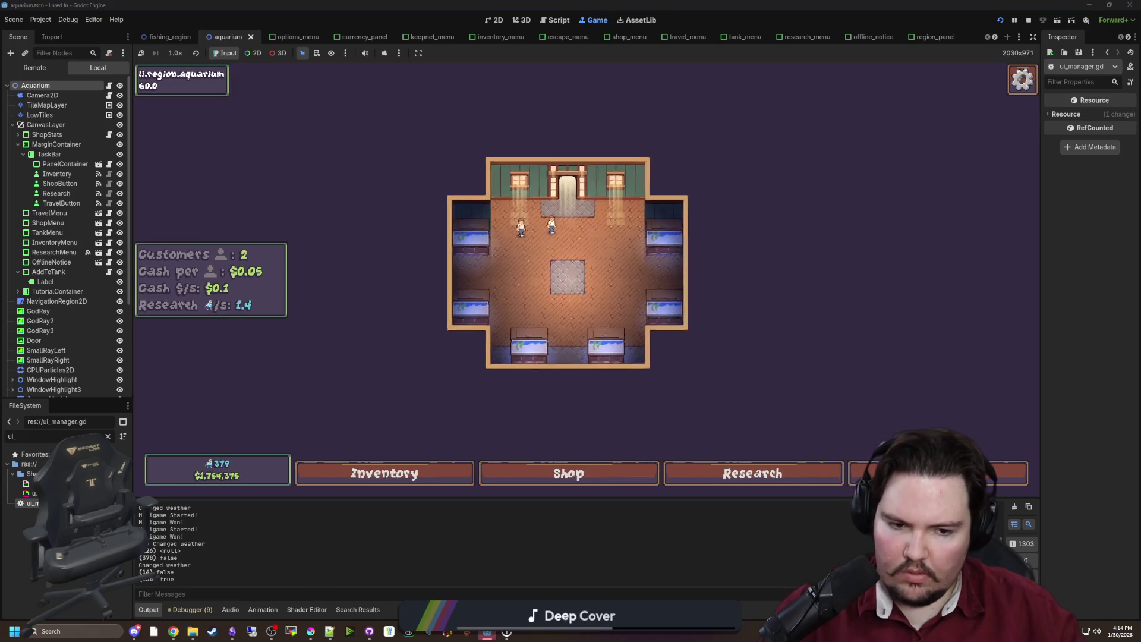
{"action": "left_click", "coordinate": [868, 473]}
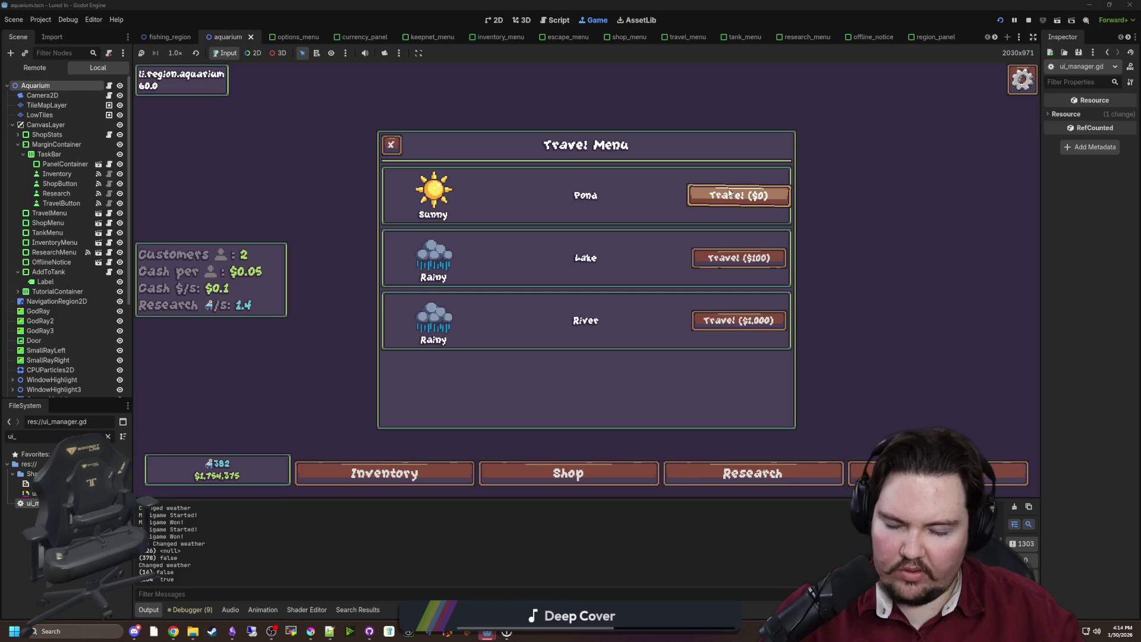
Step: Filter the FileSystem for 'glob' and open global.gd
{"action": "triple_click", "coordinate": [36, 436]}
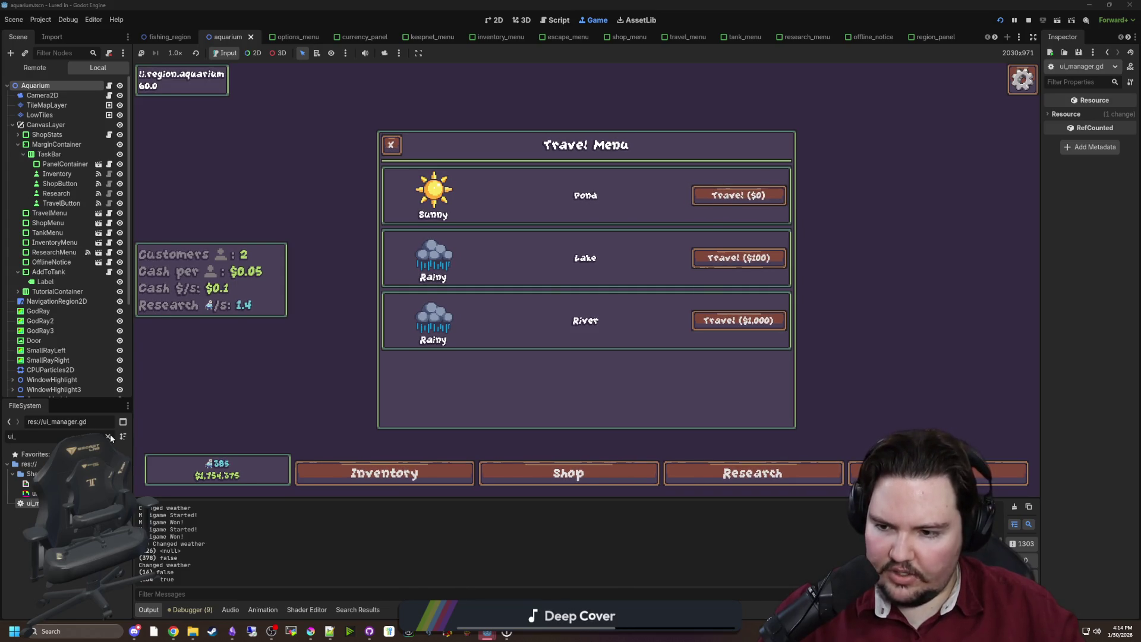
{"action": "type", "text": "glob"}
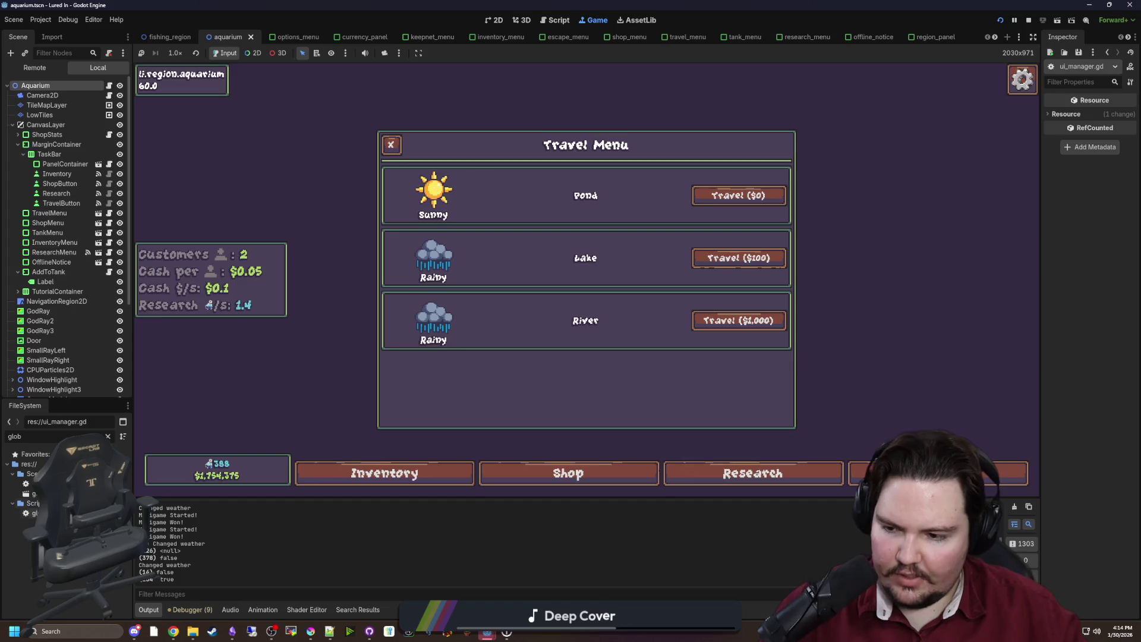
{"action": "key", "text": "Return"}
Step: Add print(UIManager.menuOpen) to global.gd's _process and save
{"action": "left_click", "coordinate": [367, 353]}
{"action": "key", "text": "Return"}
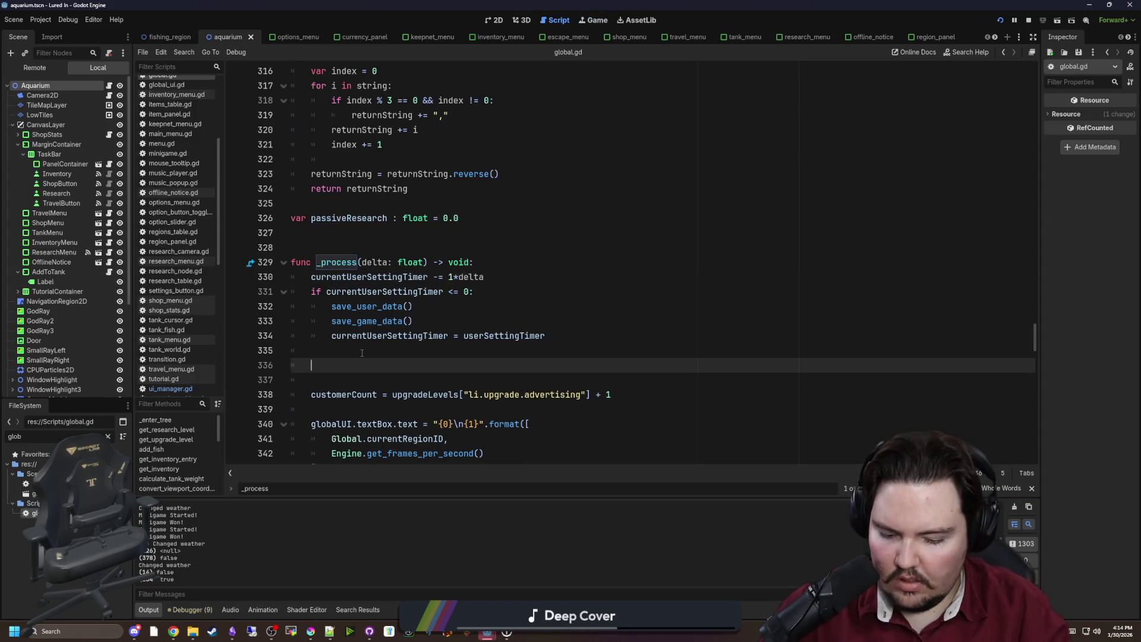
{"action": "type", "text": "print("}
{"action": "type", "text": "UIM,"}
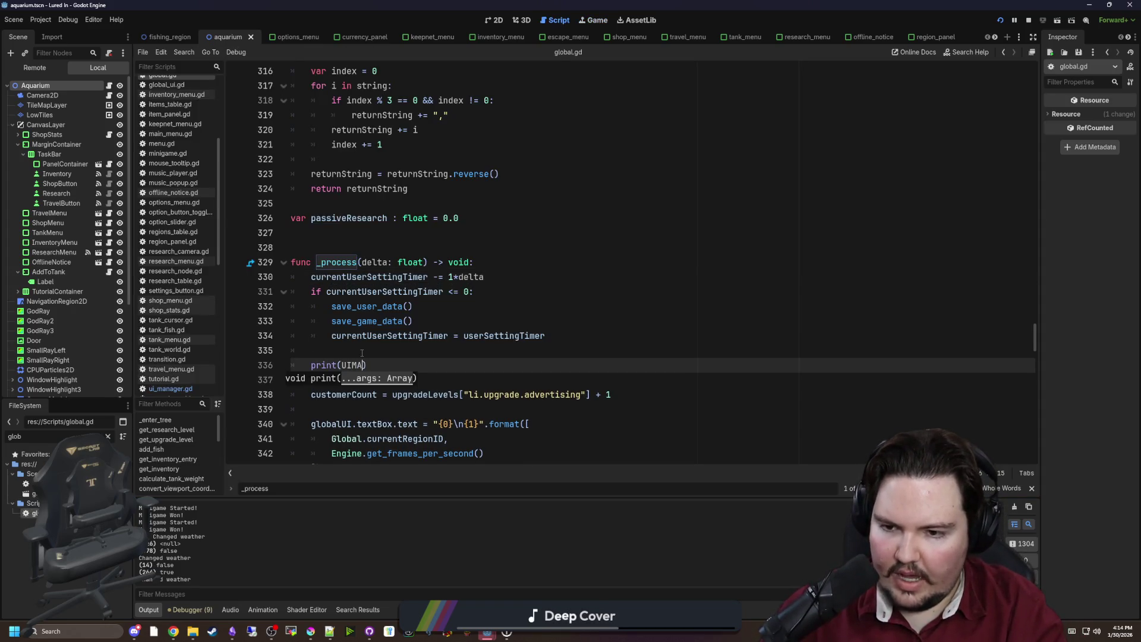
{"action": "key", "text": "Return"}
{"action": "type", "text": ".menuOpen"}
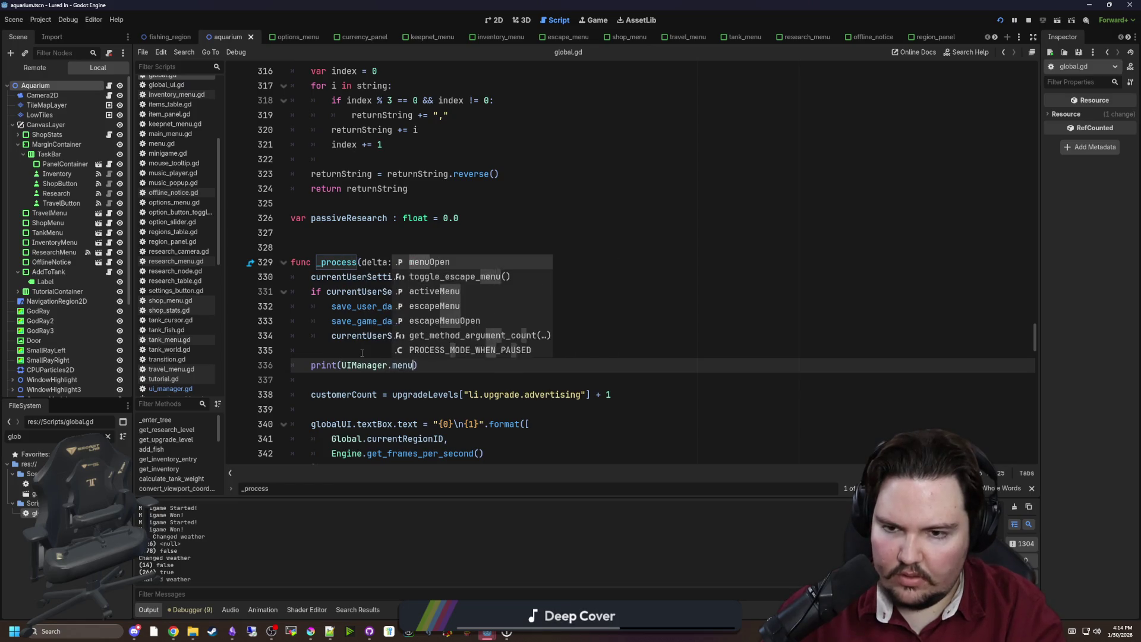
{"action": "left_click", "coordinate": [362, 353]}
{"action": "key", "text": "ctrl+s"}
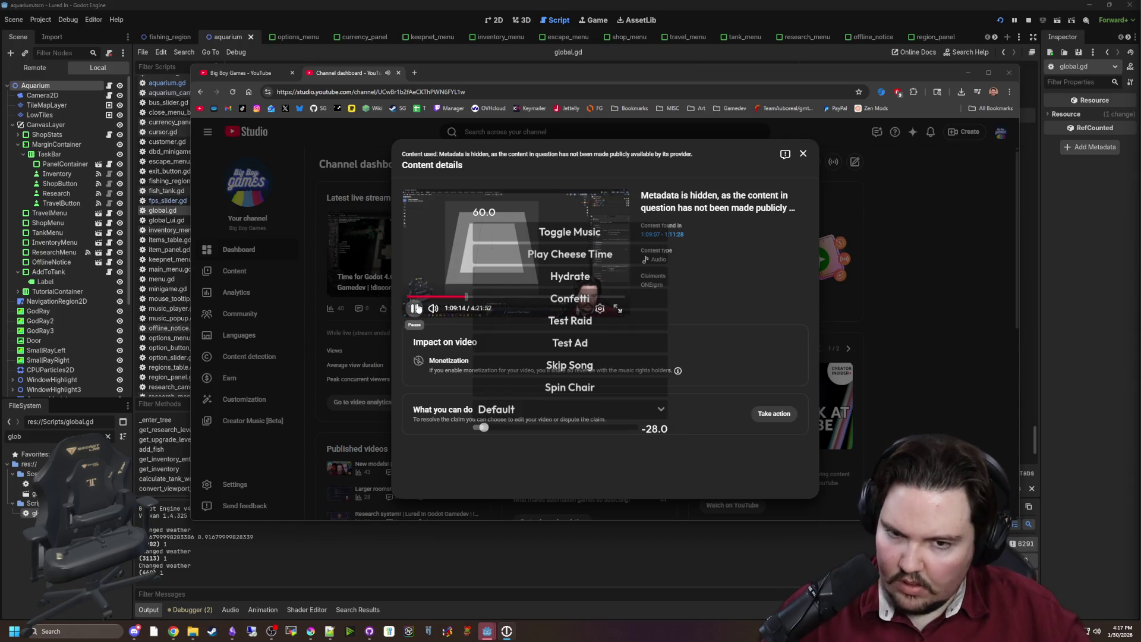
Step: Pause the claimed song's preview and close the Content details panel
{"action": "left_click", "coordinate": [415, 308]}
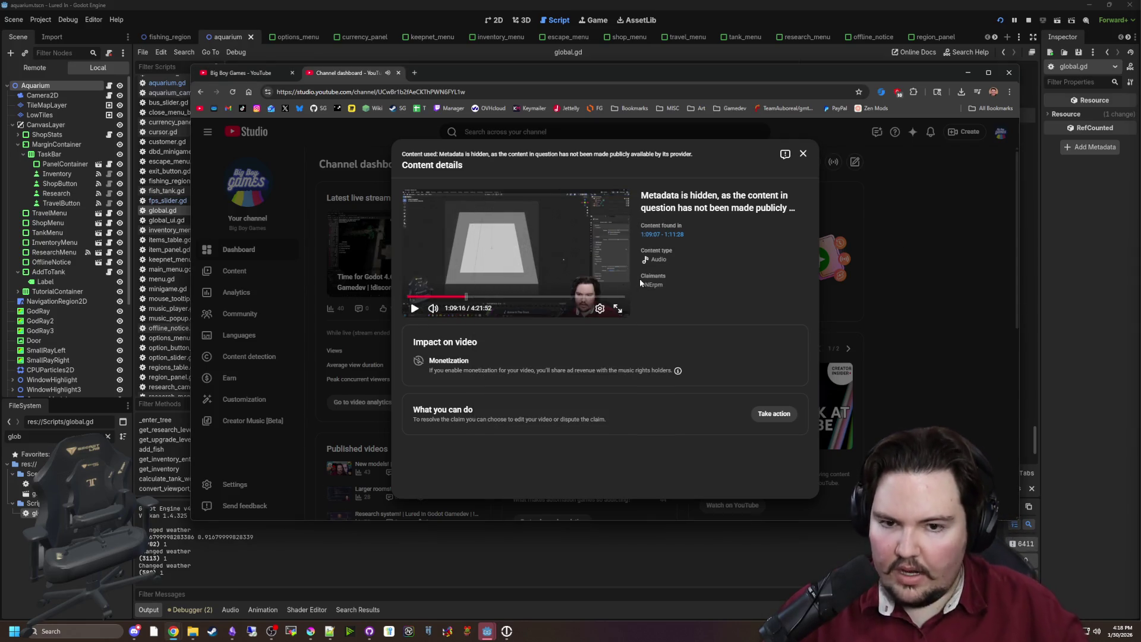
{"action": "left_click", "coordinate": [802, 154]}
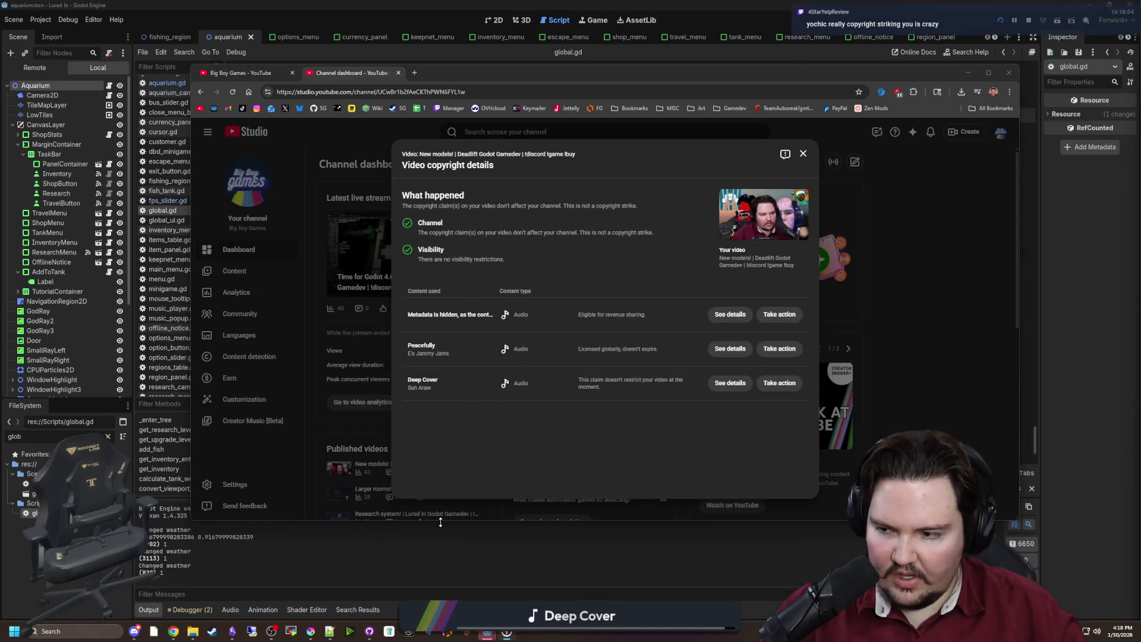
Step: Bring the Godot editor window to the front and maximize it
{"action": "mouse_move", "coordinate": [487, 632]}
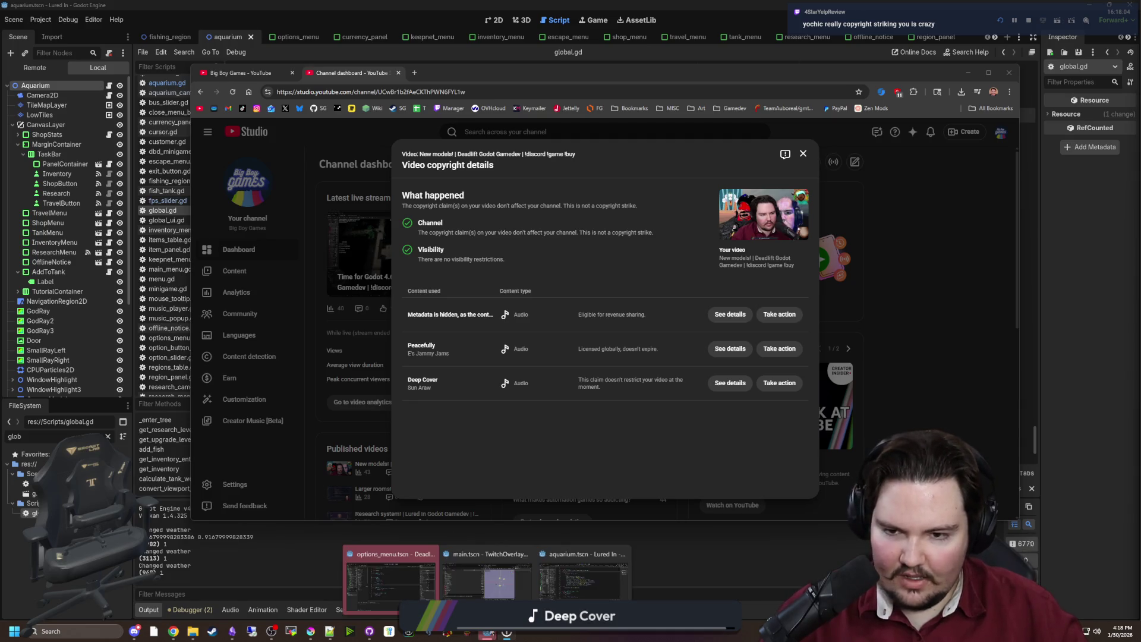
{"action": "left_click", "coordinate": [553, 587]}
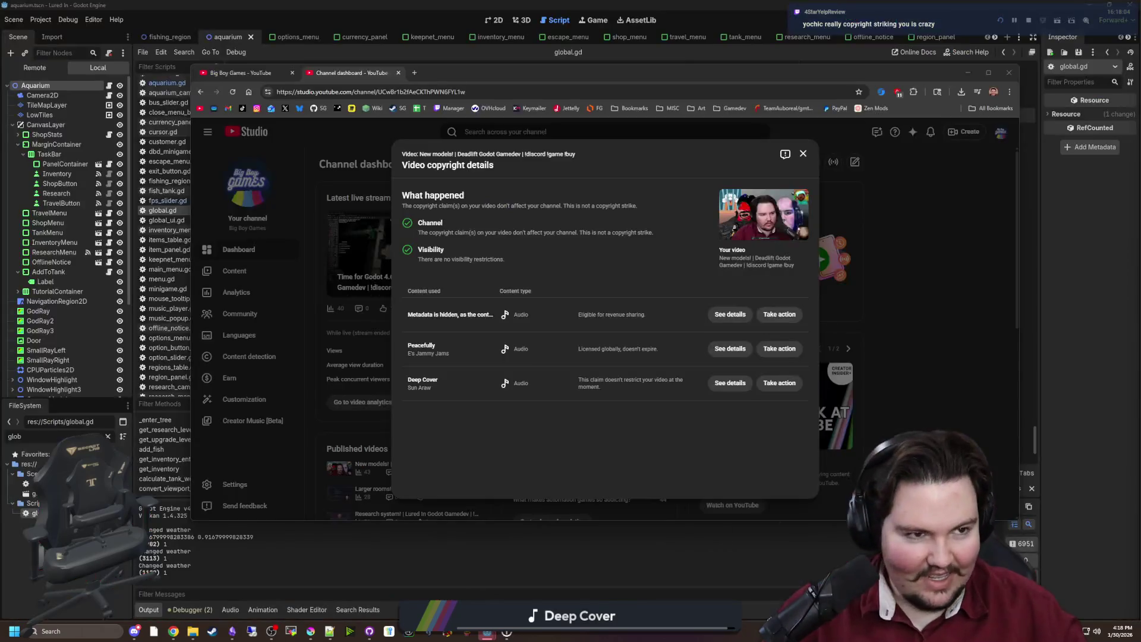
{"action": "key", "text": "alt+Tab"}
{"action": "double_click", "coordinate": [657, 11]}
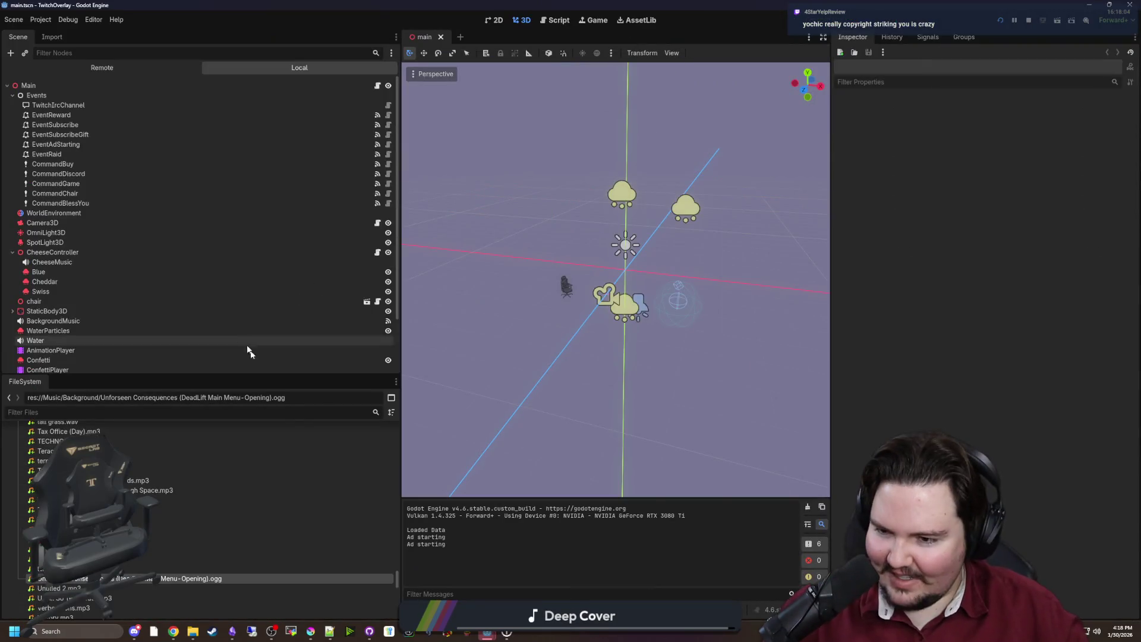
Step: Search for 'deep' and remove Deep Cover.mp3
{"action": "type", "text": "deep"}
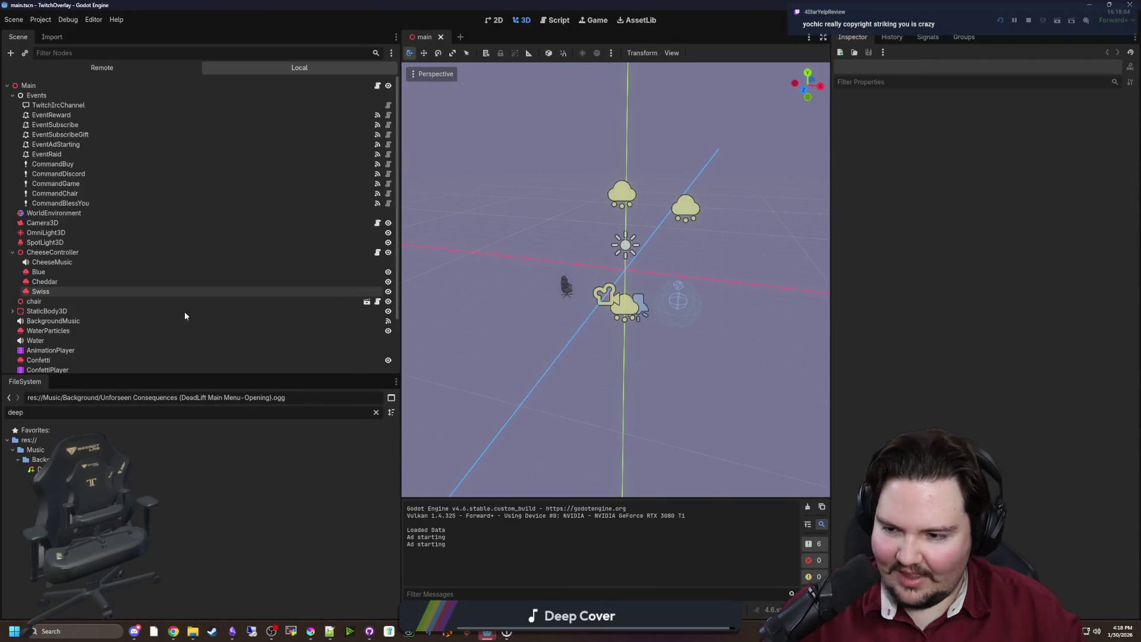
{"action": "right_click", "coordinate": [56, 469]}
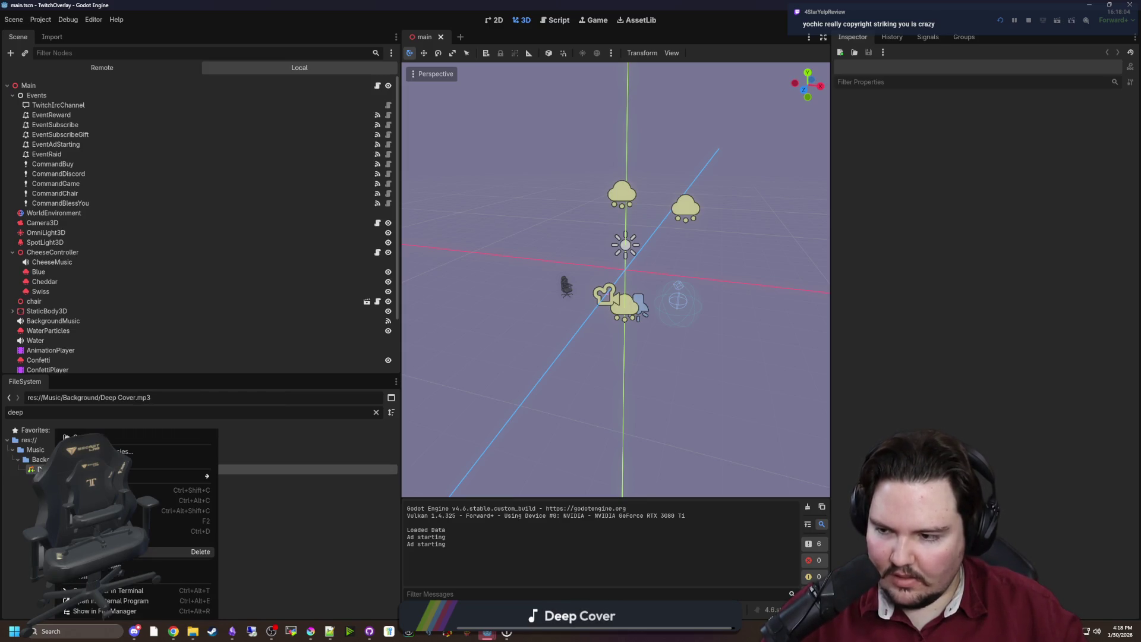
{"action": "left_click", "coordinate": [143, 551]}
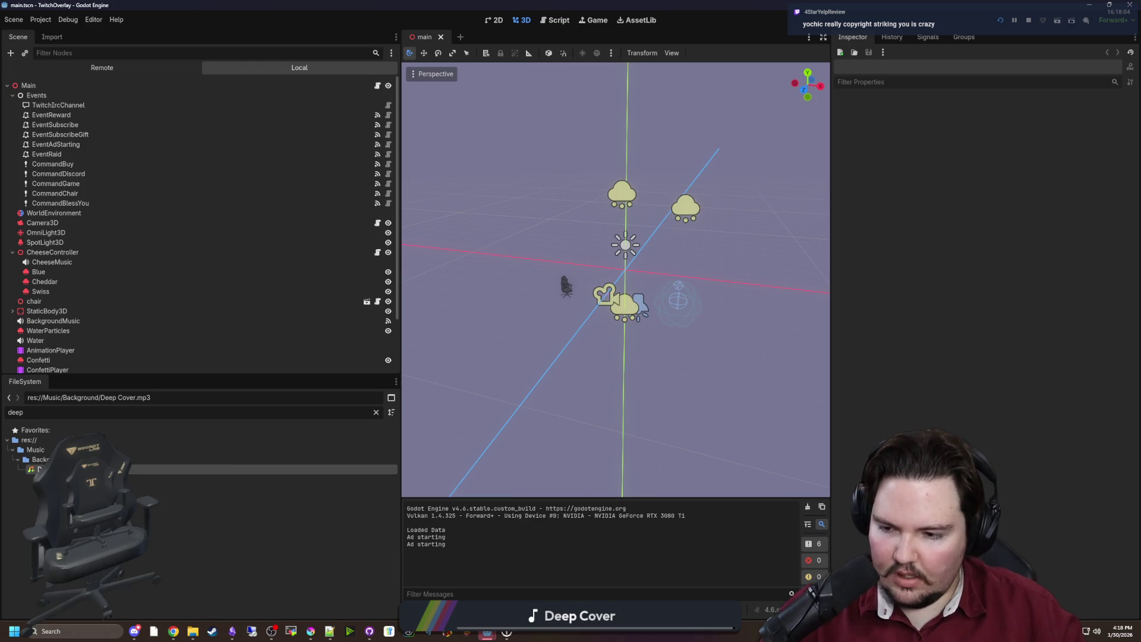
{"action": "left_click", "coordinate": [504, 363]}
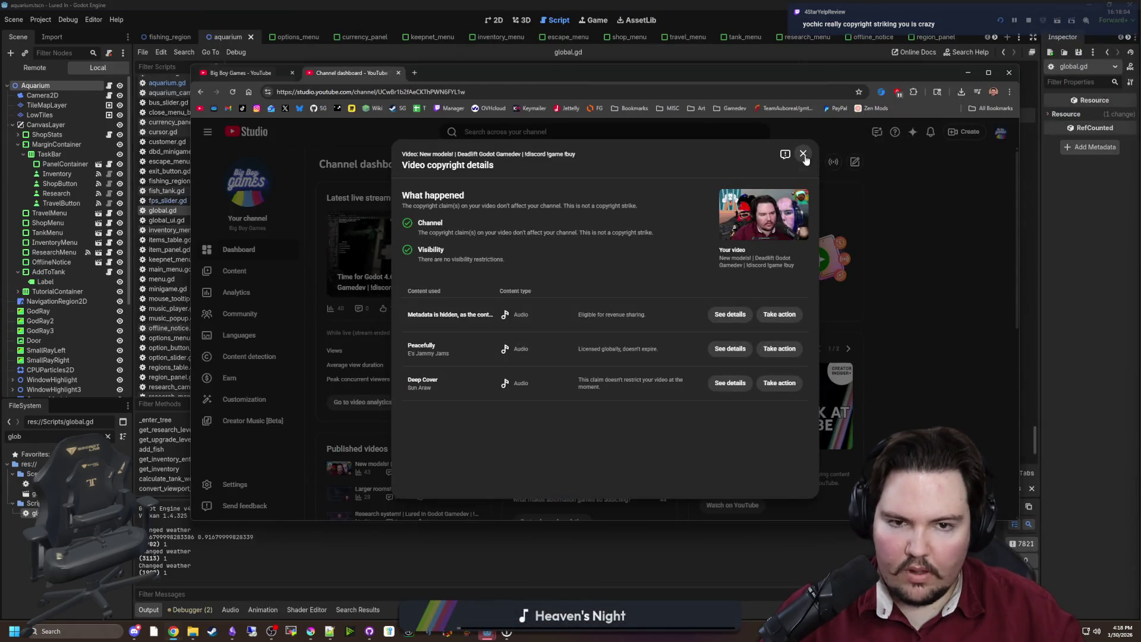
Step: Close the copyright dialog and YouTube tabs, returning to load_game_data in global.gd
{"action": "left_click", "coordinate": [803, 155]}
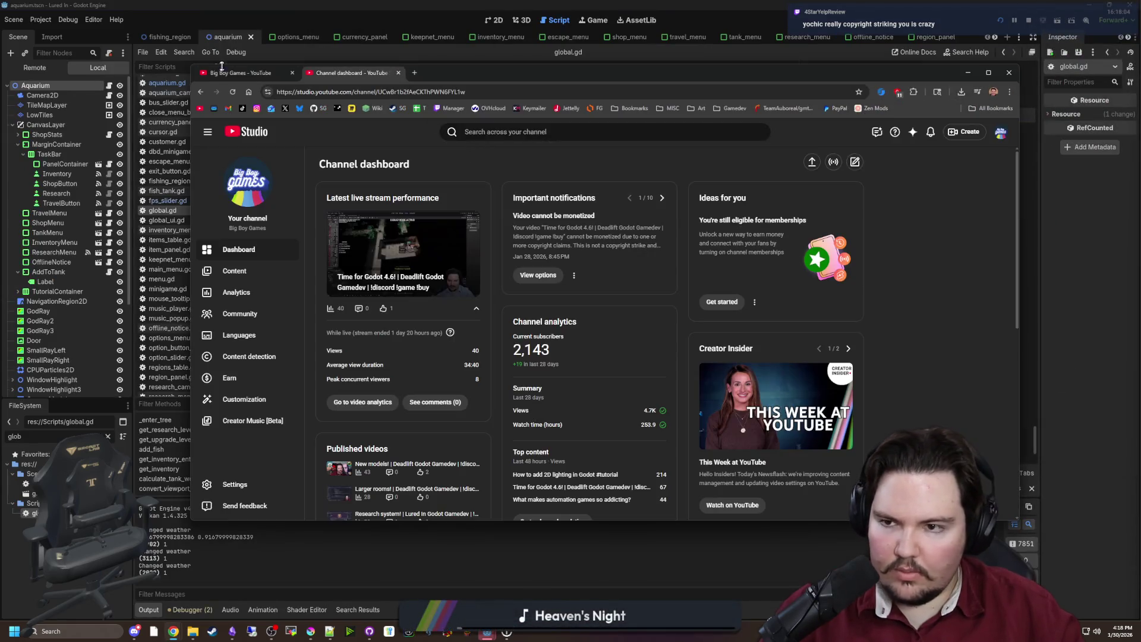
{"action": "left_click", "coordinate": [246, 73]}
{"action": "left_click", "coordinate": [291, 73]}
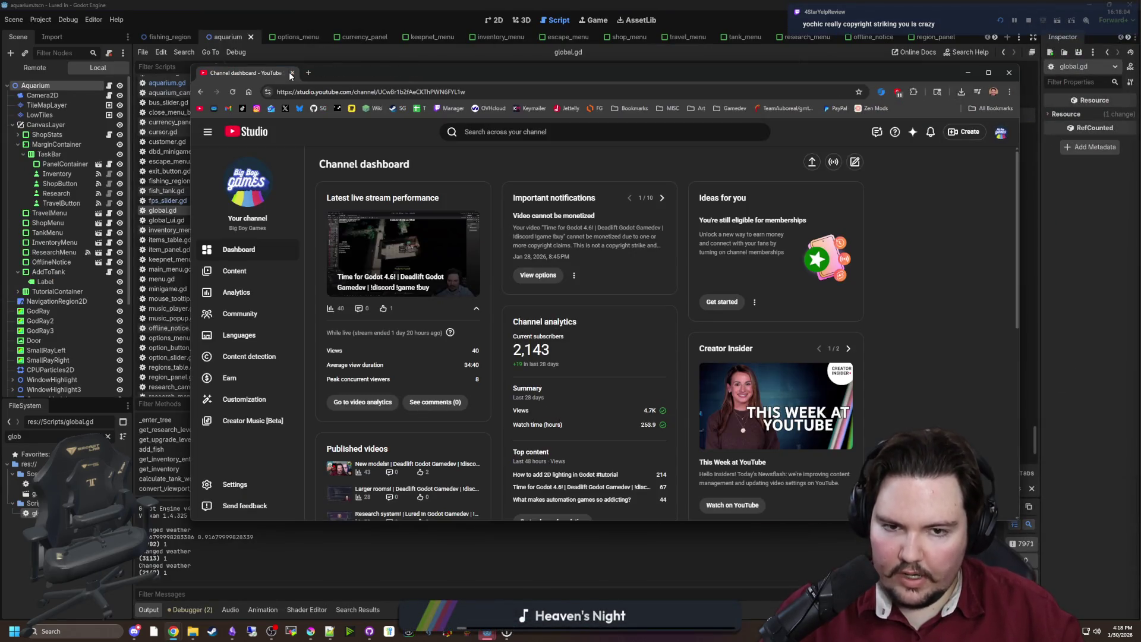
{"action": "left_click", "coordinate": [292, 73]}
{"action": "left_click", "coordinate": [497, 304]}
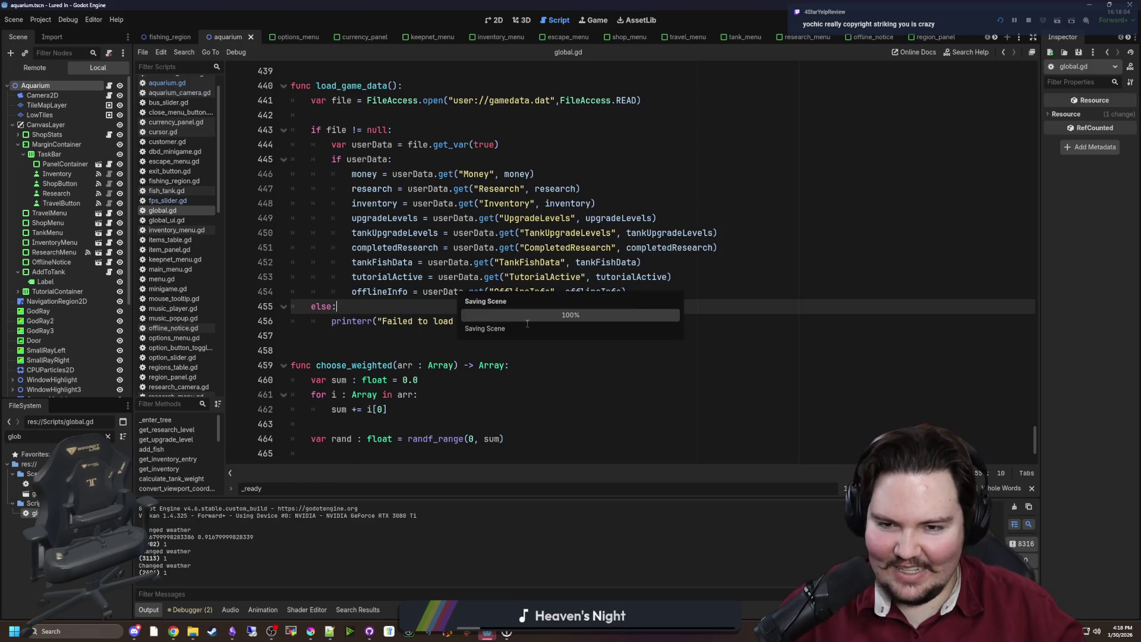
Step: Scroll to the top of global.gd and delete the commented-out saveData dictionary block
{"action": "scroll", "coordinate": [468, 297], "scroll_direction": "up", "scroll_amount": 2}
{"action": "left_click", "coordinate": [472, 249]}
{"action": "left_click", "coordinate": [422, 219]}
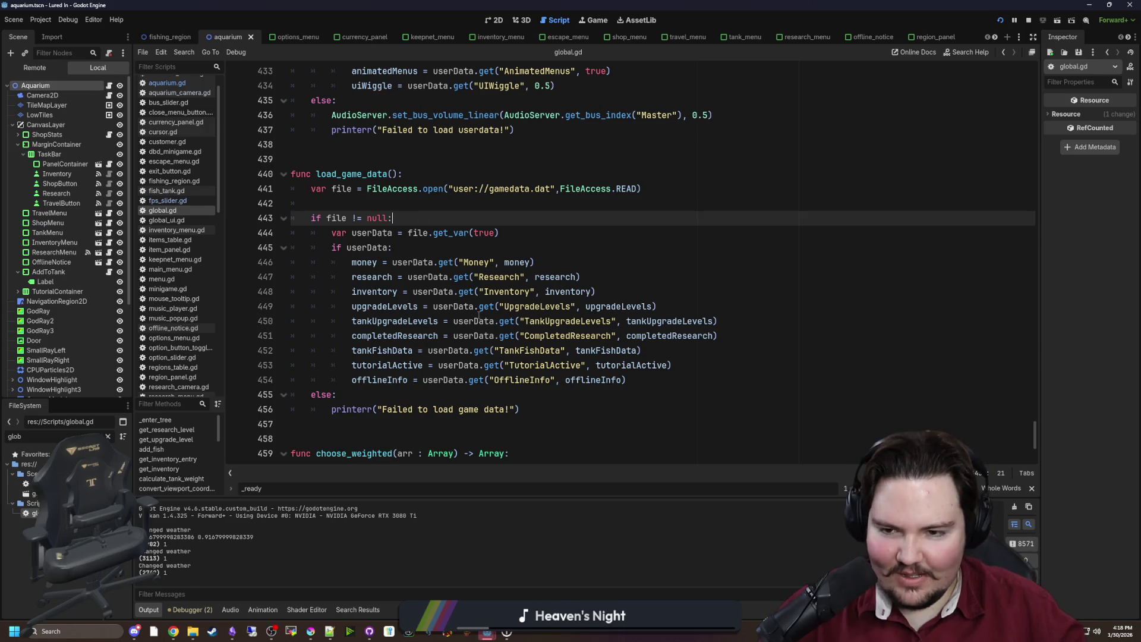
{"action": "scroll", "coordinate": [461, 324], "scroll_direction": "down", "scroll_amount": 2}
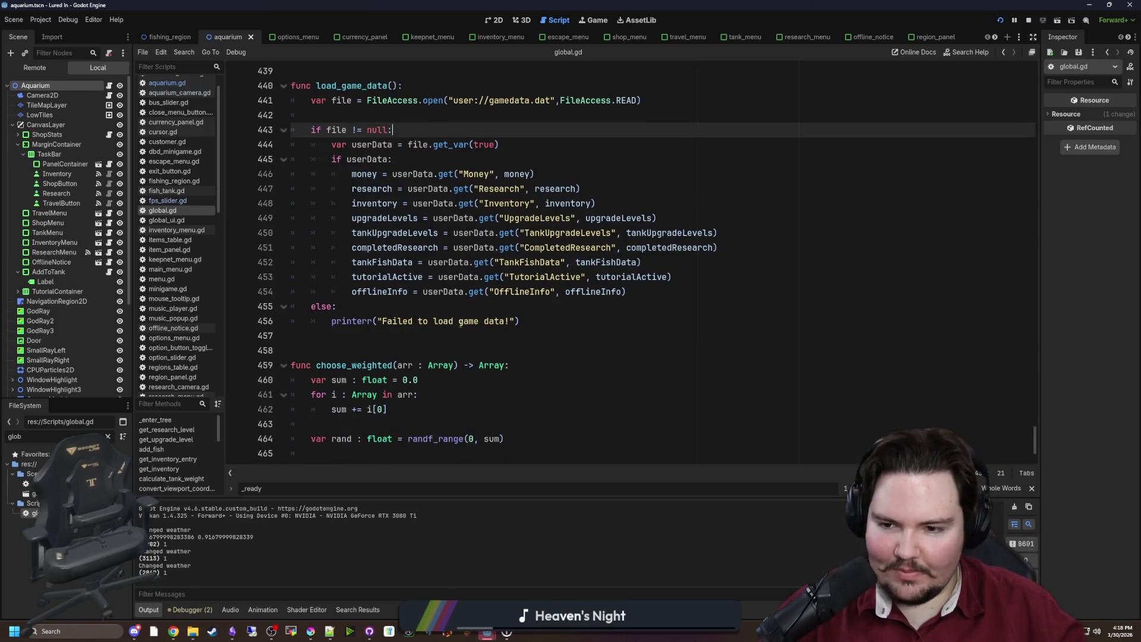
{"action": "scroll", "coordinate": [462, 294], "scroll_direction": "up", "scroll_amount": 10}
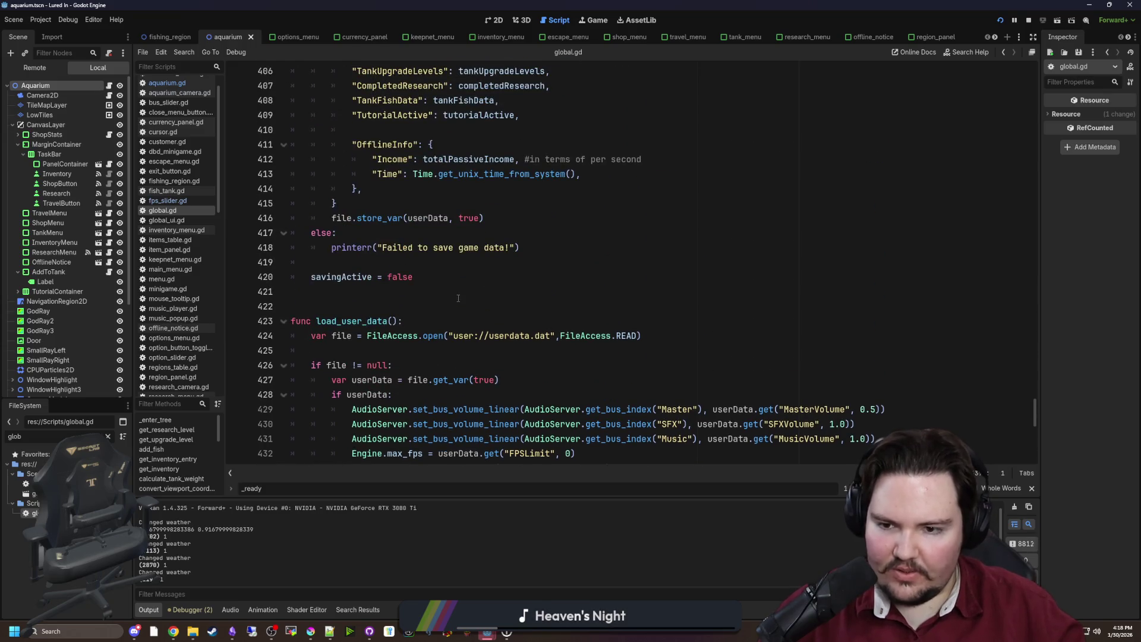
{"action": "left_click_drag", "start_coordinate": [1034, 394], "coordinate": [1034, 77]}
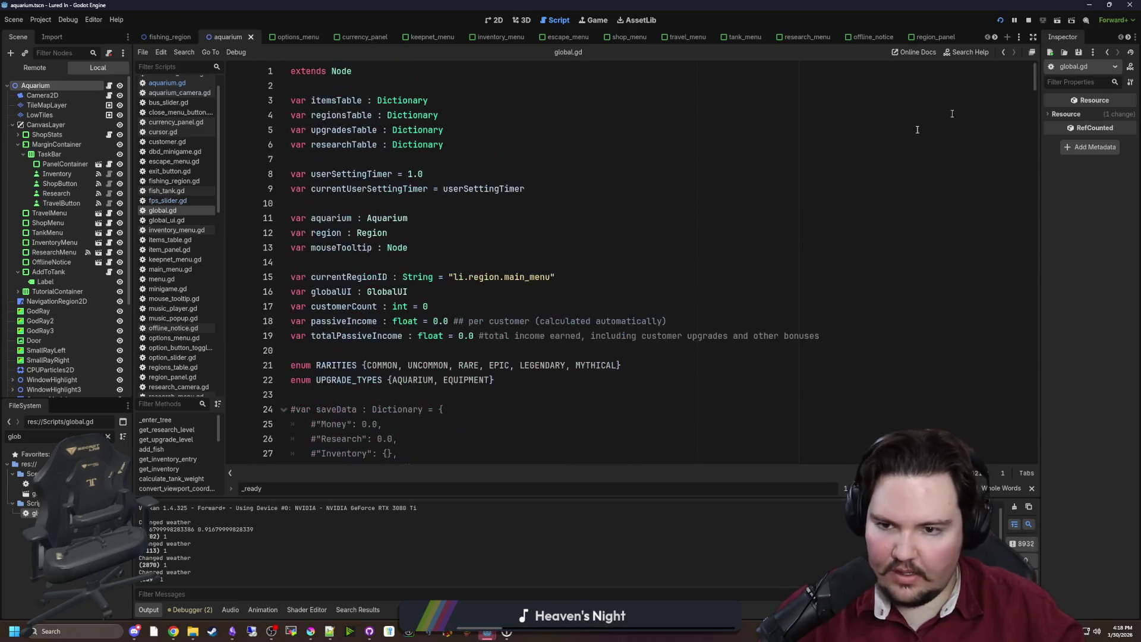
{"action": "left_click", "coordinate": [387, 277]}
{"action": "scroll", "coordinate": [416, 268], "scroll_direction": "down", "scroll_amount": 4}
{"action": "left_click", "coordinate": [386, 291]}
{"action": "left_click_drag", "start_coordinate": [302, 365], "coordinate": [239, 213]}
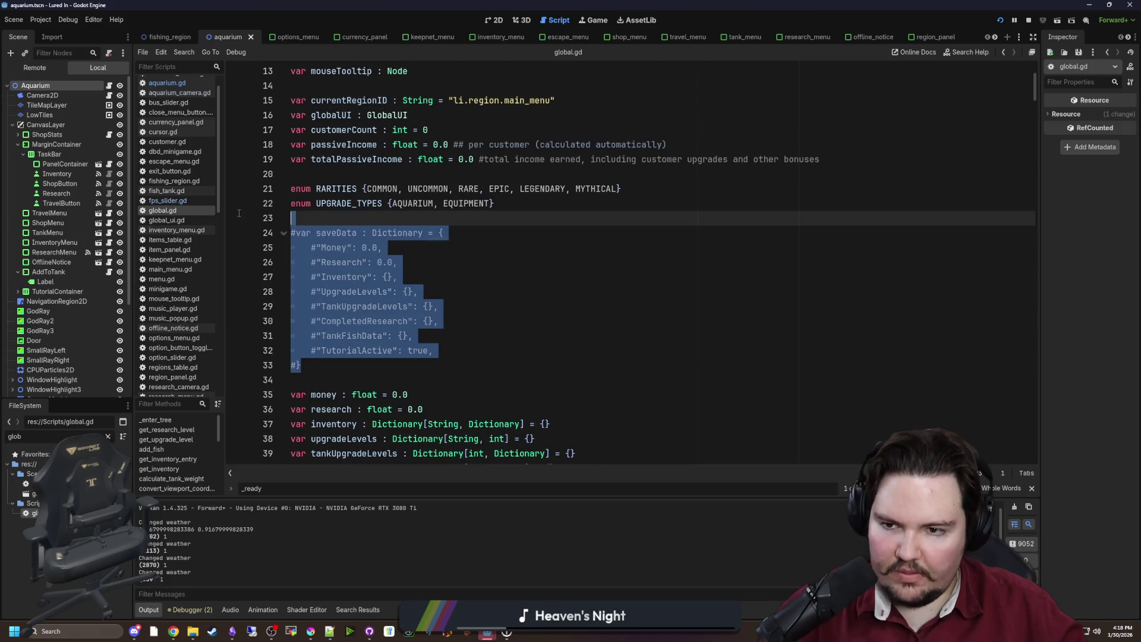
{"action": "key", "text": "Delete"}
{"action": "key", "text": "Delete"}
{"action": "key", "text": "Down"}
{"action": "key", "text": "Down"}
{"action": "key", "text": "Down"}
{"action": "key", "text": "End"}
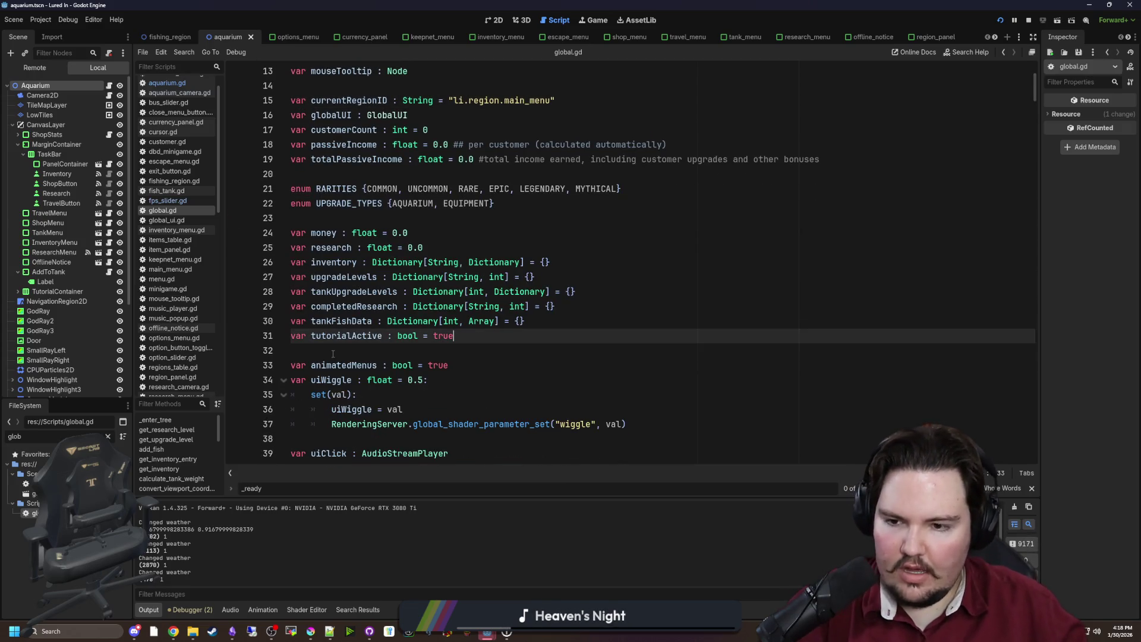
Step: Review the RARITIES and UPGRADE_TYPES enum lines above the removed block
{"action": "left_click", "coordinate": [367, 218]}
{"action": "left_click_drag", "start_coordinate": [365, 189], "coordinate": [621, 189]}
{"action": "left_click", "coordinate": [497, 203]}
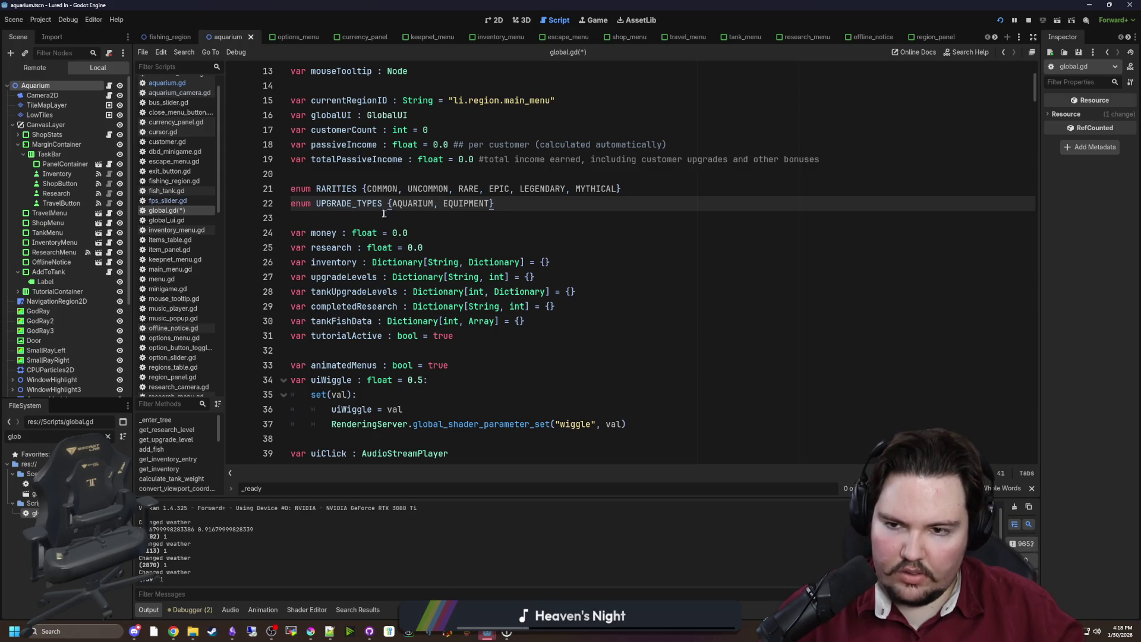
{"action": "left_click", "coordinate": [363, 215]}
Step: Save global.gd and search the script for 'upgradeTypes'
{"action": "key", "text": "ctrl+s"}
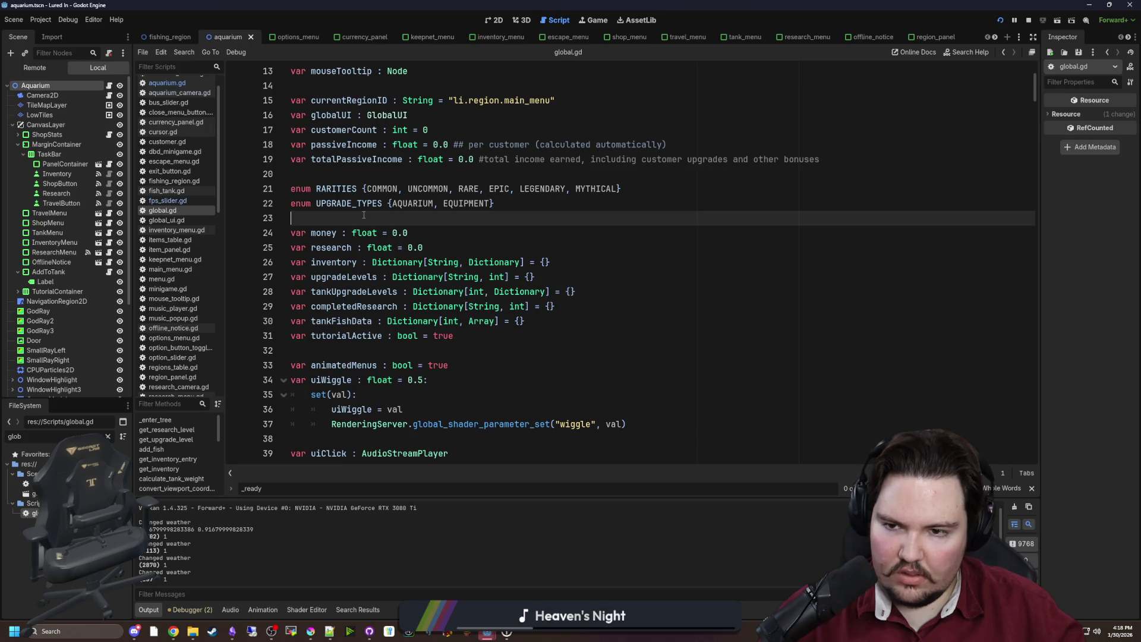
{"action": "key", "text": "ctrl+f"}
{"action": "type", "text": "upgradeTypes"}
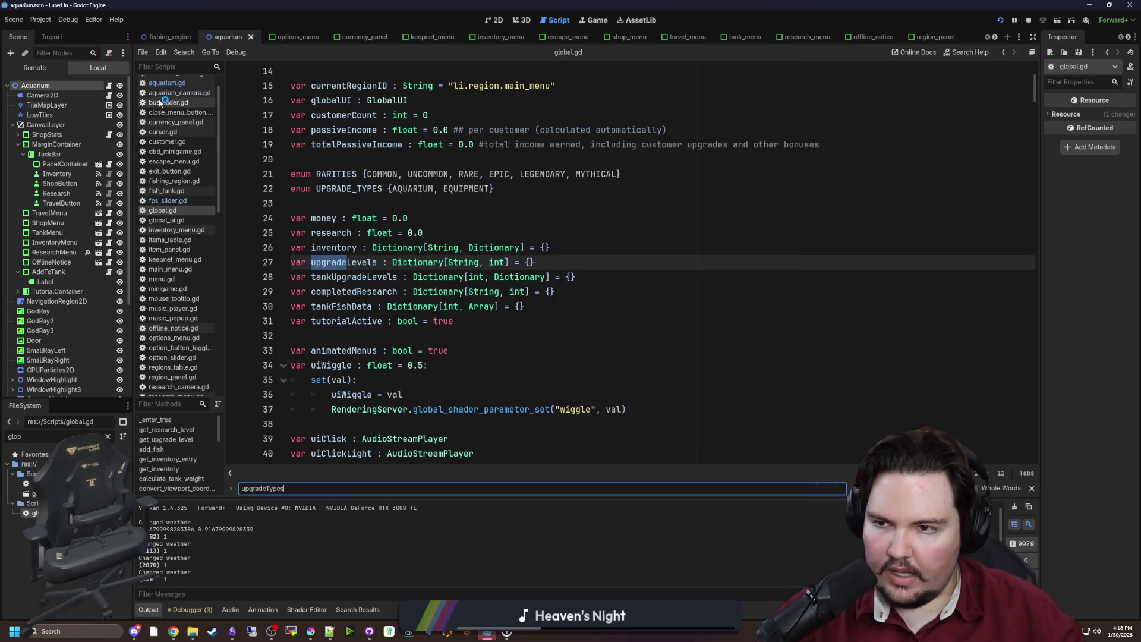
{"action": "scroll", "coordinate": [172, 104], "scroll_direction": "up", "scroll_amount": 2}
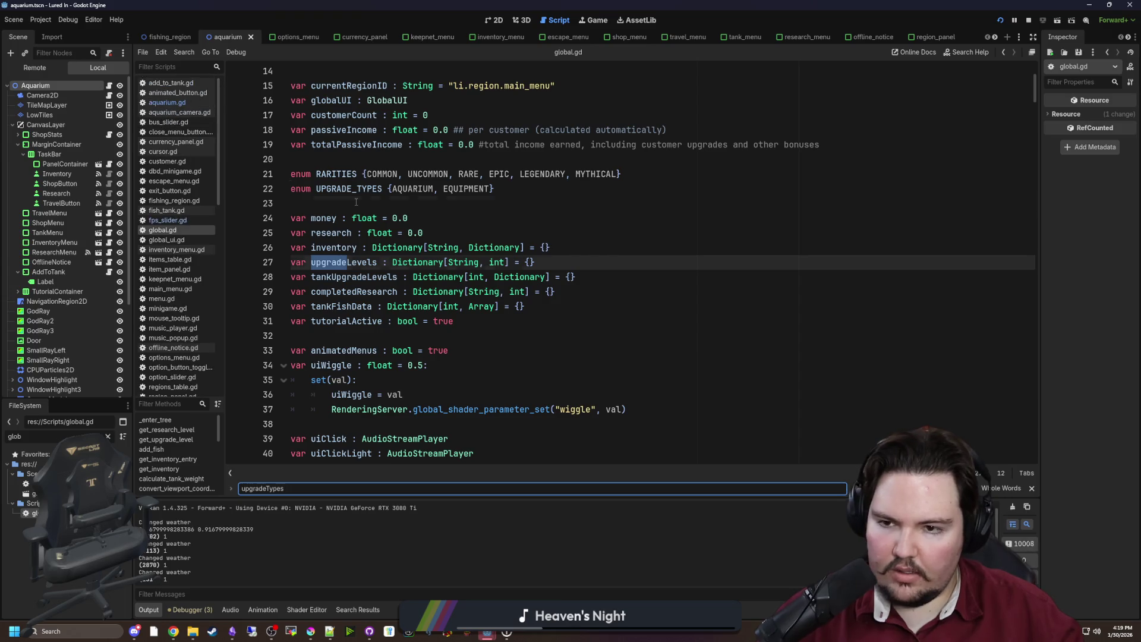
{"action": "left_click", "coordinate": [356, 202]}
Step: Search all project files for UPGRADE_TYPES to confirm it is unused elsewhere
{"action": "key", "text": "ctrl+shift+f"}
{"action": "type", "text": "UPGRADE_TYPES"}
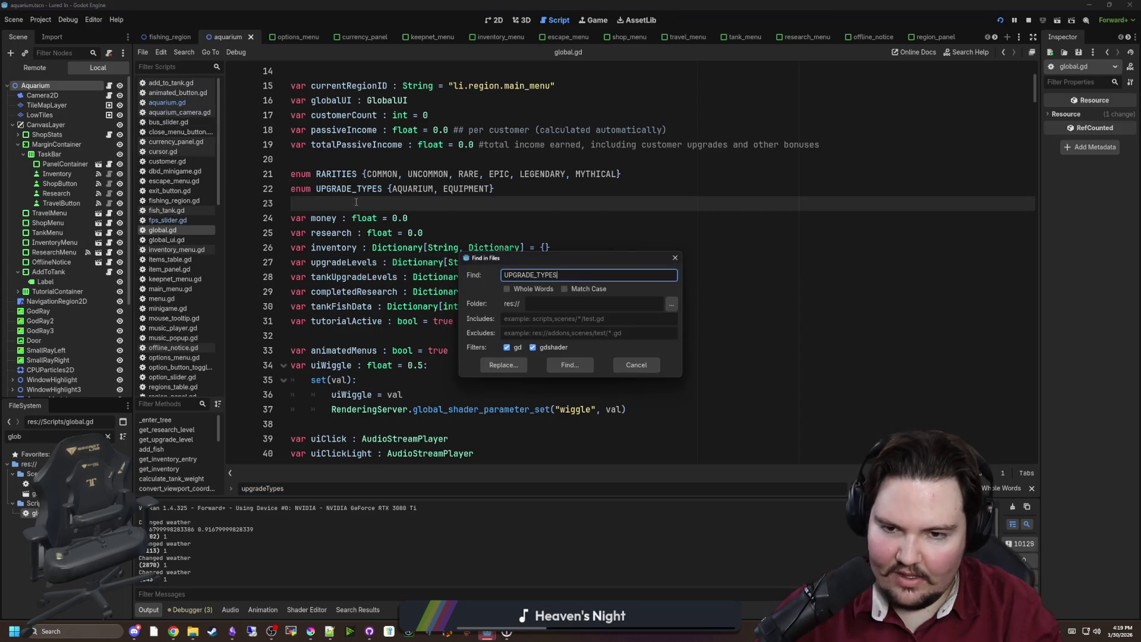
{"action": "key", "text": "Return"}
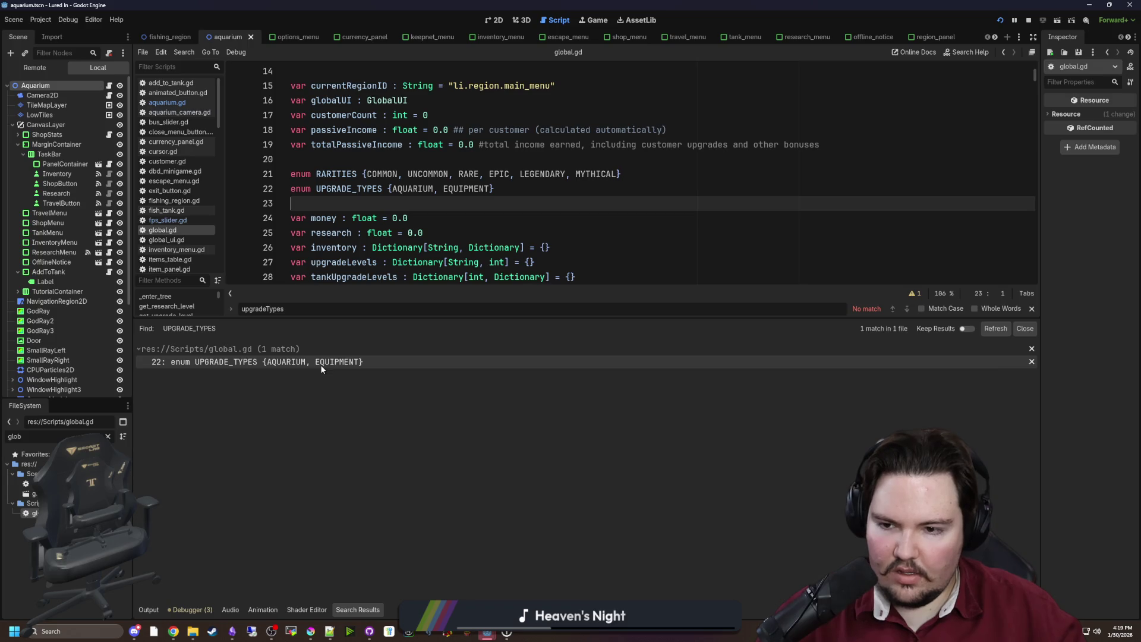
{"action": "left_click_drag", "start_coordinate": [398, 317], "coordinate": [382, 452]}
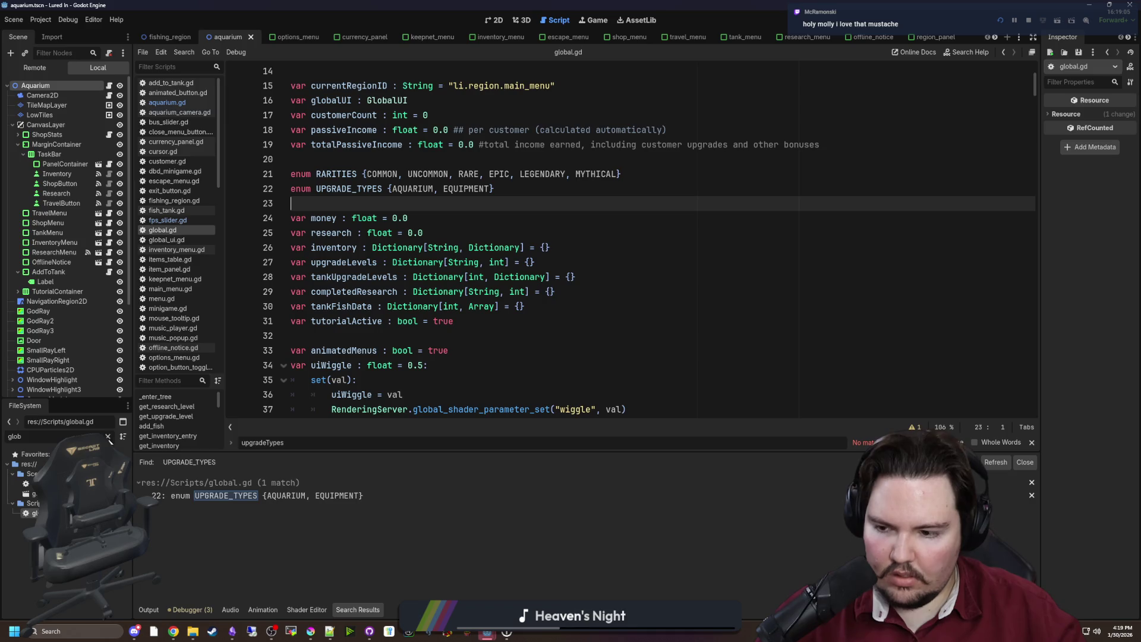
{"action": "left_click", "coordinate": [406, 247]}
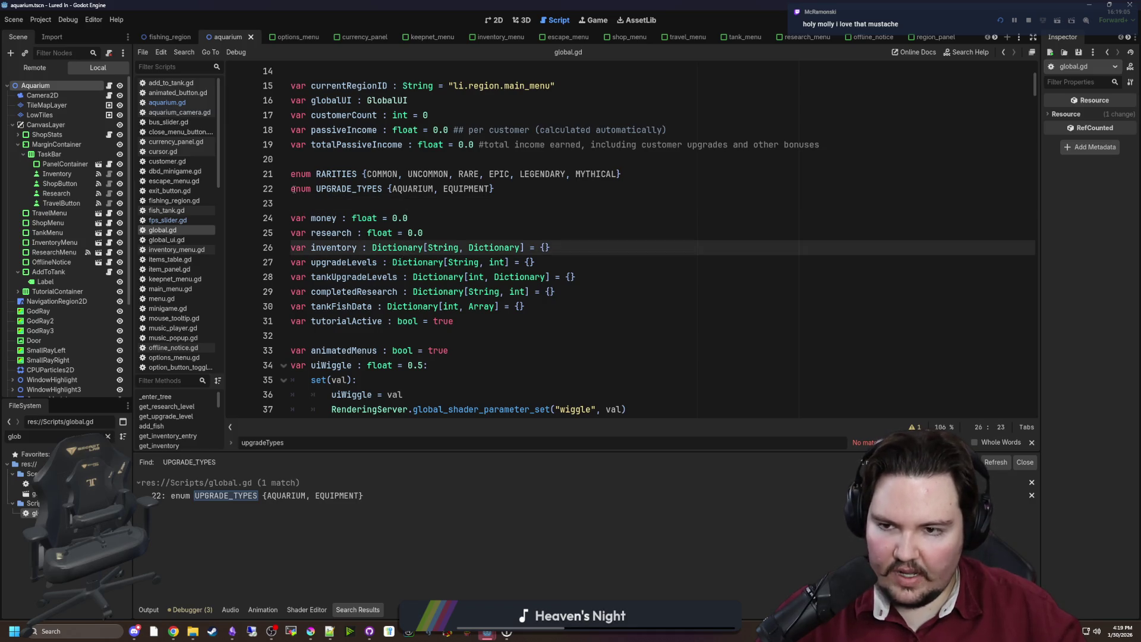
Step: Comment out the UPGRADE_TYPES enum on line 22 with # and save
{"action": "left_click", "coordinate": [293, 189]}
{"action": "type", "text": "#"}
{"action": "left_click", "coordinate": [311, 205]}
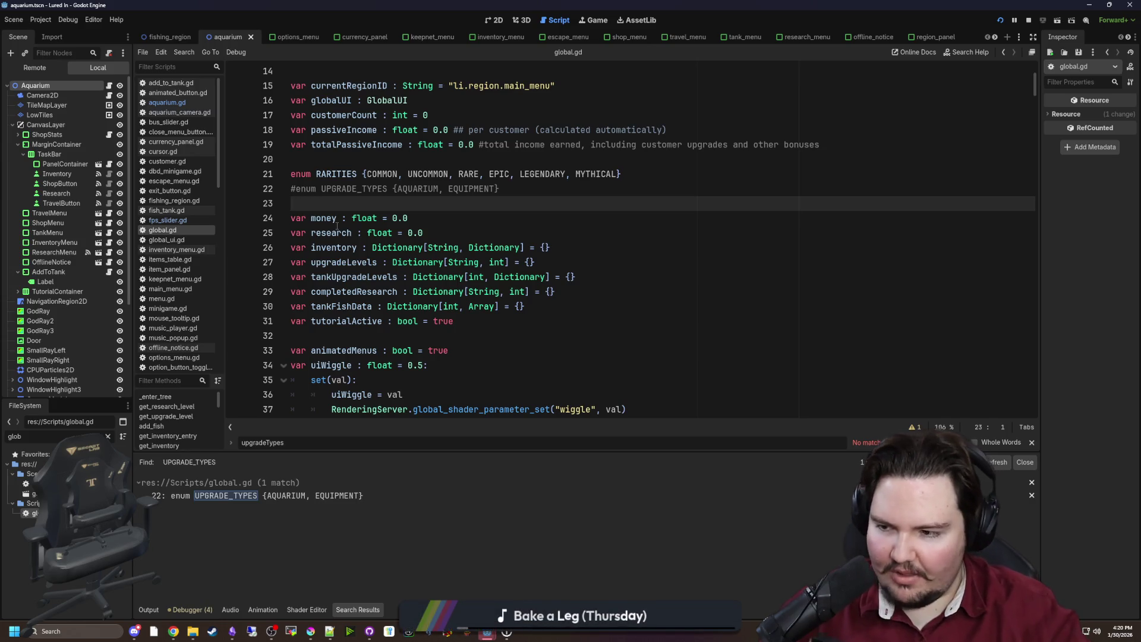
{"action": "left_click", "coordinate": [338, 336]}
{"action": "left_click", "coordinate": [342, 218]}
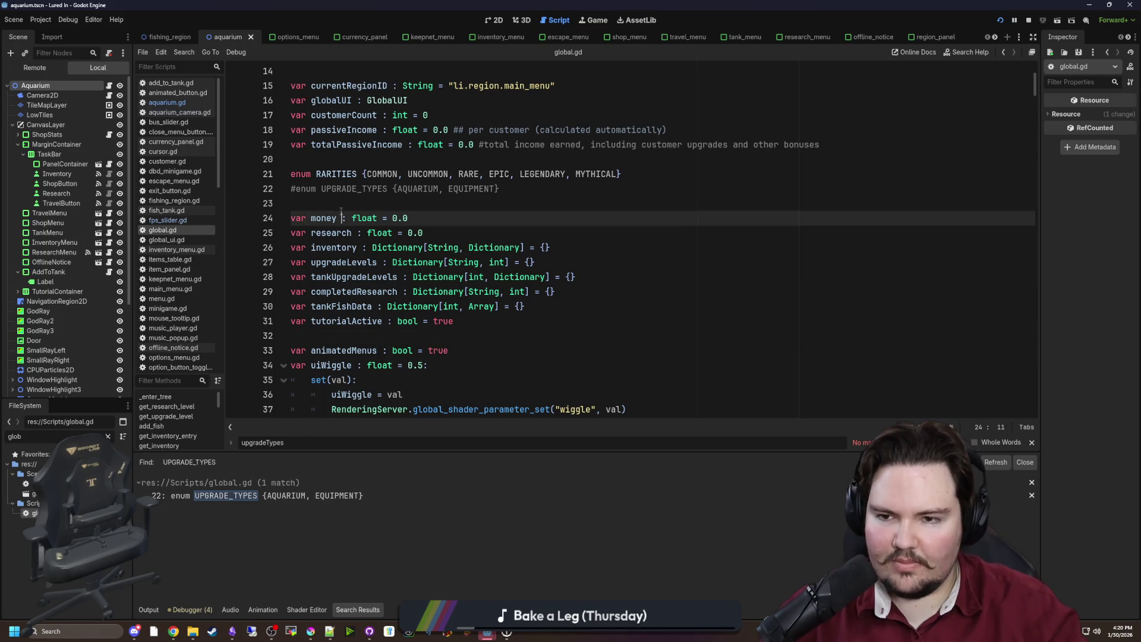
{"action": "left_click", "coordinate": [318, 202]}
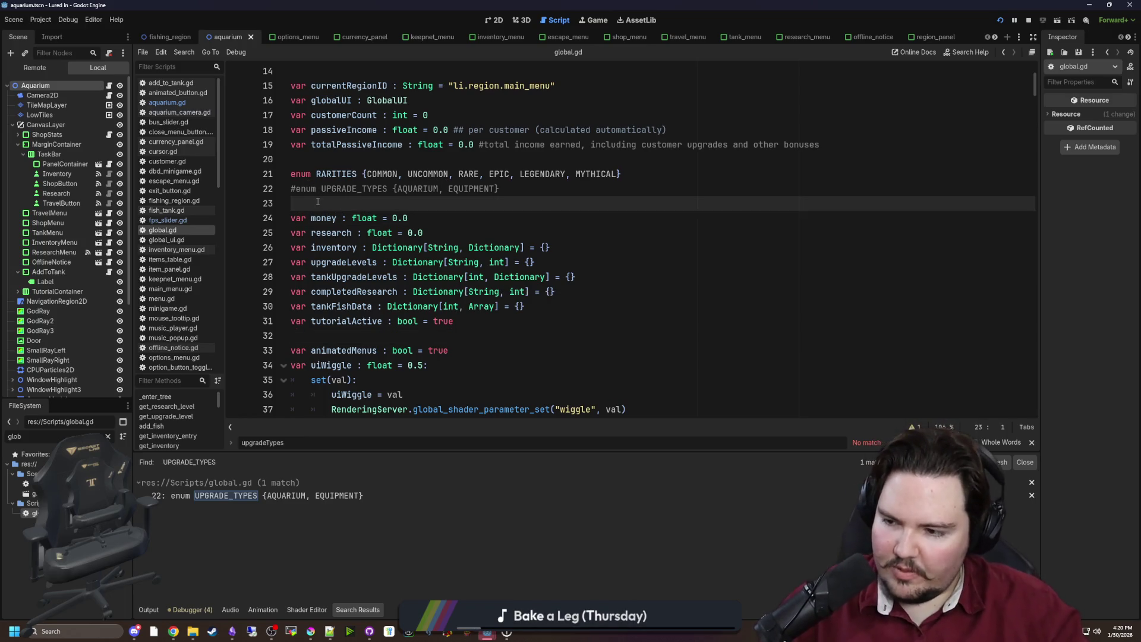
{"action": "scroll", "coordinate": [383, 156], "scroll_direction": "down", "scroll_amount": 5}
{"action": "left_click", "coordinate": [416, 386]}
{"action": "scroll", "coordinate": [535, 238], "scroll_direction": "down", "scroll_amount": 5}
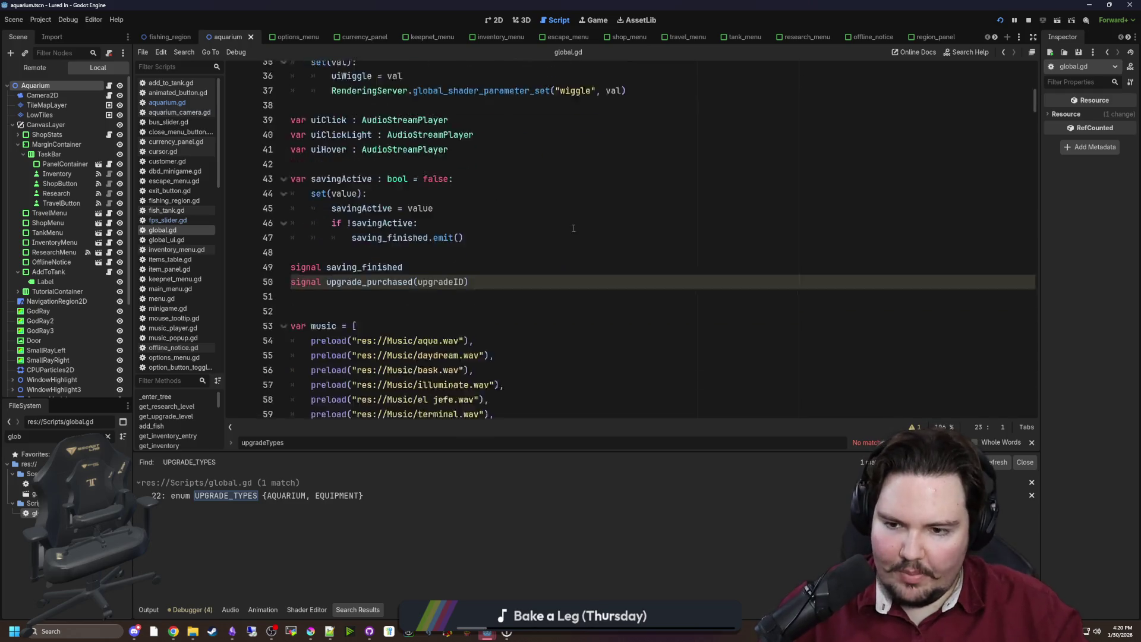
{"action": "key", "text": "ctrl+s"}
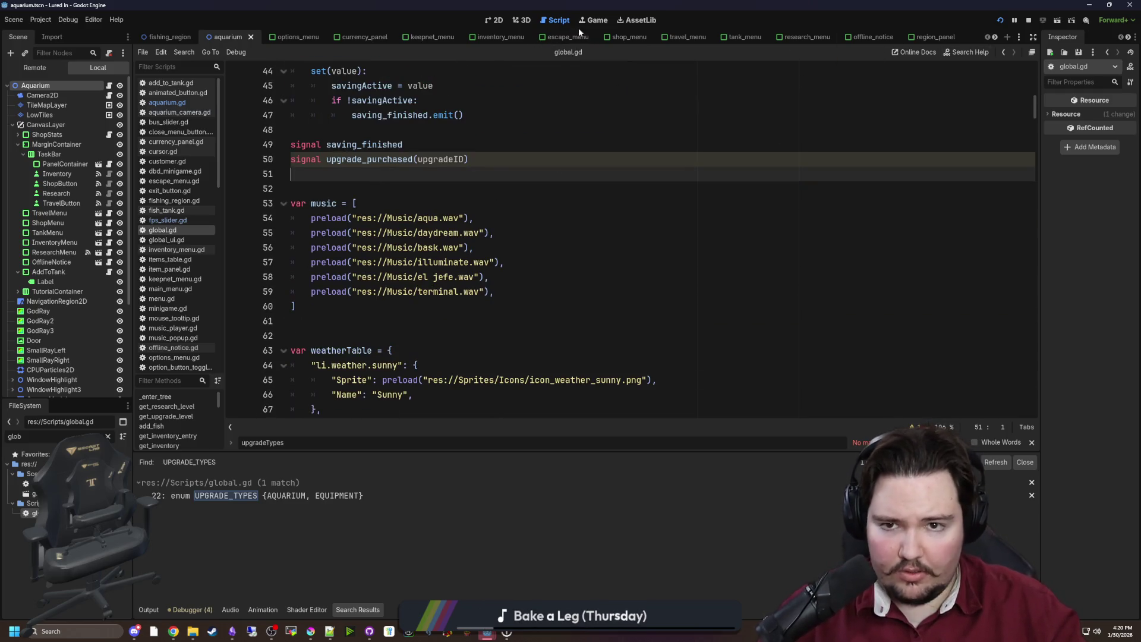
Step: In the running game, check the shop, travel to the pond region and cast the line
{"action": "left_click", "coordinate": [583, 23]}
{"action": "left_click", "coordinate": [559, 428]}
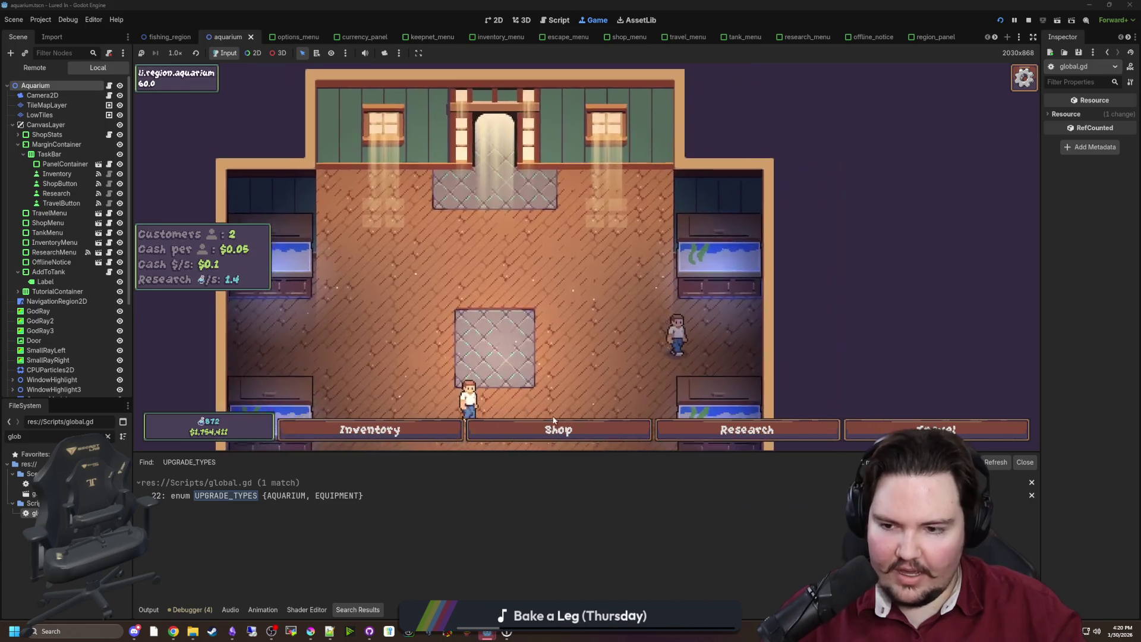
{"action": "left_click", "coordinate": [561, 427]}
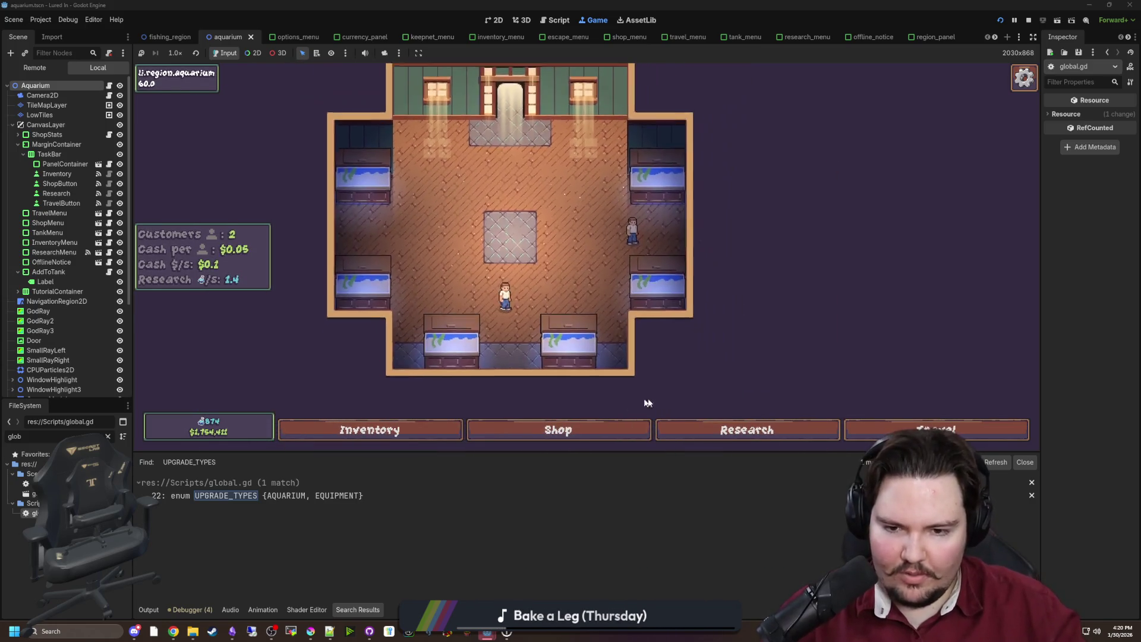
{"action": "left_click", "coordinate": [850, 429]}
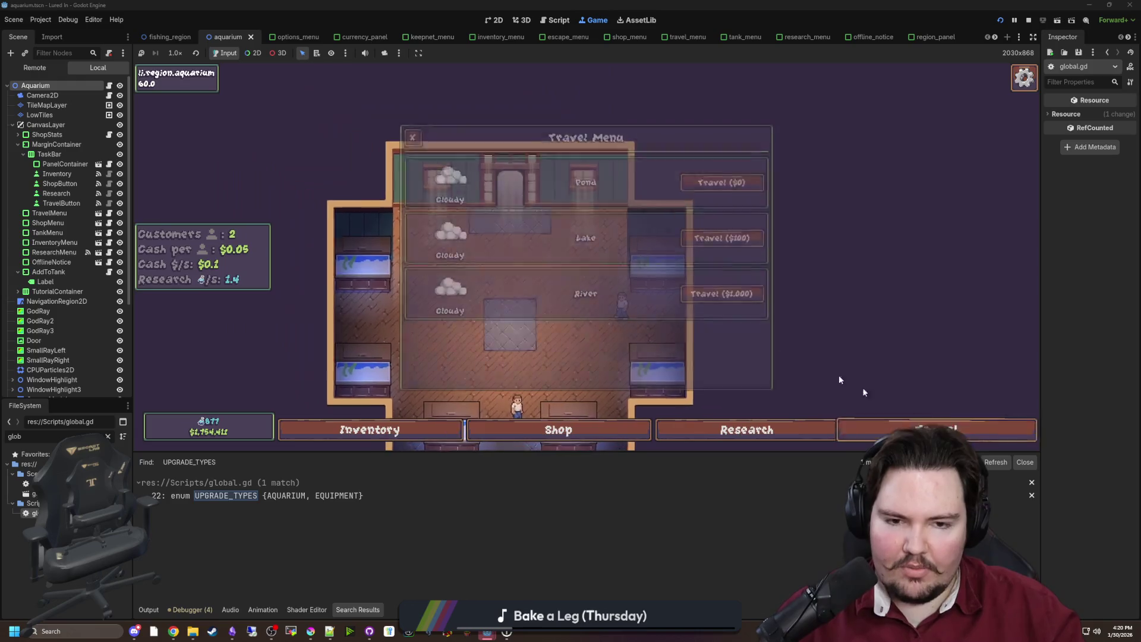
{"action": "left_click", "coordinate": [722, 179]}
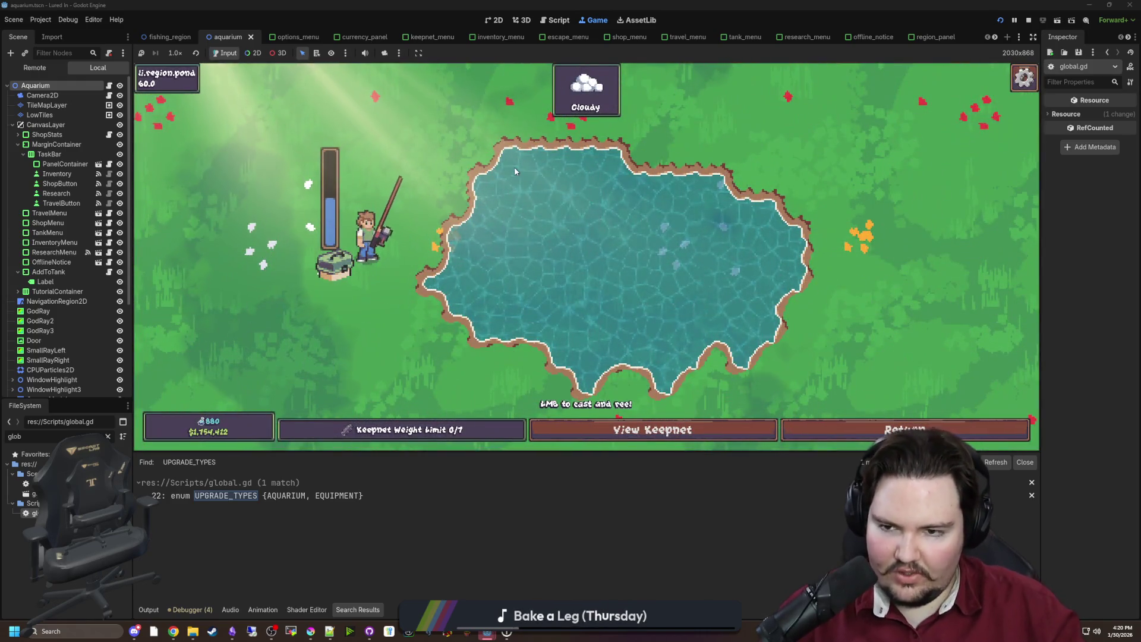
{"action": "left_click", "coordinate": [511, 208]}
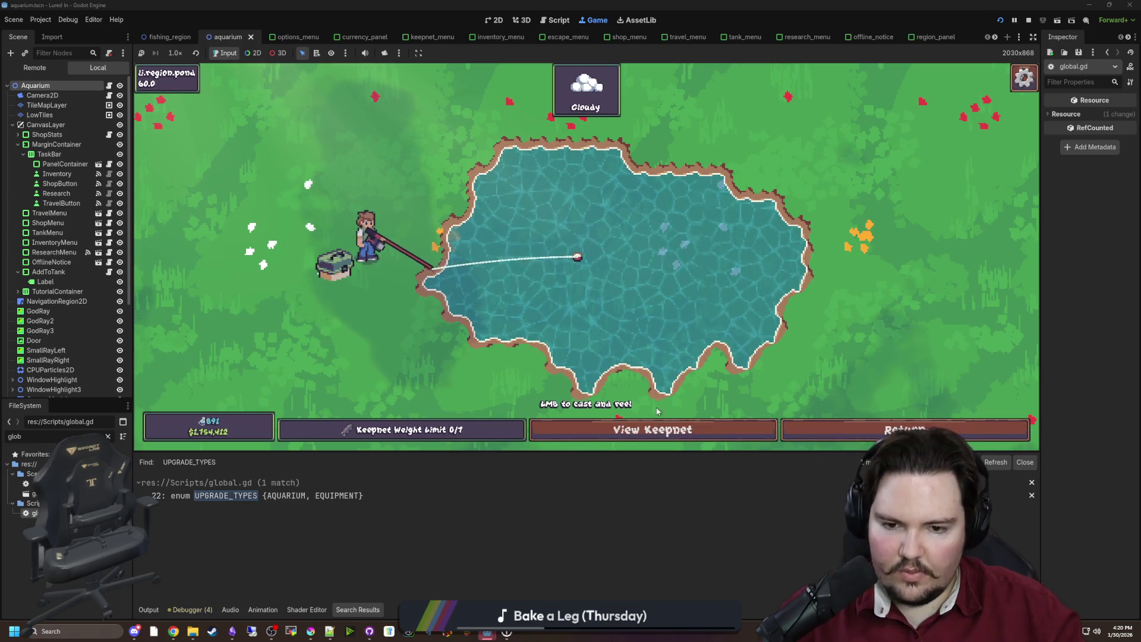
Step: Check the keepnet, then reel in and land the hooked fish in three hits
{"action": "left_click", "coordinate": [653, 429]}
{"action": "left_click", "coordinate": [462, 167]}
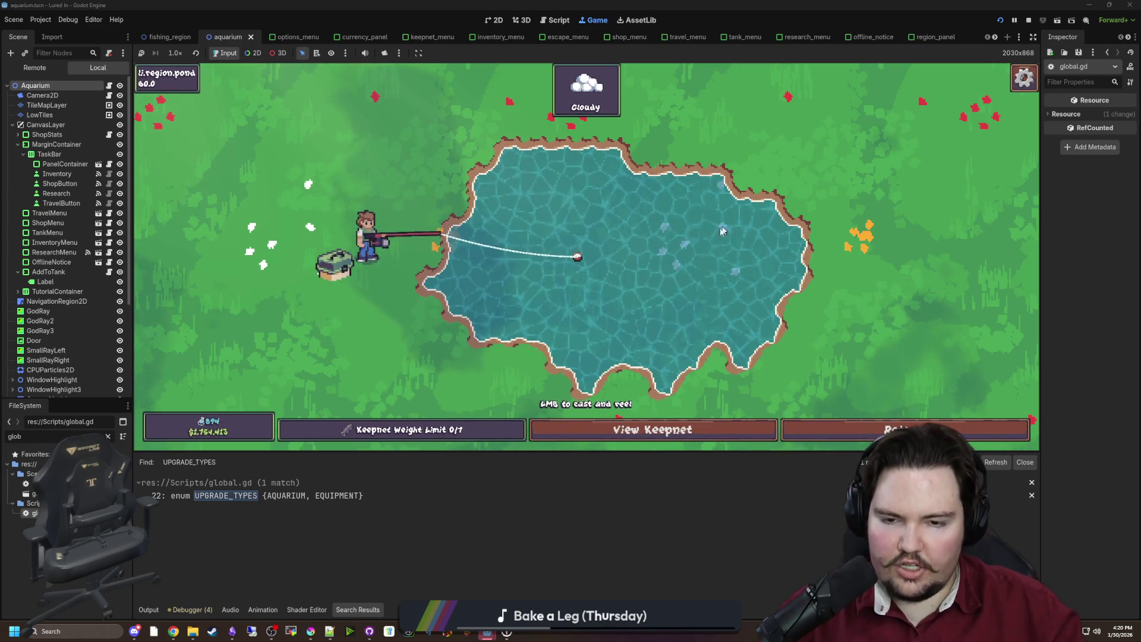
{"action": "left_click", "coordinate": [696, 246]}
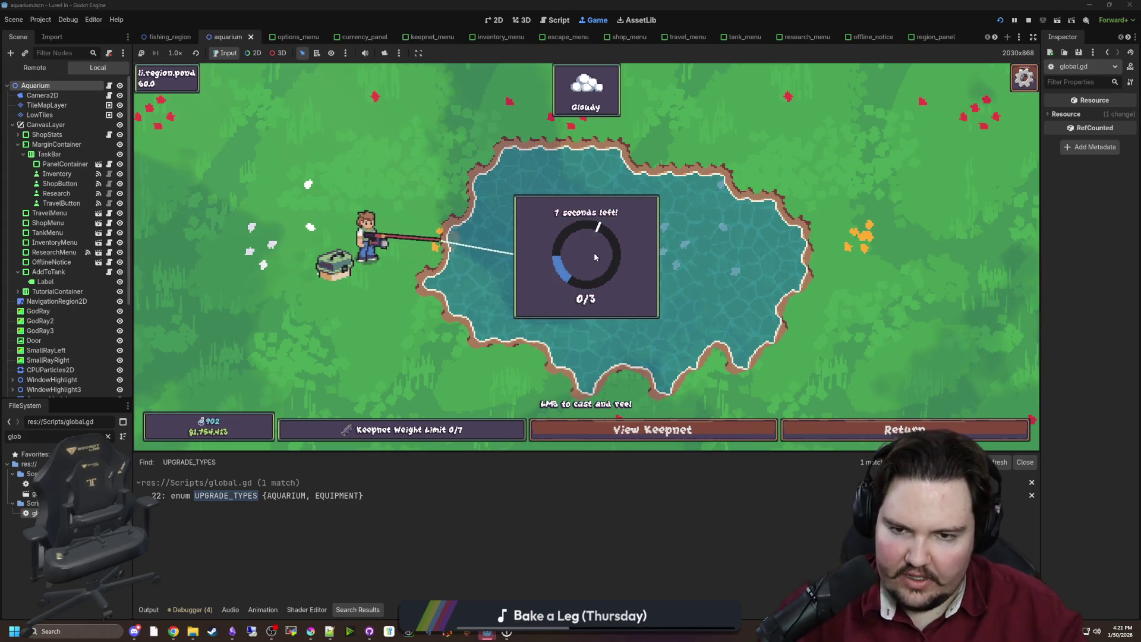
{"action": "left_click", "coordinate": [631, 224]}
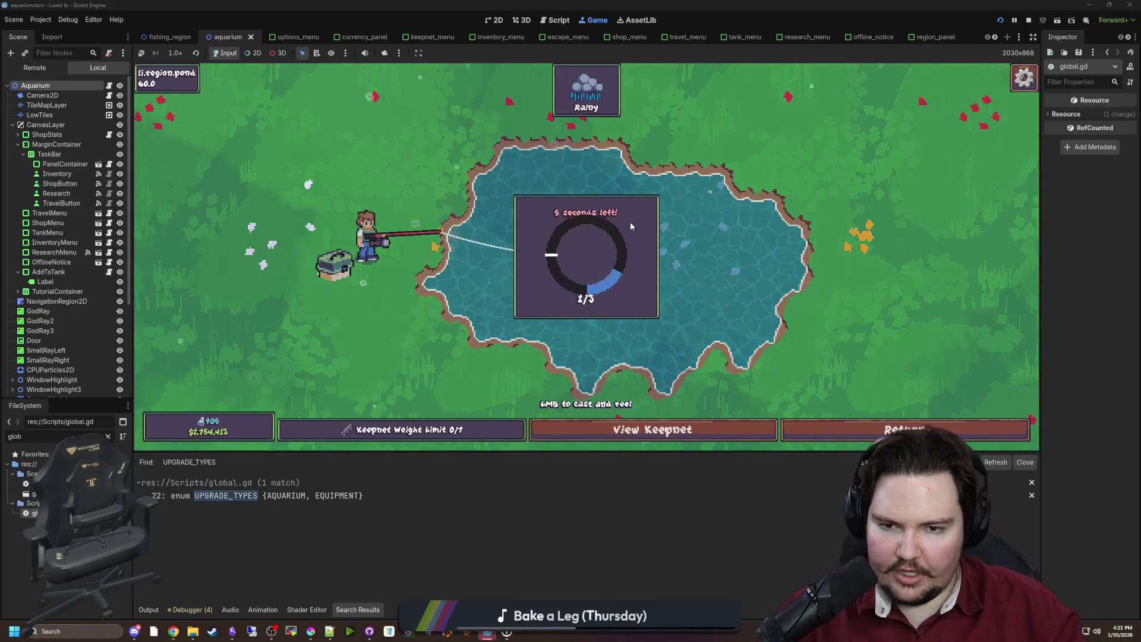
{"action": "left_click", "coordinate": [631, 224]}
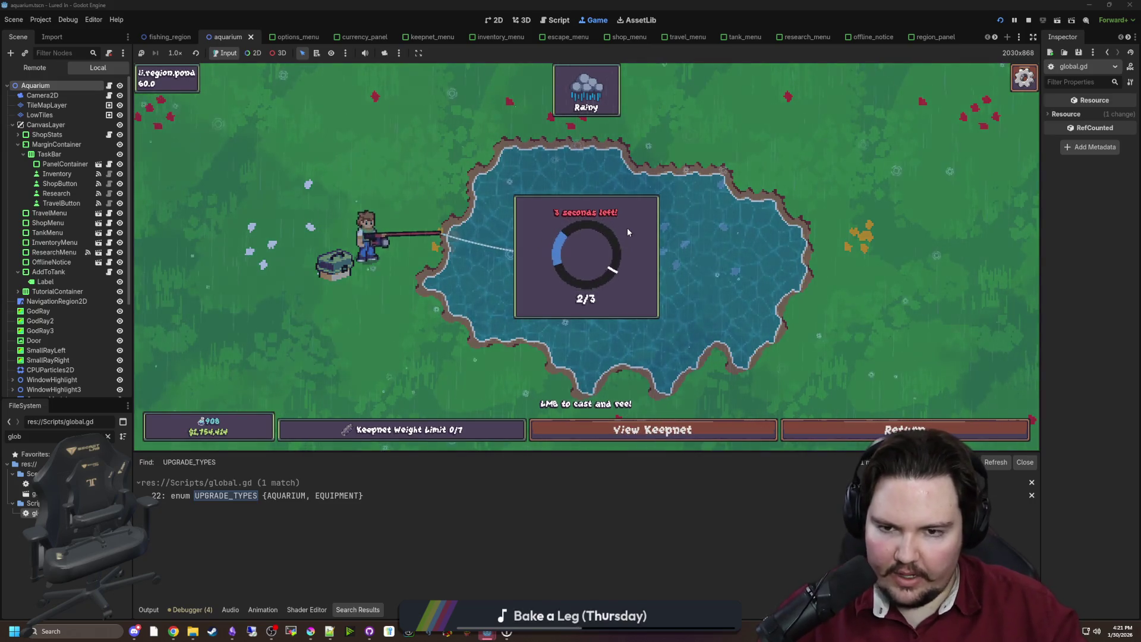
{"action": "left_click", "coordinate": [627, 228]}
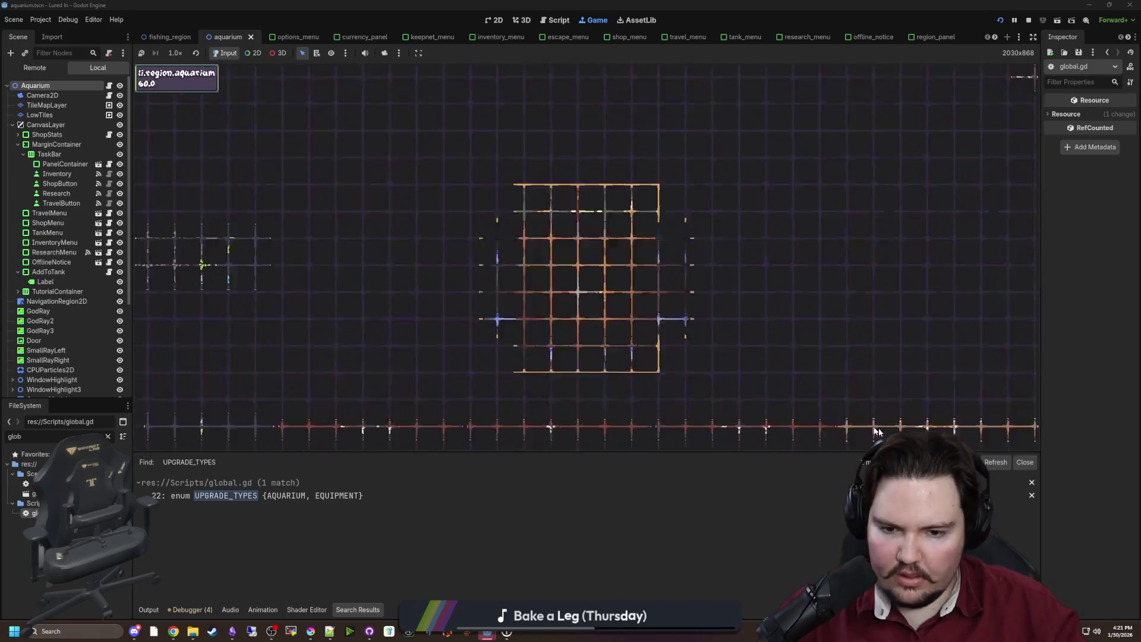
Step: Pan the research tree to the River node, close it and stop the running game
{"action": "key", "text": "r"}
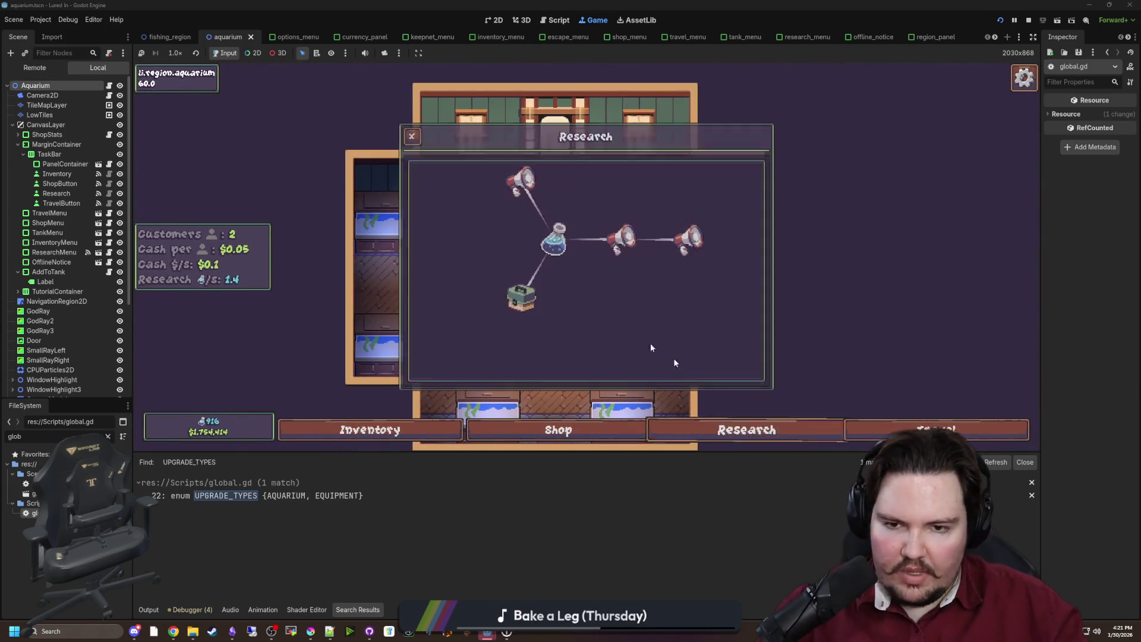
{"action": "mouse_move", "coordinate": [628, 237]}
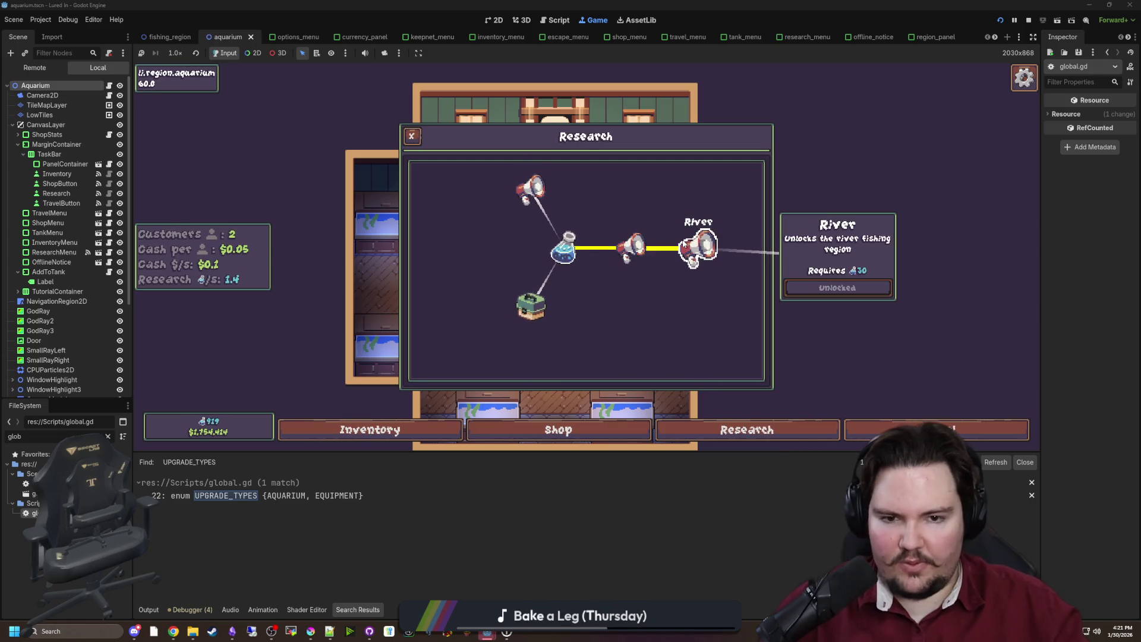
{"action": "left_click_drag", "start_coordinate": [654, 244], "coordinate": [557, 271]}
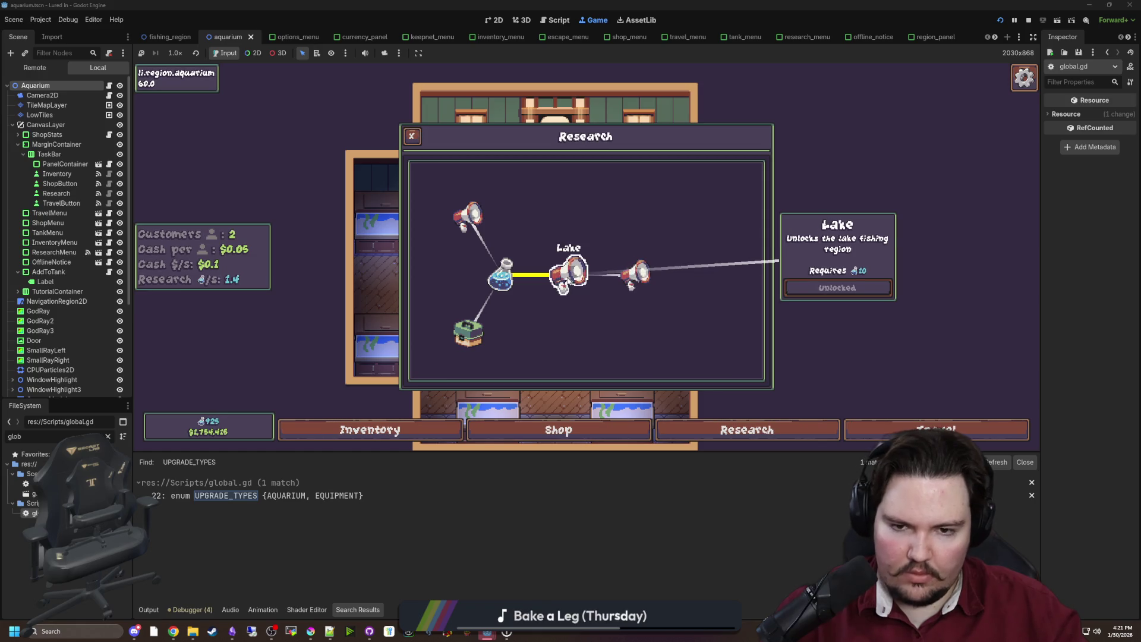
{"action": "key", "text": "Escape"}
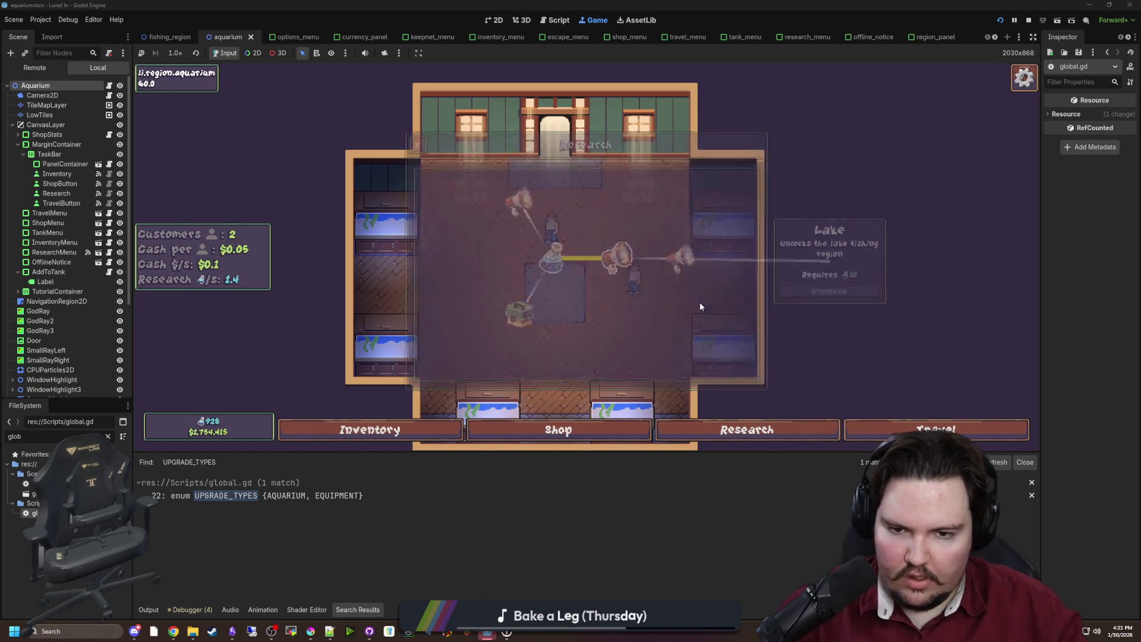
{"action": "left_click", "coordinate": [1029, 21]}
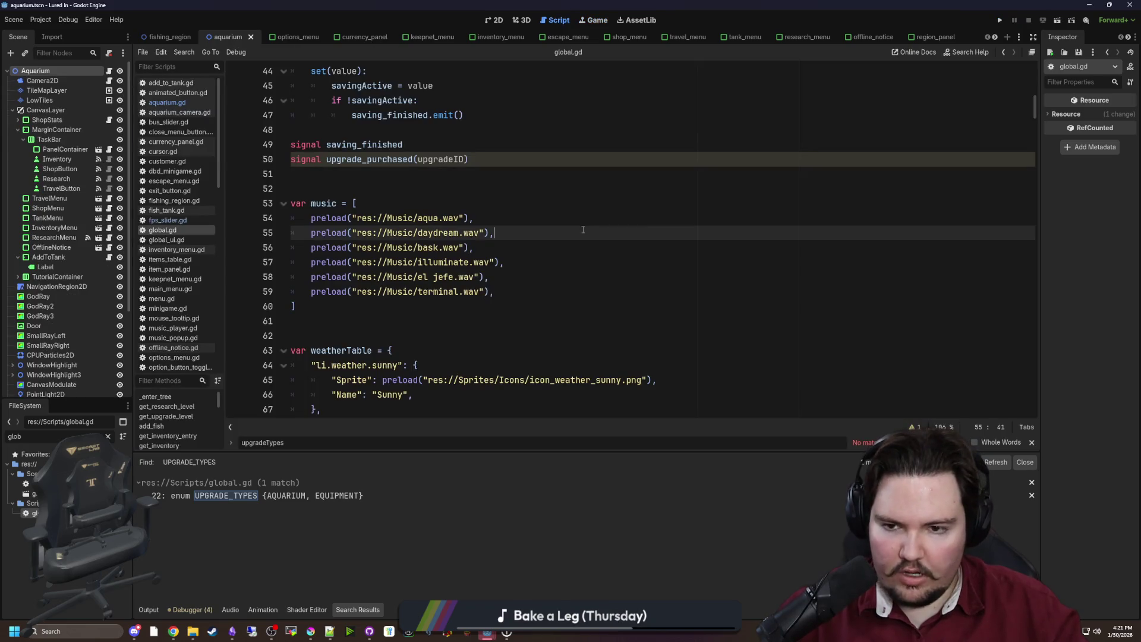
{"action": "mouse_move", "coordinate": [318, 628]}
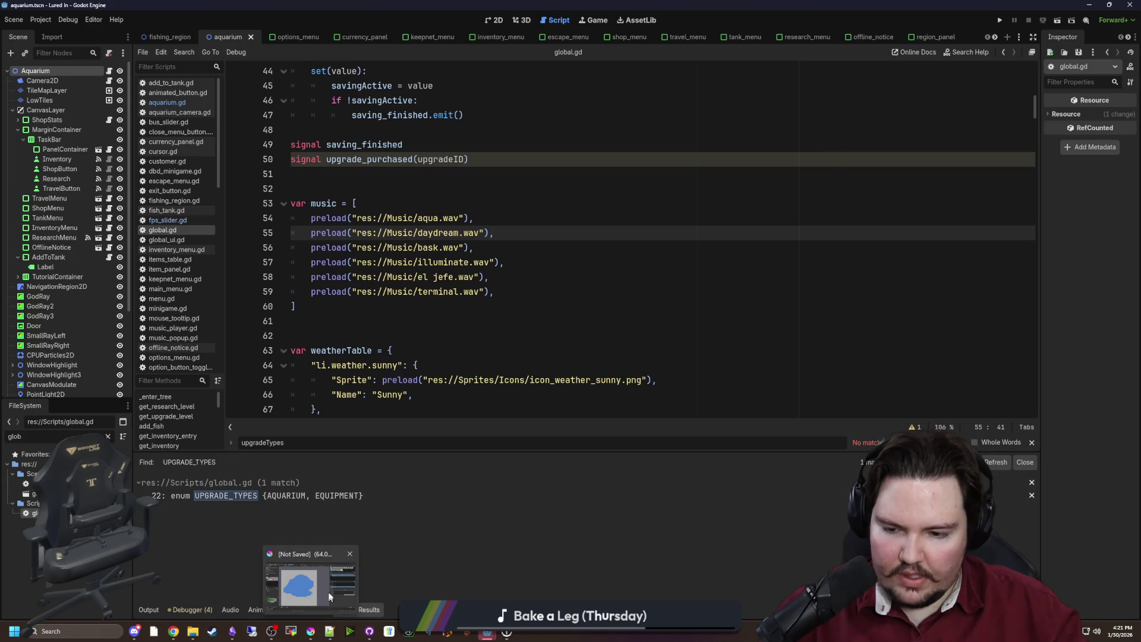
Step: Select the transparent area around the pond and paint a 3 px green shore along its bottom and lower-left
{"action": "left_click", "coordinate": [310, 583]}
{"action": "left_click_drag", "start_coordinate": [466, 315], "coordinate": [455, 328]}
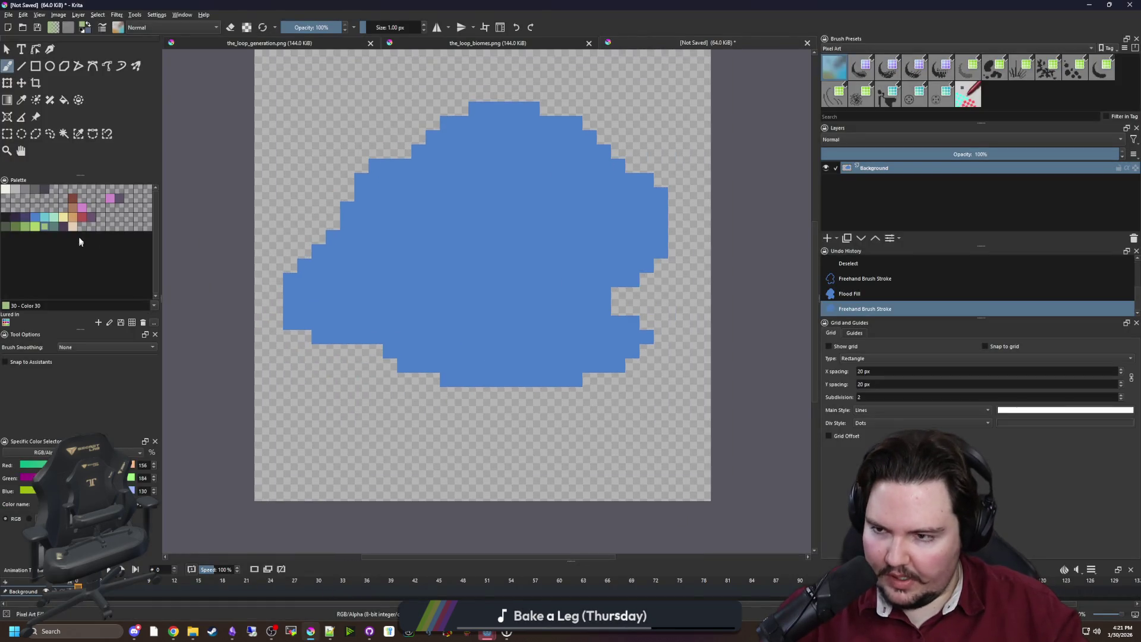
{"action": "left_click", "coordinate": [64, 133]}
{"action": "scroll", "coordinate": [333, 327], "scroll_direction": "up", "scroll_amount": 1}
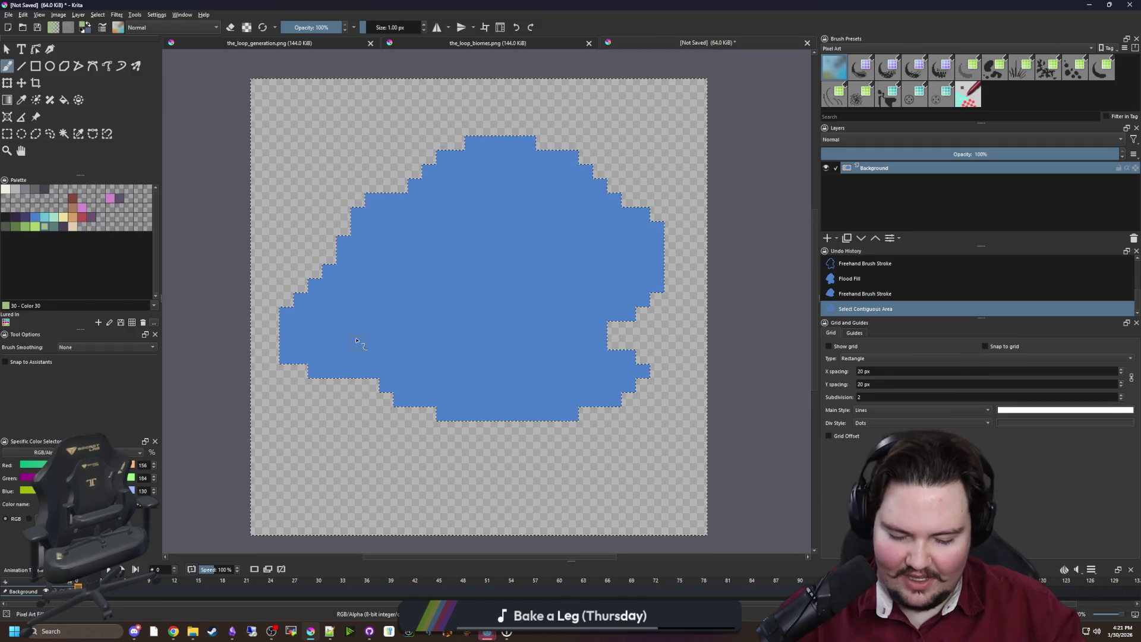
{"action": "left_click", "coordinate": [473, 393]}
{"action": "key", "text": "bracketright"}
{"action": "mouse_move", "coordinate": [644, 375]}
{"action": "left_mouse_down"}
{"action": "mouse_move", "coordinate": [586, 443]}
{"action": "mouse_move", "coordinate": [364, 402]}
{"action": "mouse_move", "coordinate": [286, 355]}
{"action": "mouse_move", "coordinate": [316, 229]}
{"action": "mouse_move", "coordinate": [434, 151]}
{"action": "mouse_move", "coordinate": [581, 132]}
{"action": "mouse_move", "coordinate": [671, 240]}
{"action": "mouse_move", "coordinate": [671, 357]}
{"action": "mouse_move", "coordinate": [630, 416]}
{"action": "mouse_move", "coordinate": [456, 440]}
{"action": "mouse_move", "coordinate": [566, 438]}
{"action": "mouse_move", "coordinate": [642, 408]}
{"action": "mouse_move", "coordinate": [624, 416]}
{"action": "mouse_move", "coordinate": [471, 382]}
{"action": "left_mouse_up"}
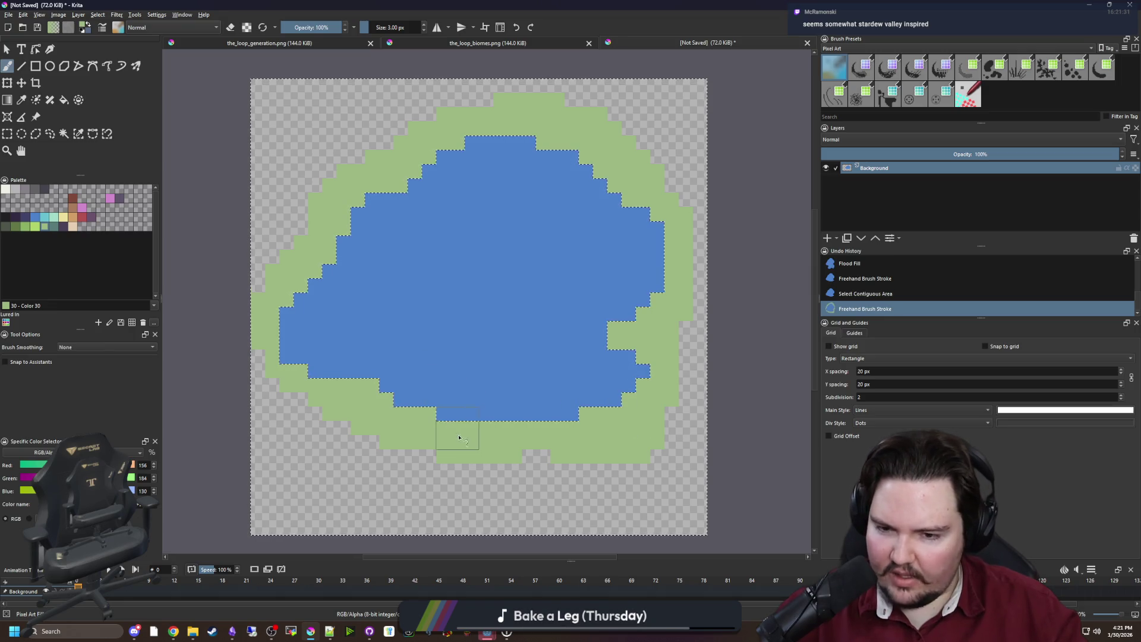
{"action": "left_click_drag", "start_coordinate": [439, 457], "coordinate": [365, 443]}
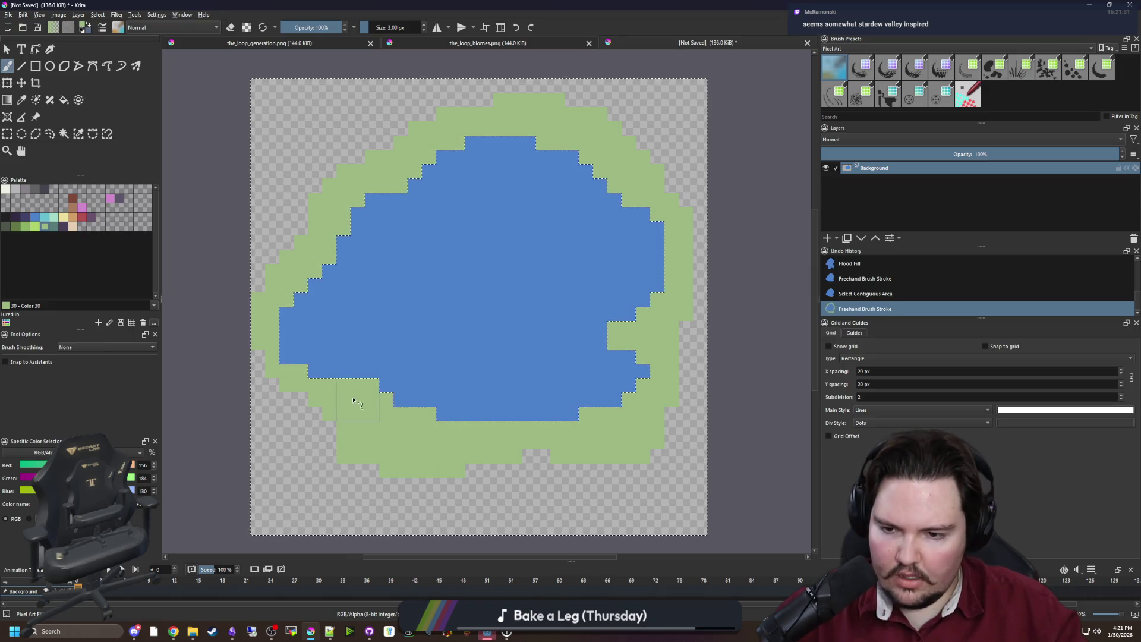
{"action": "mouse_move", "coordinate": [354, 400]}
{"action": "left_mouse_down"}
{"action": "mouse_move", "coordinate": [339, 408]}
{"action": "mouse_move", "coordinate": [339, 428]}
{"action": "mouse_move", "coordinate": [357, 431]}
{"action": "left_mouse_up"}
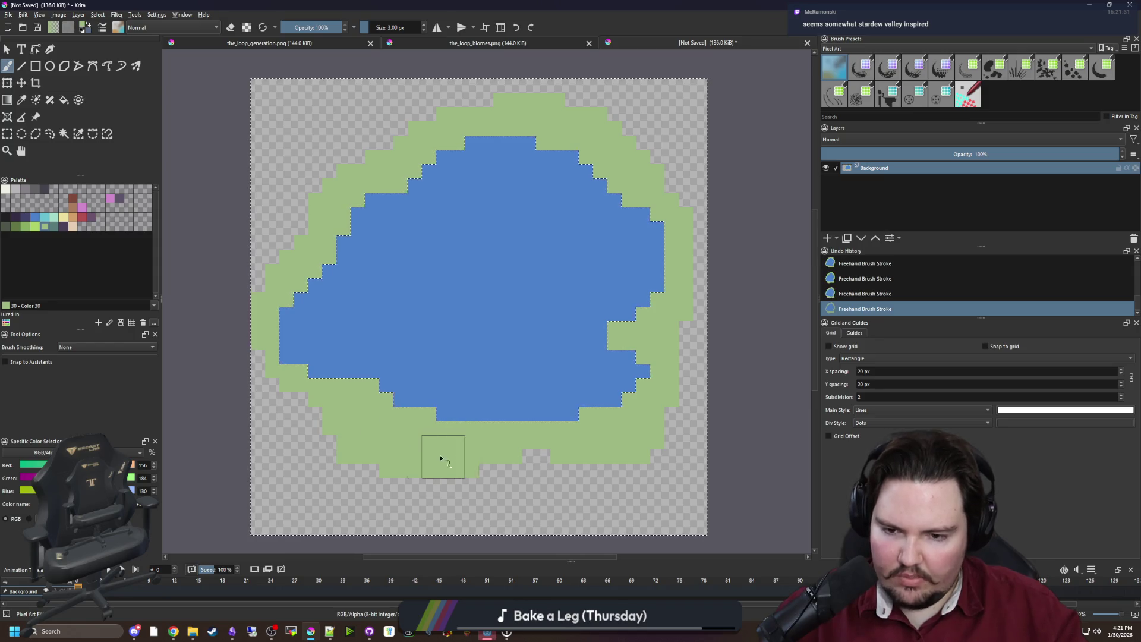
Step: Clear the selection and shift the pond layer down on the canvas
{"action": "scroll", "coordinate": [445, 382], "scroll_direction": "down", "scroll_amount": 2}
{"action": "key", "text": "ctrl+shift+a"}
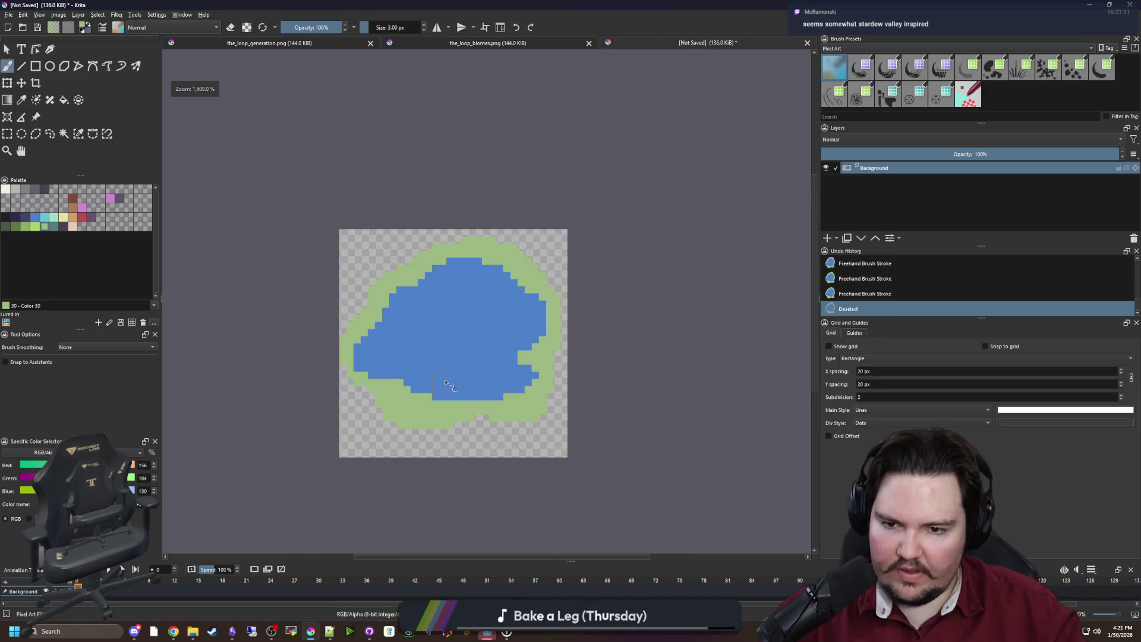
{"action": "scroll", "coordinate": [470, 387], "scroll_direction": "up", "scroll_amount": 2}
{"action": "left_click", "coordinate": [21, 83]}
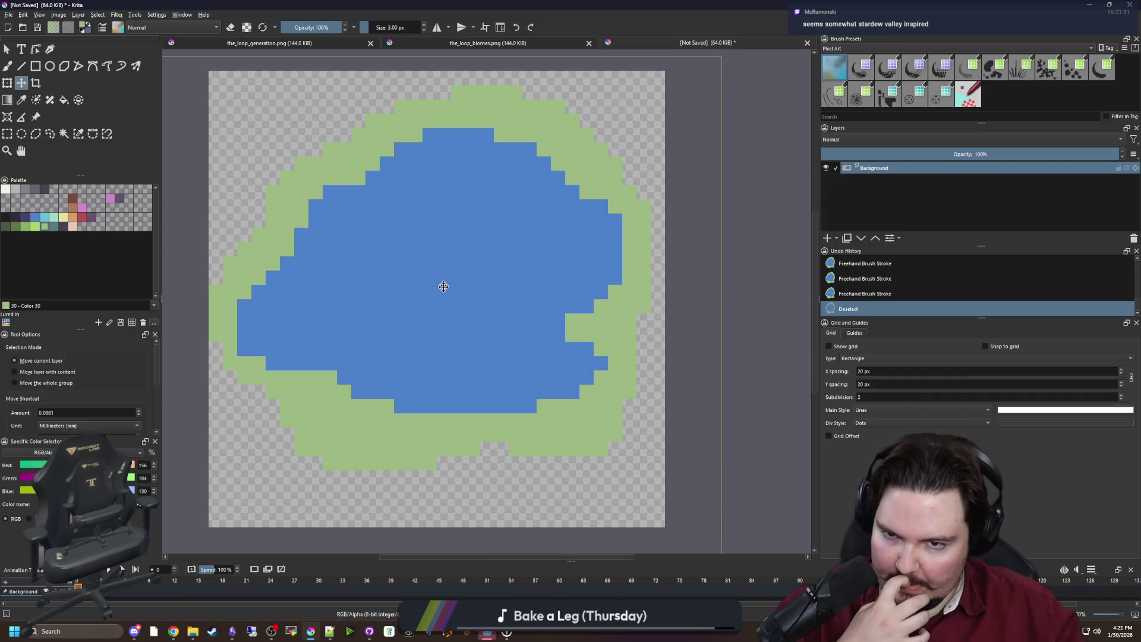
{"action": "left_click_drag", "start_coordinate": [445, 284], "coordinate": [441, 297]}
Step: Erase the leftmost column of green shore and one stray pixel, shrinking the eraser to 1 px
{"action": "scroll", "coordinate": [424, 323], "scroll_direction": "down", "scroll_amount": 2}
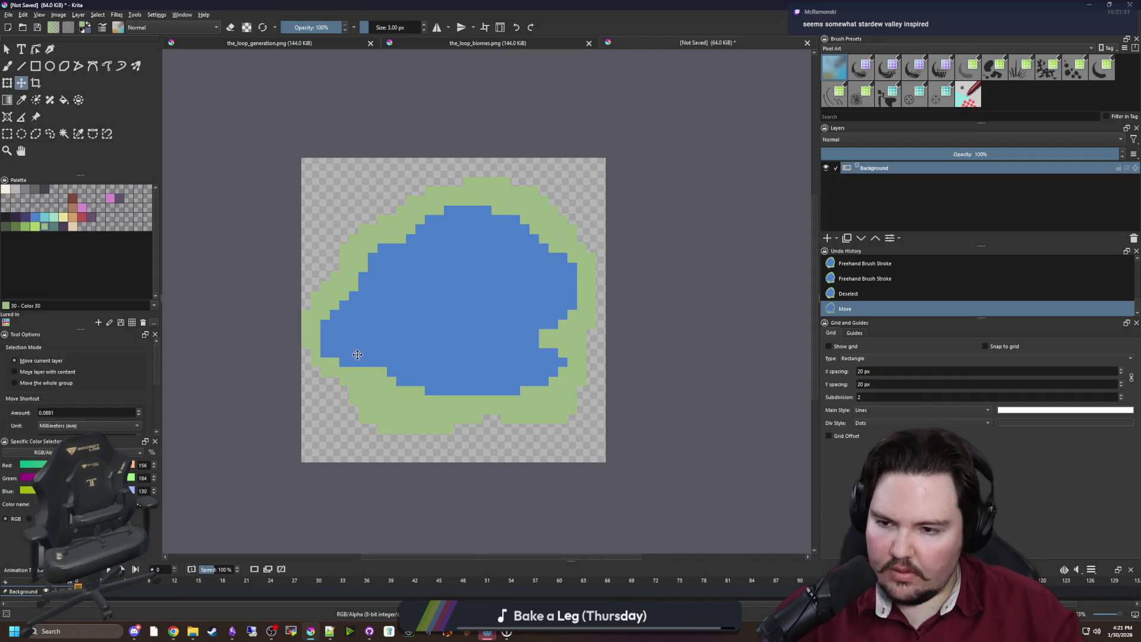
{"action": "key", "text": "b"}
{"action": "scroll", "coordinate": [330, 363], "scroll_direction": "up", "scroll_amount": 4}
{"action": "key", "text": "e"}
{"action": "left_click_drag", "start_coordinate": [253, 324], "coordinate": [260, 214]}
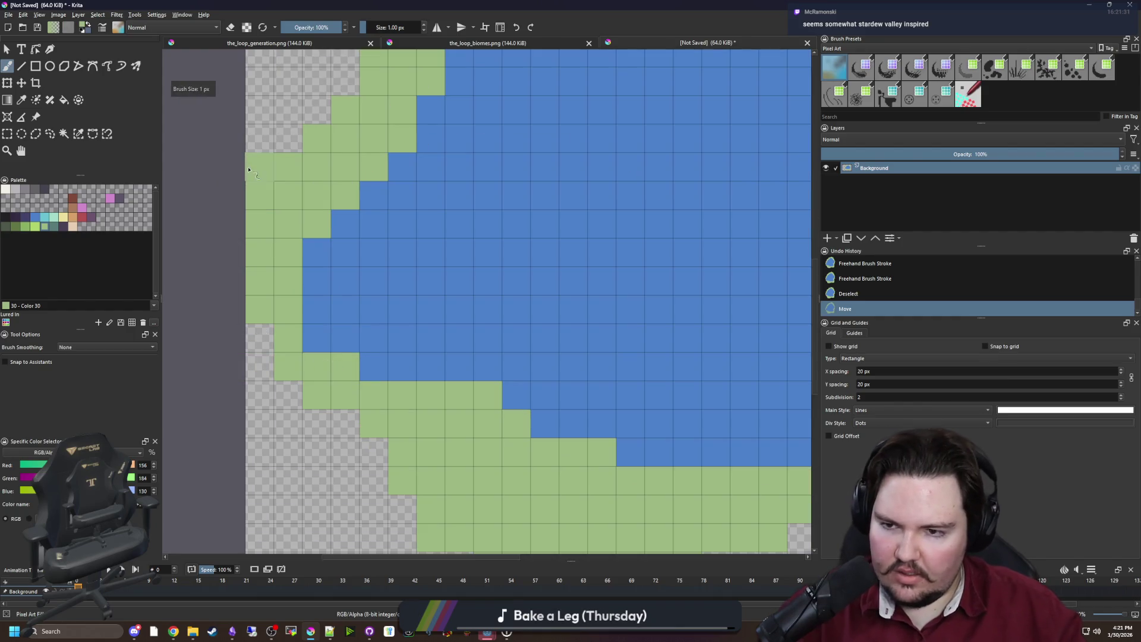
{"action": "key", "text": "bracketleft"}
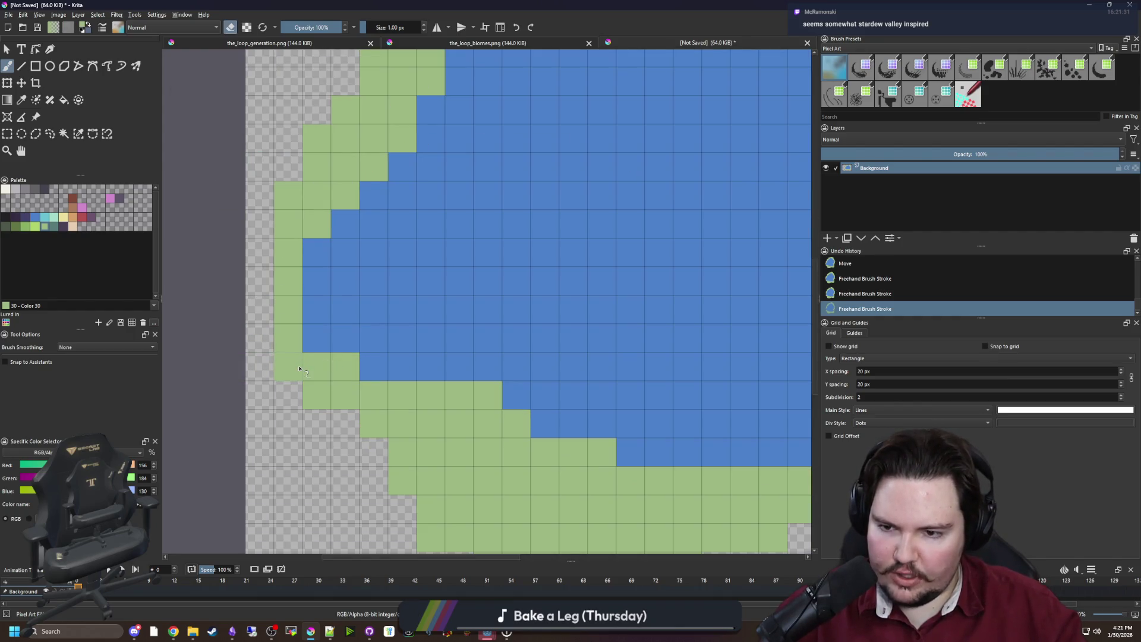
{"action": "left_click", "coordinate": [297, 369]}
Step: Return the brush to painting mode and repaint two shore pixels green
{"action": "scroll", "coordinate": [300, 369], "scroll_direction": "down", "scroll_amount": 2}
{"action": "key", "text": "e"}
{"action": "scroll", "coordinate": [342, 380], "scroll_direction": "up", "scroll_amount": 2}
{"action": "left_click_drag", "start_coordinate": [310, 344], "coordinate": [339, 344]}
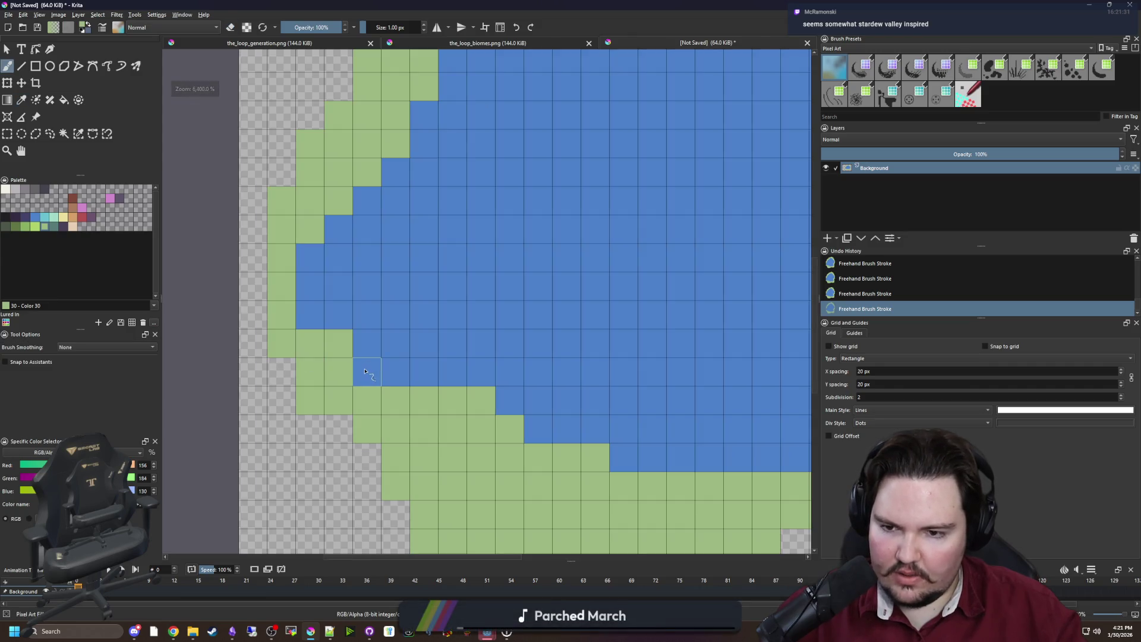
{"action": "scroll", "coordinate": [437, 360], "scroll_direction": "down", "scroll_amount": 3}
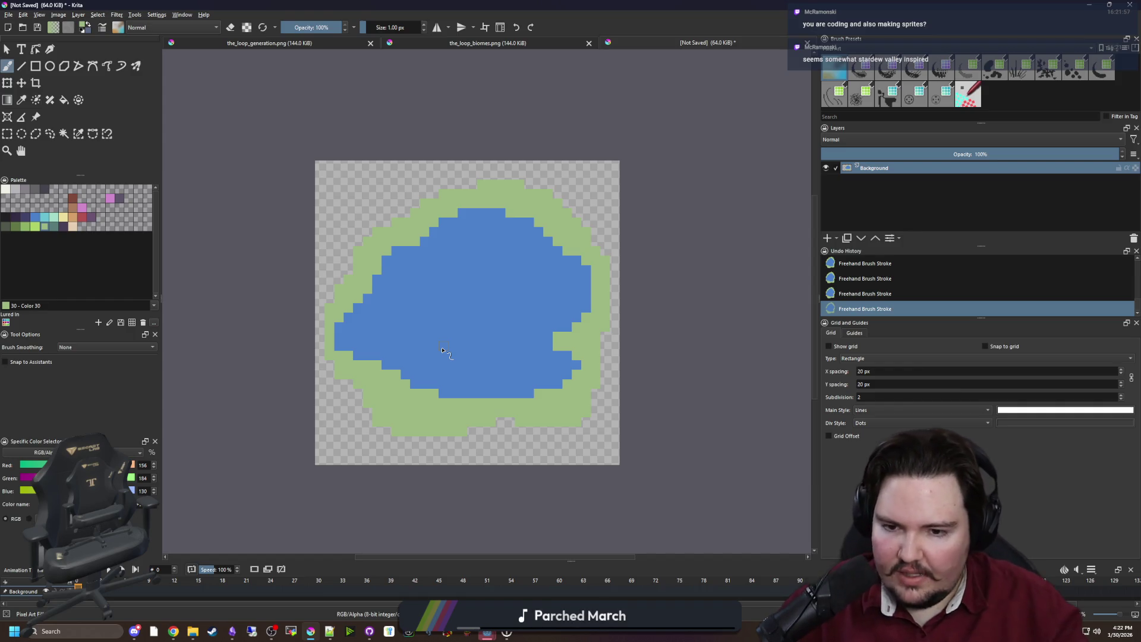
{"action": "scroll", "coordinate": [442, 350], "scroll_direction": "up", "scroll_amount": 1}
{"action": "scroll", "coordinate": [444, 434], "scroll_direction": "up", "scroll_amount": 1}
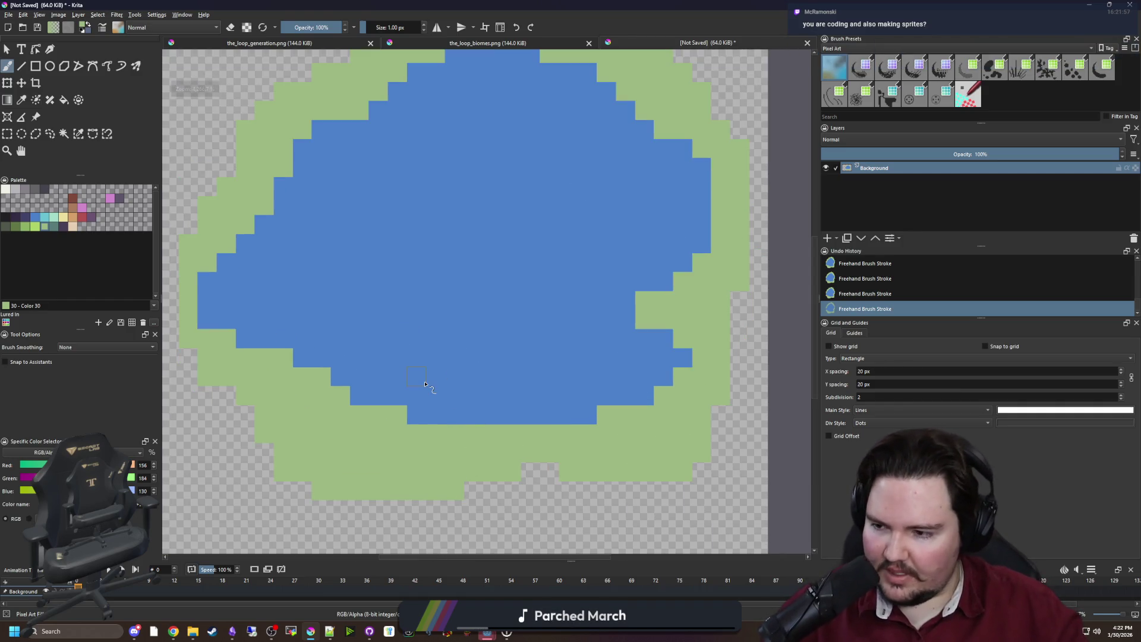
{"action": "scroll", "coordinate": [393, 416], "scroll_direction": "up", "scroll_amount": 2}
{"action": "scroll", "coordinate": [267, 278], "scroll_direction": "down", "scroll_amount": 1}
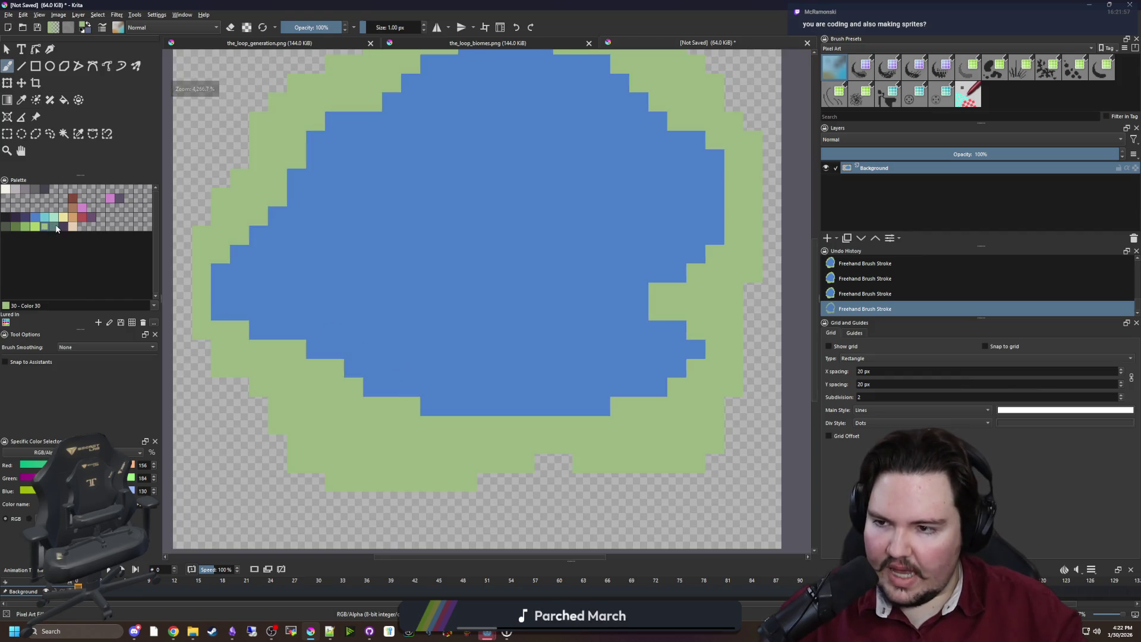
Step: Undo the dark teal pixel and select light teal a2dcc7, testing and undoing one pixel
{"action": "key", "text": "ctrl+z"}
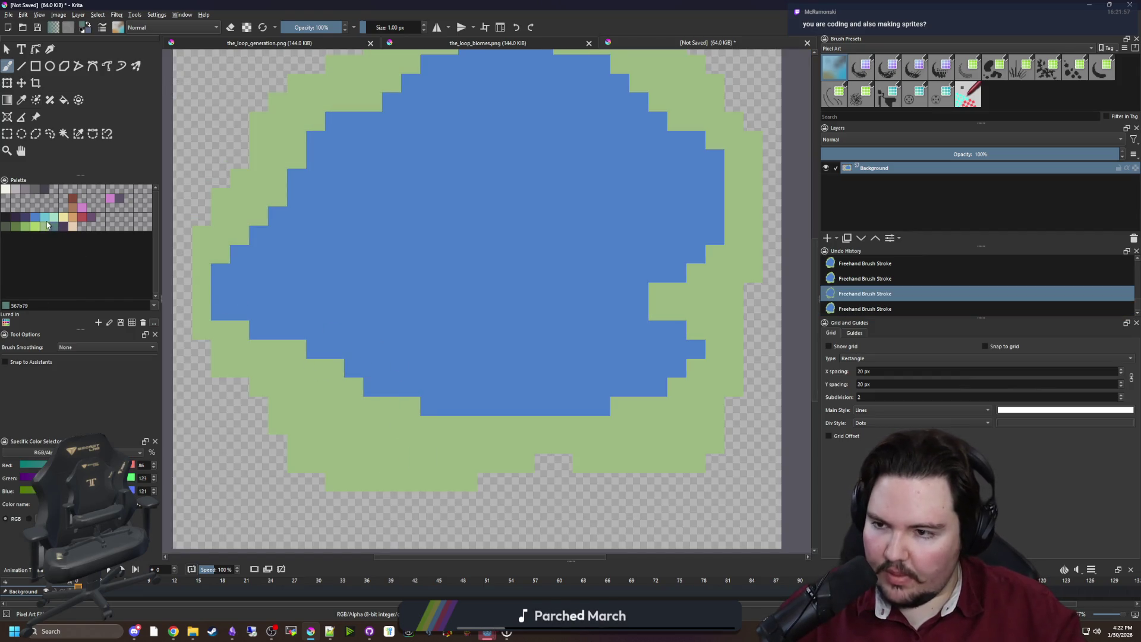
{"action": "left_click", "coordinate": [59, 218]}
{"action": "left_click", "coordinate": [410, 406]}
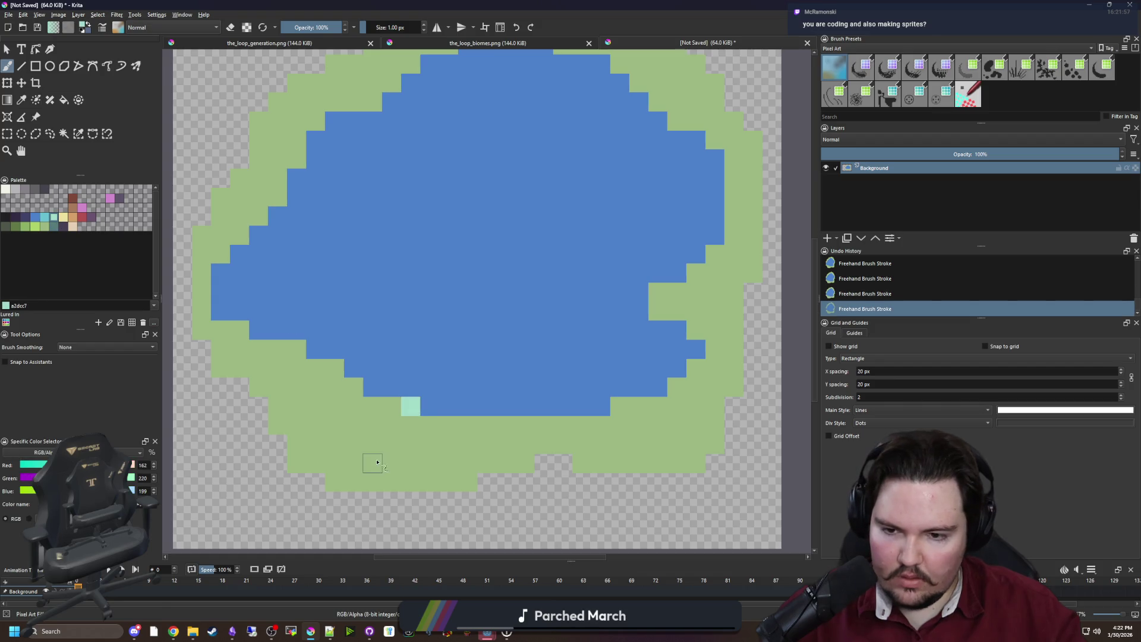
{"action": "key", "text": "ctrl+z"}
{"action": "scroll", "coordinate": [432, 412], "scroll_direction": "up", "scroll_amount": 1}
{"action": "scroll", "coordinate": [432, 412], "scroll_direction": "down", "scroll_amount": 4}
{"action": "scroll", "coordinate": [448, 273], "scroll_direction": "up", "scroll_amount": 3}
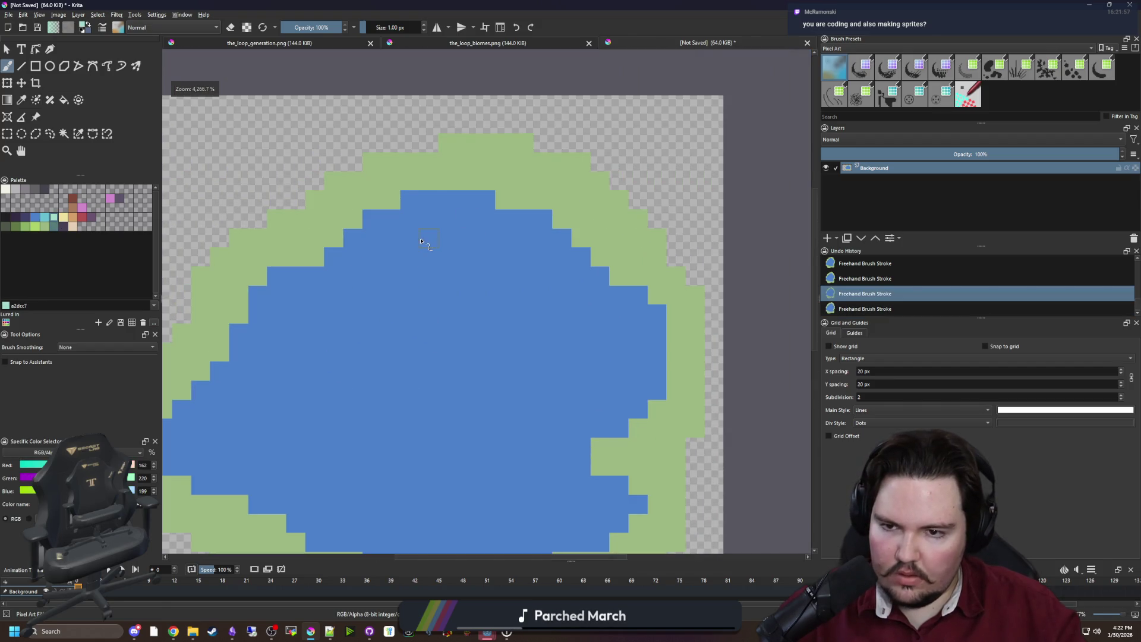
Step: Paint a 1 px light-teal rim along the pond's top, upper-left, right and diagonal edges
{"action": "left_click_drag", "start_coordinate": [407, 200], "coordinate": [475, 204]}
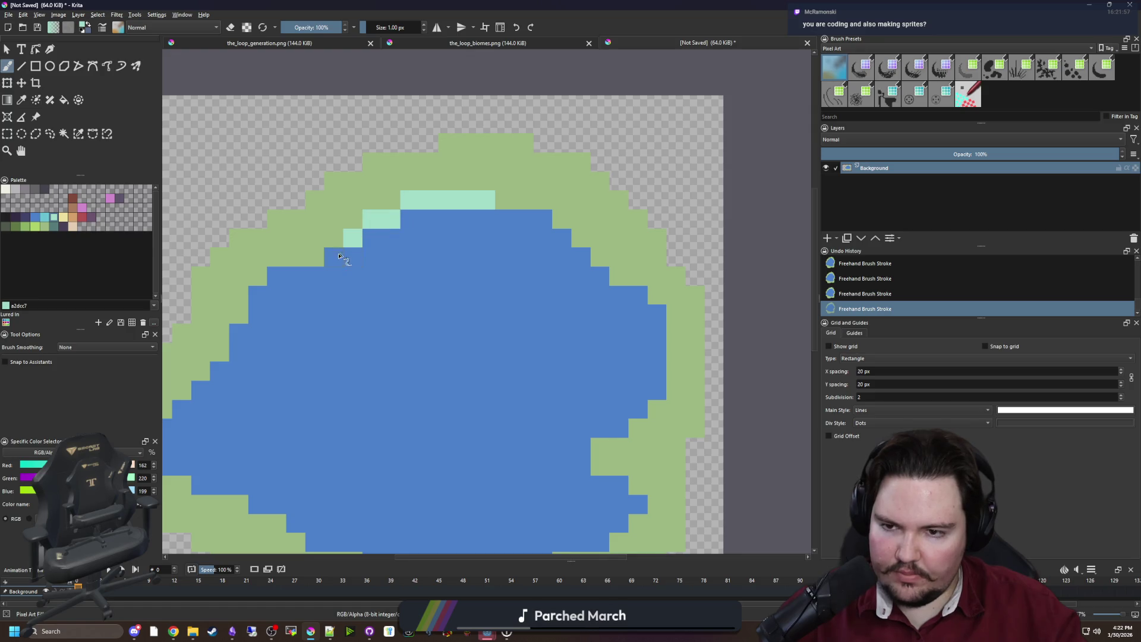
{"action": "mouse_move", "coordinate": [339, 255]}
{"action": "left_mouse_down"}
{"action": "mouse_move", "coordinate": [238, 357]}
{"action": "mouse_move", "coordinate": [396, 311]}
{"action": "mouse_move", "coordinate": [339, 333]}
{"action": "mouse_move", "coordinate": [320, 386]}
{"action": "mouse_move", "coordinate": [509, 475]}
{"action": "mouse_move", "coordinate": [690, 480]}
{"action": "left_mouse_up"}
{"action": "scroll", "coordinate": [713, 479], "scroll_direction": "up", "scroll_amount": 1}
{"action": "mouse_move", "coordinate": [514, 441]}
{"action": "left_mouse_down"}
{"action": "mouse_move", "coordinate": [547, 386]}
{"action": "mouse_move", "coordinate": [606, 364]}
{"action": "mouse_move", "coordinate": [547, 325]}
{"action": "mouse_move", "coordinate": [543, 247]}
{"action": "mouse_move", "coordinate": [594, 219]}
{"action": "mouse_move", "coordinate": [670, 73]}
{"action": "mouse_move", "coordinate": [644, 94]}
{"action": "mouse_move", "coordinate": [644, 202]}
{"action": "left_mouse_up"}
{"action": "scroll", "coordinate": [644, 202], "scroll_direction": "up", "scroll_amount": 3}
{"action": "mouse_move", "coordinate": [618, 270]}
{"action": "left_mouse_down"}
{"action": "mouse_move", "coordinate": [559, 238]}
{"action": "mouse_move", "coordinate": [493, 166]}
{"action": "mouse_move", "coordinate": [500, 184]}
{"action": "mouse_move", "coordinate": [420, 153]}
{"action": "left_mouse_up"}
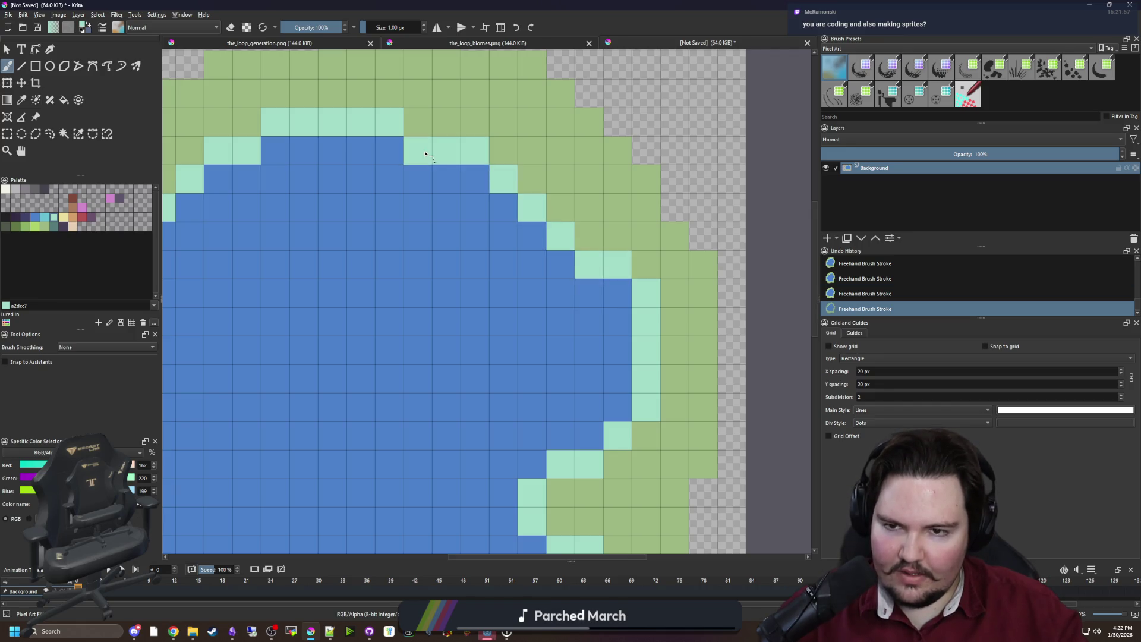
{"action": "scroll", "coordinate": [481, 226], "scroll_direction": "down", "scroll_amount": 4}
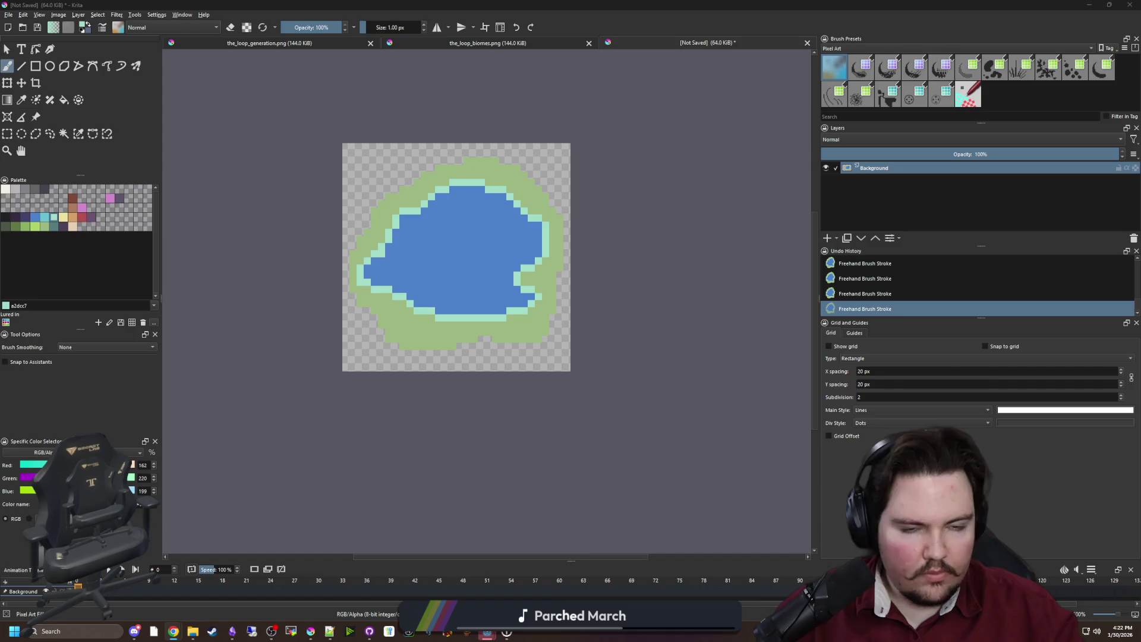
{"action": "scroll", "coordinate": [493, 274], "scroll_direction": "up", "scroll_amount": 2}
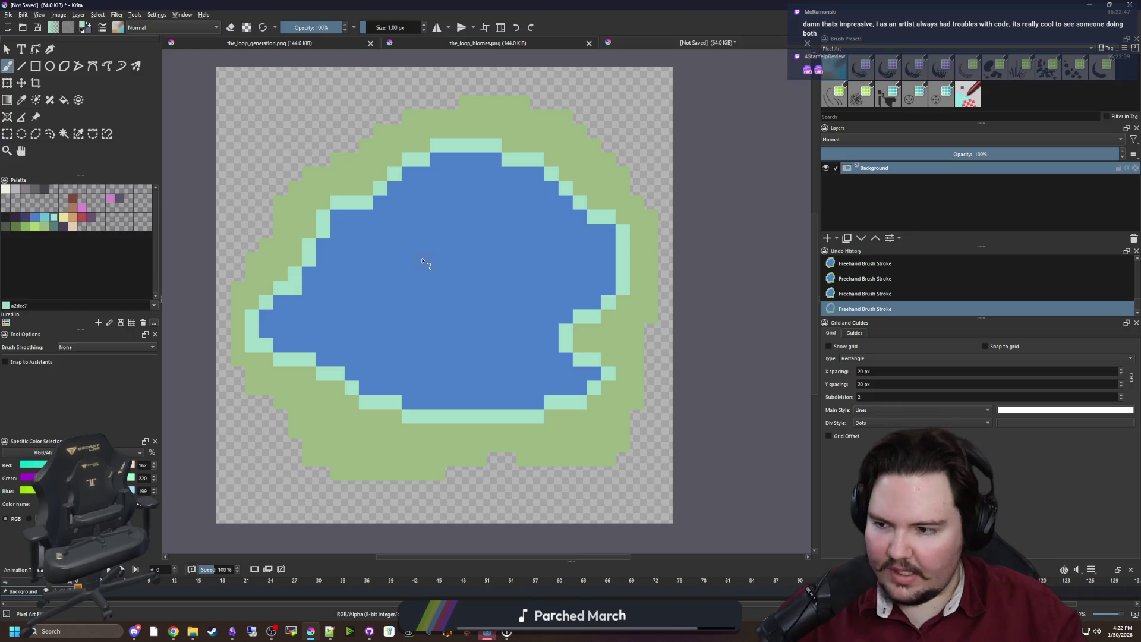
{"action": "scroll", "coordinate": [422, 262], "scroll_direction": "down", "scroll_amount": 1}
{"action": "scroll", "coordinate": [428, 309], "scroll_direction": "up", "scroll_amount": 2}
Step: Draw a light-teal line across the upper pond, pick shore green, and undo leftover teal marks
{"action": "key", "text": "p"}
{"action": "scroll", "coordinate": [351, 433], "scroll_direction": "down", "scroll_amount": 2}
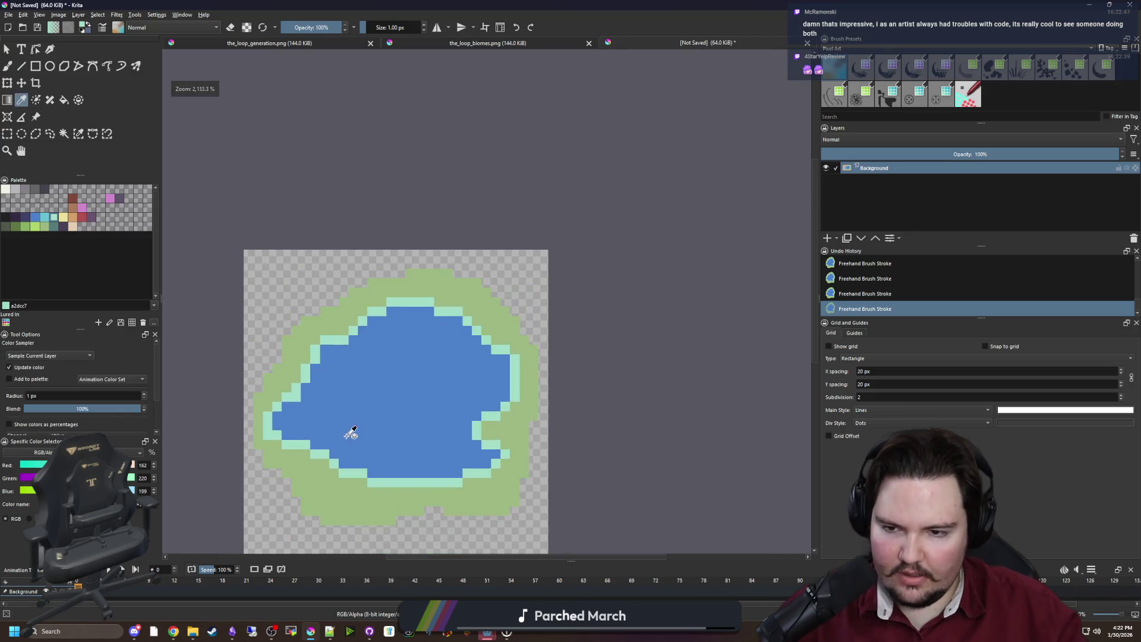
{"action": "scroll", "coordinate": [350, 433], "scroll_direction": "up", "scroll_amount": 2}
{"action": "key", "text": "b"}
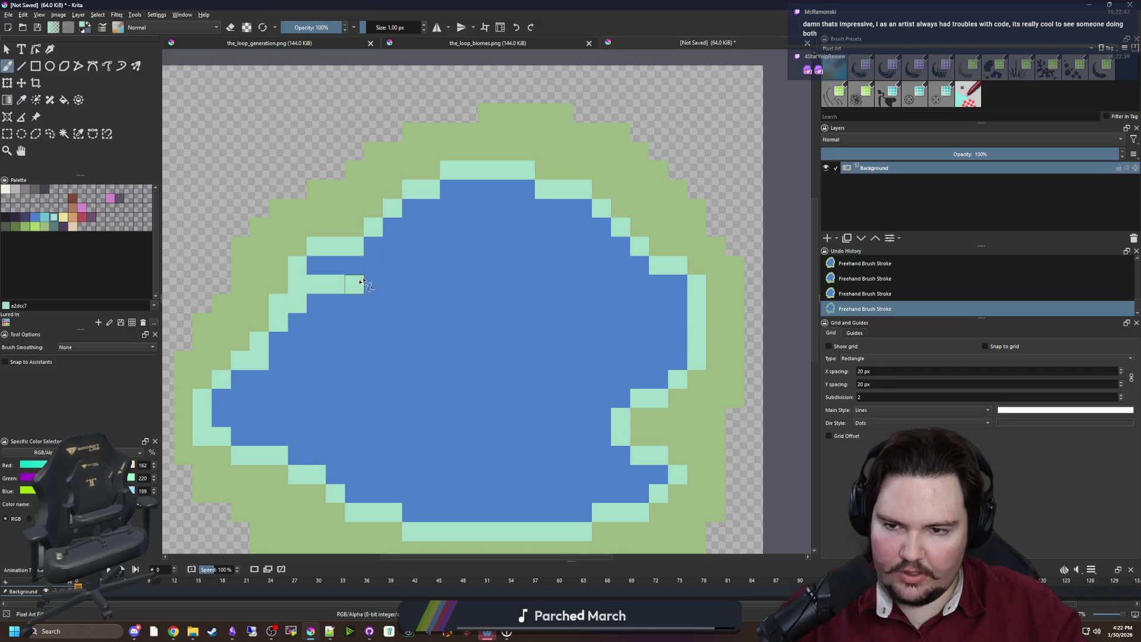
{"action": "mouse_move", "coordinate": [360, 281]}
{"action": "left_mouse_down"}
{"action": "mouse_move", "coordinate": [479, 265]}
{"action": "mouse_move", "coordinate": [707, 317]}
{"action": "mouse_move", "coordinate": [684, 259]}
{"action": "mouse_move", "coordinate": [607, 265]}
{"action": "mouse_move", "coordinate": [642, 244]}
{"action": "mouse_move", "coordinate": [326, 244]}
{"action": "mouse_move", "coordinate": [334, 266]}
{"action": "mouse_move", "coordinate": [579, 228]}
{"action": "mouse_move", "coordinate": [603, 208]}
{"action": "mouse_move", "coordinate": [467, 193]}
{"action": "left_mouse_up"}
{"action": "left_click", "coordinate": [708, 288], "text": "ctrl"}
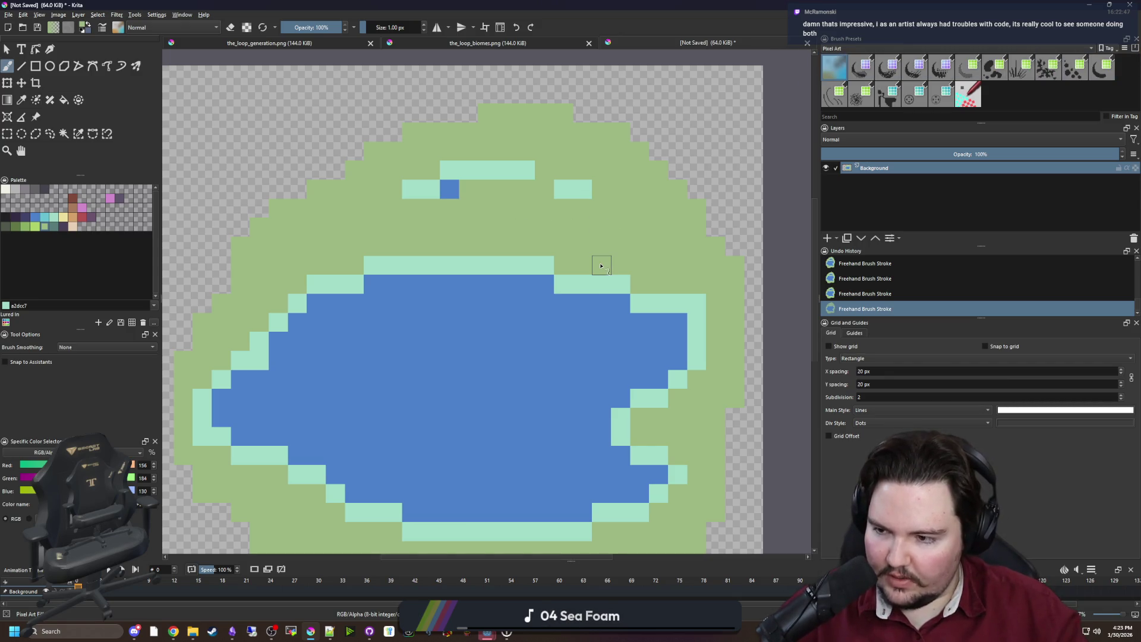
{"action": "key", "text": "ctrl+z"}
{"action": "key", "text": "ctrl+z"}
{"action": "key", "text": "ctrl+z"}
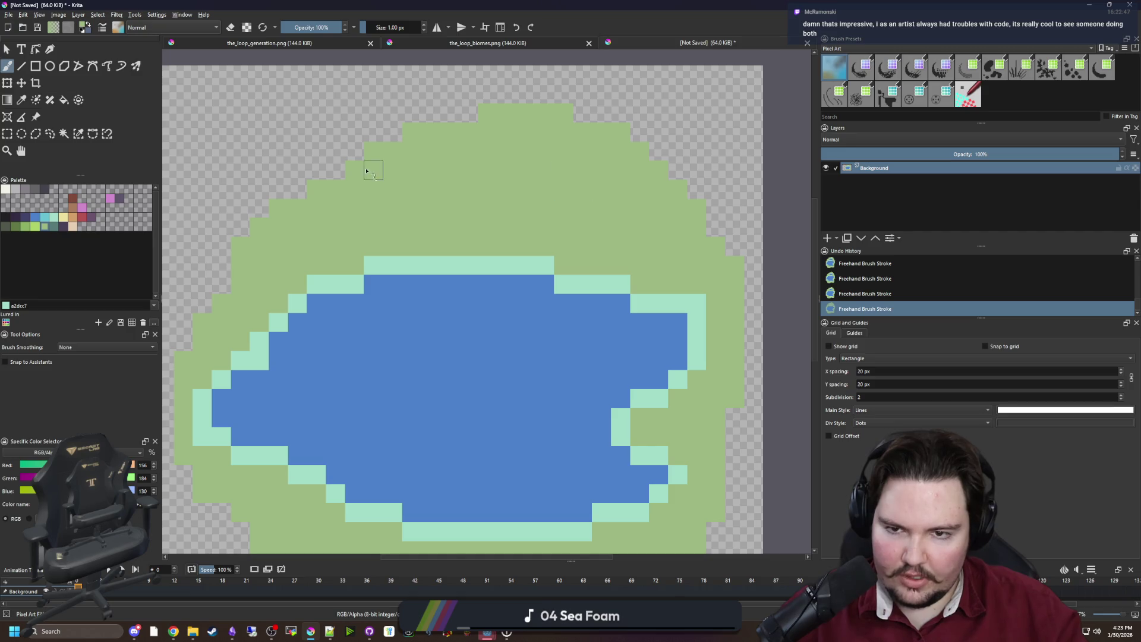
{"action": "key", "text": "minus"}
{"action": "key", "text": "plus"}
Step: Nudge the pond layer one pixel up-right, then one pixel down
{"action": "left_click", "coordinate": [21, 83]}
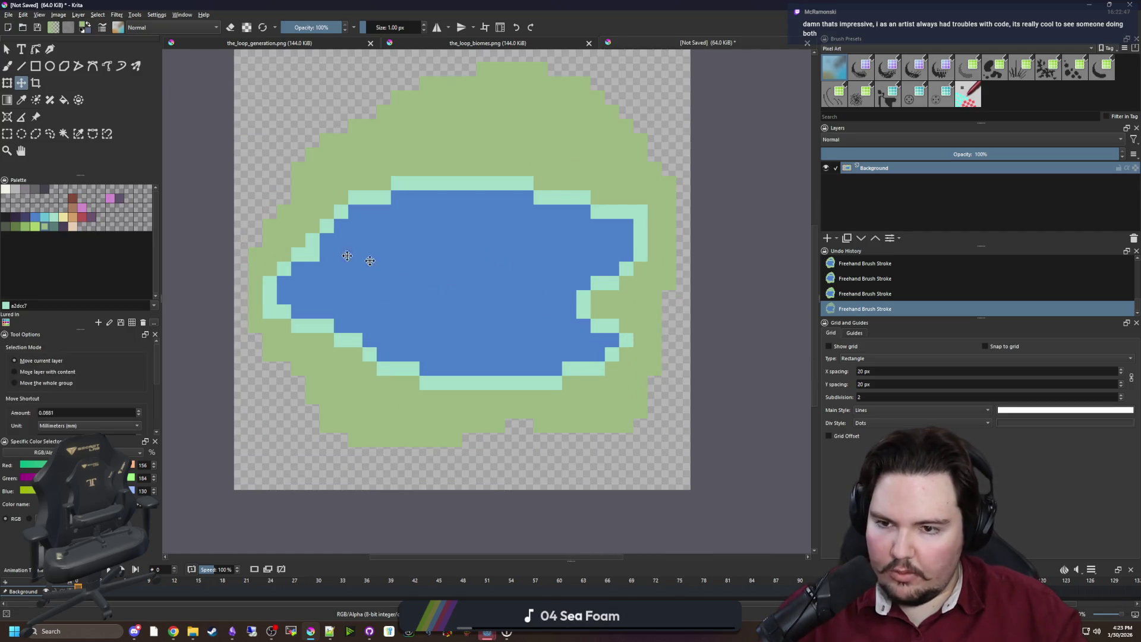
{"action": "scroll", "coordinate": [428, 263], "scroll_direction": "down", "scroll_amount": 2}
{"action": "scroll", "coordinate": [441, 273], "scroll_direction": "up", "scroll_amount": 1}
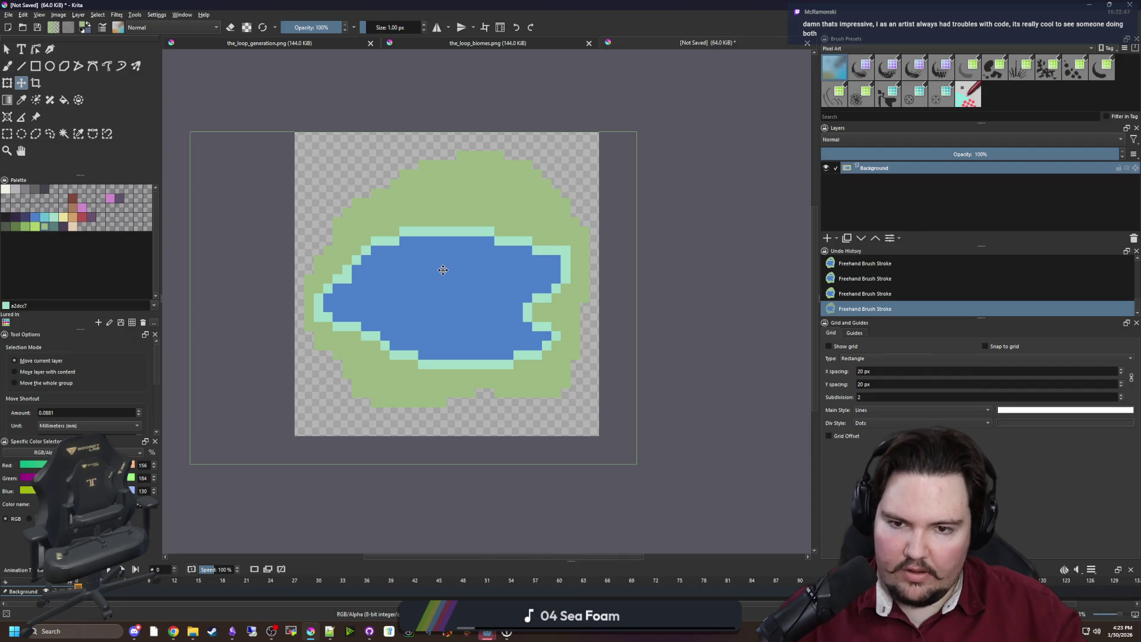
{"action": "left_click_drag", "start_coordinate": [442, 271], "coordinate": [445, 266]}
{"action": "key", "text": "Down"}
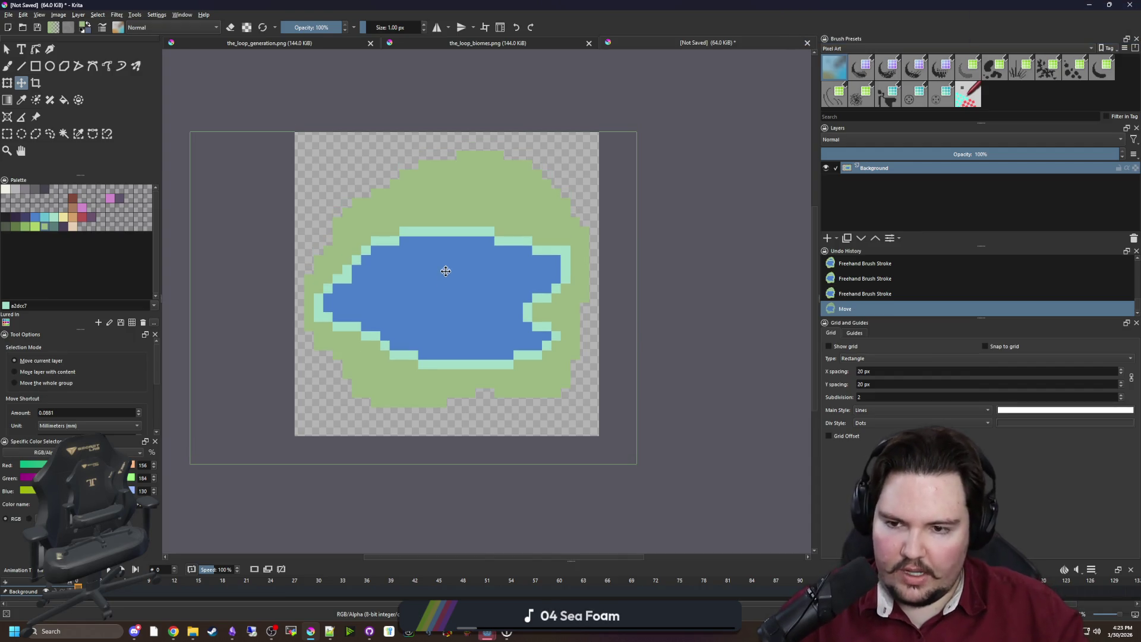
{"action": "scroll", "coordinate": [498, 184], "scroll_direction": "up", "scroll_amount": 1}
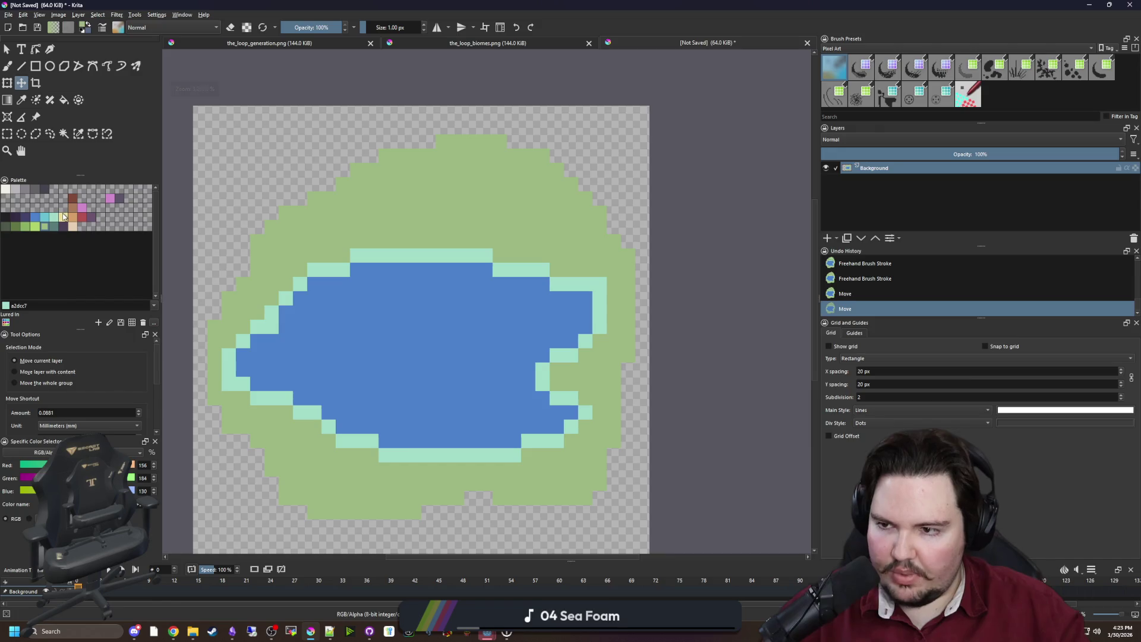
Step: Paint a first cream pine tree on the shore above the water
{"action": "left_click", "coordinate": [61, 217]}
{"action": "key", "text": "b"}
{"action": "scroll", "coordinate": [505, 231], "scroll_direction": "up", "scroll_amount": 2}
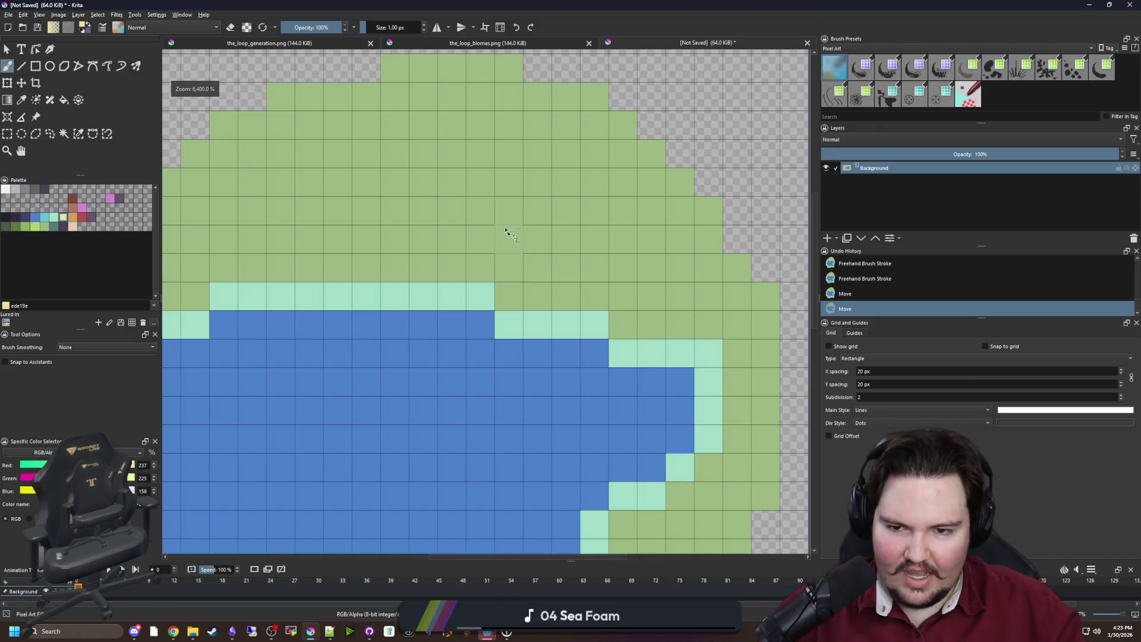
{"action": "mouse_move", "coordinate": [537, 306]}
{"action": "left_mouse_down"}
{"action": "mouse_move", "coordinate": [529, 262]}
{"action": "mouse_move", "coordinate": [565, 265]}
{"action": "mouse_move", "coordinate": [479, 265]}
{"action": "mouse_move", "coordinate": [544, 240]}
{"action": "mouse_move", "coordinate": [534, 204]}
{"action": "mouse_move", "coordinate": [588, 214]}
{"action": "mouse_move", "coordinate": [541, 184]}
{"action": "mouse_move", "coordinate": [545, 171]}
{"action": "left_mouse_up"}
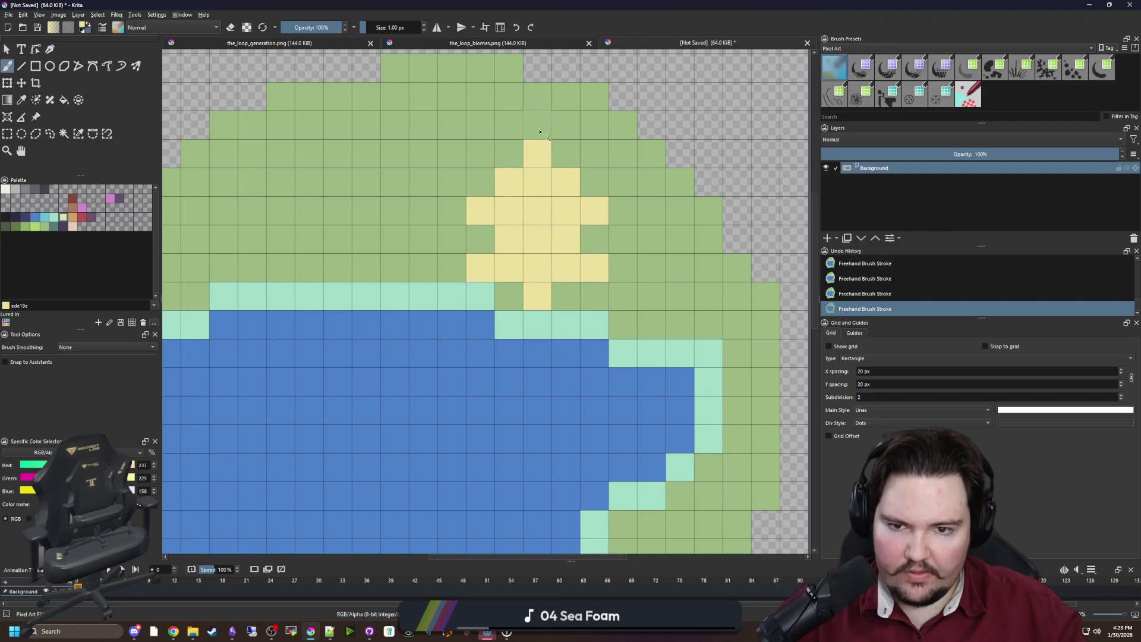
{"action": "mouse_move", "coordinate": [540, 131]}
{"action": "left_mouse_down"}
{"action": "mouse_move", "coordinate": [543, 161]}
{"action": "mouse_move", "coordinate": [538, 107]}
{"action": "left_mouse_up"}
{"action": "scroll", "coordinate": [487, 336], "scroll_direction": "down", "scroll_amount": 6}
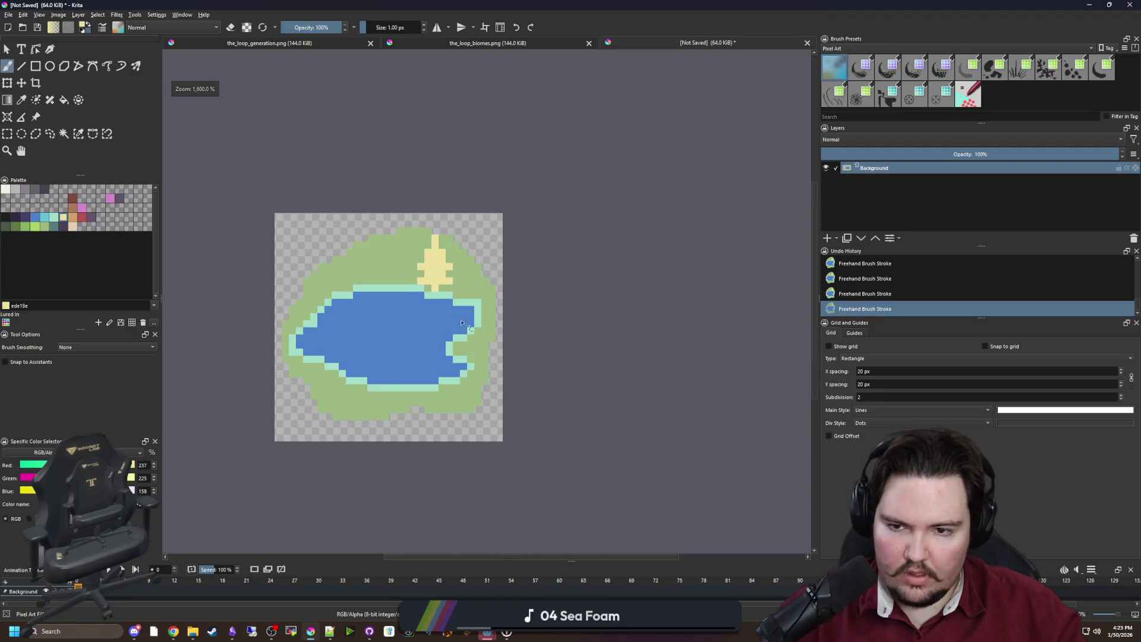
{"action": "scroll", "coordinate": [484, 334], "scroll_direction": "up", "scroll_amount": 1}
{"action": "scroll", "coordinate": [485, 334], "scroll_direction": "up", "scroll_amount": 5}
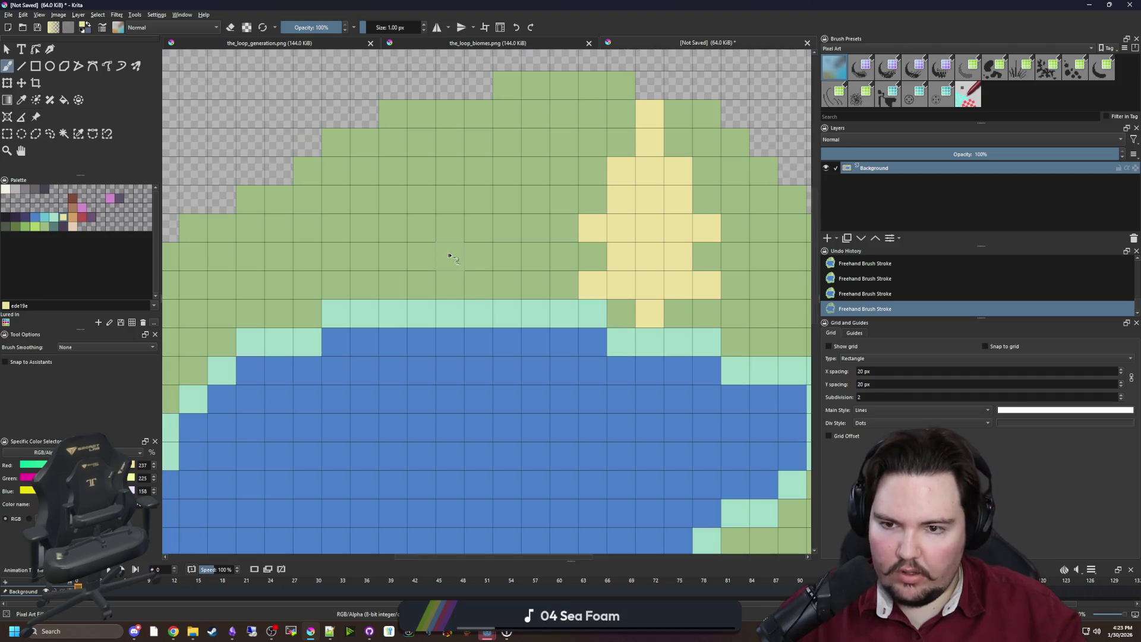
Step: Paint a second cream pine beside the first, with a peaked tip
{"action": "mouse_move", "coordinate": [449, 256]}
{"action": "left_mouse_down"}
{"action": "mouse_move", "coordinate": [420, 232]}
{"action": "mouse_move", "coordinate": [489, 230]}
{"action": "mouse_move", "coordinate": [466, 191]}
{"action": "mouse_move", "coordinate": [400, 171]}
{"action": "mouse_move", "coordinate": [508, 171]}
{"action": "left_mouse_up"}
{"action": "scroll", "coordinate": [479, 150], "scroll_direction": "down", "scroll_amount": 2}
{"action": "mouse_move", "coordinate": [419, 142]}
{"action": "left_mouse_down"}
{"action": "mouse_move", "coordinate": [469, 119]}
{"action": "mouse_move", "coordinate": [450, 77]}
{"action": "mouse_move", "coordinate": [422, 113]}
{"action": "left_mouse_up"}
{"action": "scroll", "coordinate": [465, 120], "scroll_direction": "down", "scroll_amount": 1}
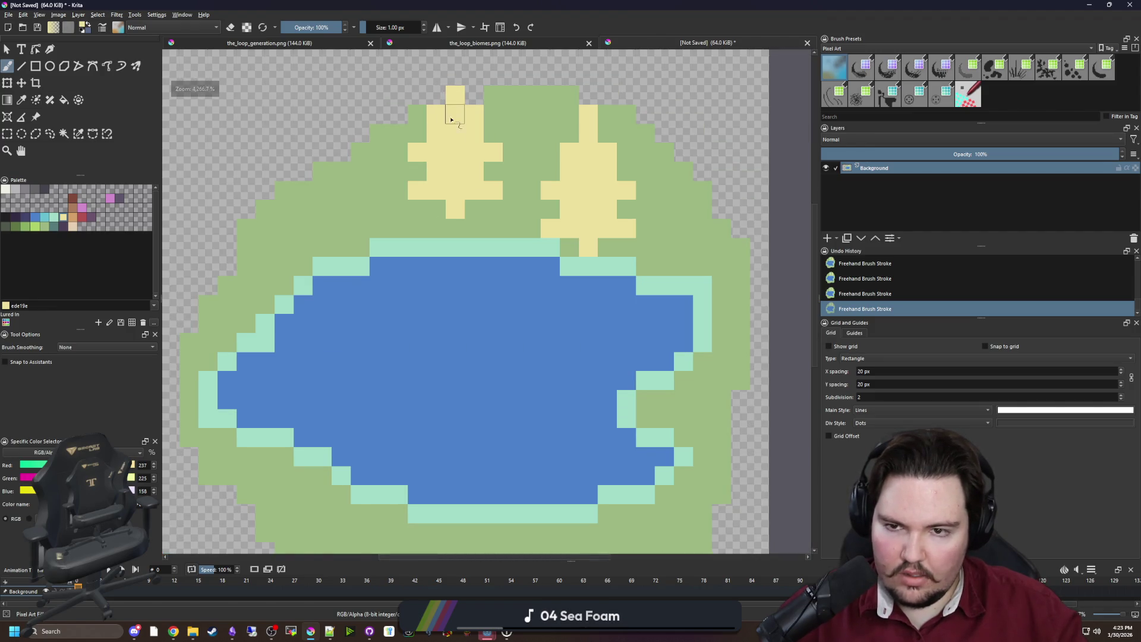
{"action": "left_click", "coordinate": [455, 76]}
{"action": "scroll", "coordinate": [436, 190], "scroll_direction": "down", "scroll_amount": 1}
{"action": "scroll", "coordinate": [436, 190], "scroll_direction": "down", "scroll_amount": 4}
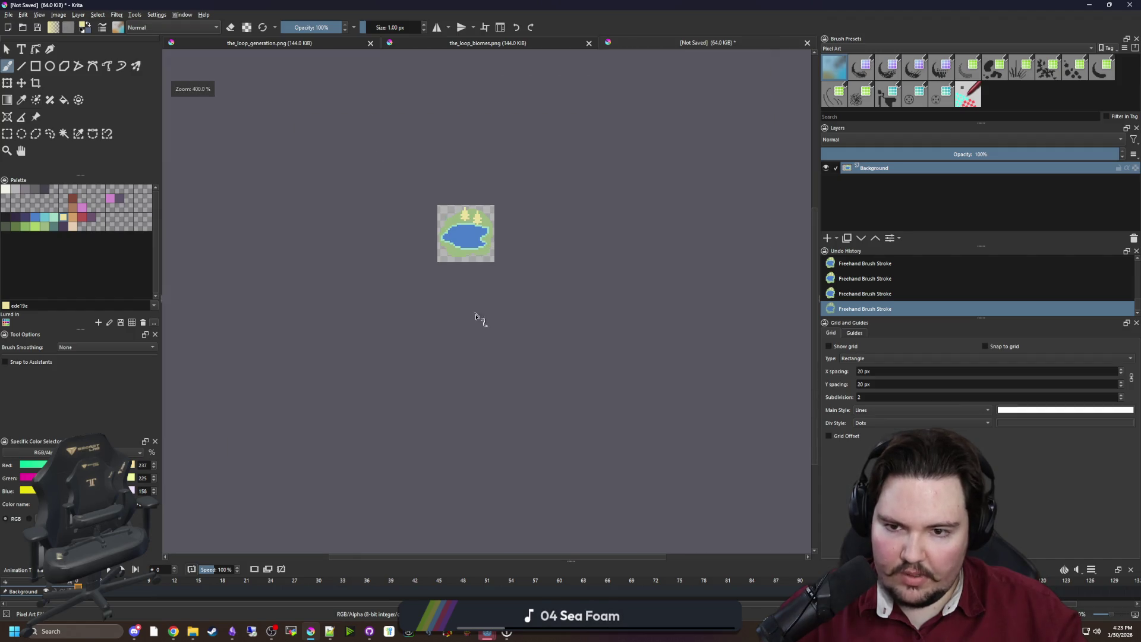
{"action": "scroll", "coordinate": [458, 262], "scroll_direction": "up", "scroll_amount": 7}
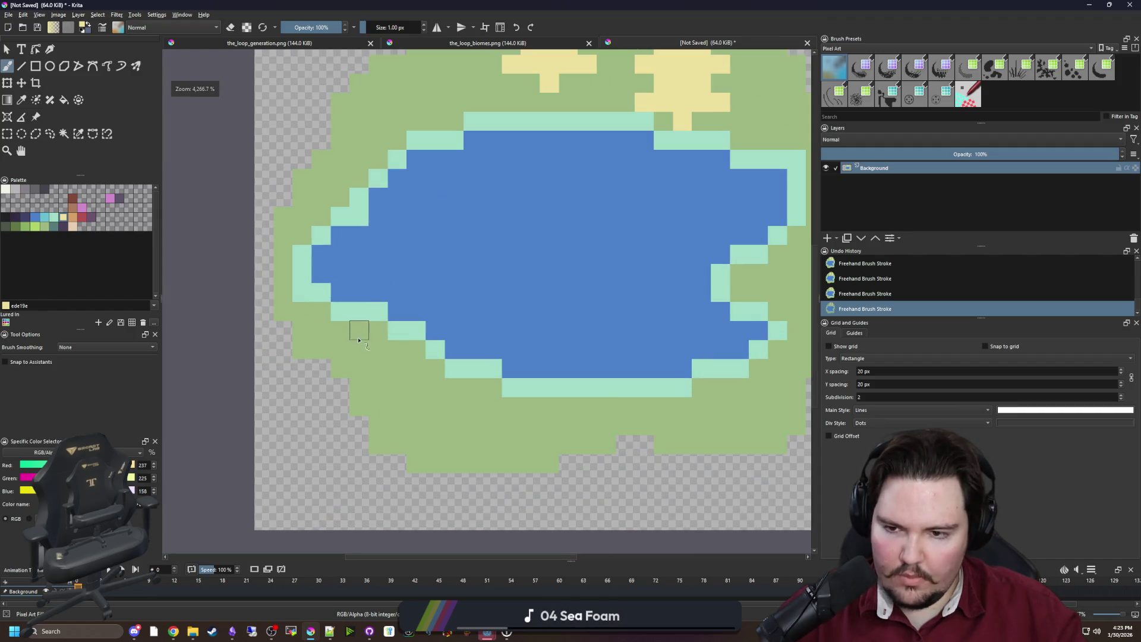
Step: Paint a third cream pine at the lake's lower-left, fixing stray pixels green, then commit a layer move
{"action": "left_click_drag", "start_coordinate": [339, 336], "coordinate": [393, 332]}
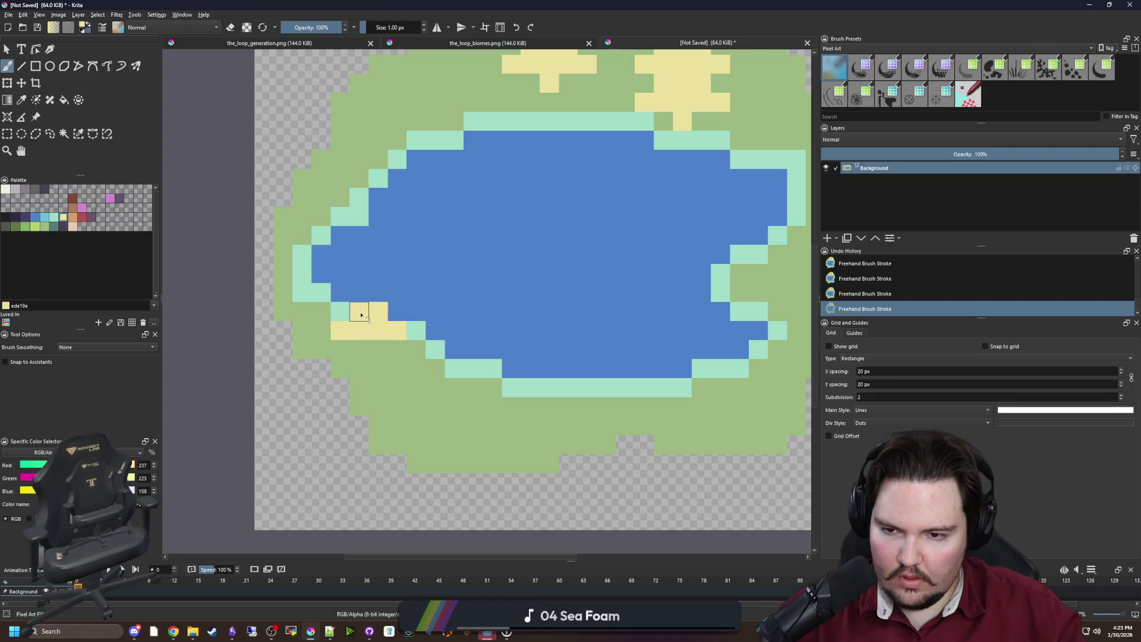
{"action": "mouse_move", "coordinate": [365, 345]}
{"action": "left_mouse_down"}
{"action": "mouse_move", "coordinate": [369, 364]}
{"action": "mouse_move", "coordinate": [399, 369]}
{"action": "mouse_move", "coordinate": [339, 387]}
{"action": "left_mouse_up"}
{"action": "left_click", "coordinate": [357, 409], "text": "ctrl"}
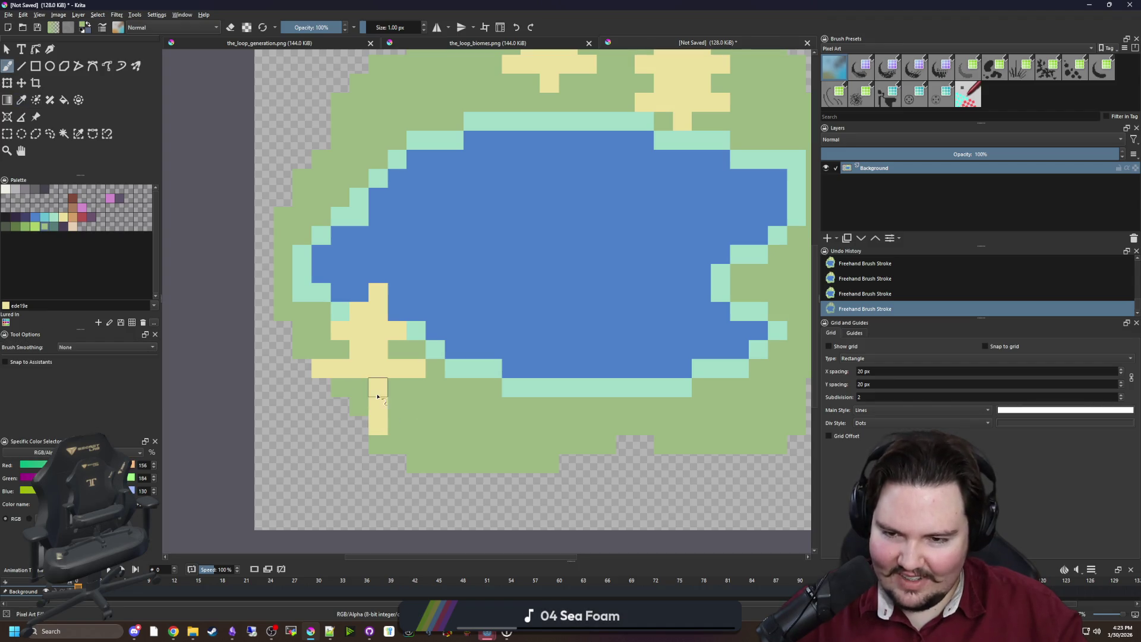
{"action": "scroll", "coordinate": [374, 394], "scroll_direction": "down", "scroll_amount": 1}
{"action": "scroll", "coordinate": [380, 388], "scroll_direction": "up", "scroll_amount": 1}
{"action": "left_click", "coordinate": [395, 357], "text": "ctrl"}
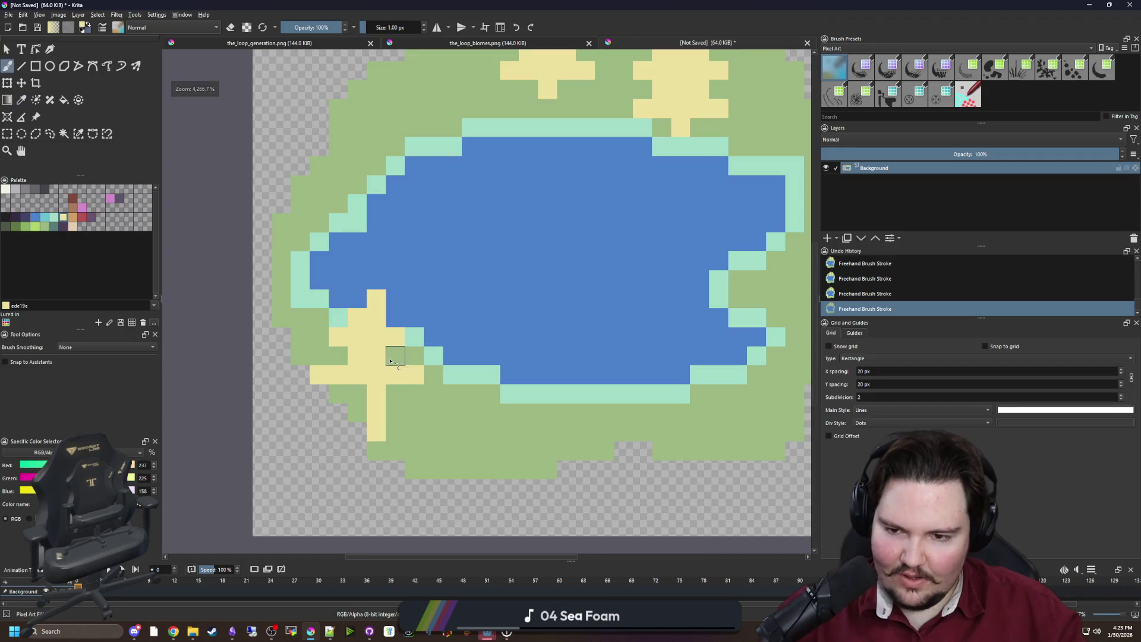
{"action": "left_click_drag", "start_coordinate": [433, 374], "coordinate": [420, 379]}
{"action": "scroll", "coordinate": [383, 285], "scroll_direction": "down", "scroll_amount": 5}
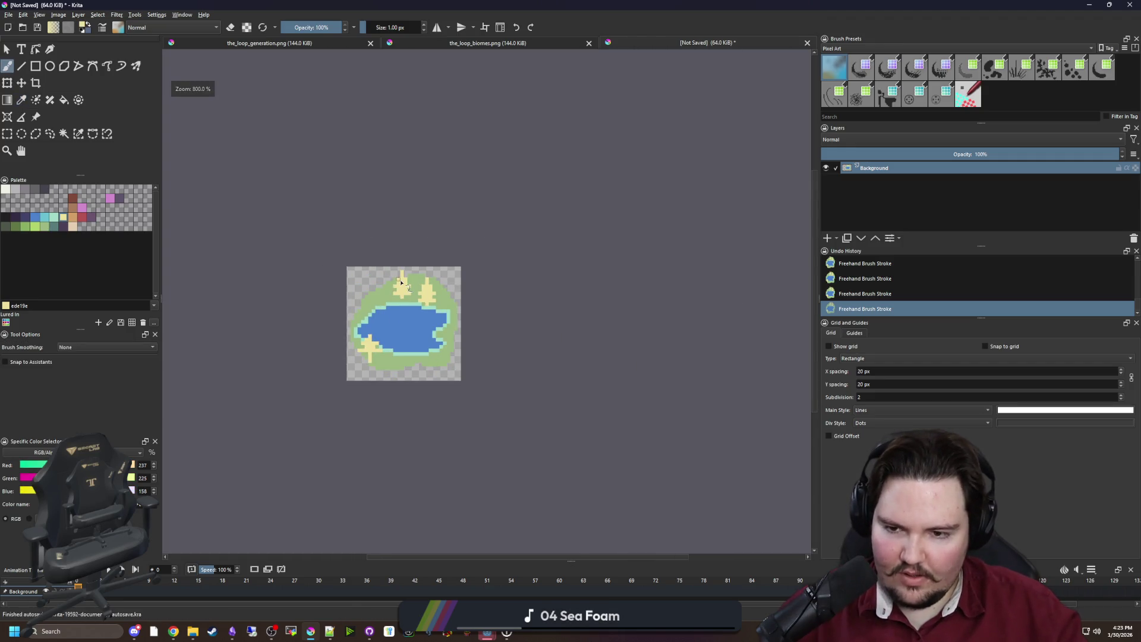
{"action": "scroll", "coordinate": [393, 296], "scroll_direction": "up", "scroll_amount": 5}
{"action": "key", "text": "t"}
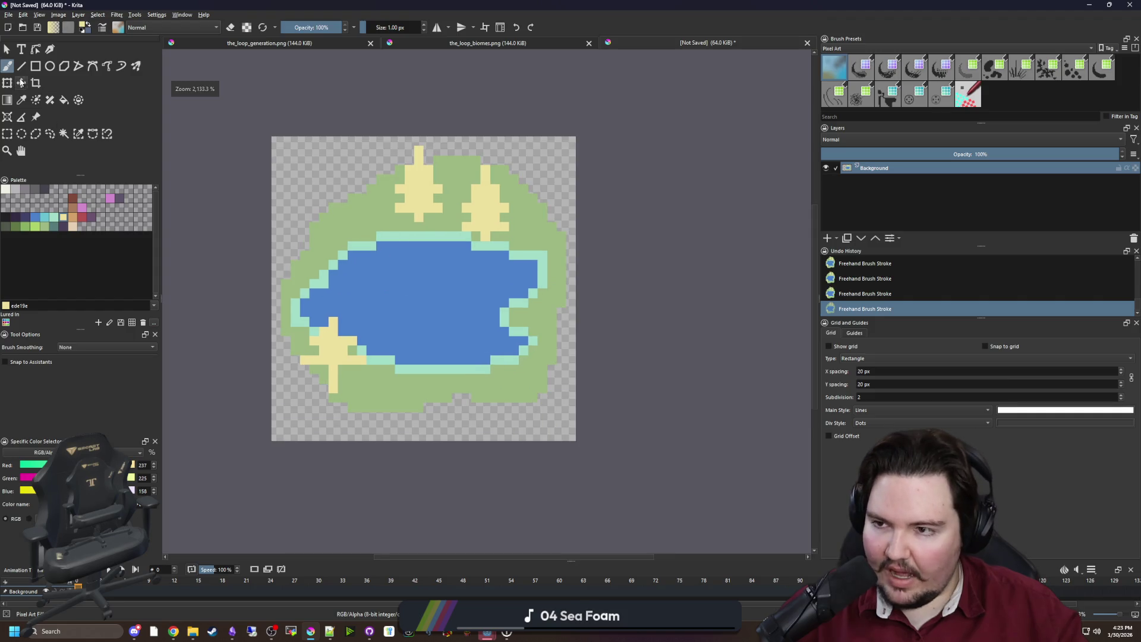
{"action": "left_click", "coordinate": [413, 272]}
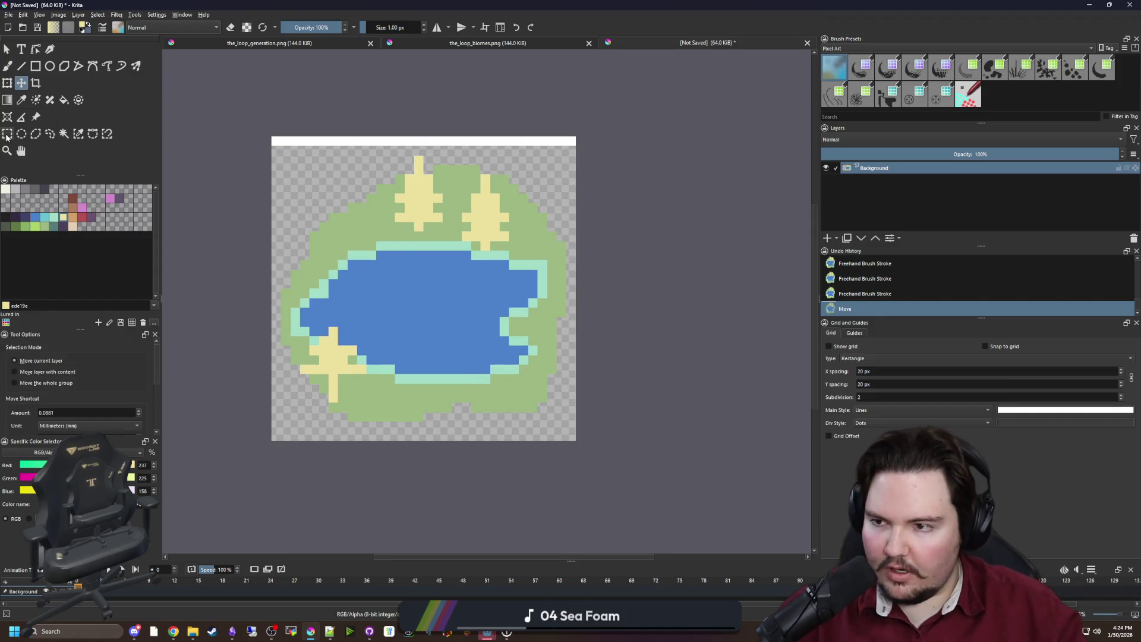
Step: Clear the white strip along the sprite's top edge back to transparency and deselect
{"action": "left_click", "coordinate": [8, 133]}
{"action": "left_click_drag", "start_coordinate": [234, 89], "coordinate": [633, 146]}
{"action": "key", "text": "Delete"}
{"action": "key", "text": "ctrl+z"}
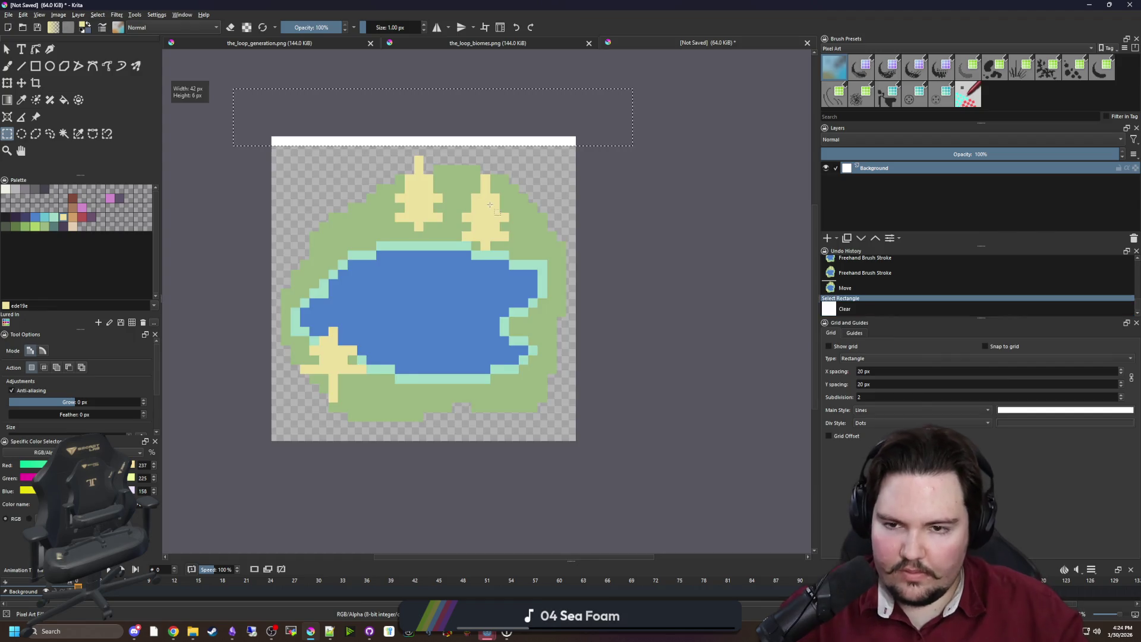
{"action": "key", "text": "ctrl+shift+a"}
{"action": "scroll", "coordinate": [520, 255], "scroll_direction": "up", "scroll_amount": 1}
Step: Sample the water blue, pick the light cyan swatch and select the whole water area
{"action": "key", "text": "p"}
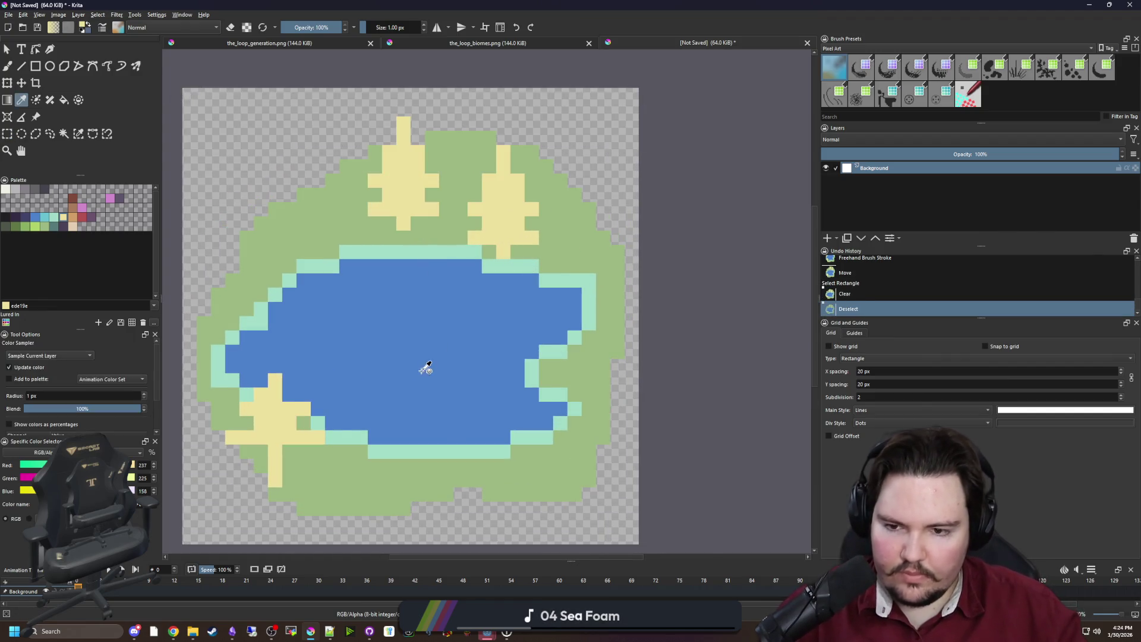
{"action": "scroll", "coordinate": [425, 365], "scroll_direction": "up", "scroll_amount": 1}
{"action": "left_click", "coordinate": [515, 321]}
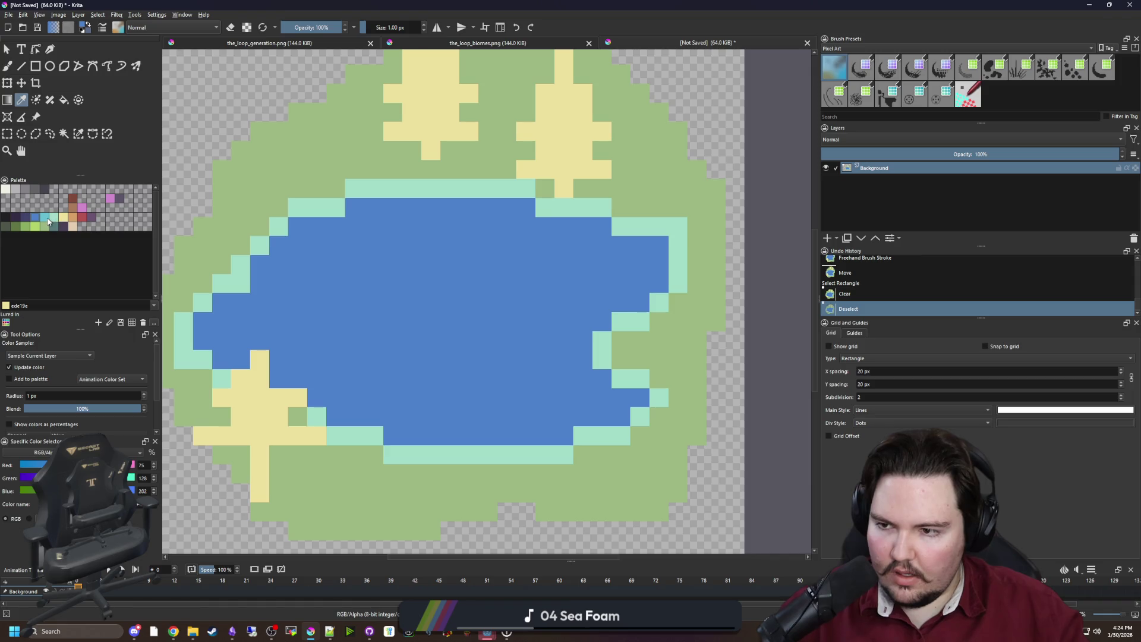
{"action": "left_click", "coordinate": [48, 221]}
{"action": "key", "text": "b"}
{"action": "left_click", "coordinate": [63, 133]}
Step: Paint wavy light-cyan ripple bands across the water's middle, top and bottom rows, then deselect
{"action": "left_click", "coordinate": [405, 299]}
{"action": "key", "text": "b"}
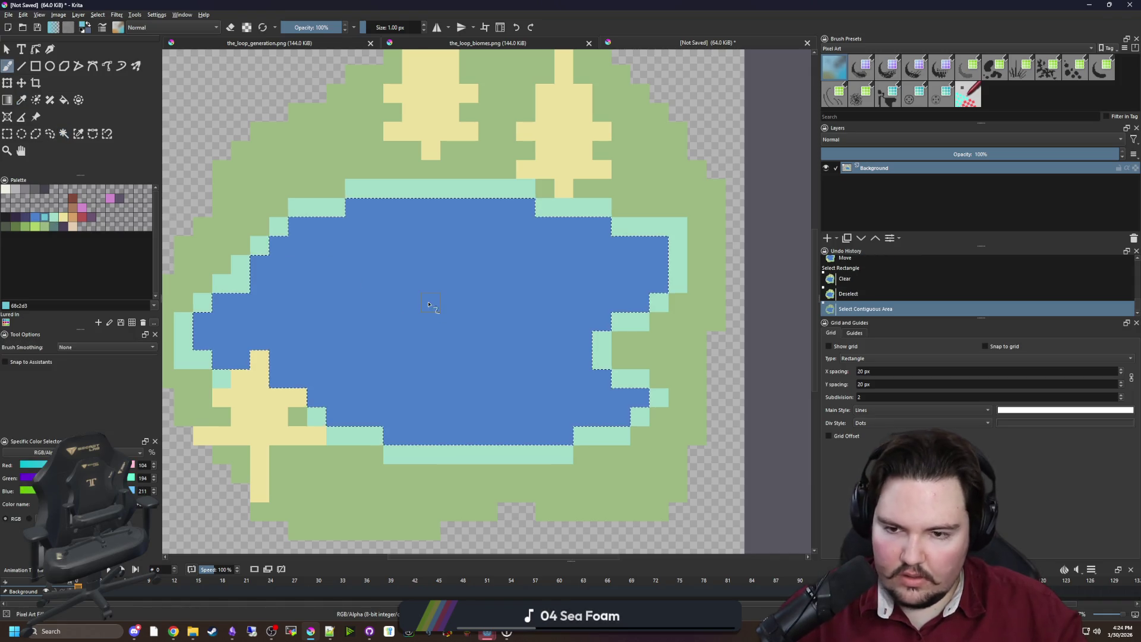
{"action": "mouse_move", "coordinate": [428, 304]}
{"action": "left_mouse_down"}
{"action": "mouse_move", "coordinate": [484, 294]}
{"action": "mouse_move", "coordinate": [415, 301]}
{"action": "mouse_move", "coordinate": [351, 361]}
{"action": "mouse_move", "coordinate": [410, 338]}
{"action": "mouse_move", "coordinate": [471, 376]}
{"action": "mouse_move", "coordinate": [428, 397]}
{"action": "mouse_move", "coordinate": [552, 393]}
{"action": "mouse_move", "coordinate": [447, 320]}
{"action": "mouse_move", "coordinate": [469, 264]}
{"action": "mouse_move", "coordinate": [529, 264]}
{"action": "mouse_move", "coordinate": [371, 262]}
{"action": "left_mouse_up"}
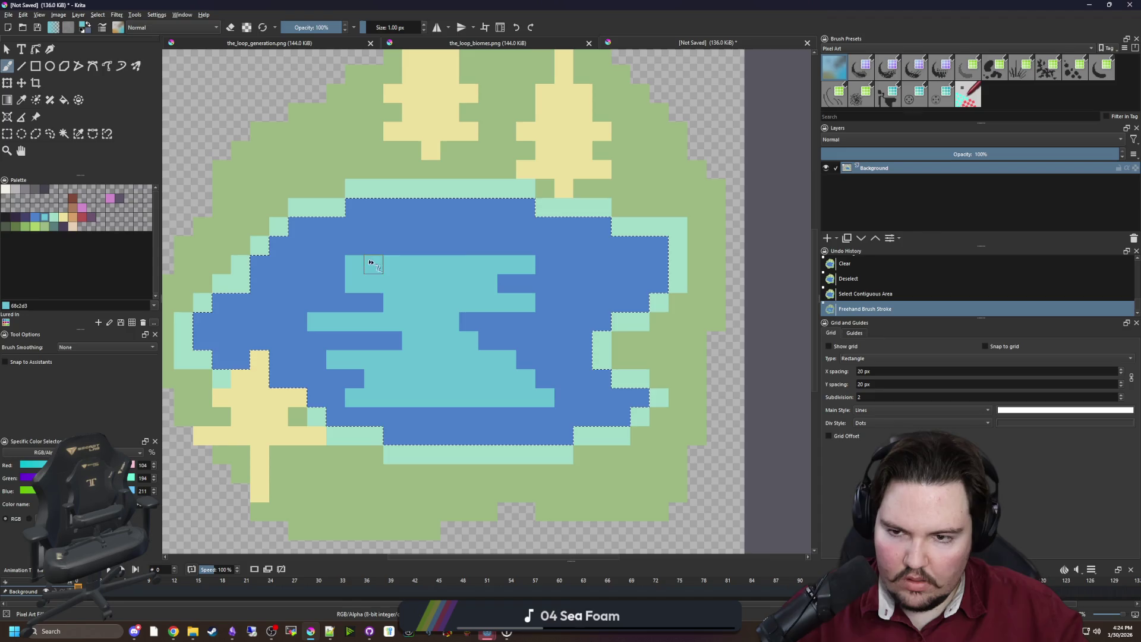
{"action": "mouse_move", "coordinate": [475, 247]}
{"action": "left_mouse_down"}
{"action": "mouse_move", "coordinate": [404, 246]}
{"action": "mouse_move", "coordinate": [570, 246]}
{"action": "left_mouse_up"}
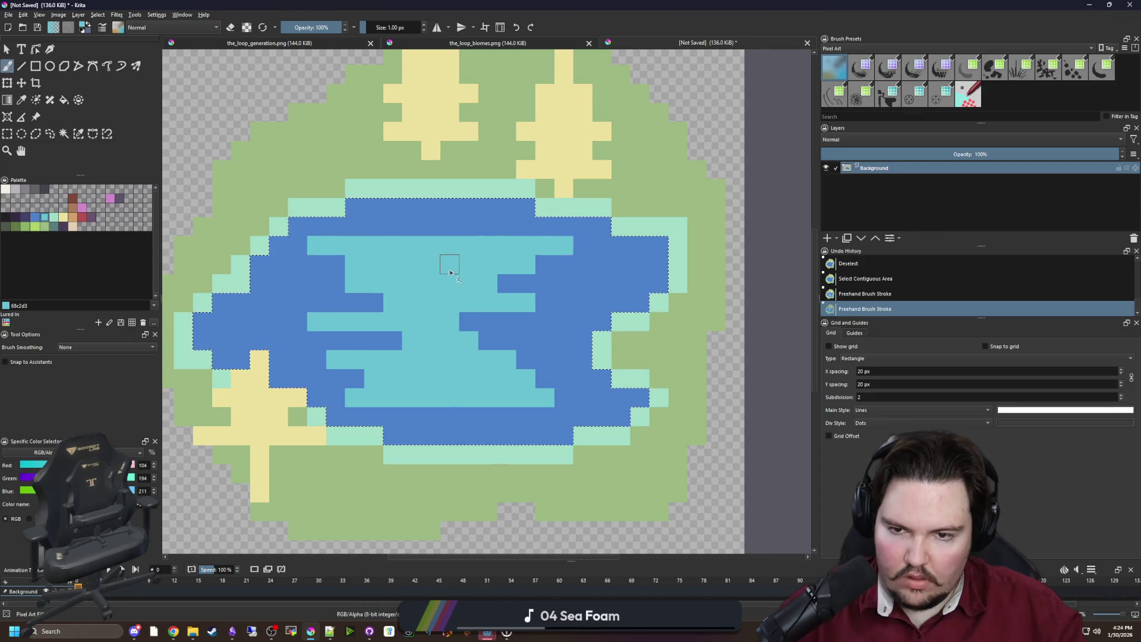
{"action": "left_click_drag", "start_coordinate": [450, 272], "coordinate": [416, 234]}
{"action": "mouse_move", "coordinate": [416, 416]}
{"action": "left_mouse_down"}
{"action": "mouse_move", "coordinate": [450, 434]}
{"action": "mouse_move", "coordinate": [431, 434]}
{"action": "left_mouse_up"}
{"action": "mouse_move", "coordinate": [410, 208]}
{"action": "left_mouse_down"}
{"action": "mouse_move", "coordinate": [472, 199]}
{"action": "mouse_move", "coordinate": [497, 217]}
{"action": "left_mouse_up"}
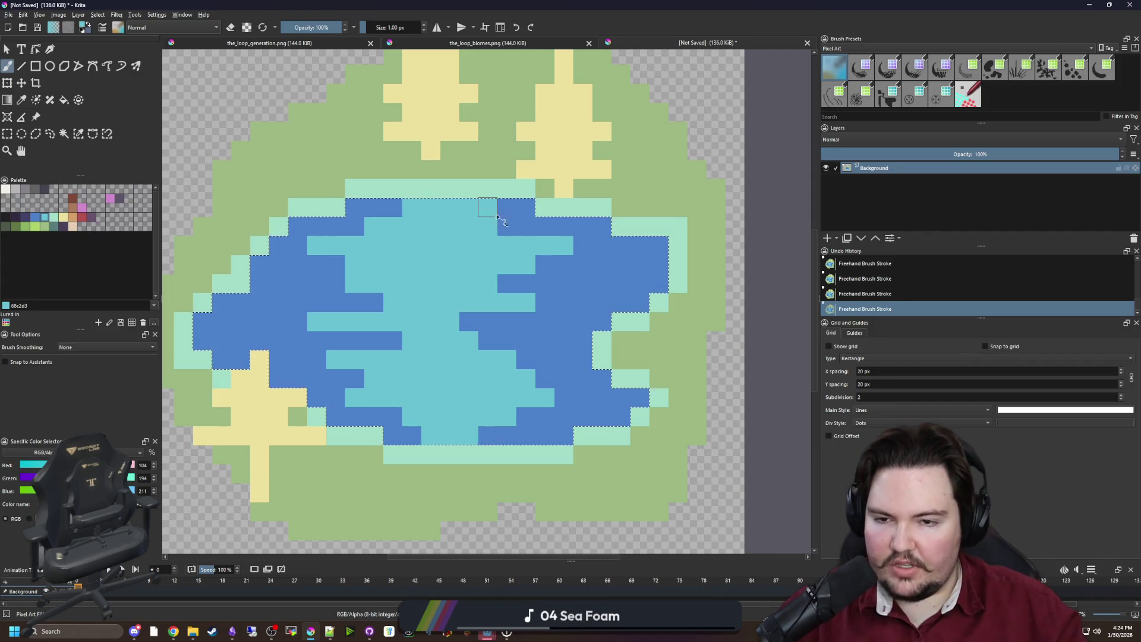
{"action": "key", "text": "ctrl+shift+a"}
{"action": "scroll", "coordinate": [447, 333], "scroll_direction": "down", "scroll_amount": 10}
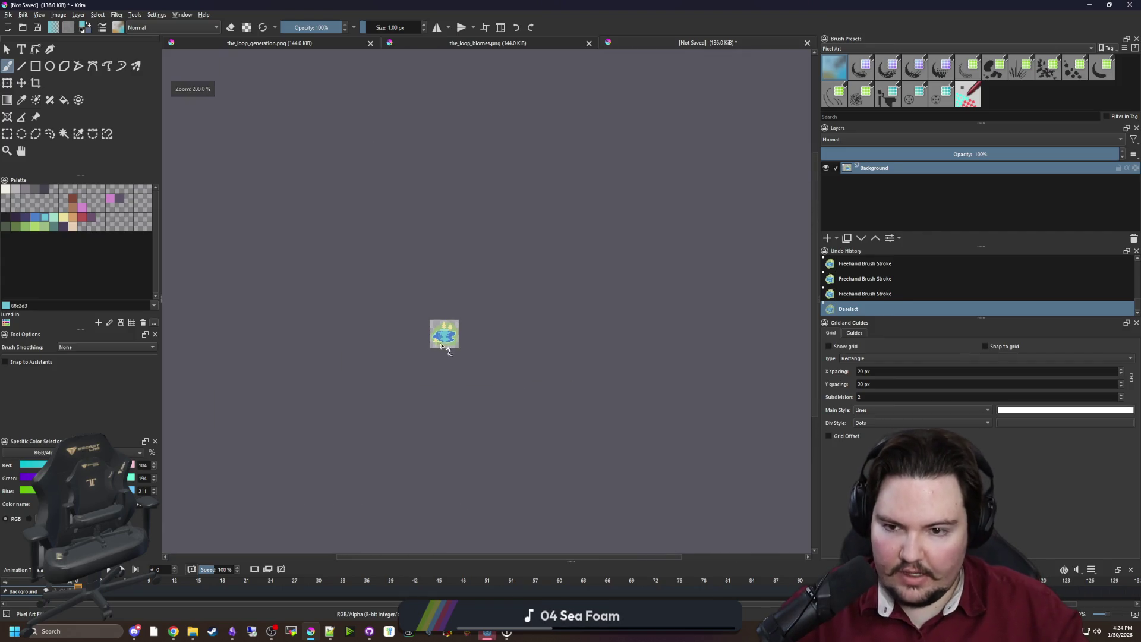
Step: Touch up a few lake rim pixels, switching them between dark blue and mint
{"action": "scroll", "coordinate": [442, 345], "scroll_direction": "up", "scroll_amount": 10}
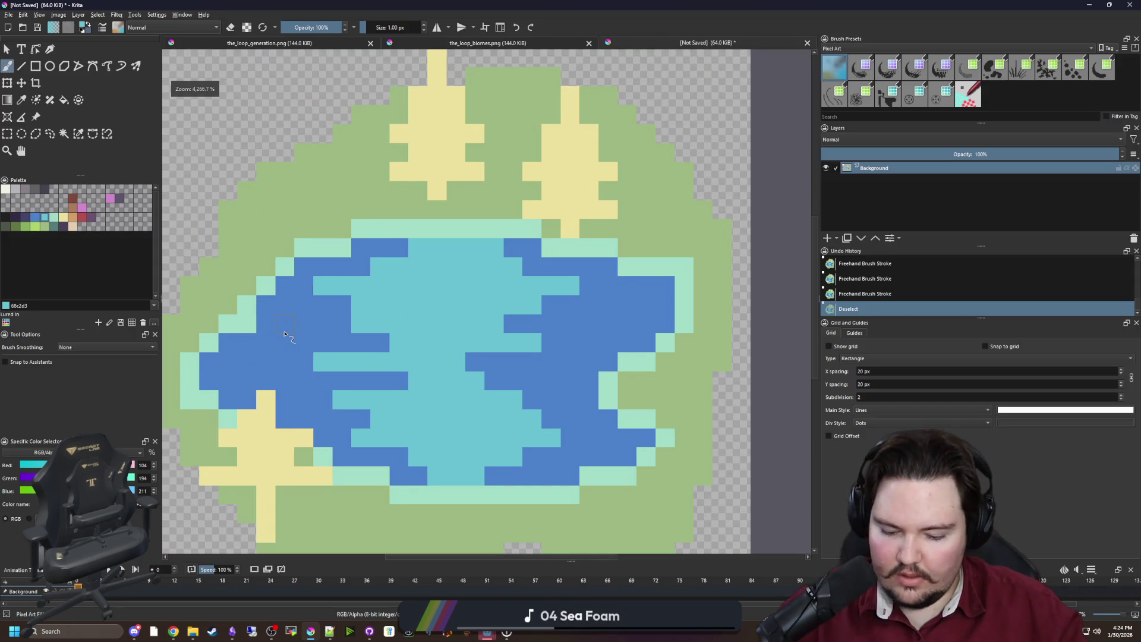
{"action": "left_click", "coordinate": [284, 334], "text": "ctrl"}
{"action": "left_click", "coordinate": [249, 325]}
{"action": "left_click", "coordinate": [228, 324], "text": "ctrl"}
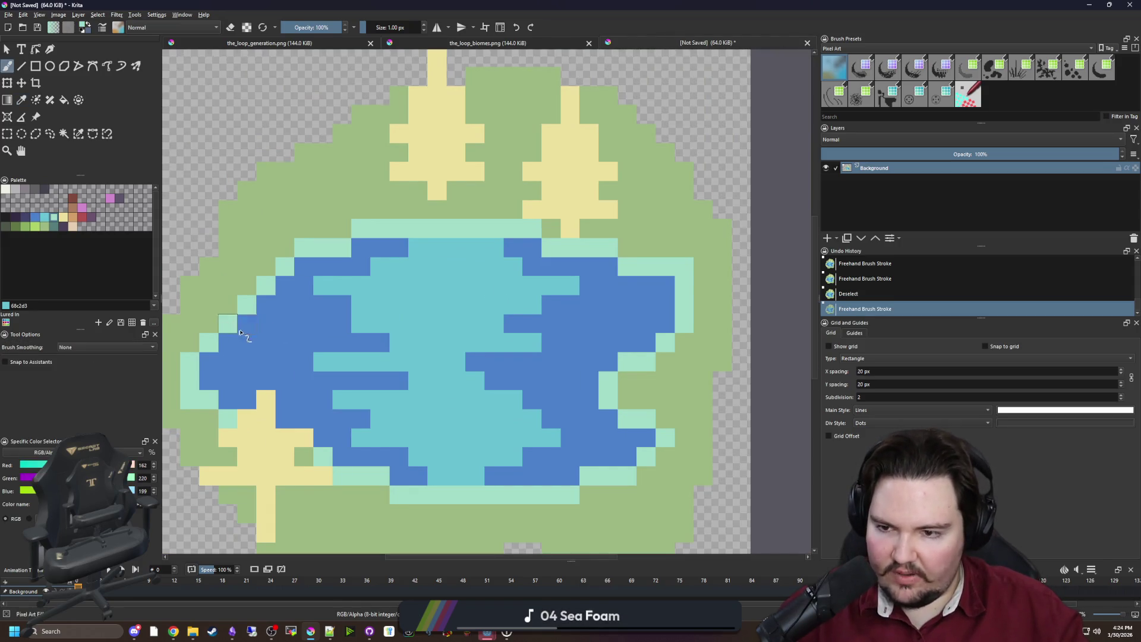
{"action": "left_click", "coordinate": [246, 323]}
{"action": "left_click", "coordinate": [267, 306]}
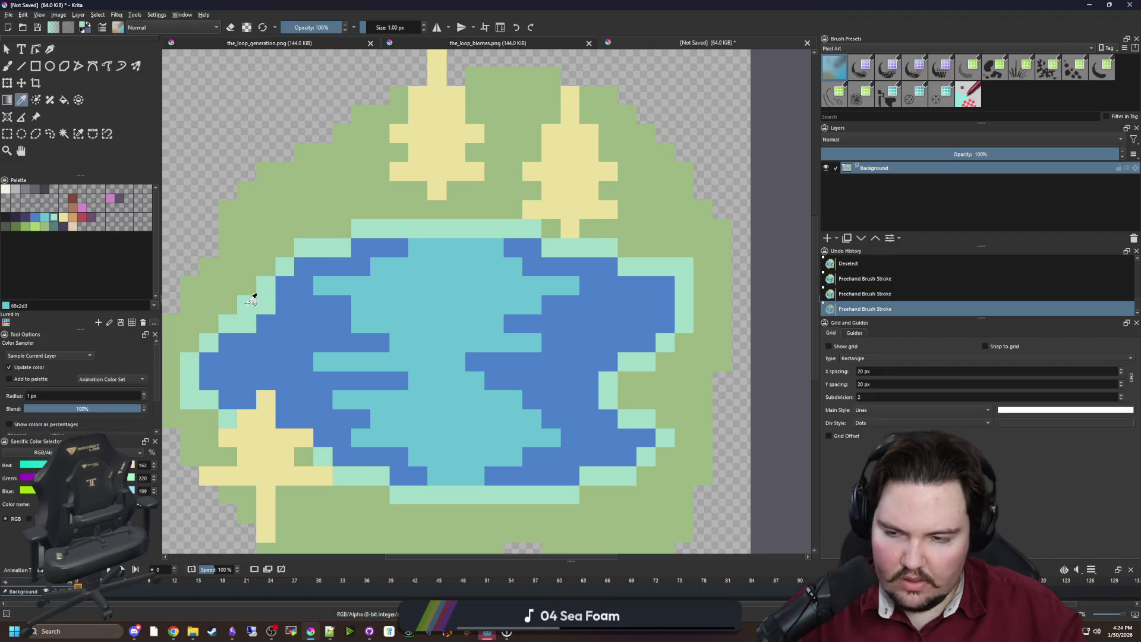
{"action": "left_click", "coordinate": [229, 306], "text": "ctrl"}
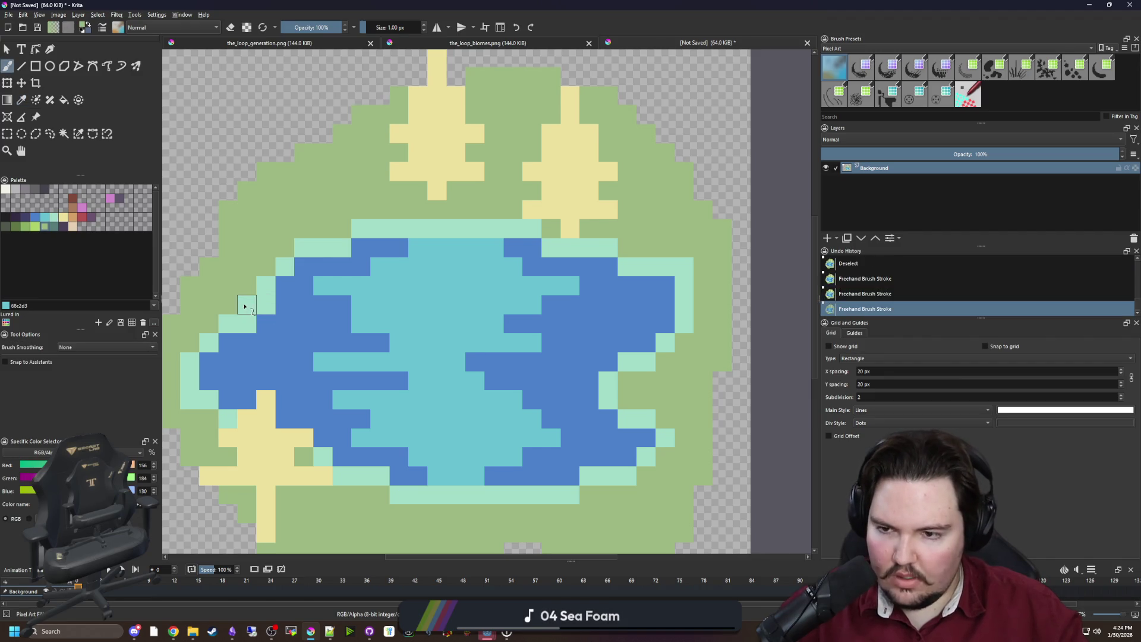
Step: Paint off-white foam lines along the lake's top and bottom rims
{"action": "left_click", "coordinate": [6, 189]}
{"action": "left_click_drag", "start_coordinate": [475, 237], "coordinate": [356, 235]}
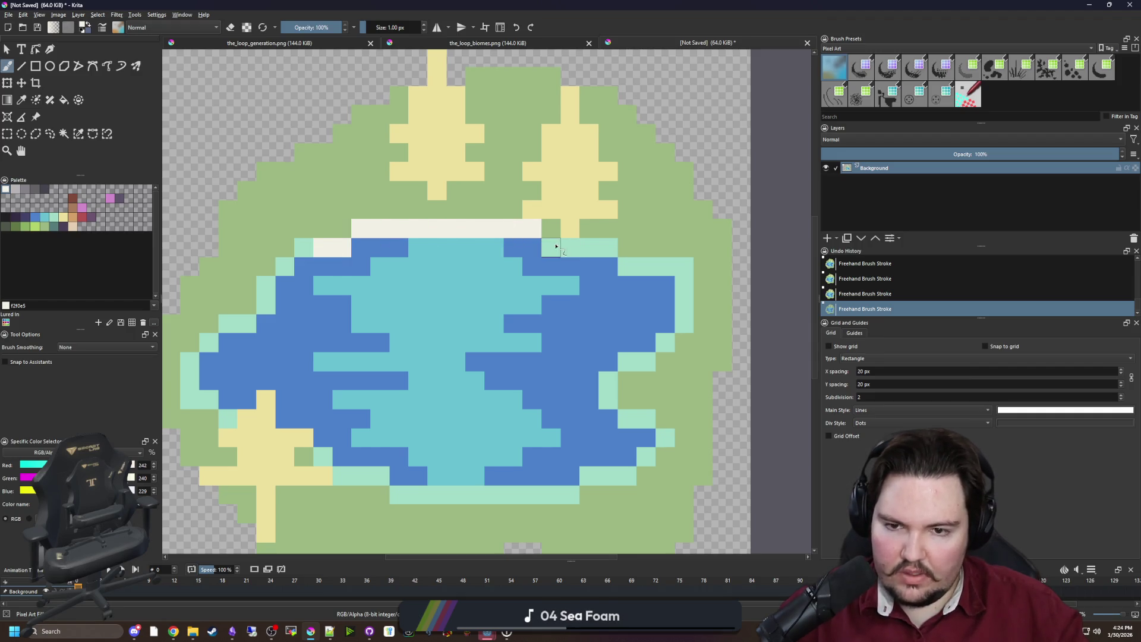
{"action": "left_click_drag", "start_coordinate": [555, 246], "coordinate": [588, 249]}
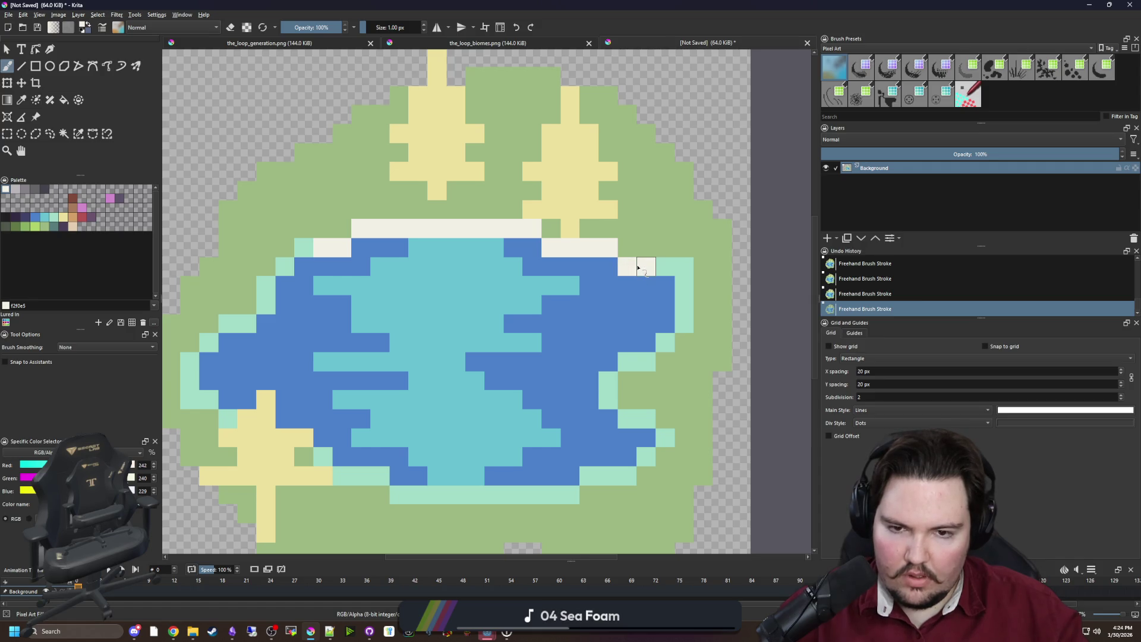
{"action": "left_click", "coordinate": [638, 267]}
{"action": "scroll", "coordinate": [493, 285], "scroll_direction": "down", "scroll_amount": 2}
{"action": "mouse_move", "coordinate": [563, 423]}
{"action": "left_mouse_down"}
{"action": "mouse_move", "coordinate": [445, 421]}
{"action": "mouse_move", "coordinate": [387, 403]}
{"action": "left_mouse_up"}
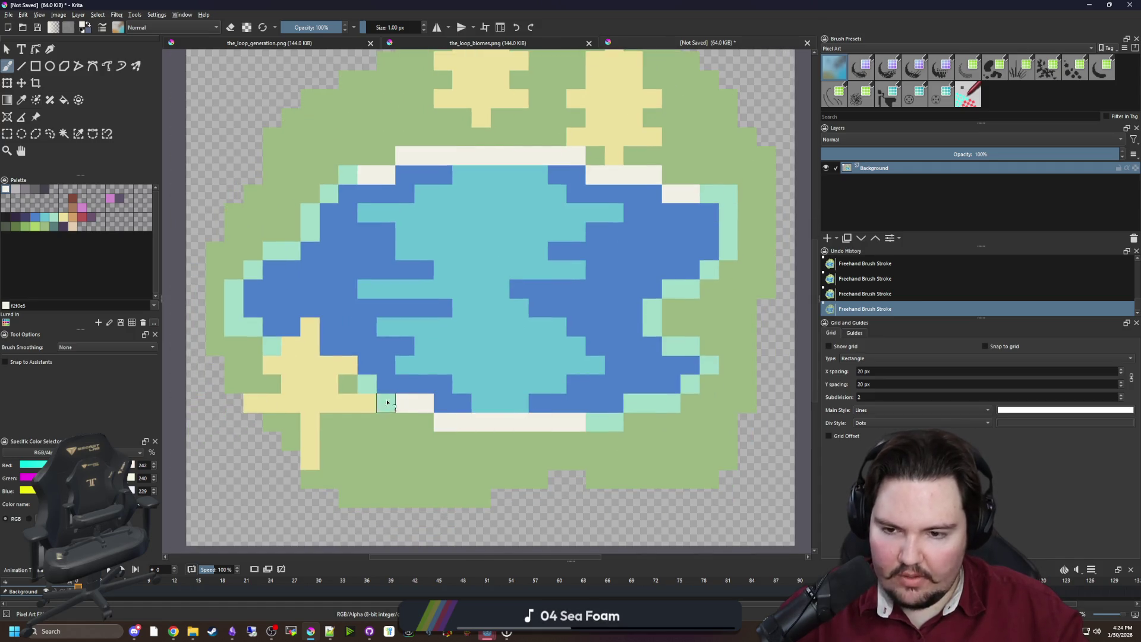
{"action": "left_click_drag", "start_coordinate": [607, 425], "coordinate": [659, 406]}
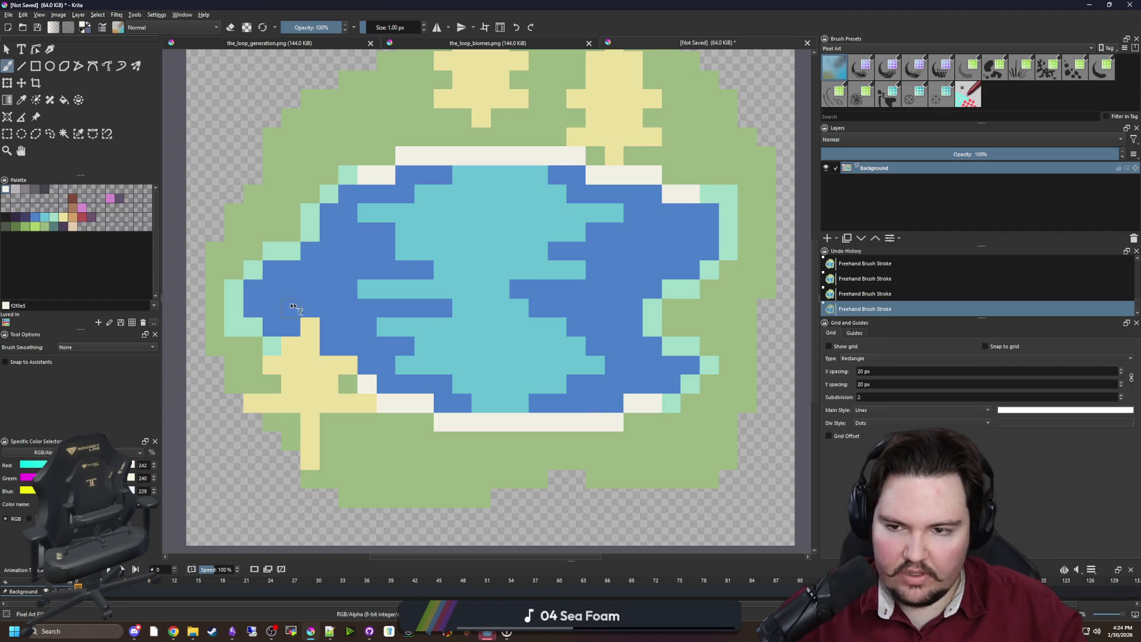
Step: Paint the mint pixels on the lake's upper-left, left, lower-right and right edges water blue
{"action": "scroll", "coordinate": [221, 251], "scroll_direction": "up", "scroll_amount": 1}
{"action": "left_click", "coordinate": [36, 218]}
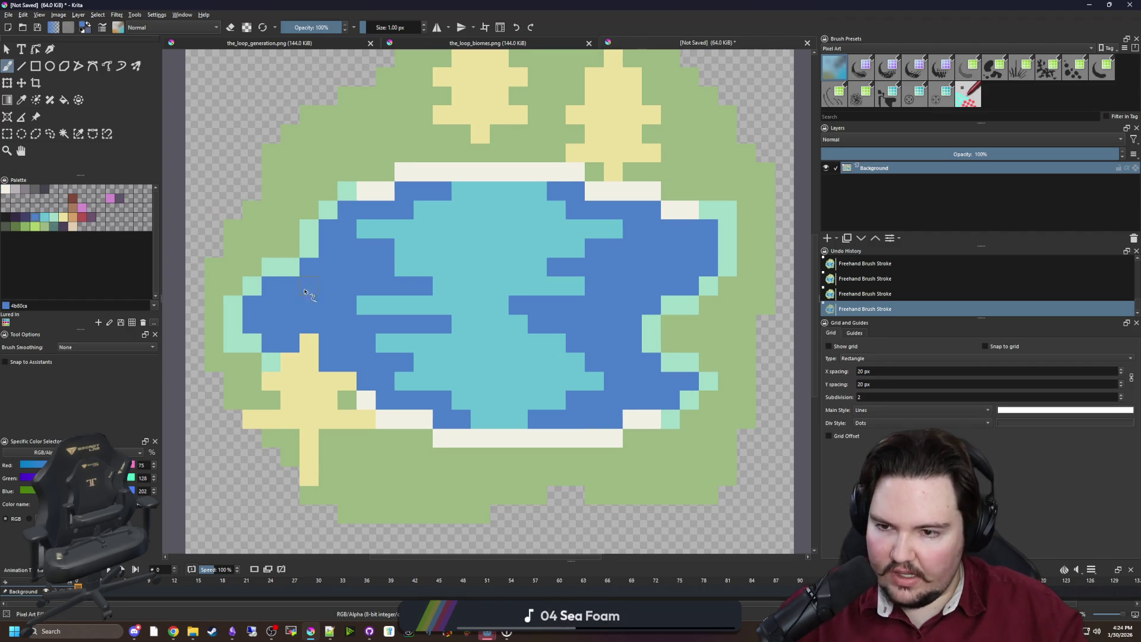
{"action": "left_click_drag", "start_coordinate": [290, 266], "coordinate": [278, 271]}
{"action": "left_click_drag", "start_coordinate": [244, 310], "coordinate": [241, 339]}
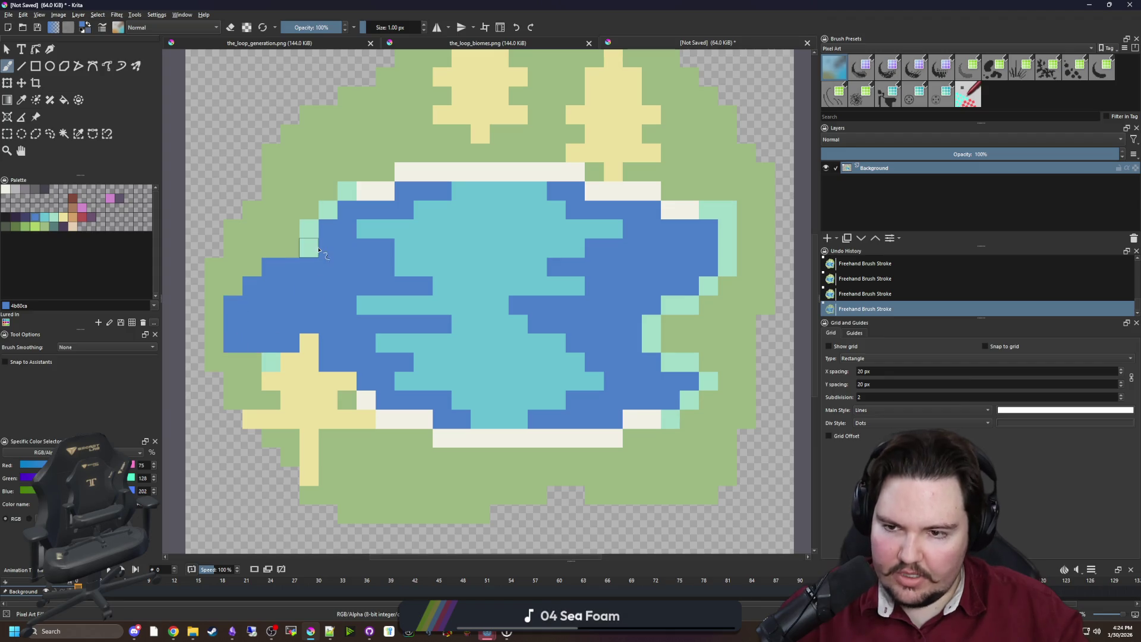
{"action": "scroll", "coordinate": [522, 310], "scroll_direction": "up", "scroll_amount": 1}
{"action": "scroll", "coordinate": [522, 311], "scroll_direction": "right", "scroll_amount": 2}
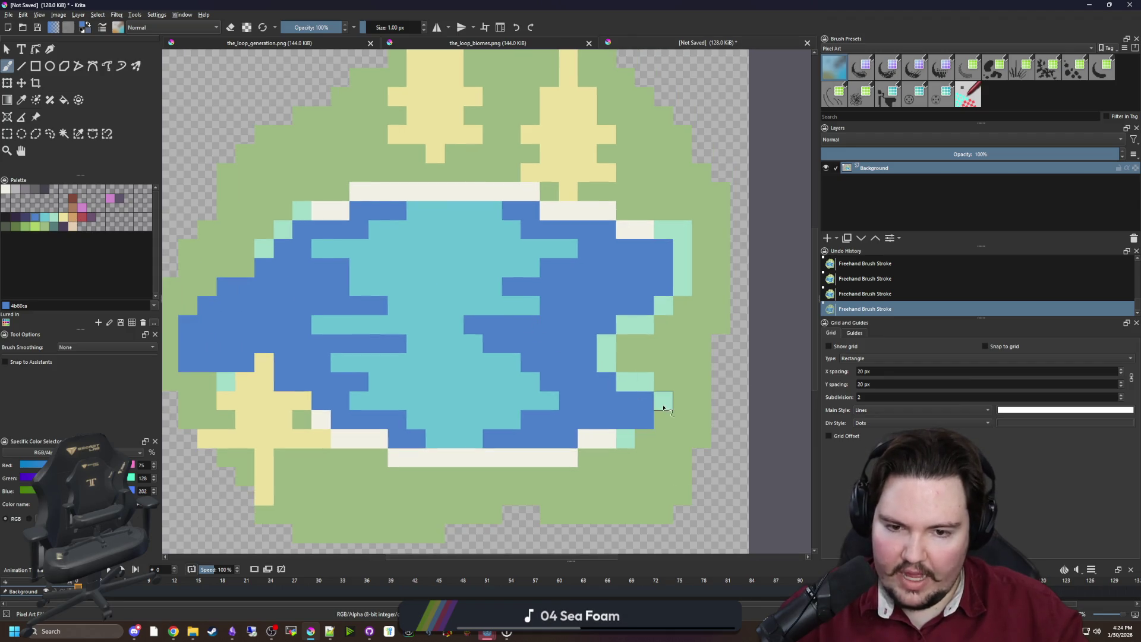
{"action": "left_click_drag", "start_coordinate": [664, 407], "coordinate": [622, 378]}
{"action": "left_click_drag", "start_coordinate": [630, 334], "coordinate": [680, 261]}
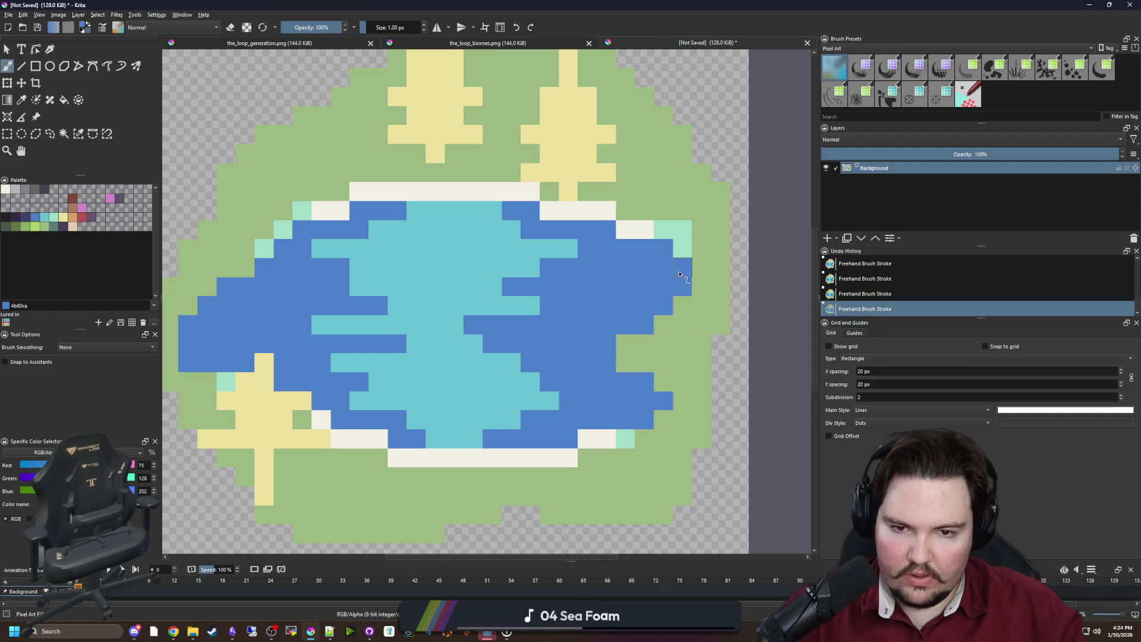
{"action": "scroll", "coordinate": [487, 232], "scroll_direction": "down", "scroll_amount": 6}
{"action": "scroll", "coordinate": [509, 251], "scroll_direction": "up", "scroll_amount": 8}
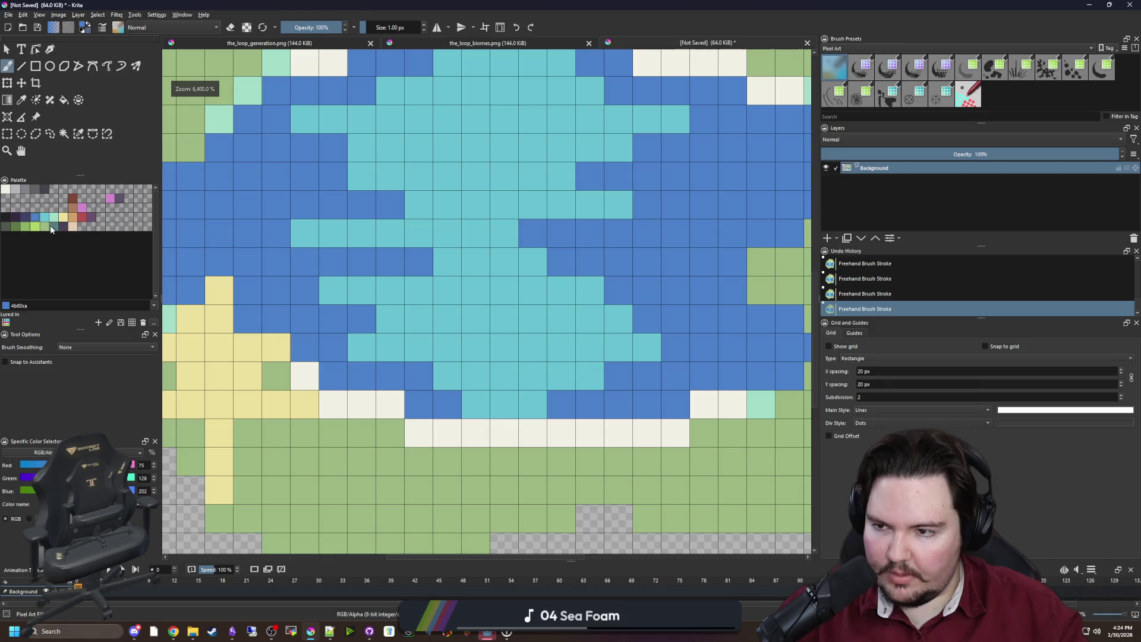
Step: Fill the three yellow pines with dark teal 567b79
{"action": "left_click", "coordinate": [51, 227]}
{"action": "key", "text": "f"}
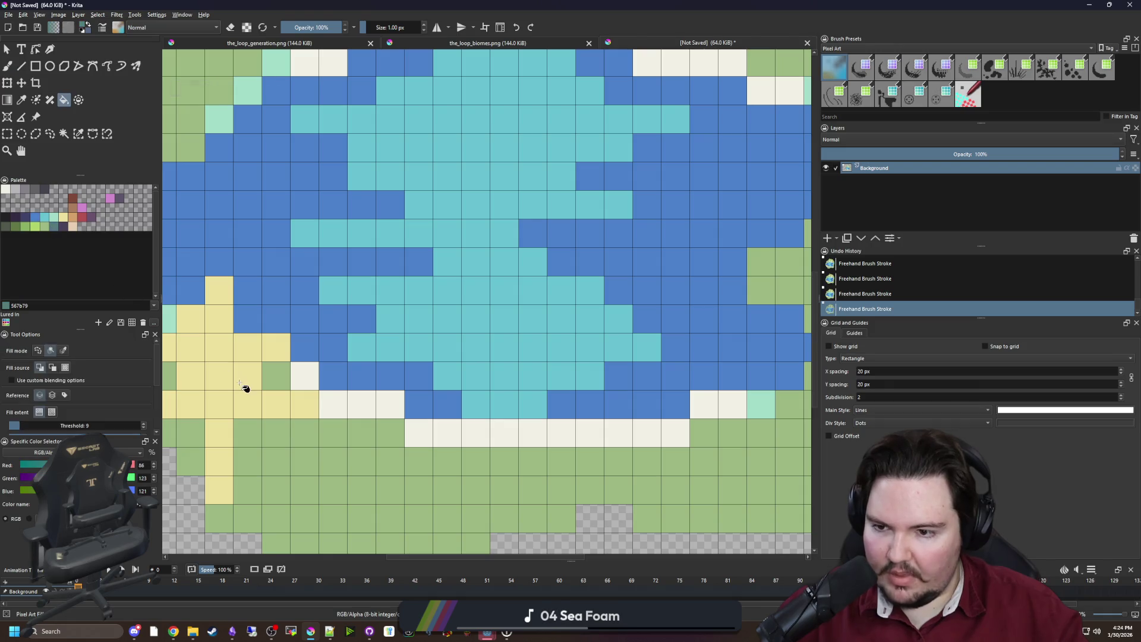
{"action": "left_click", "coordinate": [244, 387]}
{"action": "scroll", "coordinate": [244, 387], "scroll_direction": "down", "scroll_amount": 4}
{"action": "scroll", "coordinate": [346, 273], "scroll_direction": "up", "scroll_amount": 2}
{"action": "left_click", "coordinate": [324, 297]}
{"action": "left_click", "coordinate": [416, 326]}
{"action": "scroll", "coordinate": [338, 372], "scroll_direction": "up", "scroll_amount": 1}
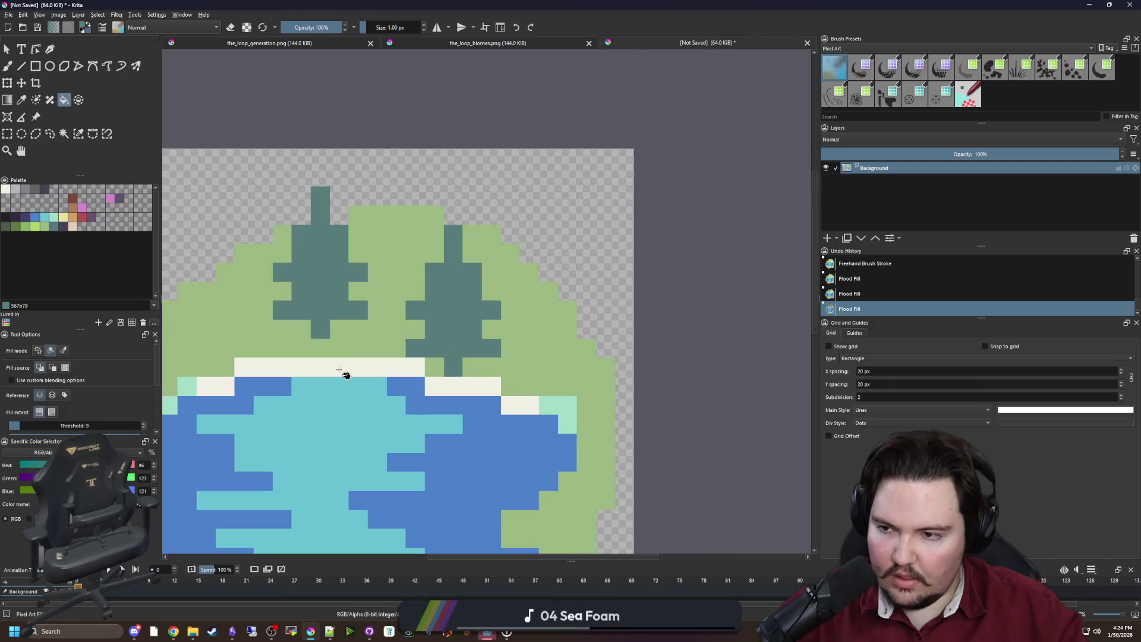
Step: Paint brown a77b5b trunk pixels under the pines
{"action": "key", "text": "b"}
{"action": "left_click", "coordinate": [75, 211]}
{"action": "left_click", "coordinate": [320, 329]}
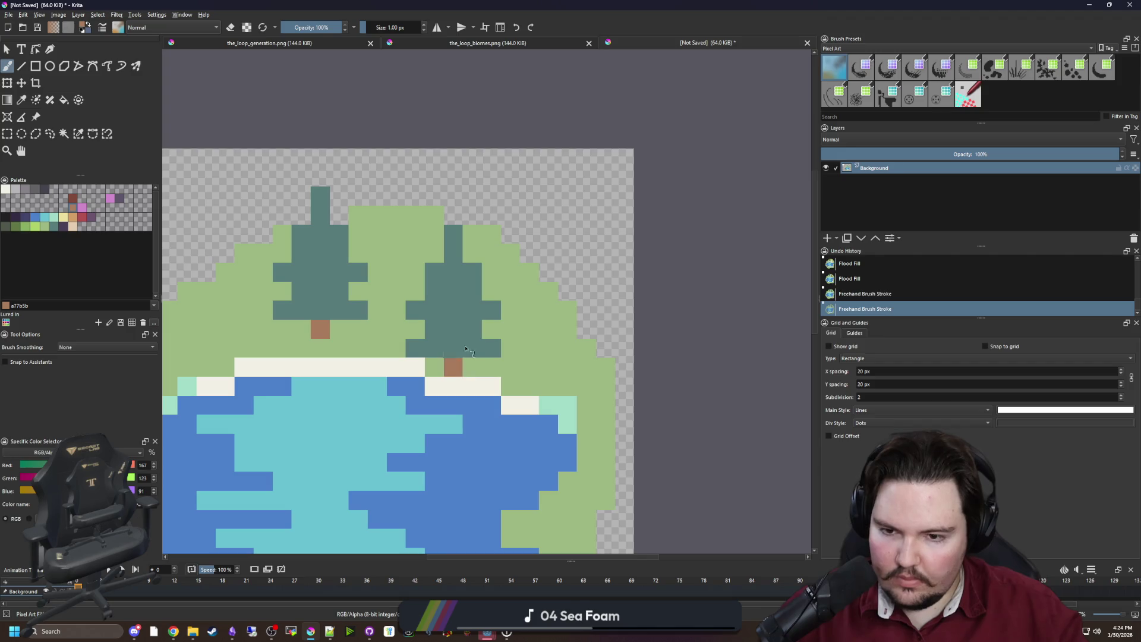
{"action": "scroll", "coordinate": [444, 332], "scroll_direction": "down", "scroll_amount": 2}
{"action": "scroll", "coordinate": [387, 368], "scroll_direction": "up", "scroll_amount": 1}
{"action": "left_click", "coordinate": [397, 426]}
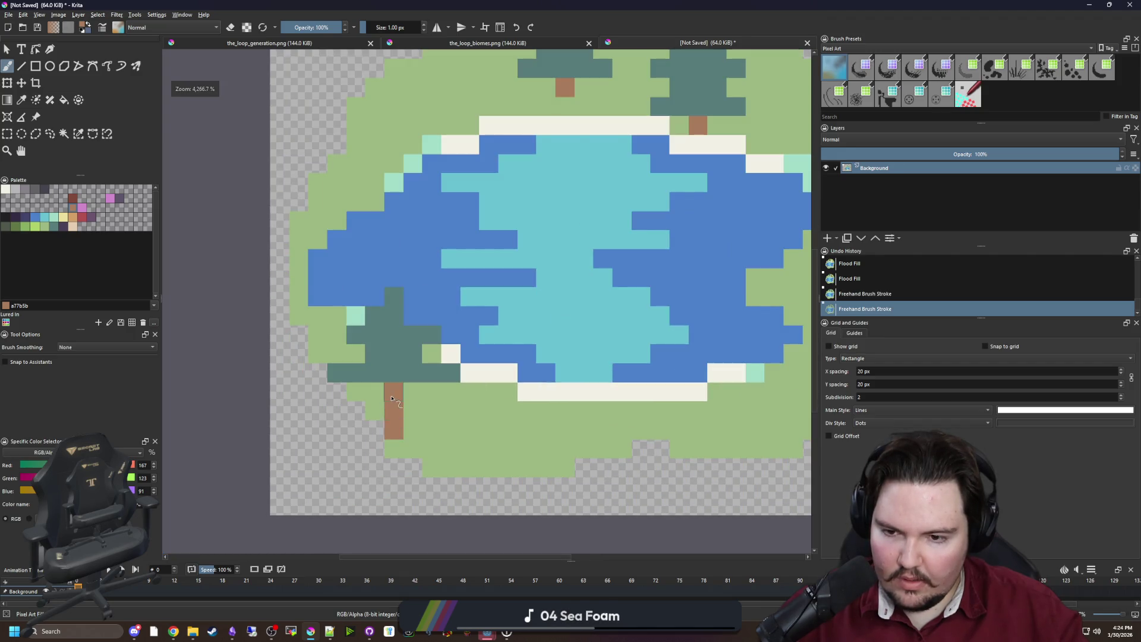
{"action": "scroll", "coordinate": [297, 397], "scroll_direction": "down", "scroll_amount": 2}
{"action": "scroll", "coordinate": [331, 393], "scroll_direction": "up", "scroll_amount": 1}
{"action": "scroll", "coordinate": [360, 357], "scroll_direction": "up", "scroll_amount": 1}
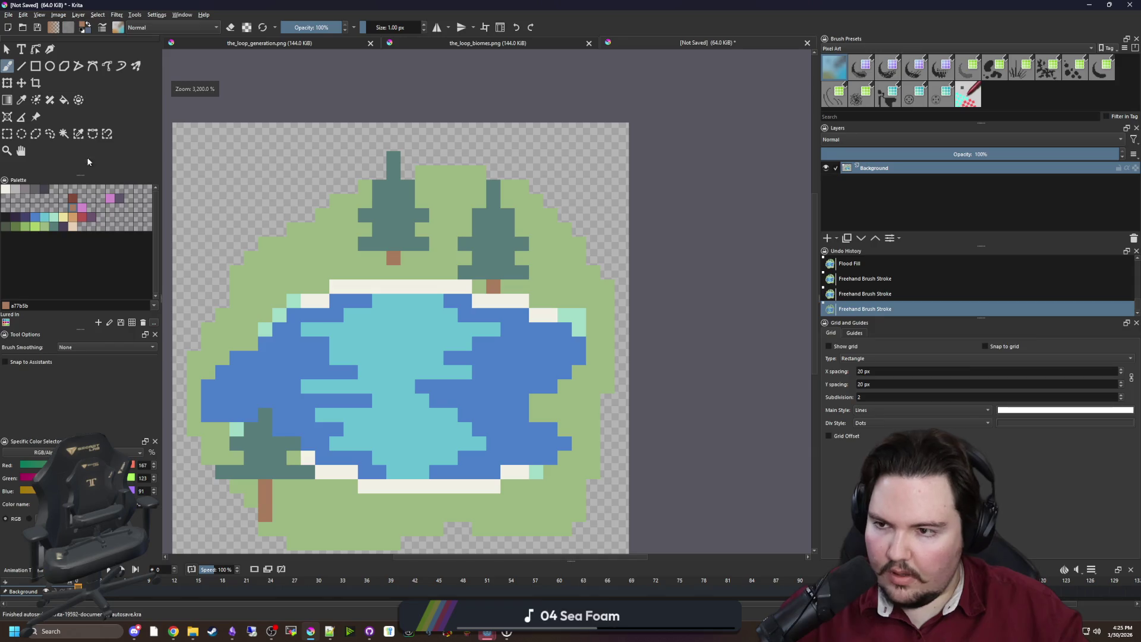
Step: Select the connected green grass area
{"action": "left_click", "coordinate": [64, 133]}
{"action": "left_click", "coordinate": [441, 237]}
{"action": "scroll", "coordinate": [441, 238], "scroll_direction": "down", "scroll_amount": 1}
{"action": "scroll", "coordinate": [351, 230], "scroll_direction": "down", "scroll_amount": 1}
Step: Select all the green grass with Similar Color Selection at threshold 1
{"action": "scroll", "coordinate": [358, 201], "scroll_direction": "up", "scroll_amount": 1}
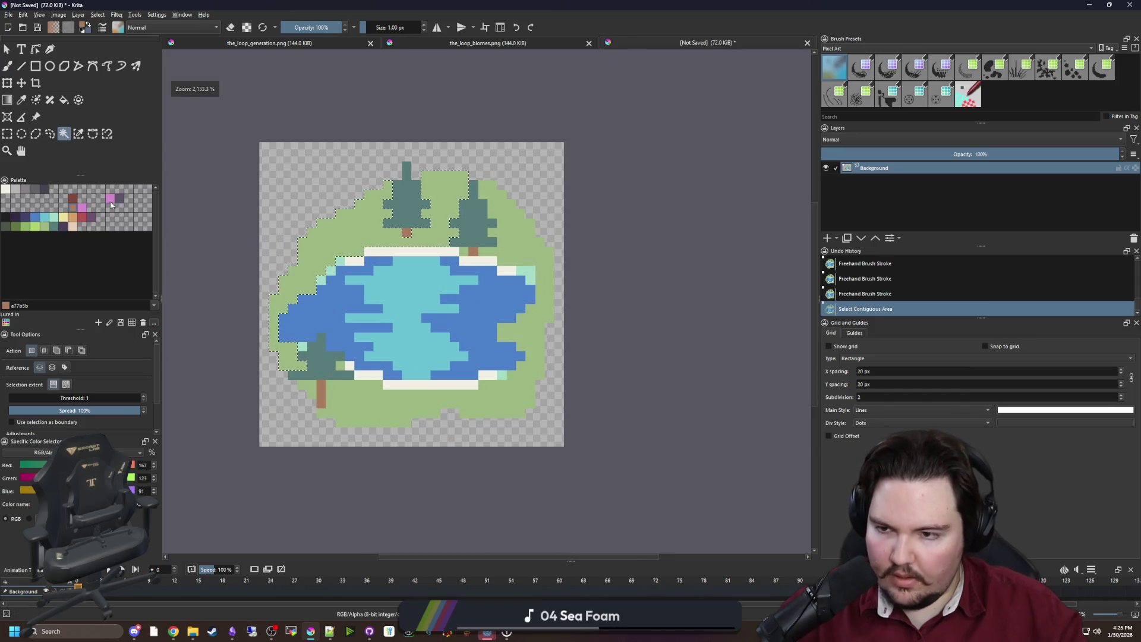
{"action": "left_click", "coordinate": [78, 134]}
{"action": "left_click", "coordinate": [349, 236]}
{"action": "left_click", "coordinate": [488, 250]}
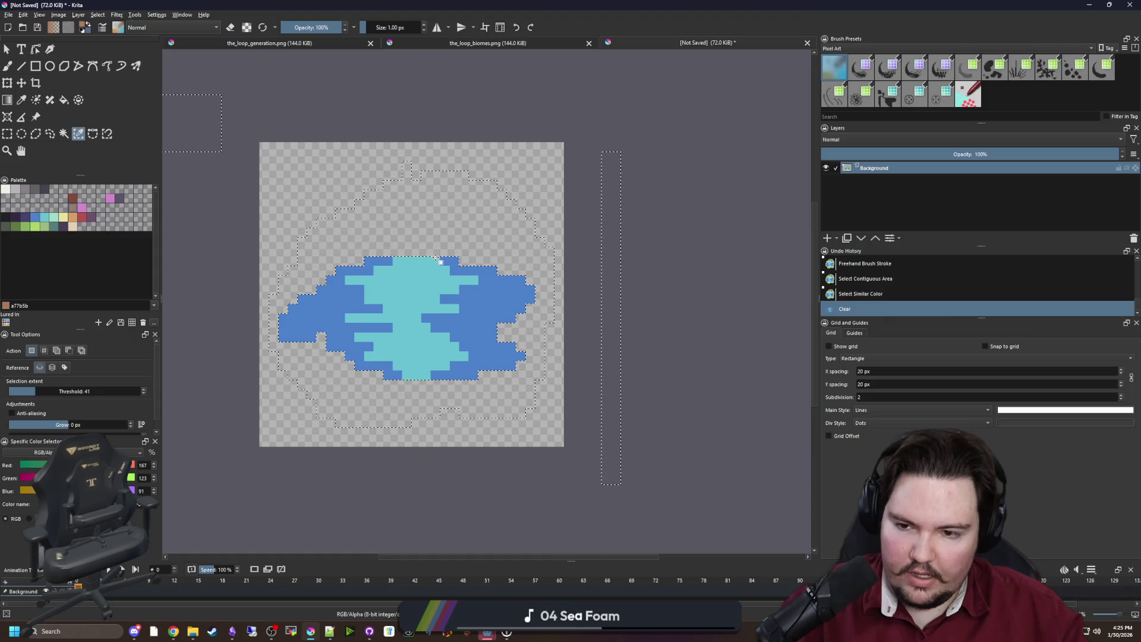
{"action": "left_click", "coordinate": [9, 391]}
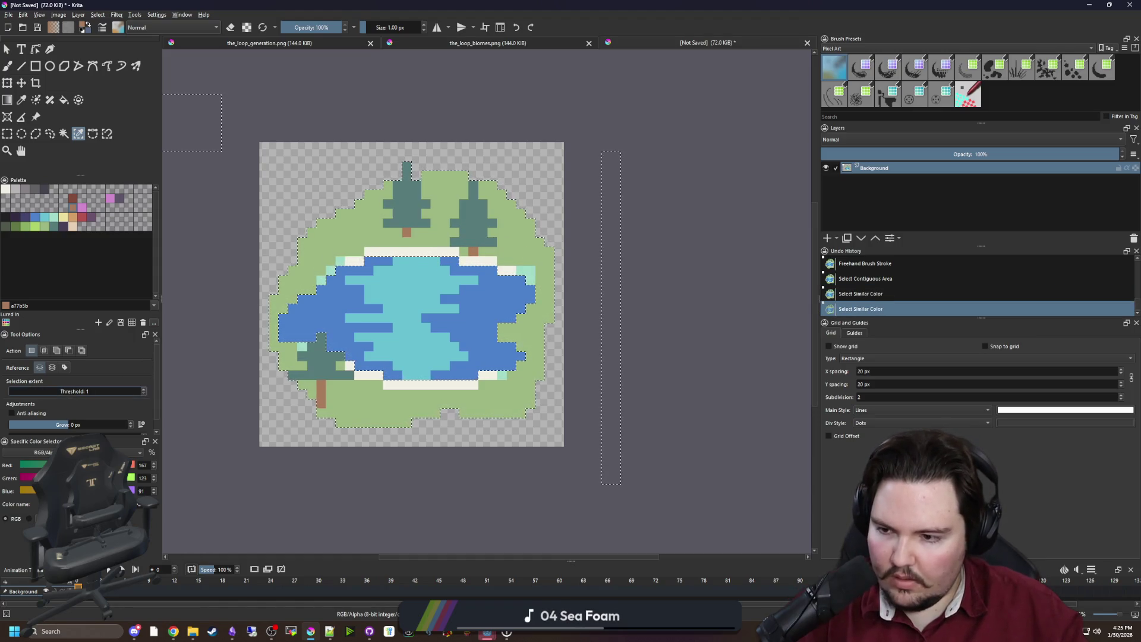
{"action": "left_click", "coordinate": [520, 235]}
Step: Delete the selected grass and clear the selection
{"action": "key", "text": "Delete"}
{"action": "key", "text": "ctrl+shift+a"}
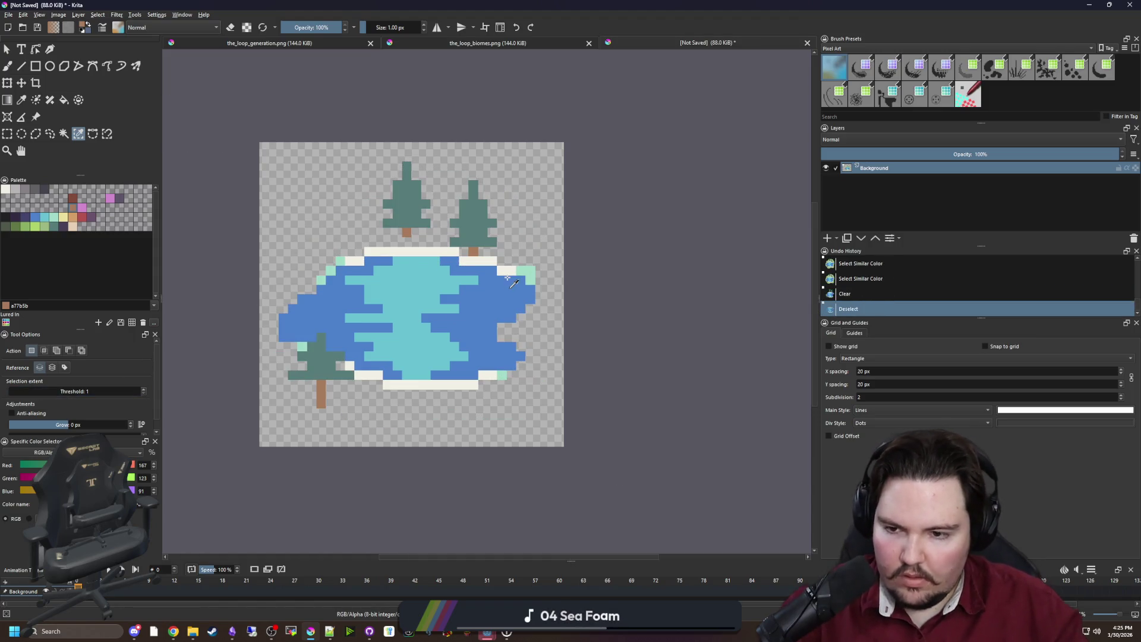
{"action": "scroll", "coordinate": [301, 319], "scroll_direction": "up", "scroll_amount": 2}
{"action": "key", "text": "b"}
{"action": "scroll", "coordinate": [356, 394], "scroll_direction": "up", "scroll_amount": 1}
Step: Sample light cyan and repaint the stray, brown and cream cells near the lower-left pine
{"action": "left_click", "coordinate": [387, 415]}
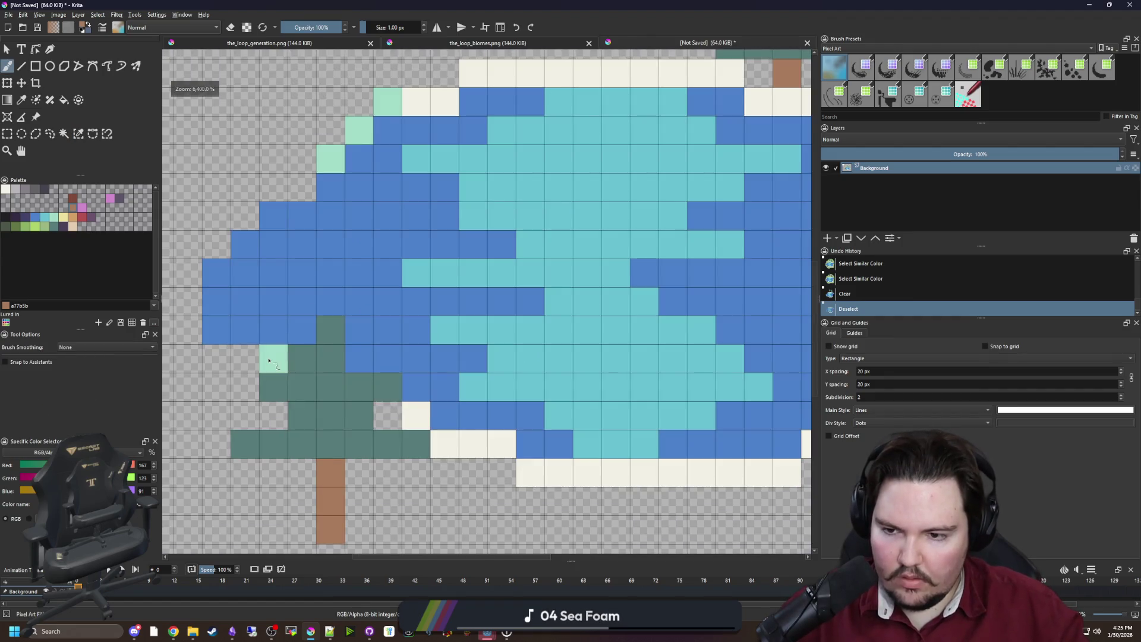
{"action": "left_click", "coordinate": [262, 367]}
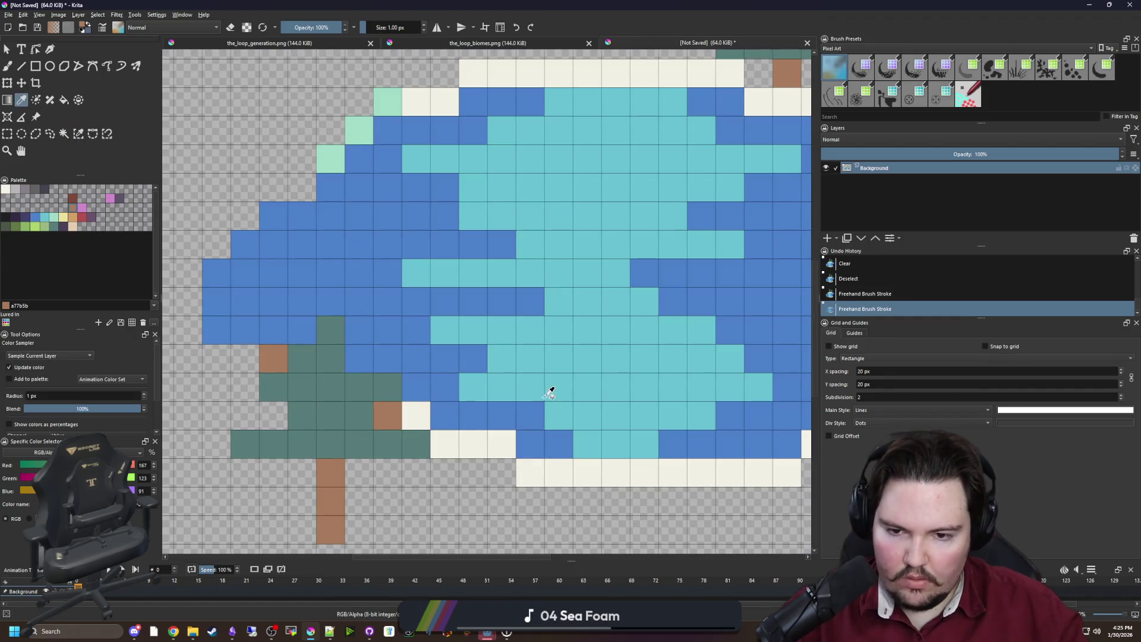
{"action": "left_click", "coordinate": [550, 386], "text": "ctrl"}
{"action": "left_click", "coordinate": [415, 414]}
{"action": "left_click", "coordinate": [387, 414]}
{"action": "left_click", "coordinate": [286, 367]}
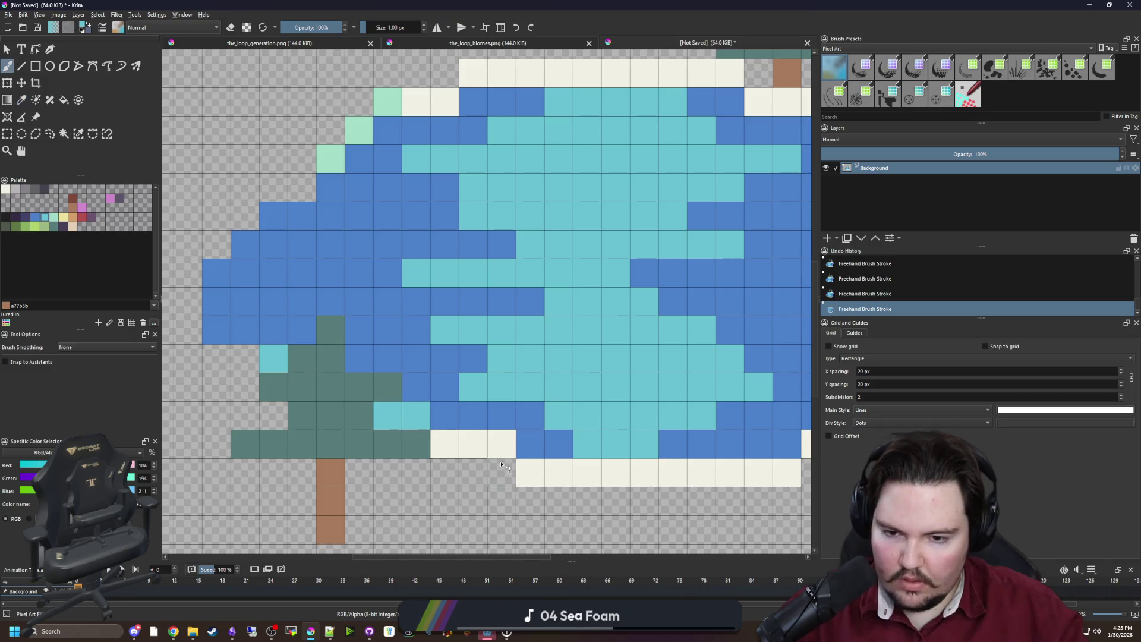
{"action": "left_click", "coordinate": [441, 448]}
Step: Repaint the upper-left and upper-right mint rim cells light cyan
{"action": "scroll", "coordinate": [345, 408], "scroll_direction": "down", "scroll_amount": 1}
{"action": "left_click", "coordinate": [373, 204]}
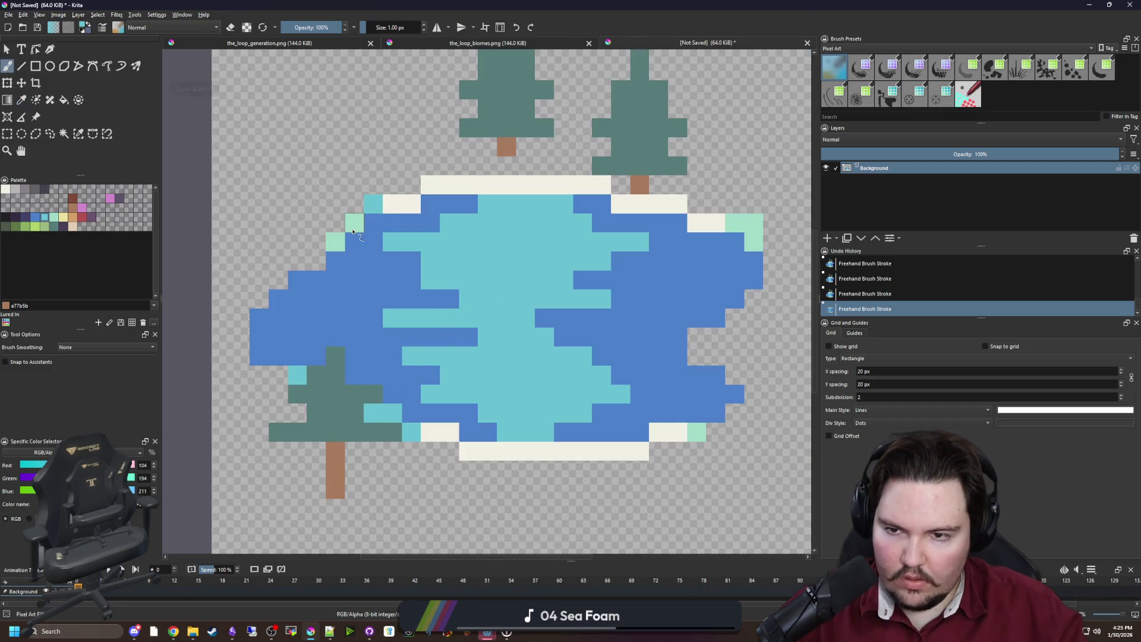
{"action": "left_click_drag", "start_coordinate": [737, 226], "coordinate": [754, 242]}
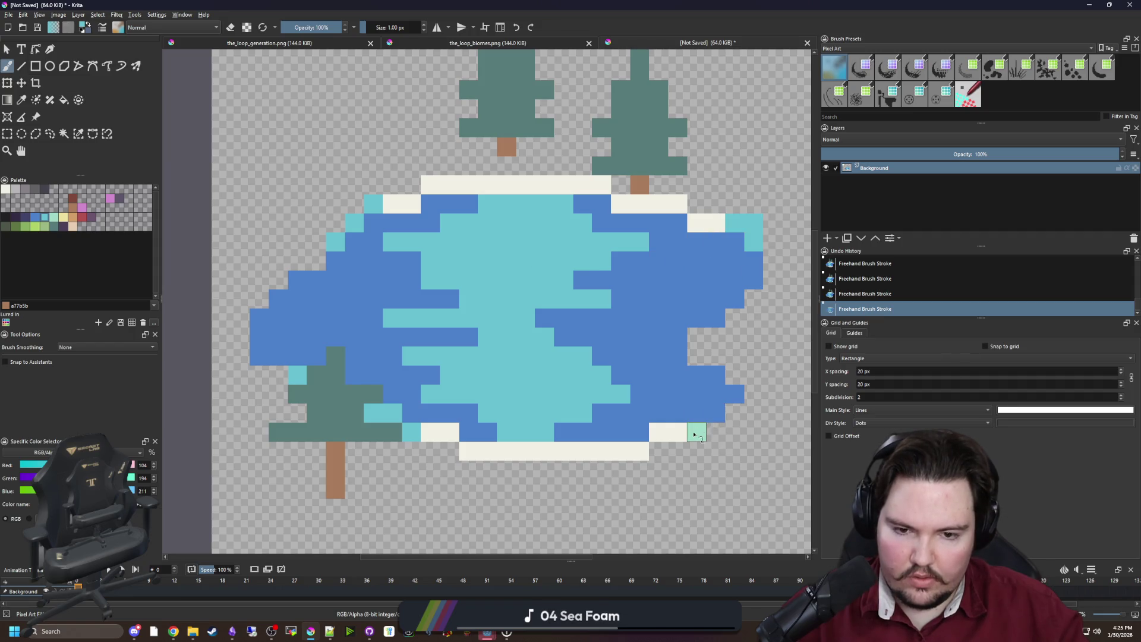
{"action": "scroll", "coordinate": [472, 270], "scroll_direction": "down", "scroll_amount": 2}
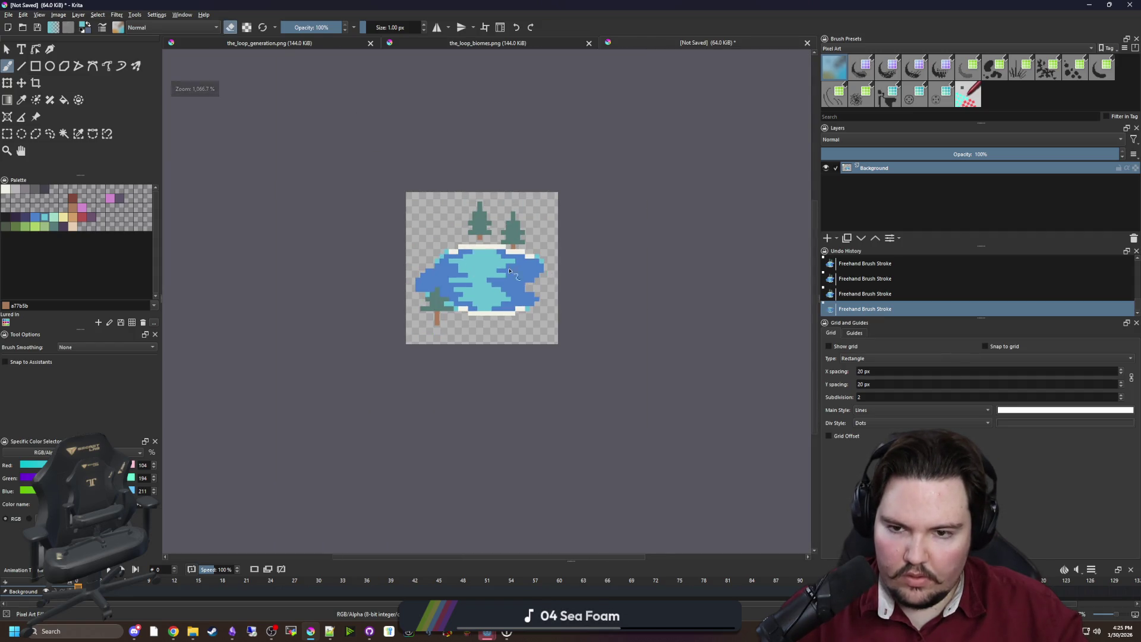
{"action": "scroll", "coordinate": [427, 265], "scroll_direction": "down", "scroll_amount": 3}
{"action": "scroll", "coordinate": [387, 261], "scroll_direction": "up", "scroll_amount": 4}
{"action": "scroll", "coordinate": [386, 261], "scroll_direction": "up", "scroll_amount": 2}
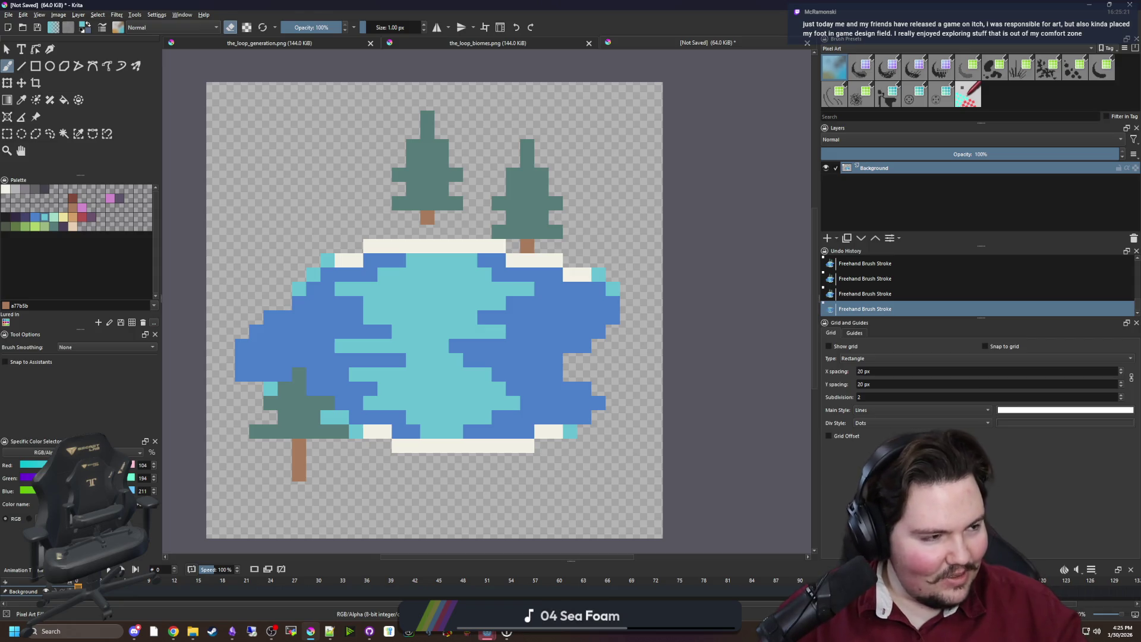
{"action": "scroll", "coordinate": [501, 321], "scroll_direction": "down", "scroll_amount": 2}
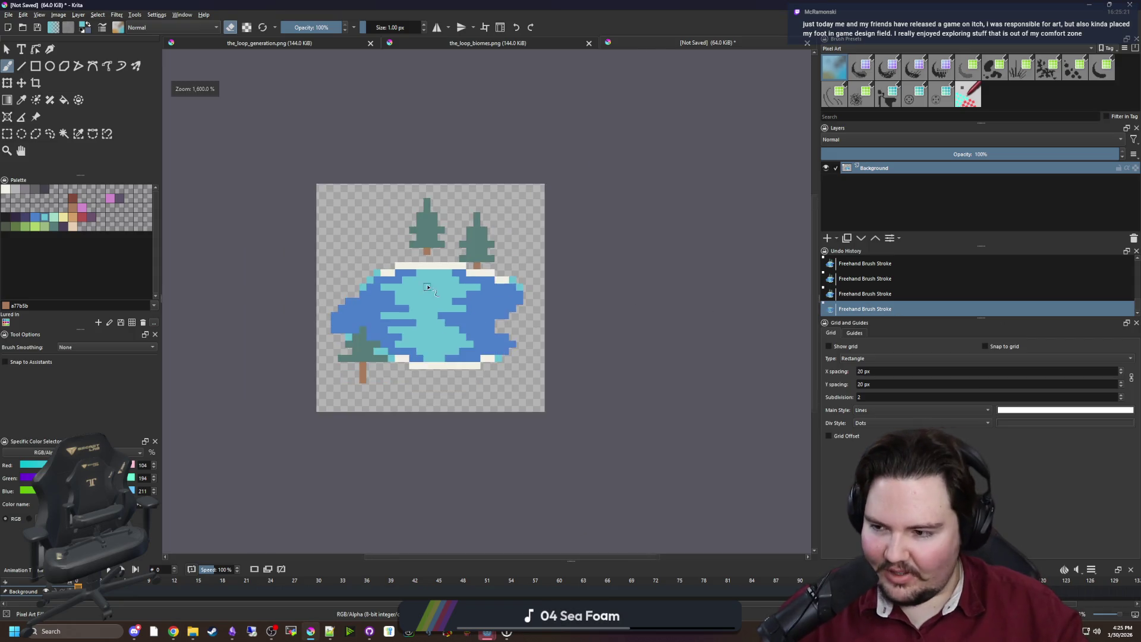
{"action": "scroll", "coordinate": [414, 368], "scroll_direction": "up", "scroll_amount": 2}
Step: Draw a near-black 212123 outline along the pond's right edge, restoring stray pixels to blue
{"action": "left_click", "coordinate": [6, 217]}
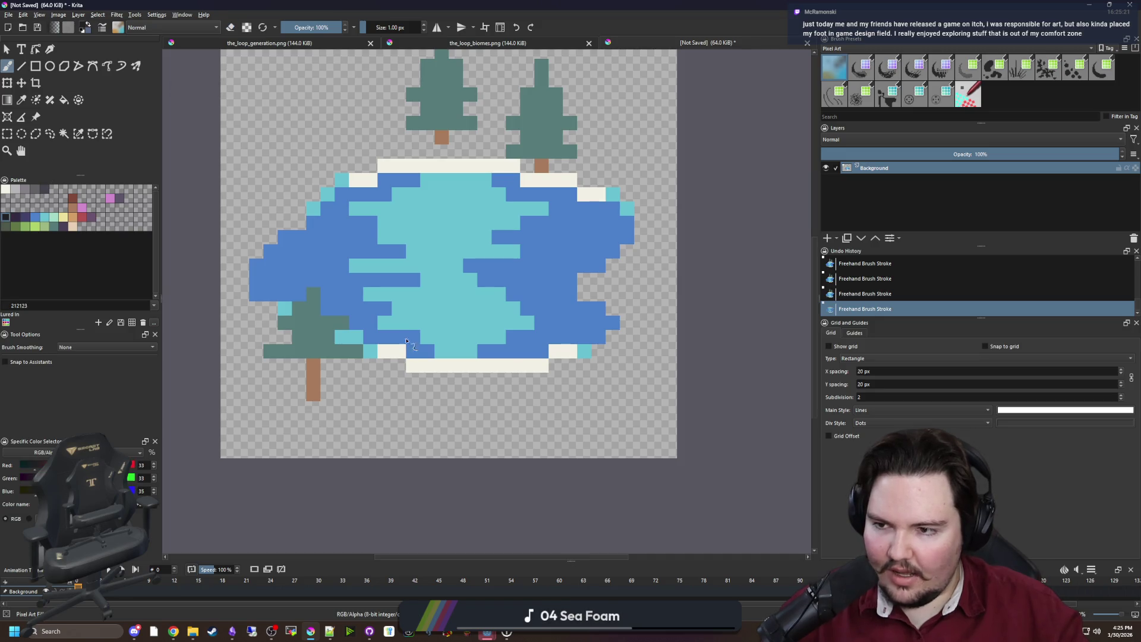
{"action": "scroll", "coordinate": [477, 378], "scroll_direction": "up", "scroll_amount": 2}
{"action": "mouse_move", "coordinate": [350, 381]}
{"action": "left_mouse_down"}
{"action": "mouse_move", "coordinate": [547, 386]}
{"action": "mouse_move", "coordinate": [633, 357]}
{"action": "mouse_move", "coordinate": [692, 354]}
{"action": "mouse_move", "coordinate": [720, 325]}
{"action": "left_mouse_up"}
{"action": "mouse_move", "coordinate": [745, 300]}
{"action": "left_mouse_down"}
{"action": "mouse_move", "coordinate": [501, 378]}
{"action": "mouse_move", "coordinate": [533, 346]}
{"action": "mouse_move", "coordinate": [447, 262]}
{"action": "mouse_move", "coordinate": [533, 202]}
{"action": "left_mouse_up"}
{"action": "left_click_drag", "start_coordinate": [533, 202], "coordinate": [547, 356]}
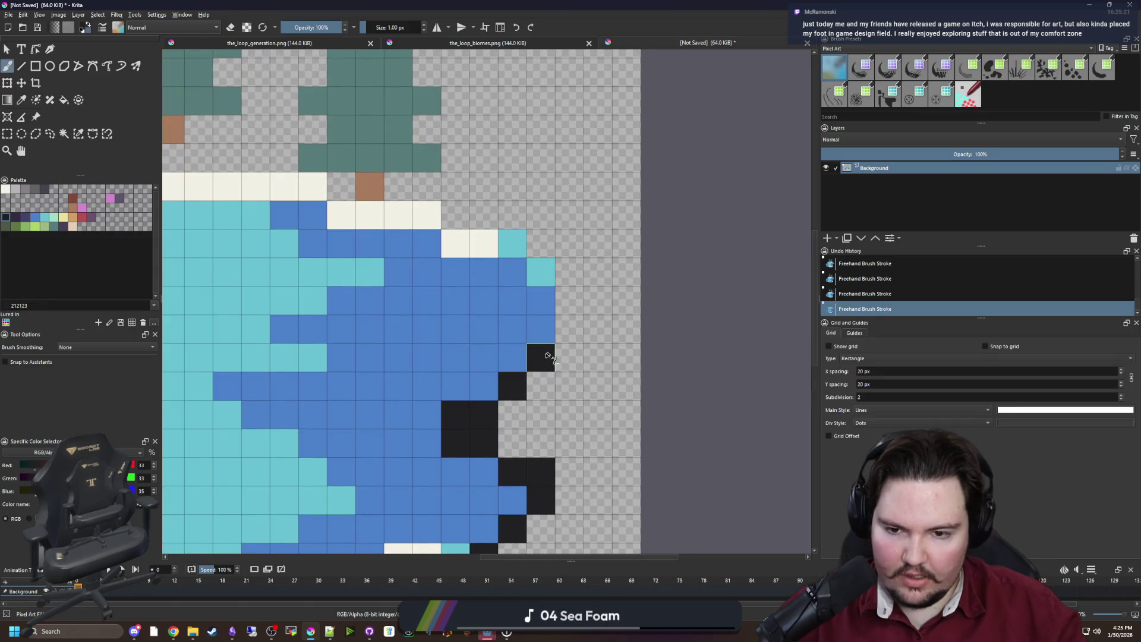
{"action": "left_click", "coordinate": [507, 409]}
{"action": "left_click", "coordinate": [479, 377], "text": "ctrl"}
{"action": "left_click_drag", "start_coordinate": [484, 407], "coordinate": [455, 414]}
{"action": "left_click", "coordinate": [455, 443]}
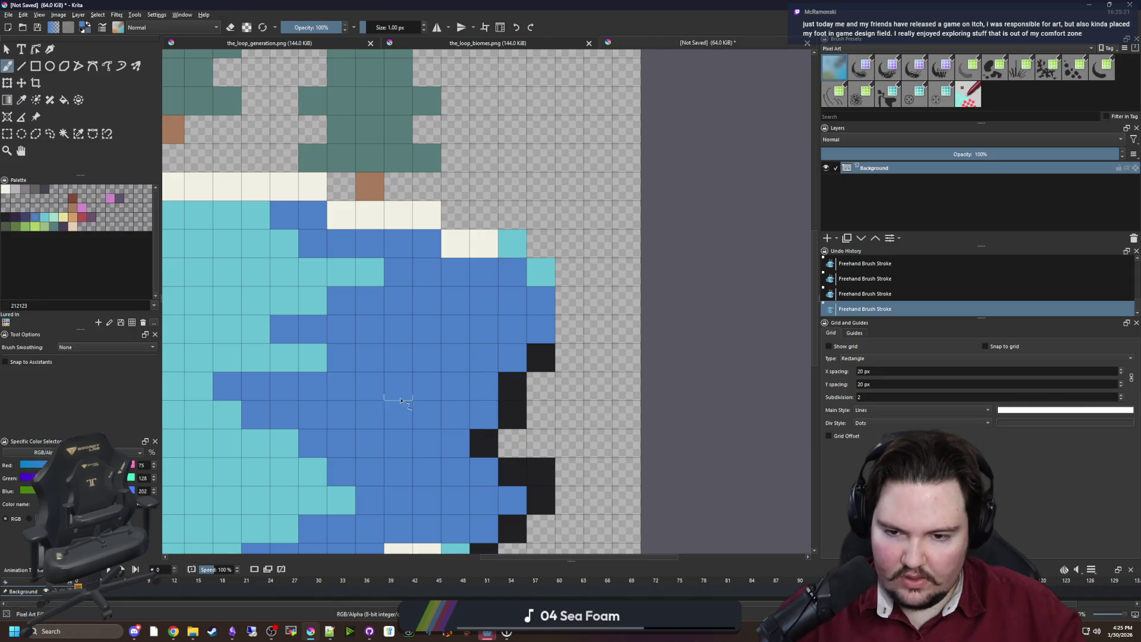
Step: Outline the shore under the right pine and beside its trunk in near-black
{"action": "left_click", "coordinate": [541, 357], "text": "ctrl"}
{"action": "mouse_move", "coordinate": [569, 333]}
{"action": "left_mouse_down"}
{"action": "mouse_move", "coordinate": [565, 262]}
{"action": "mouse_move", "coordinate": [393, 185]}
{"action": "left_mouse_up"}
{"action": "left_click_drag", "start_coordinate": [387, 226], "coordinate": [603, 347]}
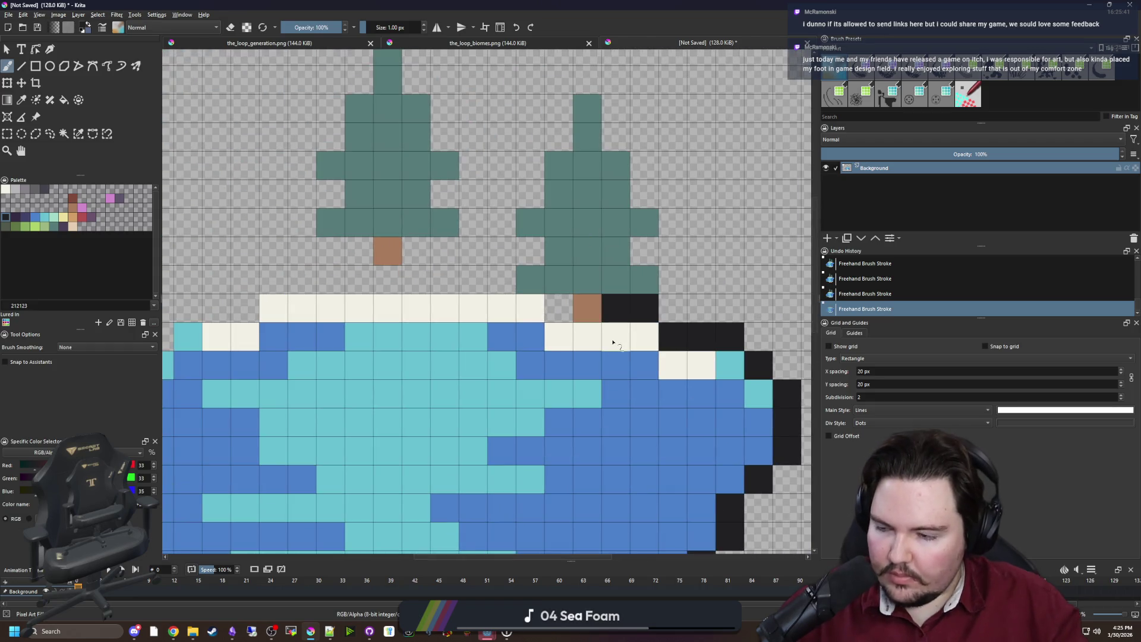
{"action": "left_click", "coordinate": [564, 314]}
{"action": "left_click_drag", "start_coordinate": [352, 240], "coordinate": [441, 286]}
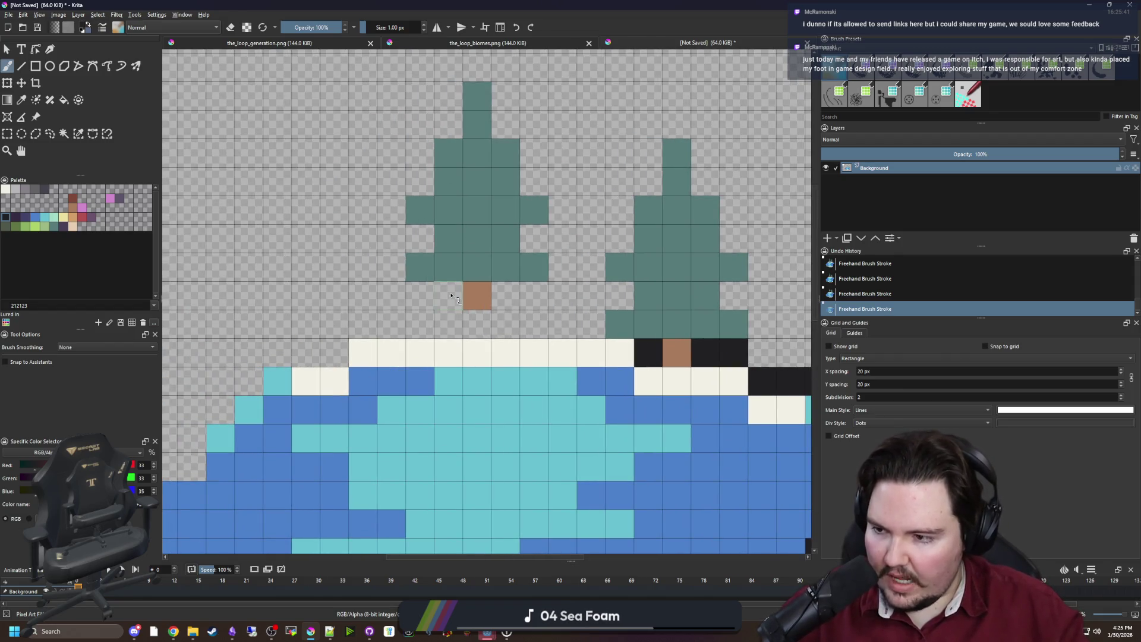